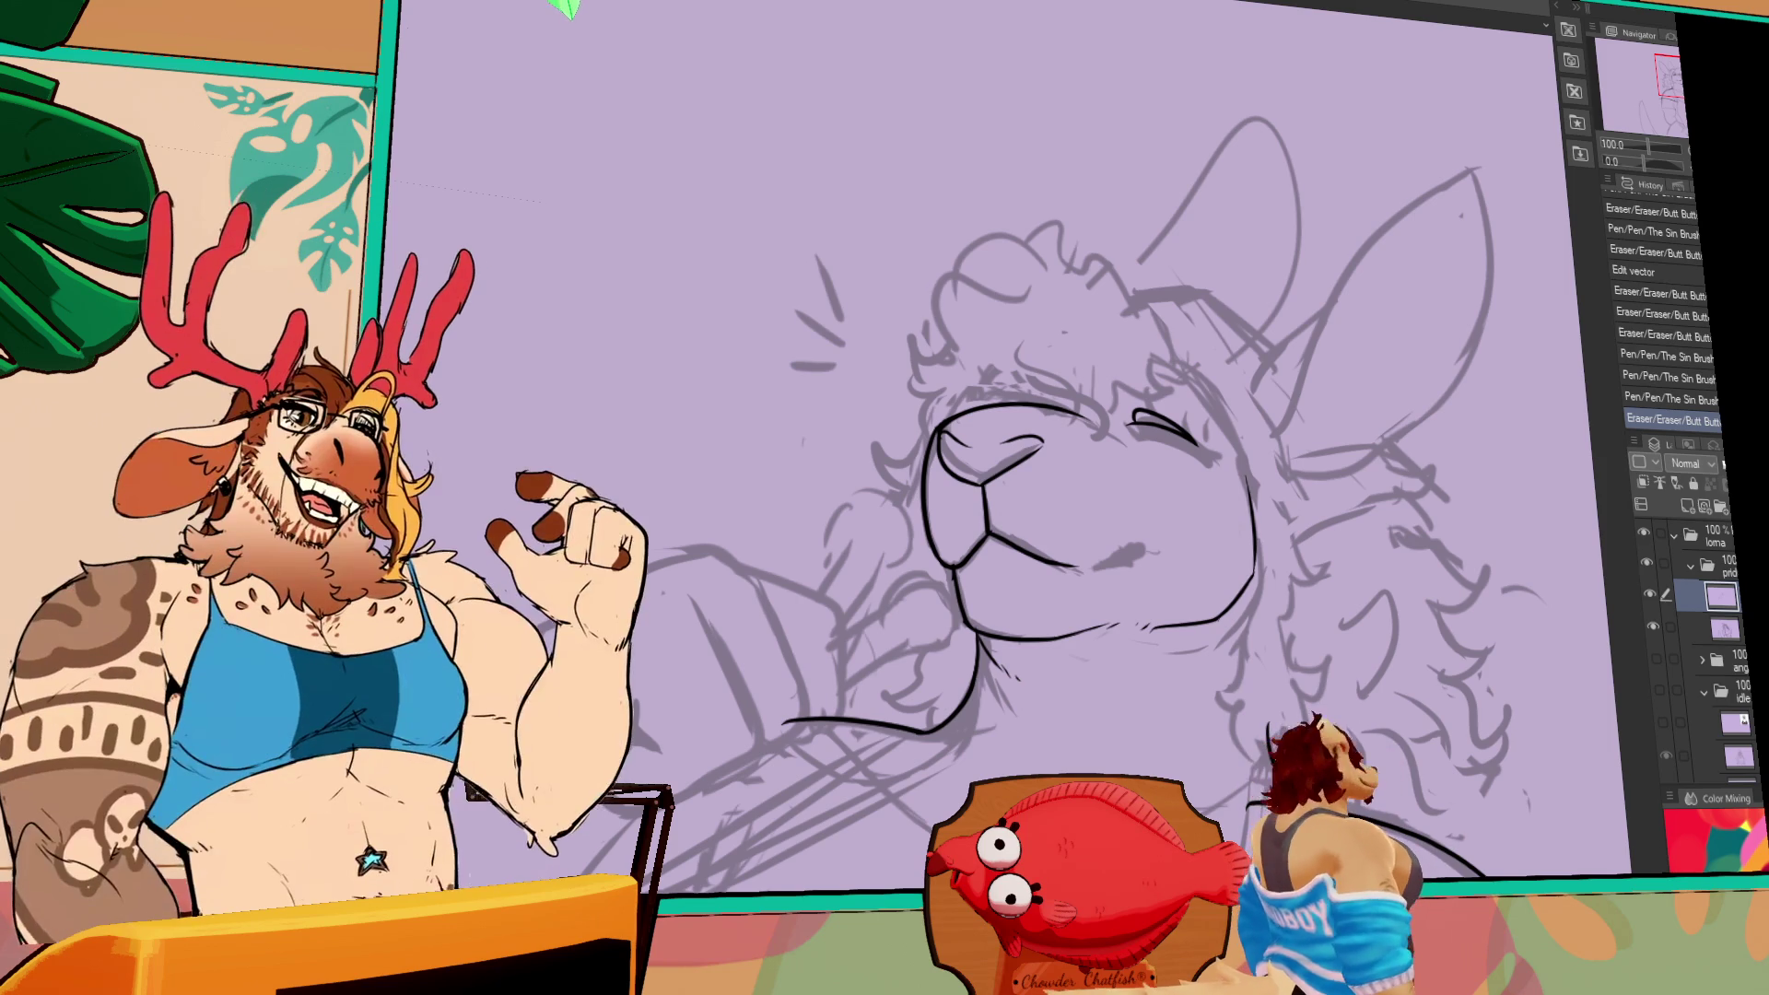
# - Ink curly fur tufts across the top of the sheep's head, undoing and redrawing bad strokes
pyautogui.moveTo(1097, 258); pyautogui.dragTo(1143, 302)
pyautogui.moveTo(1010, 218)
pyautogui.mouseDown()
pyautogui.moveTo(1096, 267)
pyautogui.moveTo(1046, 256)
pyautogui.moveTo(935, 304)
pyautogui.moveTo(911, 413)
pyautogui.mouseUp()
pyautogui.hotkey('ctrl', 'z')
pyautogui.hotkey('ctrl', 'z')
pyautogui.hotkey('ctrl', 'z')
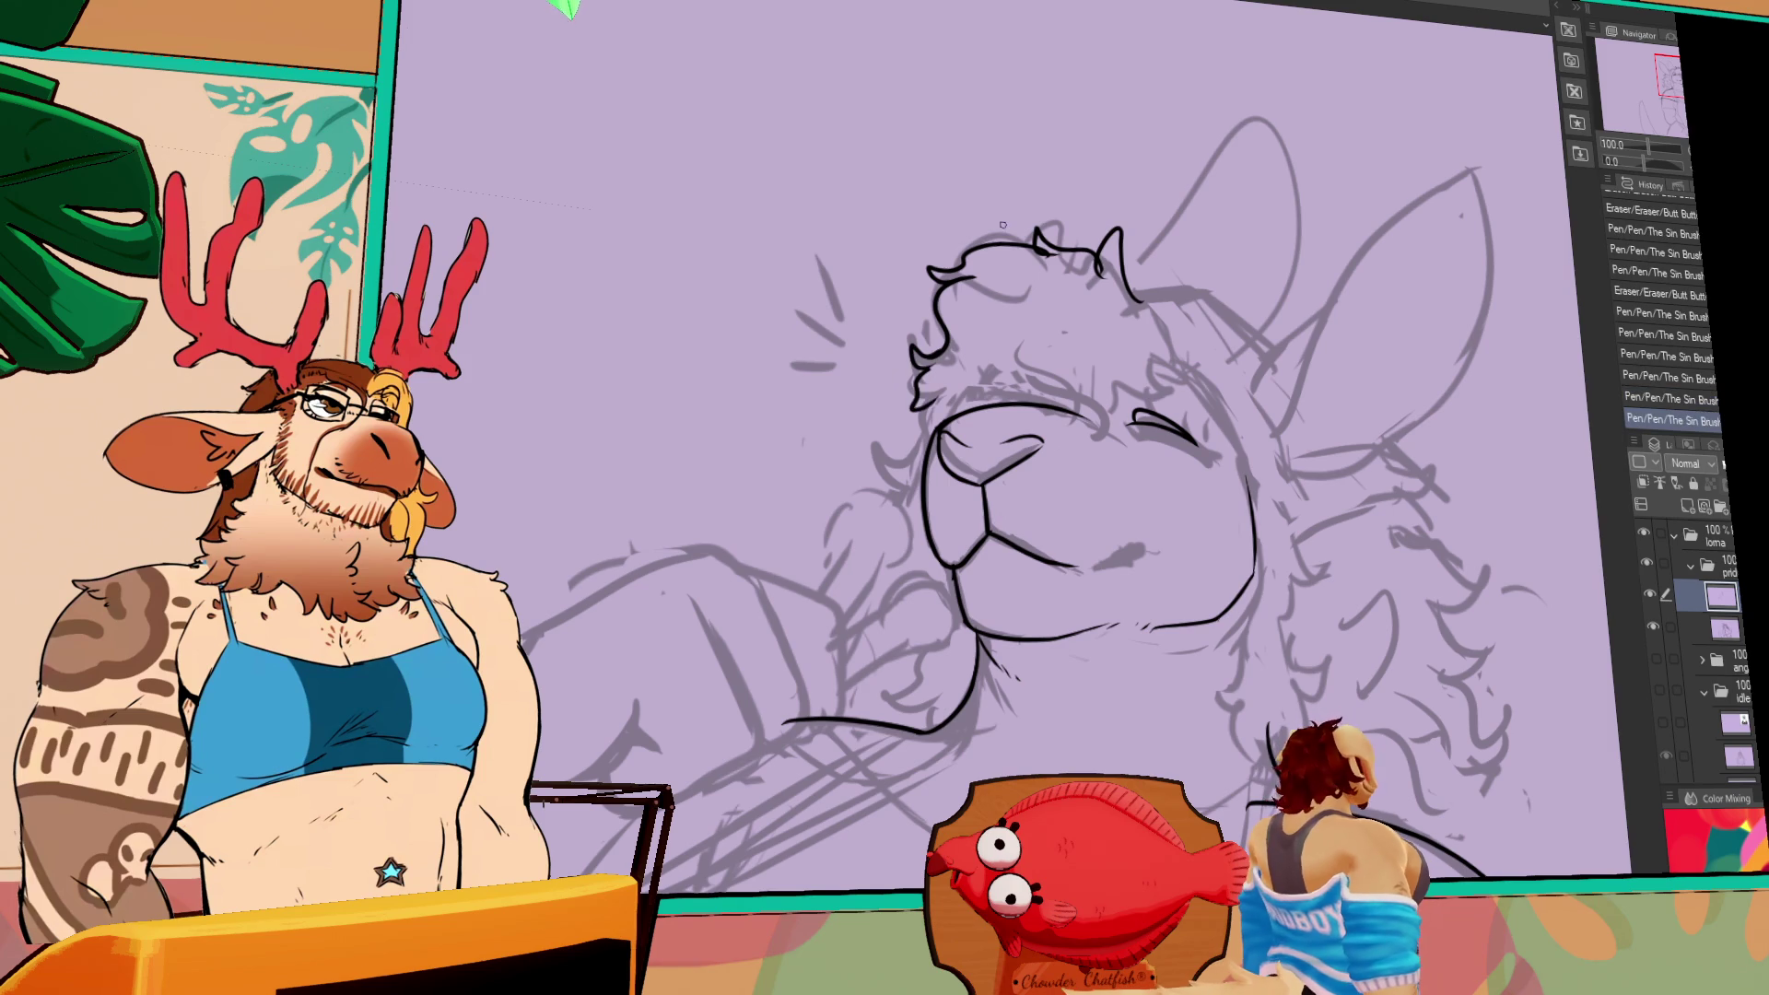
pyautogui.moveTo(1150, 276)
pyautogui.mouseDown()
pyautogui.moveTo(1166, 327)
pyautogui.moveTo(1138, 304)
pyautogui.mouseUp()
pyautogui.moveTo(1283, 474); pyautogui.dragTo(1338, 542)
pyautogui.moveTo(1203, 357)
pyautogui.mouseDown()
pyautogui.moveTo(1201, 406)
pyautogui.moveTo(1157, 429)
pyautogui.mouseUp()
pyautogui.hotkey('ctrl', 'z')
pyautogui.hotkey('ctrl', 'z')
pyautogui.hotkey('ctrl', 'z')
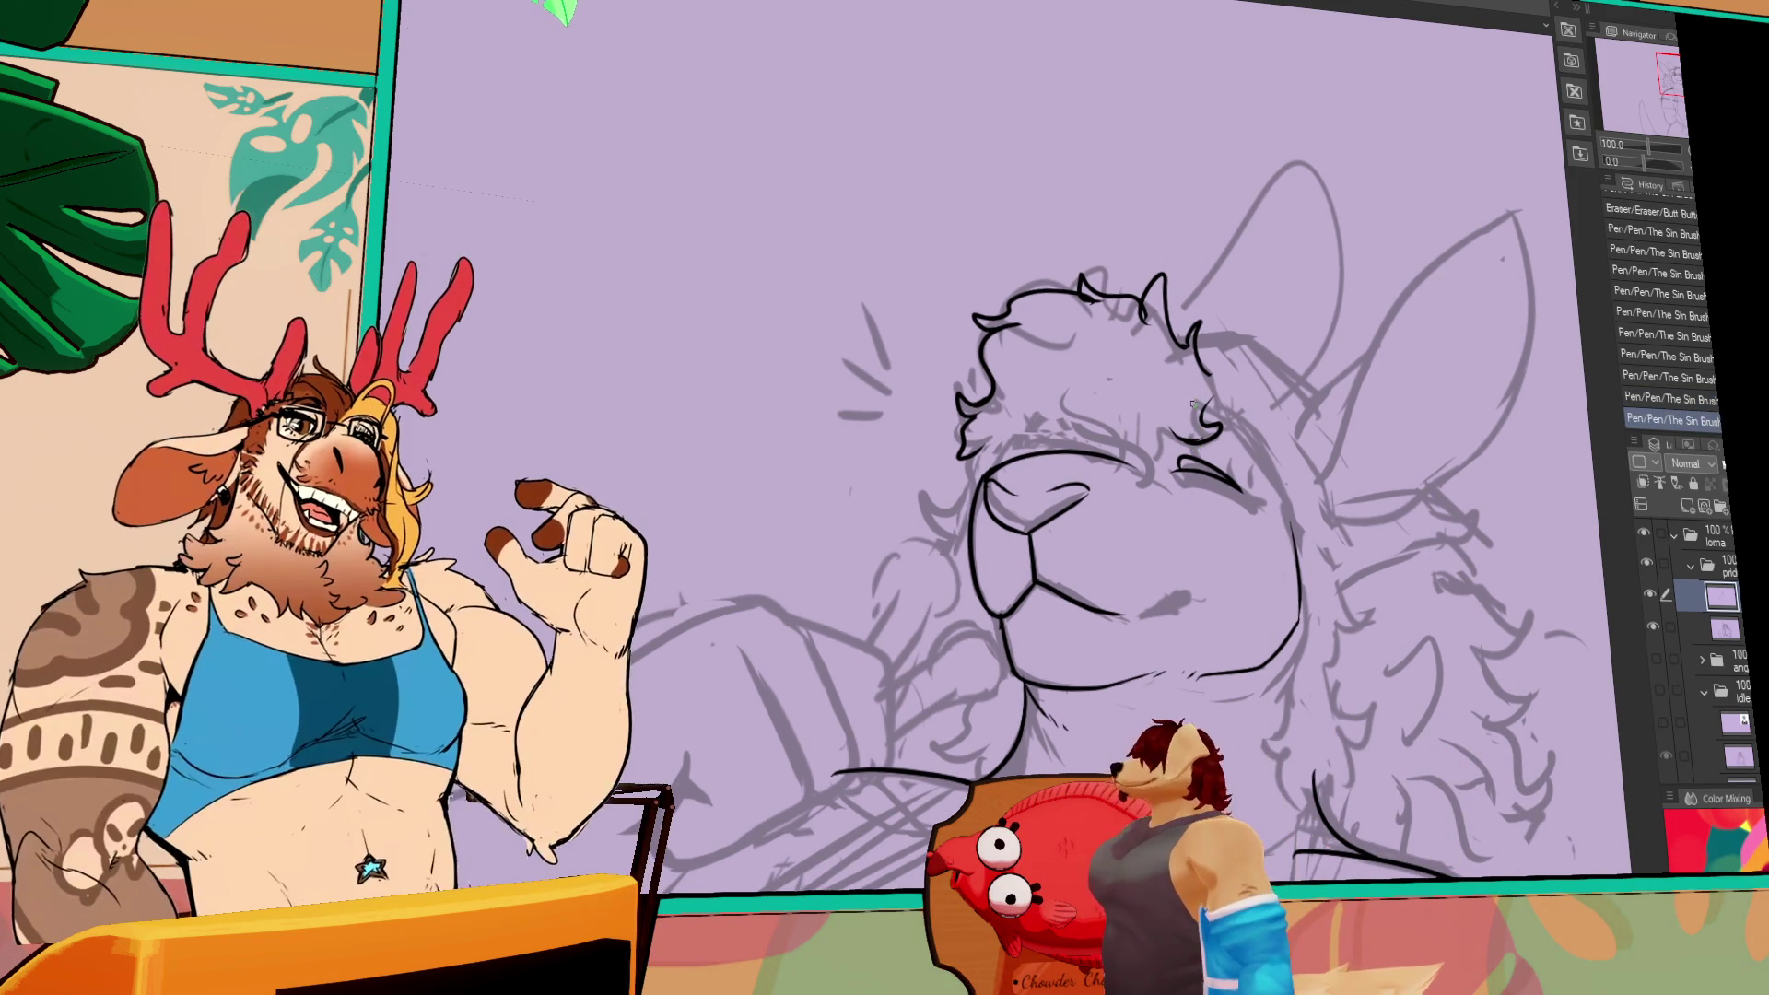
# - Remove an accidental mark, restore the undone tuft stroke, and reframe the head
pyautogui.click(1200, 449)
pyautogui.hotkey('ctrl', 'z')
pyautogui.moveTo(1208, 448); pyautogui.dragTo(1241, 435)
pyautogui.hotkey('ctrl', 'y')
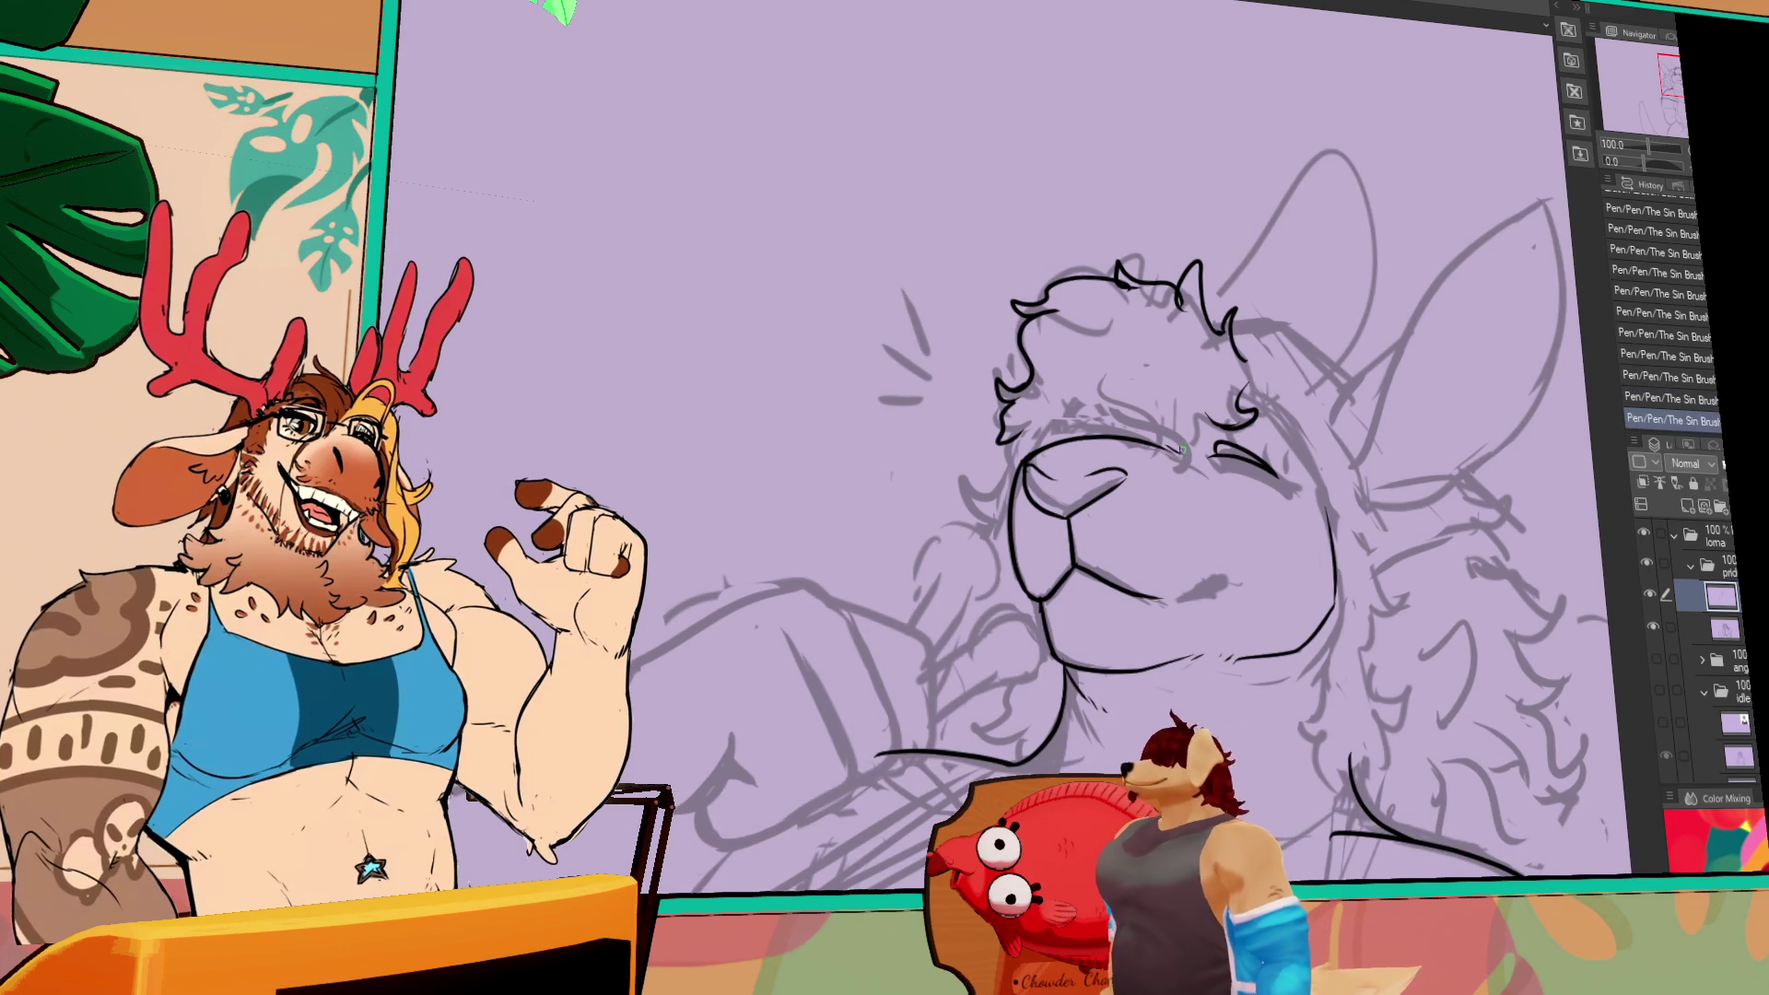
pyautogui.moveTo(1179, 457); pyautogui.dragTo(1288, 457)
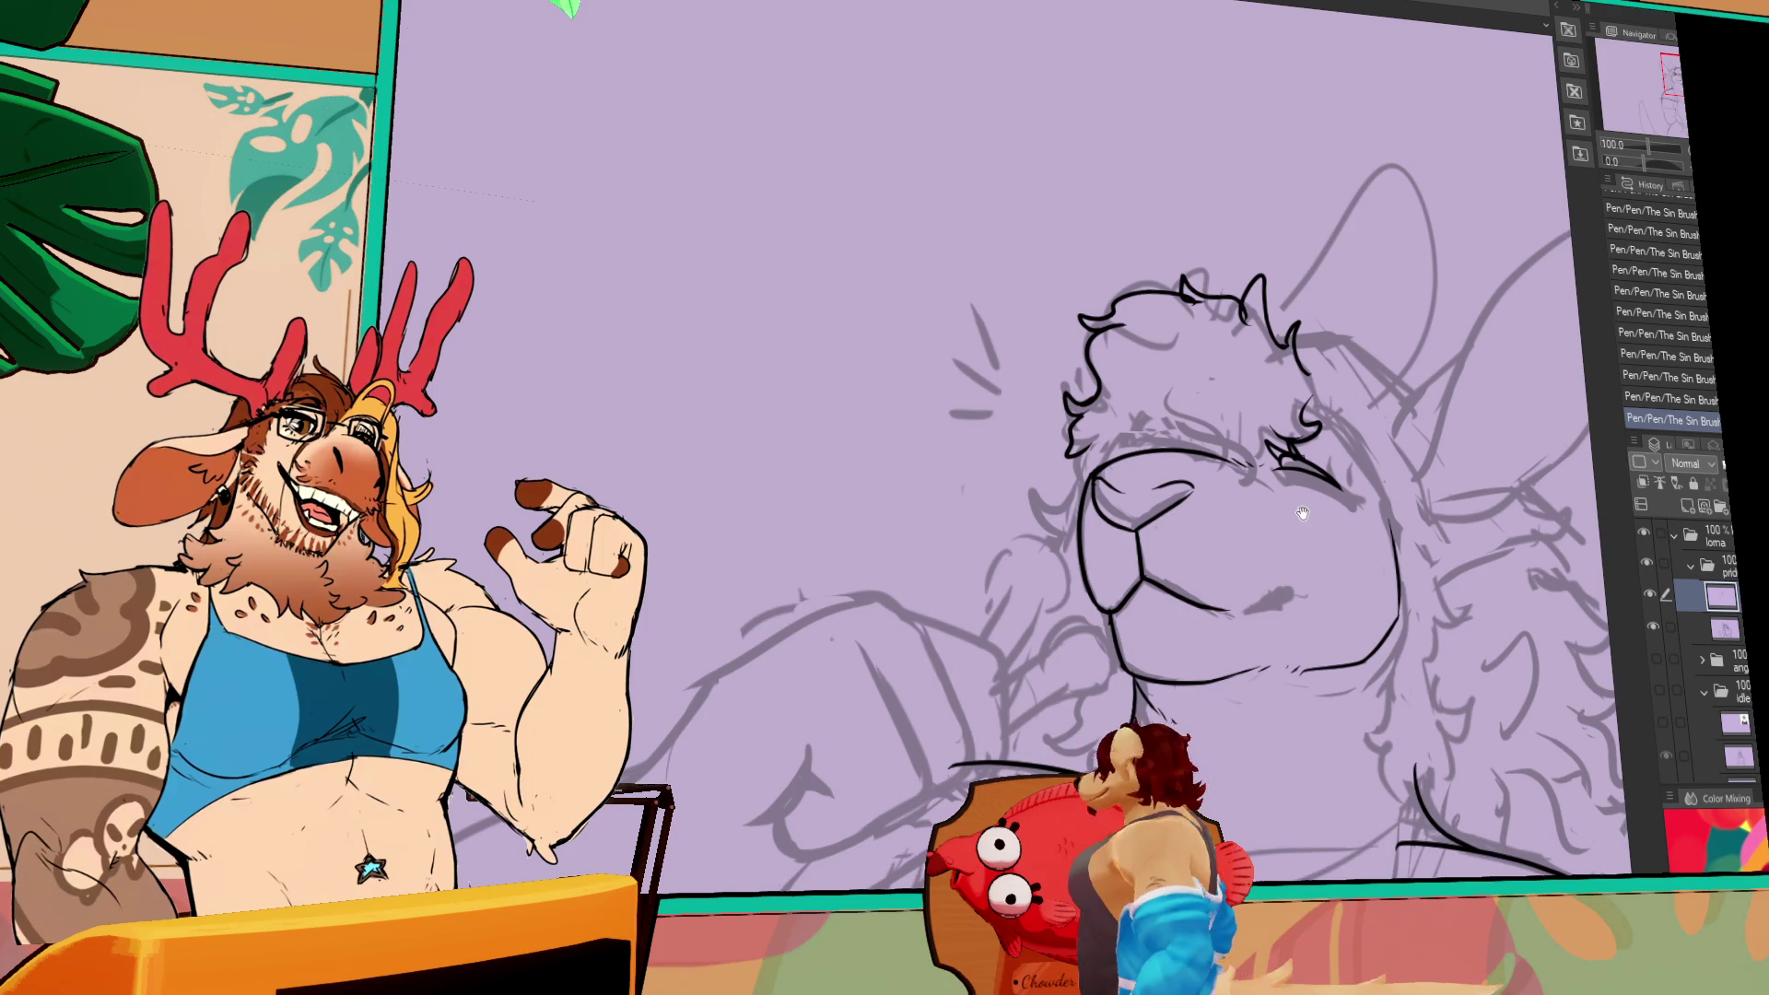
pyautogui.moveTo(1302, 514); pyautogui.dragTo(1302, 524)
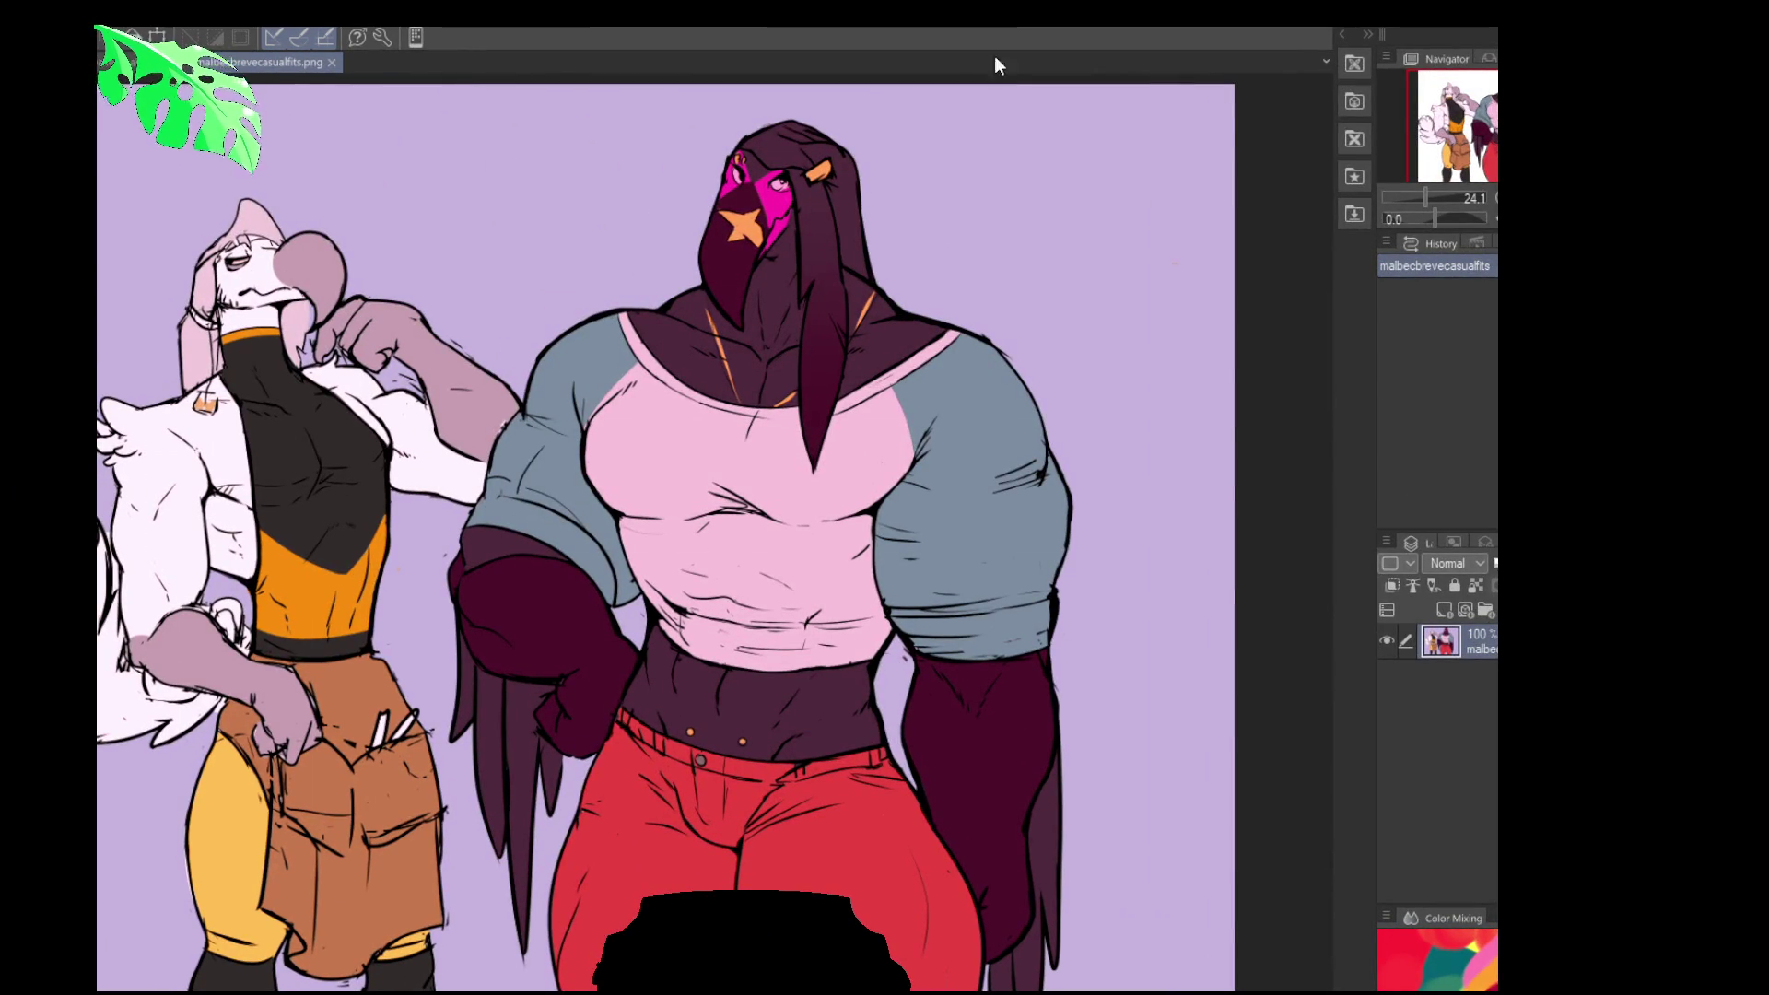
# - Open MALBECTEAmorning.png in a new tab and pan across it
pyautogui.moveTo(912, 314); pyautogui.dragTo(1083, 287)
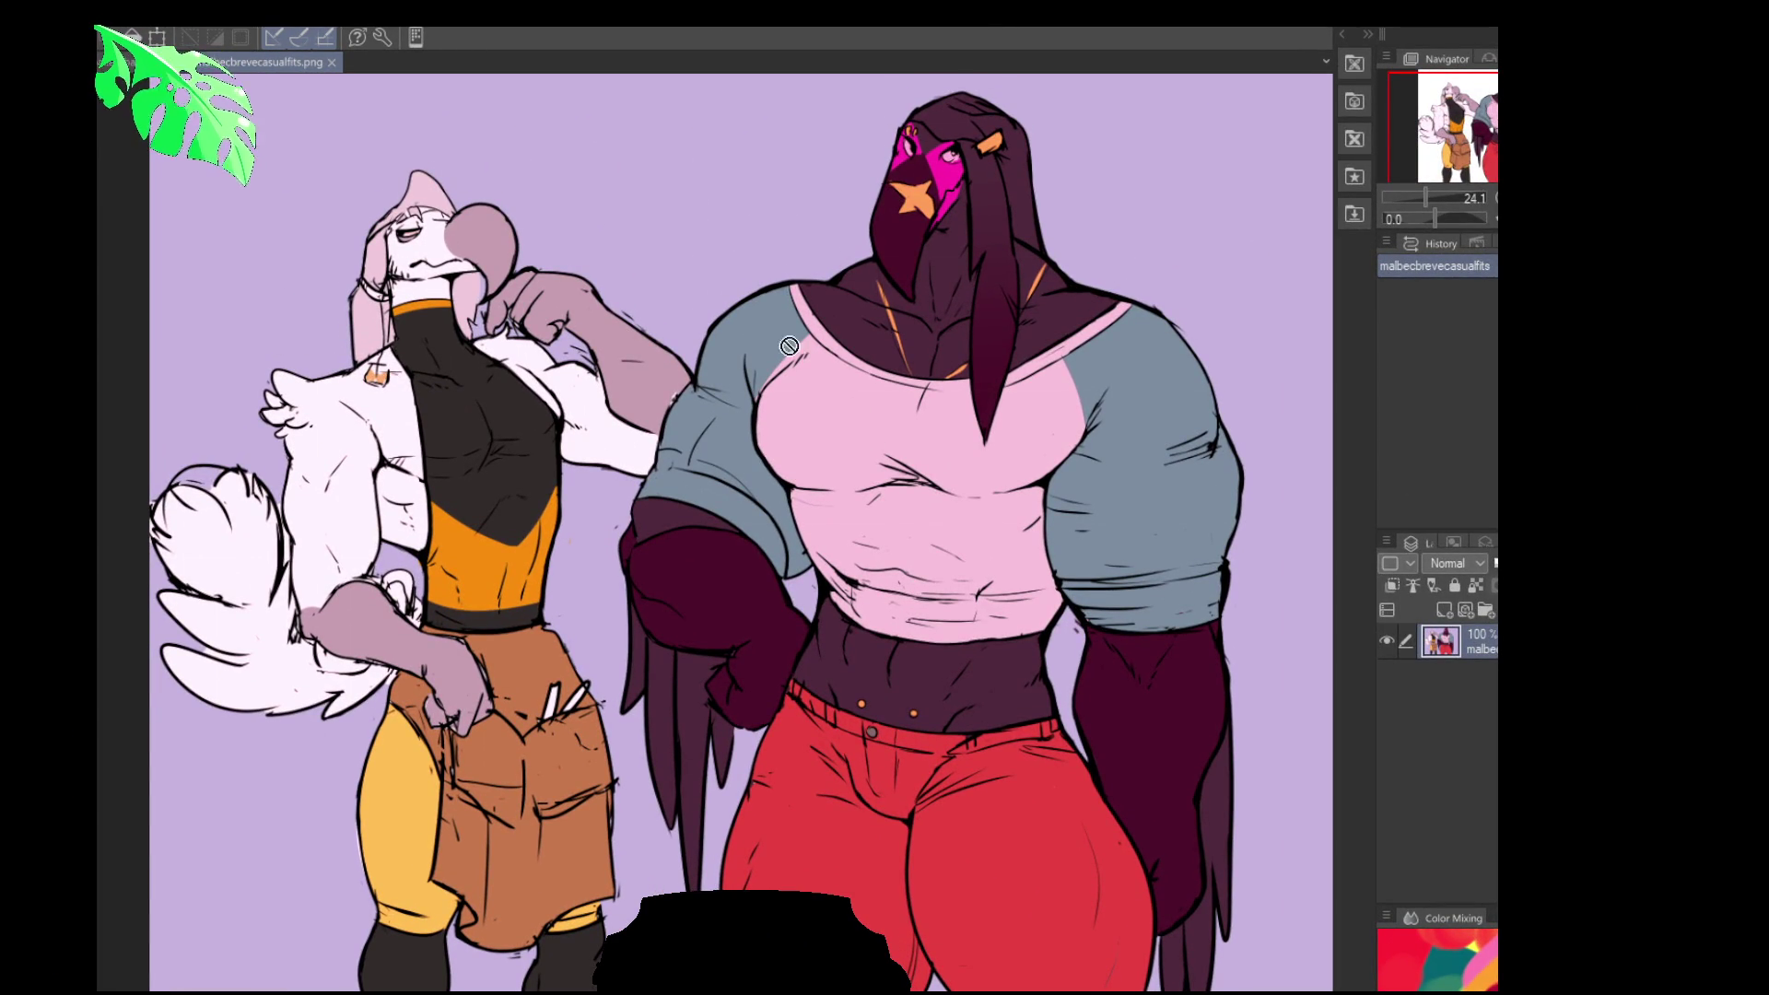
pyautogui.moveTo(745, 173); pyautogui.dragTo(746, 175)
pyautogui.moveTo(921, 314); pyautogui.dragTo(1029, 307)
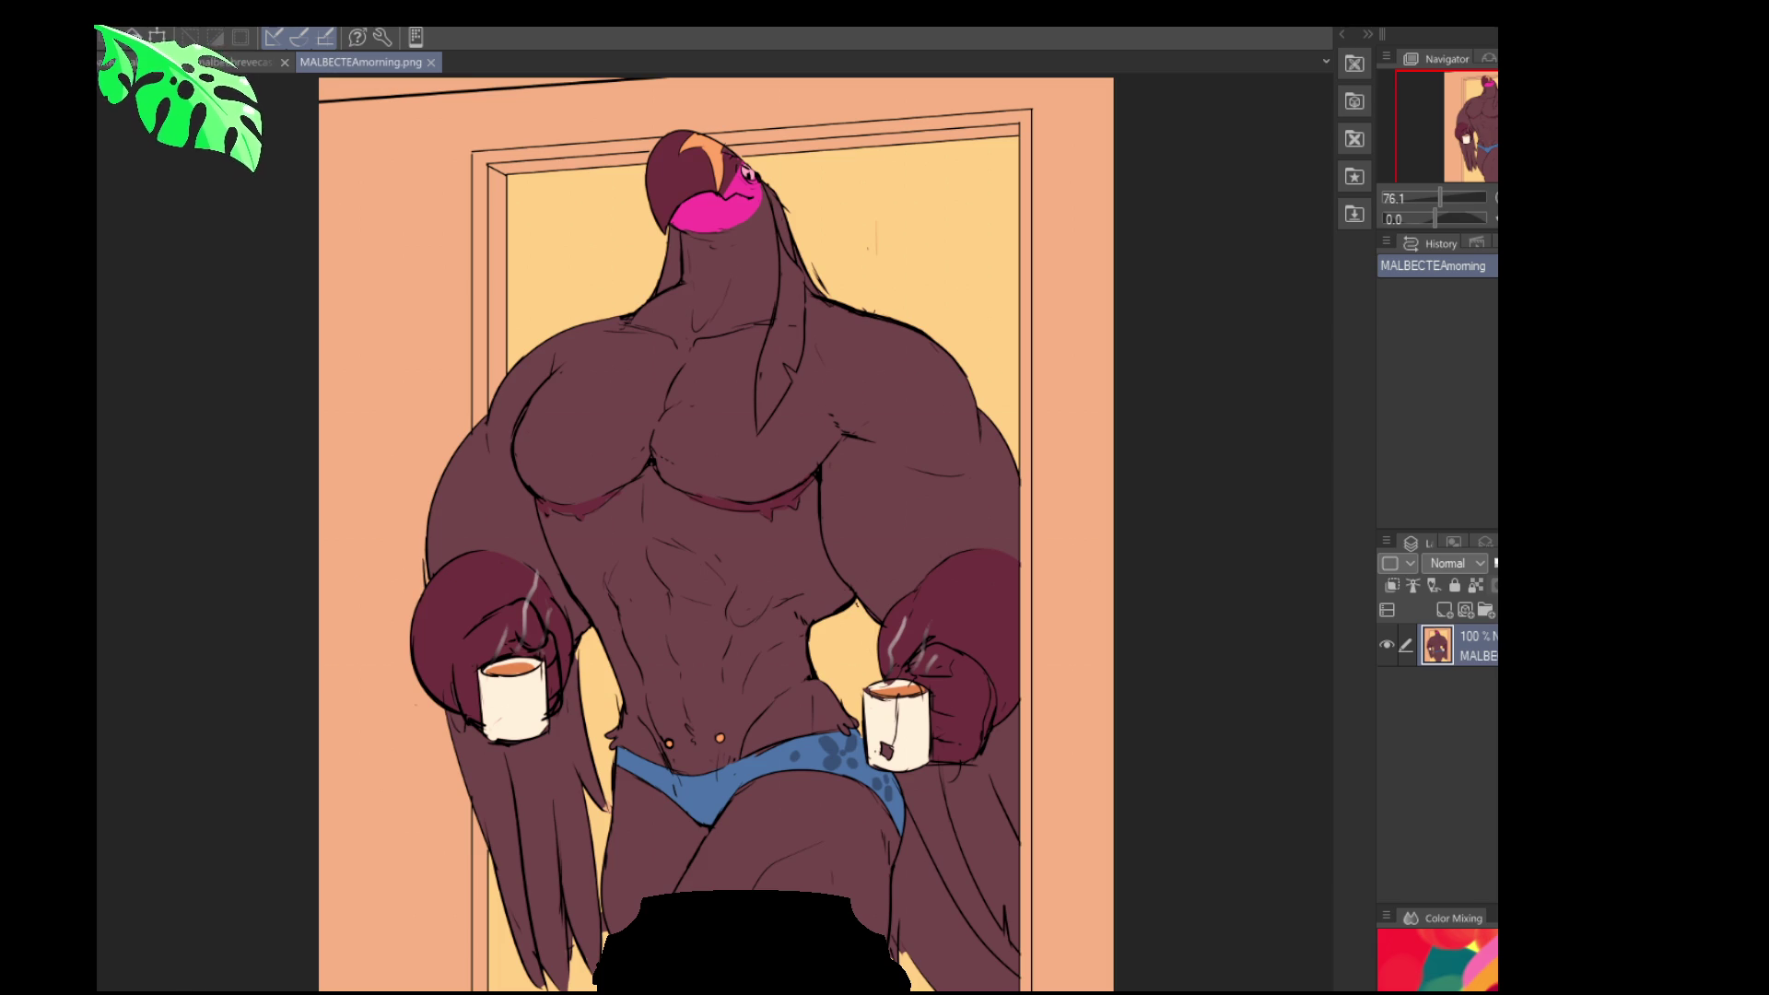
# - Cycle through the open documents, ending on the BINCH cat image with its selection cleared
pyautogui.click(231, 55)
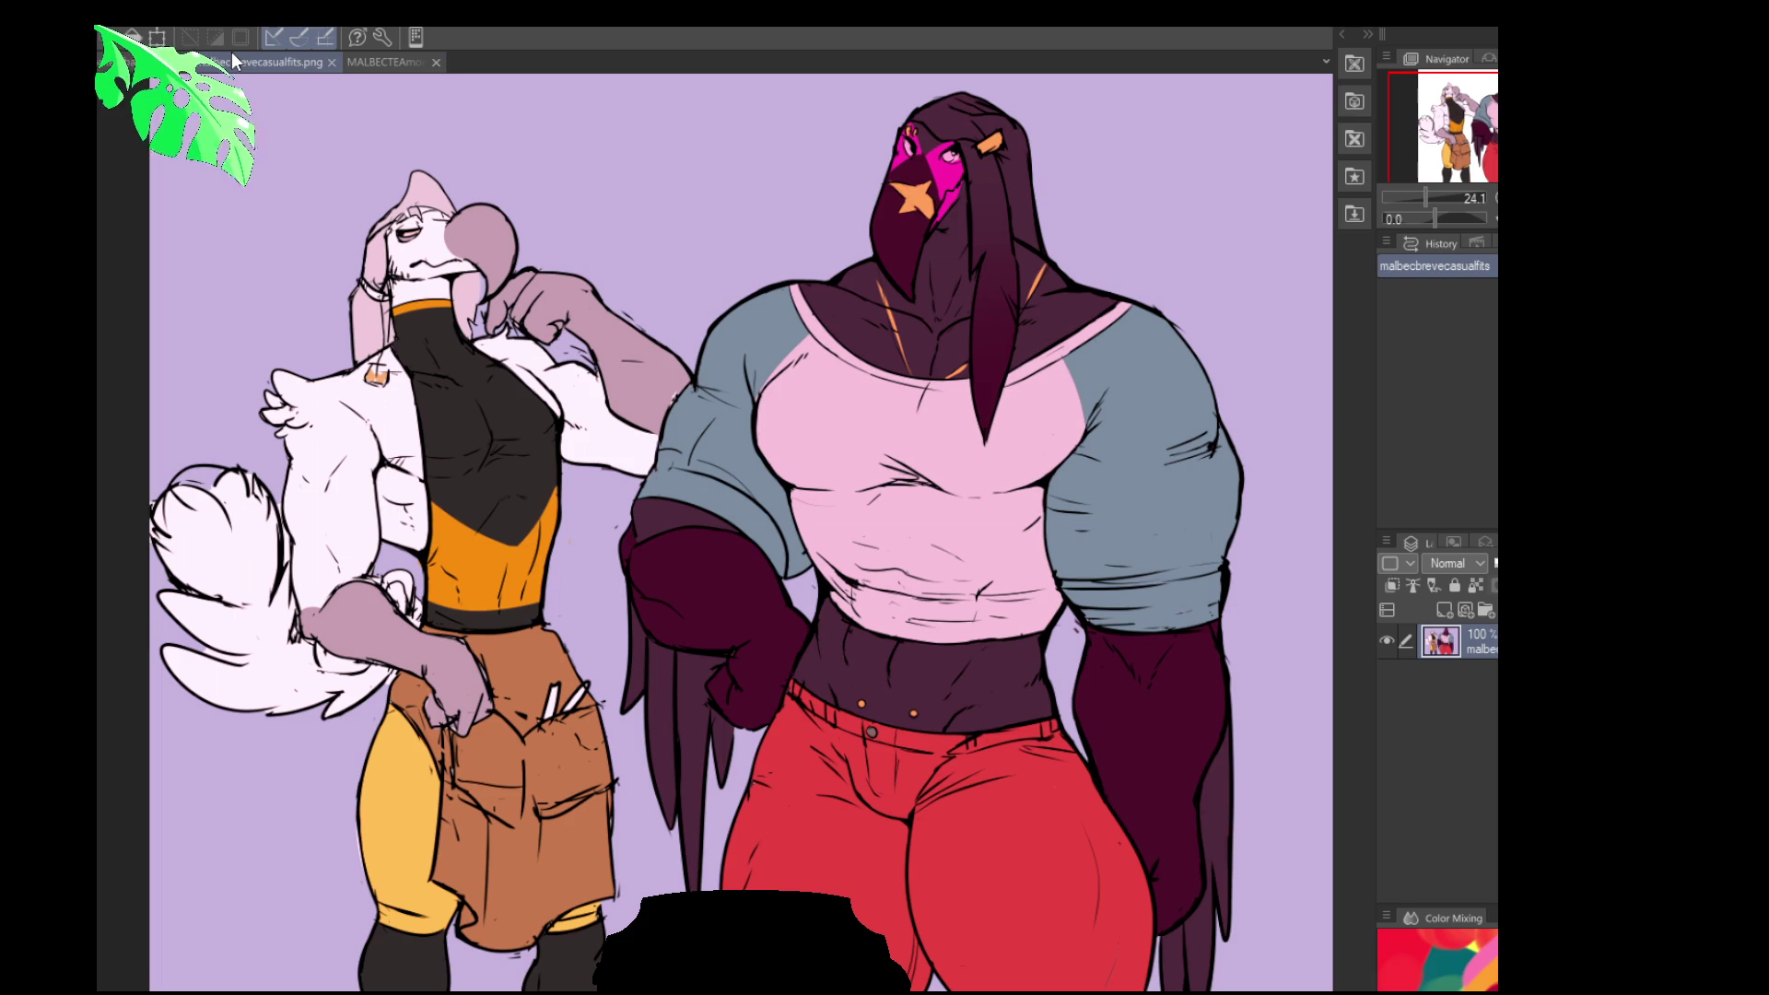
pyautogui.click(410, 61)
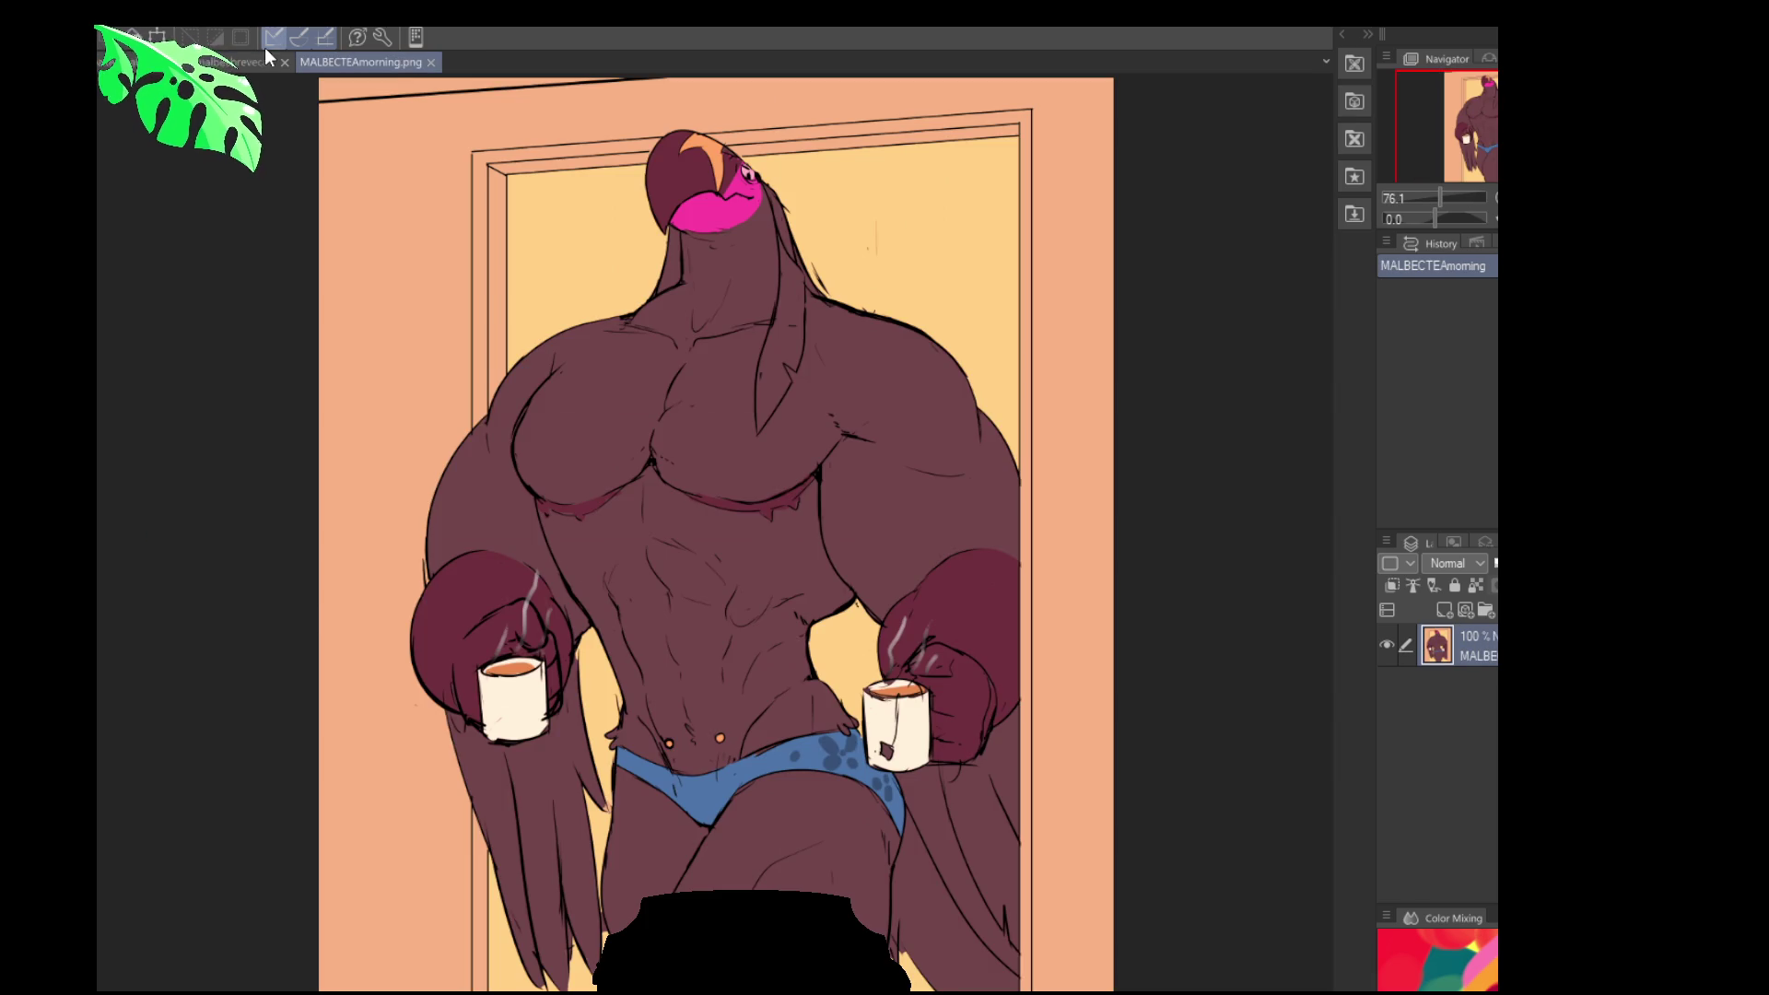
pyautogui.click(240, 58)
pyautogui.click(230, 61)
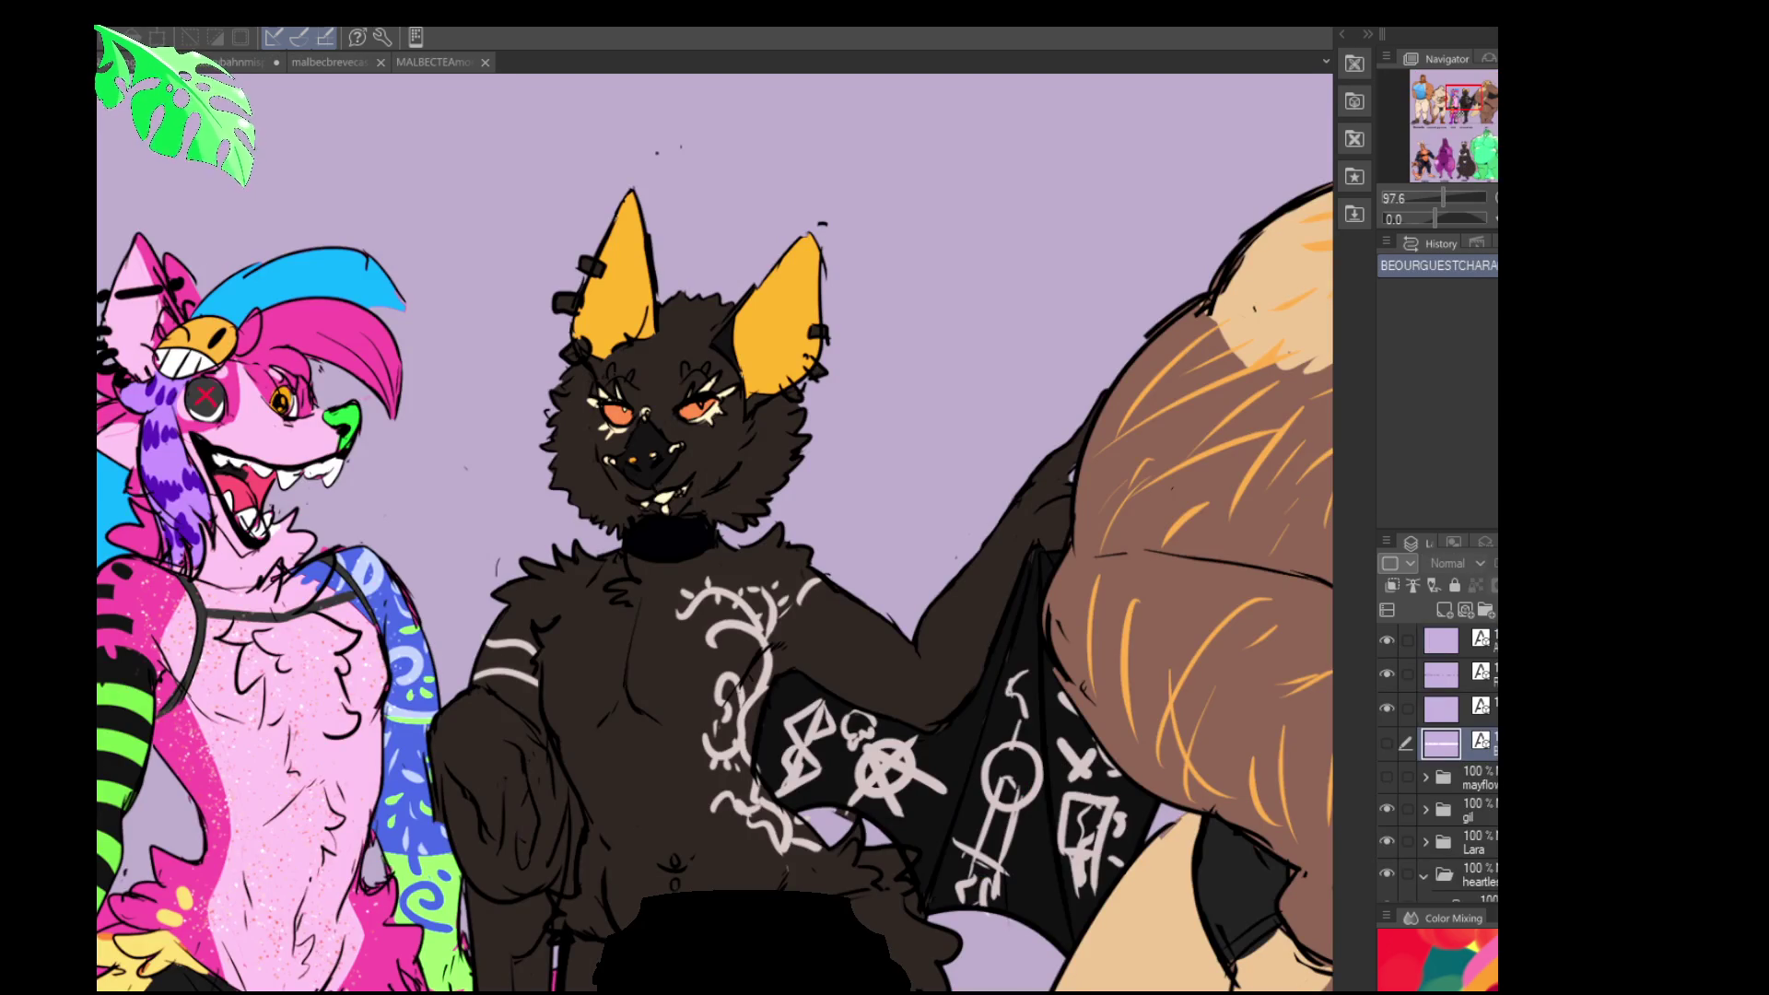
pyautogui.click(102, 62)
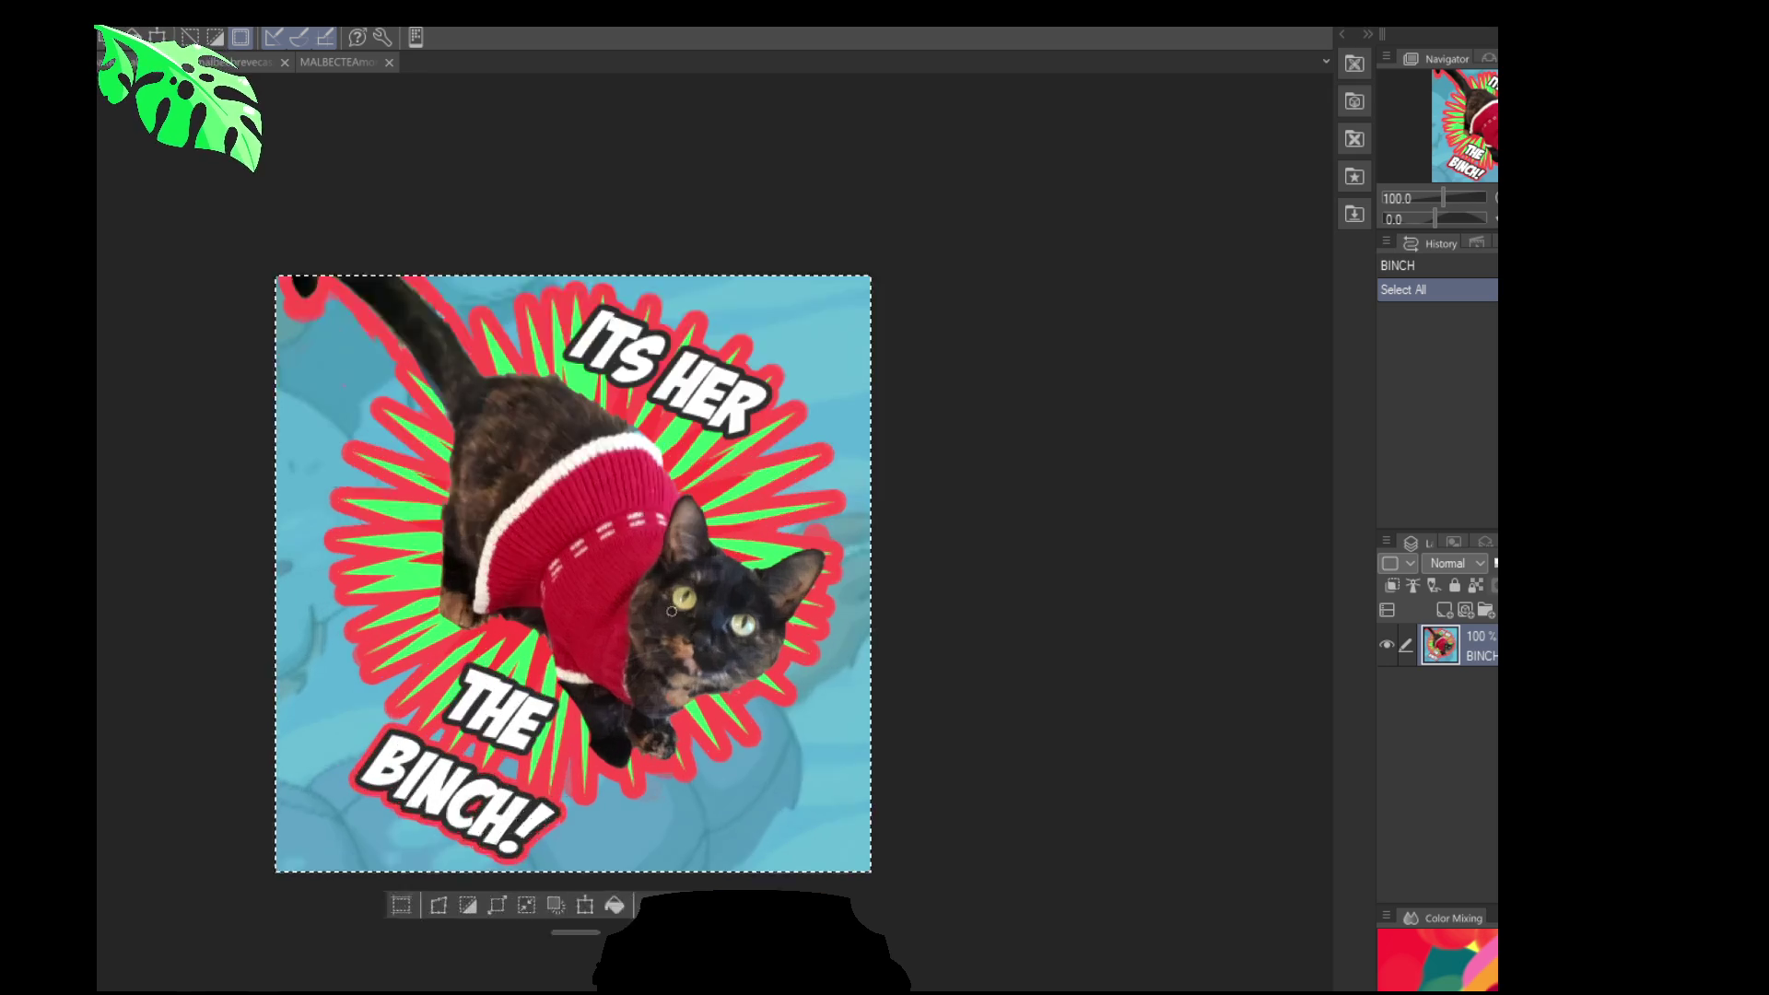
pyautogui.scroll(2, 685, 612)
pyautogui.hotkey('ctrl', 'd')
pyautogui.moveTo(685, 611); pyautogui.dragTo(805, 619)
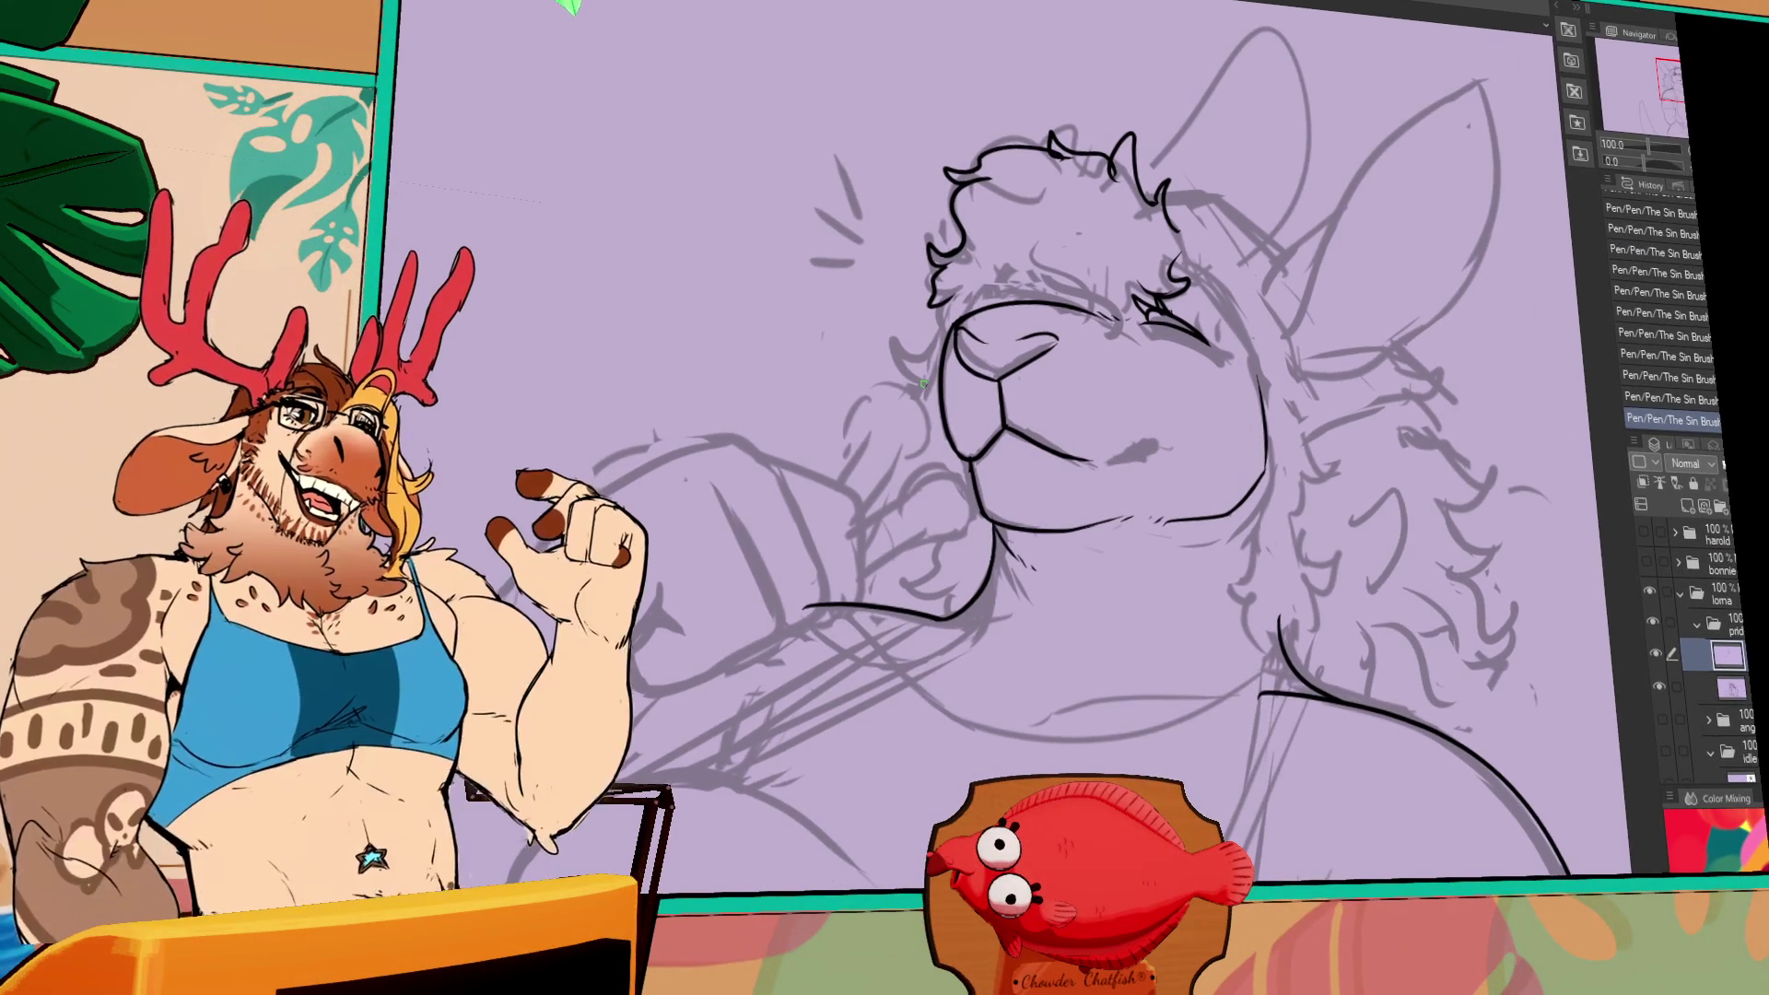
# - Reshape the closed-eye lines, undoing and retrying the adjustment
pyautogui.hotkey('ctrl', 'z')
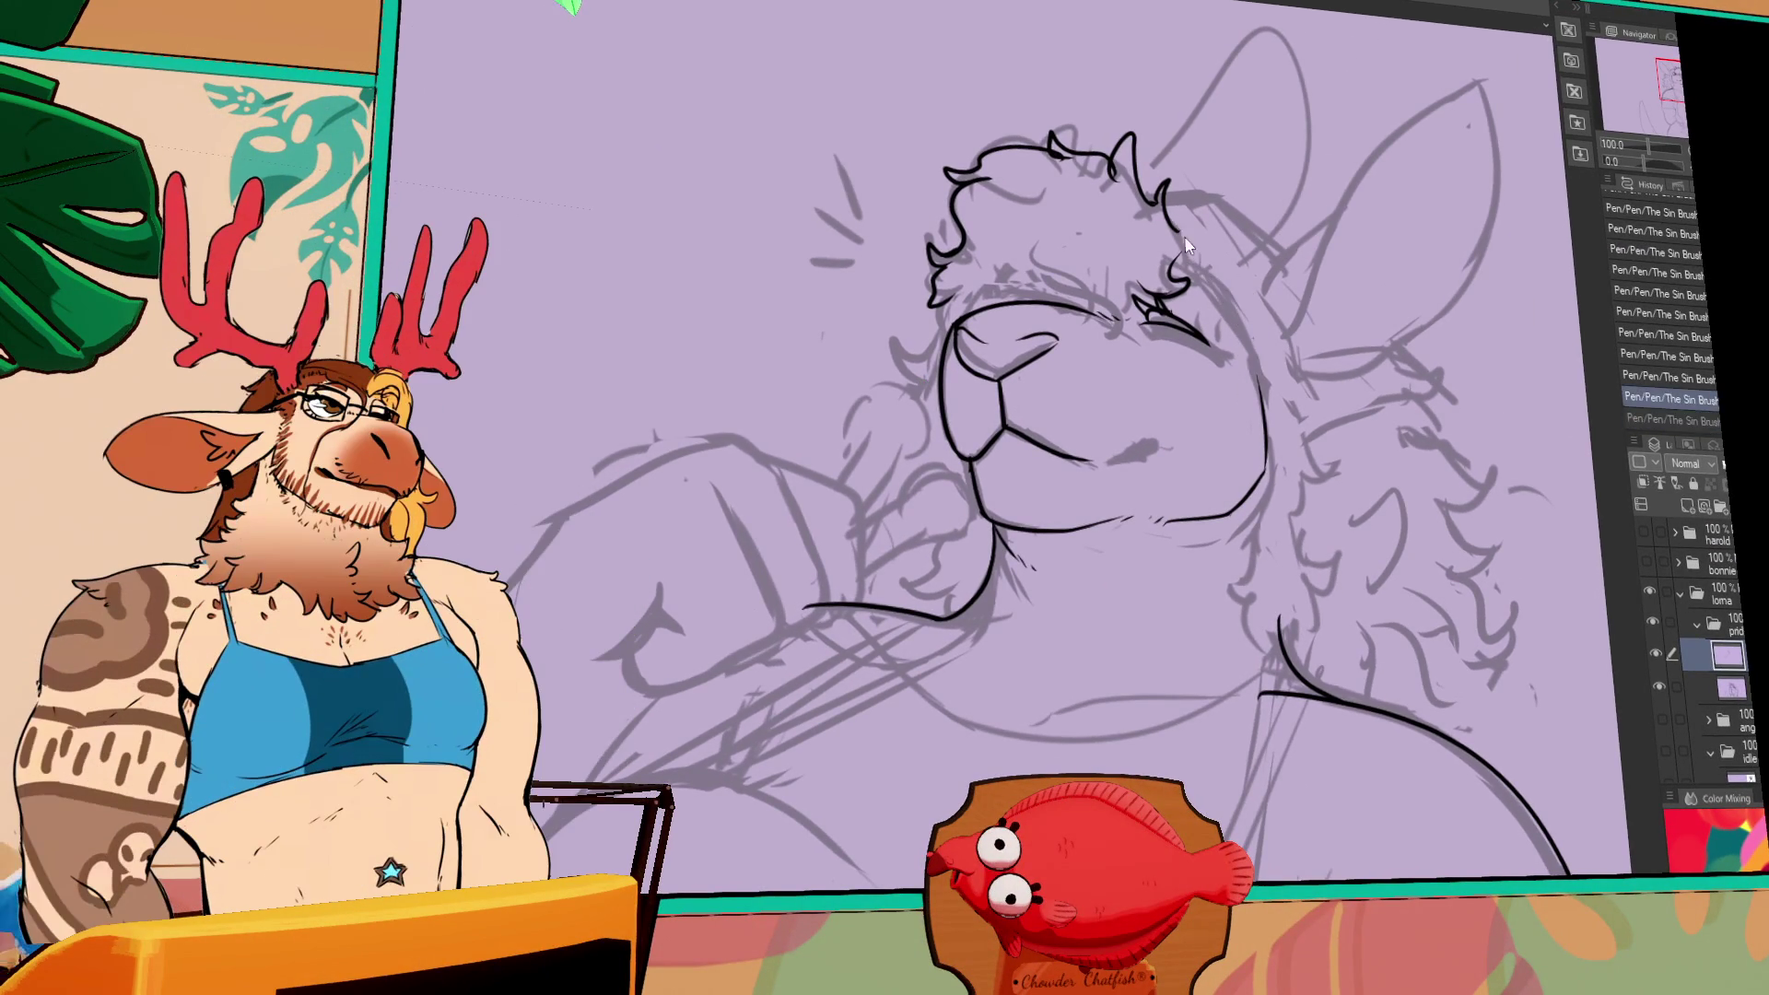
pyautogui.hotkey('ctrl', 'y')
pyautogui.hotkey('ctrl', 'z')
pyautogui.moveTo(1188, 277)
pyautogui.mouseDown()
pyautogui.moveTo(1115, 318)
pyautogui.moveTo(1026, 526)
pyautogui.moveTo(1069, 396)
pyautogui.moveTo(1164, 253)
pyautogui.mouseUp()
pyautogui.hotkey('ctrl', 'z')
pyautogui.hotkey('ctrl', 'z')
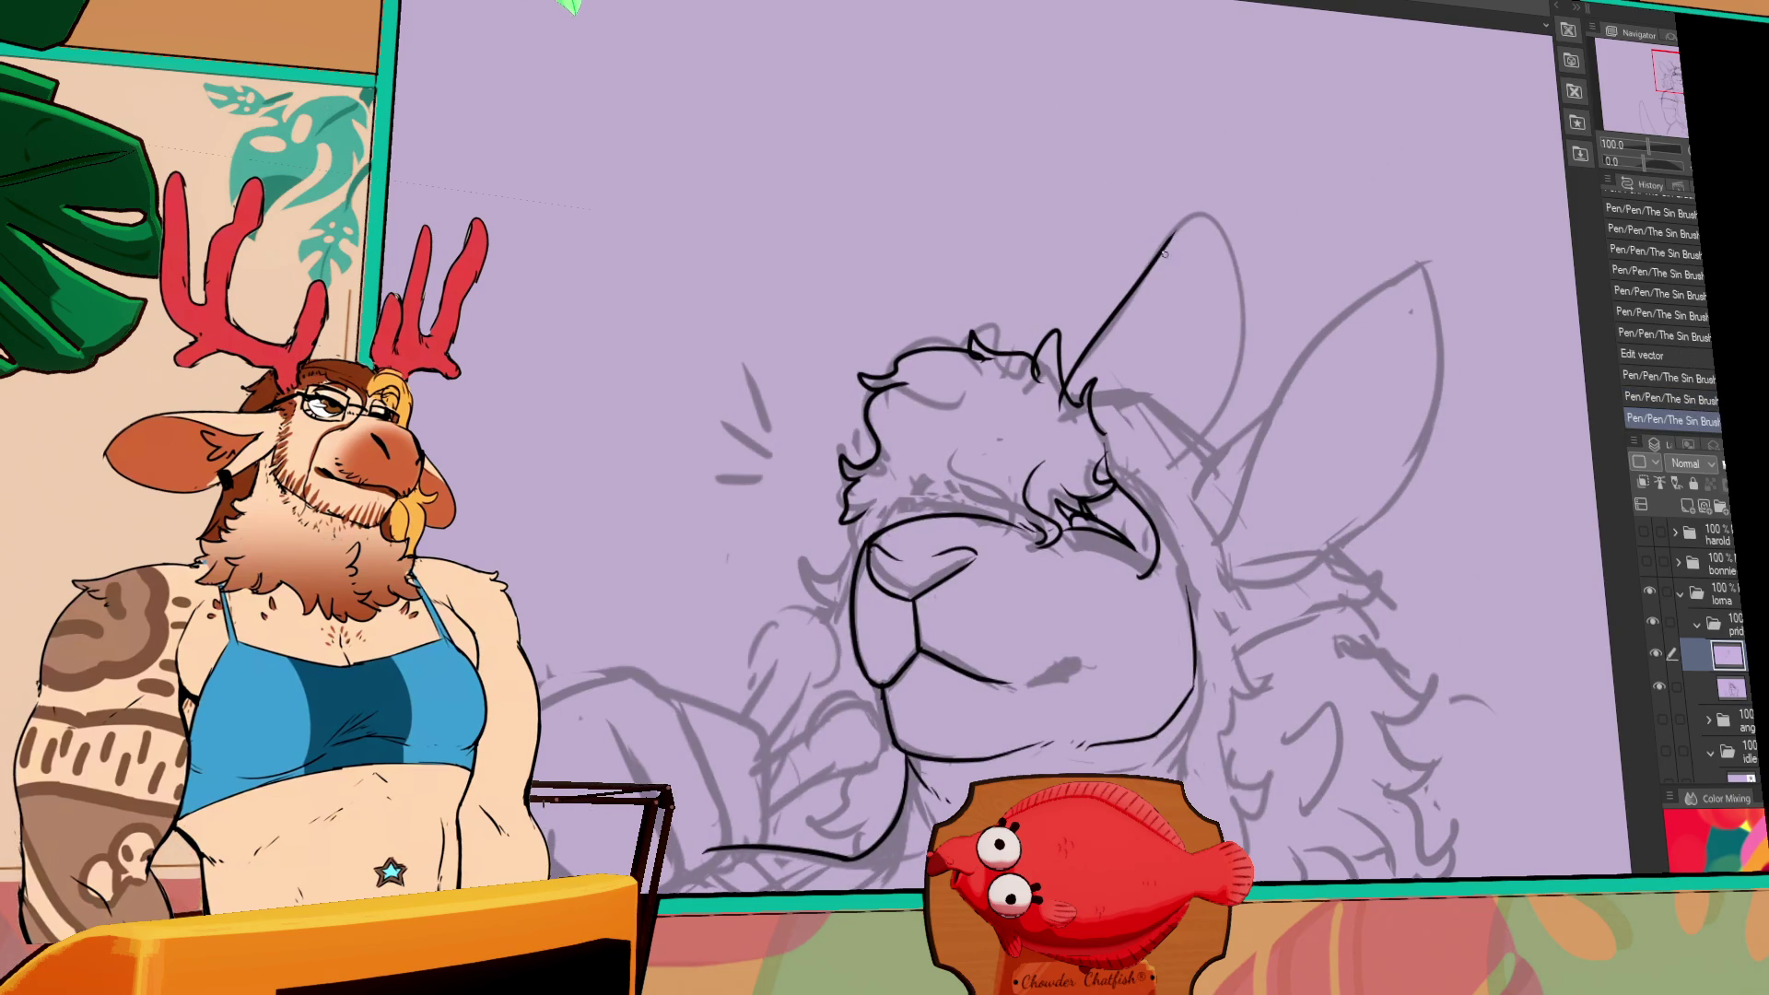
# - Ink the left ear's outer edge as a curve, redrawing it several times toward the tip
pyautogui.moveTo(1238, 341); pyautogui.dragTo(1172, 451)
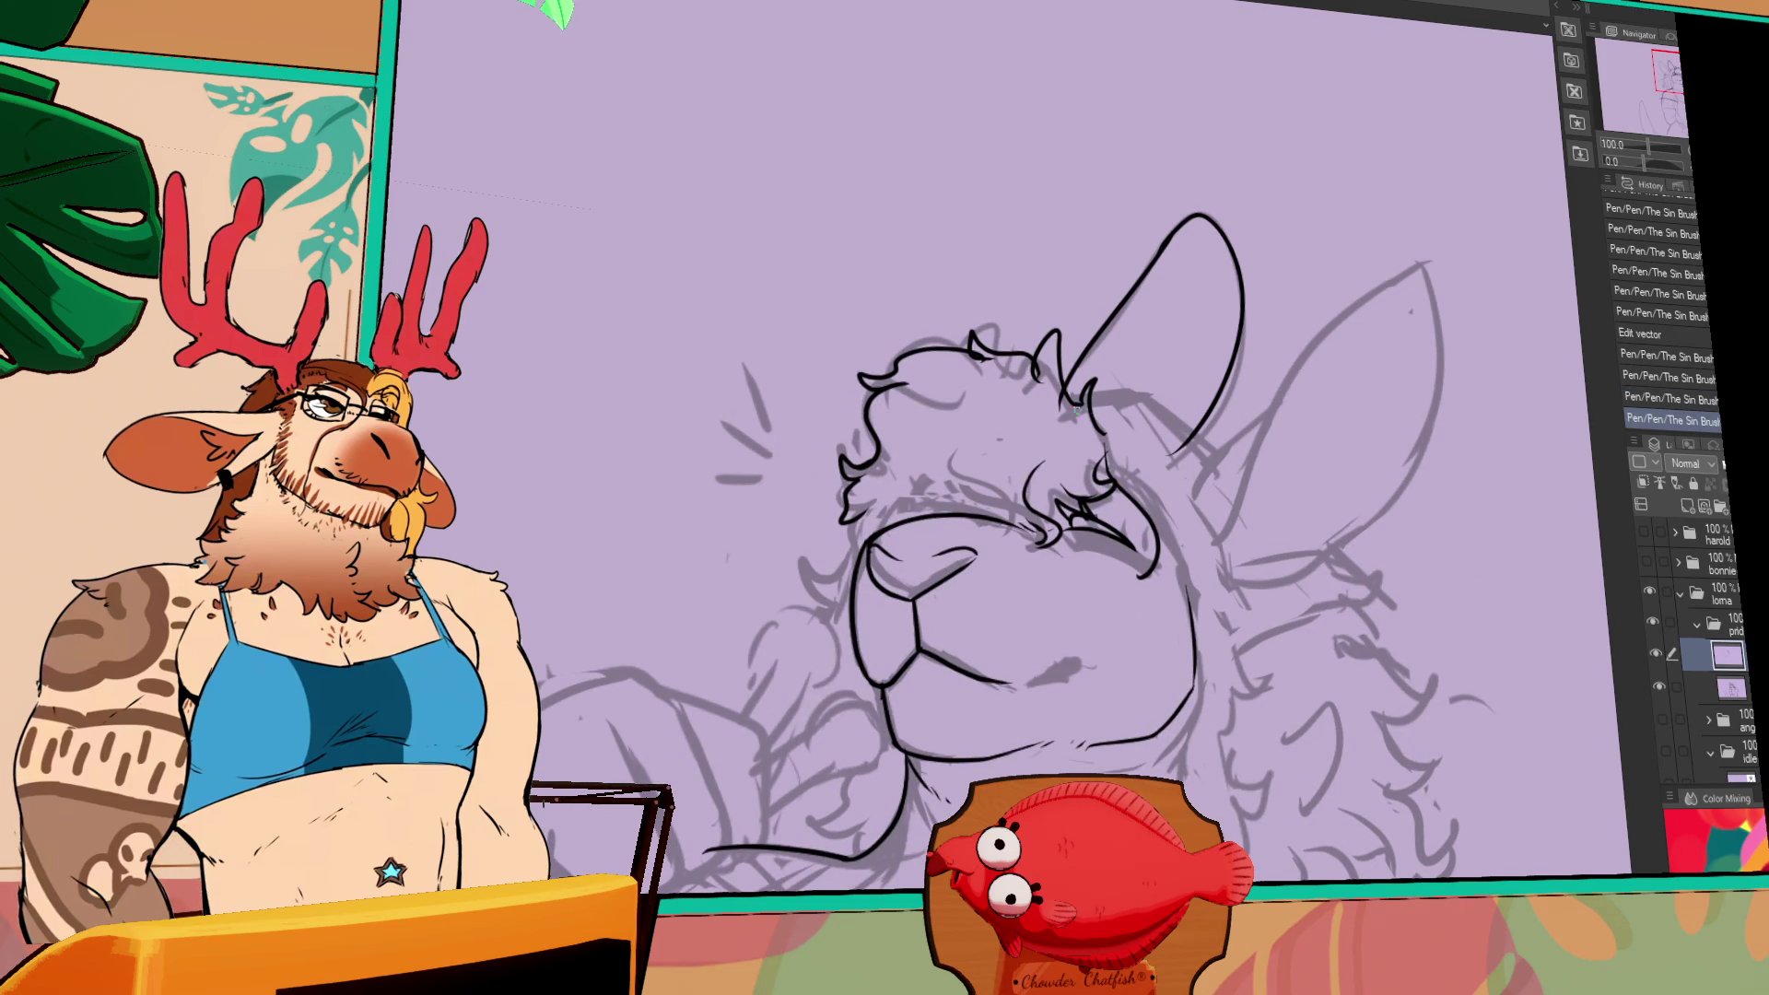
pyautogui.hotkey('ctrl', 'z')
pyautogui.moveTo(1059, 398); pyautogui.dragTo(1243, 524)
pyautogui.hotkey('ctrl', 'z')
pyautogui.moveTo(1032, 414); pyautogui.dragTo(1272, 502)
pyautogui.hotkey('ctrl', 'z')
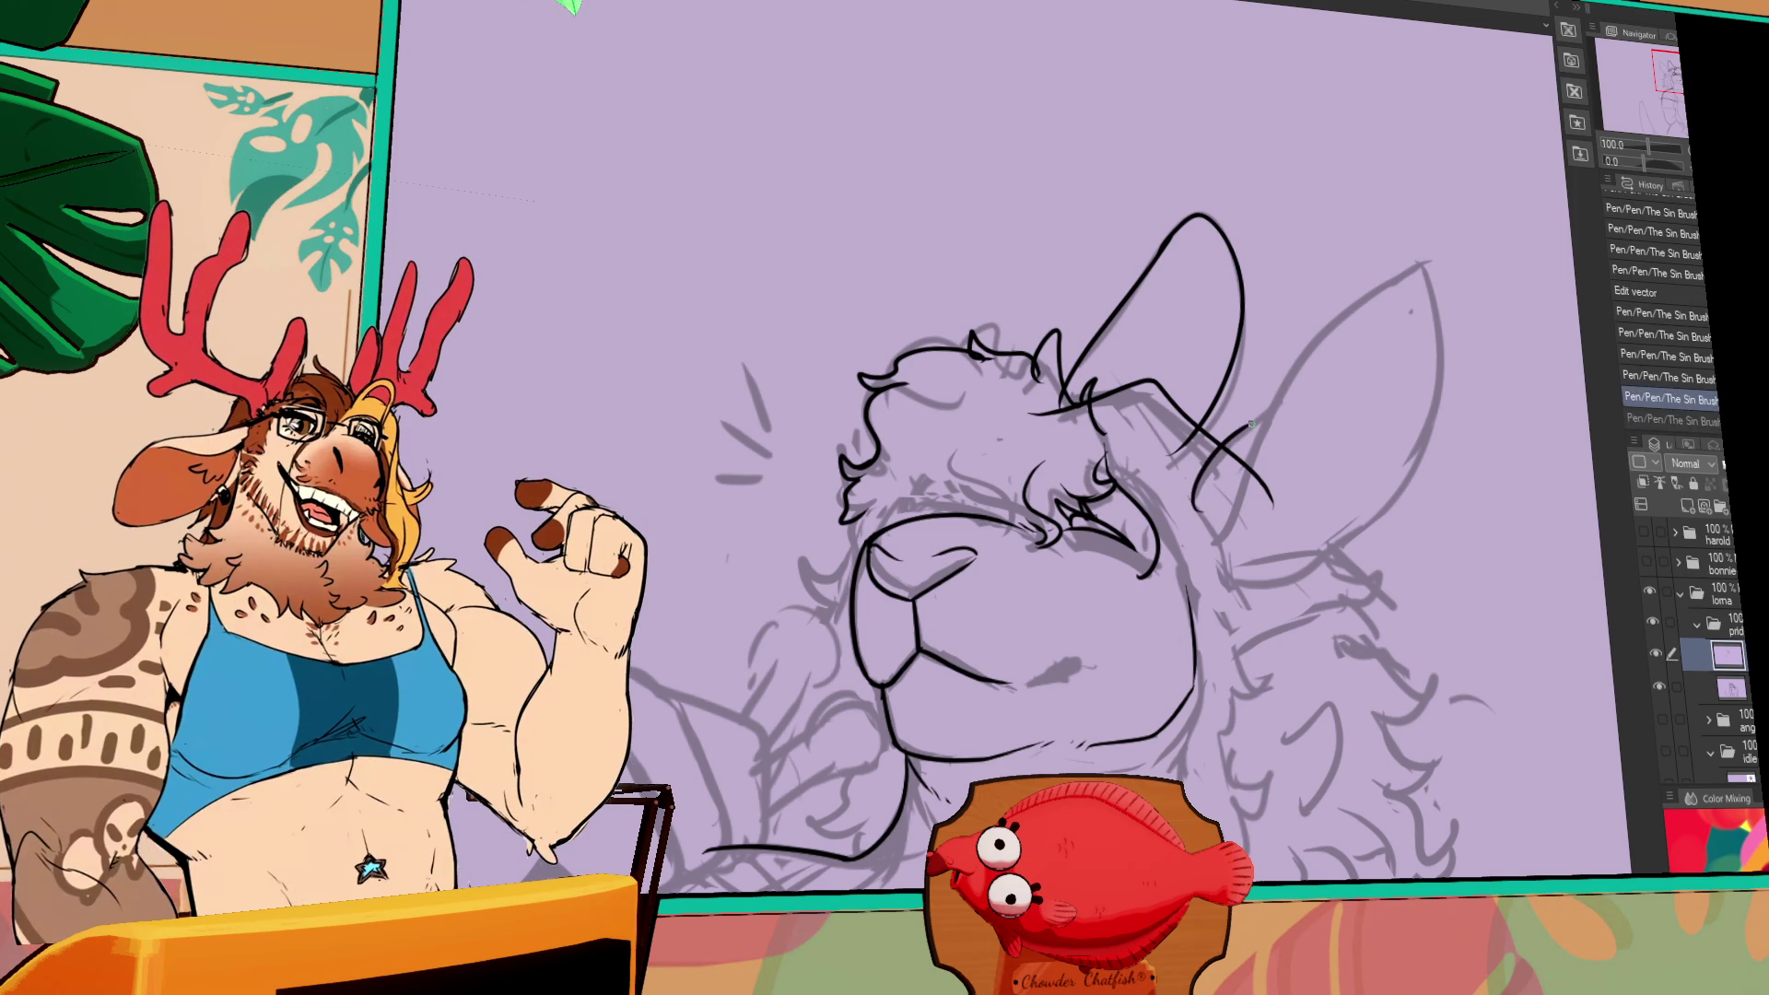
pyautogui.moveTo(1280, 466)
pyautogui.mouseDown()
pyautogui.moveTo(1242, 509)
pyautogui.moveTo(1331, 391)
pyautogui.moveTo(1395, 350)
pyautogui.mouseUp()
pyautogui.hotkey('ctrl', 'z')
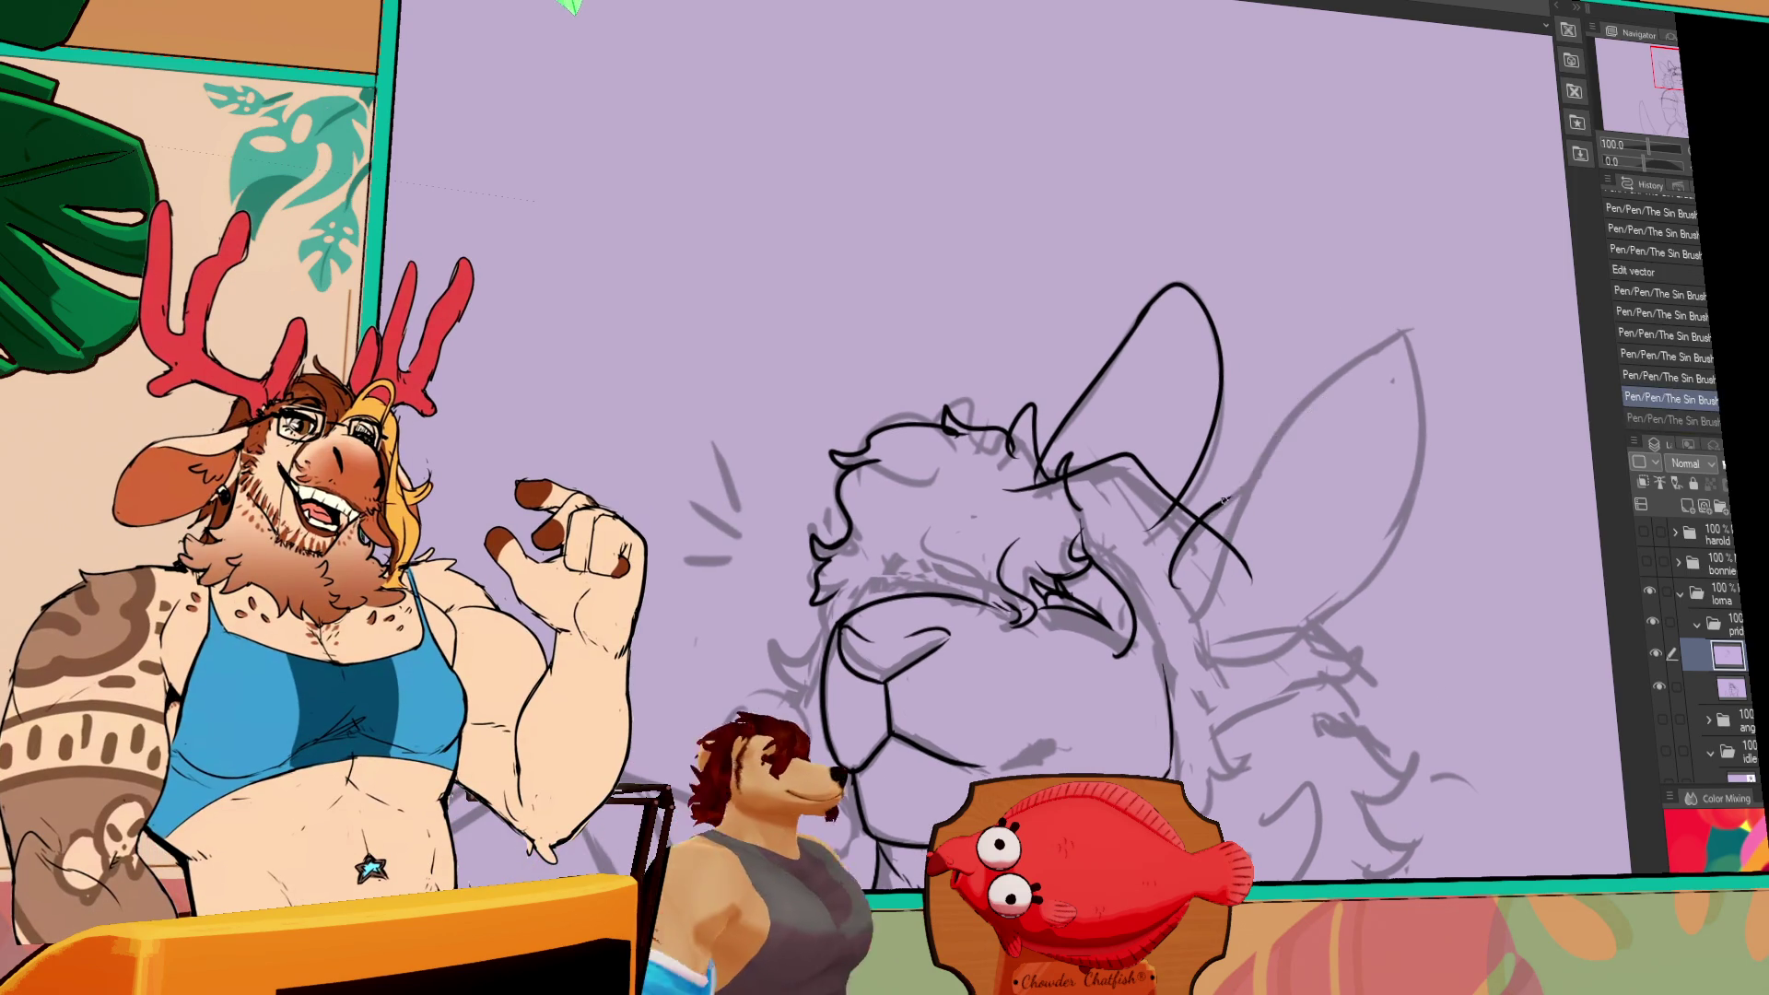
pyautogui.hotkey('ctrl', 'z')
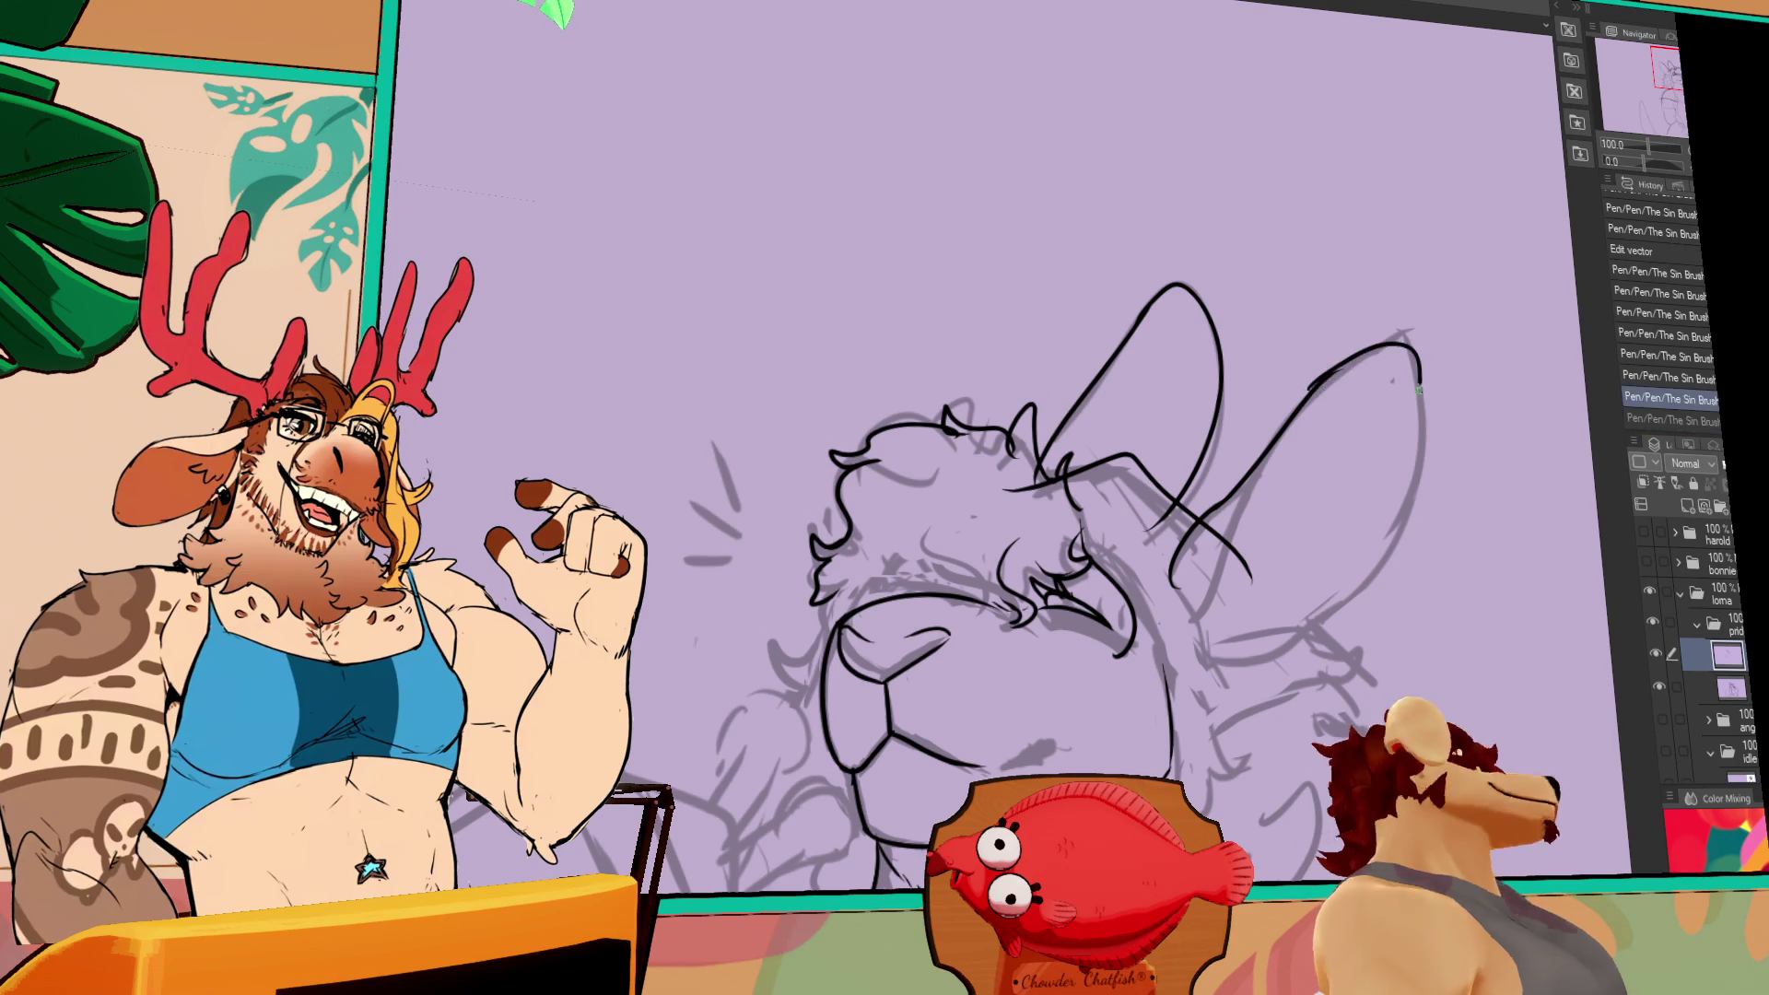
pyautogui.moveTo(1308, 389)
pyautogui.mouseDown()
pyautogui.moveTo(1403, 346)
pyautogui.moveTo(1281, 608)
pyautogui.mouseUp()
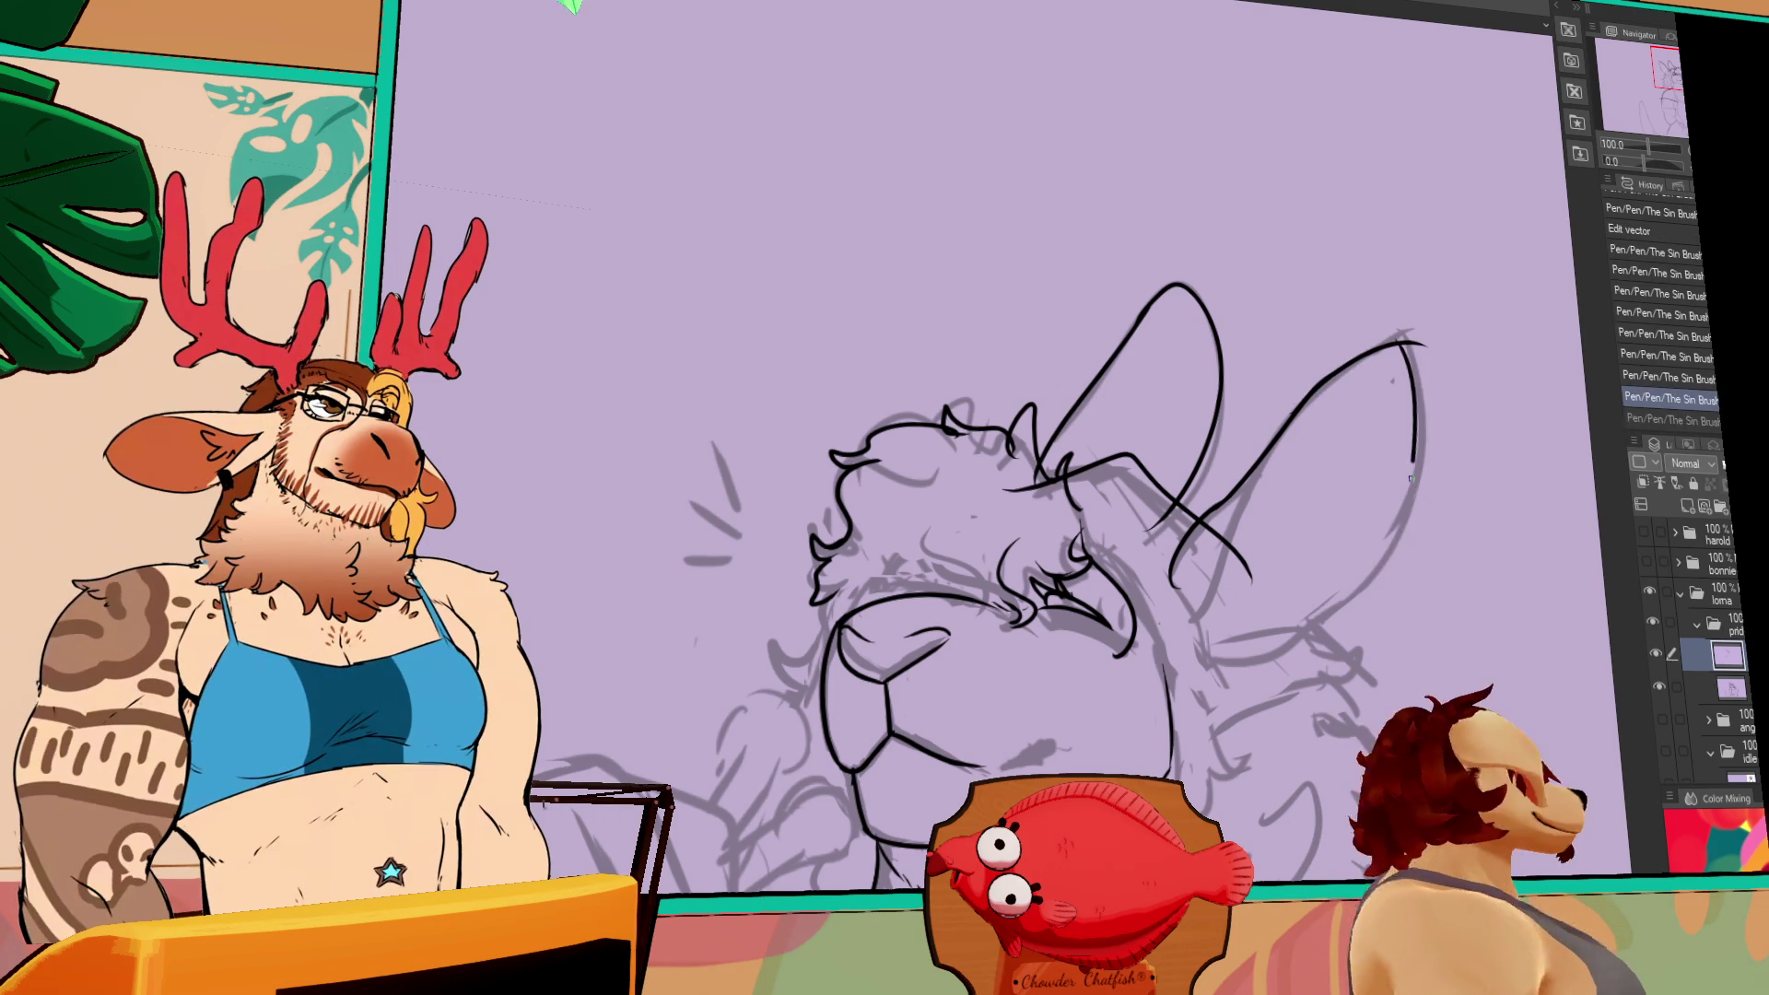
# - Ink the right ear's outer edge from tip down and erase stray lines at its tip
pyautogui.hotkey('ctrl', 'z')
pyautogui.moveTo(1418, 343); pyautogui.dragTo(1207, 663)
pyautogui.press('e')
pyautogui.moveTo(1404, 327); pyautogui.dragTo(1408, 341)
pyautogui.press('p')
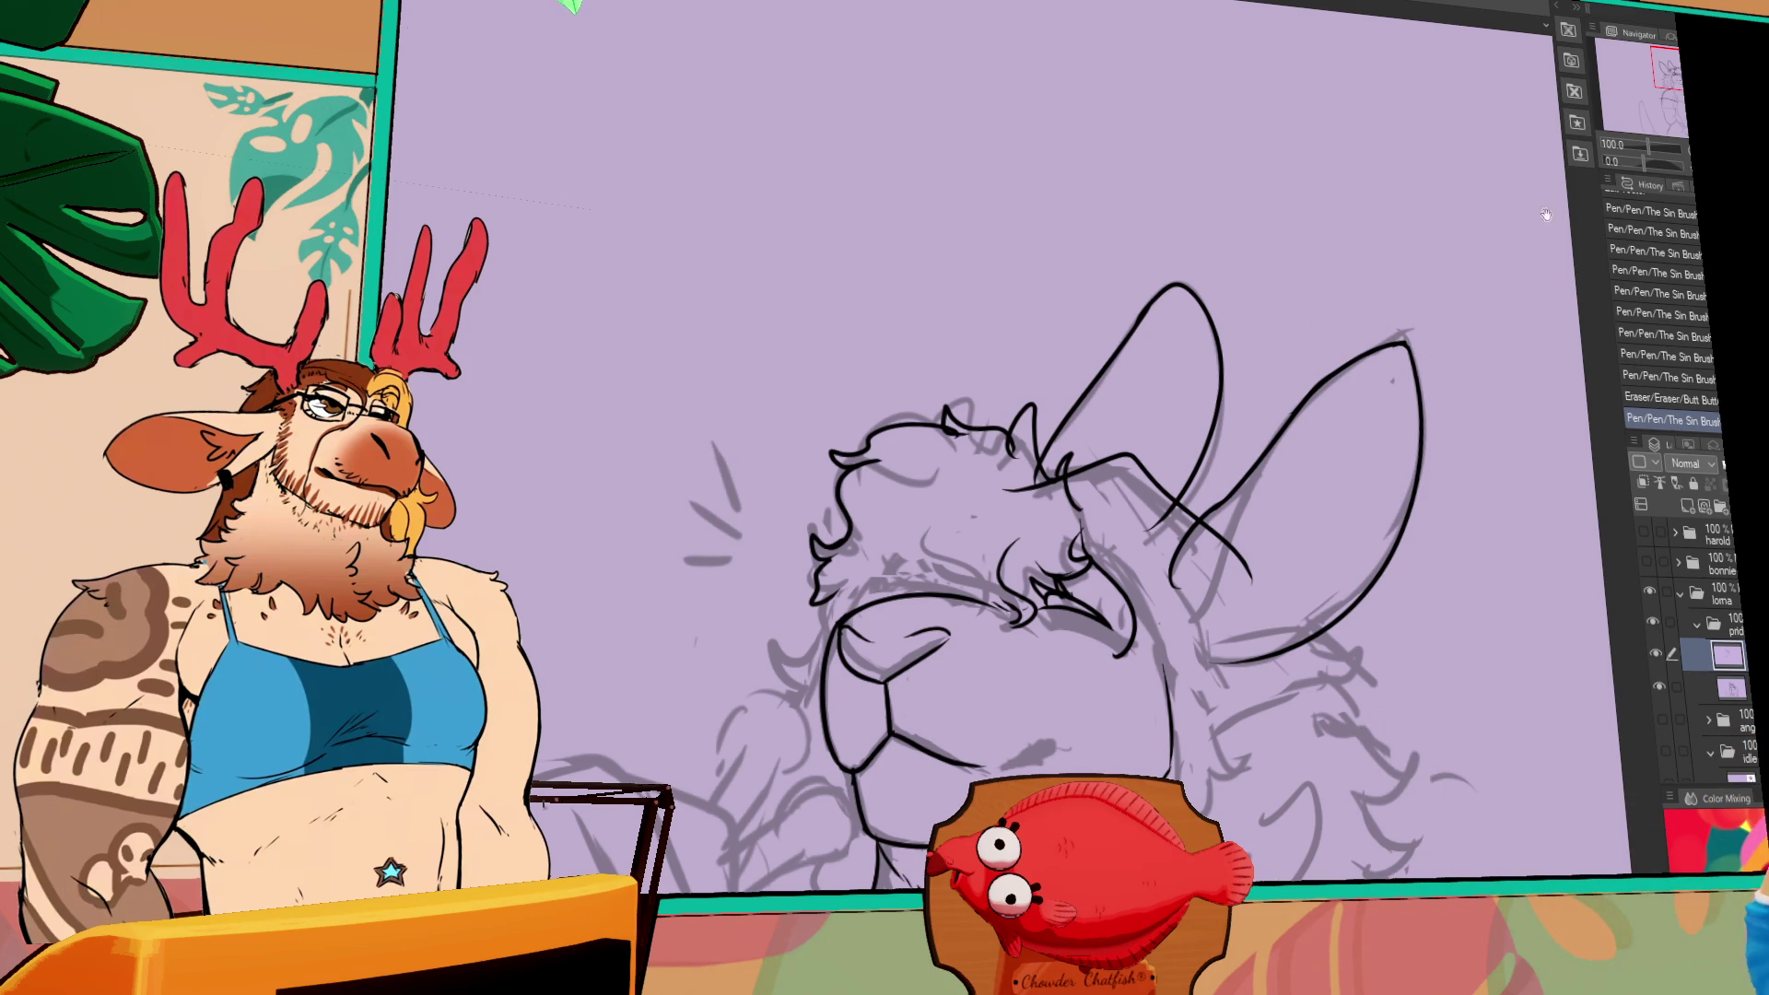
# - Reshape the left ear's outer vector stroke and erase its overlapping lines
pyautogui.moveTo(1307, 301); pyautogui.dragTo(1317, 338)
pyautogui.press('o')
pyautogui.click(1175, 346)
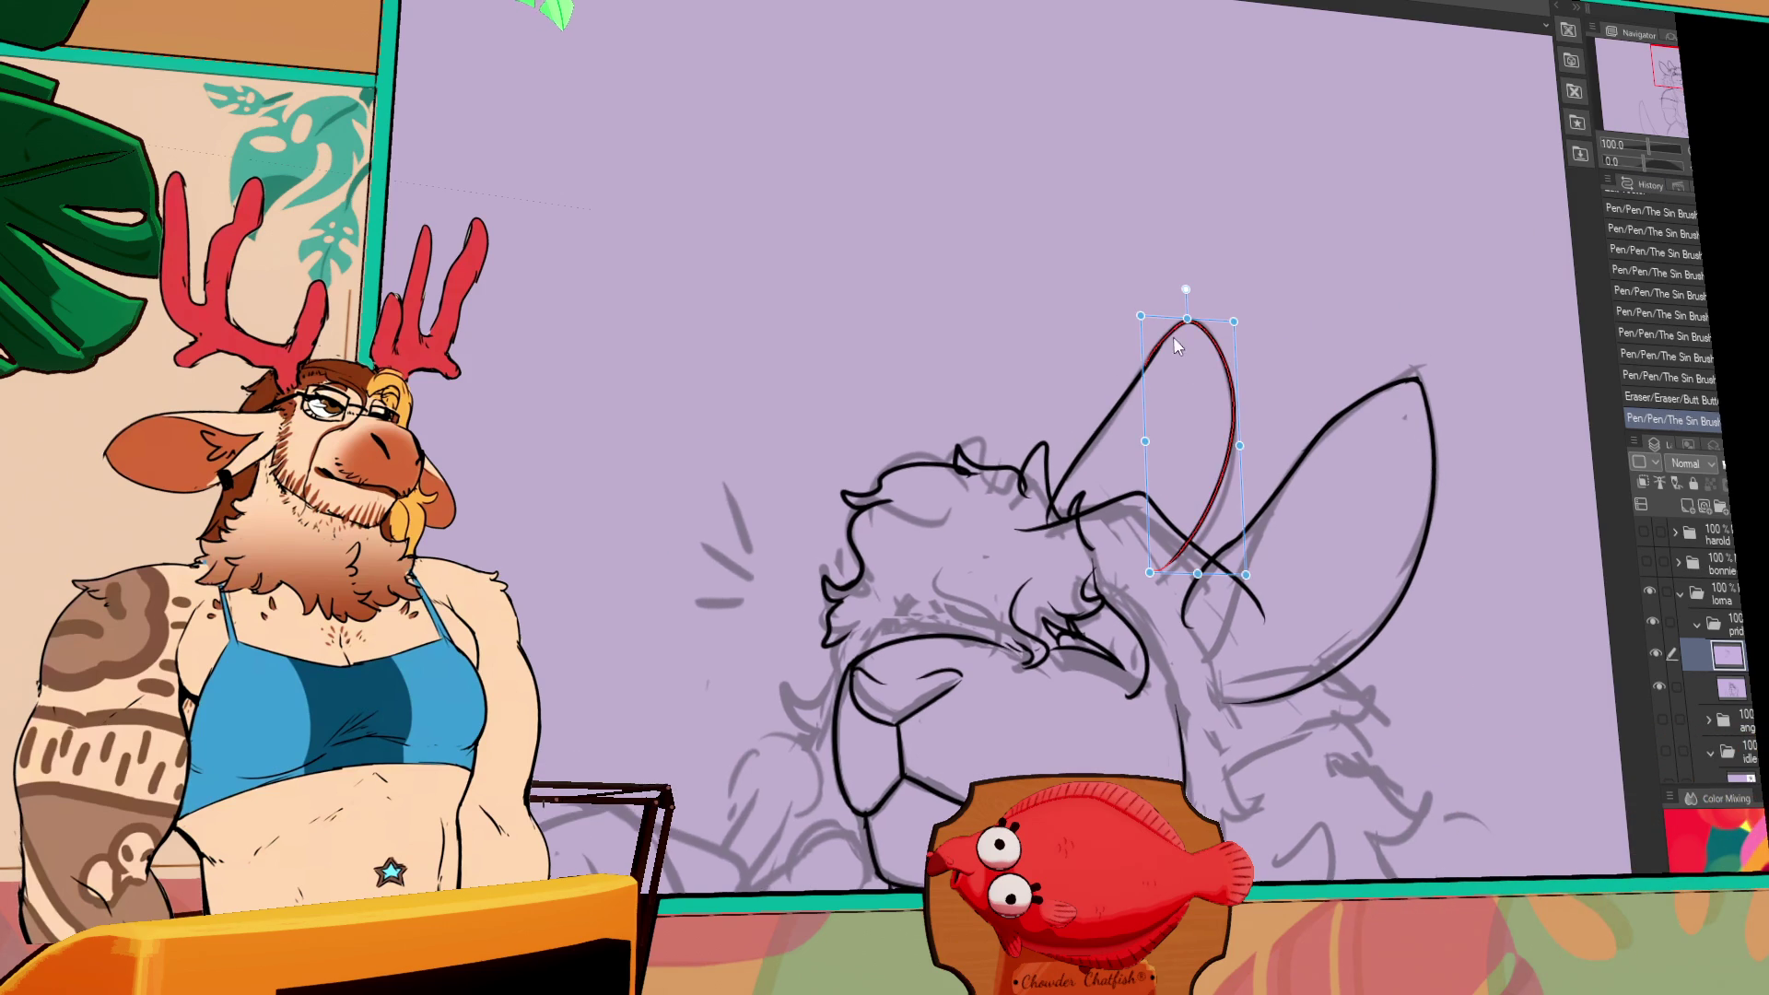
pyautogui.moveTo(1145, 441); pyautogui.dragTo(1152, 439)
pyautogui.press('e')
pyautogui.moveTo(1245, 578); pyautogui.dragTo(1226, 479)
pyautogui.press('p')
# - Ink the ear's inner fold line and a short stroke below the ear
pyautogui.moveTo(1239, 406)
pyautogui.mouseDown()
pyautogui.moveTo(1184, 525)
pyautogui.moveTo(1285, 544)
pyautogui.moveTo(1319, 506)
pyautogui.mouseUp()
pyautogui.hotkey('ctrl', 'z')
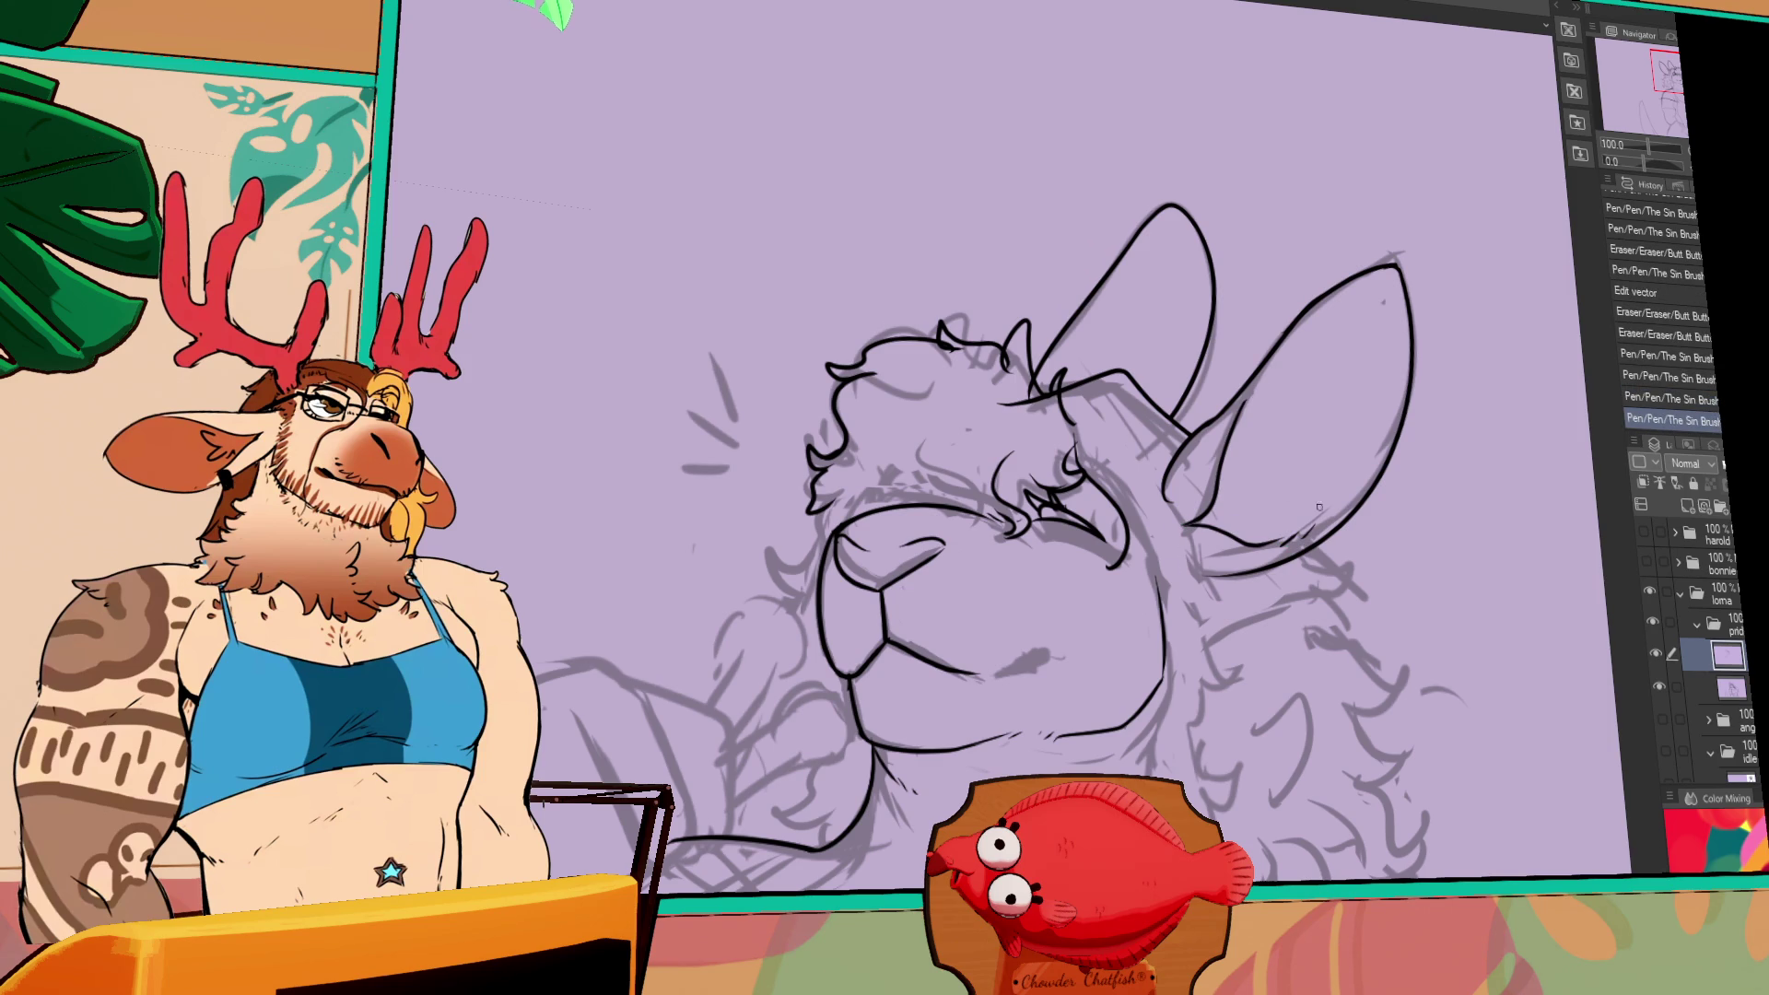
pyautogui.moveTo(1245, 412); pyautogui.dragTo(1258, 385)
pyautogui.scroll(-2, 1219, 445)
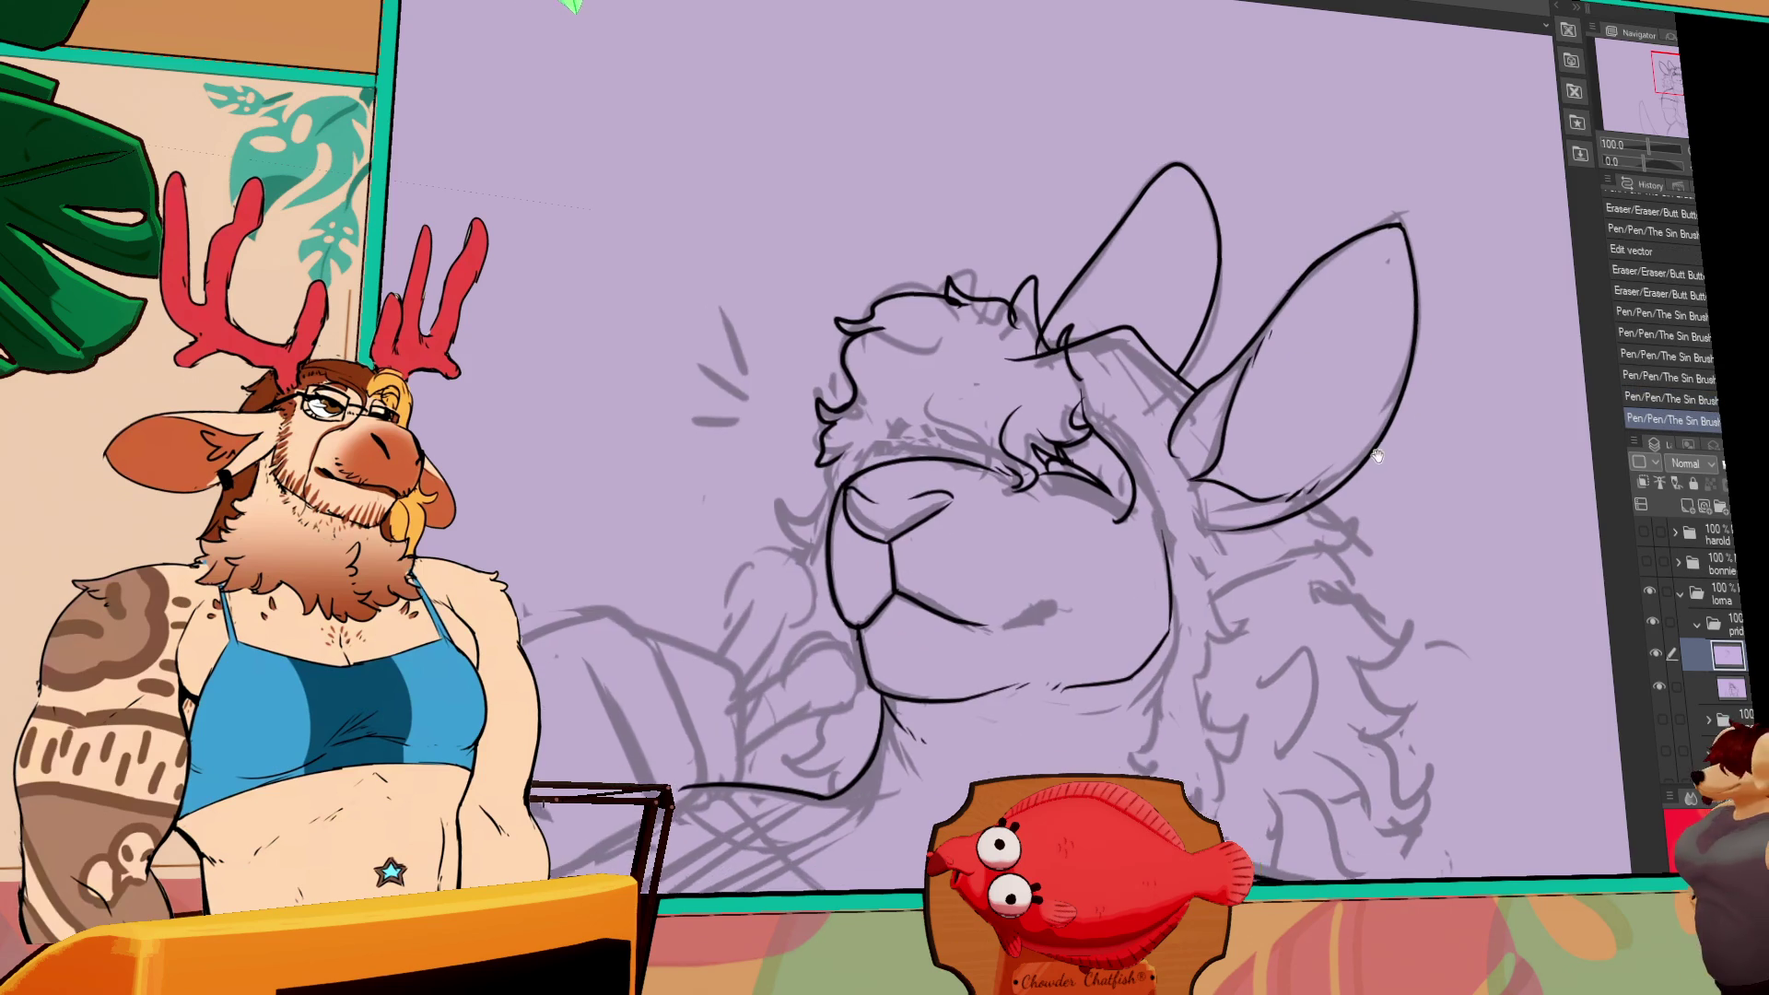
pyautogui.moveTo(1219, 445); pyautogui.dragTo(1214, 474)
pyautogui.hotkey('ctrl', 'z')
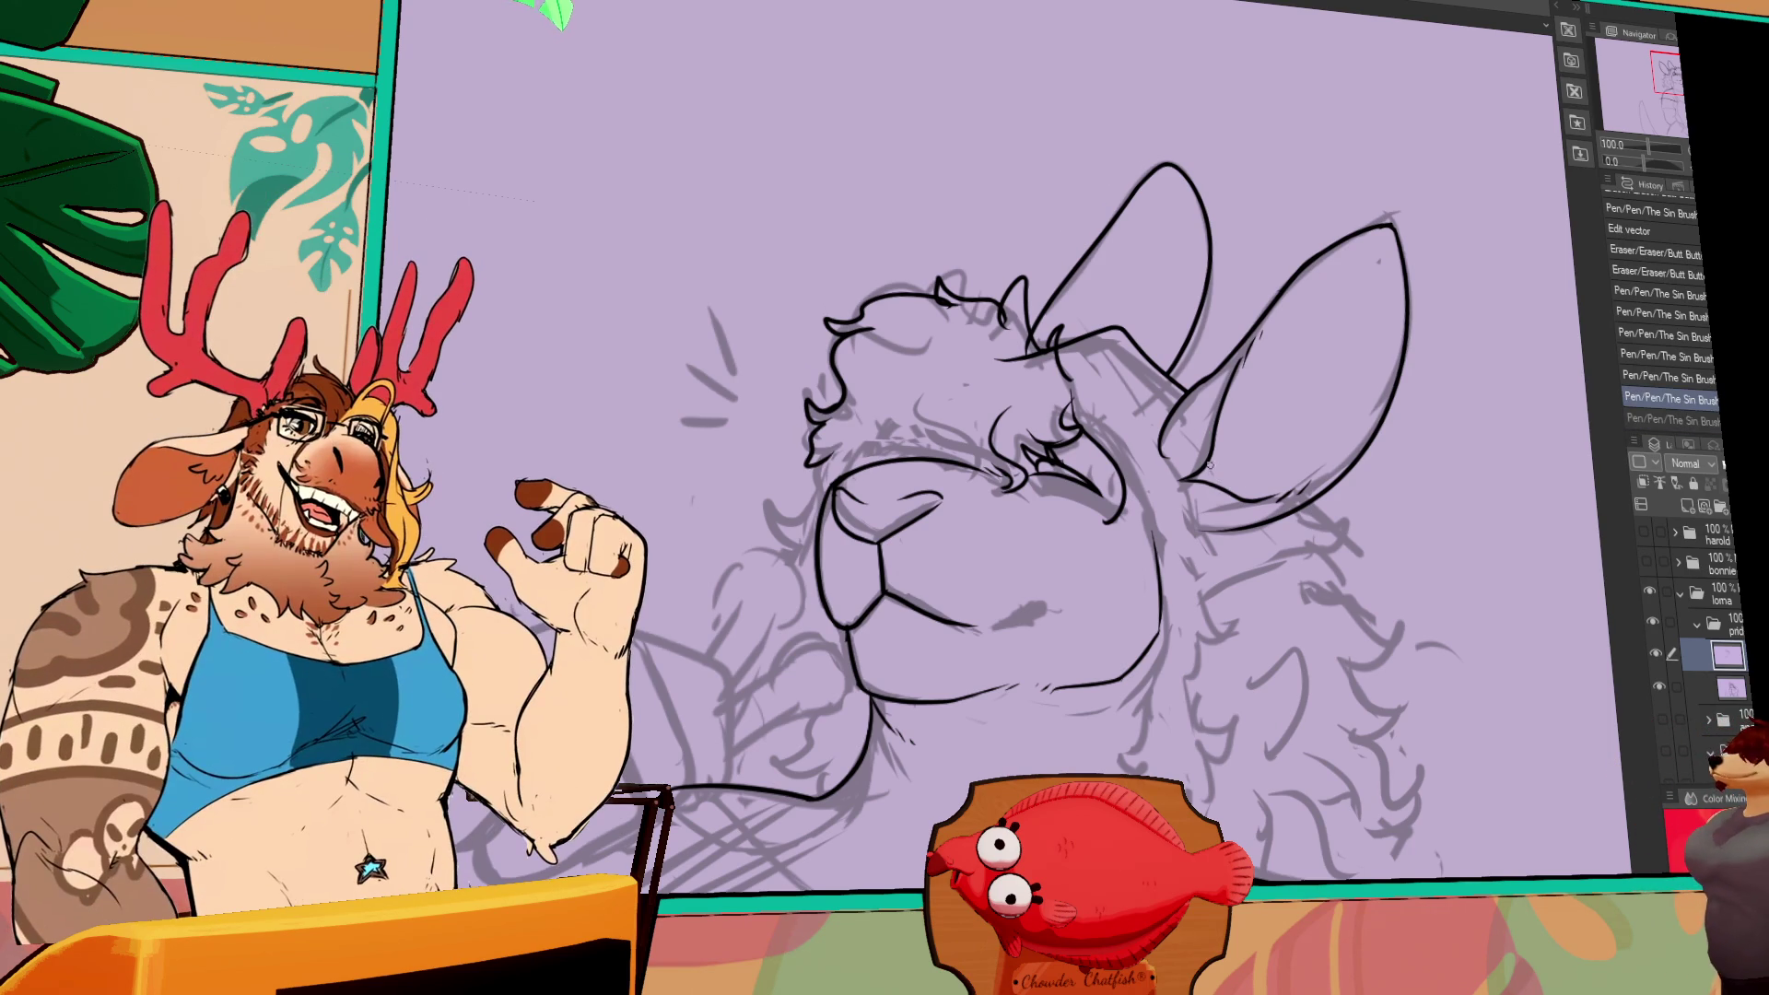
pyautogui.moveTo(1211, 456)
pyautogui.mouseDown()
pyautogui.moveTo(1217, 481)
pyautogui.moveTo(1188, 478)
pyautogui.mouseUp()
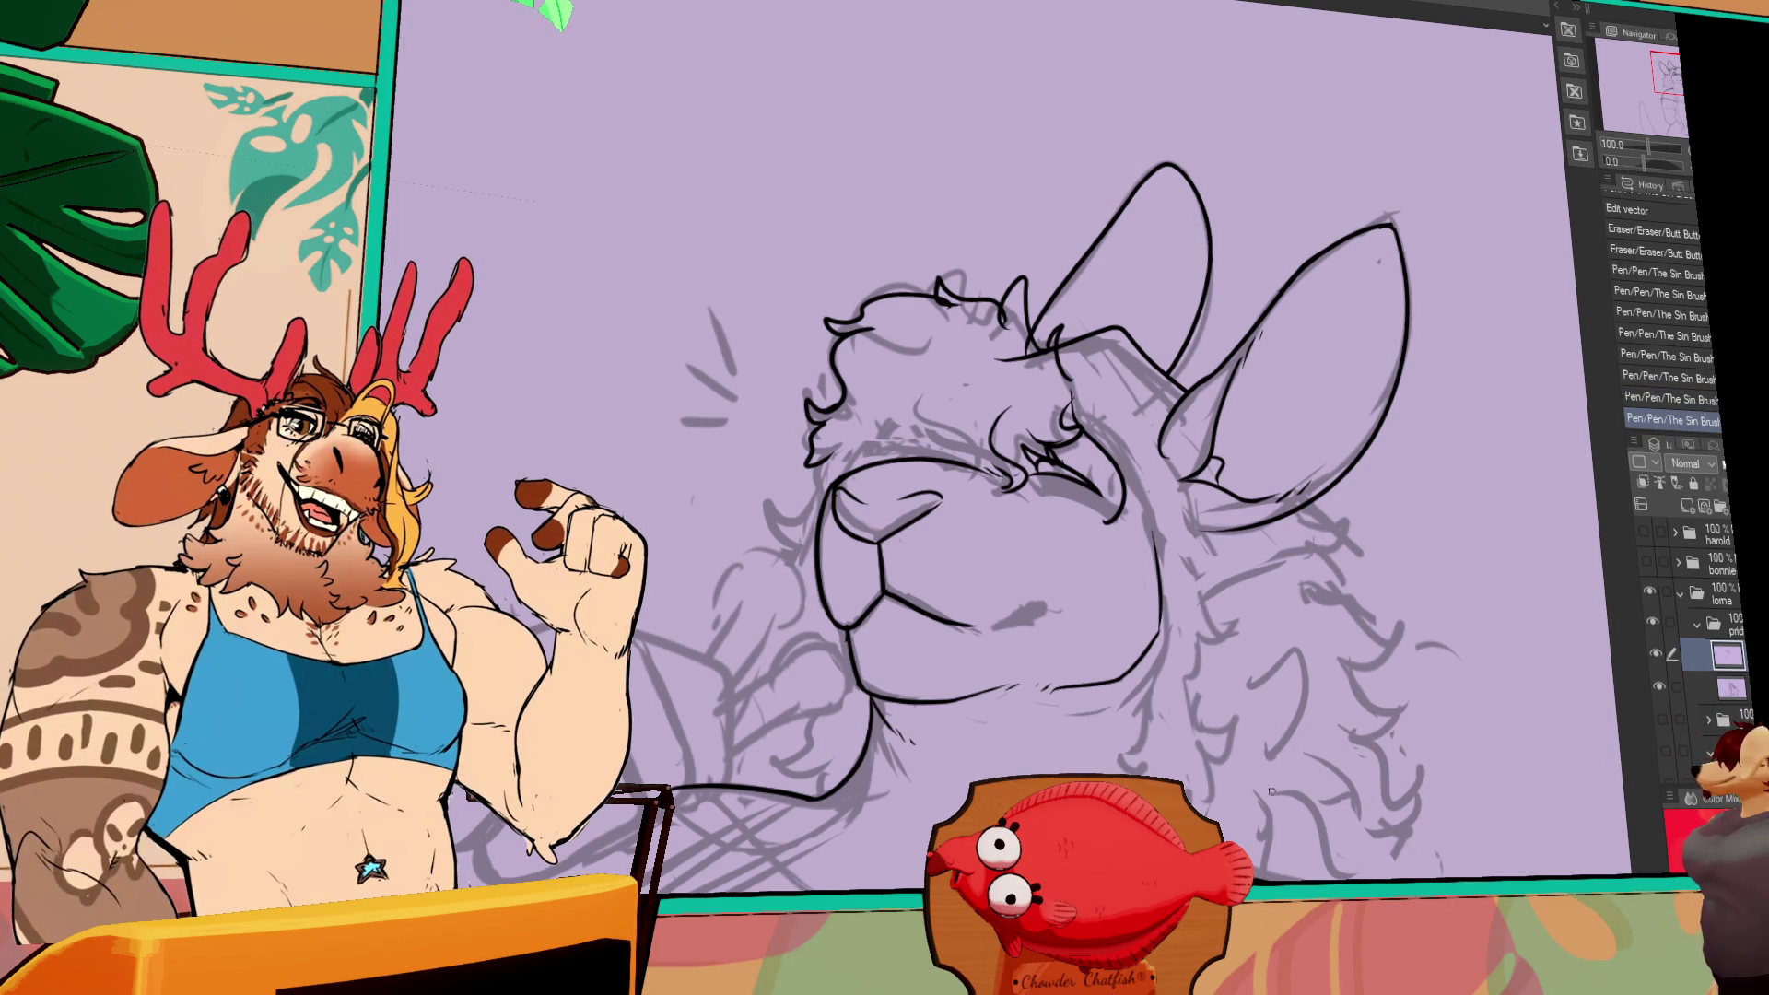
# - Remove the short cheek stroke and a trial stroke near the eye
pyautogui.moveTo(1197, 511)
pyautogui.mouseDown()
pyautogui.moveTo(1226, 492)
pyautogui.moveTo(1194, 543)
pyautogui.mouseUp()
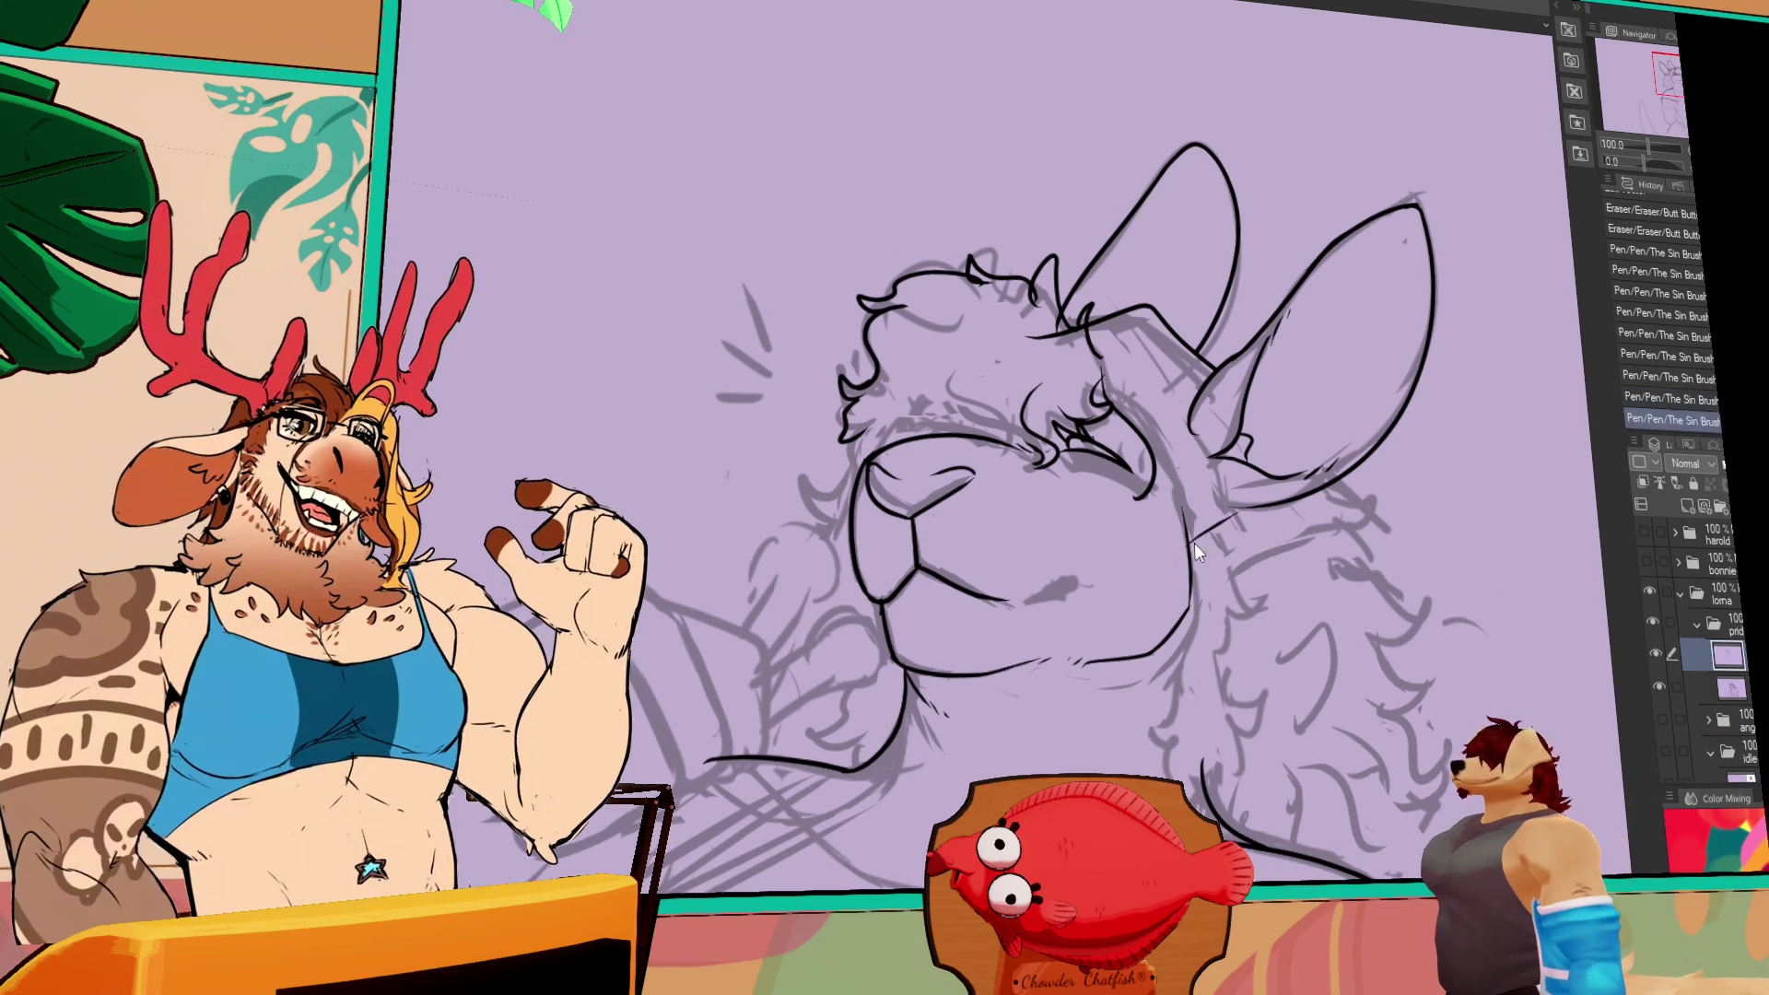
pyautogui.hotkey('ctrl', 'z')
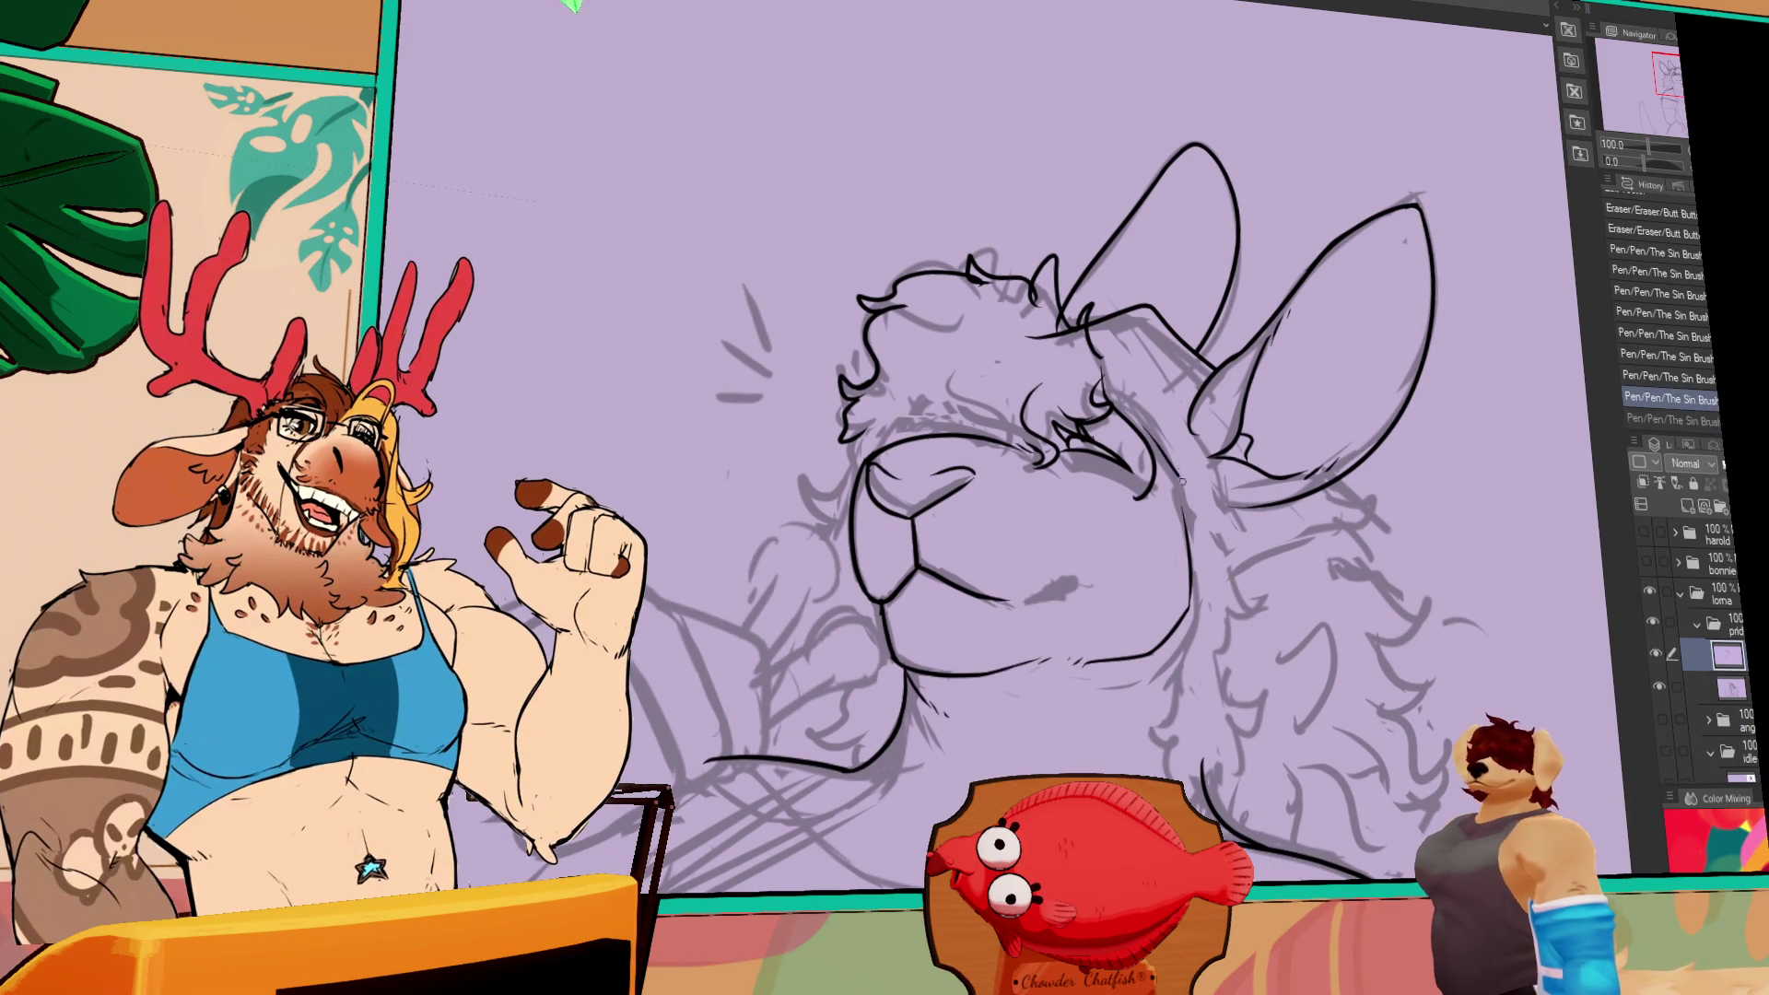
pyautogui.moveTo(1151, 438)
pyautogui.mouseDown()
pyautogui.moveTo(1146, 479)
pyautogui.moveTo(1120, 493)
pyautogui.moveTo(1135, 505)
pyautogui.mouseUp()
pyautogui.hotkey('ctrl', 'z')
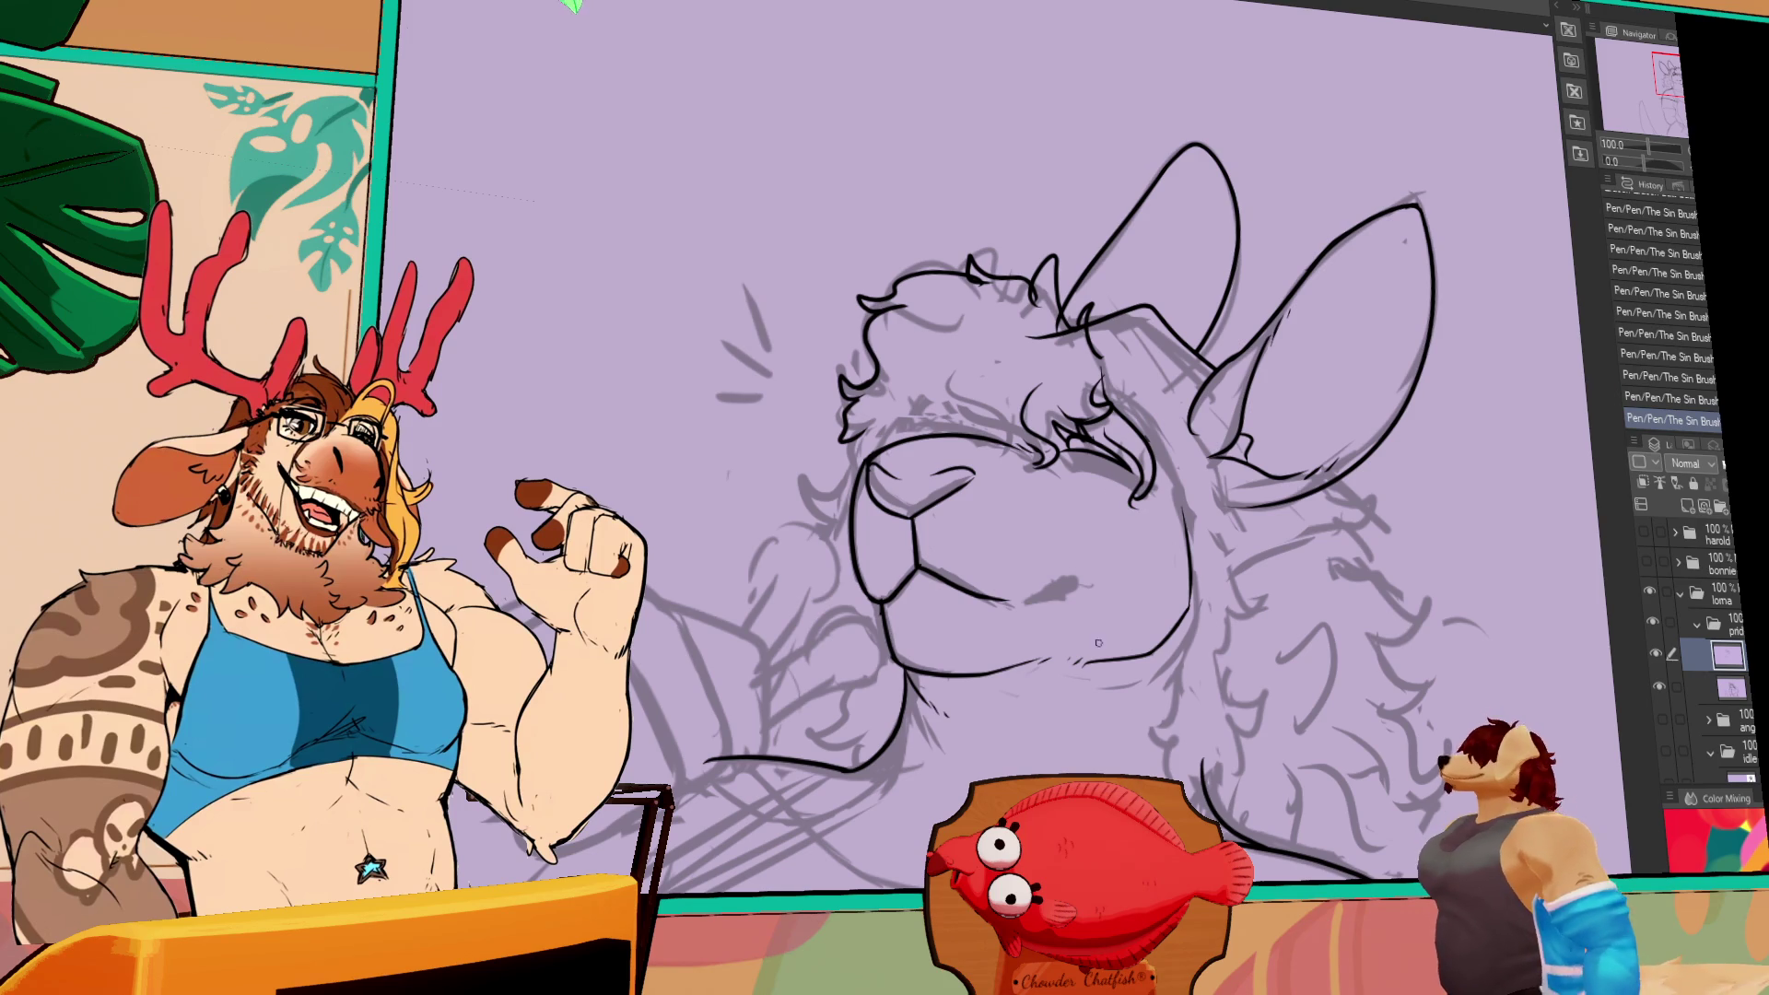
pyautogui.hotkey('ctrl', 'z')
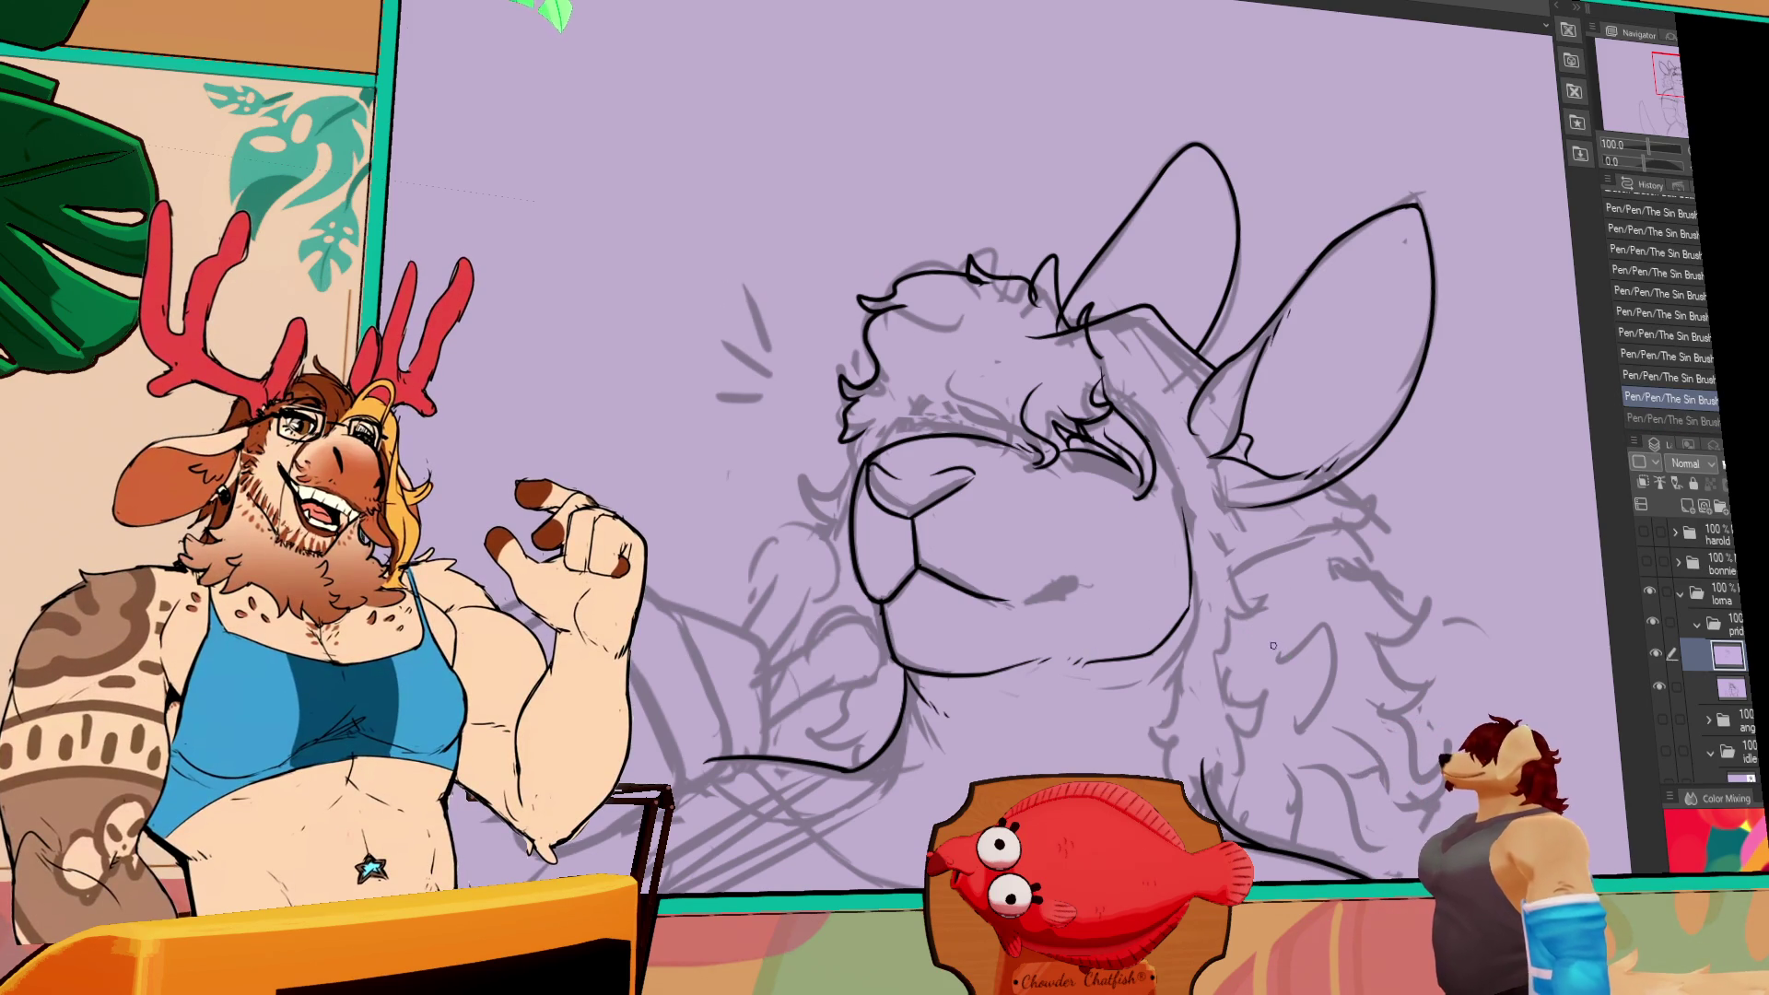
pyautogui.scroll(1, 1244, 599)
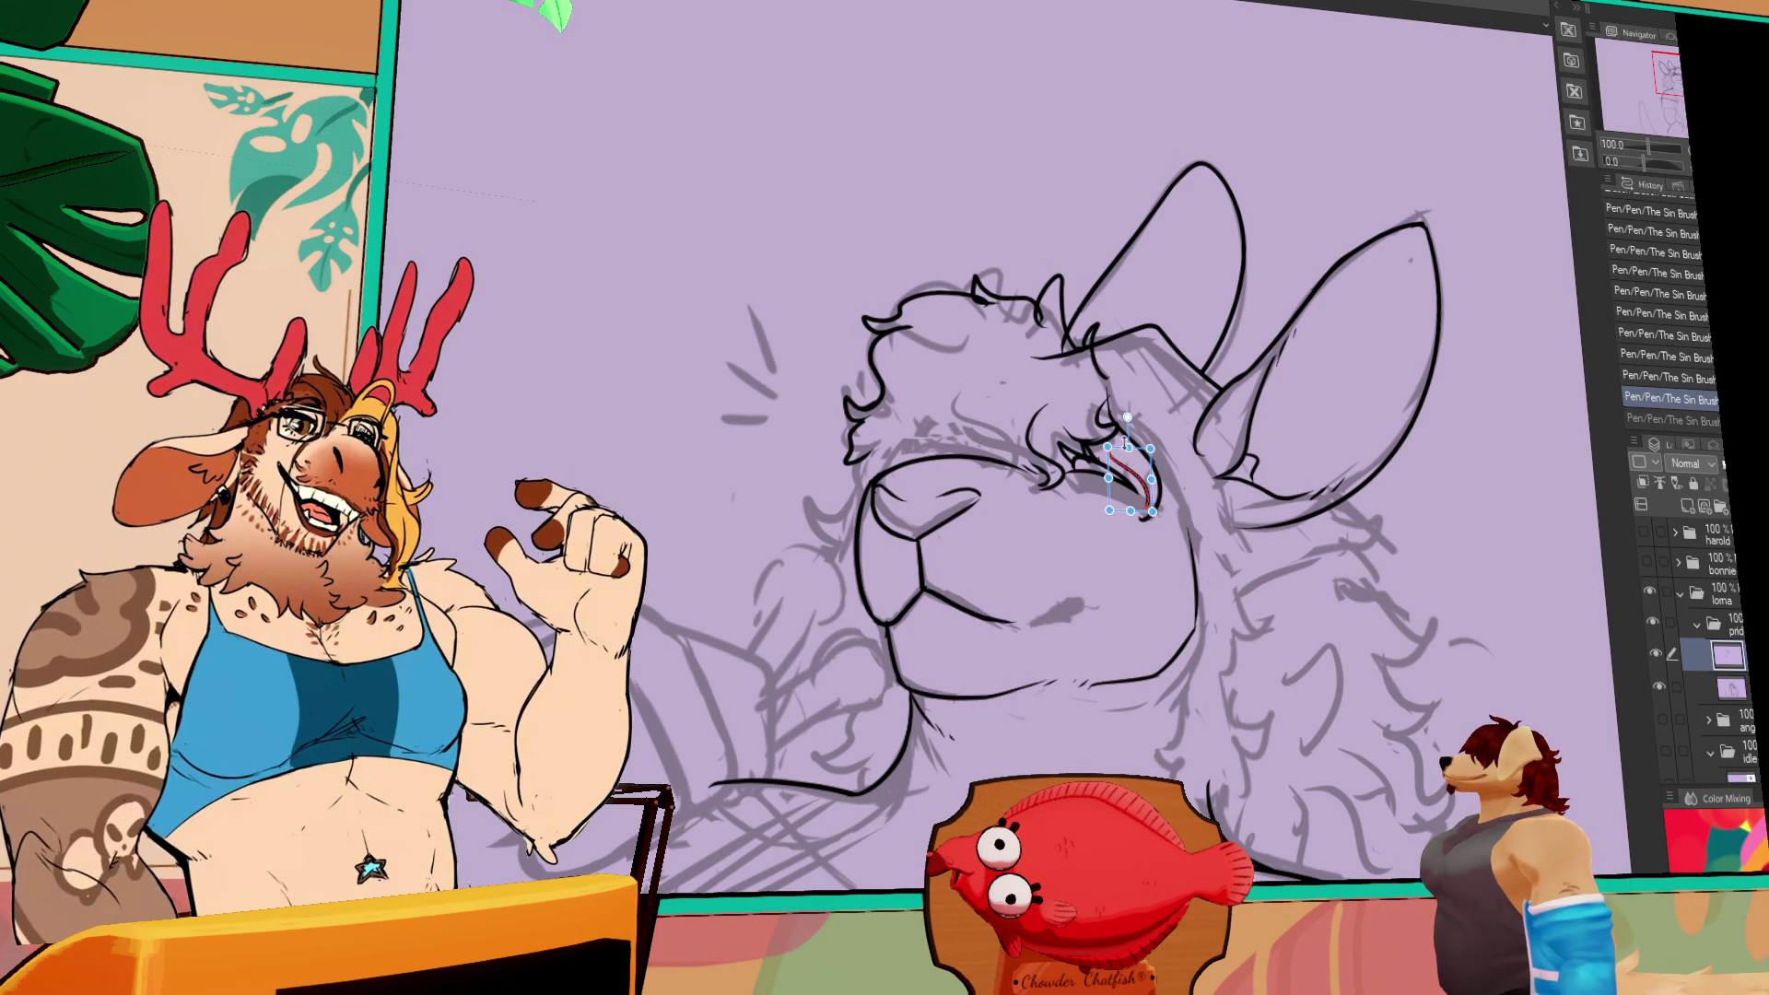
# - Redraw the closed-eye line with a curve, erasing a stray bit near the eye
pyautogui.moveTo(1147, 516); pyautogui.dragTo(1147, 479)
pyautogui.scroll(1, 1237, 582)
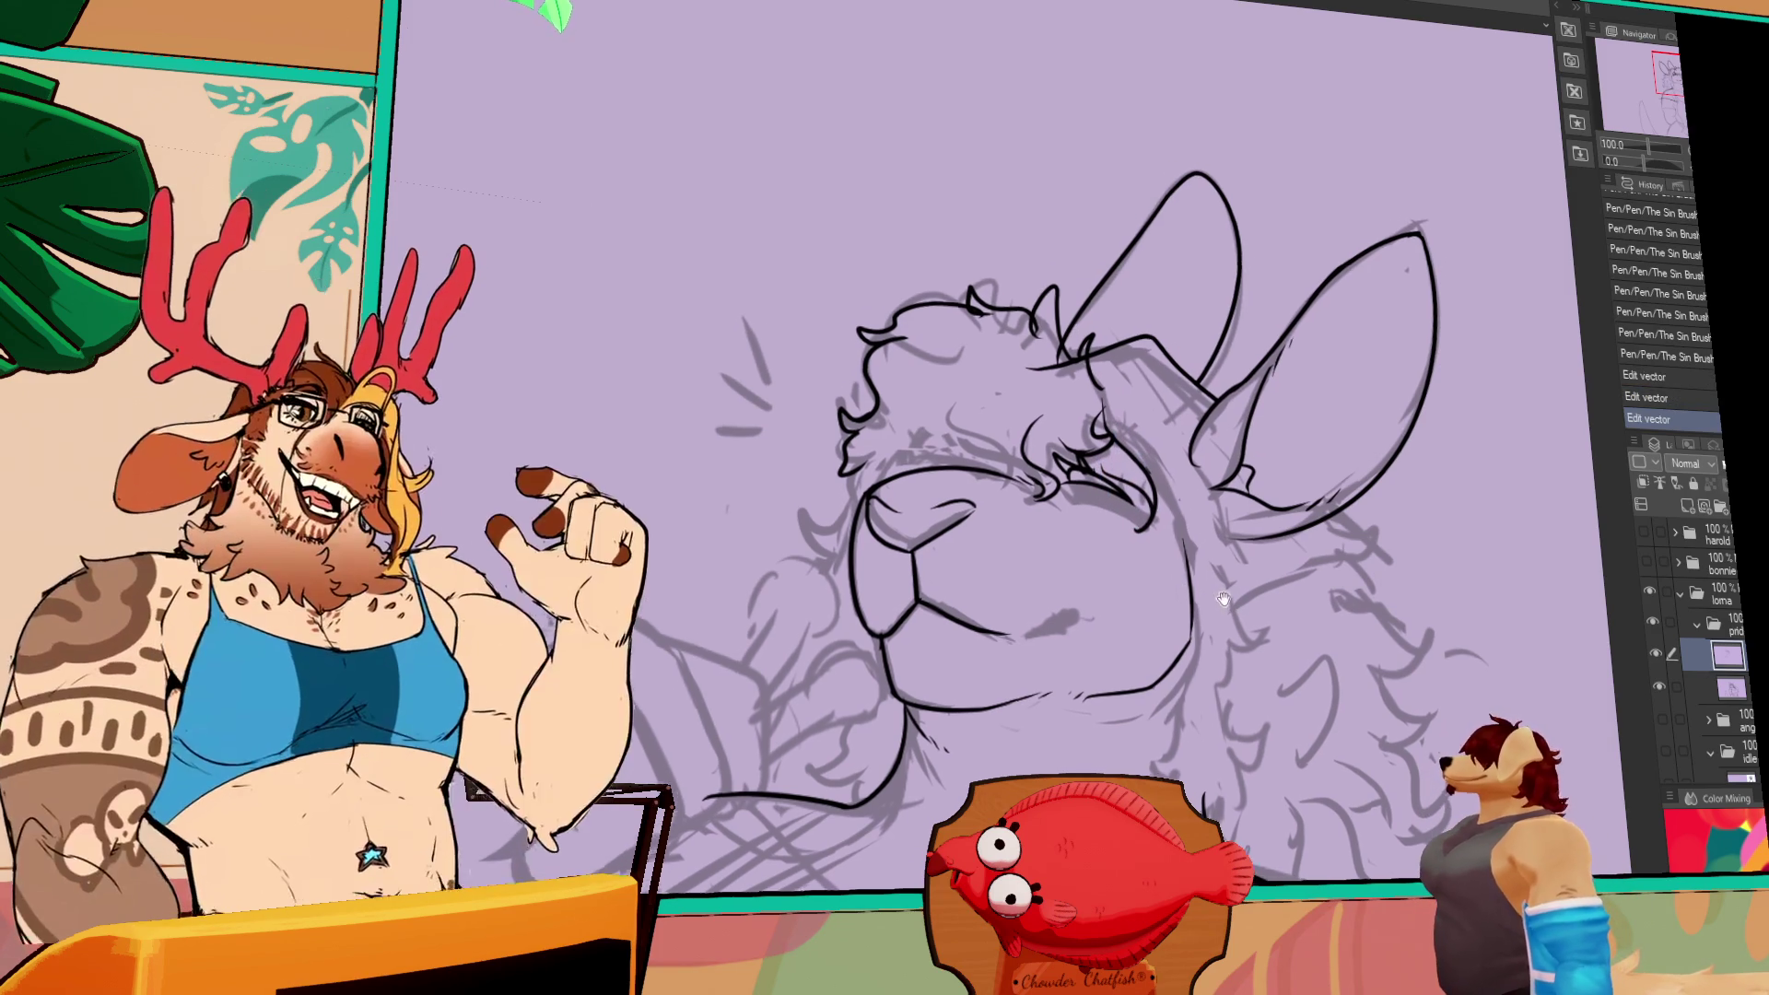
pyautogui.scroll(-2, 1237, 582)
pyautogui.scroll(-1, 1223, 577)
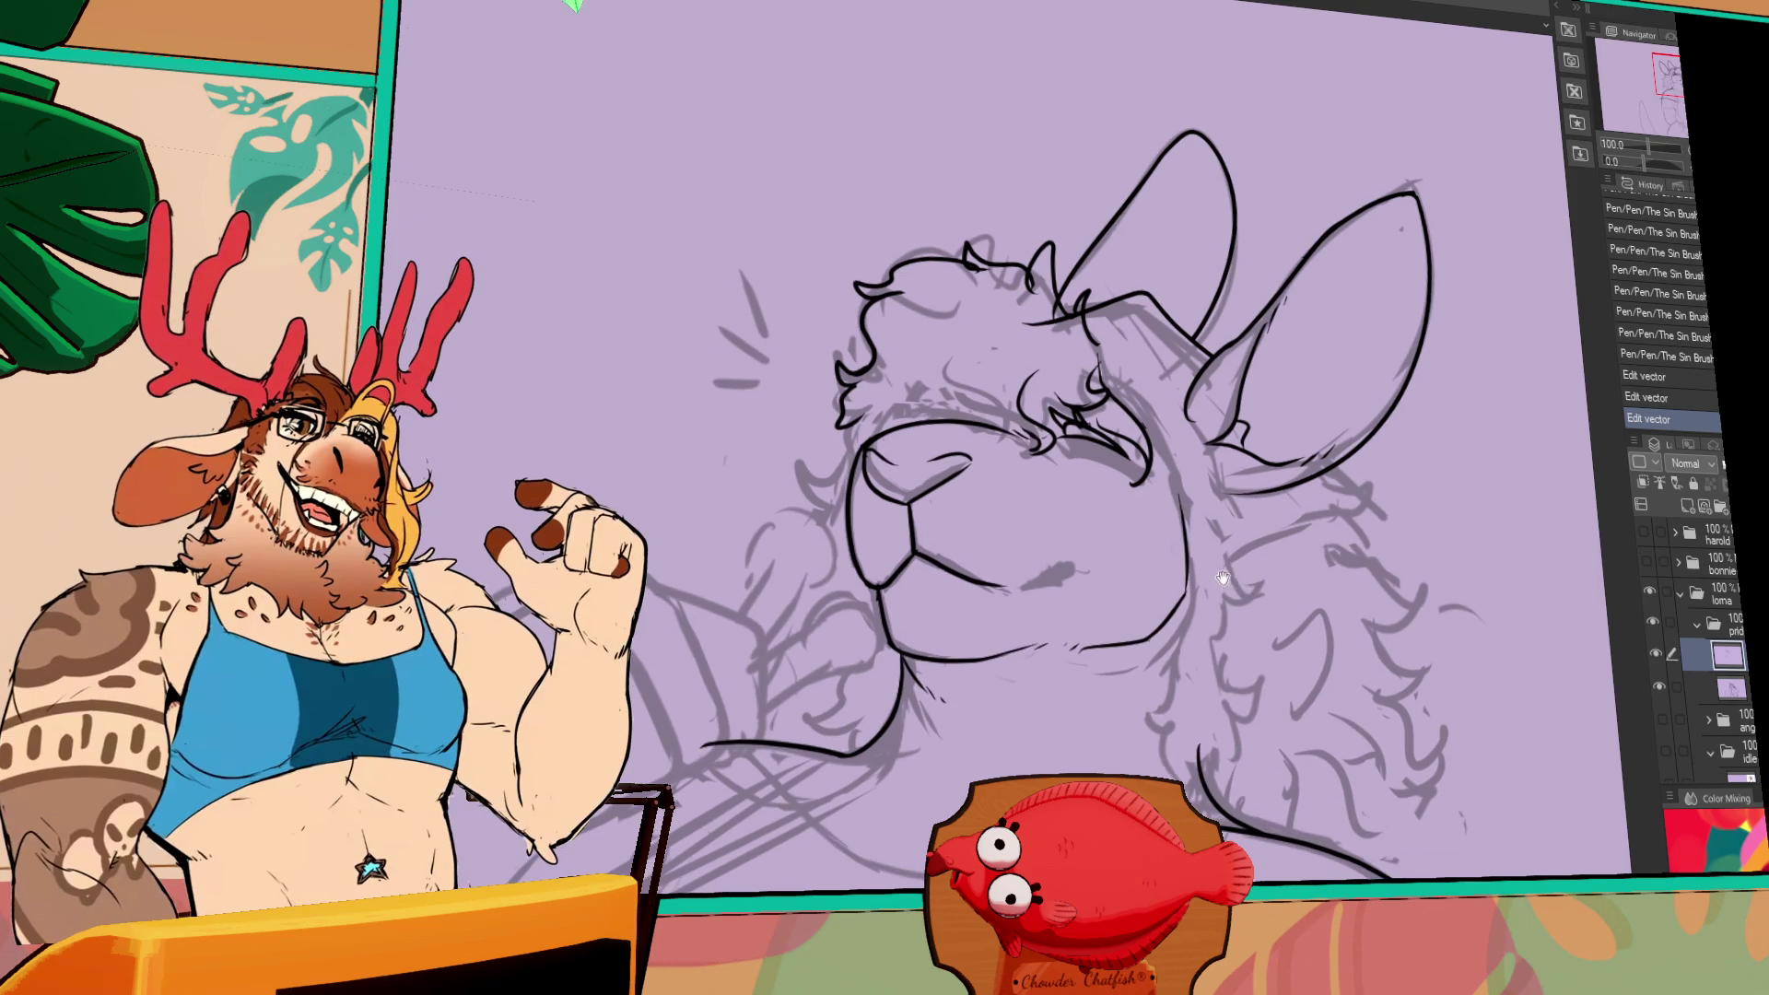
pyautogui.moveTo(1142, 479)
pyautogui.mouseDown()
pyautogui.moveTo(1150, 431)
pyautogui.moveTo(1105, 401)
pyautogui.moveTo(1152, 466)
pyautogui.mouseUp()
pyautogui.hotkey('ctrl', 'z')
pyautogui.moveTo(1151, 458)
pyautogui.mouseDown()
pyautogui.moveTo(1131, 497)
pyautogui.moveTo(1165, 543)
pyautogui.moveTo(1170, 502)
pyautogui.mouseUp()
pyautogui.hotkey('ctrl', 'z')
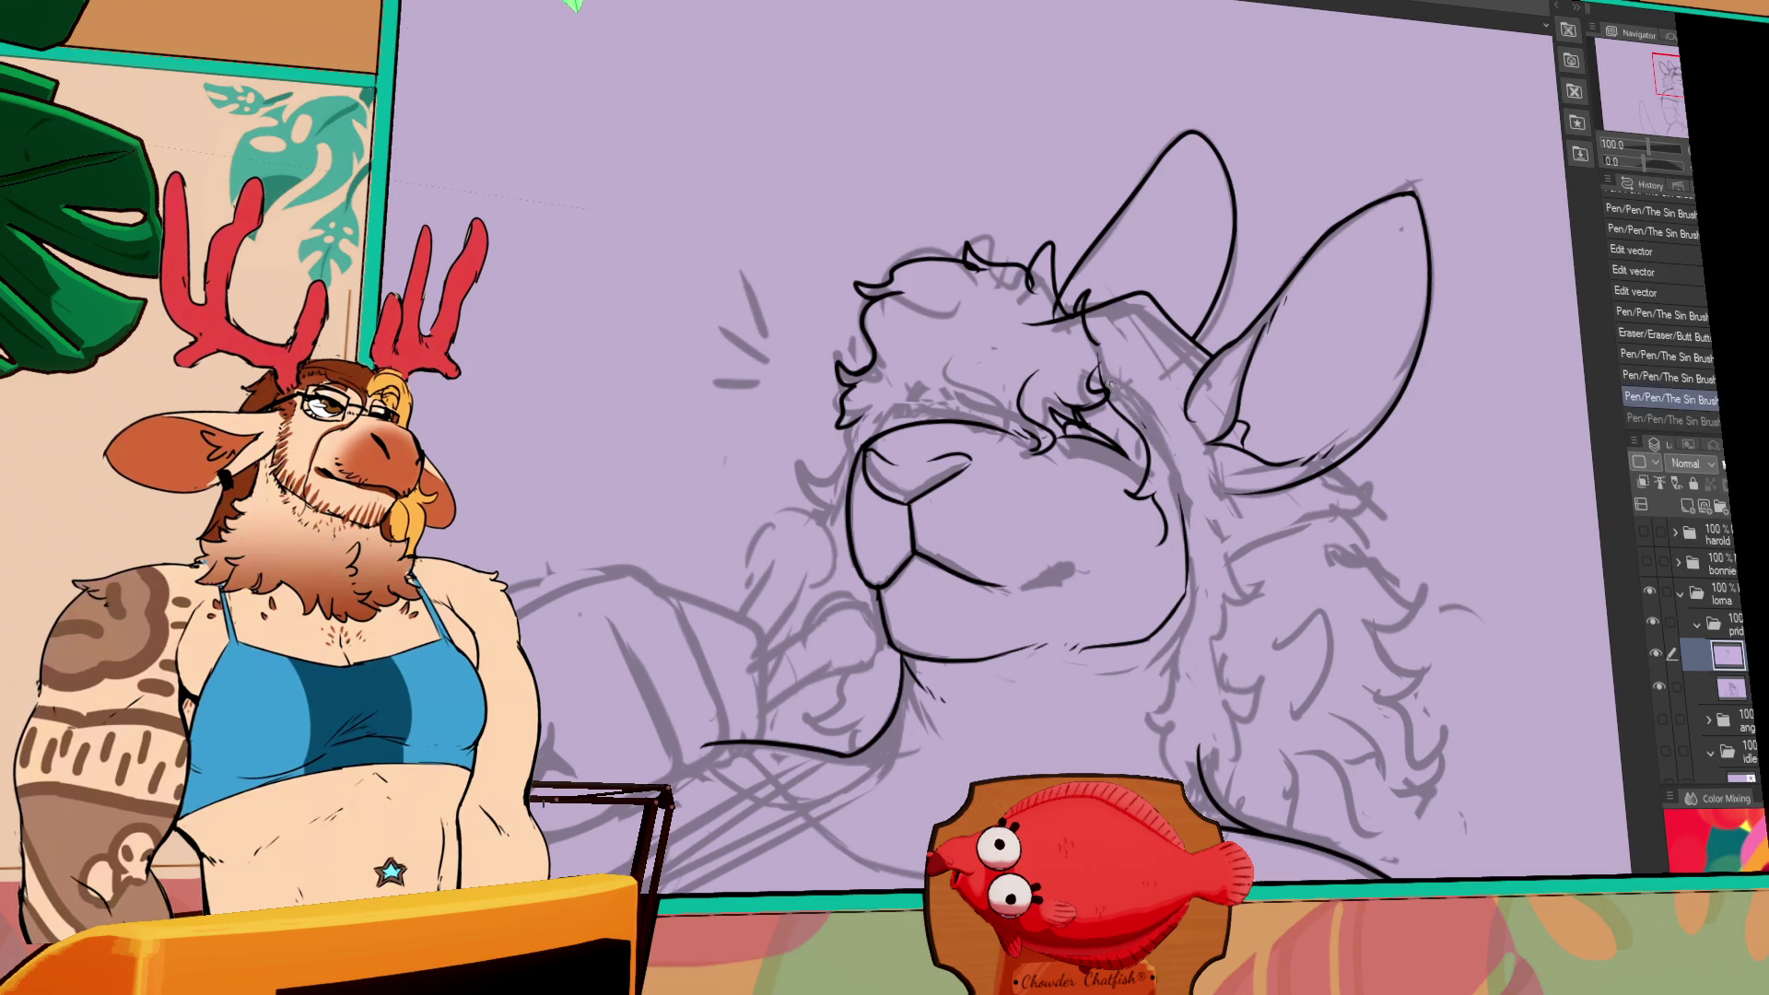
pyautogui.hotkey('ctrl', 'y')
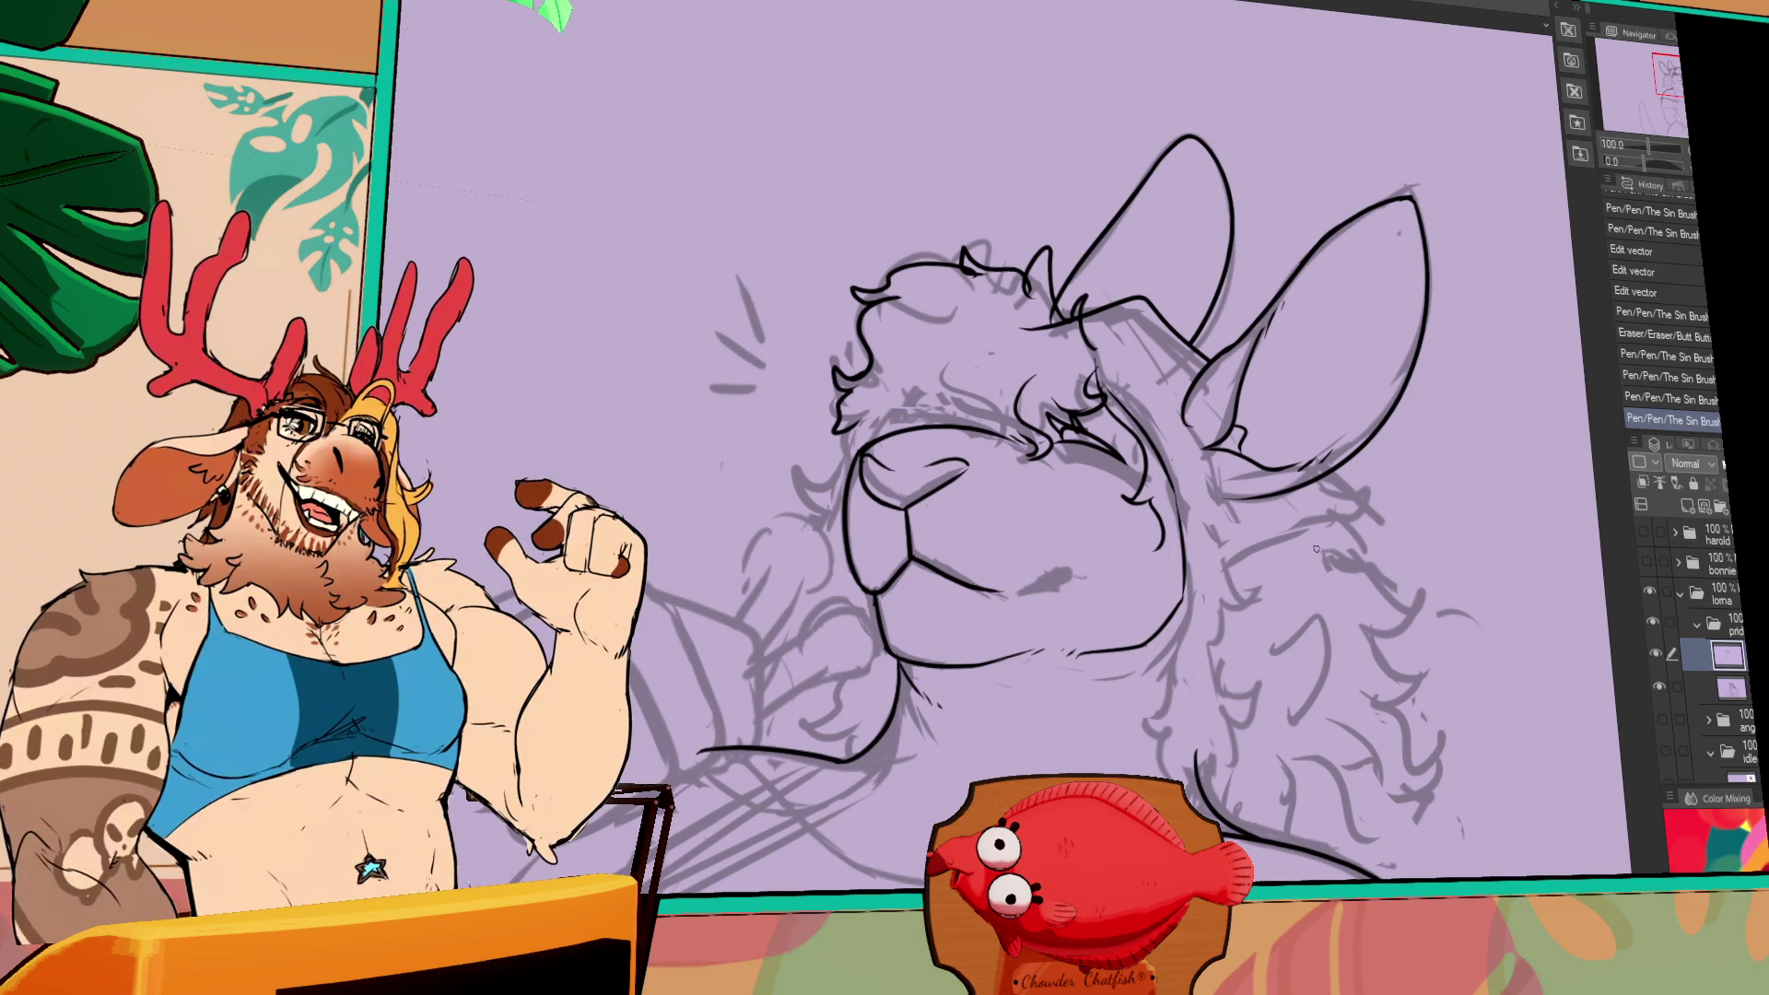
# - Ink a short face line and redraw the mouth line
pyautogui.moveTo(1317, 622); pyautogui.dragTo(1317, 628)
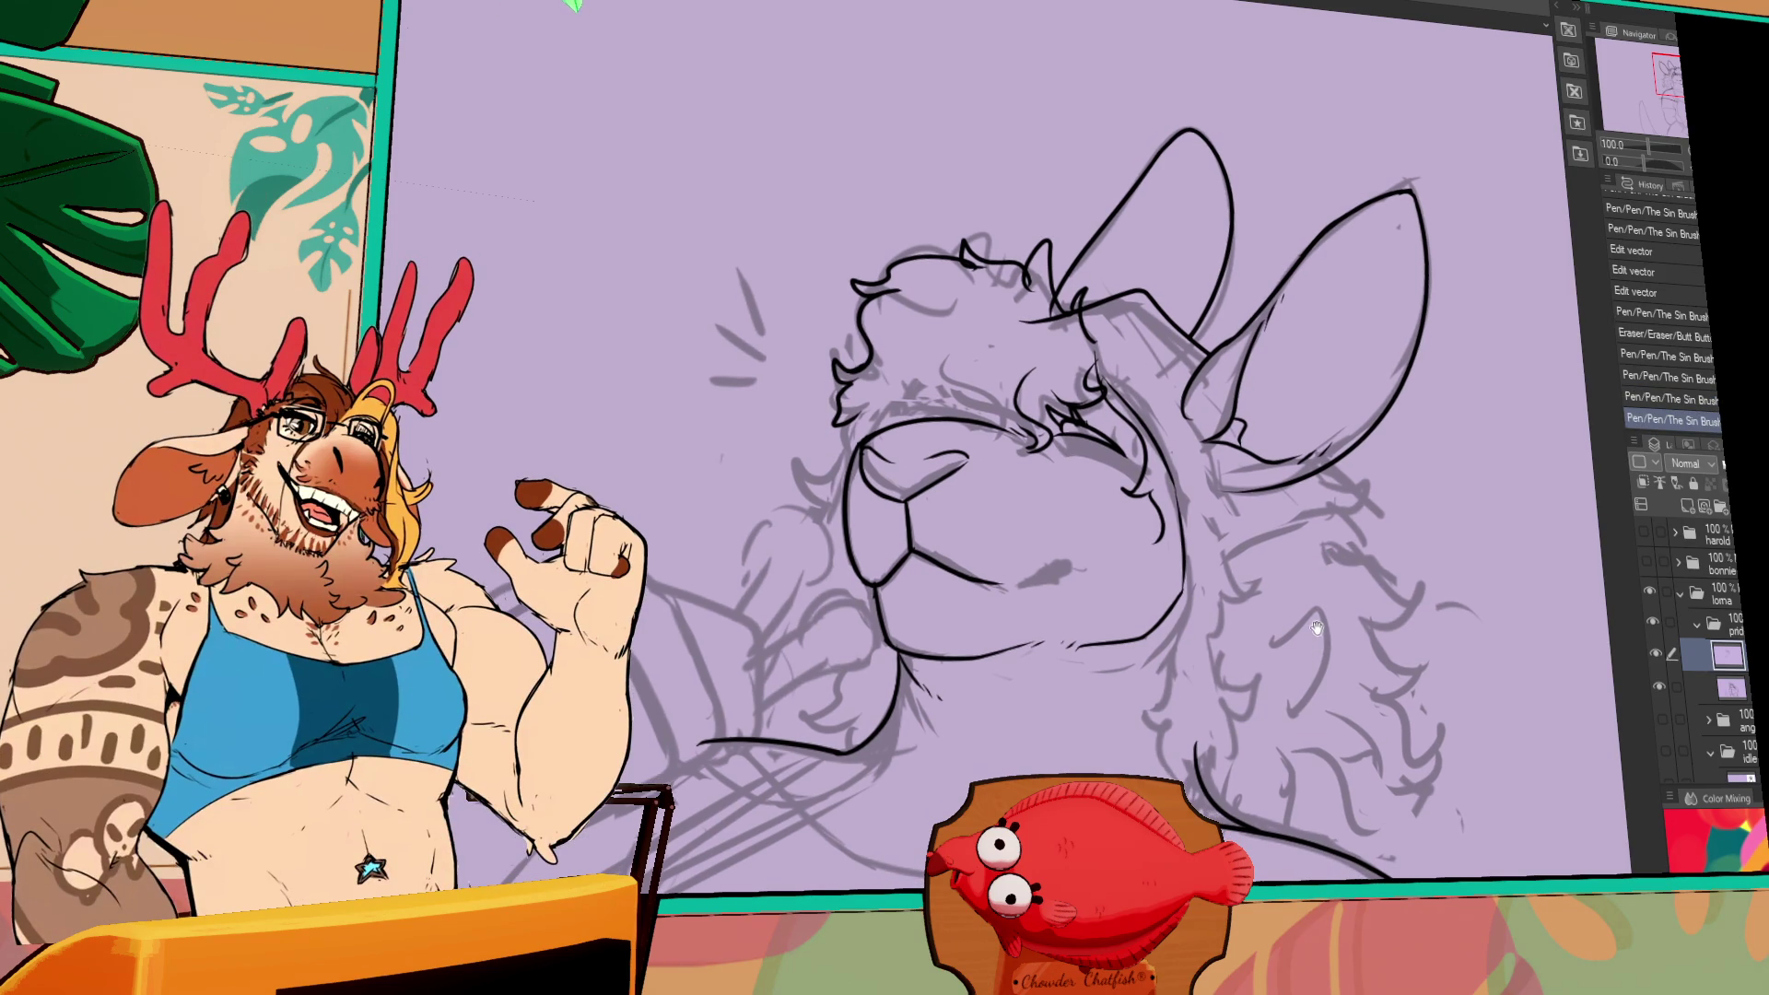
pyautogui.moveTo(1186, 557); pyautogui.dragTo(1184, 580)
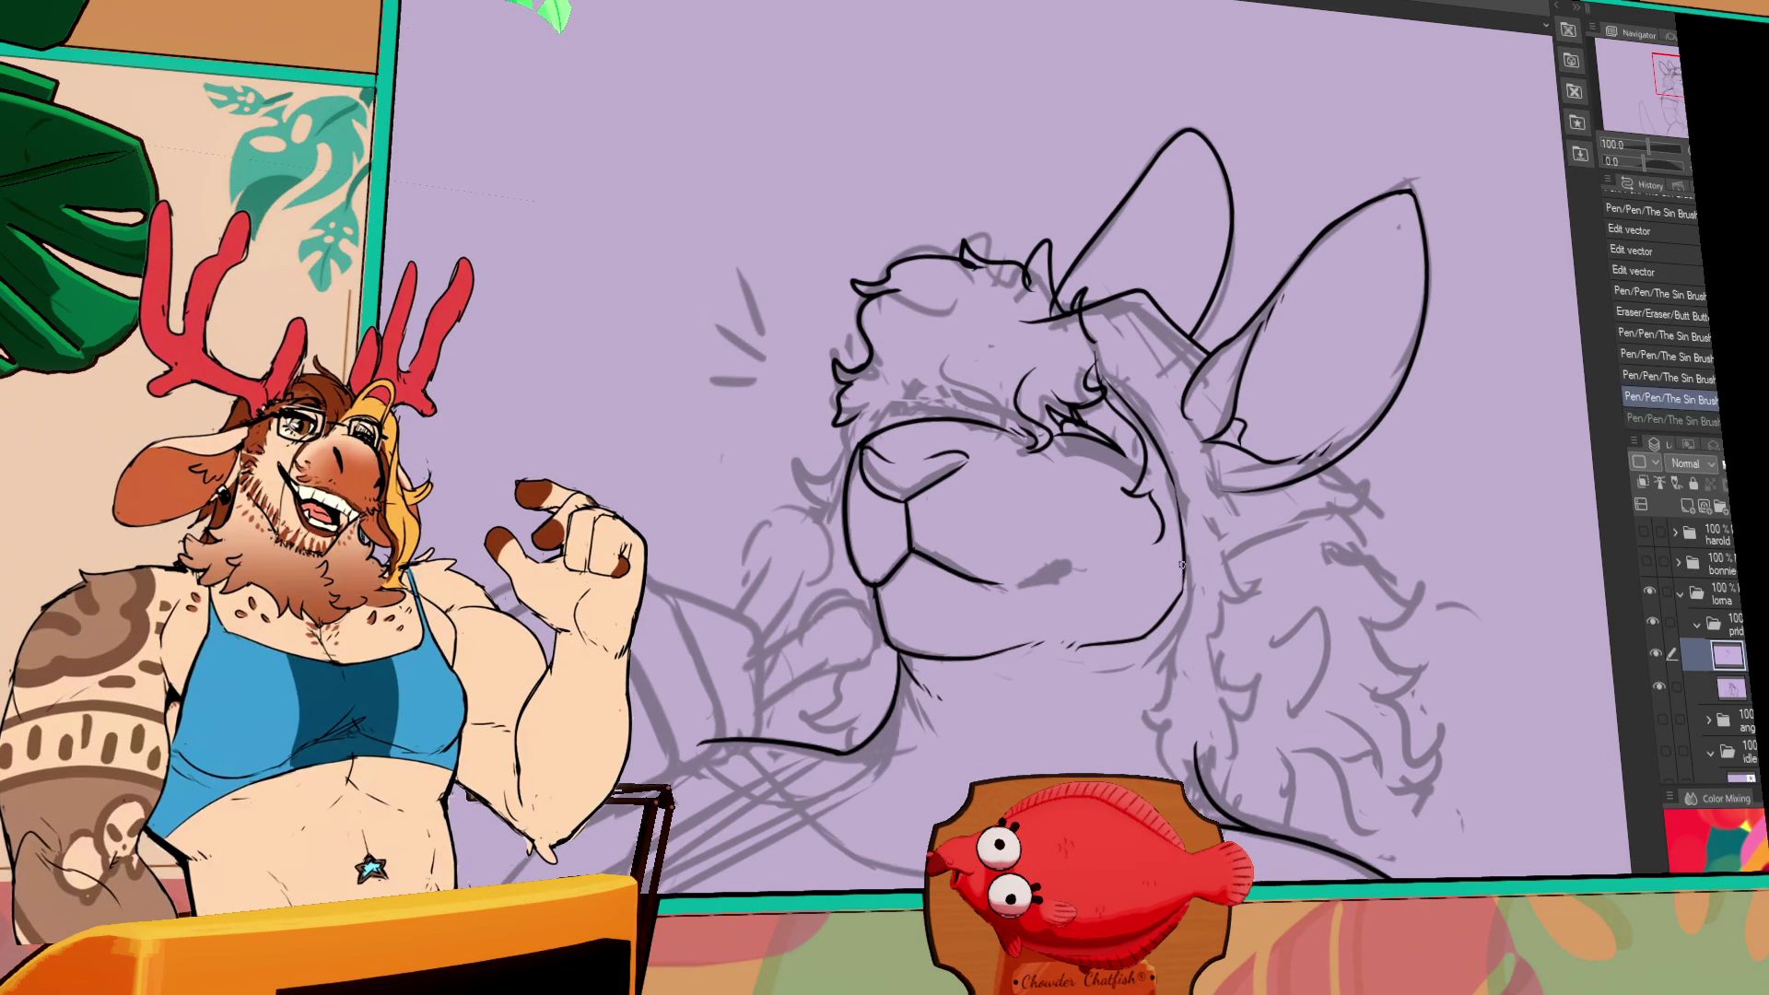
pyautogui.moveTo(1025, 583); pyautogui.dragTo(1072, 551)
pyautogui.hotkey('ctrl', 'z')
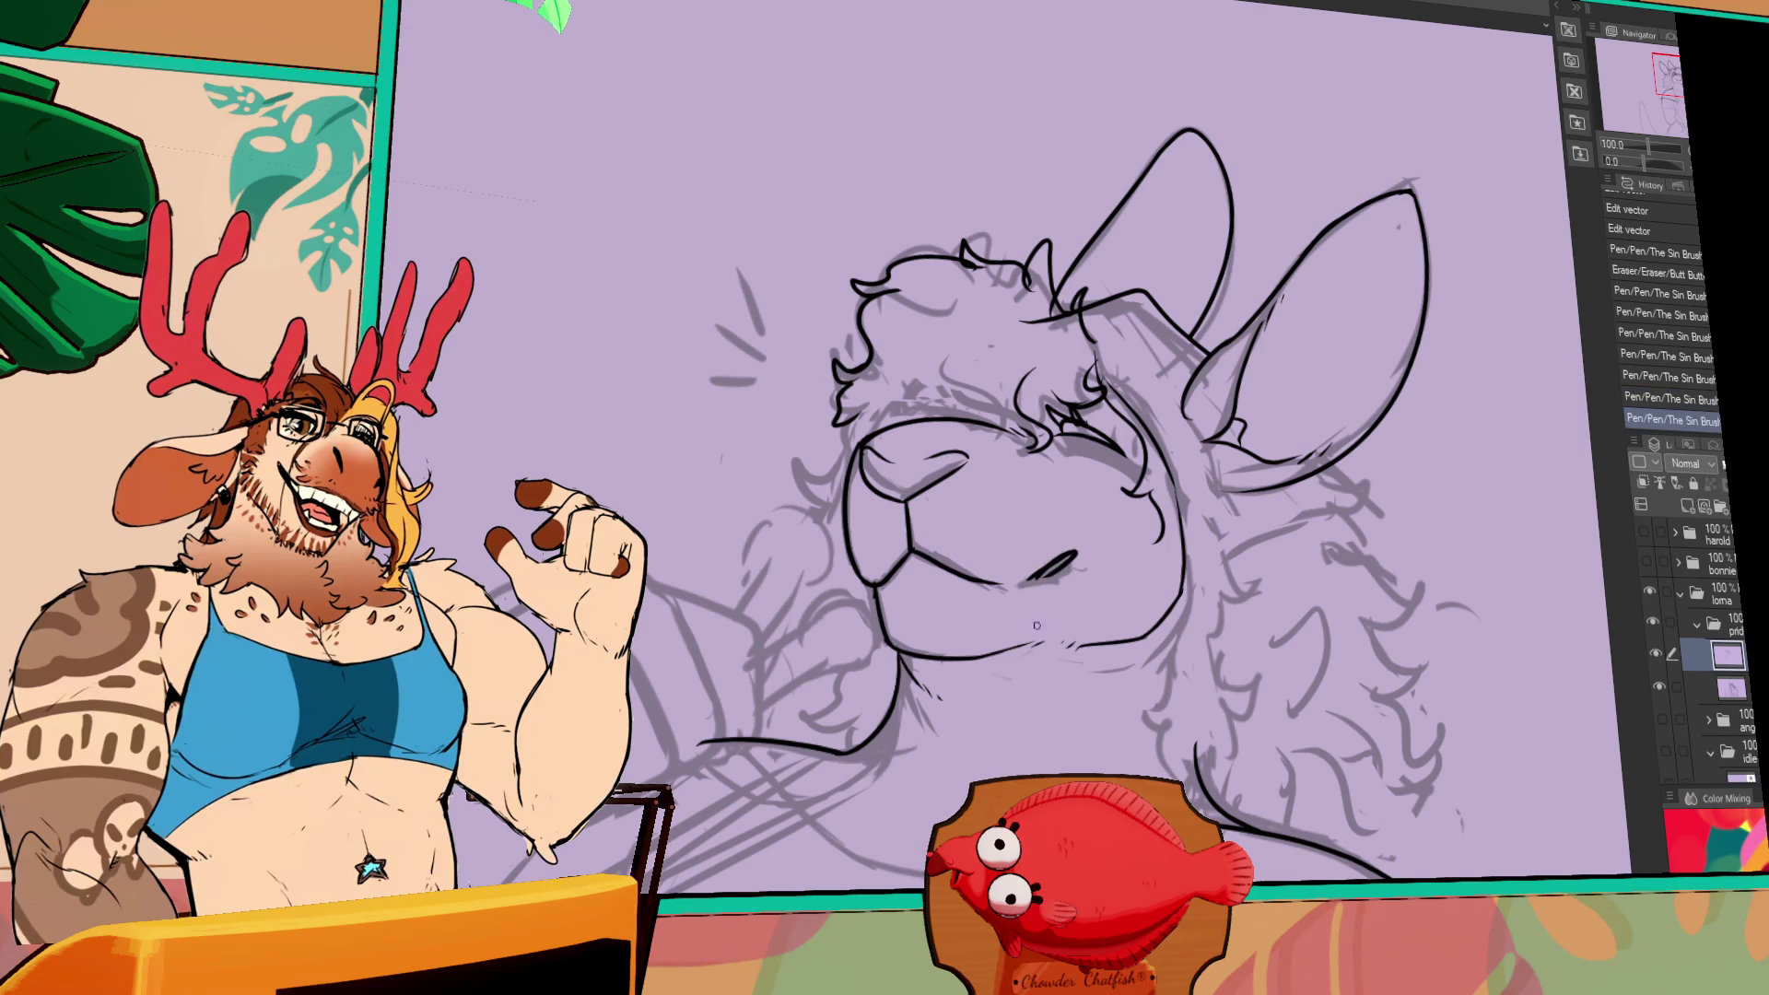
pyautogui.moveTo(1136, 616); pyautogui.dragTo(1158, 545)
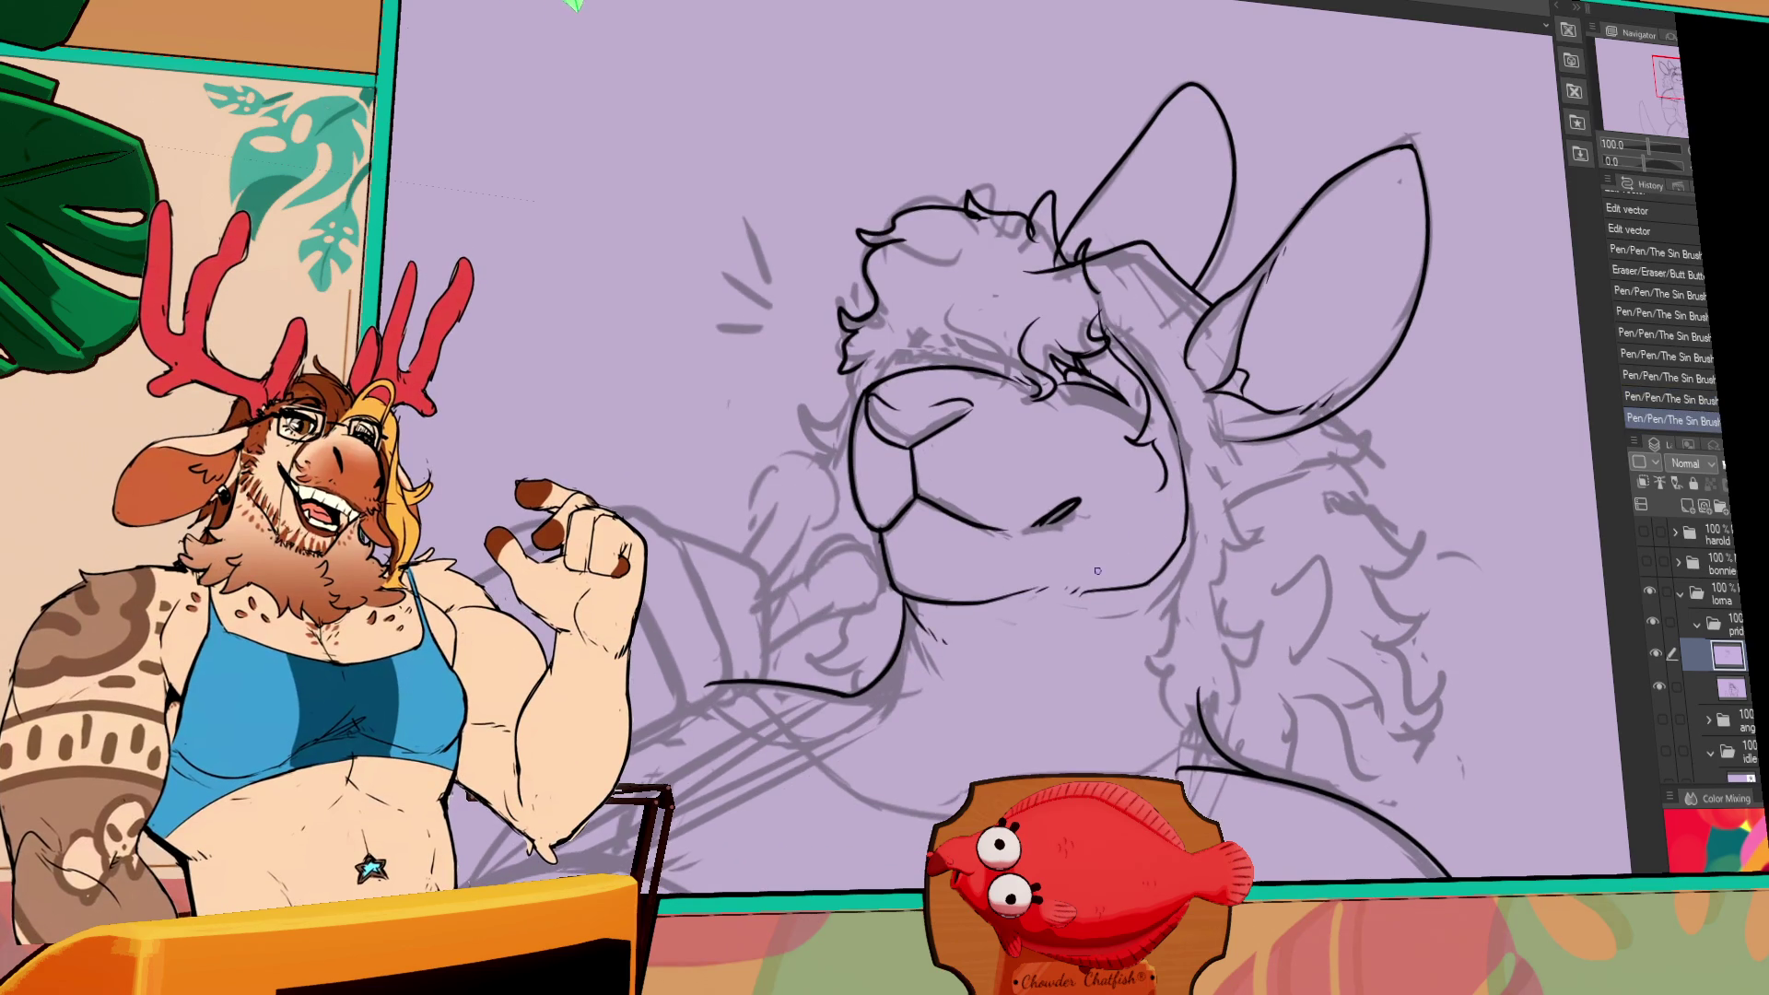
pyautogui.moveTo(1079, 635)
pyautogui.mouseDown()
pyautogui.moveTo(1084, 672)
pyautogui.moveTo(1127, 691)
pyautogui.mouseUp()
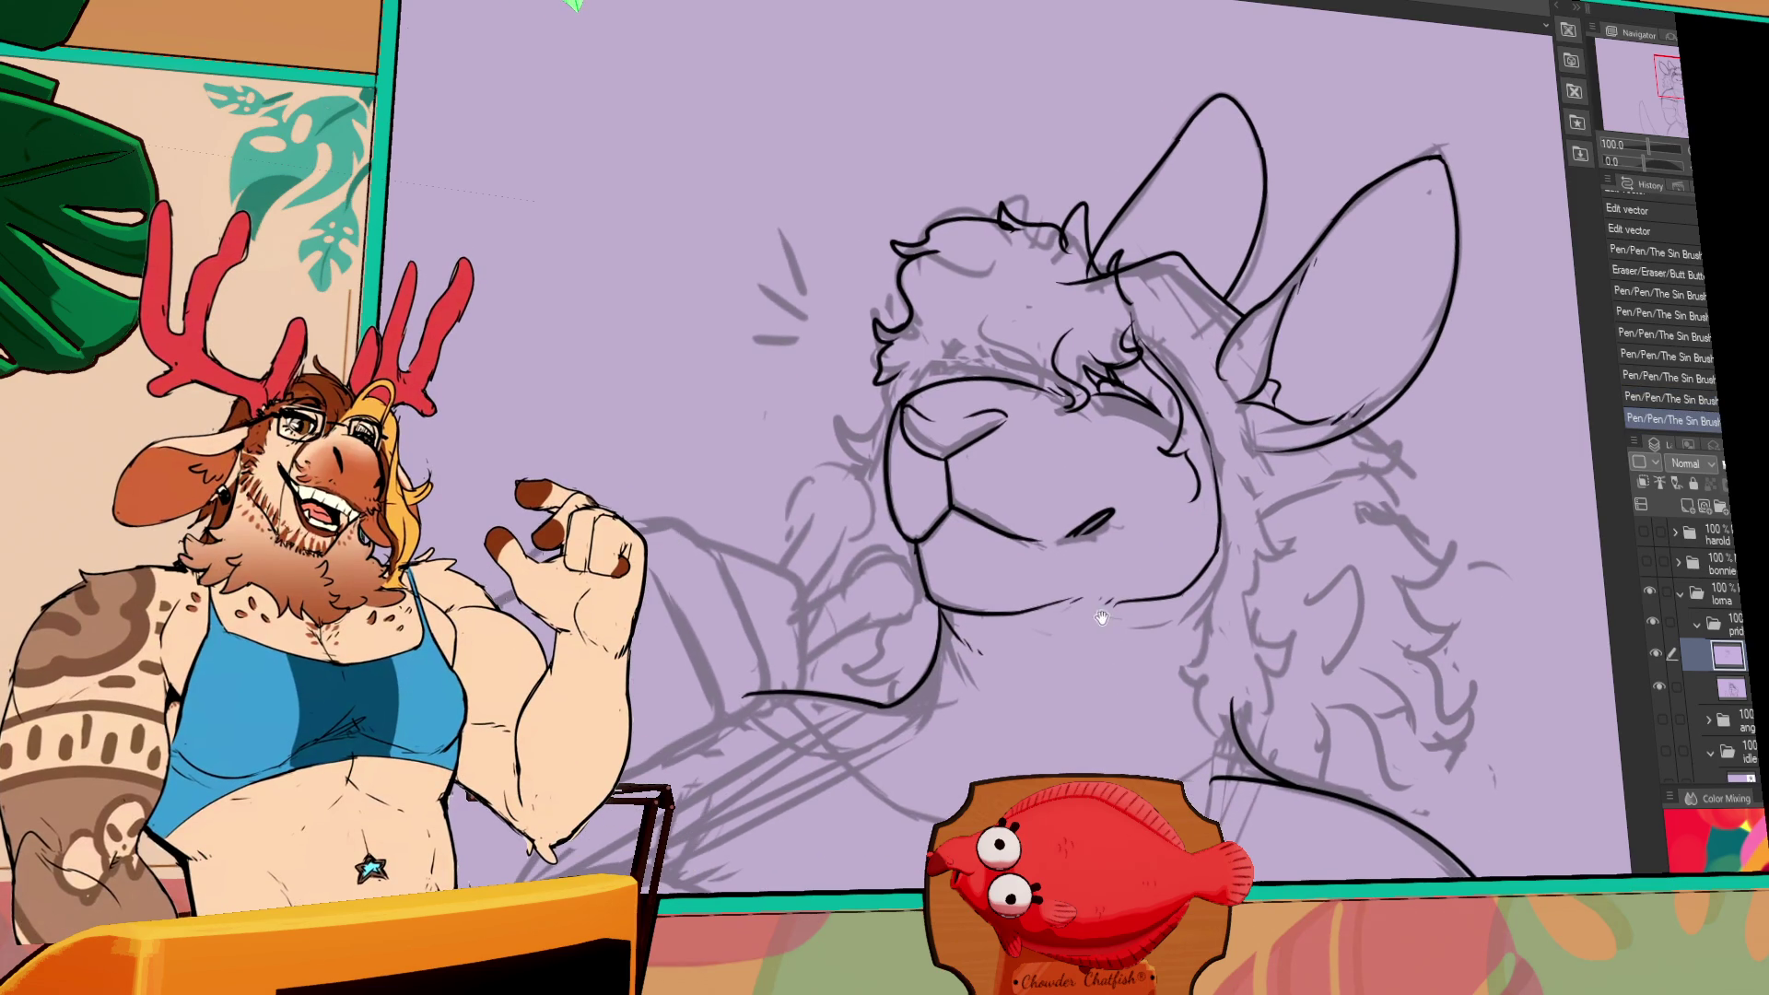
pyautogui.moveTo(1102, 617); pyautogui.dragTo(1121, 620)
pyautogui.hotkey('ctrl', 'z')
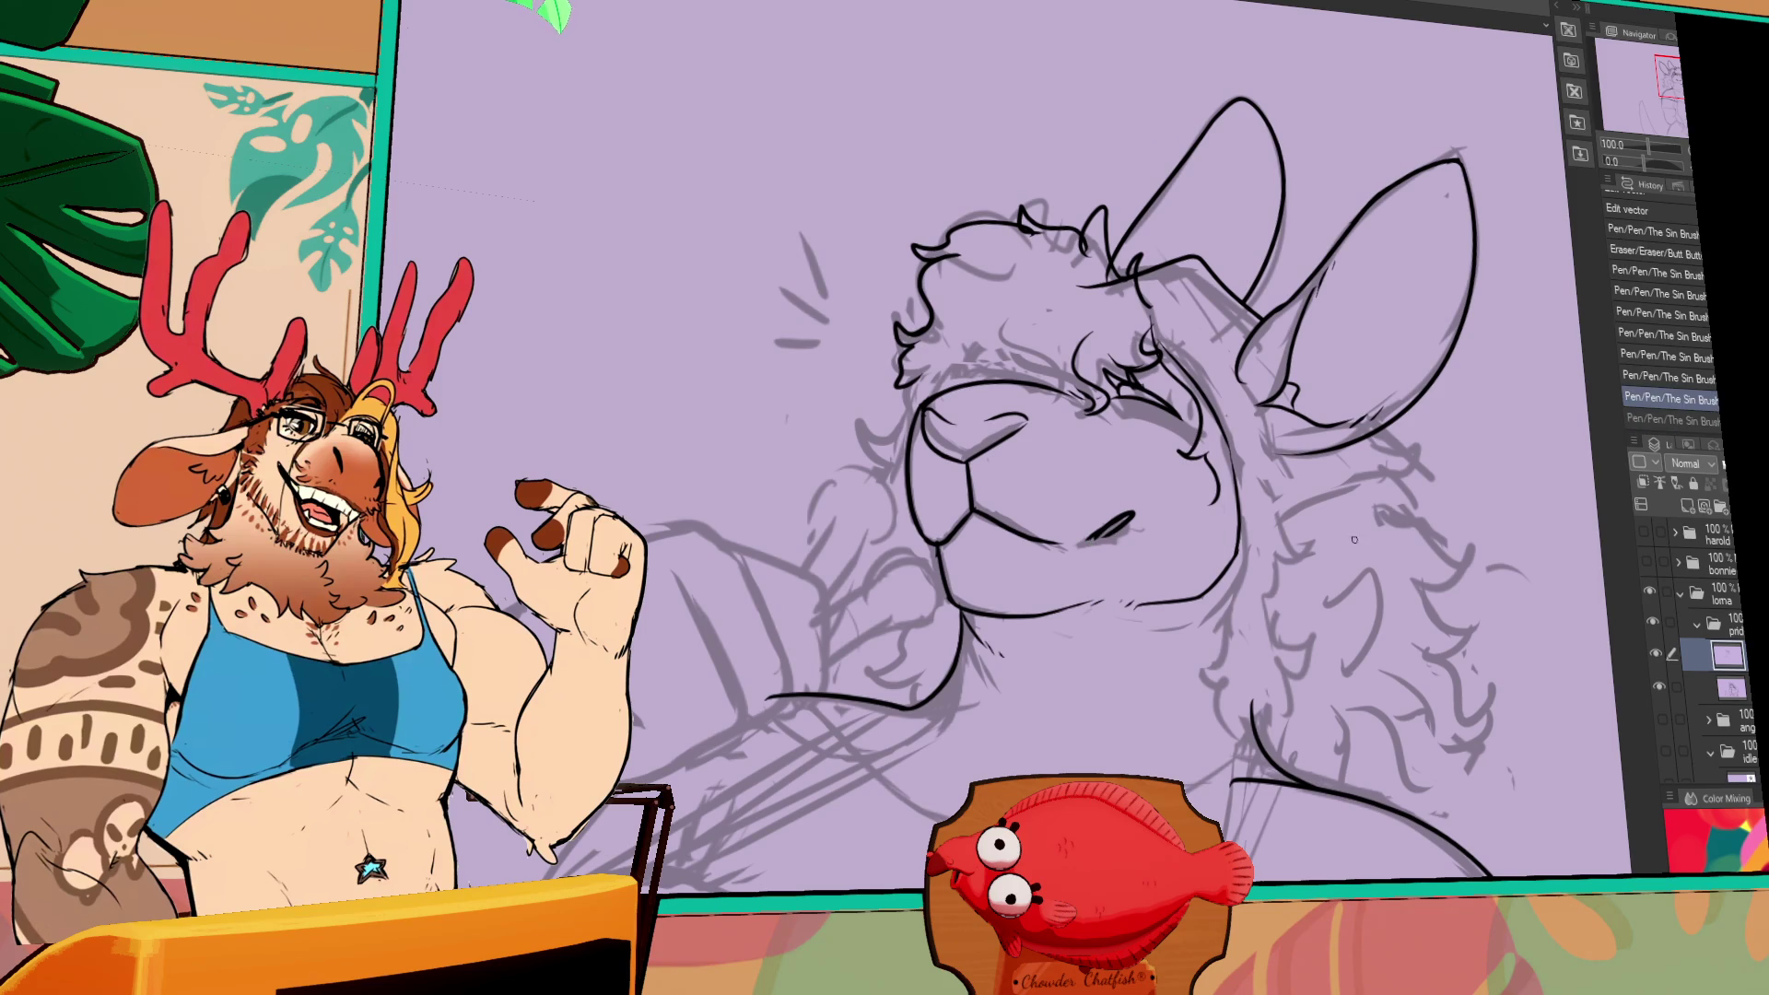
# - Extend the right jaw line down to the neck and trim the neck line
pyautogui.moveTo(1093, 538); pyautogui.dragTo(1099, 502)
pyautogui.scroll(-1, 1347, 554)
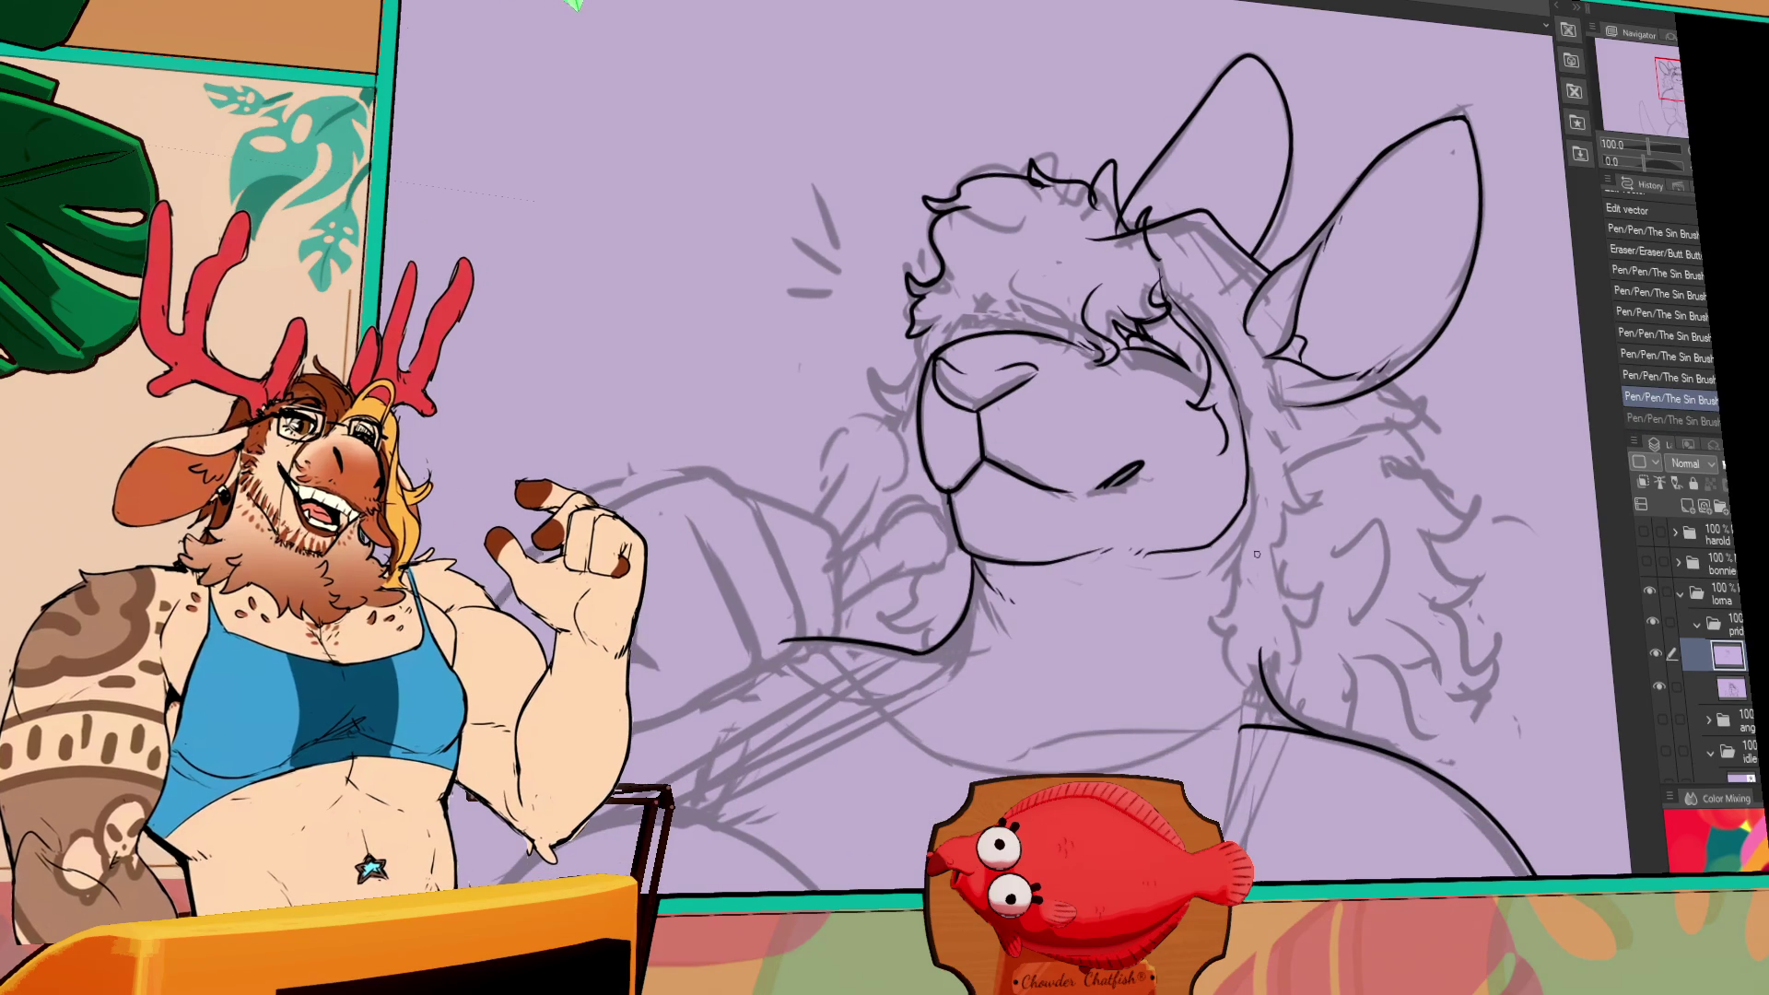
pyautogui.moveTo(1246, 507)
pyautogui.mouseDown()
pyautogui.moveTo(1206, 567)
pyautogui.moveTo(1203, 635)
pyautogui.moveTo(1233, 640)
pyautogui.moveTo(1263, 696)
pyautogui.moveTo(1234, 693)
pyautogui.mouseUp()
pyautogui.hotkey('ctrl', 'z')
pyautogui.hotkey('ctrl', 'z')
pyautogui.hotkey('ctrl', 'z')
pyautogui.press('e')
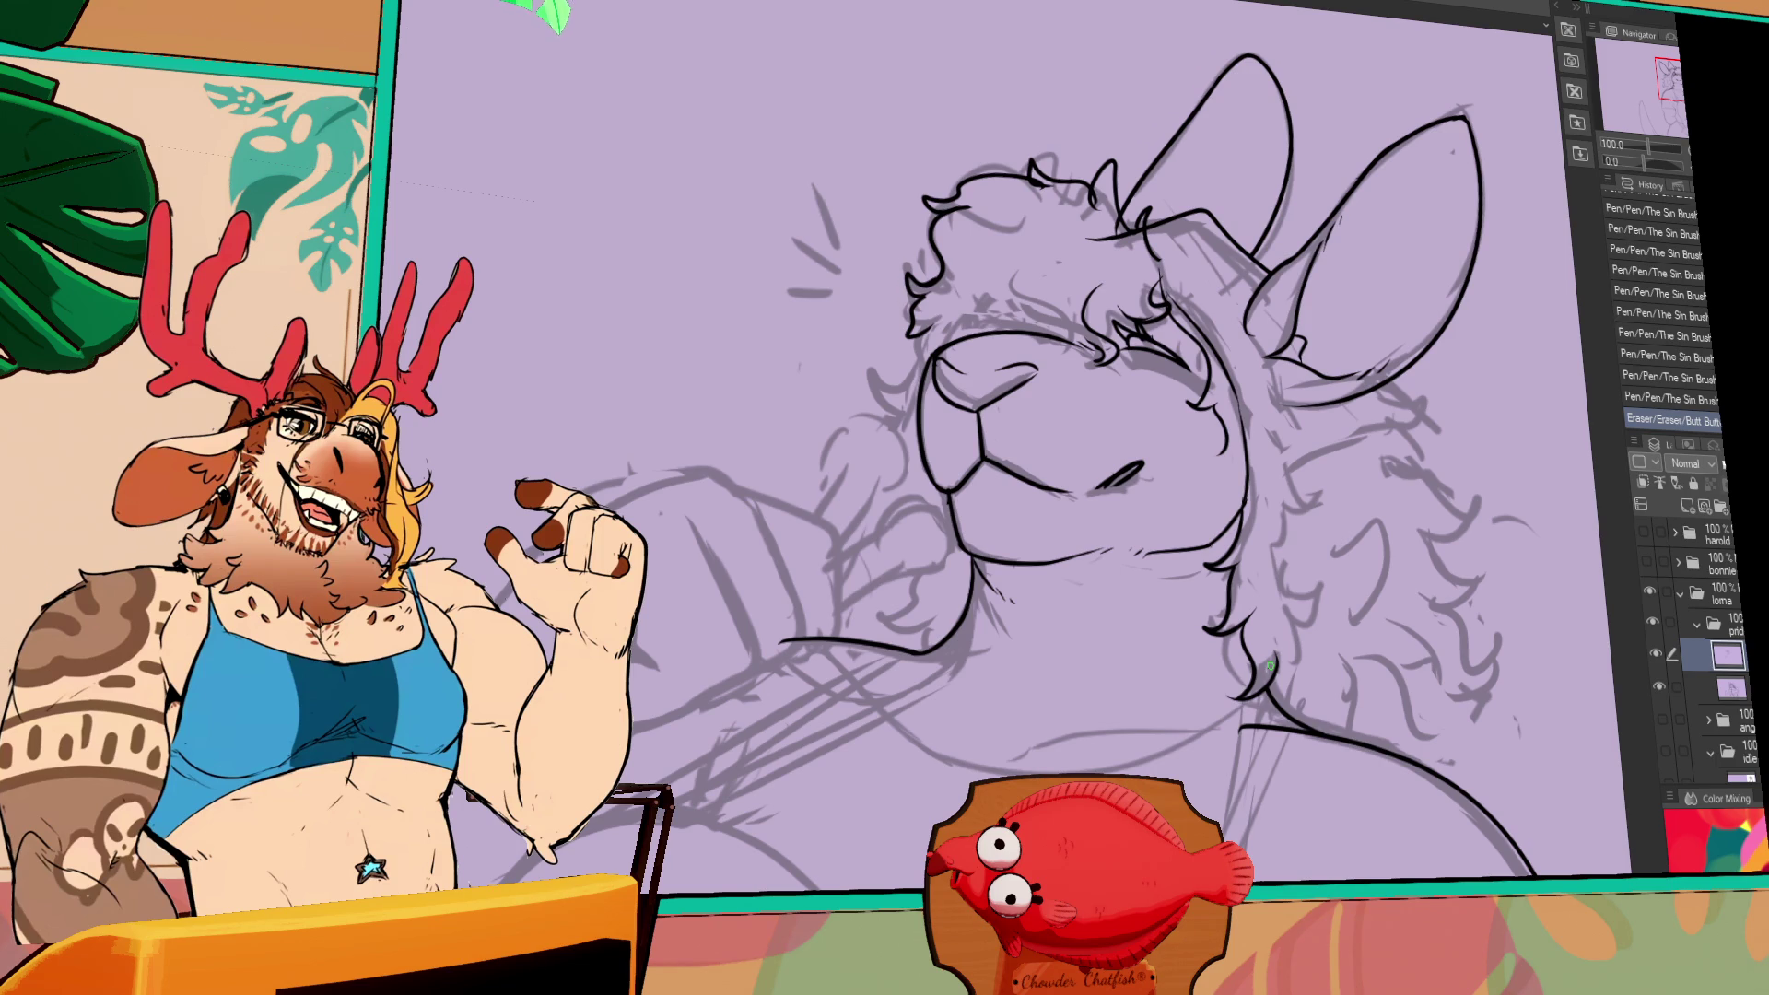
# - Work out a curved fur stroke beside the face through several drawn and undone attempts
pyautogui.moveTo(1334, 673); pyautogui.dragTo(1339, 678)
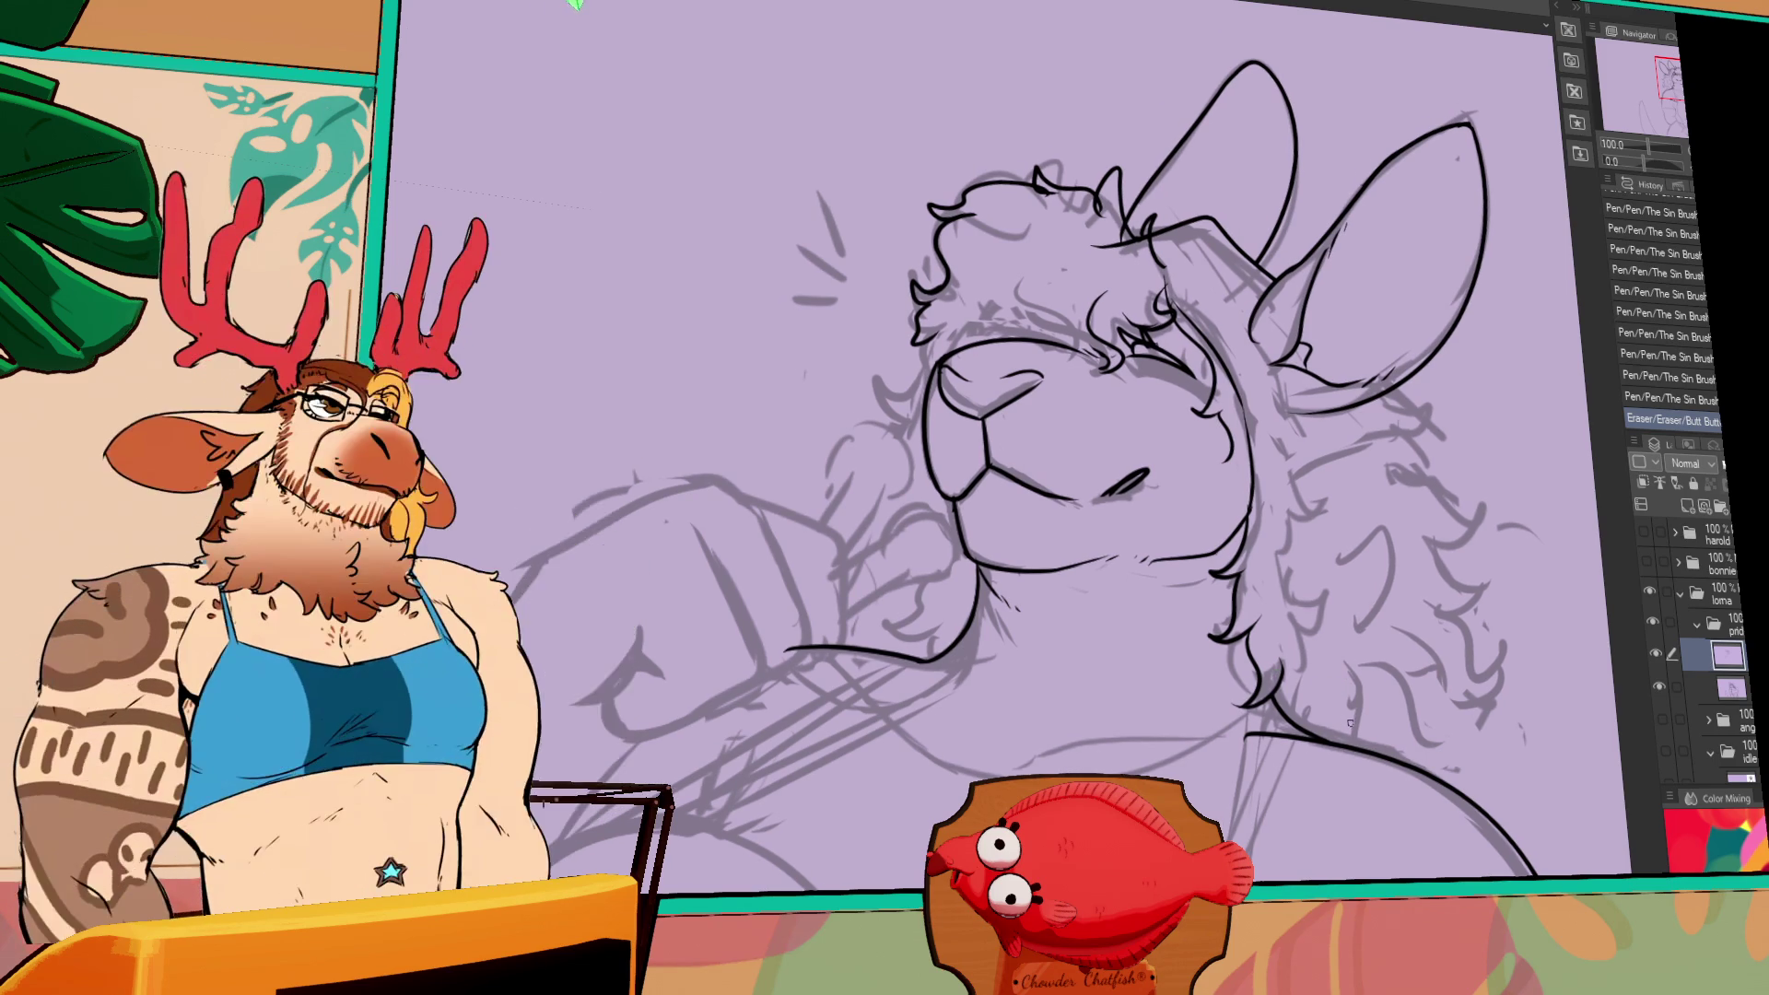
pyautogui.click(1336, 569)
pyautogui.hotkey('ctrl', 'z')
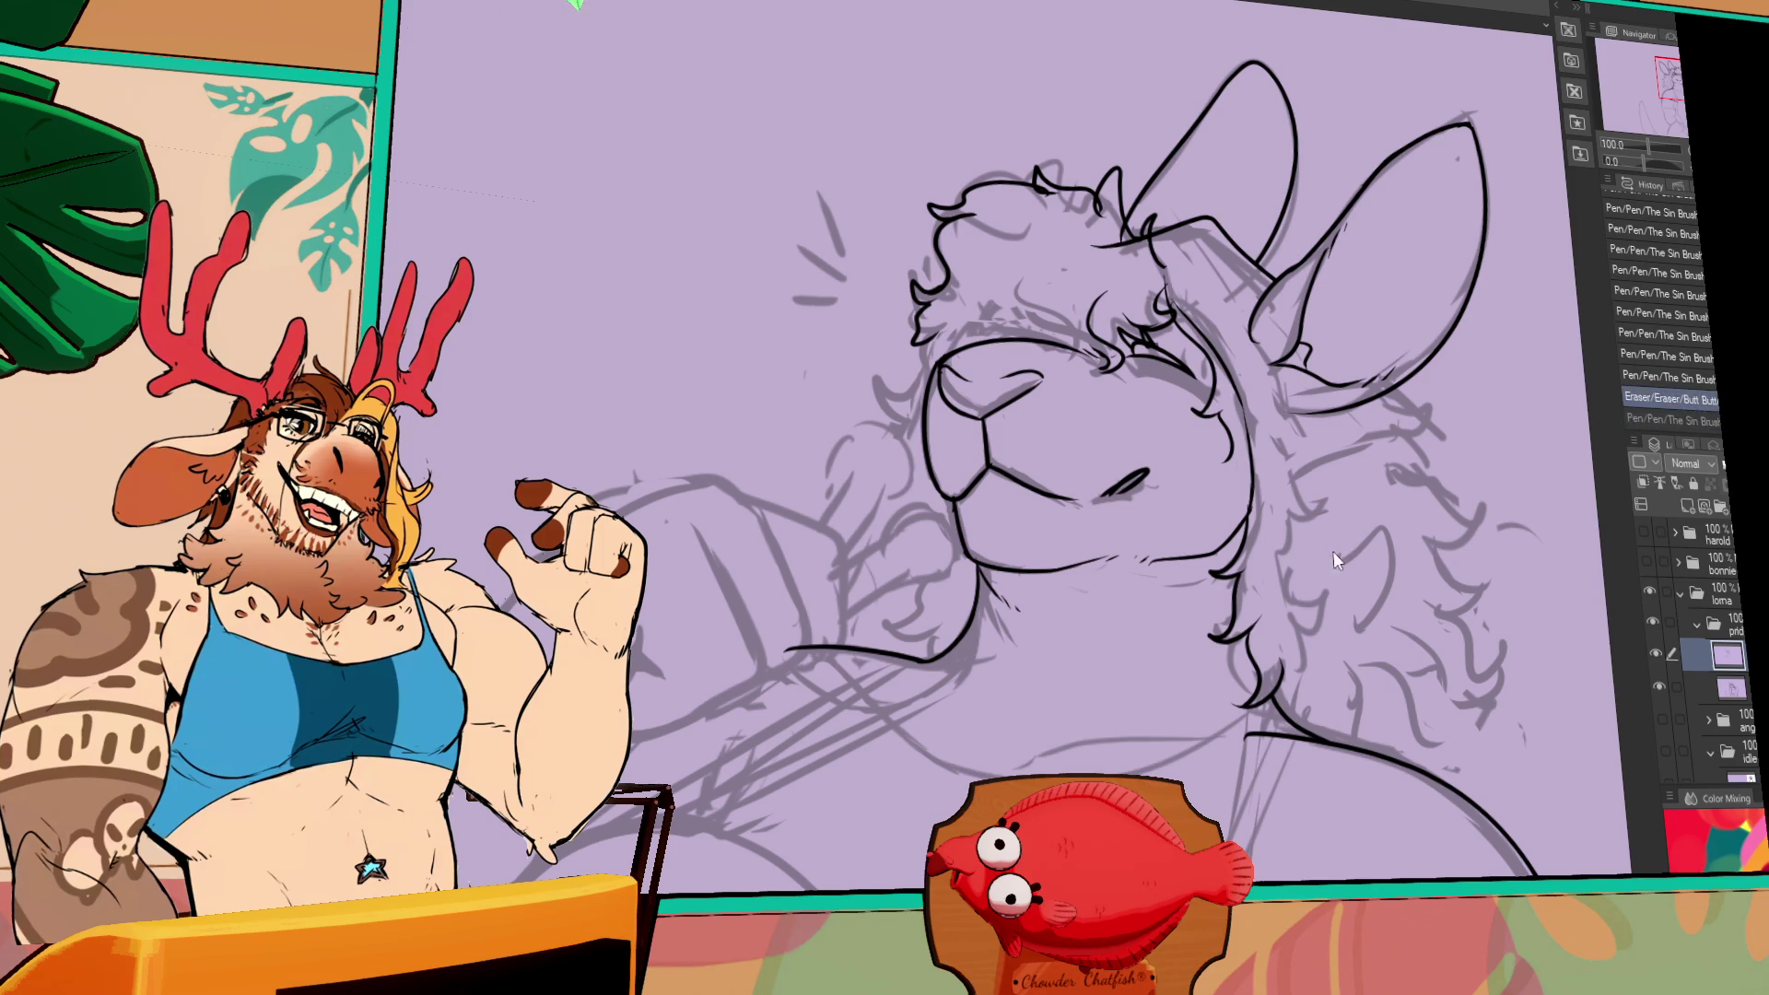
pyautogui.hotkey('ctrl', 'y')
pyautogui.hotkey('ctrl', 'z')
pyautogui.moveTo(1335, 555); pyautogui.dragTo(1378, 536)
pyautogui.hotkey('ctrl', 'z')
pyautogui.hotkey('ctrl', 'z')
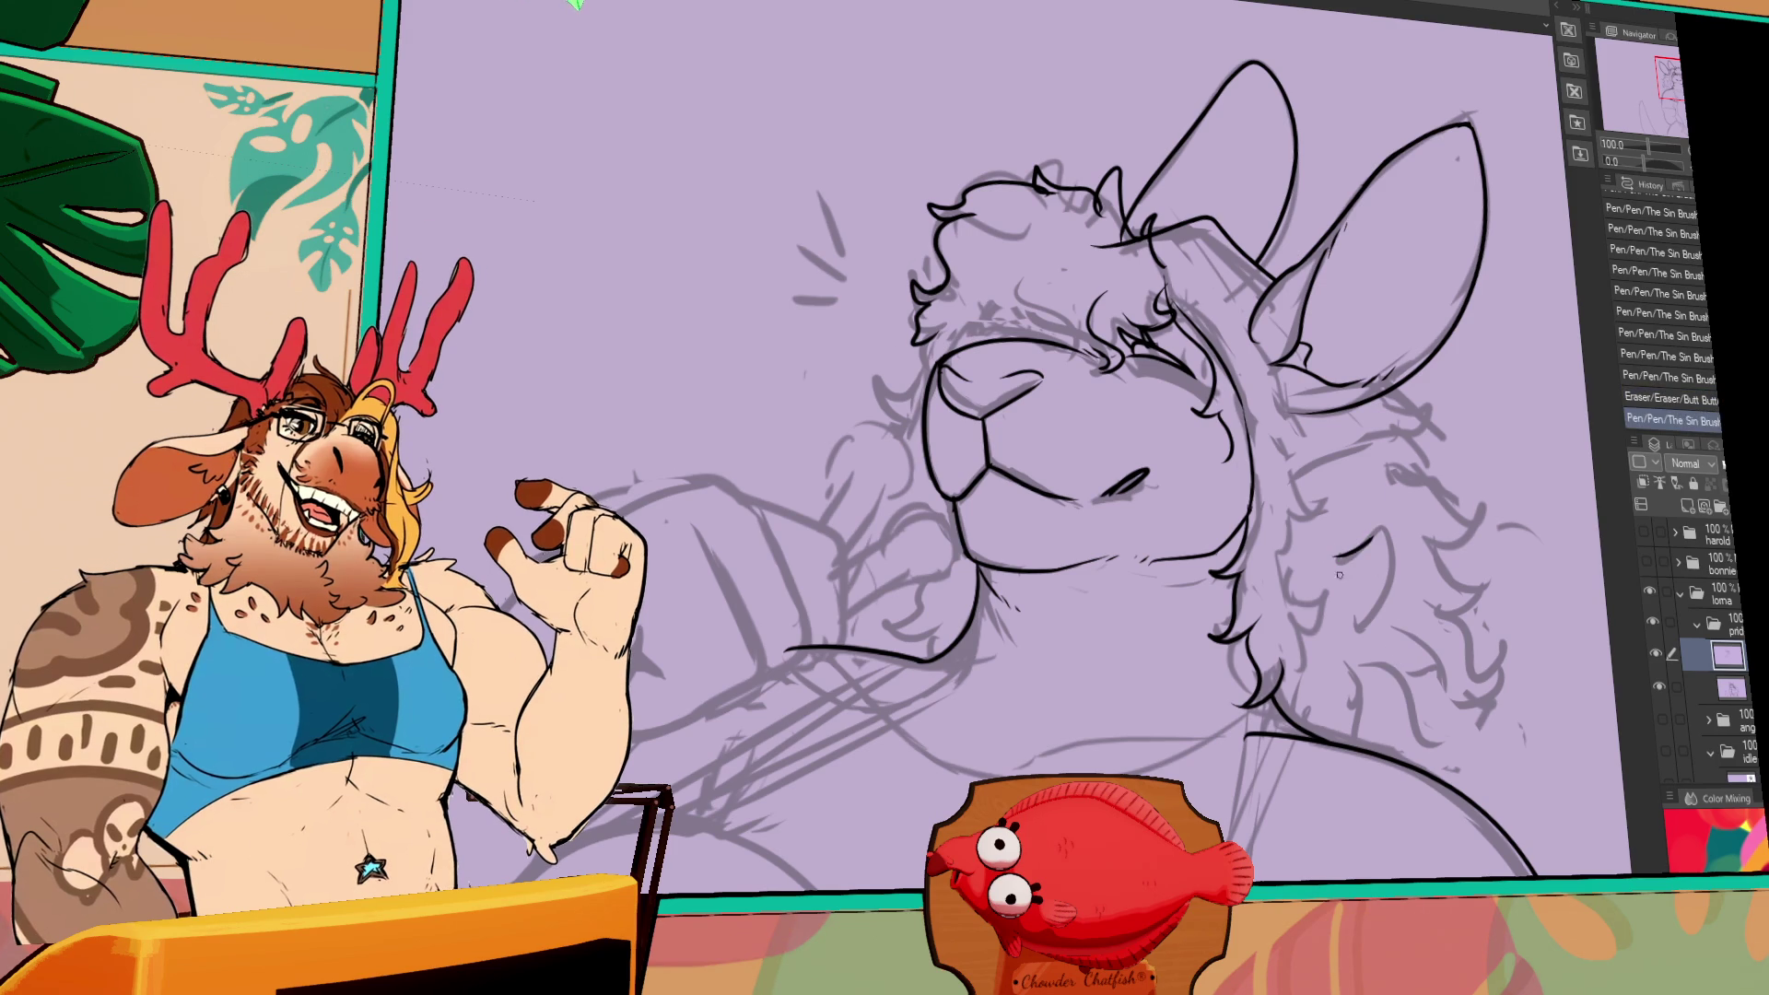
pyautogui.scroll(-1, 1449, 560)
pyautogui.hotkey('ctrl', 'z')
pyautogui.hotkey('ctrl', 'y')
pyautogui.hotkey('ctrl', 'z')
pyautogui.moveTo(1367, 525)
pyautogui.mouseDown()
pyautogui.moveTo(1413, 584)
pyautogui.moveTo(1356, 589)
pyautogui.moveTo(1373, 628)
pyautogui.mouseUp()
pyautogui.hotkey('ctrl', 'z')
pyautogui.hotkey('ctrl', 'z')
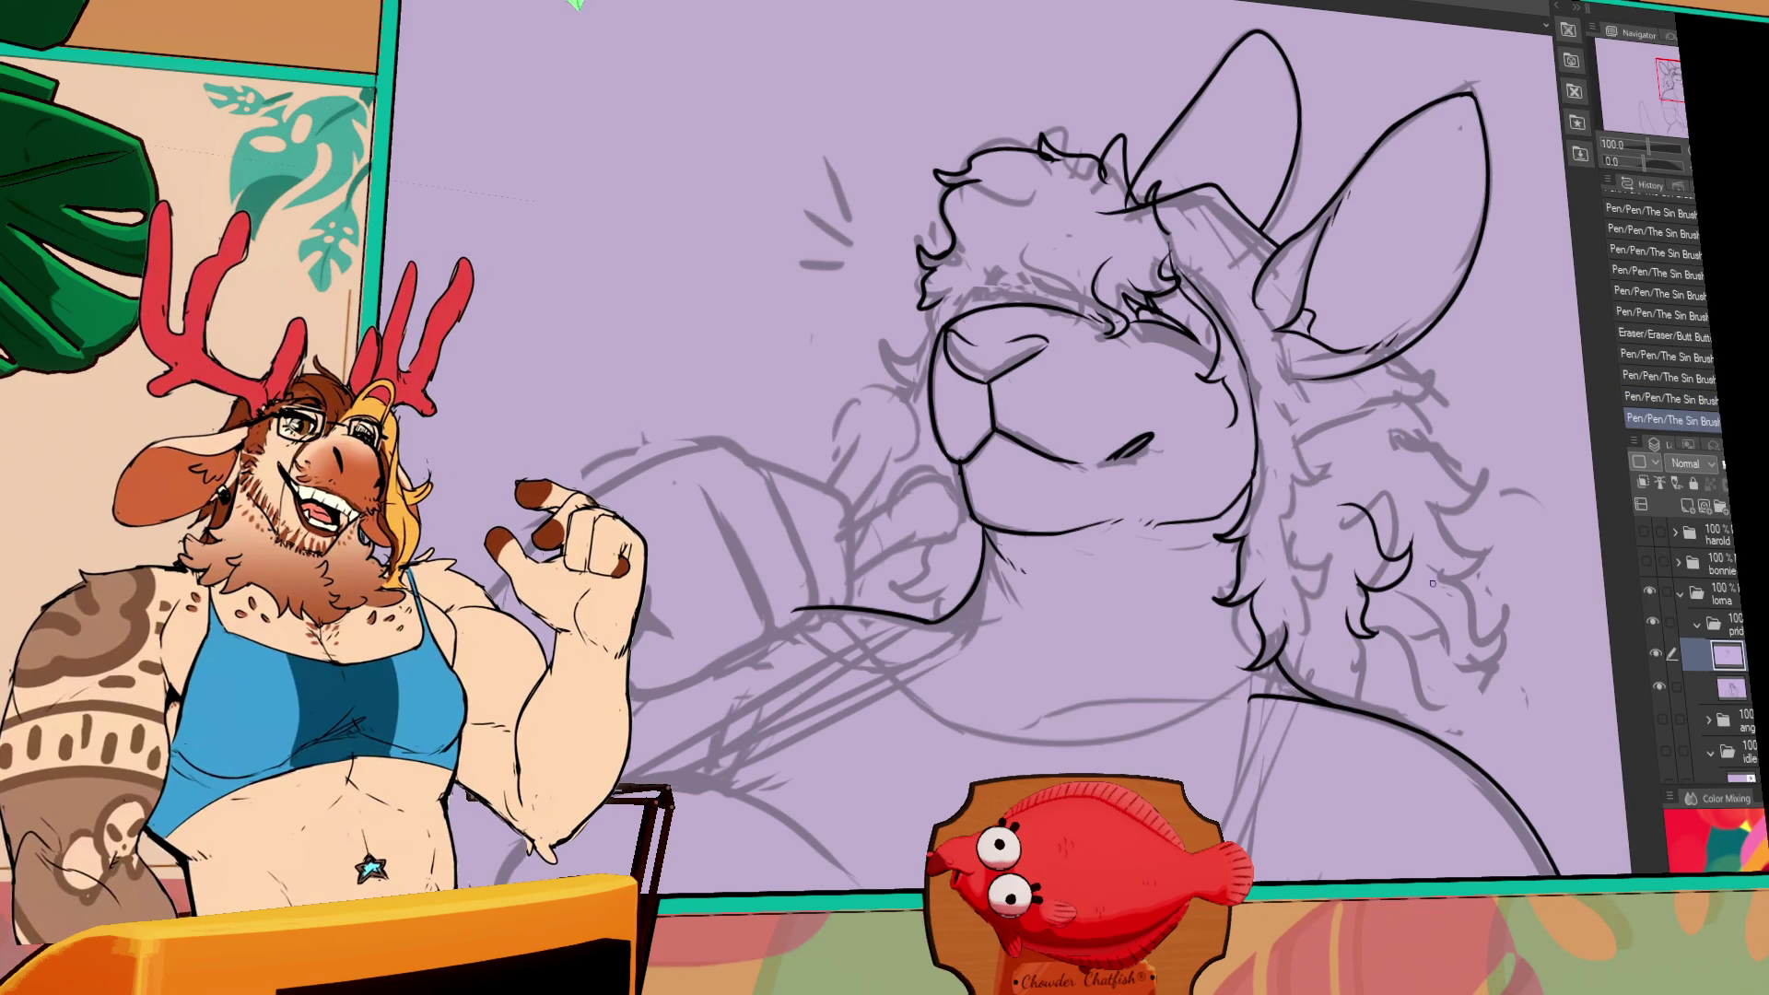
# - Ink curly fur strokes down the neck, removing an unwanted curl and erasing a small bit
pyautogui.moveTo(1410, 608); pyautogui.dragTo(1442, 642)
pyautogui.moveTo(1448, 553)
pyautogui.mouseDown()
pyautogui.moveTo(1511, 639)
pyautogui.moveTo(1460, 665)
pyautogui.moveTo(1466, 727)
pyautogui.mouseUp()
pyautogui.hotkey('ctrl', 'z')
pyautogui.hotkey('ctrl', 'z')
pyautogui.hotkey('ctrl', 'z')
pyautogui.hotkey('ctrl', 'z')
pyautogui.hotkey('ctrl', 'z')
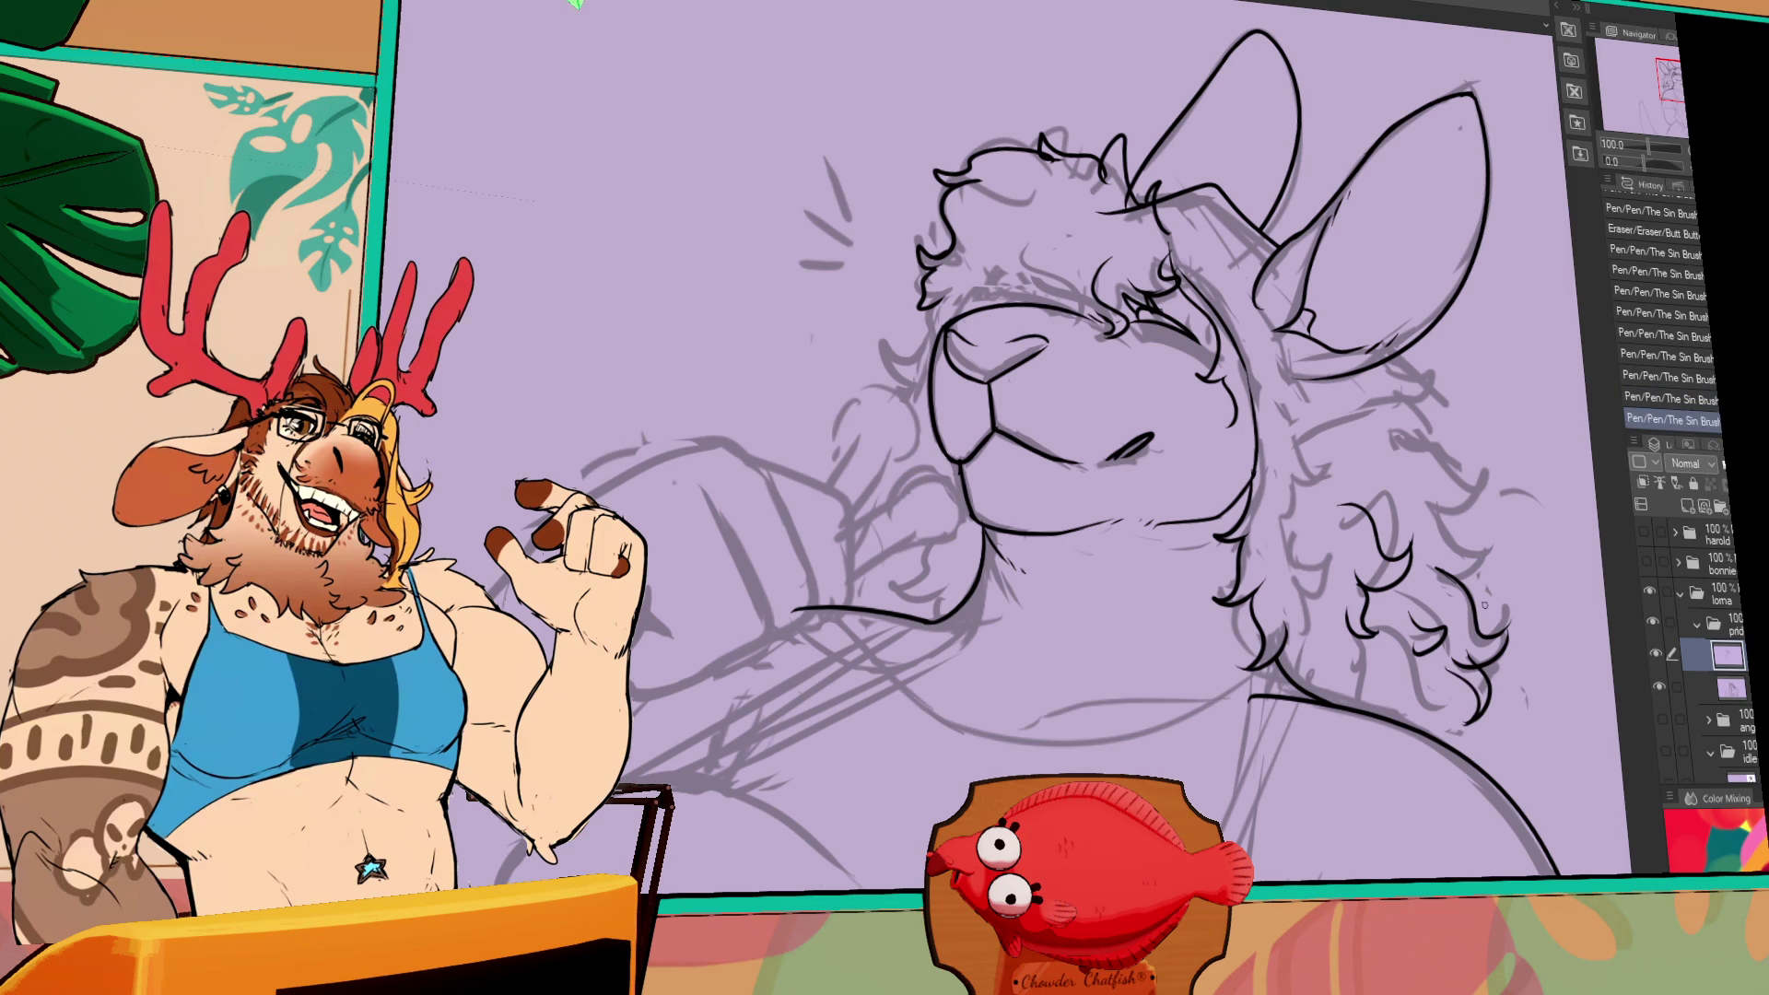
pyautogui.moveTo(1489, 634); pyautogui.dragTo(1502, 647)
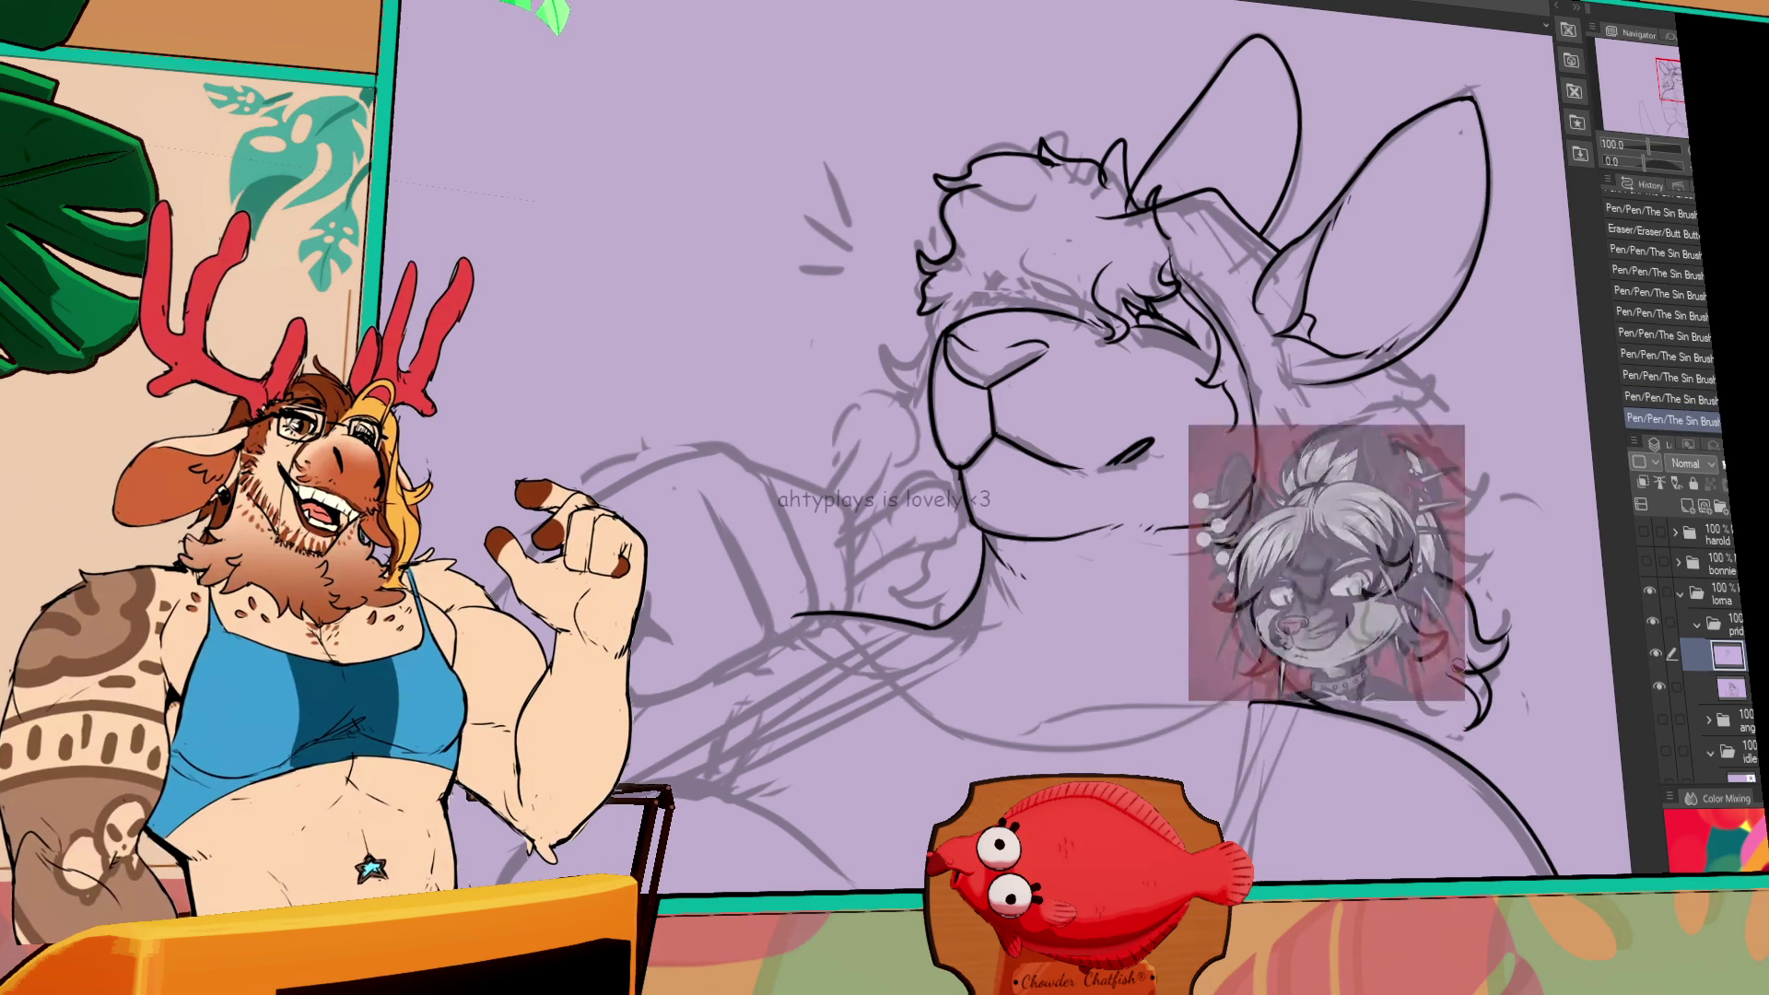
# - Erase small bits of neck fur, ink a new fur line, then undo the two newest strokes
pyautogui.click(1469, 659)
pyautogui.scroll(2, 1483, 645)
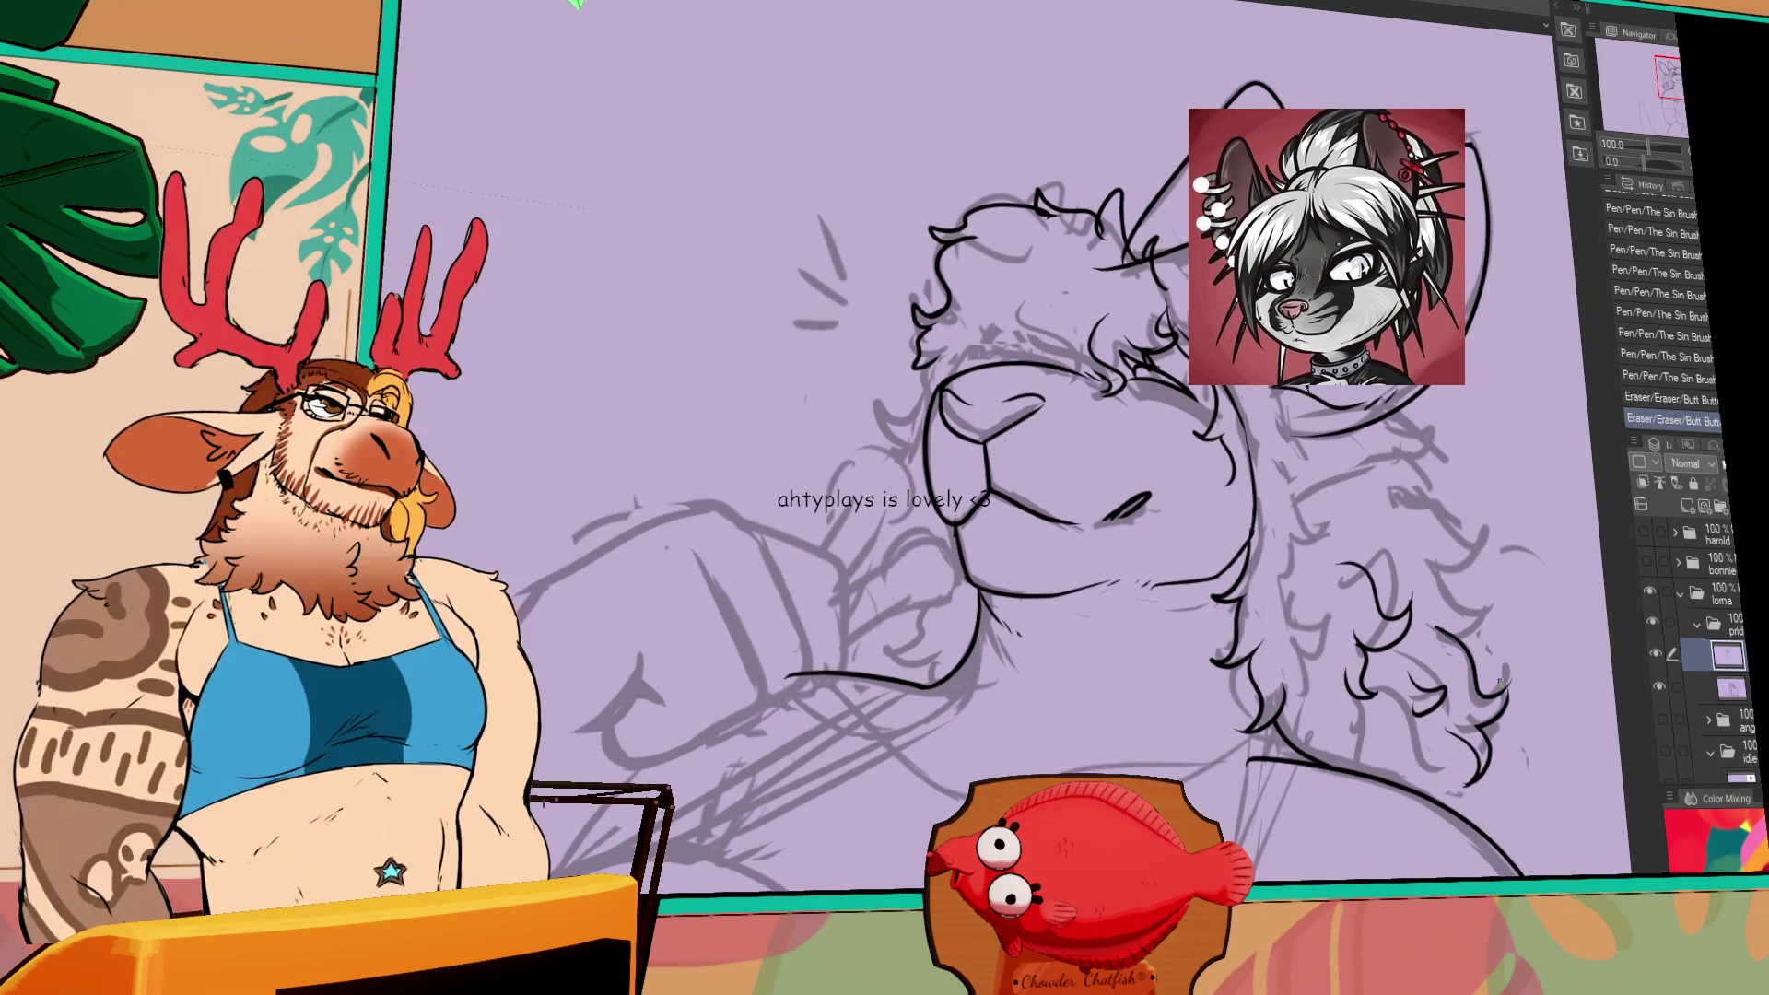
pyautogui.moveTo(1501, 660); pyautogui.dragTo(1503, 680)
pyautogui.moveTo(1467, 606)
pyautogui.mouseDown()
pyautogui.moveTo(1502, 589)
pyautogui.moveTo(1466, 625)
pyautogui.moveTo(1449, 546)
pyautogui.moveTo(1477, 603)
pyautogui.mouseUp()
pyautogui.hotkey('ctrl', 'z')
pyautogui.hotkey('ctrl', 'z')
pyautogui.hotkey('ctrl', 'z')
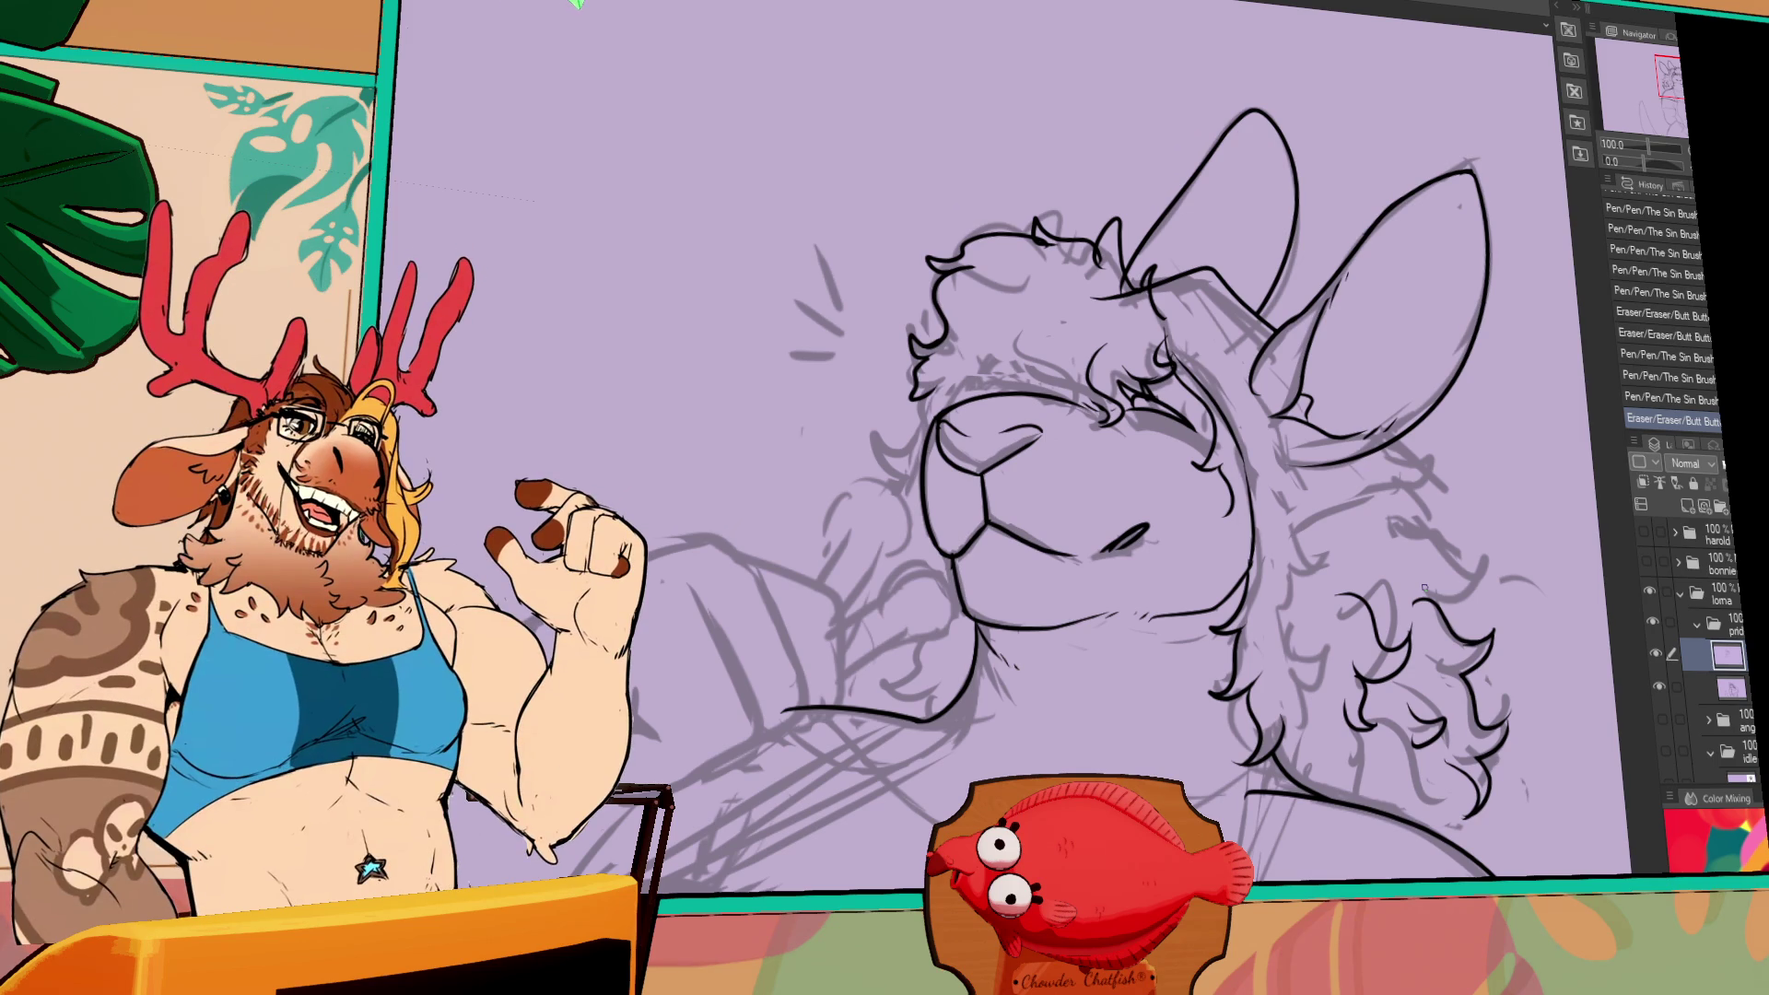
# - Draw curl lines in the fur beside the neck, redrawing the curl and a long curve
pyautogui.moveTo(1442, 660); pyautogui.dragTo(1419, 698)
pyautogui.moveTo(1278, 598)
pyautogui.mouseDown()
pyautogui.moveTo(1260, 667)
pyautogui.moveTo(1290, 685)
pyautogui.moveTo(1286, 755)
pyautogui.mouseUp()
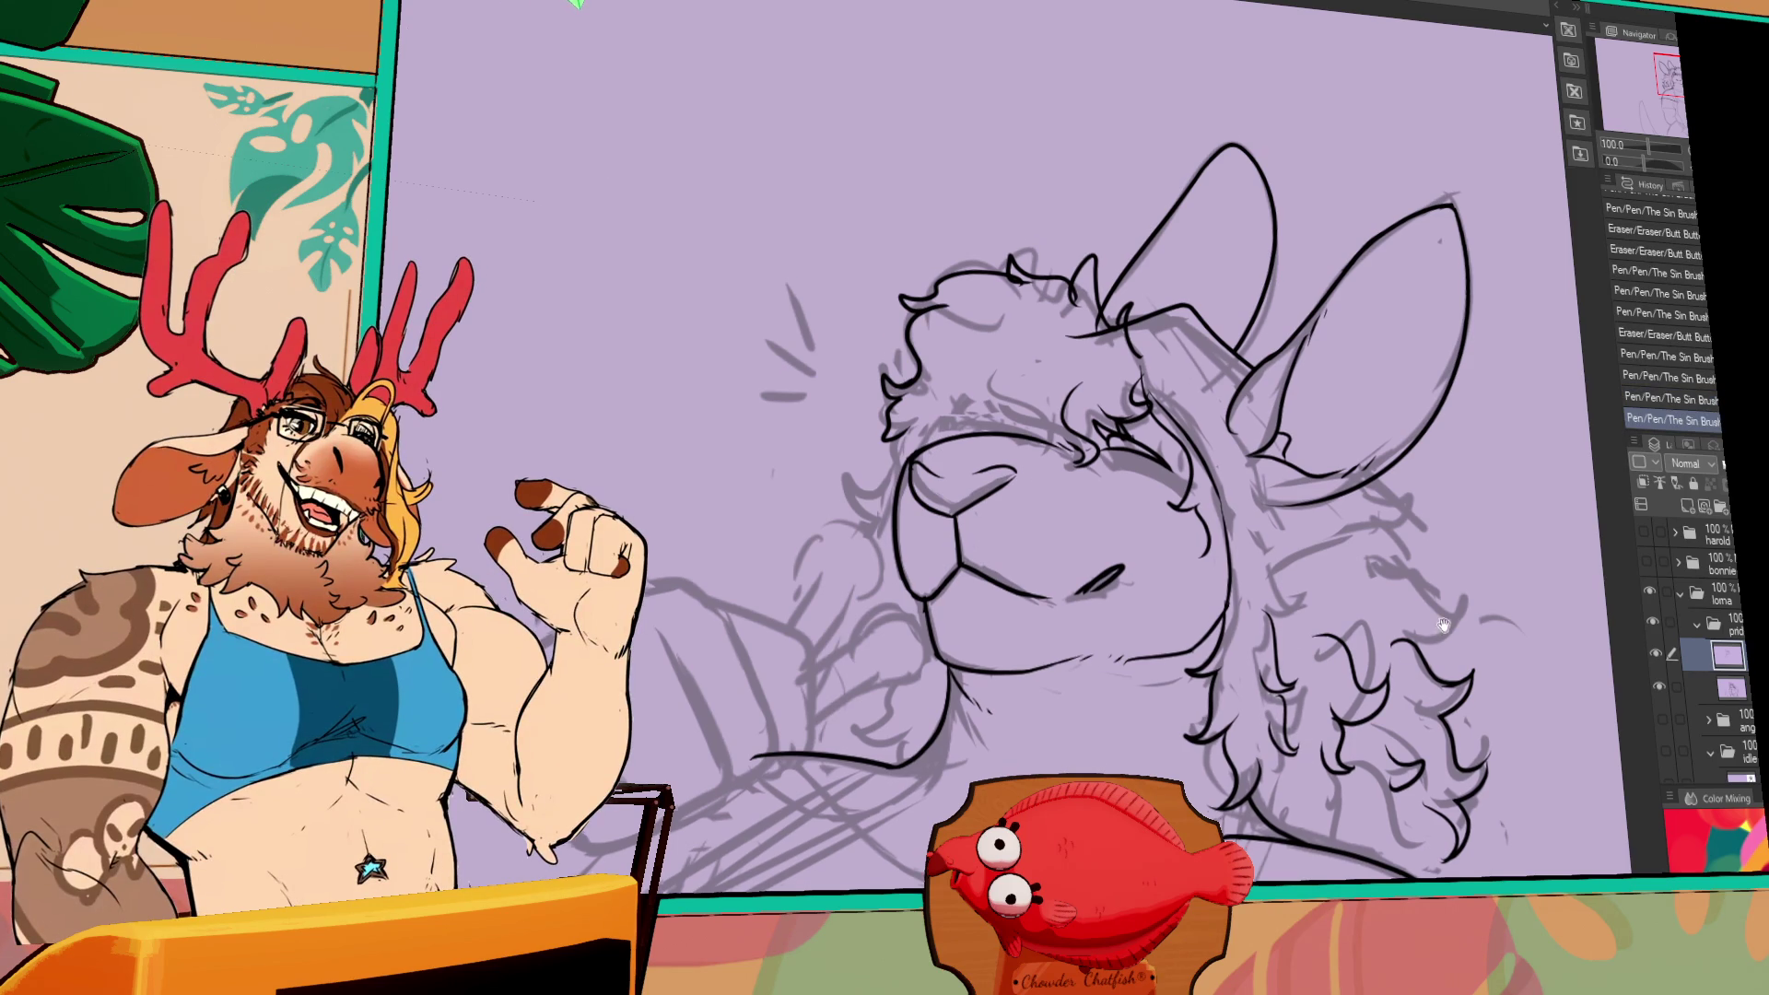
pyautogui.scroll(1, 1379, 643)
pyautogui.moveTo(1437, 637); pyautogui.dragTo(1440, 680)
pyautogui.hotkey('ctrl', 'z')
pyautogui.moveTo(1432, 594); pyautogui.dragTo(1430, 687)
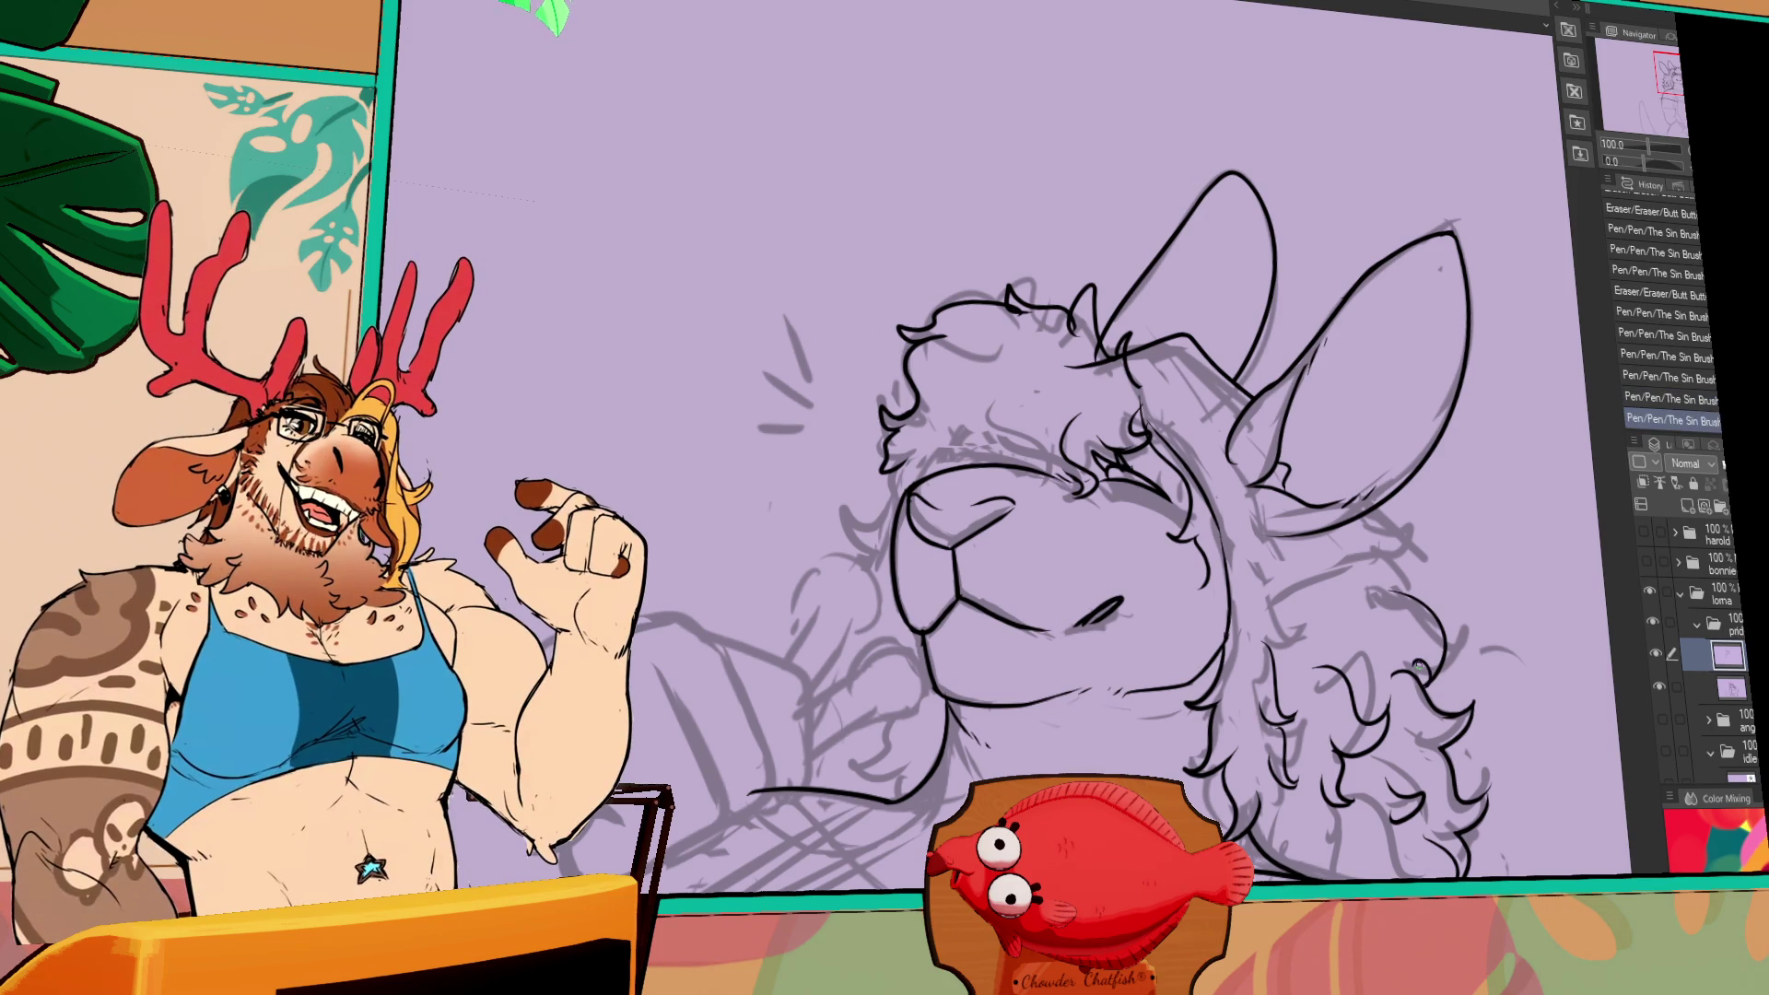
pyautogui.hotkey('ctrl', 'z')
pyautogui.moveTo(1382, 549)
pyautogui.mouseDown()
pyautogui.moveTo(1417, 597)
pyautogui.moveTo(1463, 582)
pyautogui.moveTo(1430, 598)
pyautogui.mouseUp()
pyautogui.hotkey('ctrl', 'z')
# - Adjust an existing fur stroke, erase part of the fur lines, and add short curl strokes
pyautogui.hotkey('ctrl', 'z')
pyautogui.keyDown('ctrl'); pyautogui.click(1435, 593); pyautogui.keyUp('ctrl')
pyautogui.hotkey('ctrl', 'z')
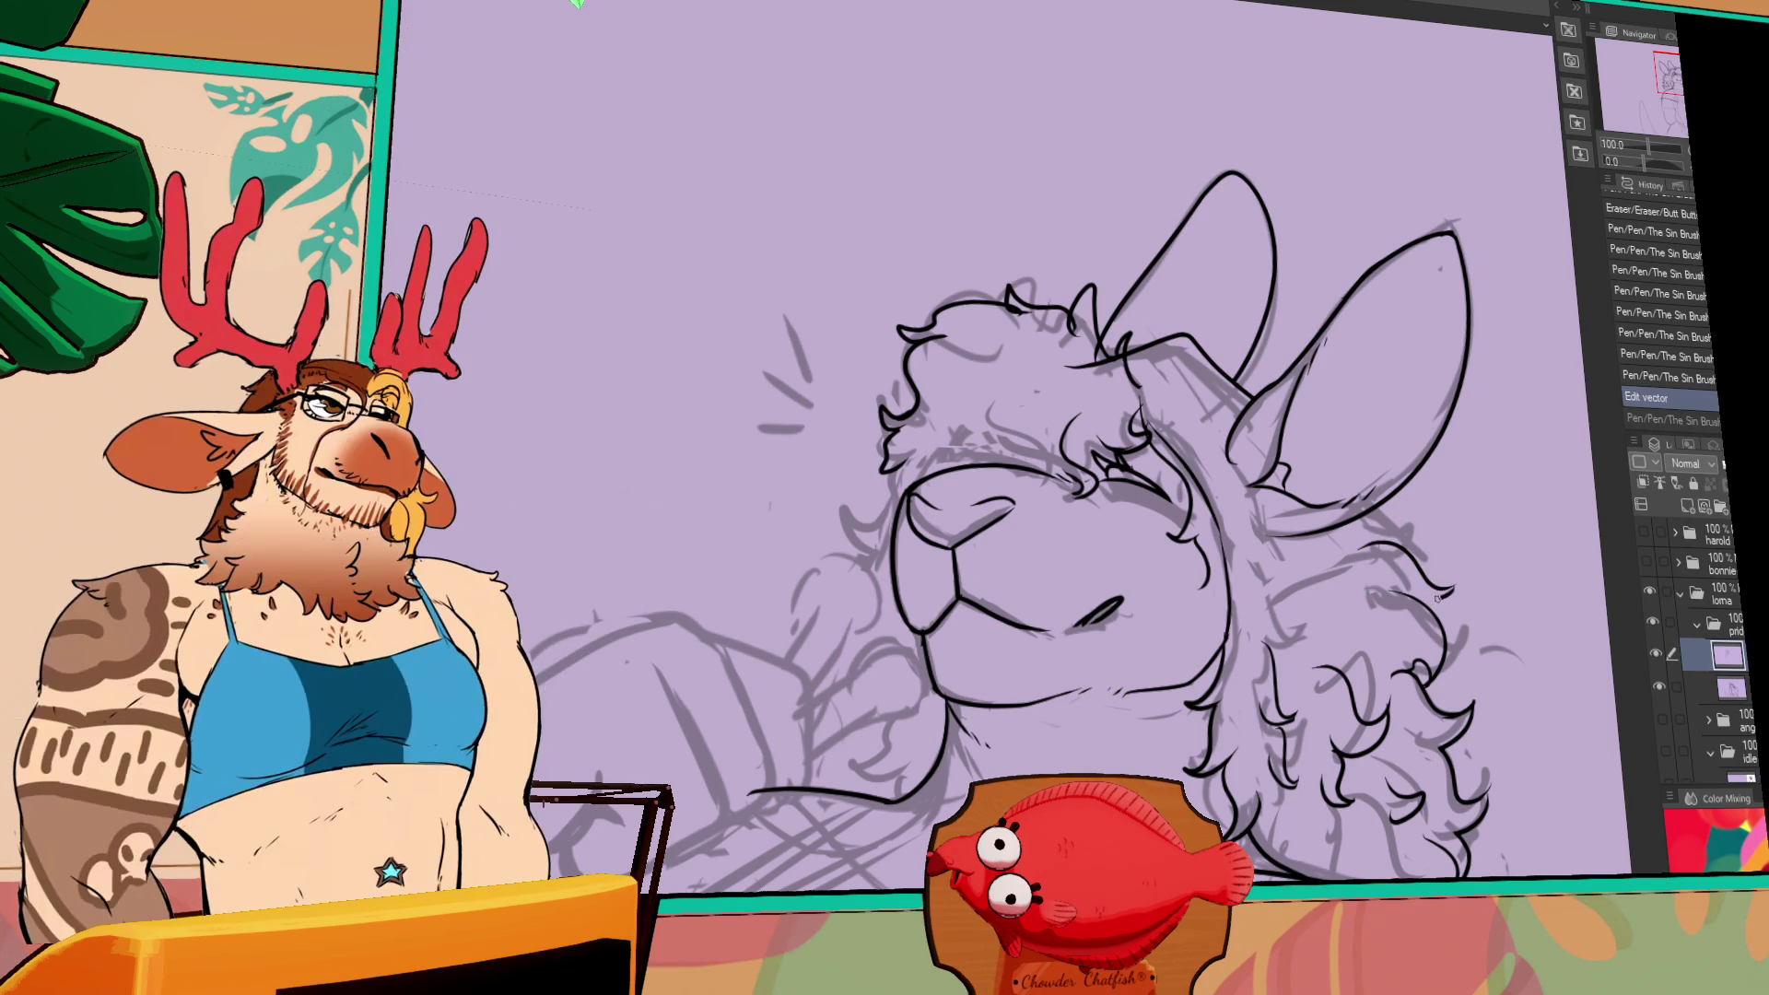
pyautogui.moveTo(1437, 590); pyautogui.dragTo(1391, 578)
pyautogui.hotkey('ctrl', 'z')
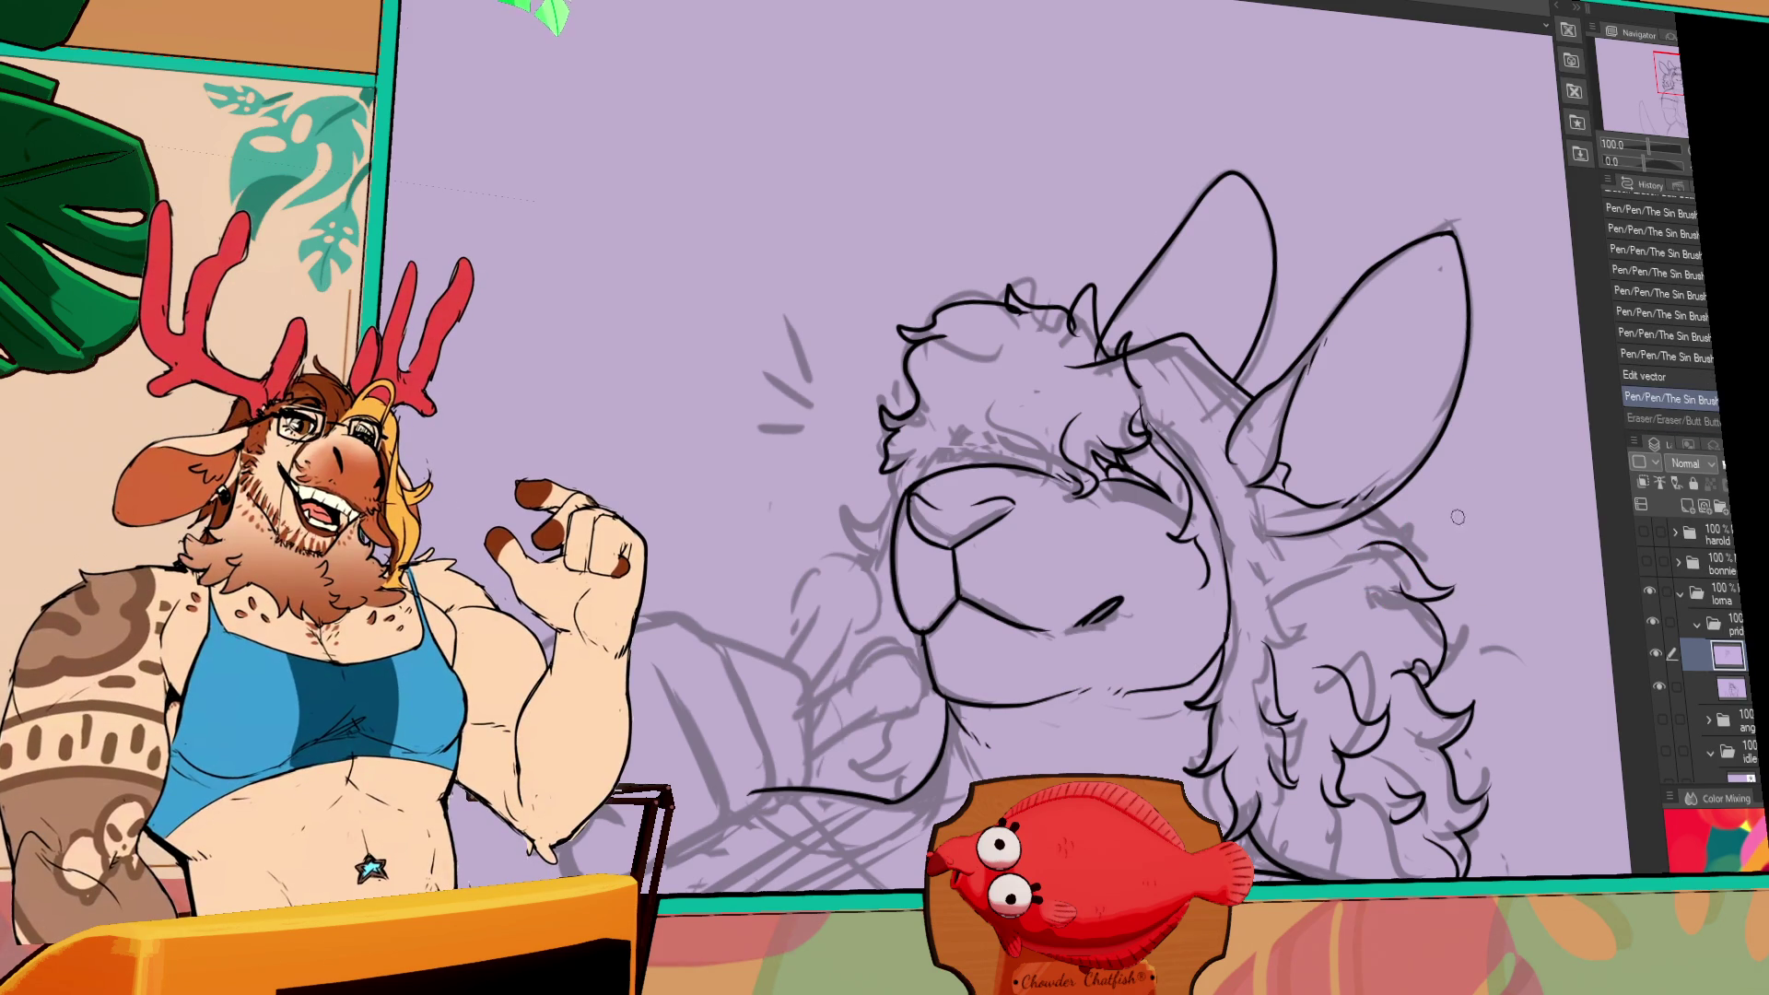
pyautogui.moveTo(1393, 612); pyautogui.dragTo(1396, 577)
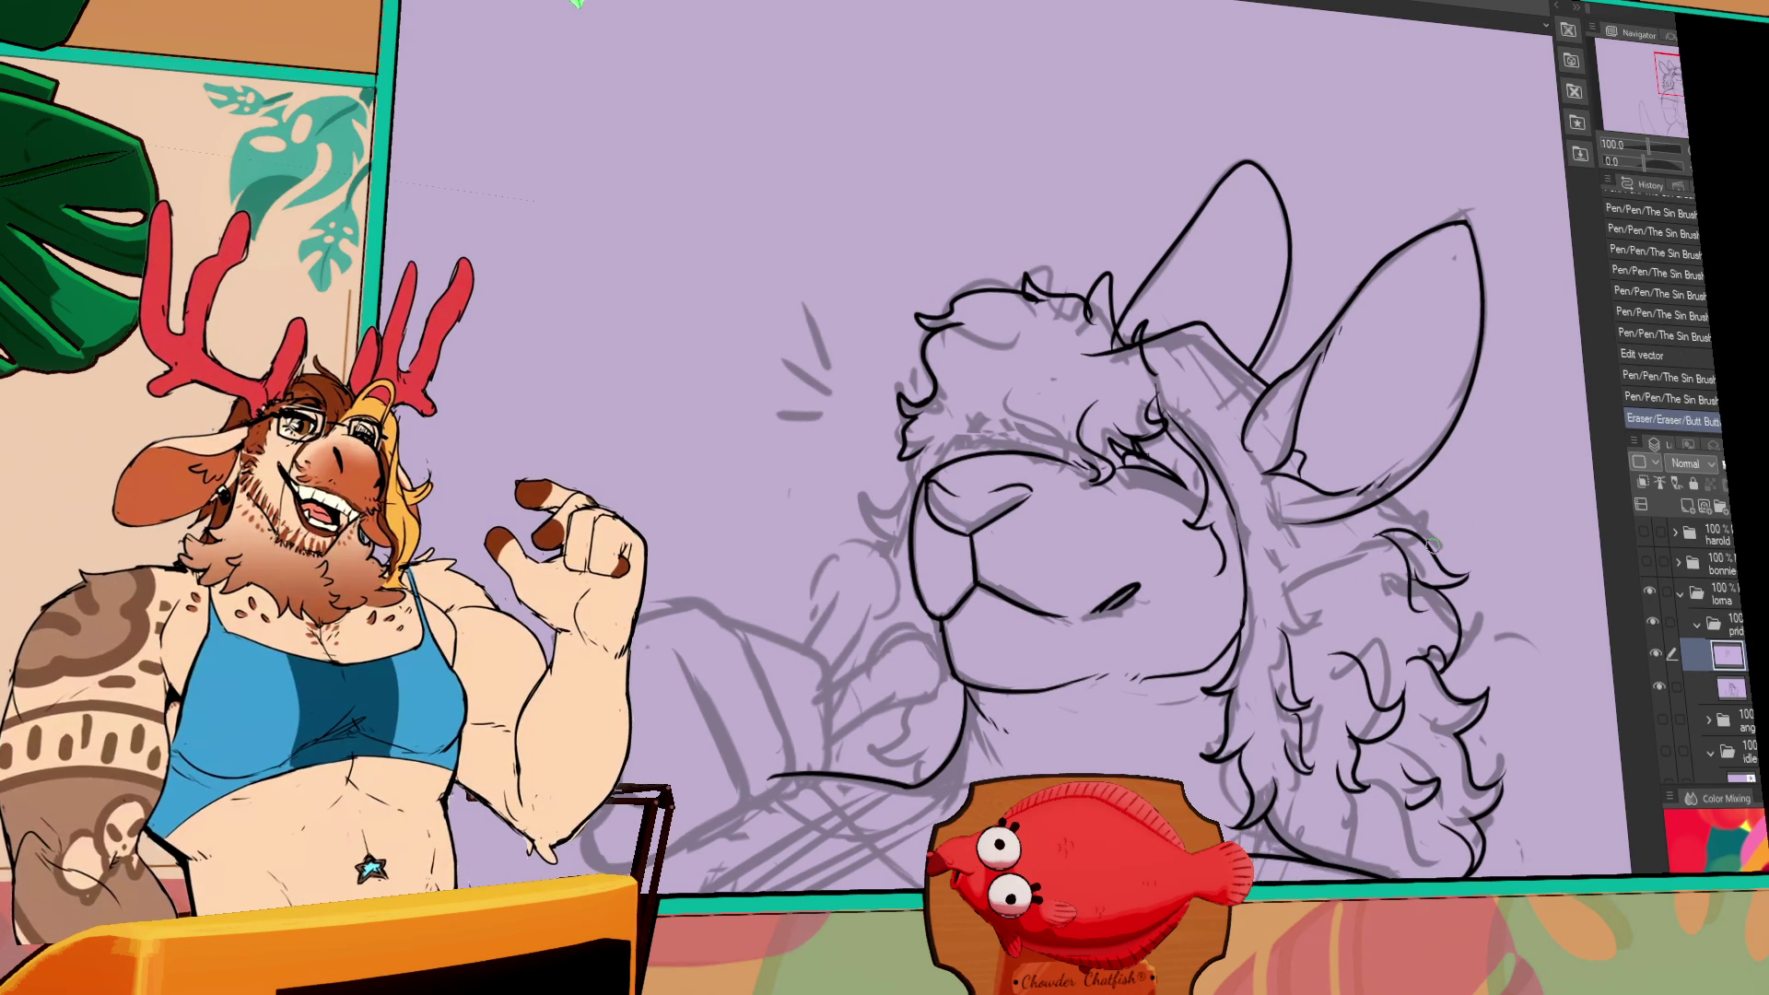
pyautogui.moveTo(1415, 606)
pyautogui.mouseDown()
pyautogui.moveTo(1408, 571)
pyautogui.moveTo(1406, 605)
pyautogui.mouseUp()
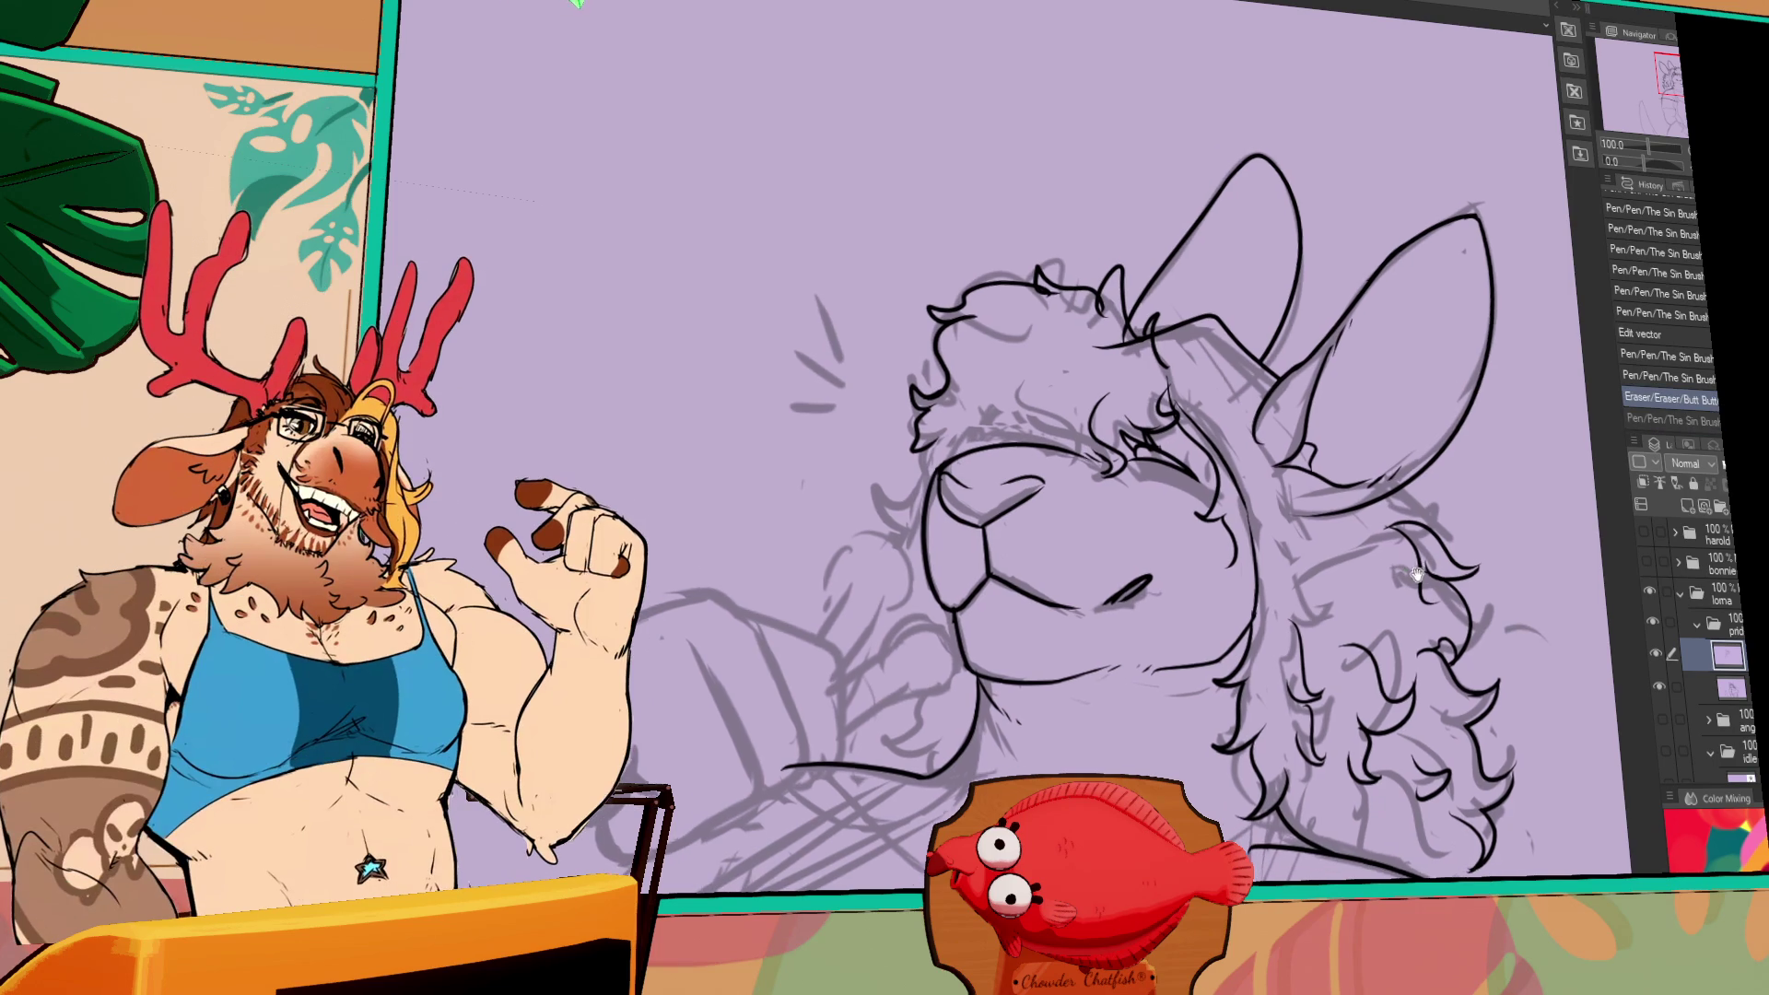
pyautogui.hotkey('ctrl', 'z')
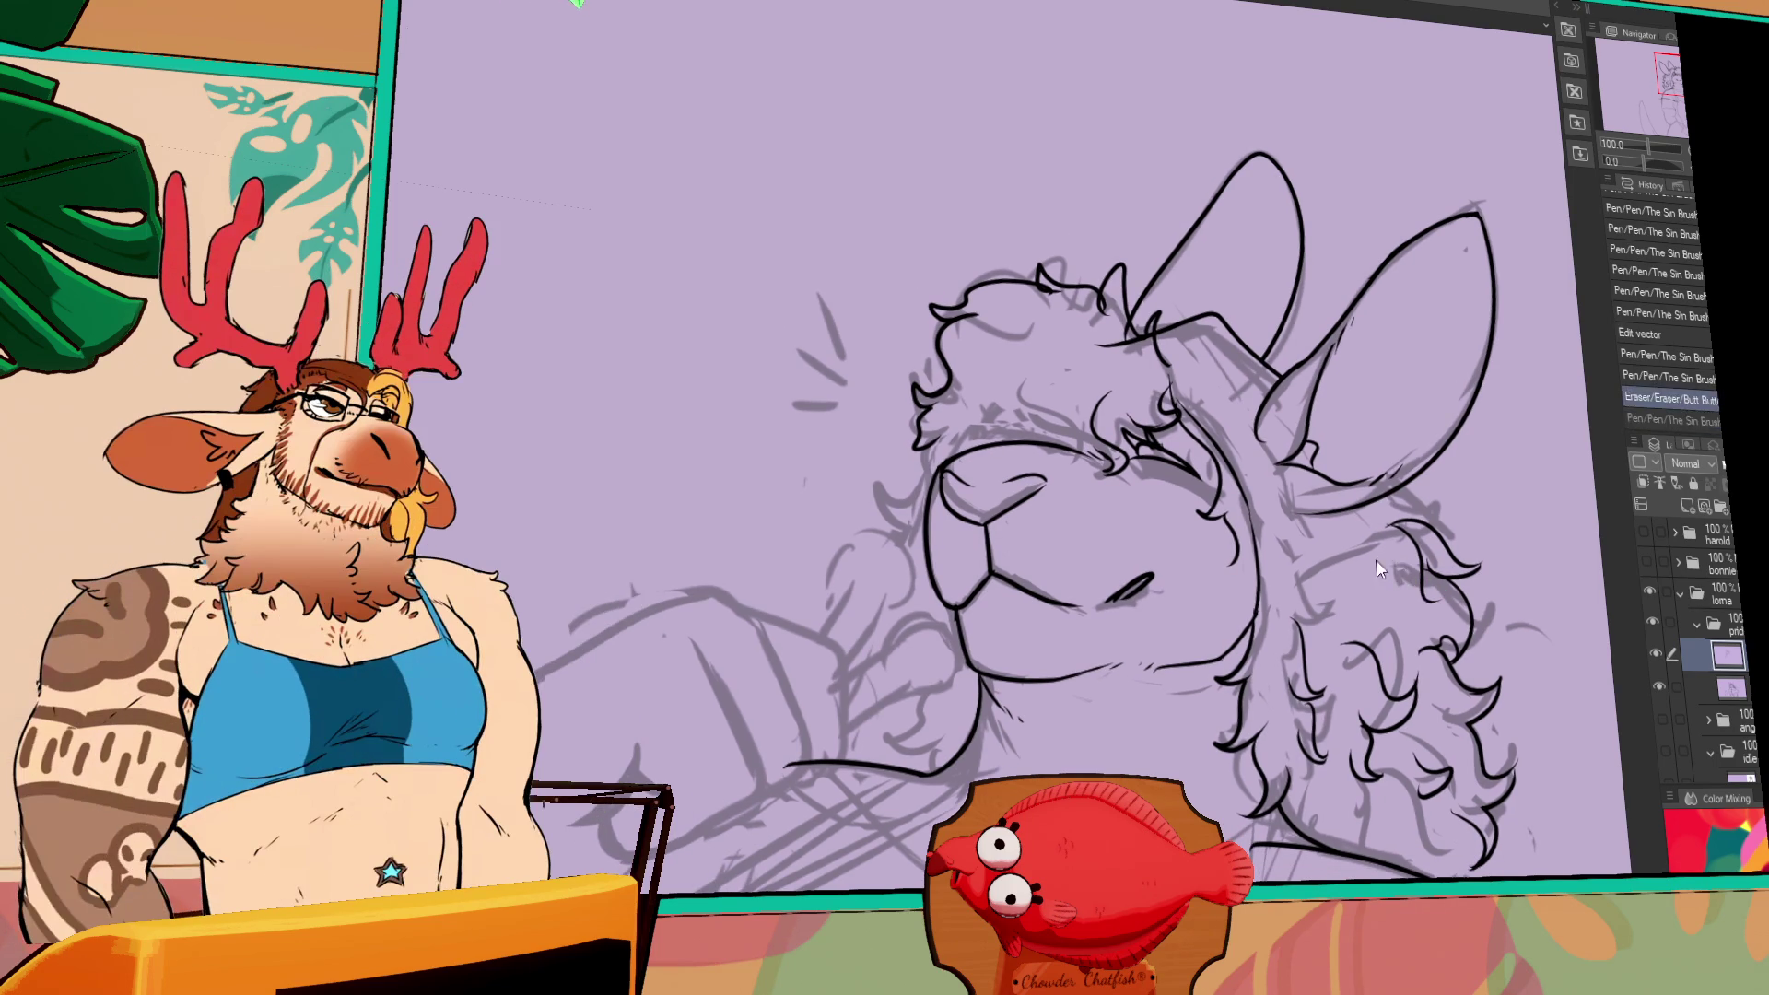
# - Try new fur strokes and delete the stray stroke on the neck
pyautogui.moveTo(1383, 563); pyautogui.dragTo(1353, 600)
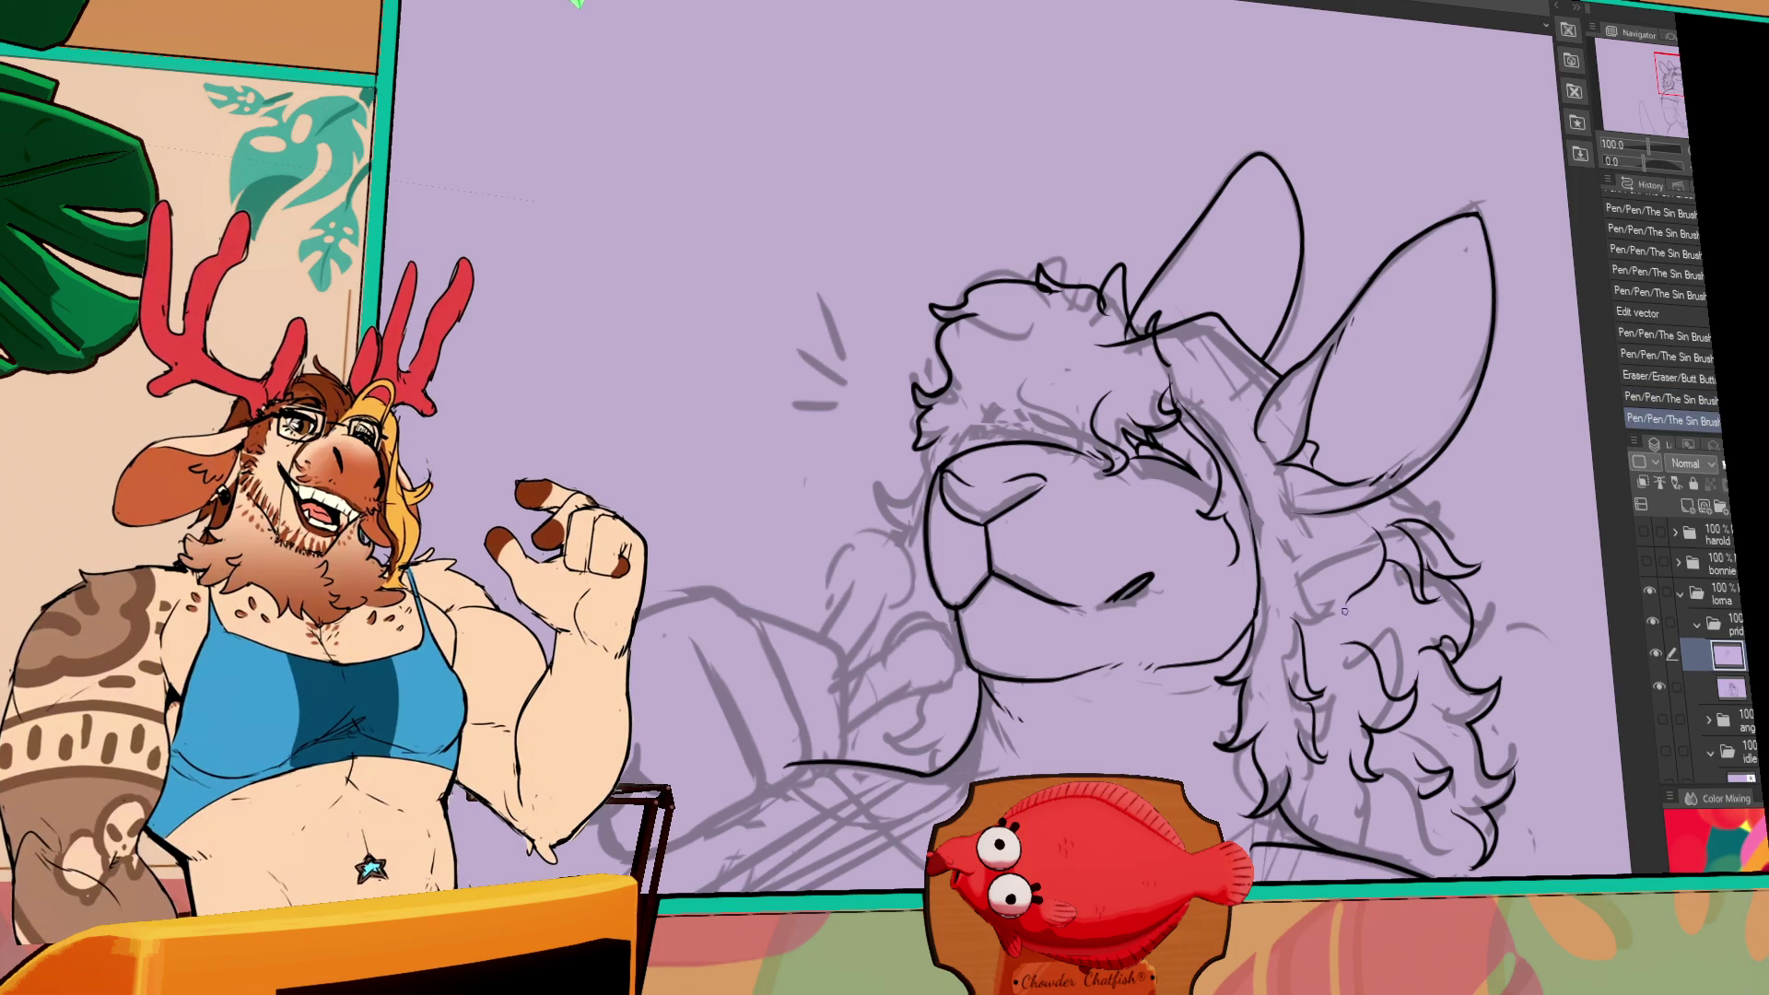
pyautogui.moveTo(1345, 607); pyautogui.dragTo(1357, 576)
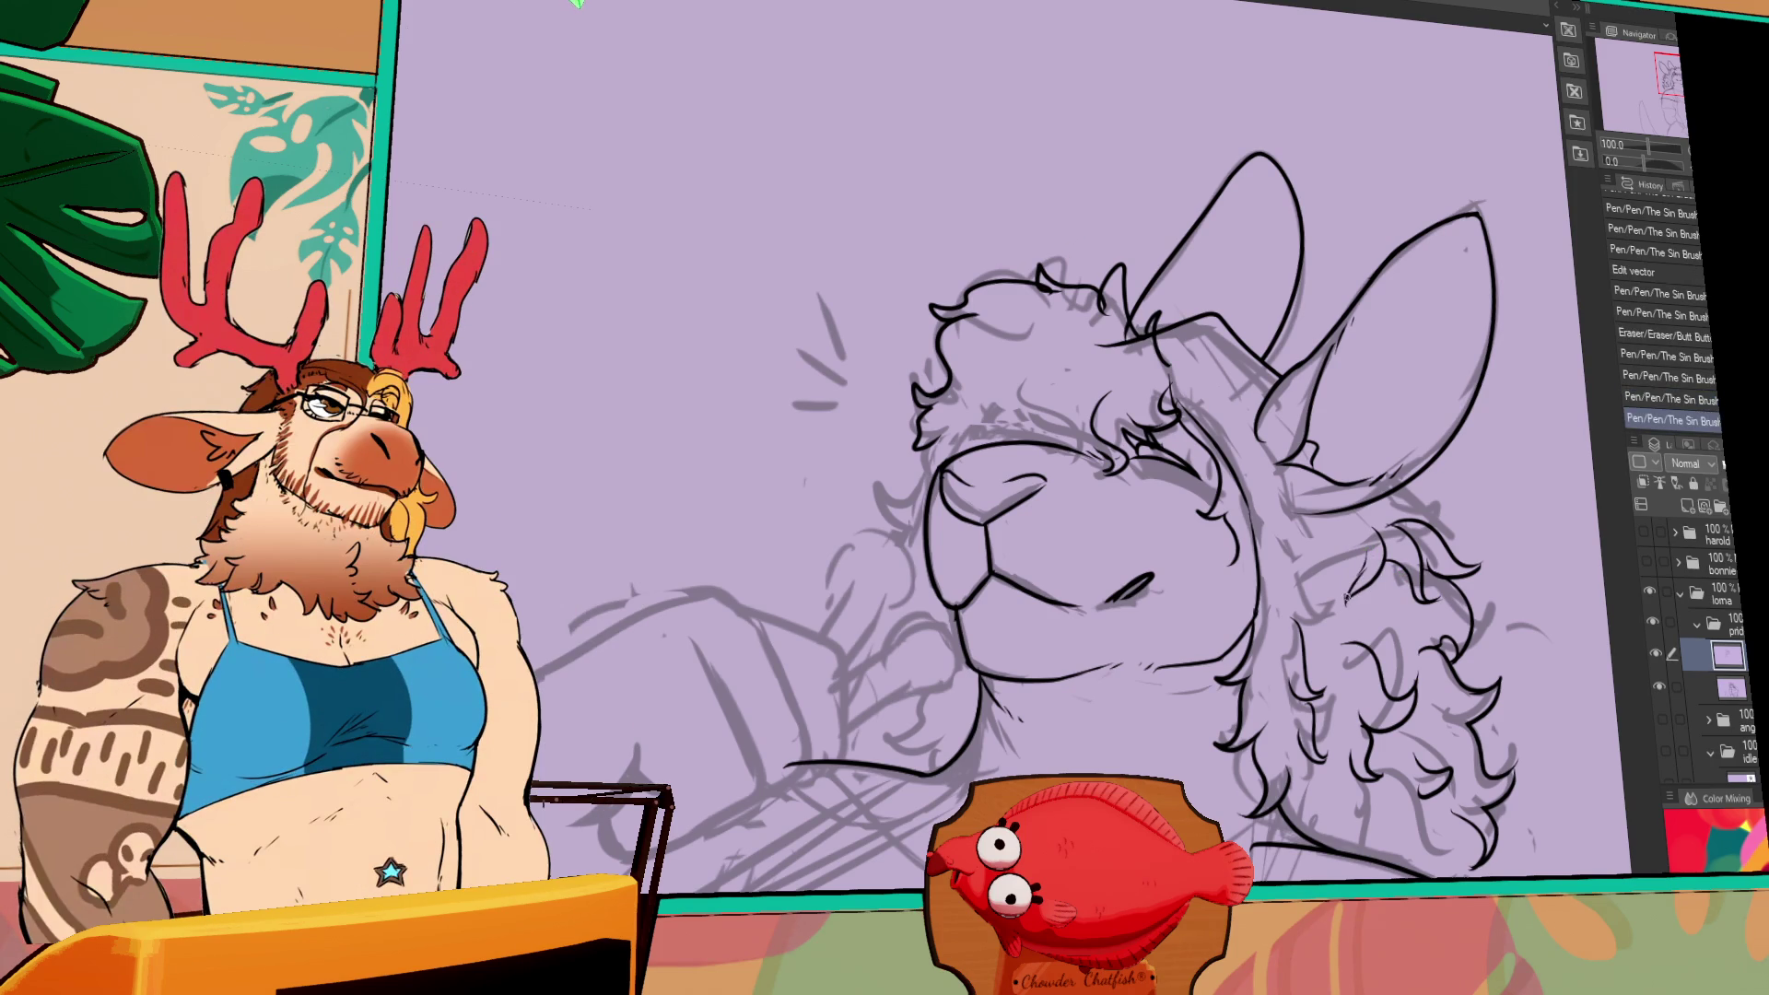
pyautogui.hotkey('ctrl', 'z')
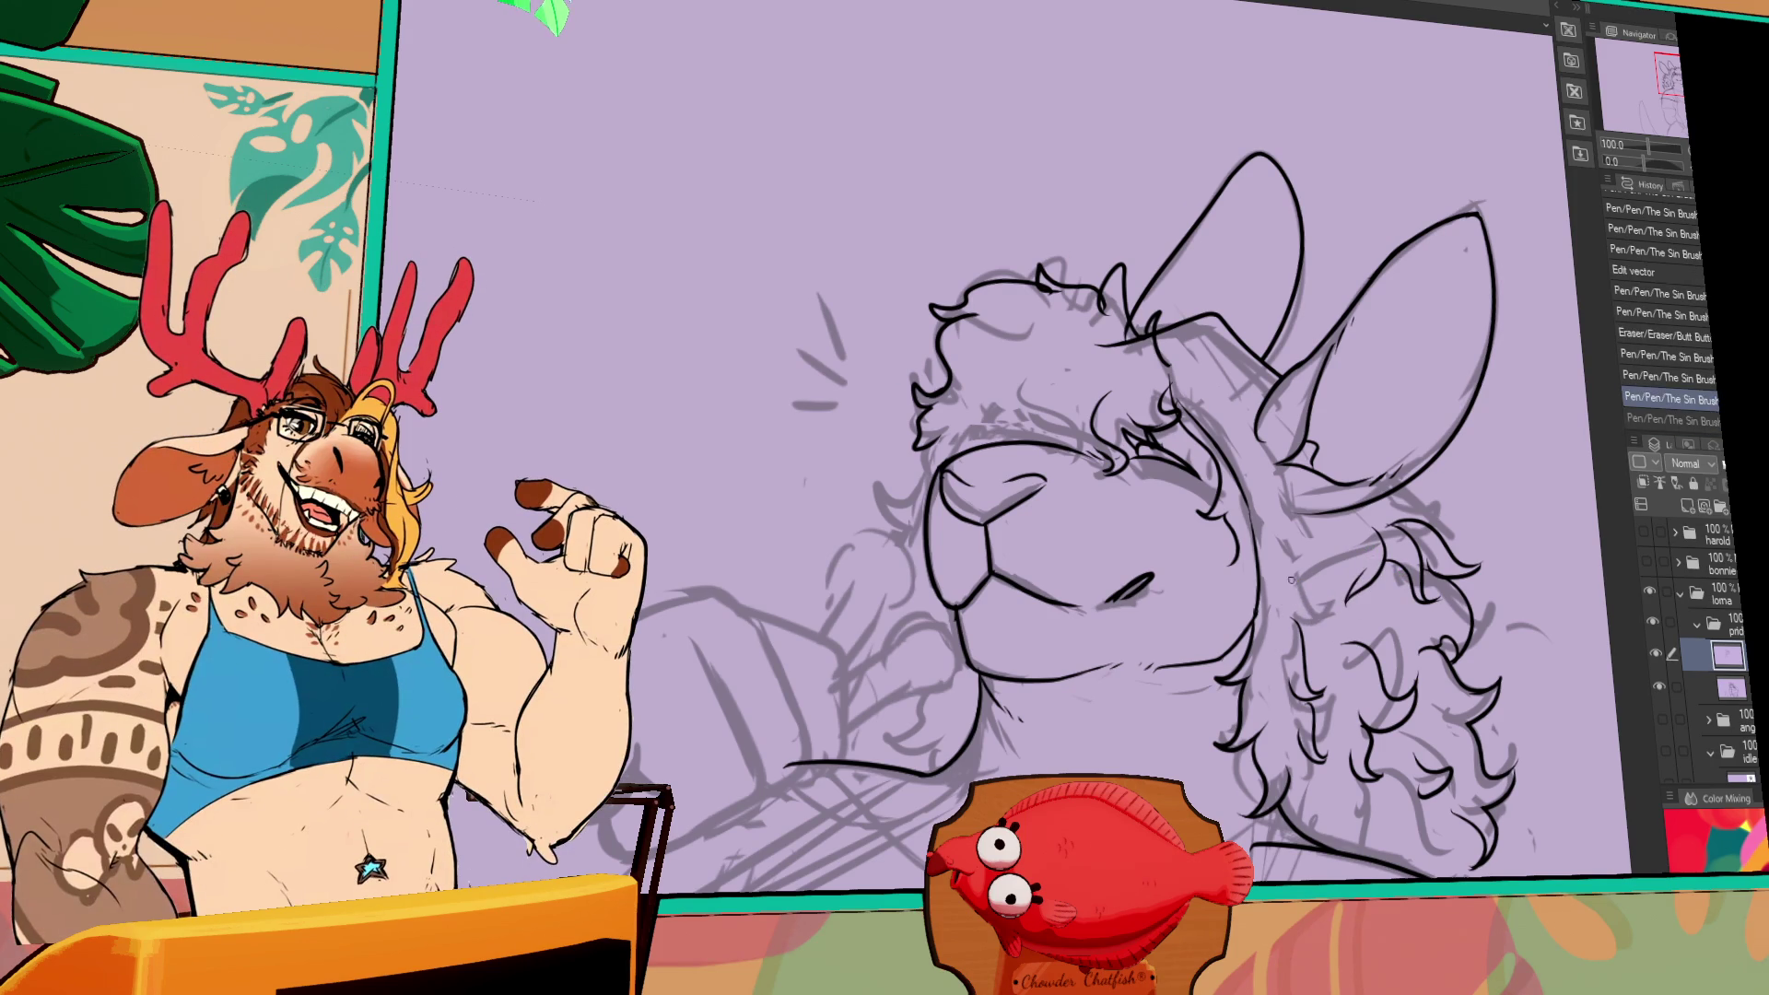
pyautogui.press('Delete')
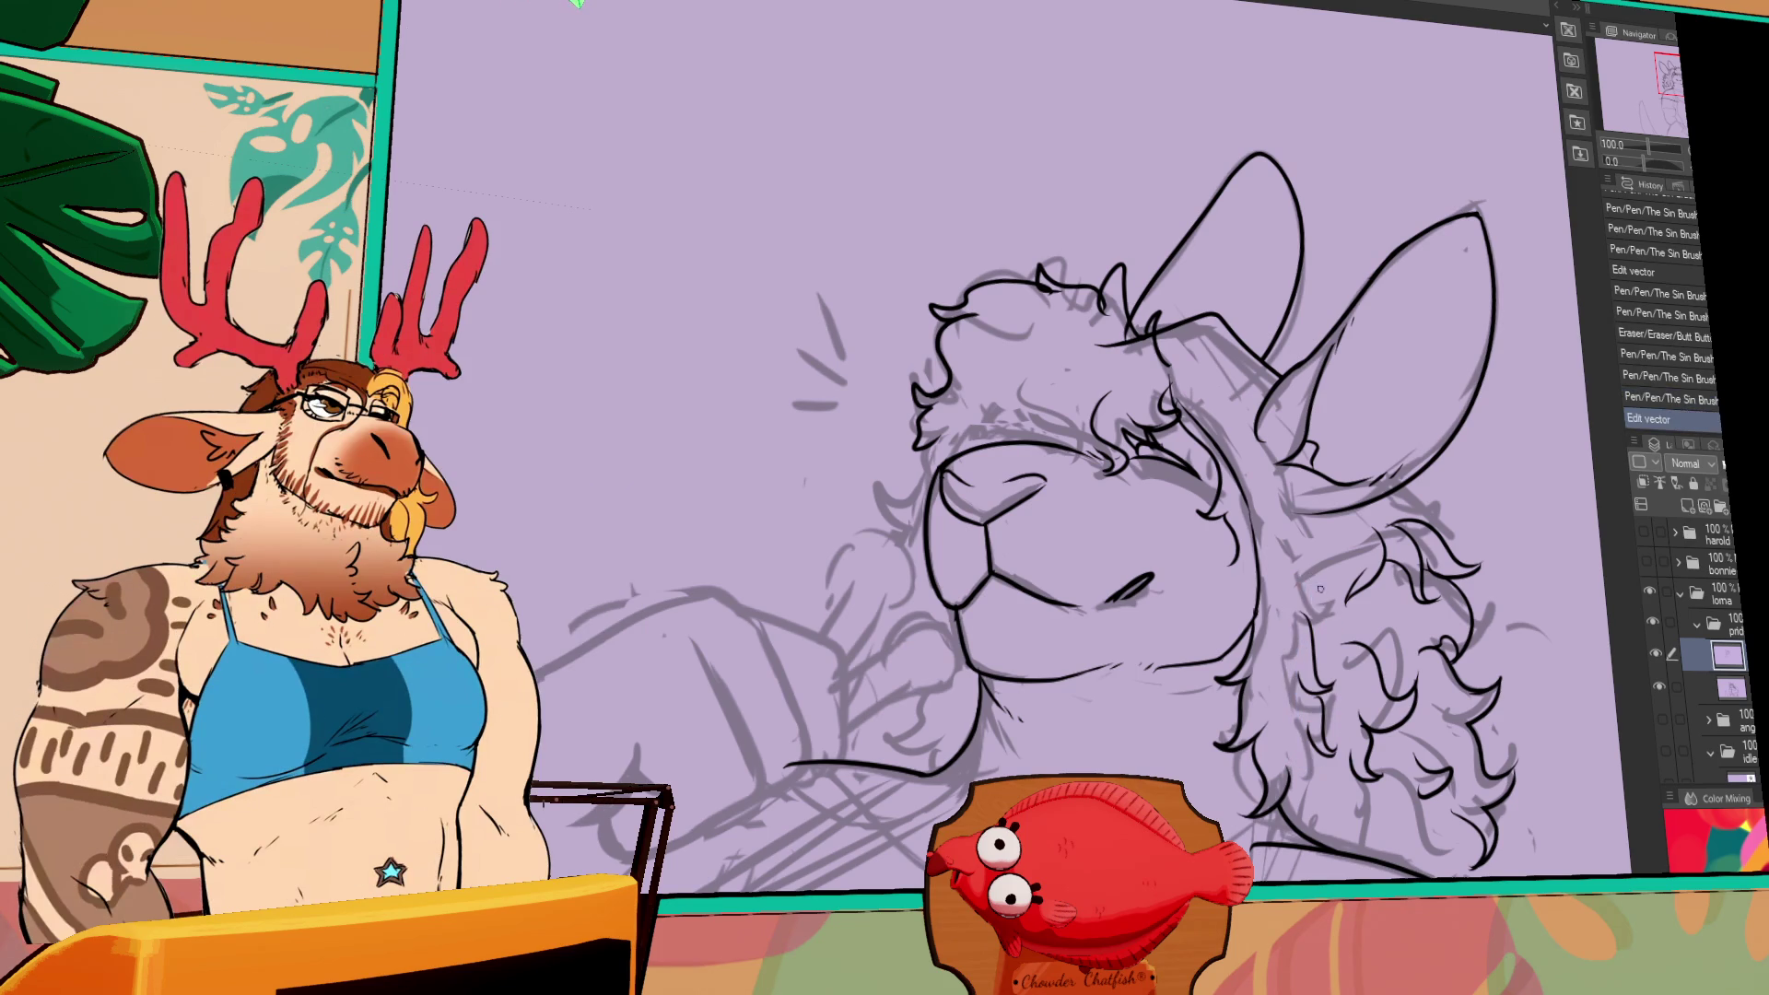
pyautogui.hotkey('ctrl', 'z')
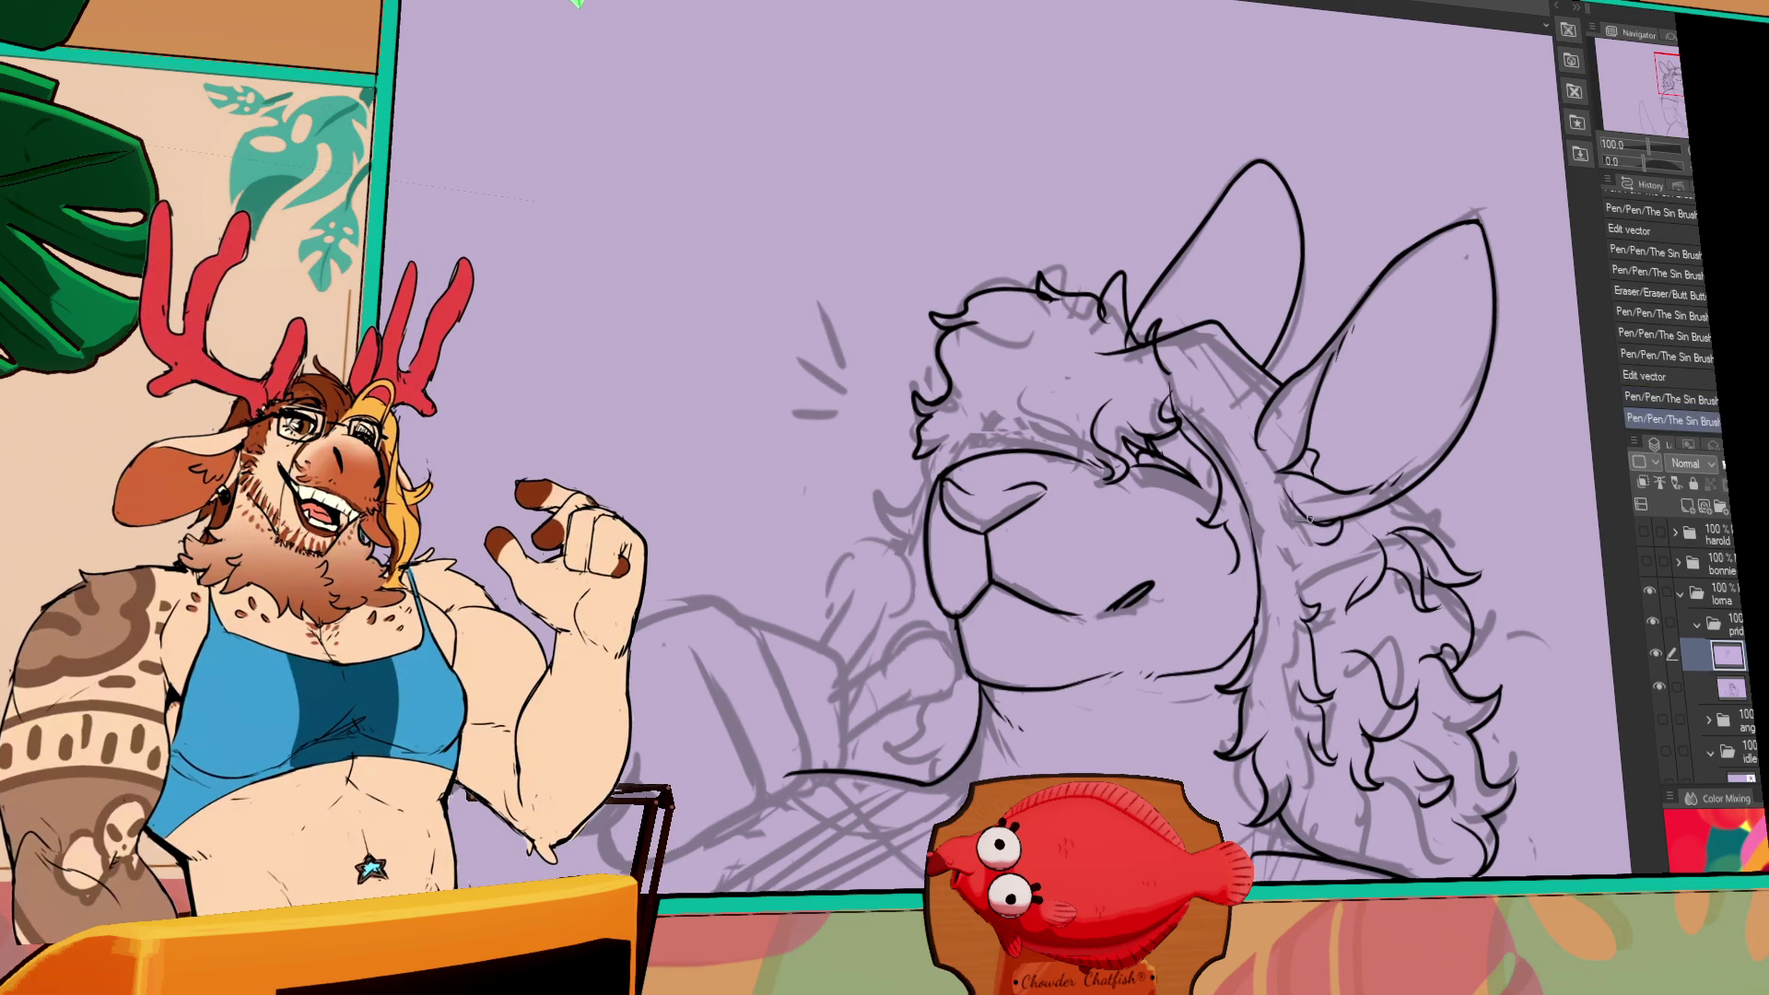
pyautogui.hotkey('ctrl', 'z')
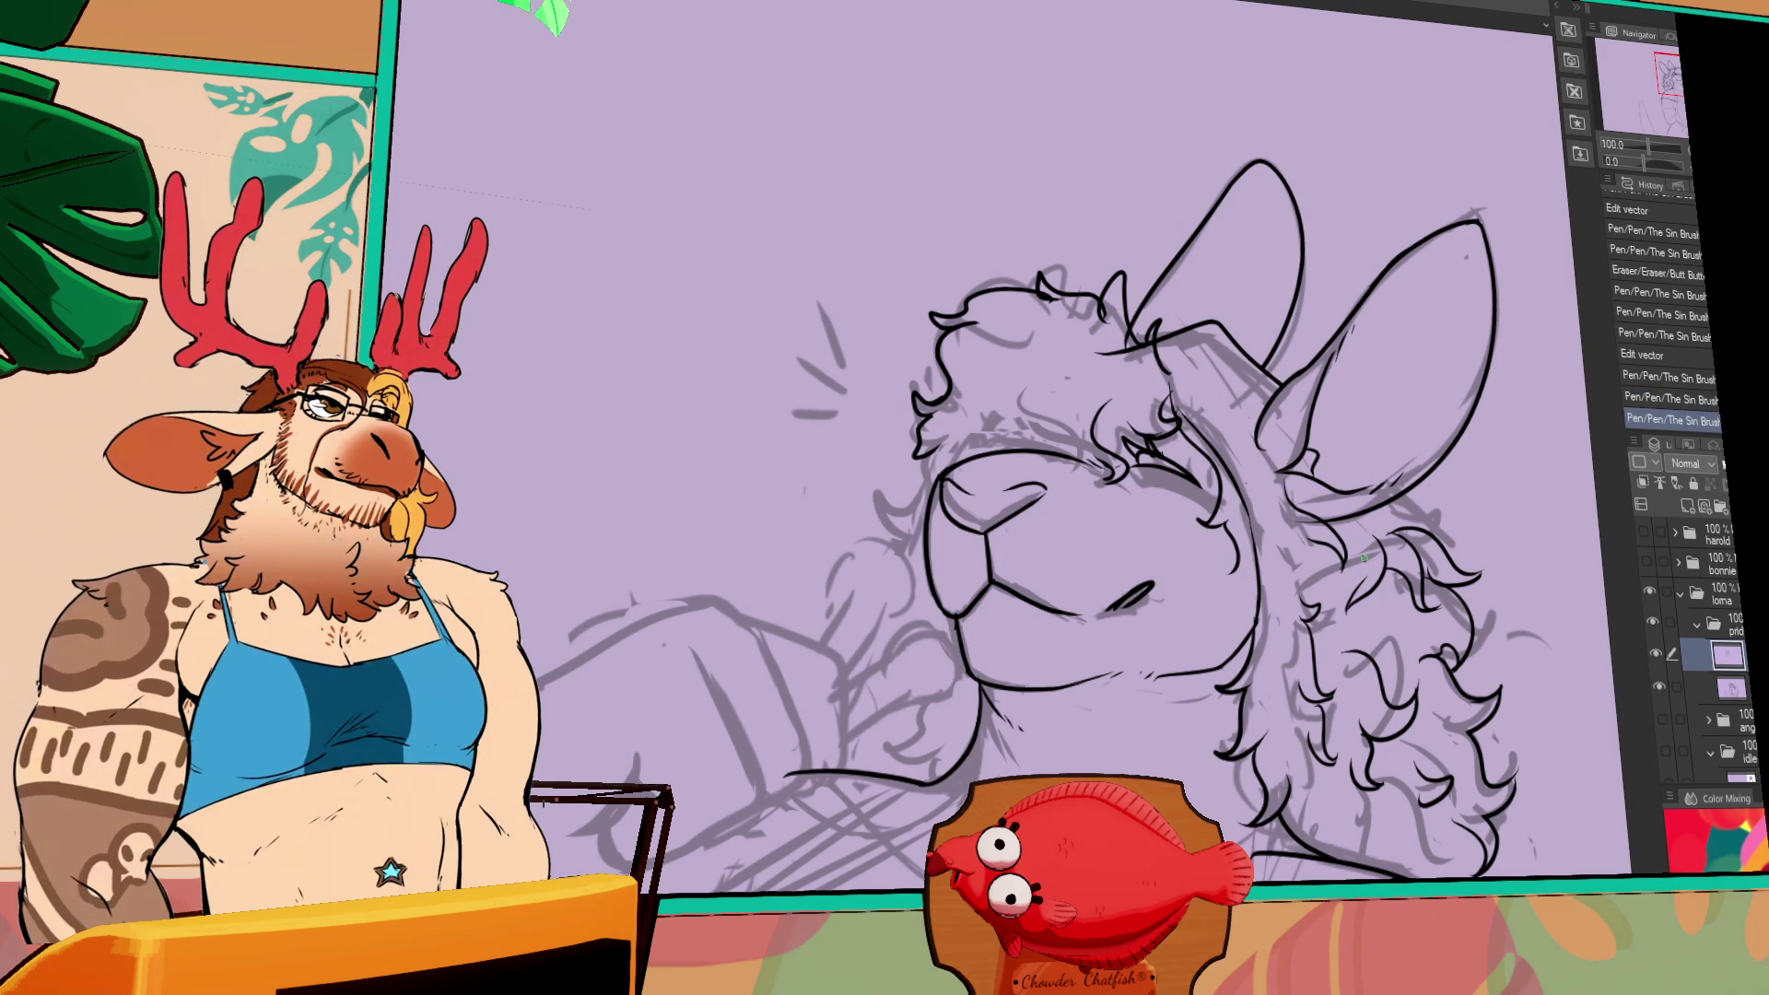
pyautogui.moveTo(1364, 562); pyautogui.dragTo(1336, 573)
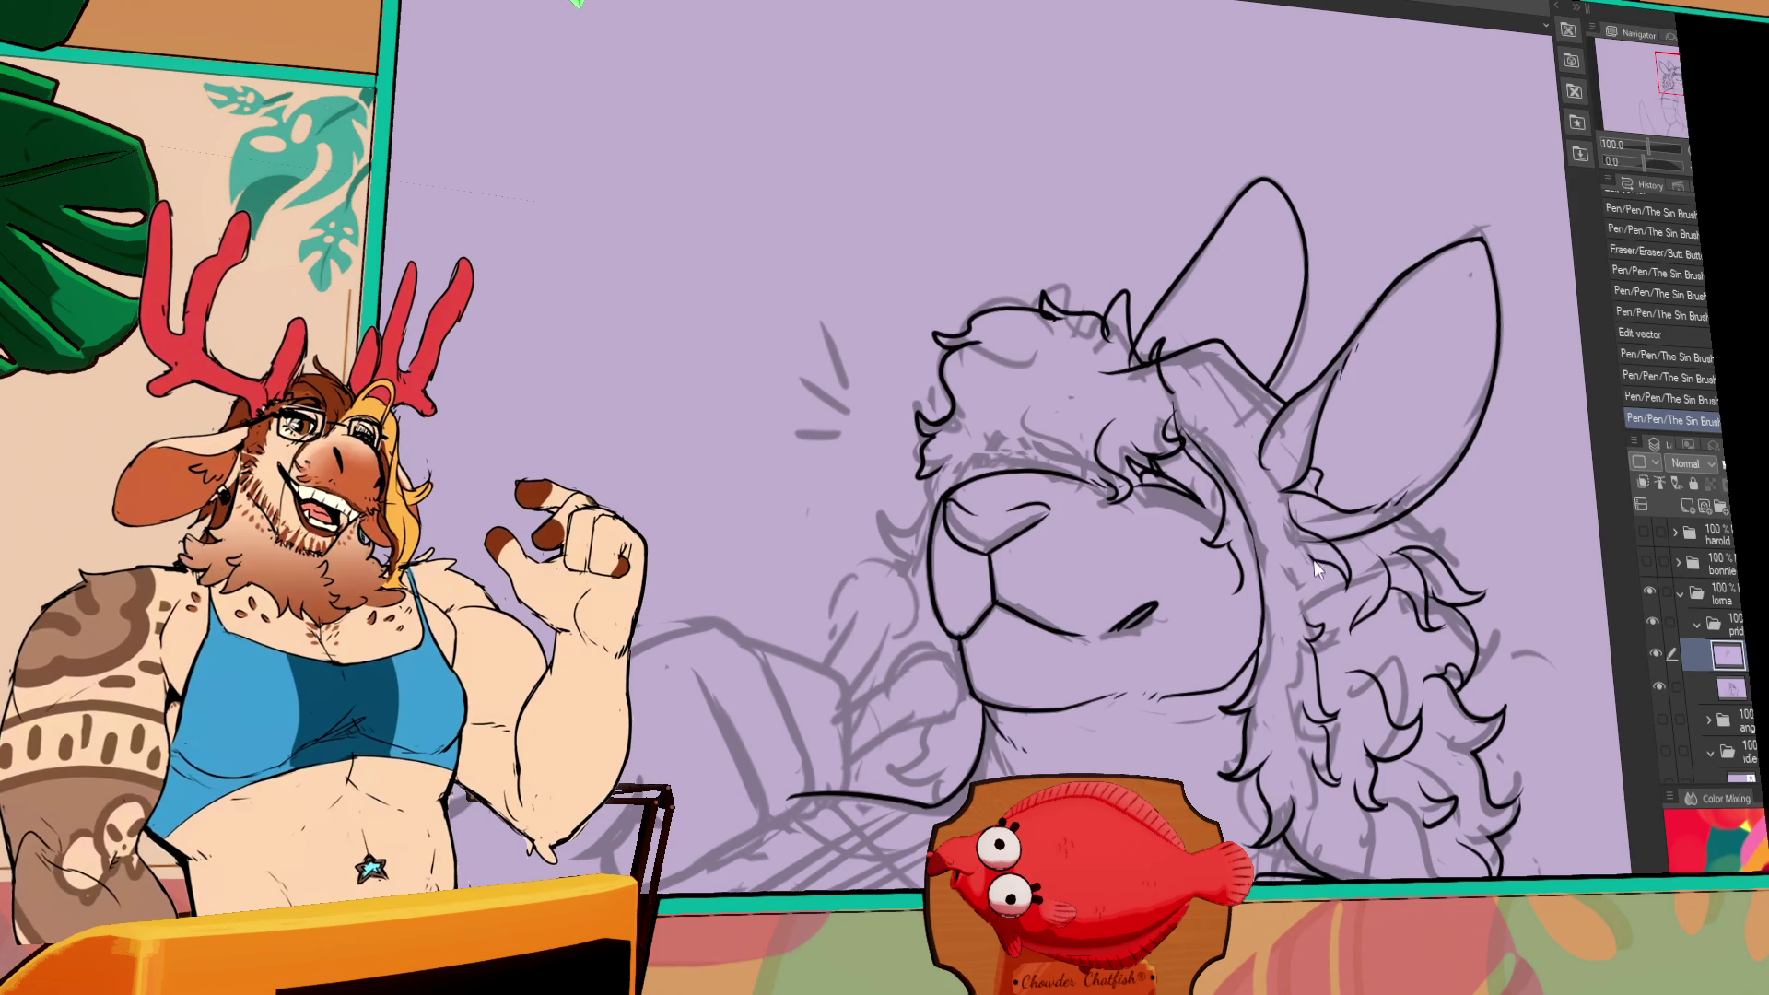
pyautogui.hotkey('ctrl', 'z')
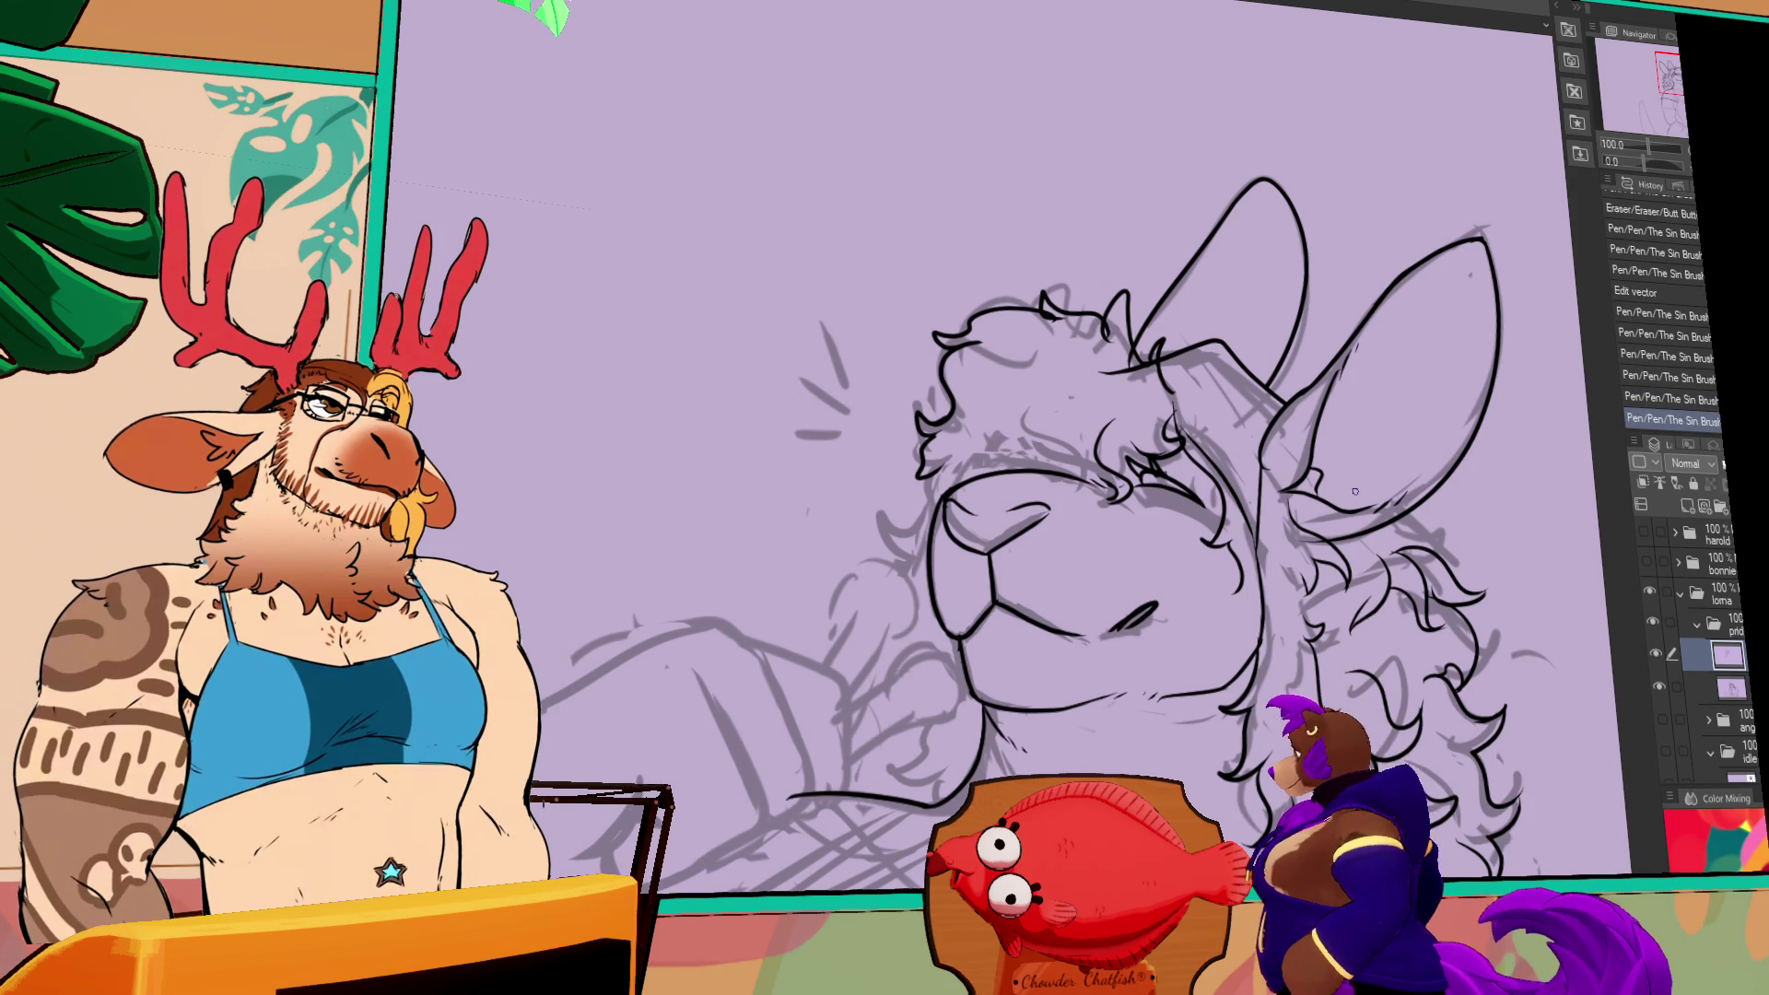
# - Add a small face stroke, reshape the eye line, and draw a stroke on the head
pyautogui.moveTo(1255, 544); pyautogui.dragTo(1240, 588)
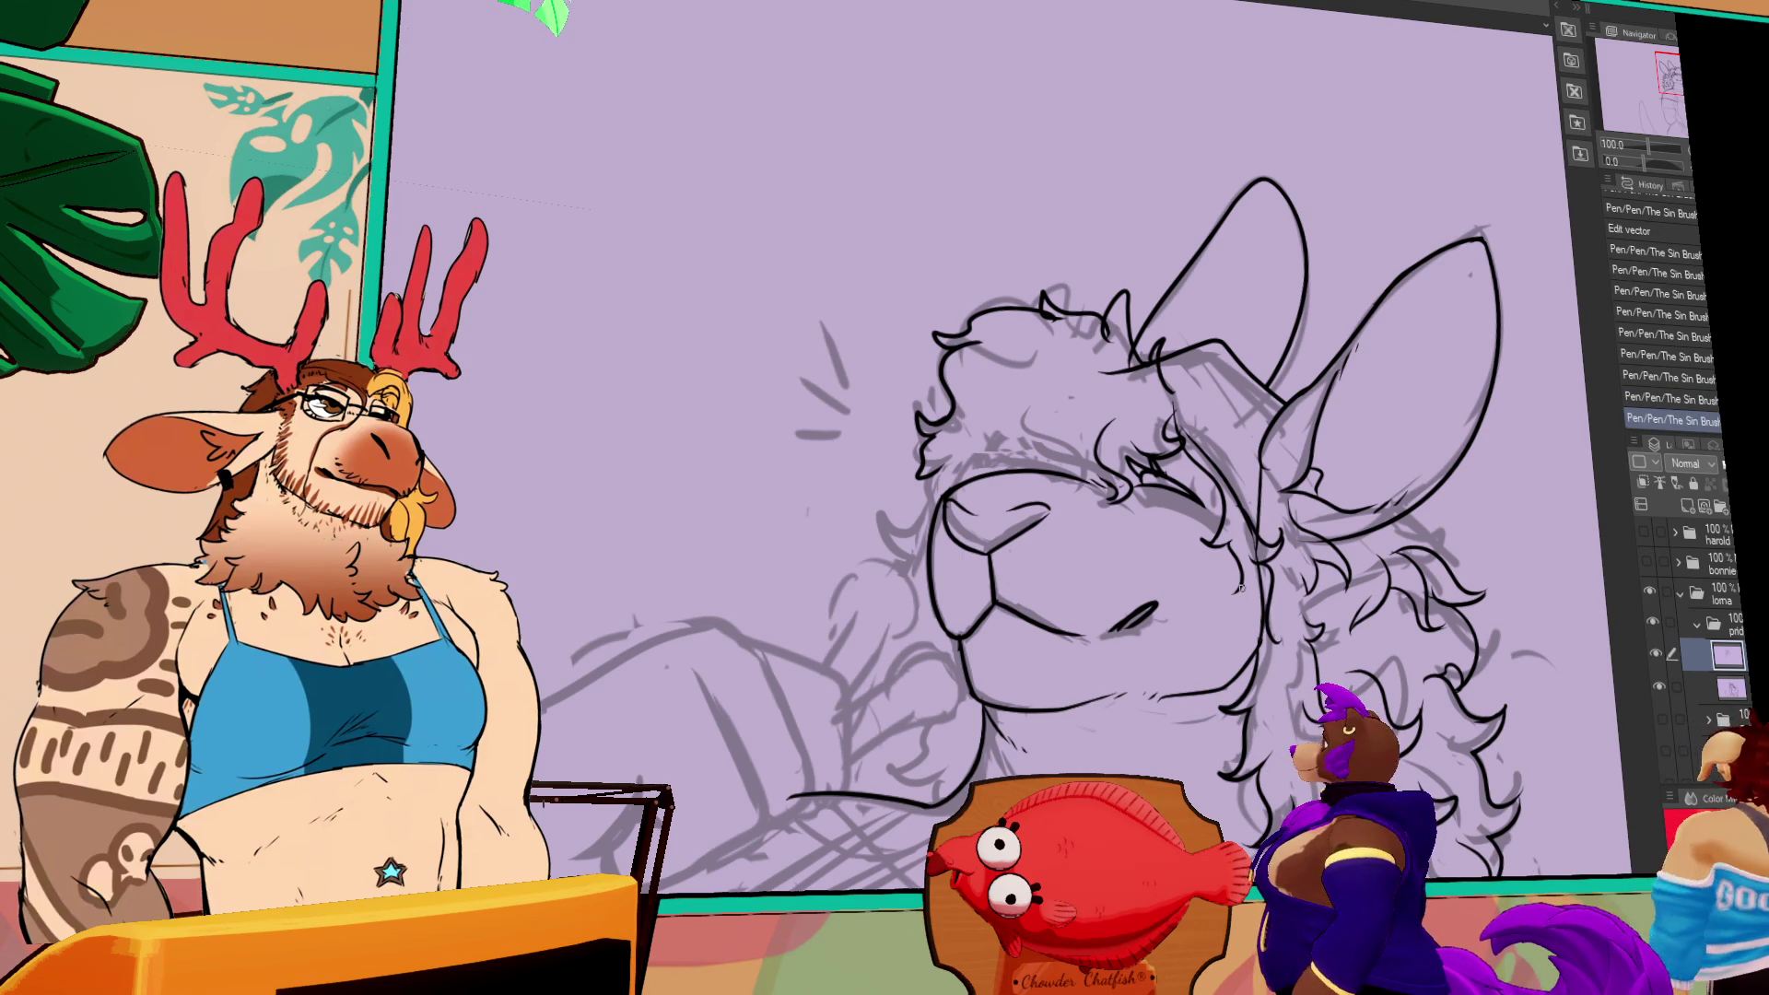
pyautogui.moveTo(1291, 551); pyautogui.dragTo(1307, 526)
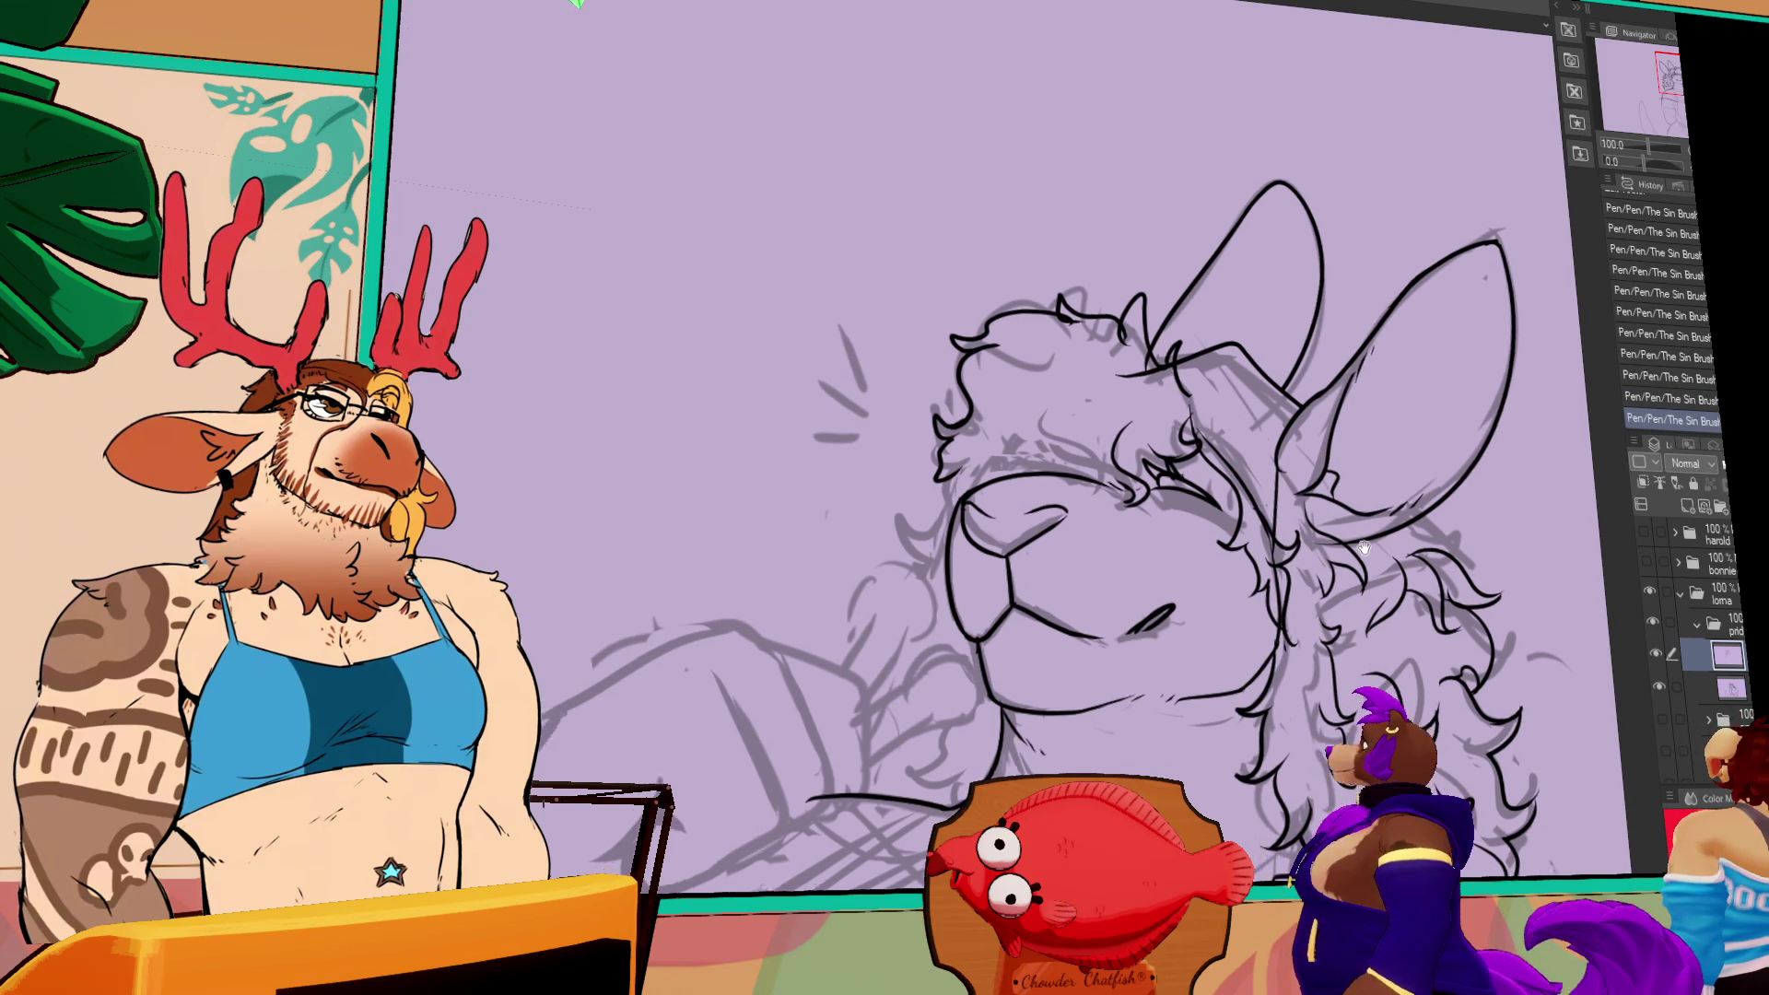
pyautogui.moveTo(1209, 502)
pyautogui.mouseDown()
pyautogui.moveTo(1257, 505)
pyautogui.moveTo(1222, 498)
pyautogui.mouseUp()
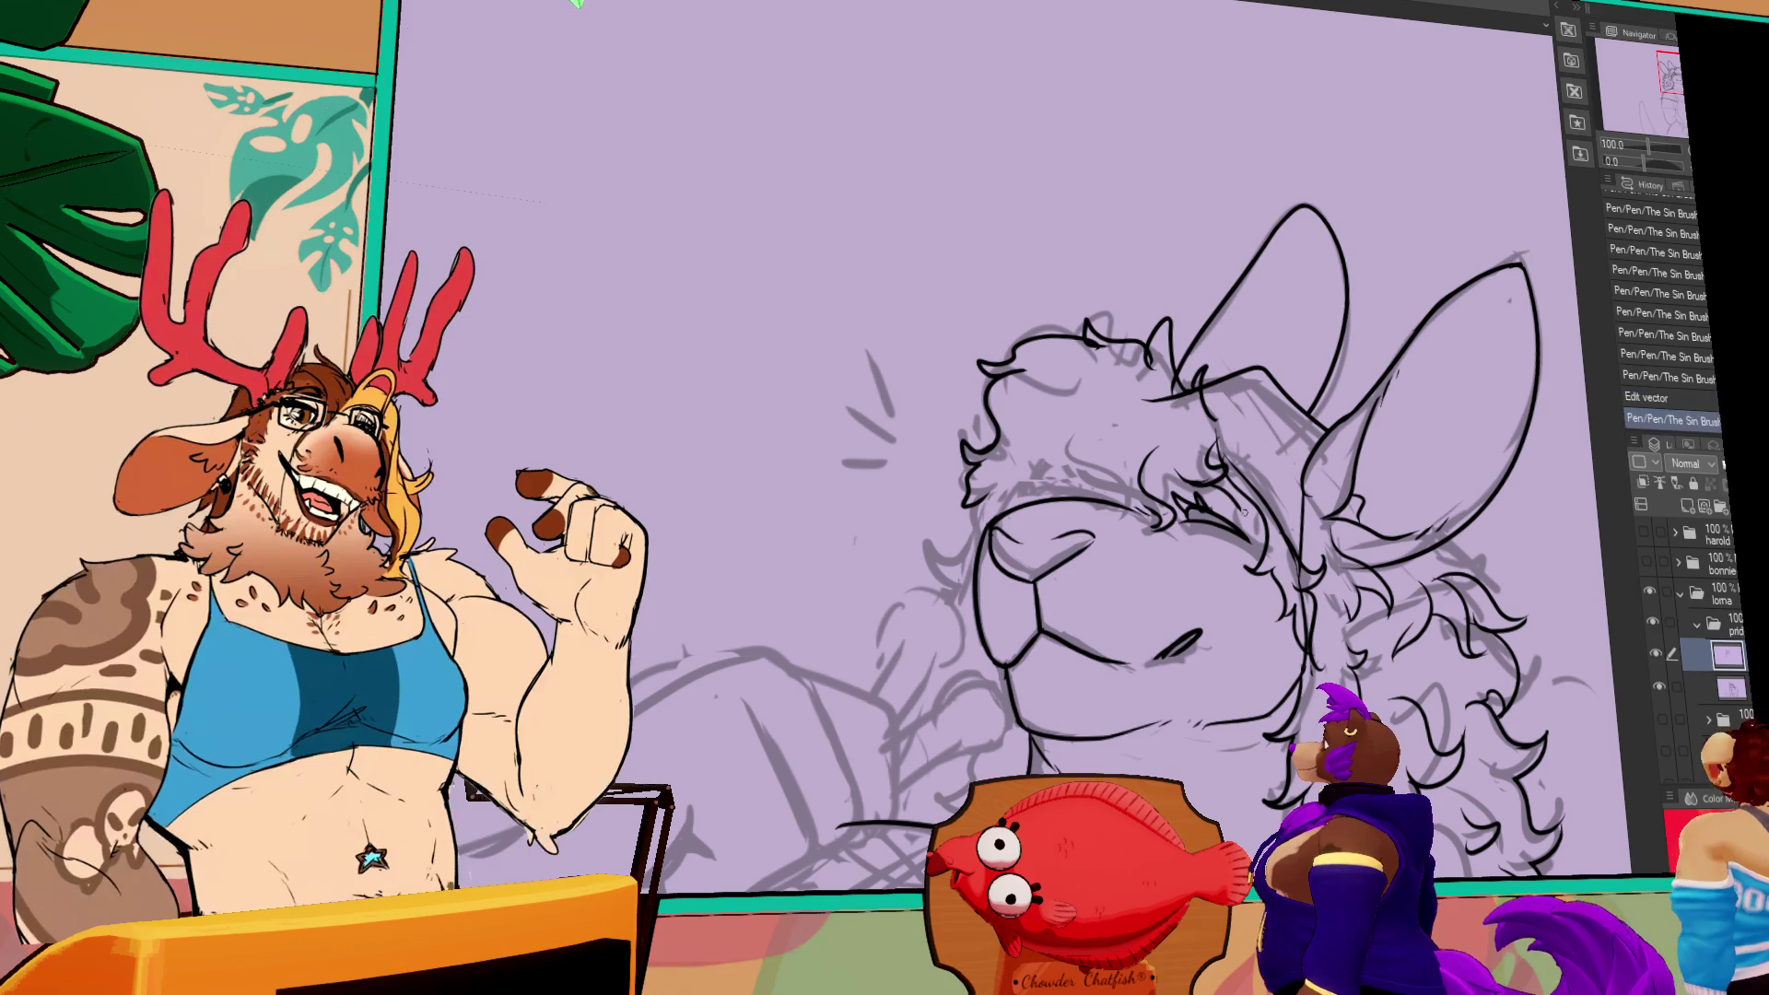
pyautogui.moveTo(1336, 612)
pyautogui.mouseDown()
pyautogui.moveTo(1401, 465)
pyautogui.moveTo(1376, 424)
pyautogui.mouseUp()
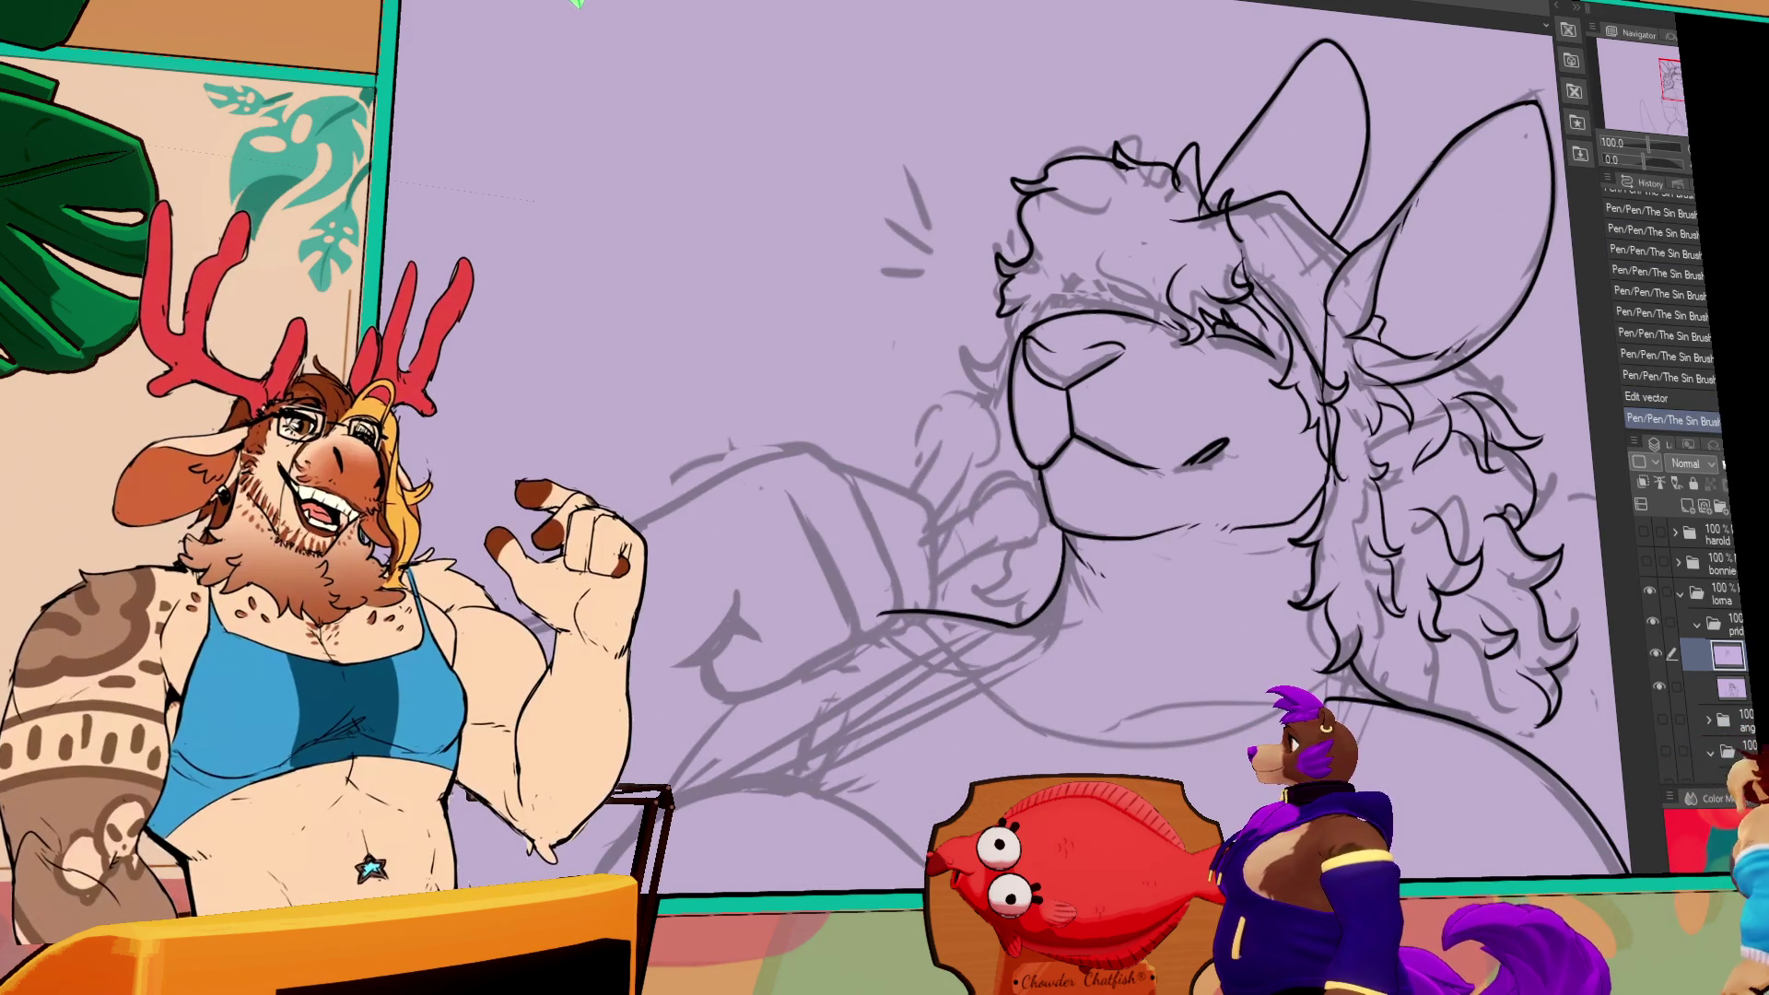
# - Mirror the canvas horizontally, bring the chest into view, and erase the chest line's left end
pyautogui.press('h')
pyautogui.moveTo(813, 584)
pyautogui.mouseDown()
pyautogui.moveTo(1174, 617)
pyautogui.moveTo(1230, 586)
pyautogui.mouseUp()
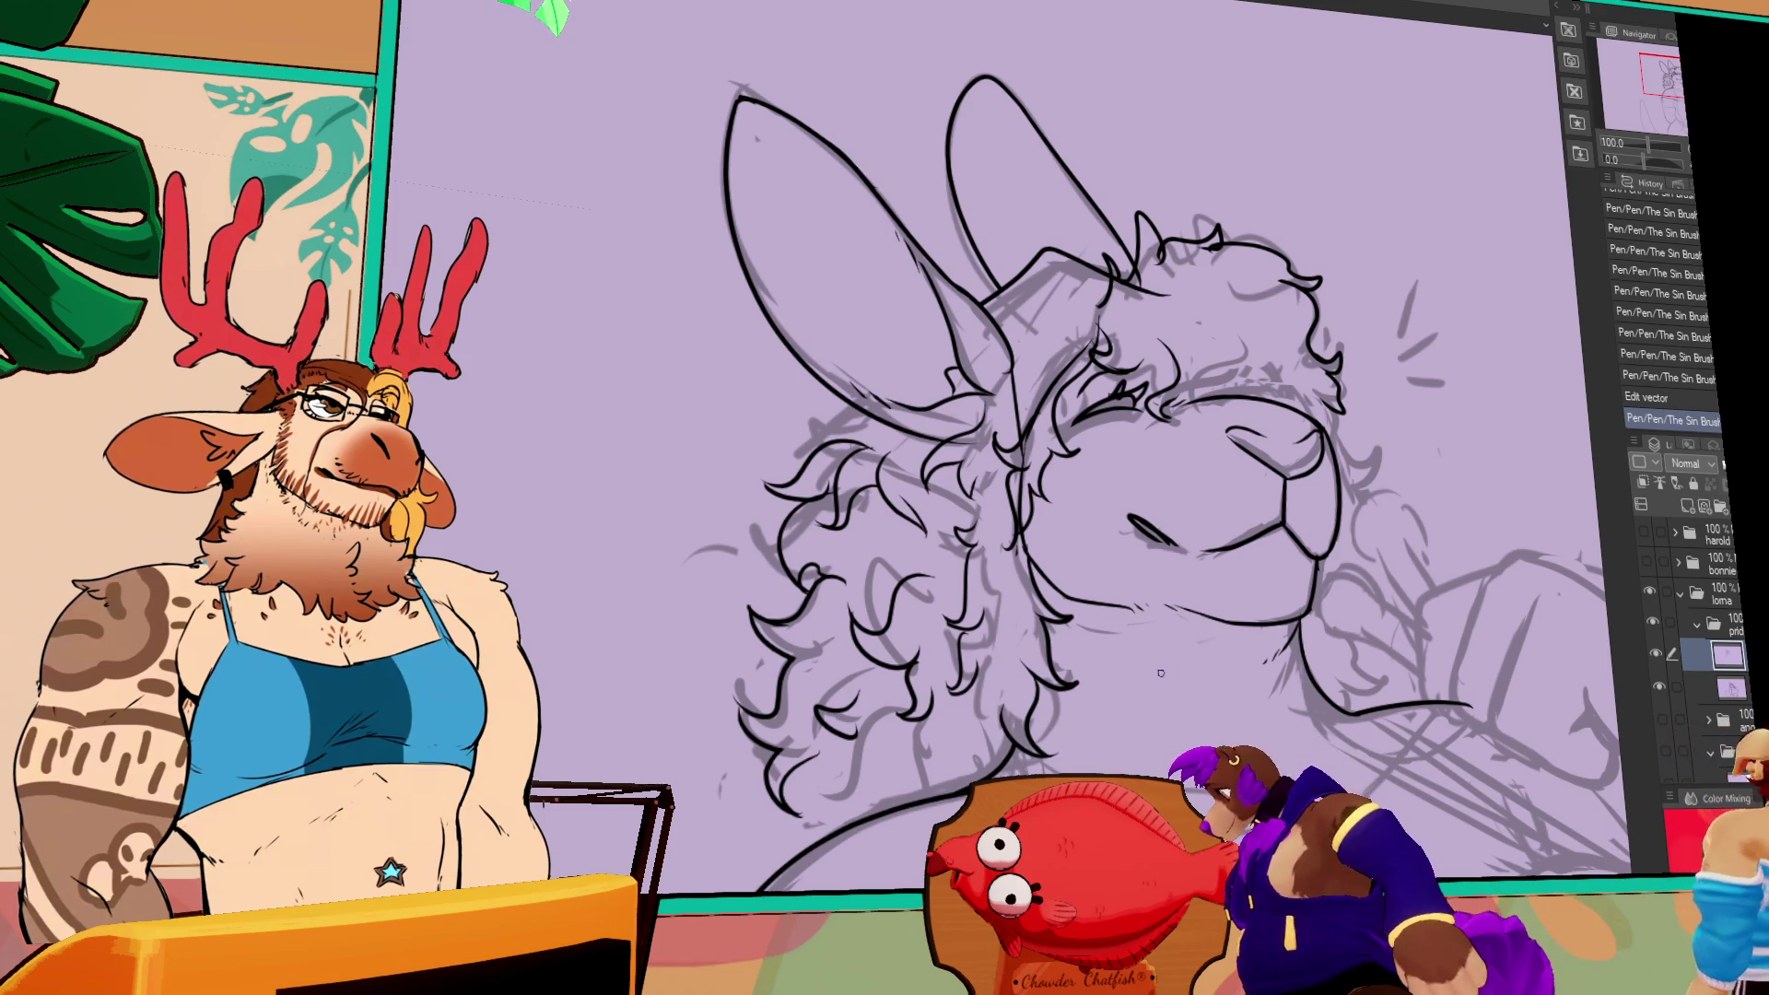
pyautogui.moveTo(1170, 675); pyautogui.dragTo(1179, 548)
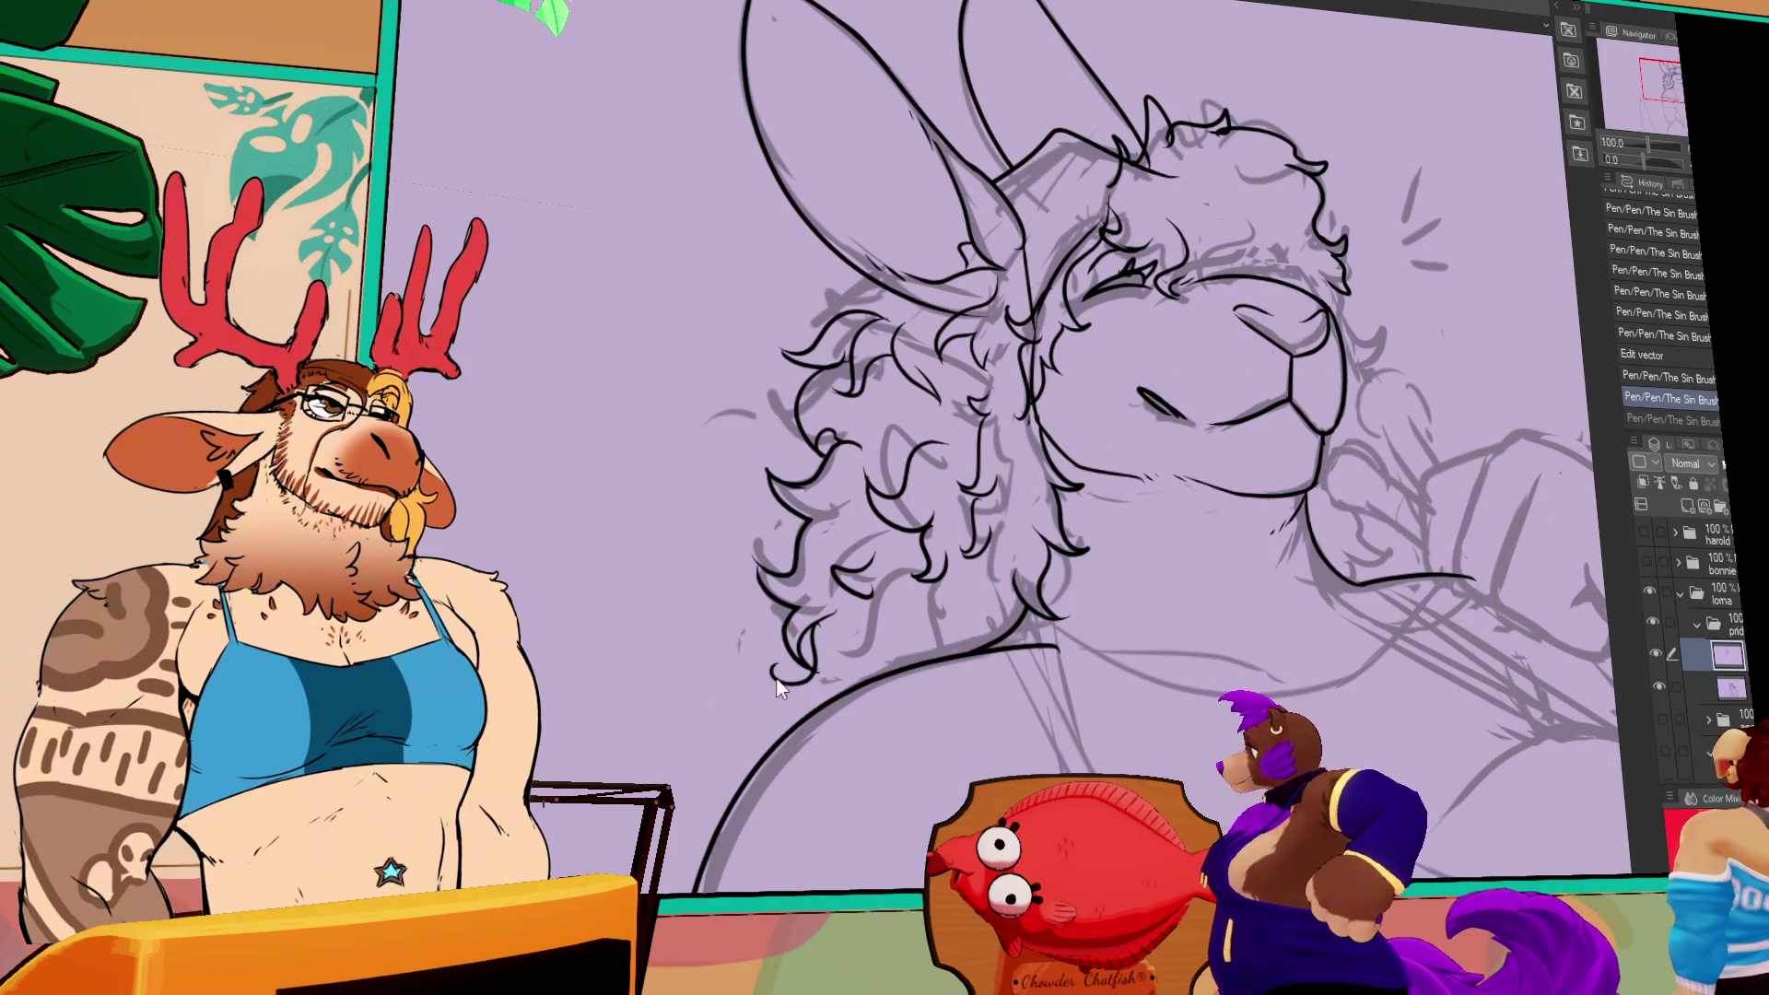
pyautogui.hotkey('ctrl', 'z')
pyautogui.hotkey('ctrl', 'y')
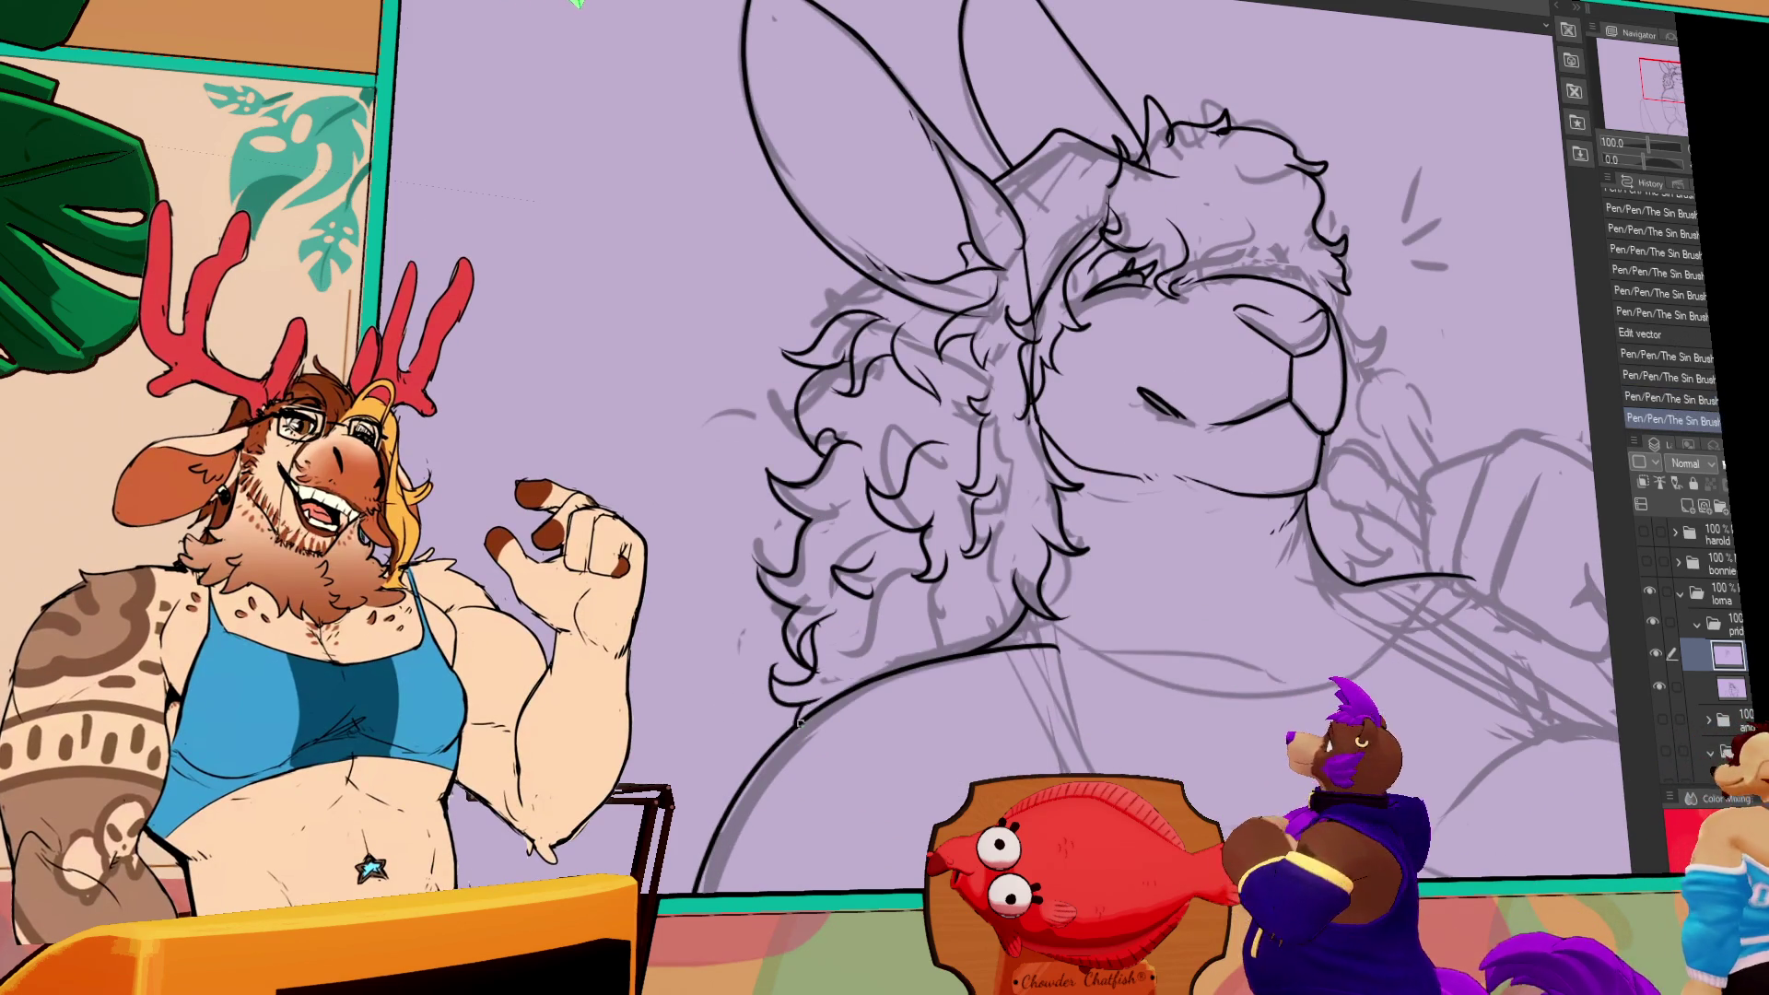
pyautogui.moveTo(691, 856)
pyautogui.mouseDown()
pyautogui.moveTo(839, 676)
pyautogui.moveTo(760, 721)
pyautogui.mouseUp()
pyautogui.moveTo(845, 820)
pyautogui.mouseDown()
pyautogui.moveTo(857, 772)
pyautogui.moveTo(843, 866)
pyautogui.moveTo(857, 734)
pyautogui.mouseUp()
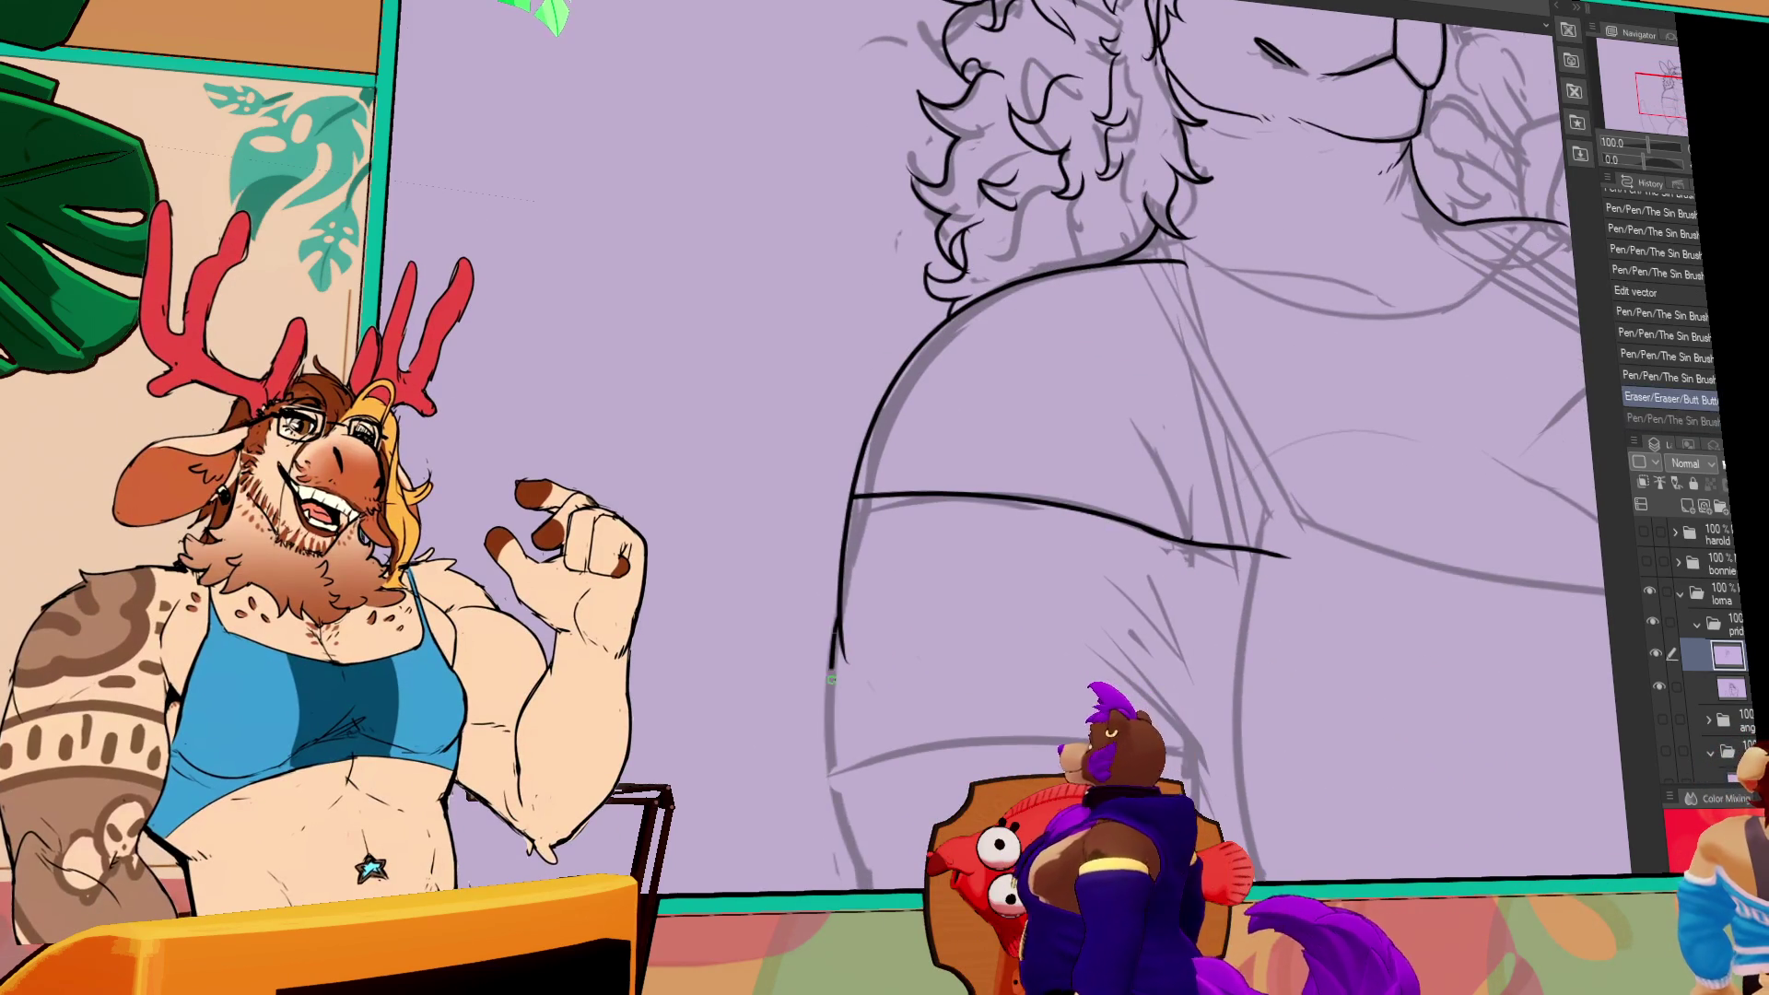
# - Ink the left belly contour and a line down the lower belly
pyautogui.hotkey('ctrl', 'z')
pyautogui.moveTo(1077, 775)
pyautogui.mouseDown()
pyautogui.moveTo(1086, 706)
pyautogui.moveTo(985, 645)
pyautogui.mouseUp()
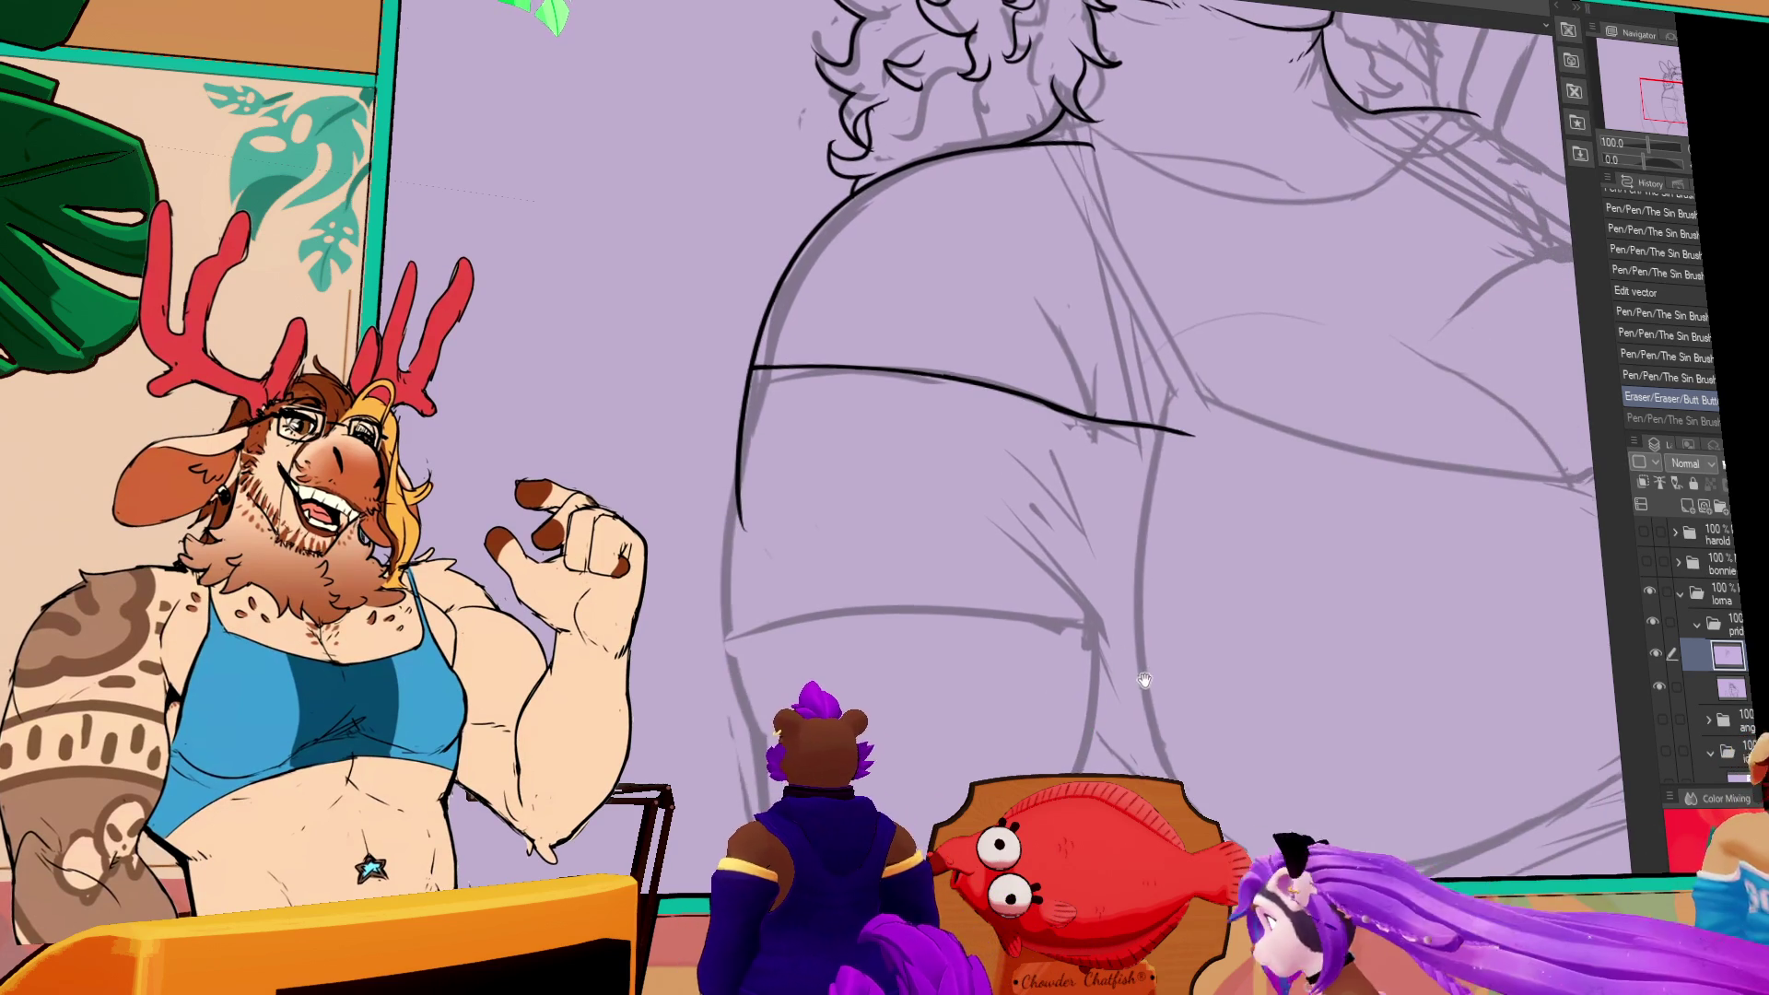
pyautogui.moveTo(1129, 634); pyautogui.dragTo(1132, 689)
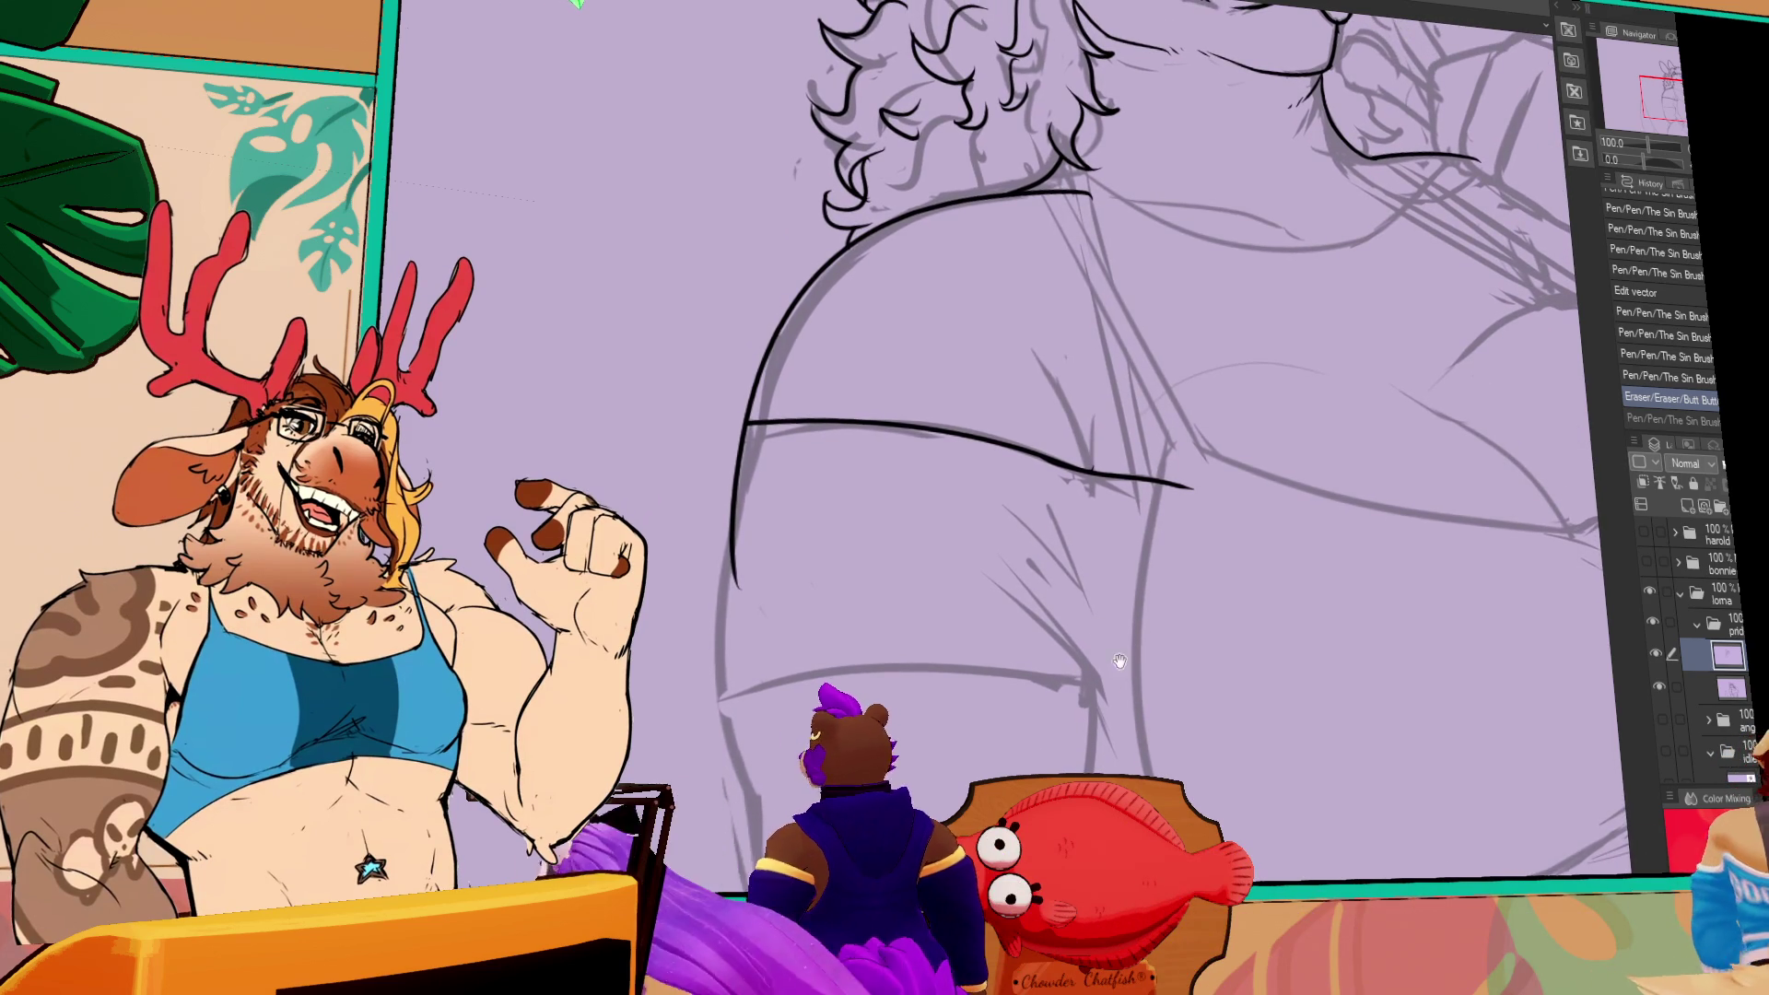
pyautogui.moveTo(734, 516); pyautogui.dragTo(737, 815)
pyautogui.hotkey('ctrl', 'y')
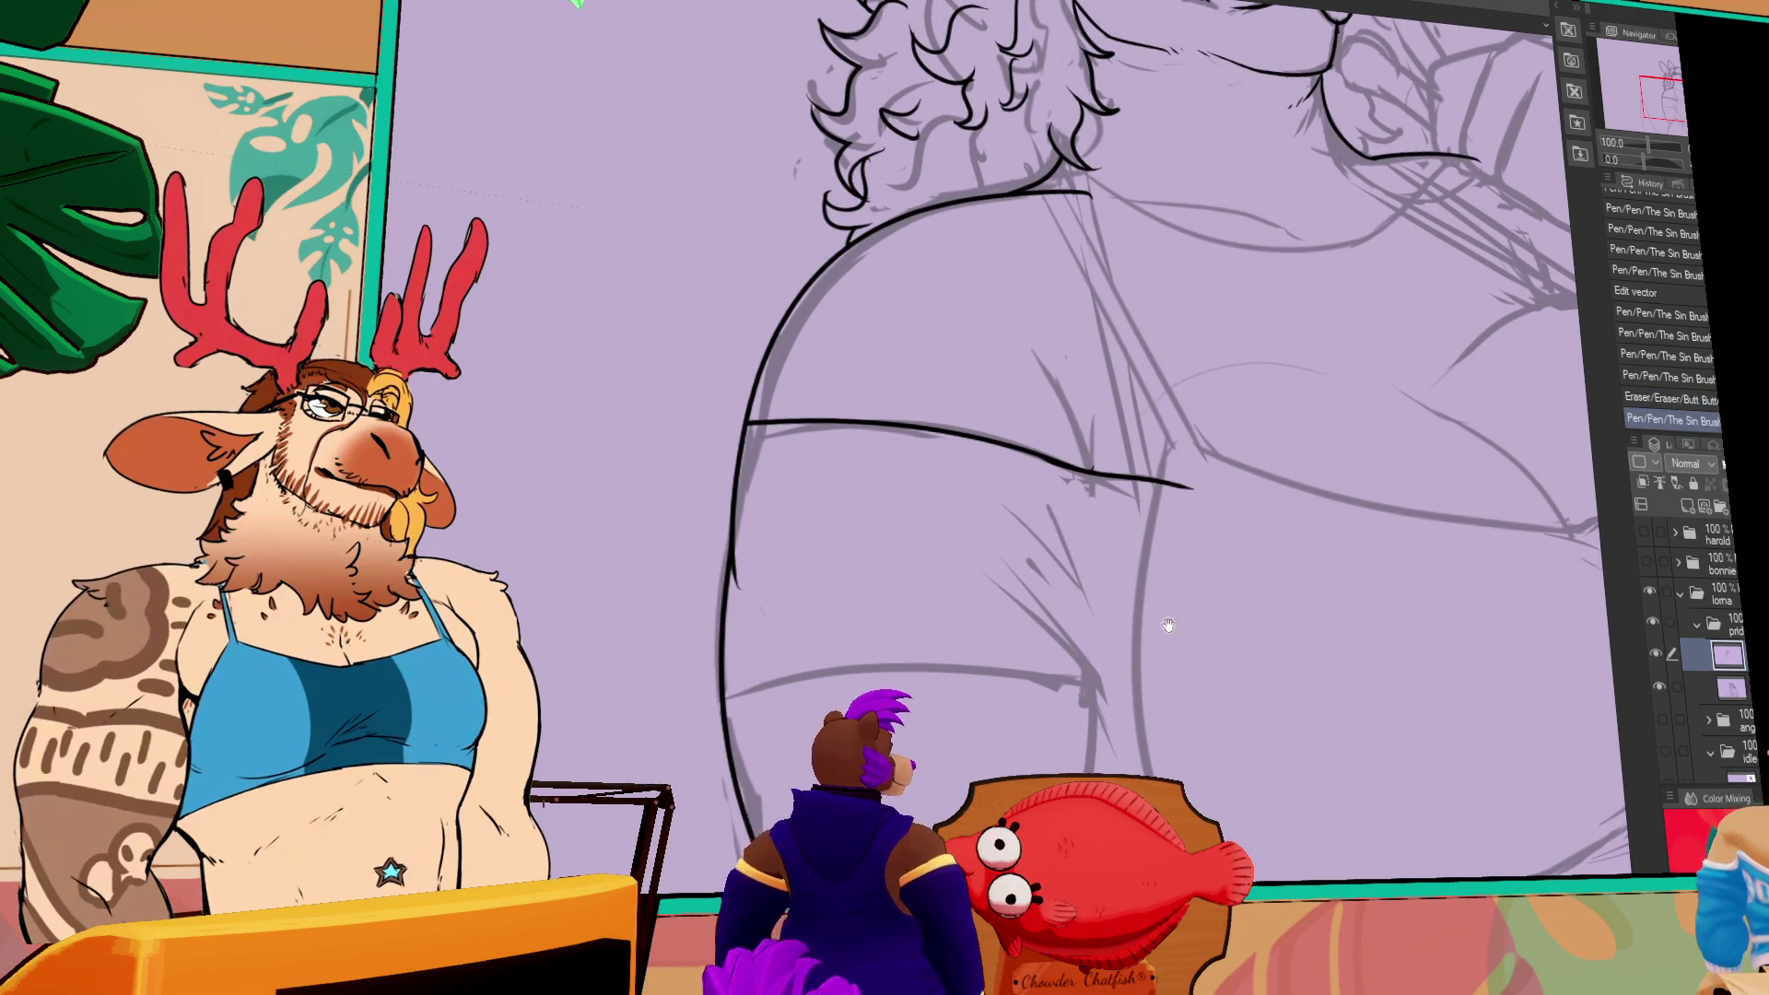
pyautogui.moveTo(1165, 626); pyautogui.dragTo(1165, 509)
pyautogui.hotkey('ctrl', 'y')
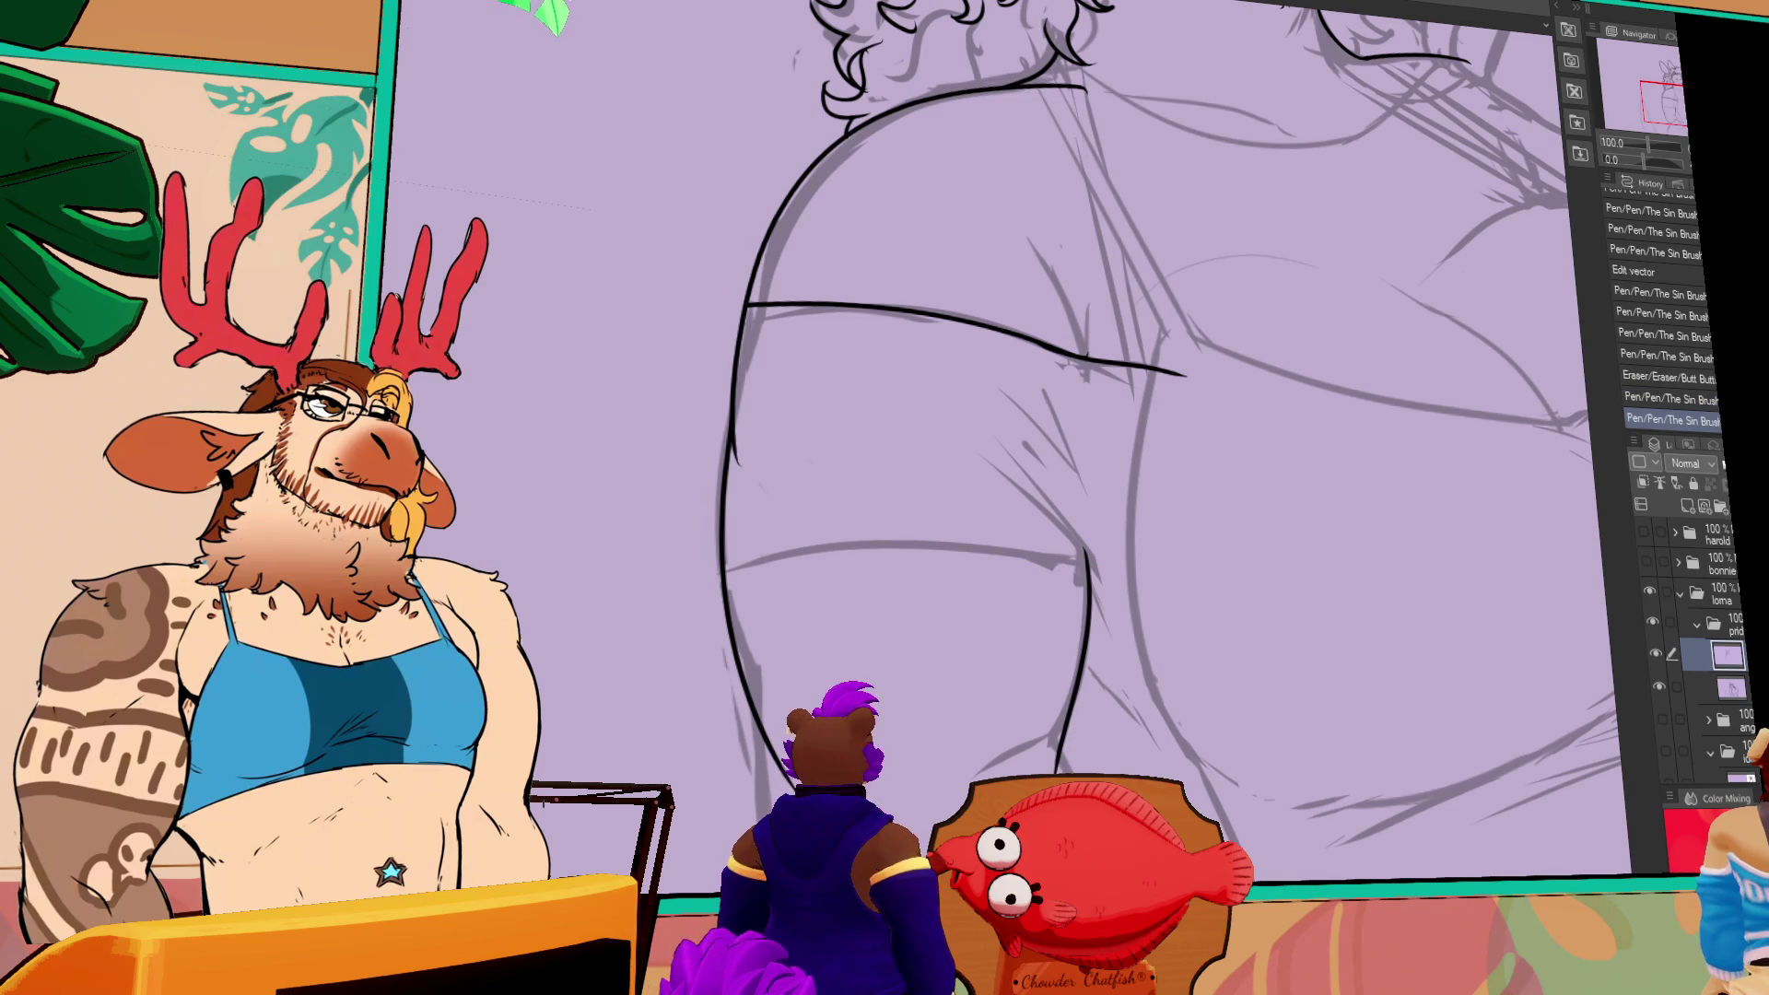
pyautogui.moveTo(1131, 790); pyautogui.dragTo(1132, 689)
pyautogui.moveTo(770, 610)
pyautogui.mouseDown()
pyautogui.moveTo(838, 846)
pyautogui.moveTo(921, 541)
pyautogui.mouseUp()
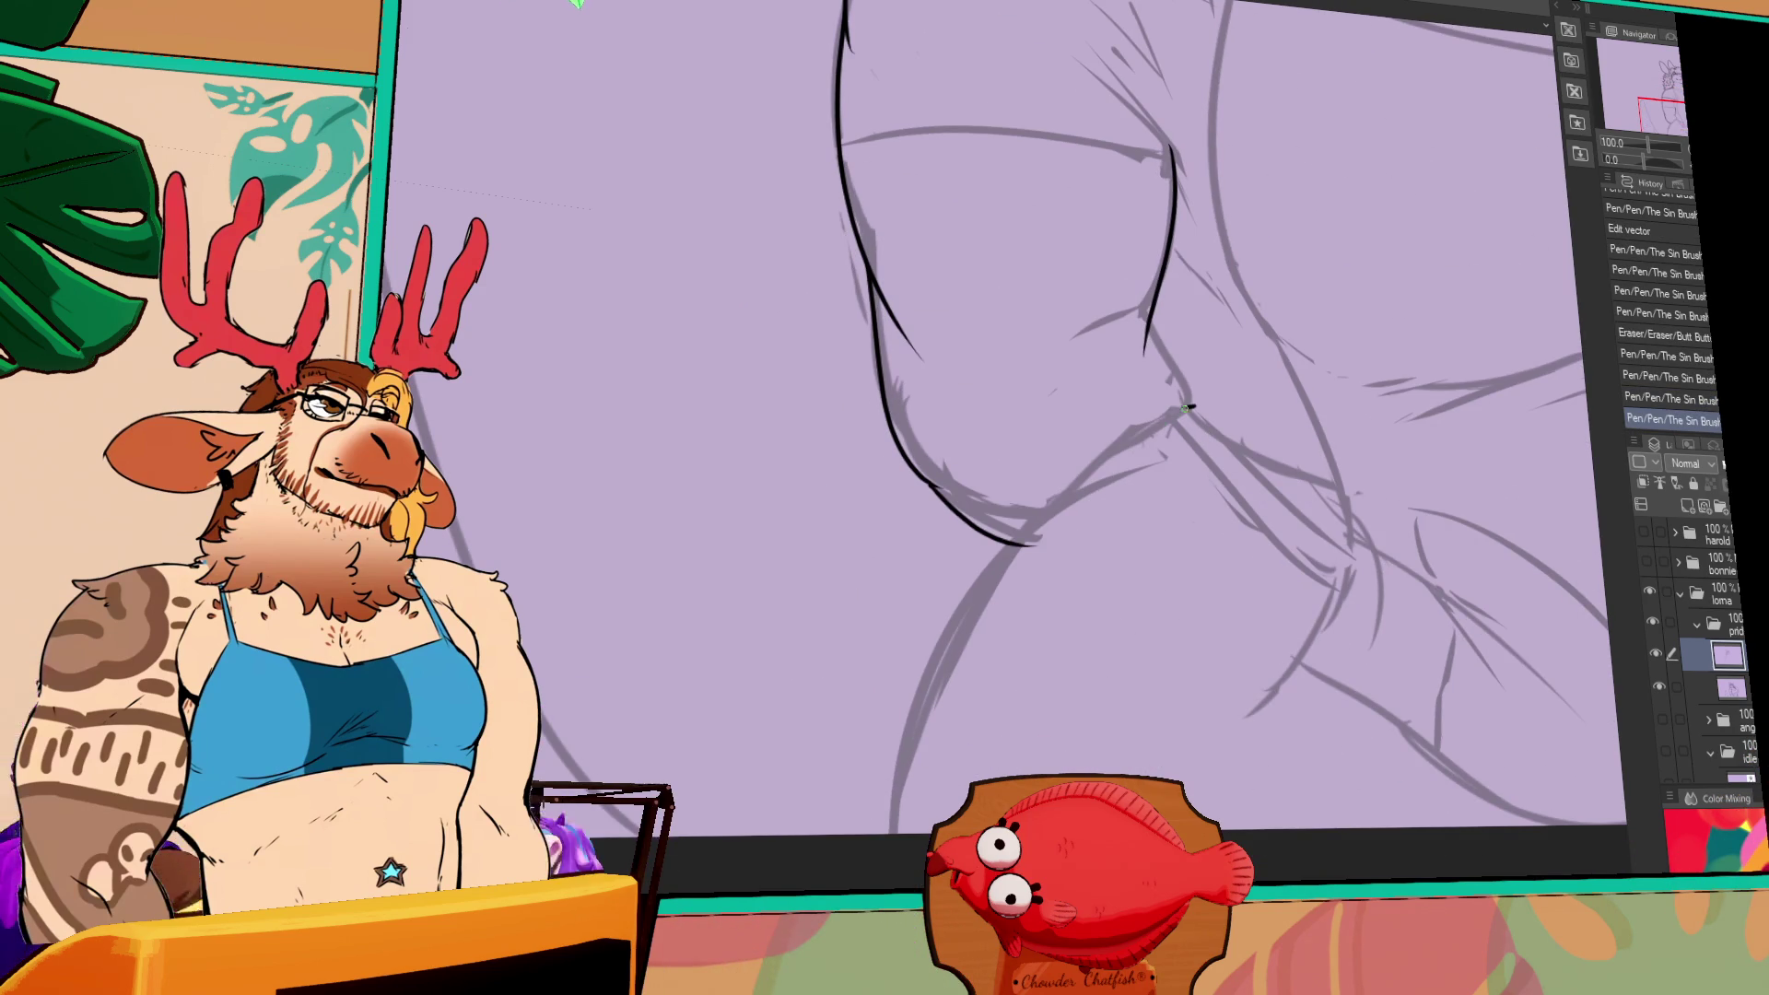
# - Draw and reshape a long curve across the hip, then add a short belly stroke
pyautogui.moveTo(884, 829)
pyautogui.mouseDown()
pyautogui.moveTo(1276, 394)
pyautogui.moveTo(1441, 348)
pyautogui.mouseUp()
pyautogui.press('Return')
pyautogui.moveTo(890, 826); pyautogui.dragTo(1210, 522)
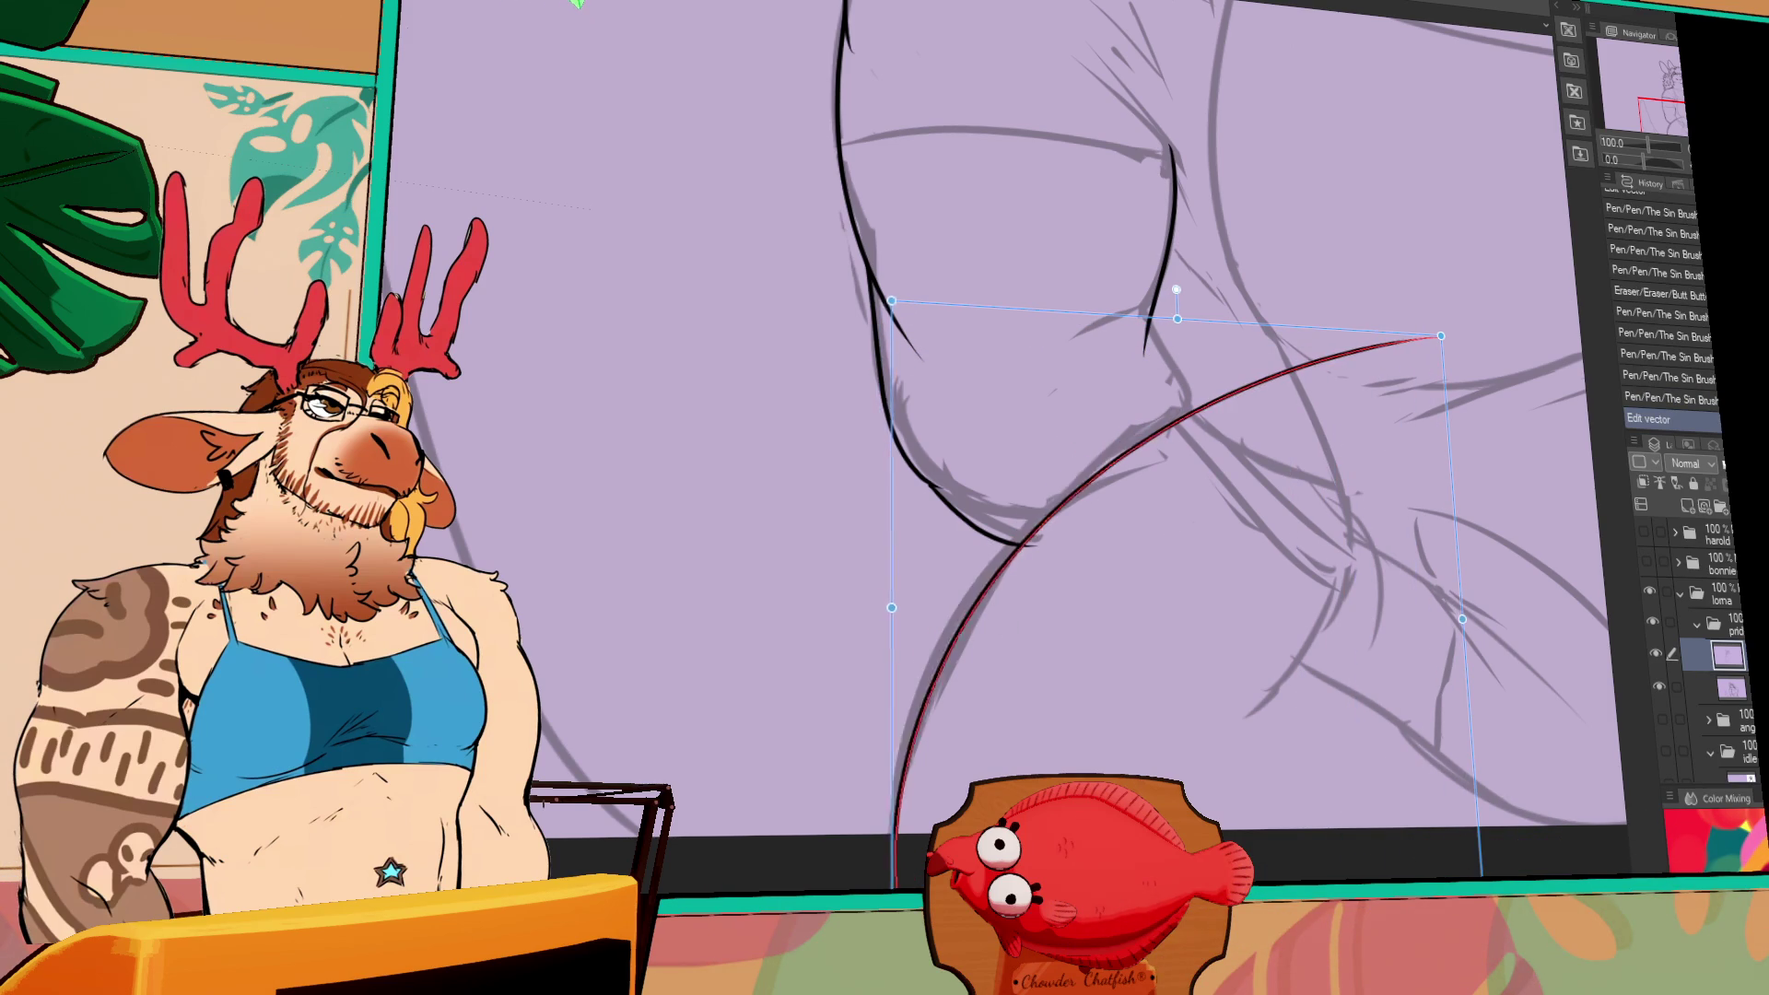
pyautogui.scroll(3, 1210, 522)
pyautogui.moveTo(1115, 513); pyautogui.dragTo(1150, 620)
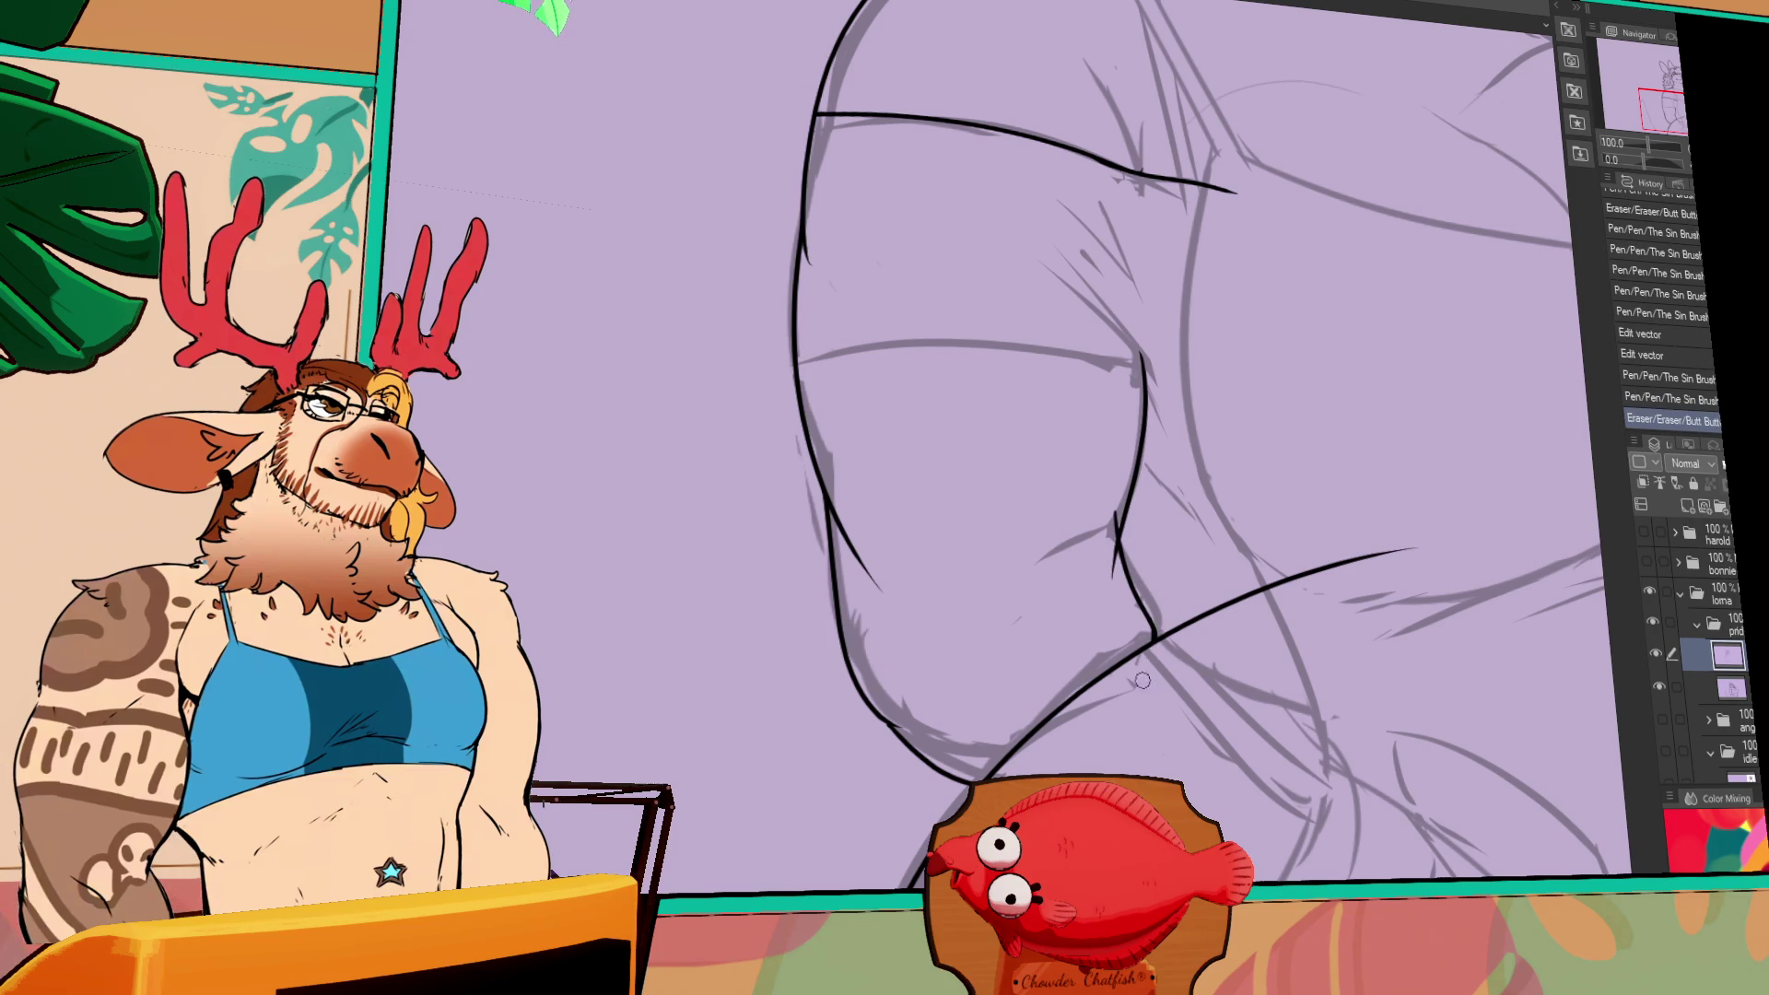
# - Erase the long diagonal curve and ink small strokes along the belly fold
pyautogui.click(1059, 704)
pyautogui.click(1364, 564)
pyautogui.scroll(2, 1412, 495)
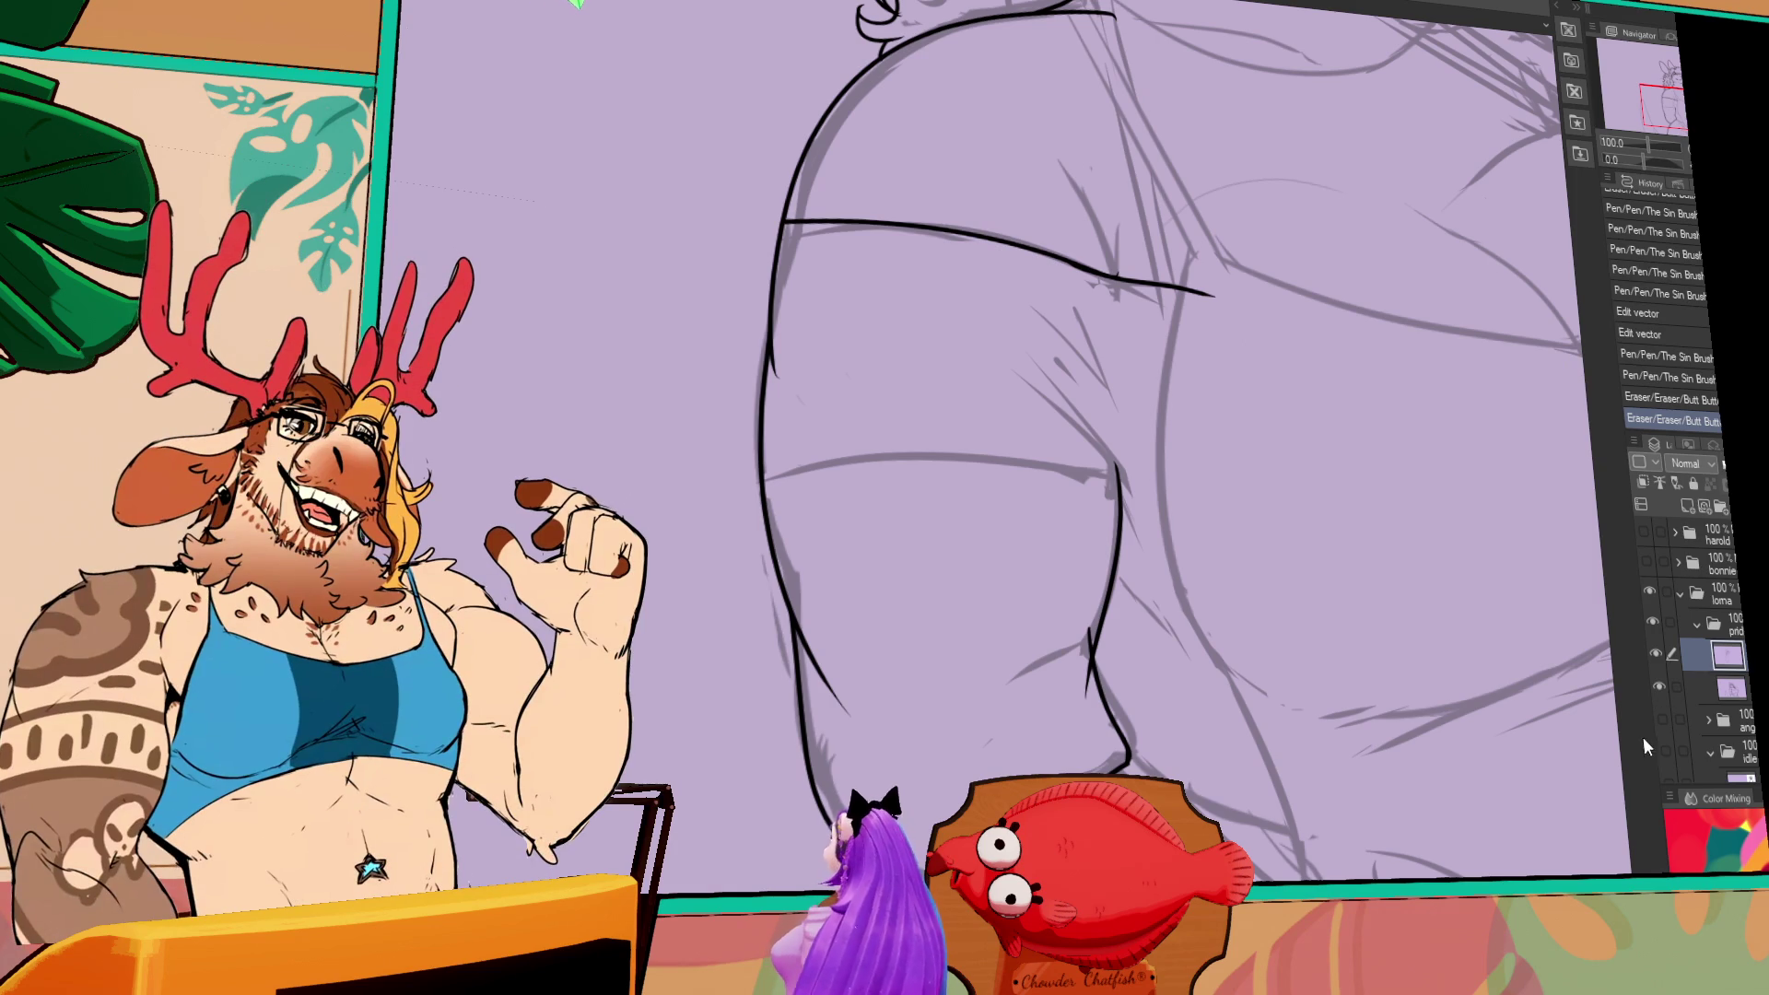
pyautogui.moveTo(1069, 655); pyautogui.dragTo(1075, 639)
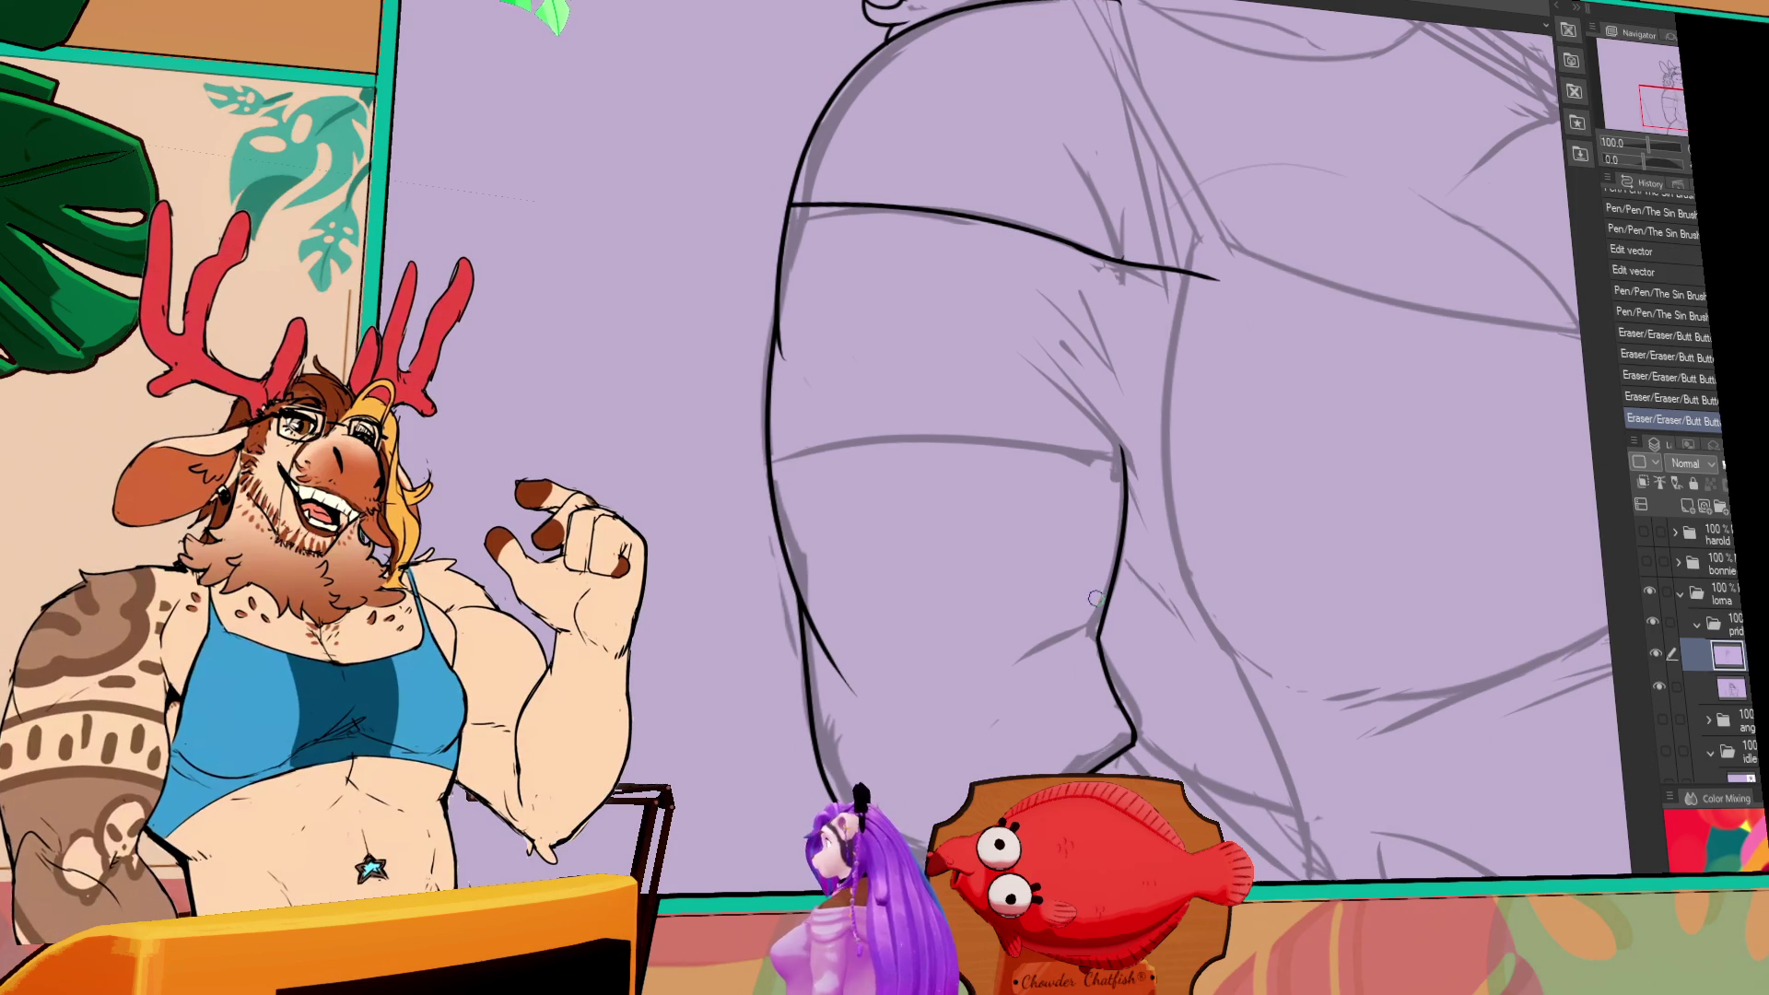
pyautogui.moveTo(1055, 677); pyautogui.dragTo(1032, 651)
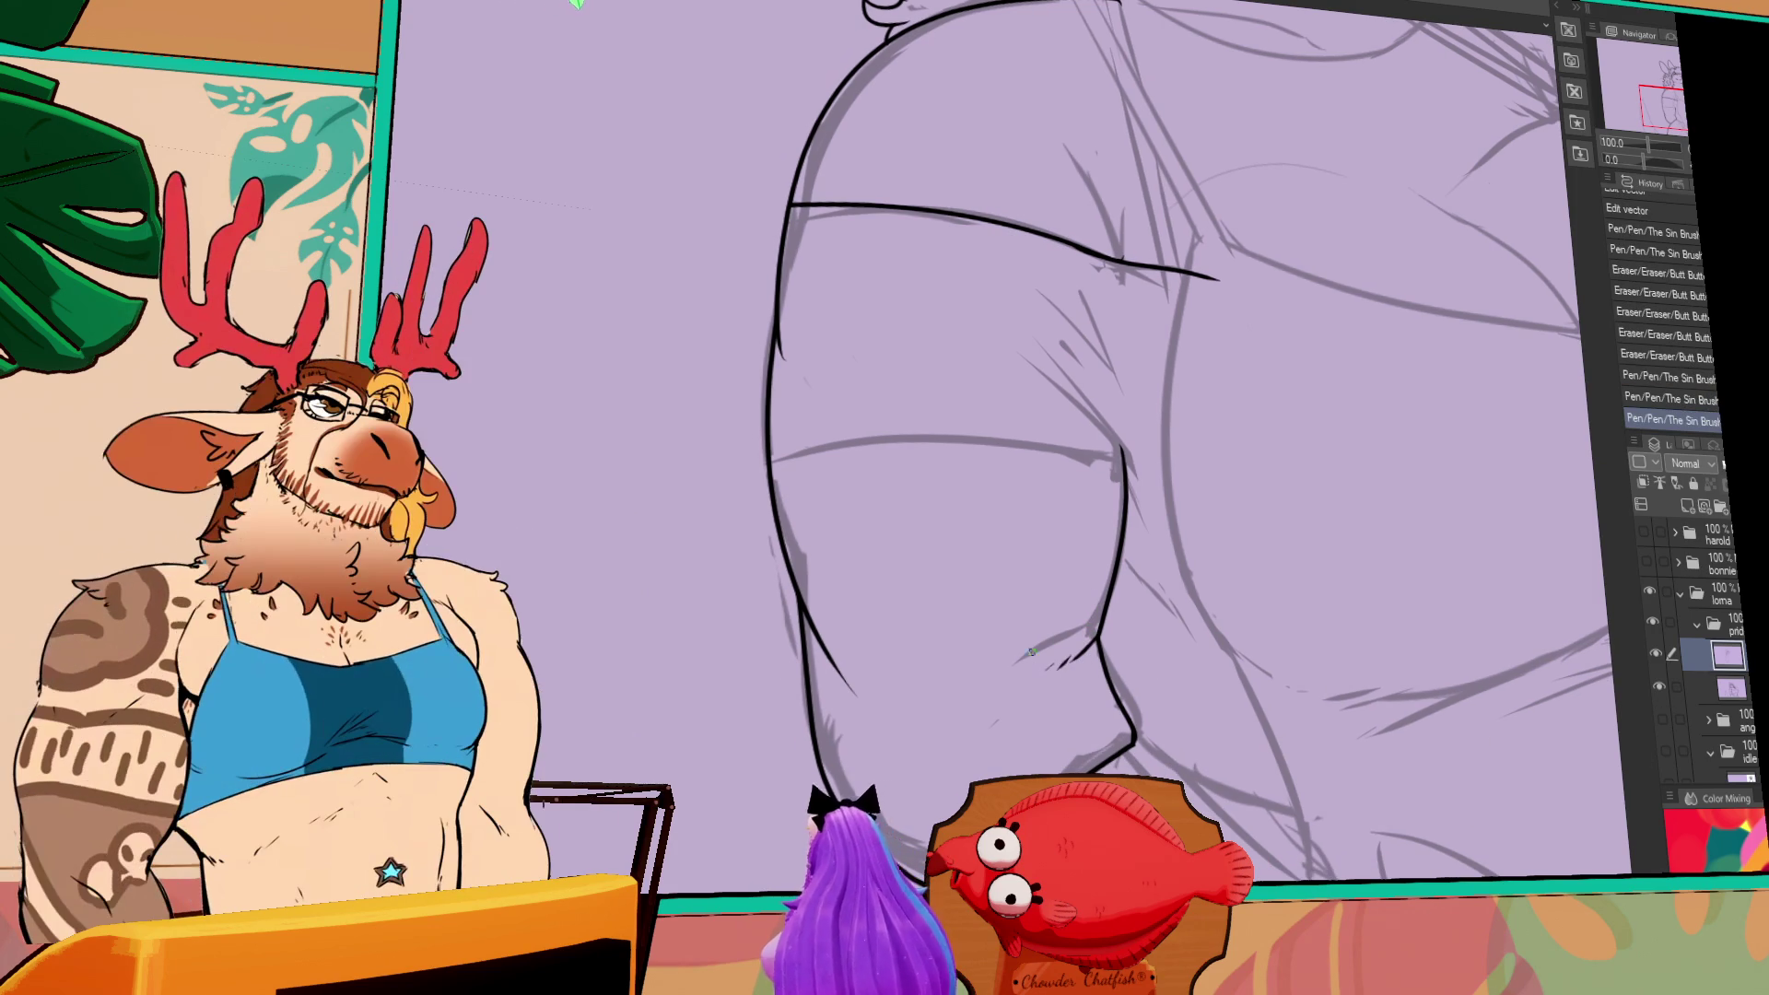
pyautogui.moveTo(1308, 509); pyautogui.dragTo(1258, 556)
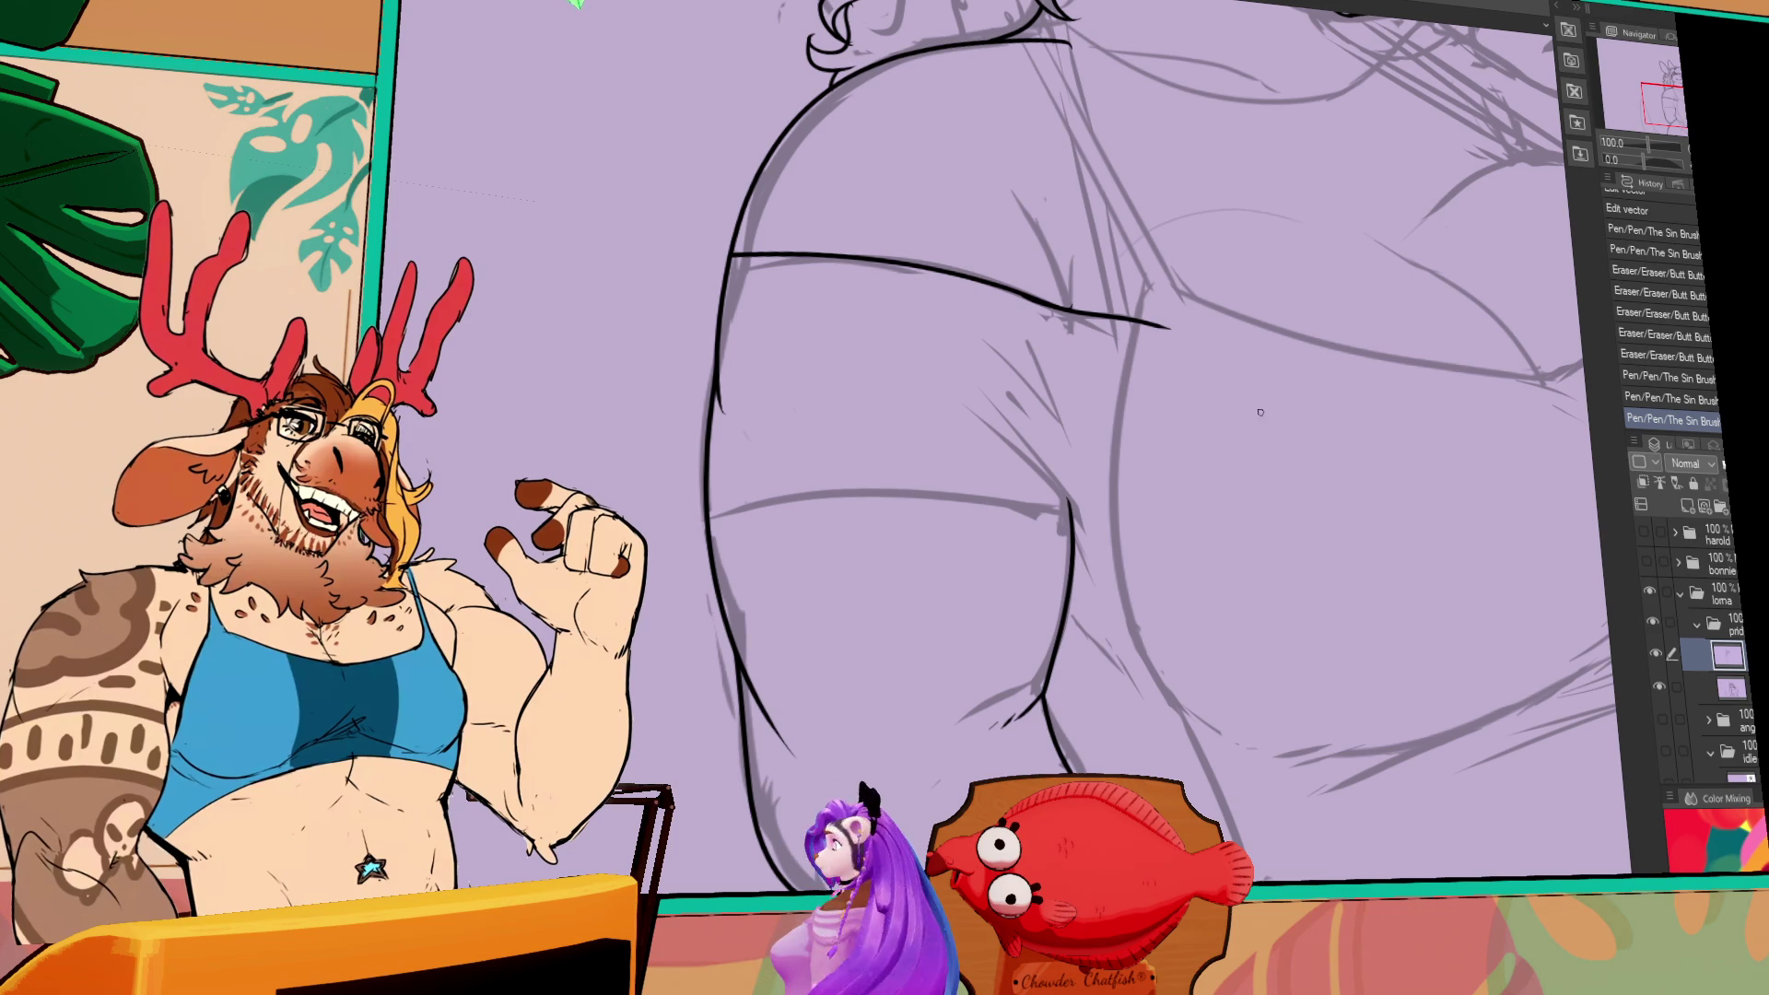
pyautogui.moveTo(1316, 476); pyautogui.dragTo(1327, 568)
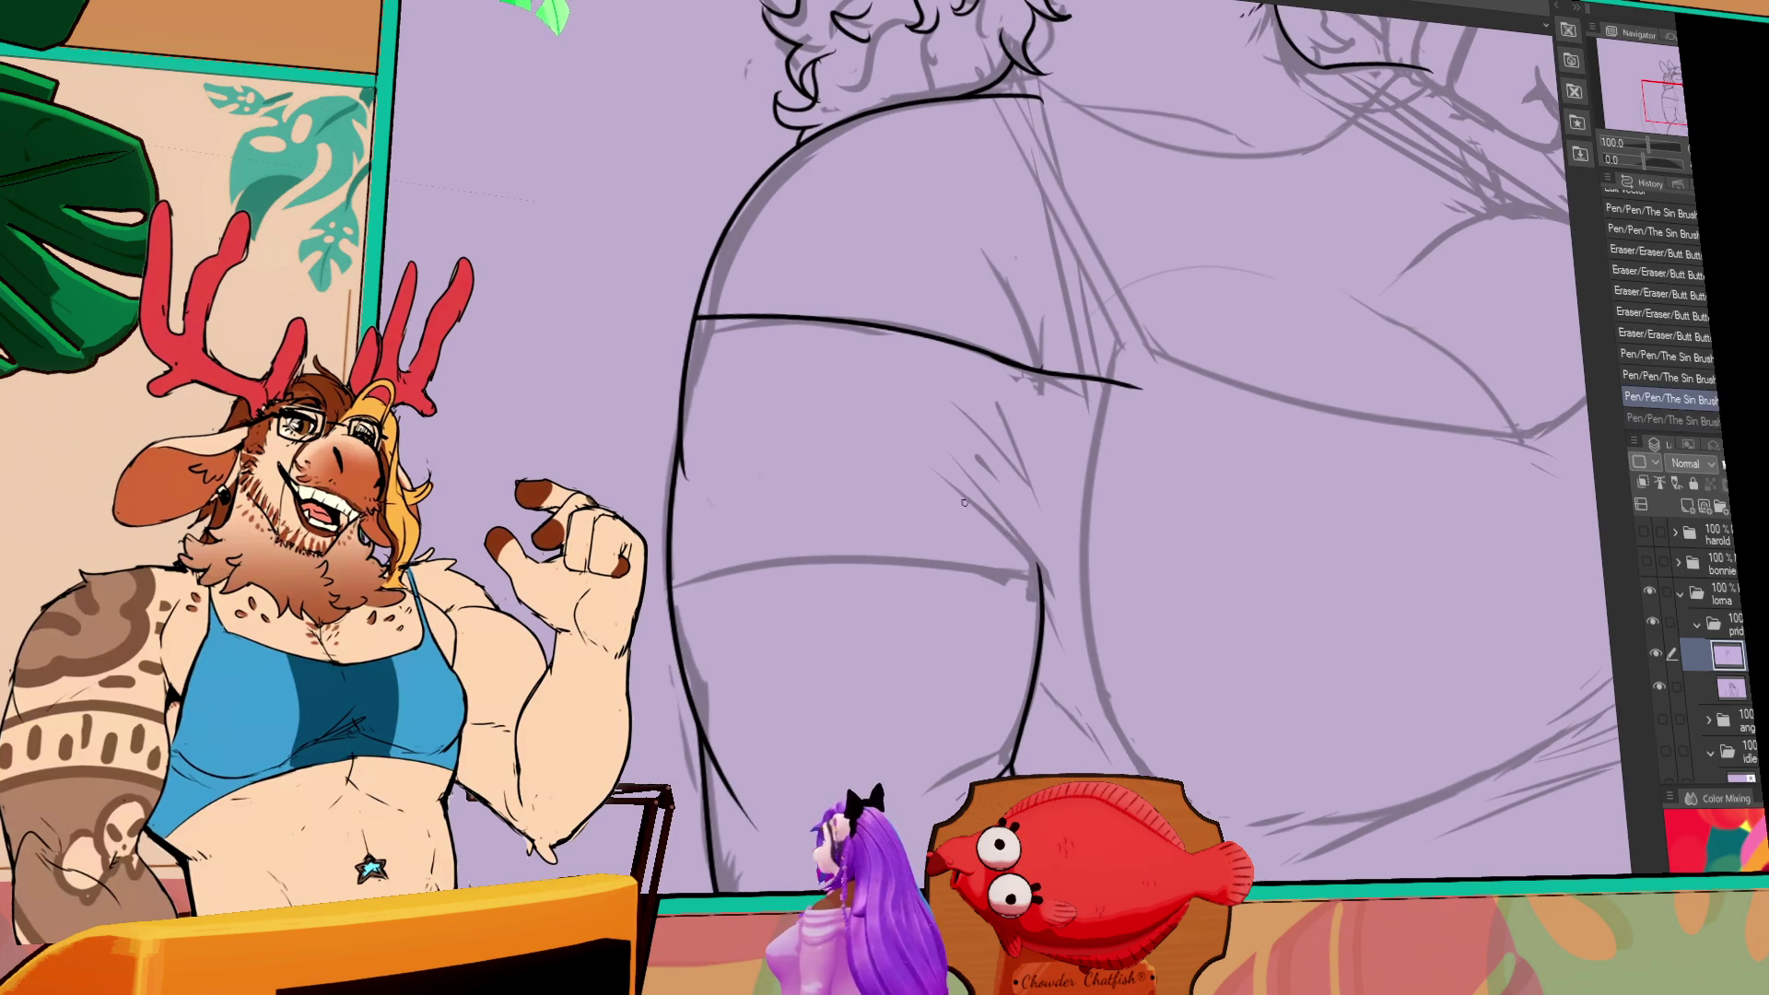
pyautogui.moveTo(936, 476); pyautogui.dragTo(1067, 627)
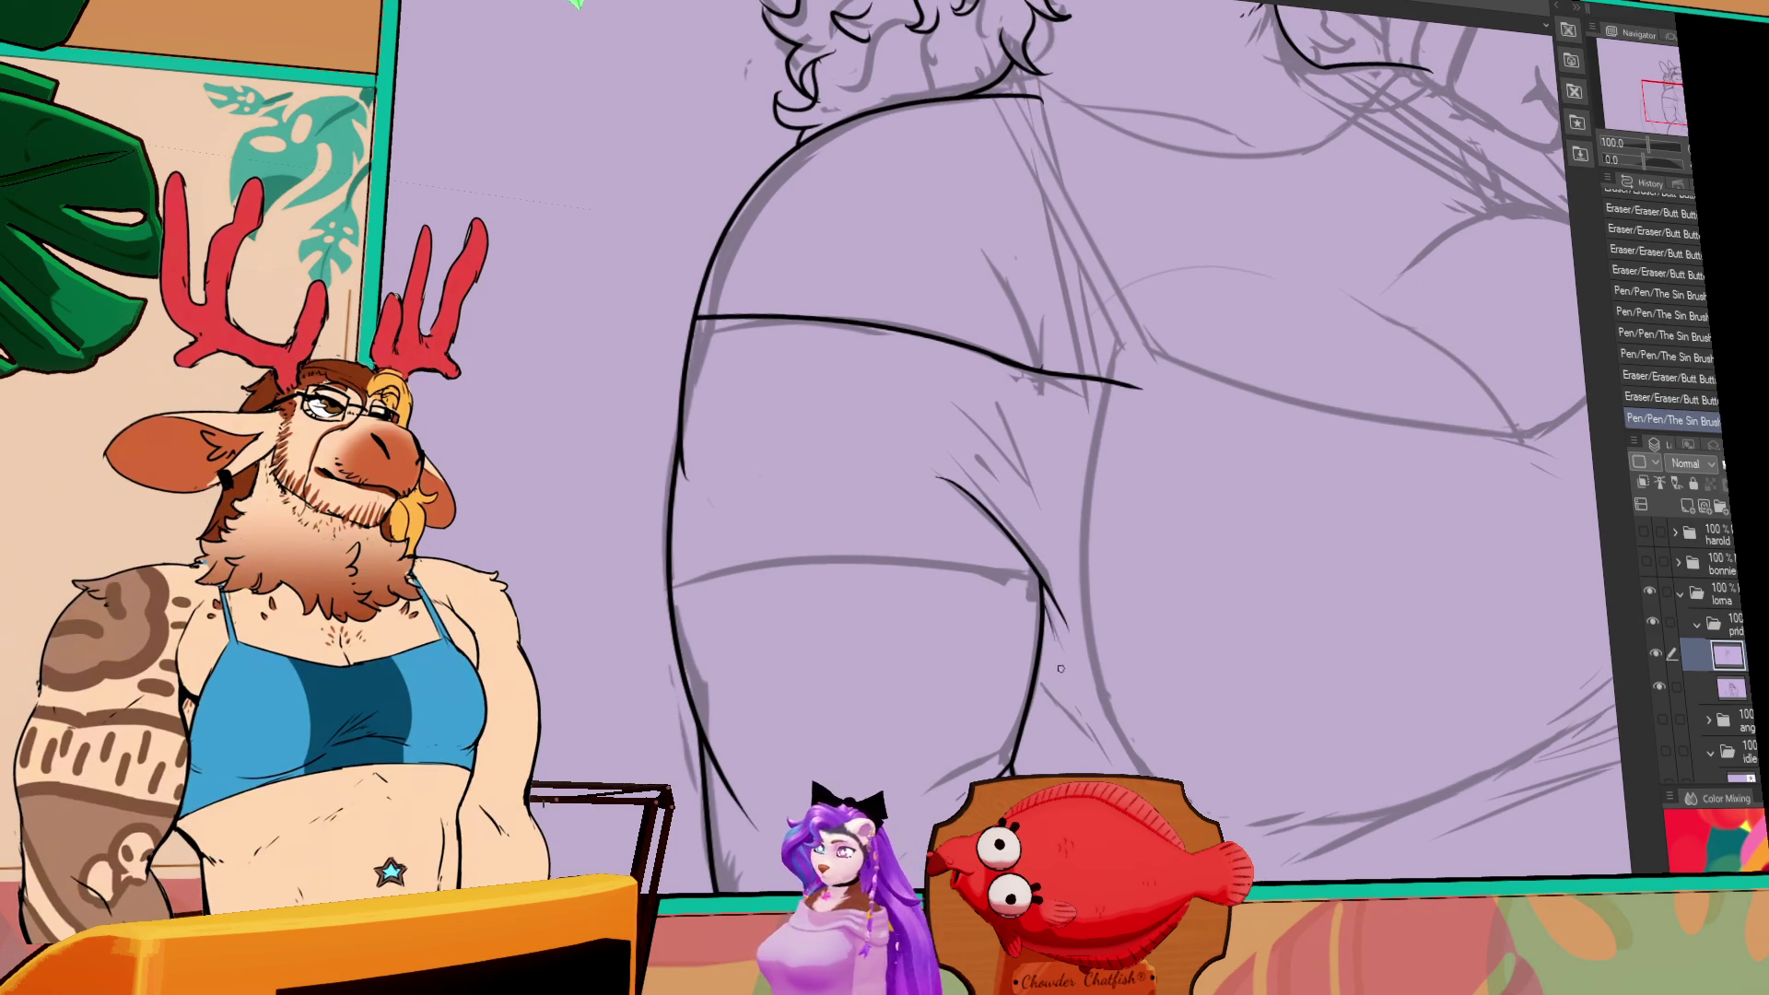
# - Try the long line across the lower body several times, undoing each rejected attempt
pyautogui.moveTo(1006, 534); pyautogui.dragTo(1292, 530)
pyautogui.moveTo(884, 593); pyautogui.dragTo(1327, 560)
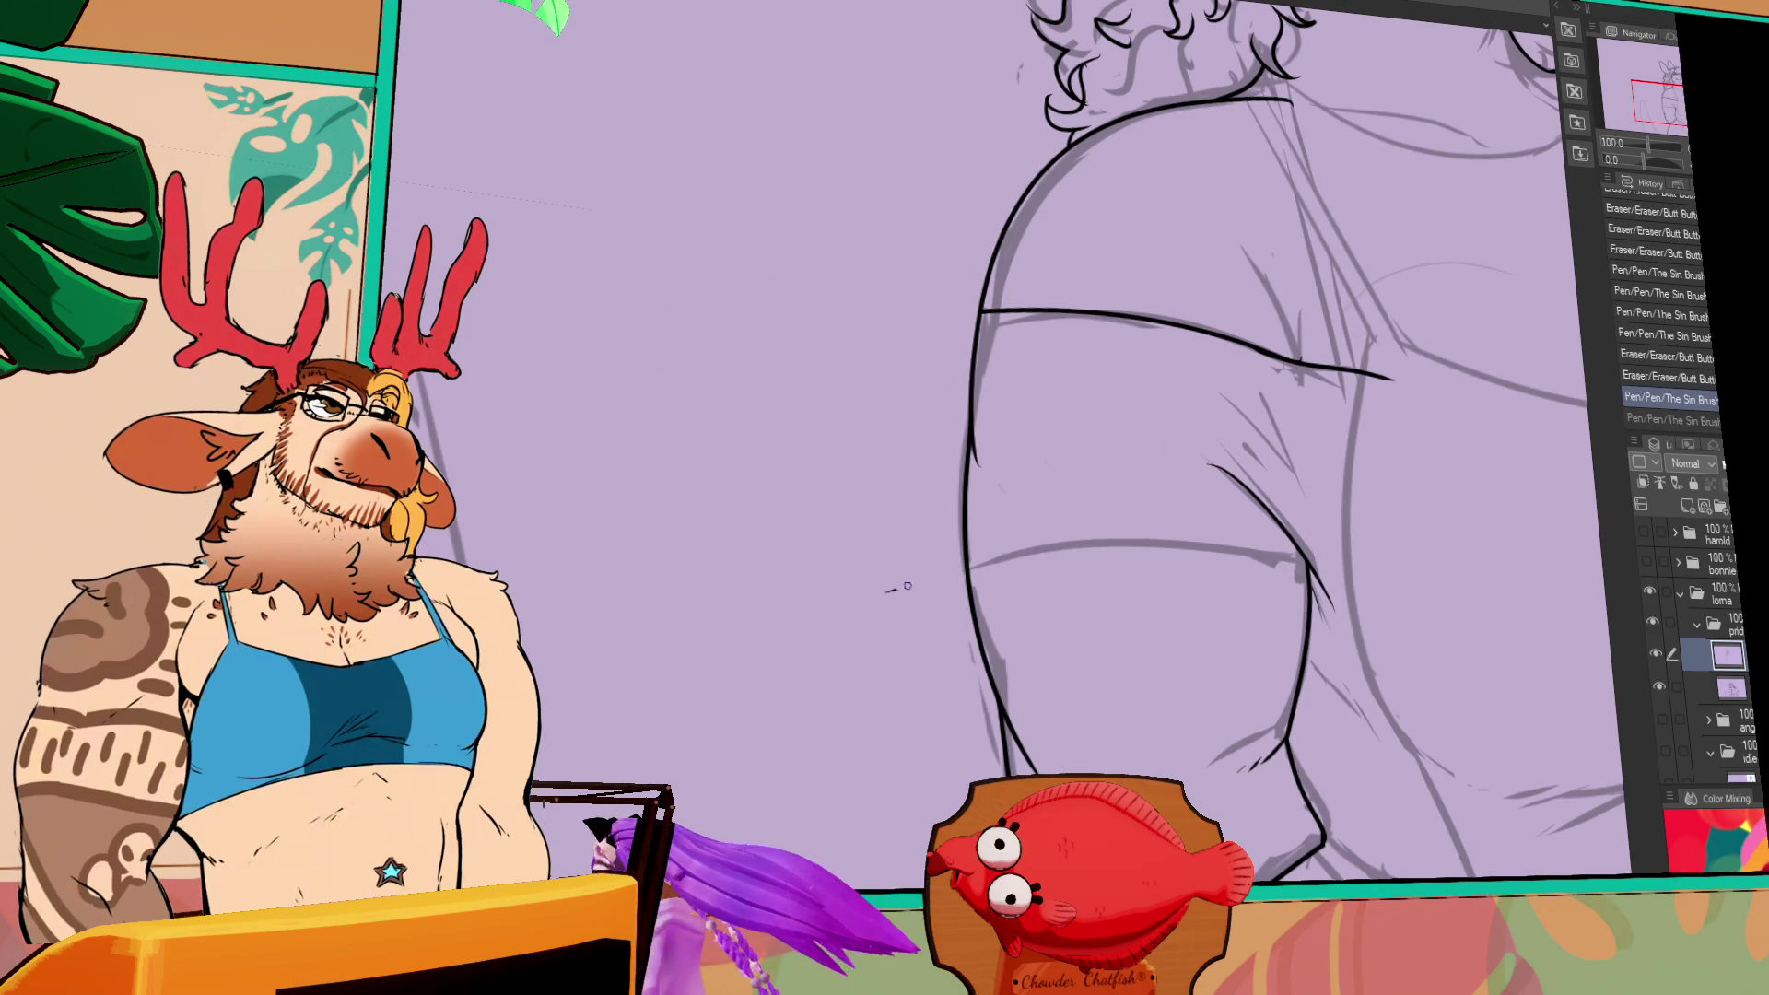
pyautogui.hotkey('ctrl', 'z')
pyautogui.hotkey('ctrl', 'y')
pyautogui.hotkey('ctrl', 'z')
pyautogui.moveTo(993, 559); pyautogui.dragTo(1410, 553)
pyautogui.hotkey('ctrl', 'z')
pyautogui.moveTo(912, 594); pyautogui.dragTo(1304, 553)
pyautogui.hotkey('ctrl', 'z')
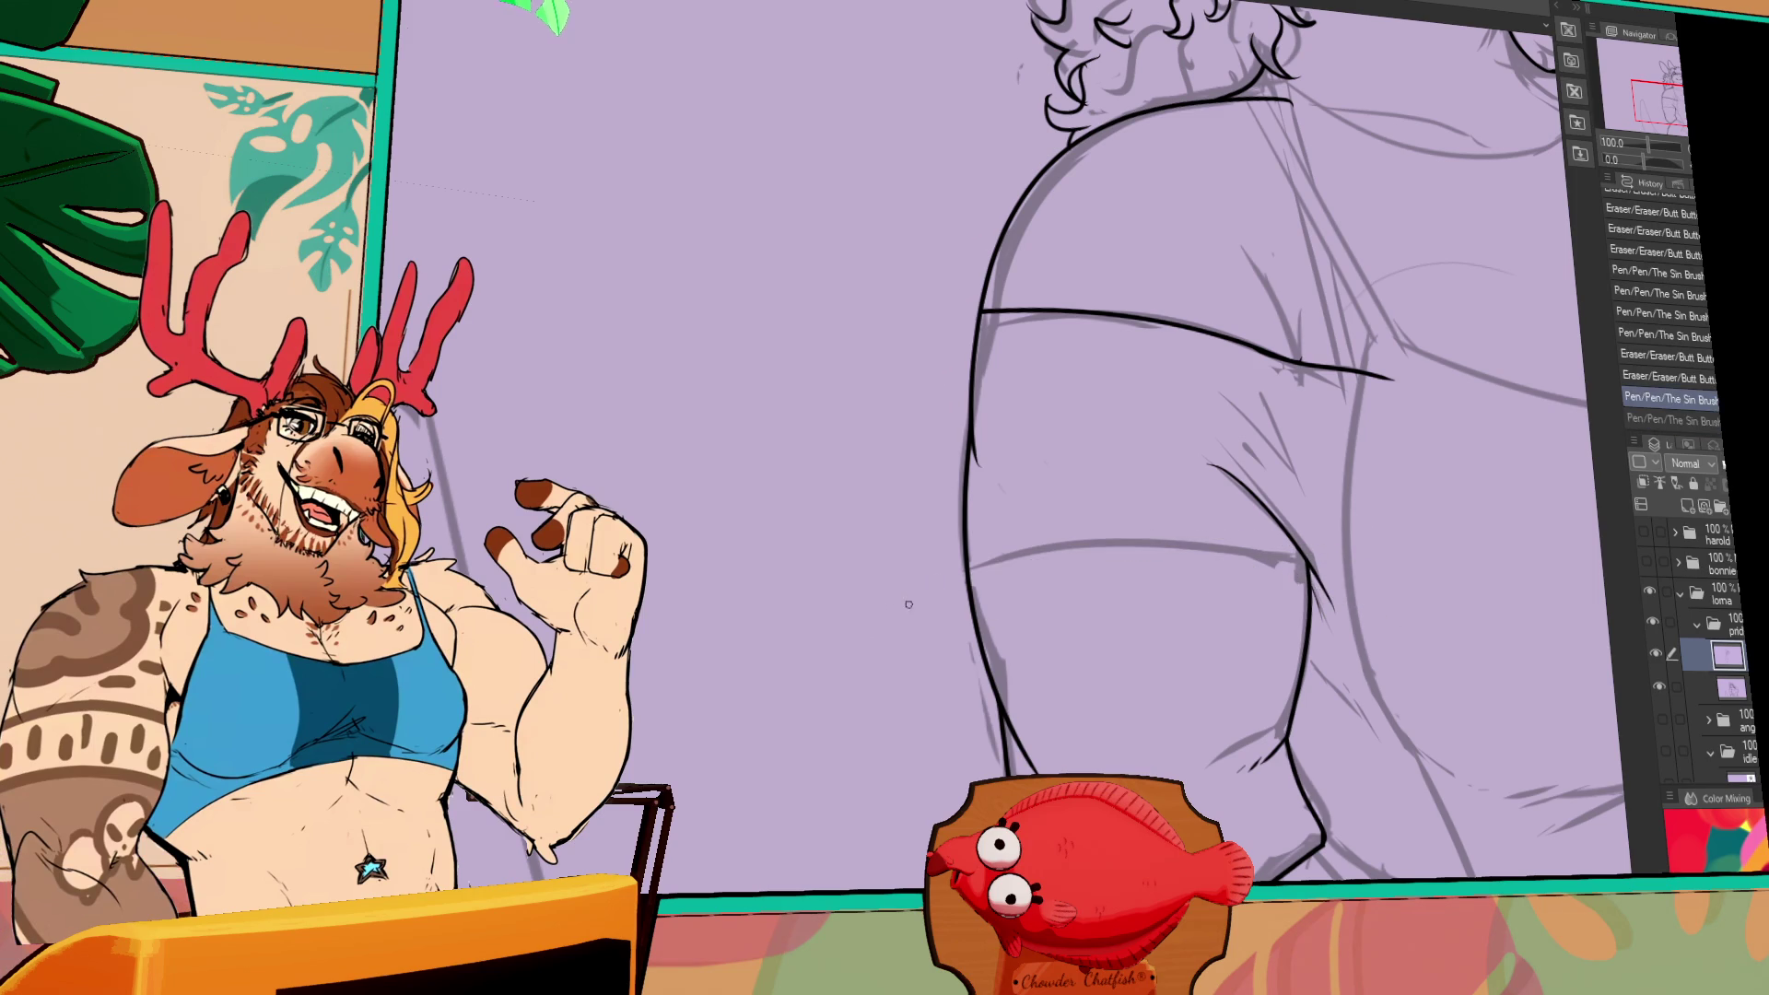
pyautogui.hotkey('ctrl', 'z')
pyautogui.moveTo(907, 600); pyautogui.dragTo(1396, 613)
pyautogui.hotkey('ctrl', 'z')
# - Settle on the final lower-body curve and erase its extra right tail
pyautogui.moveTo(909, 591); pyautogui.dragTo(1304, 544)
pyautogui.hotkey('ctrl', 'z')
pyautogui.moveTo(884, 624); pyautogui.dragTo(1364, 635)
pyautogui.hotkey('ctrl', 'z')
pyautogui.moveTo(895, 619)
pyautogui.mouseDown()
pyautogui.moveTo(1340, 635)
pyautogui.moveTo(1308, 552)
pyautogui.mouseUp()
pyautogui.hotkey('ctrl', 'z')
pyautogui.hotkey('ctrl', 'z')
pyautogui.moveTo(972, 590); pyautogui.dragTo(1410, 553)
pyautogui.hotkey('ctrl', 'z')
pyautogui.moveTo(908, 608); pyautogui.dragTo(1303, 553)
pyautogui.hotkey('ctrl', 'z')
pyautogui.moveTo(924, 608); pyautogui.dragTo(1299, 548)
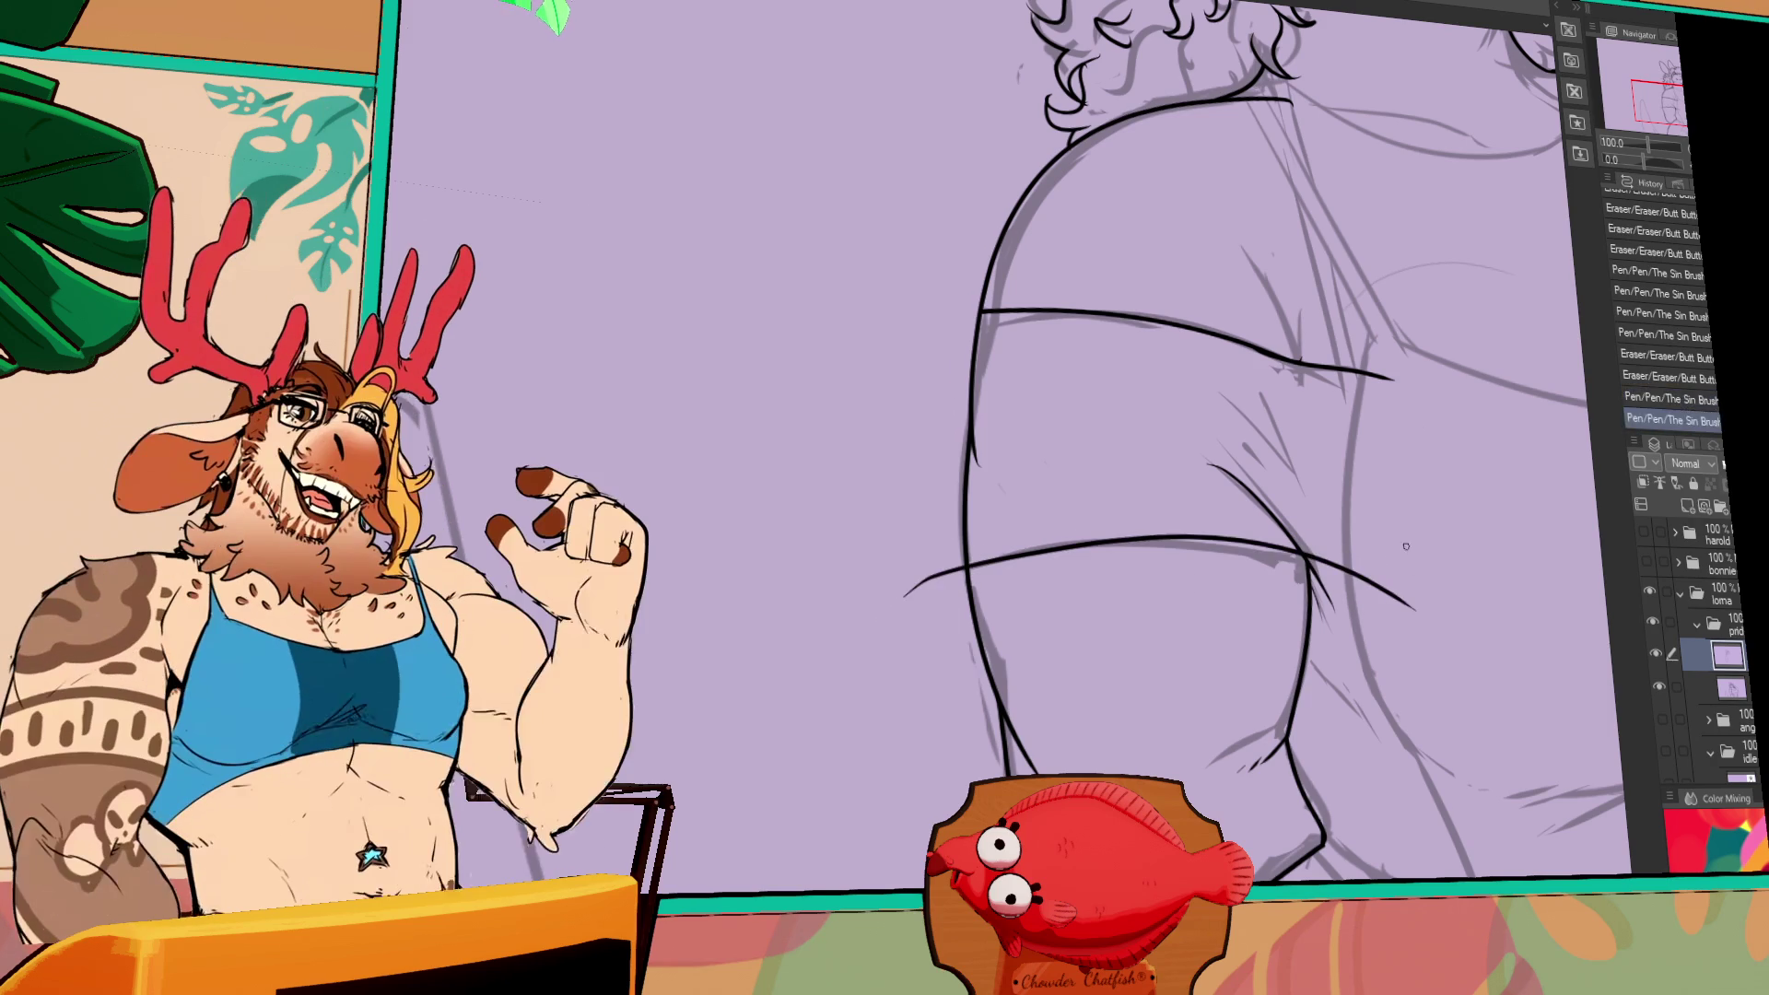
pyautogui.hotkey('ctrl', 'z')
pyautogui.moveTo(909, 603)
pyautogui.mouseDown()
pyautogui.moveTo(1409, 595)
pyautogui.moveTo(1311, 509)
pyautogui.mouseUp()
pyautogui.moveTo(1400, 600); pyautogui.dragTo(1067, 510)
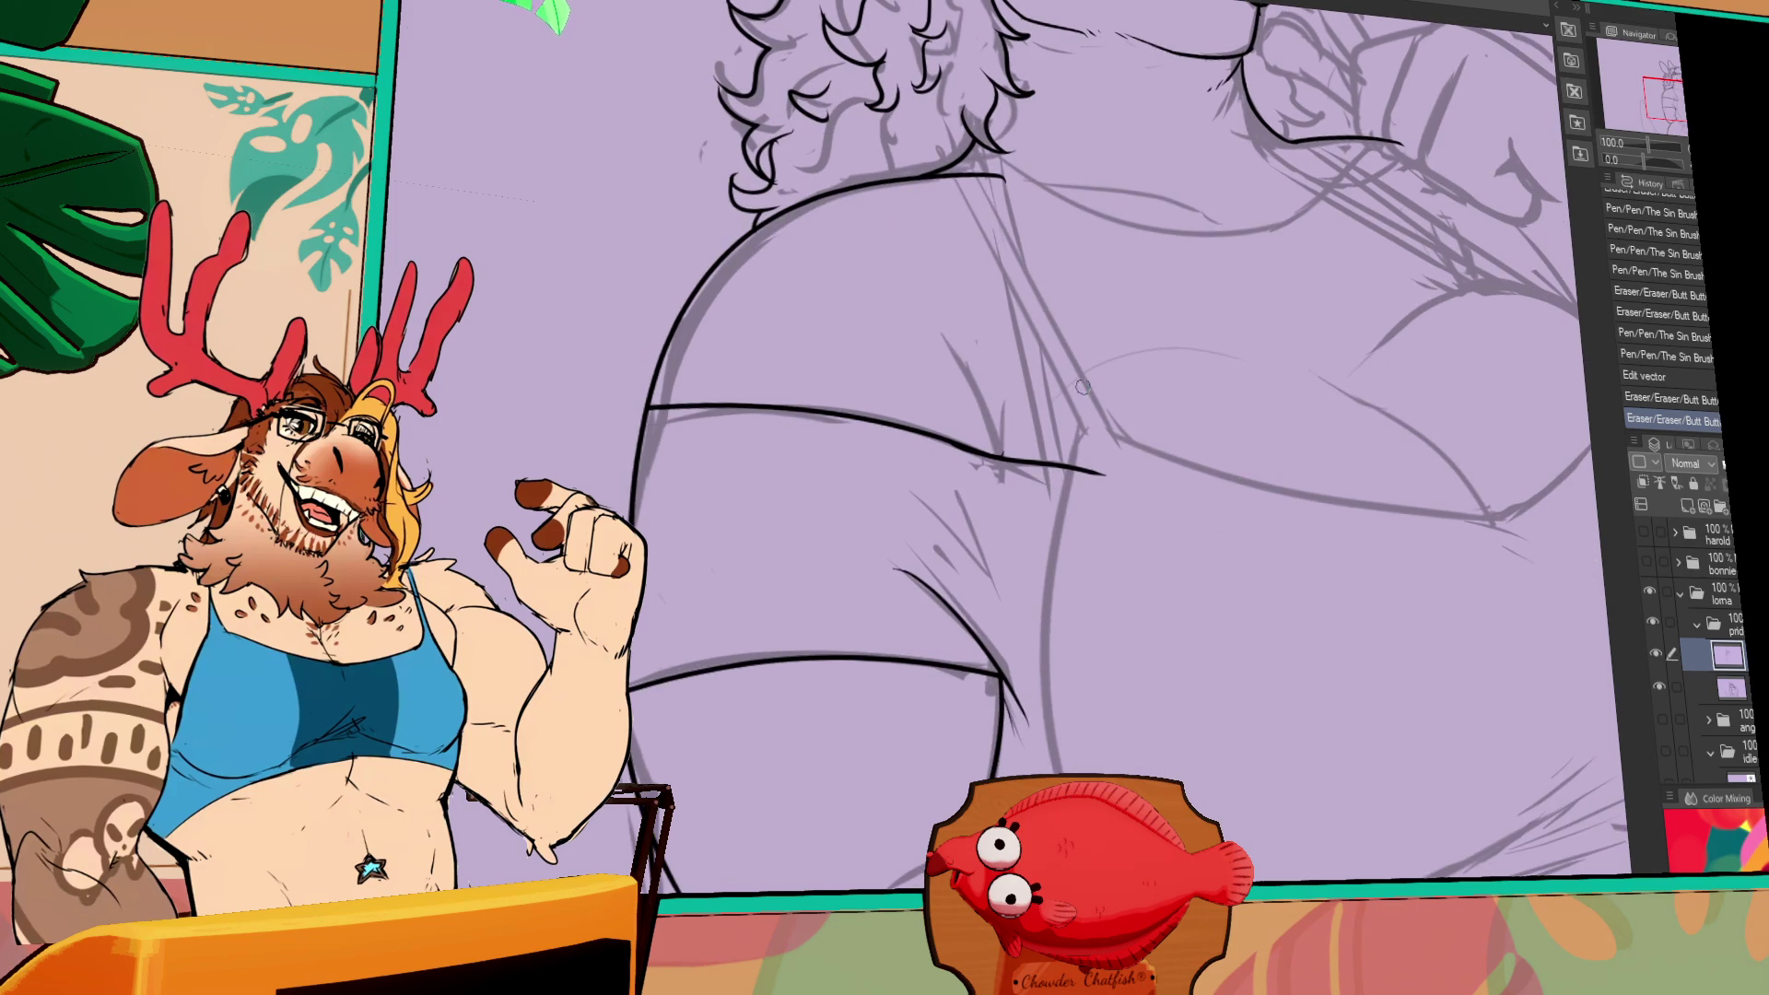
# - Add small strokes near the neck and ink two parallel lines down the chest
pyautogui.scroll(5, 1082, 387)
pyautogui.click(1007, 395)
pyautogui.hotkey('ctrl', 'z')
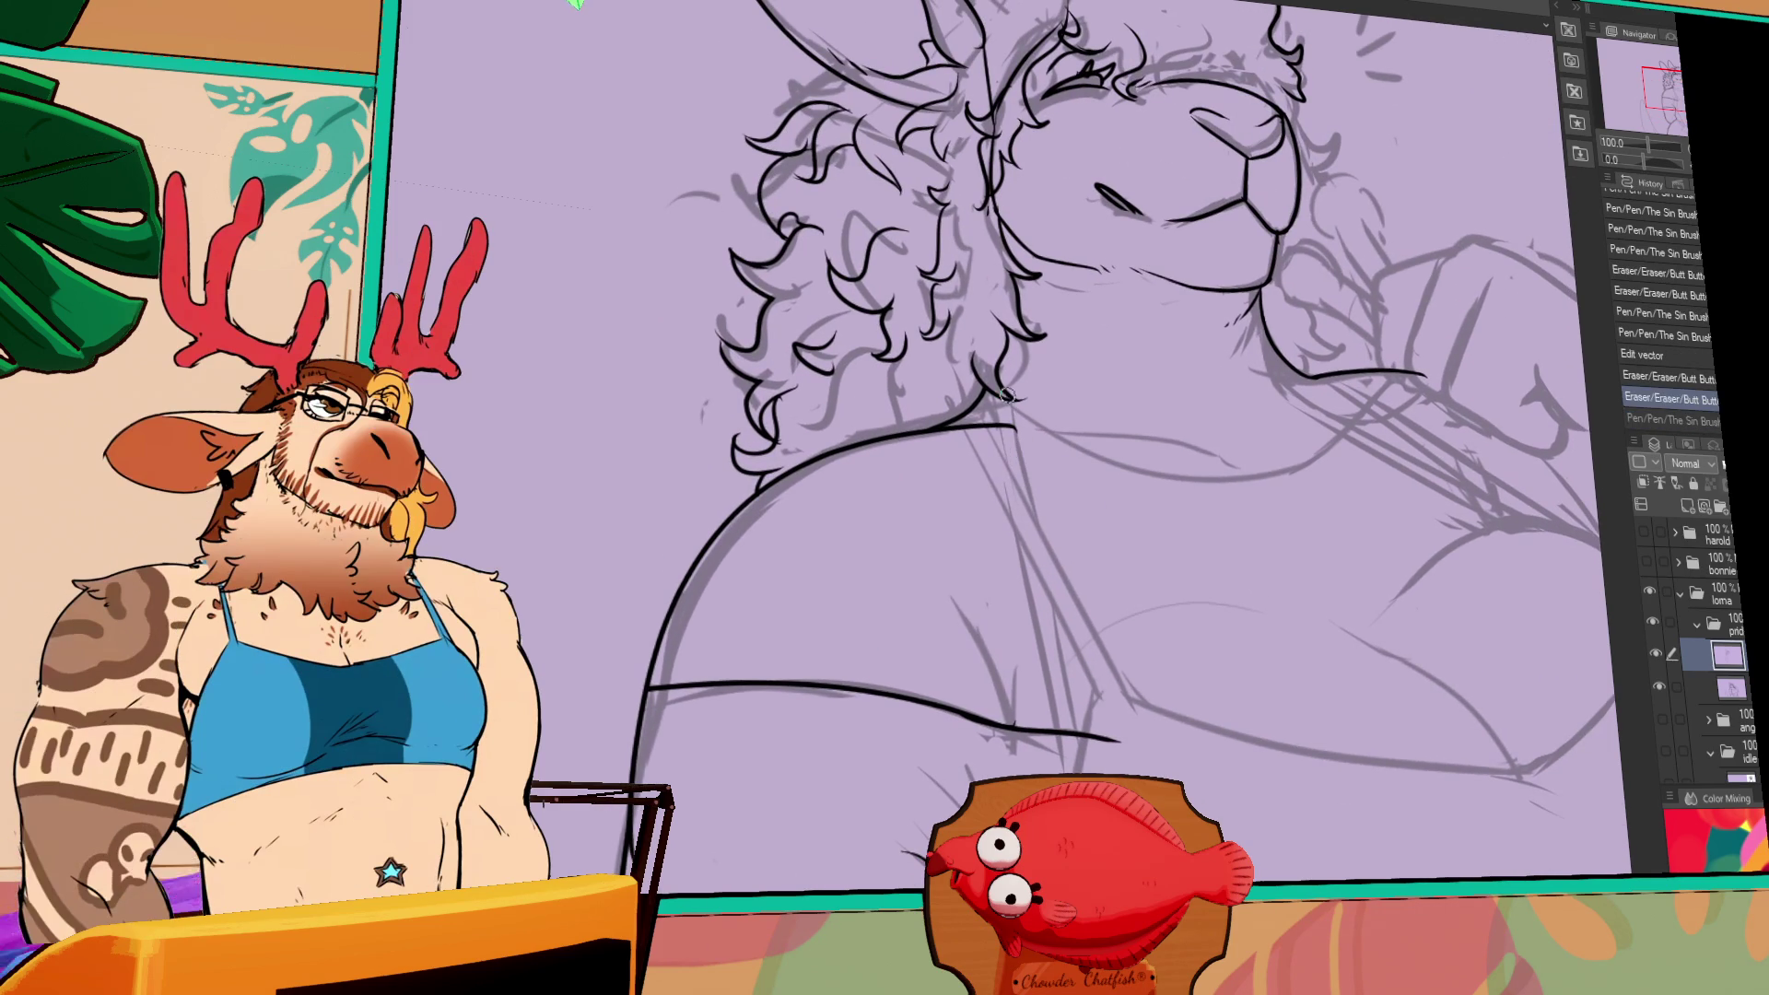
pyautogui.click(1007, 394)
pyautogui.click(997, 387)
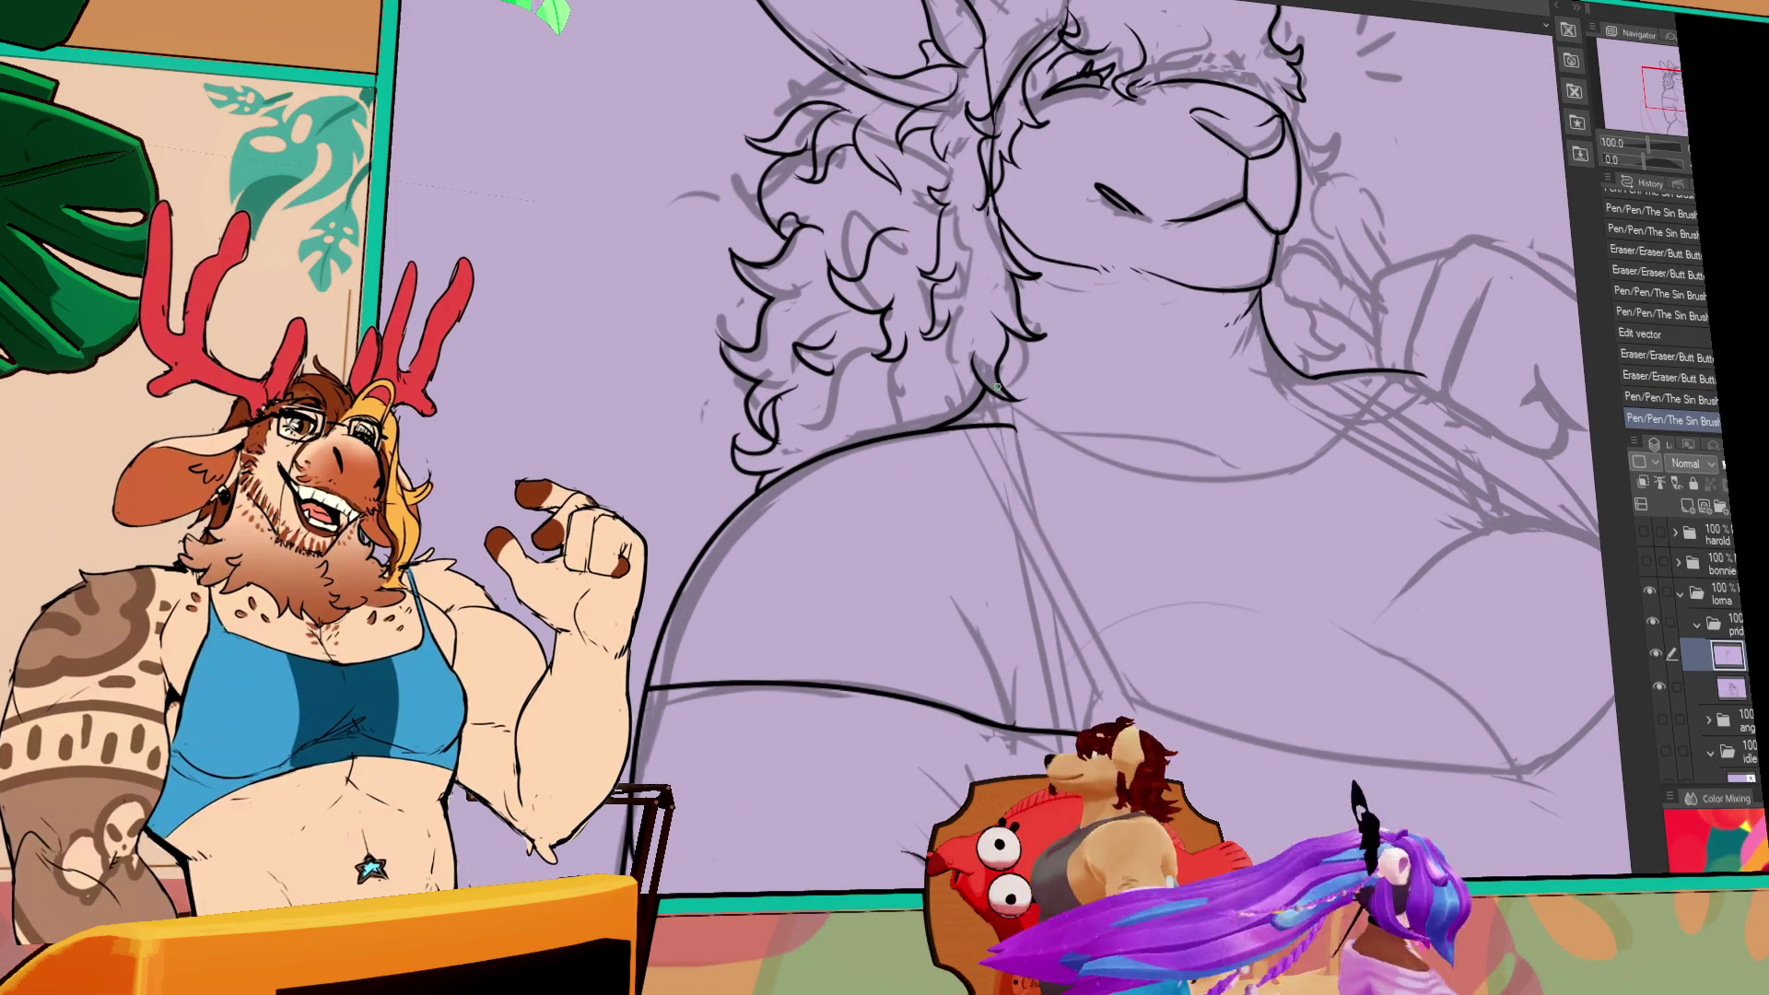
pyautogui.moveTo(1000, 396); pyautogui.dragTo(1069, 727)
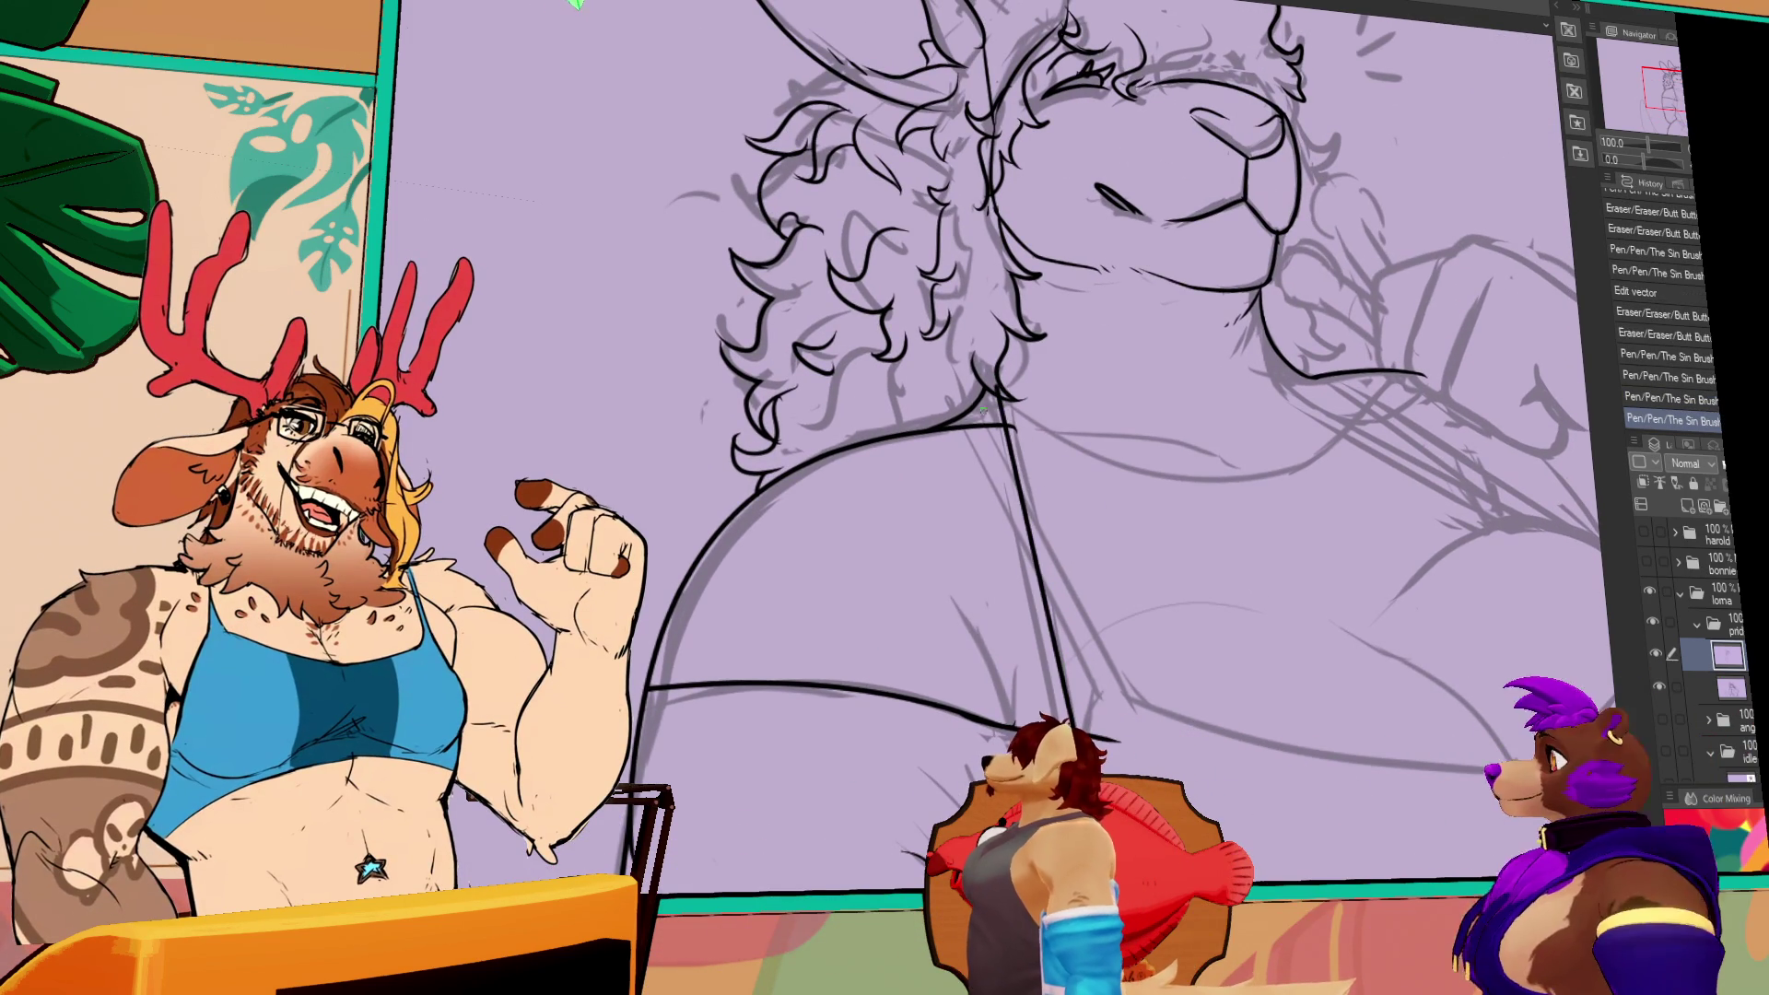
pyautogui.moveTo(1009, 423); pyautogui.dragTo(1078, 764)
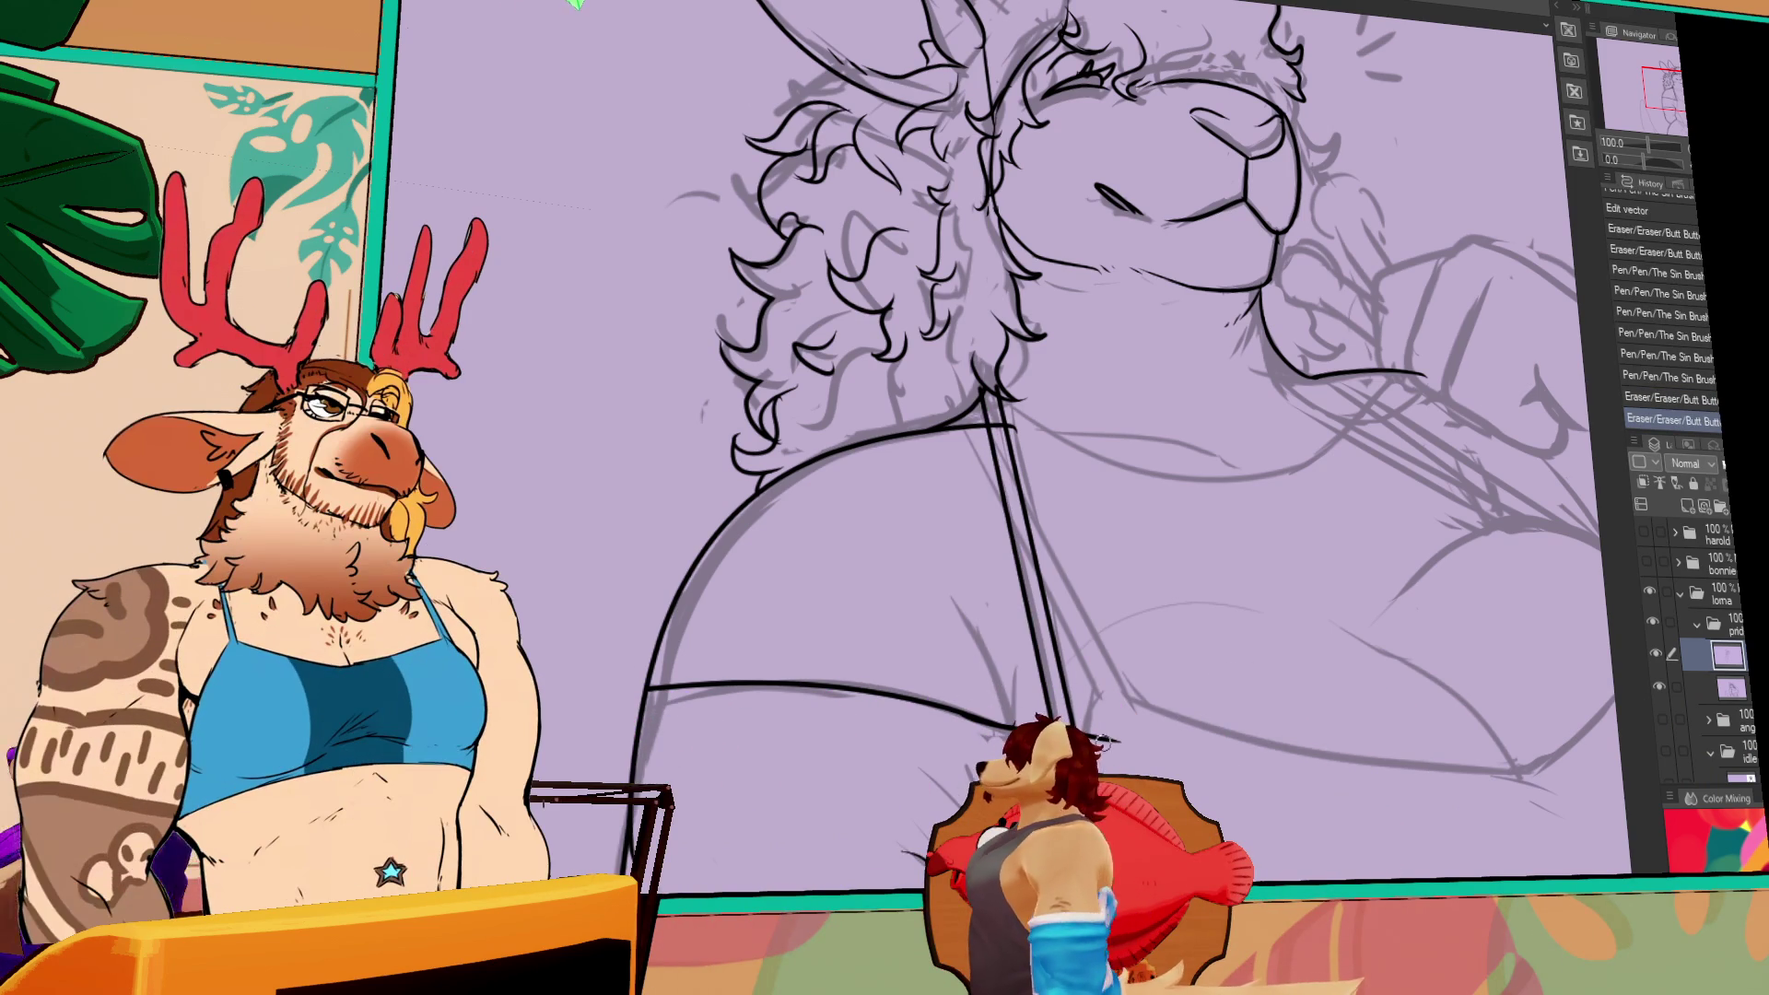
pyautogui.hotkey('ctrl', 'z')
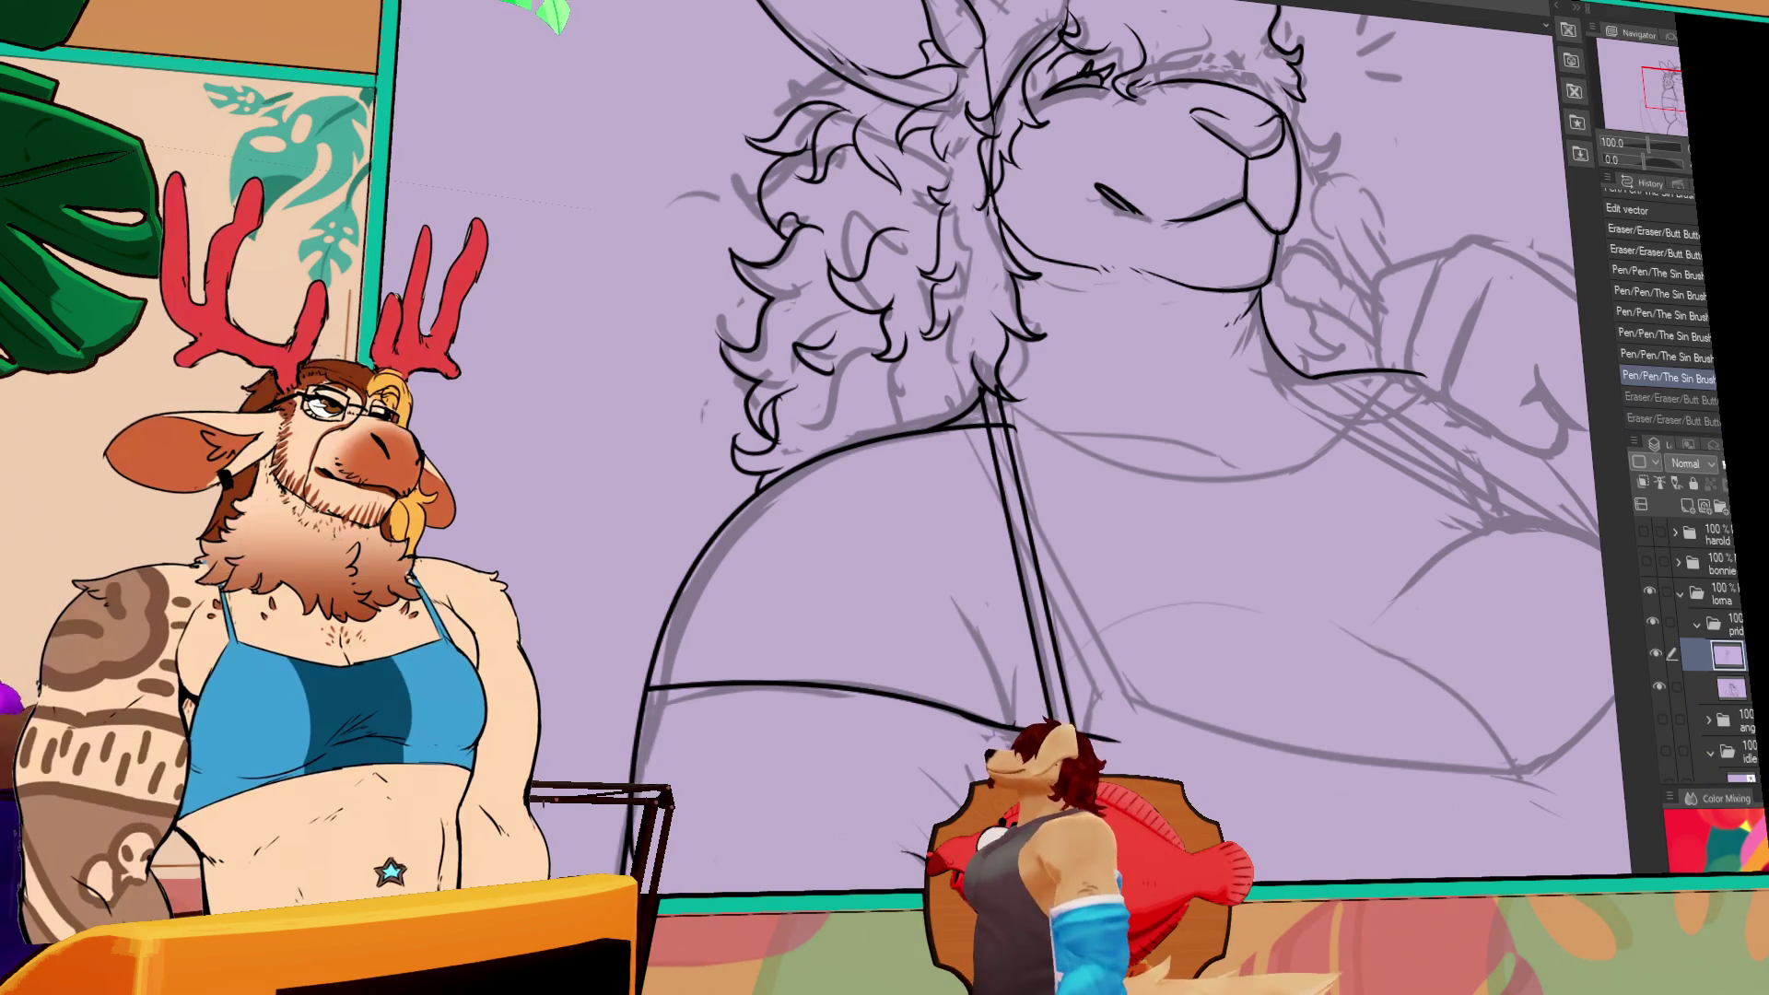
pyautogui.hotkey('ctrl', 'y')
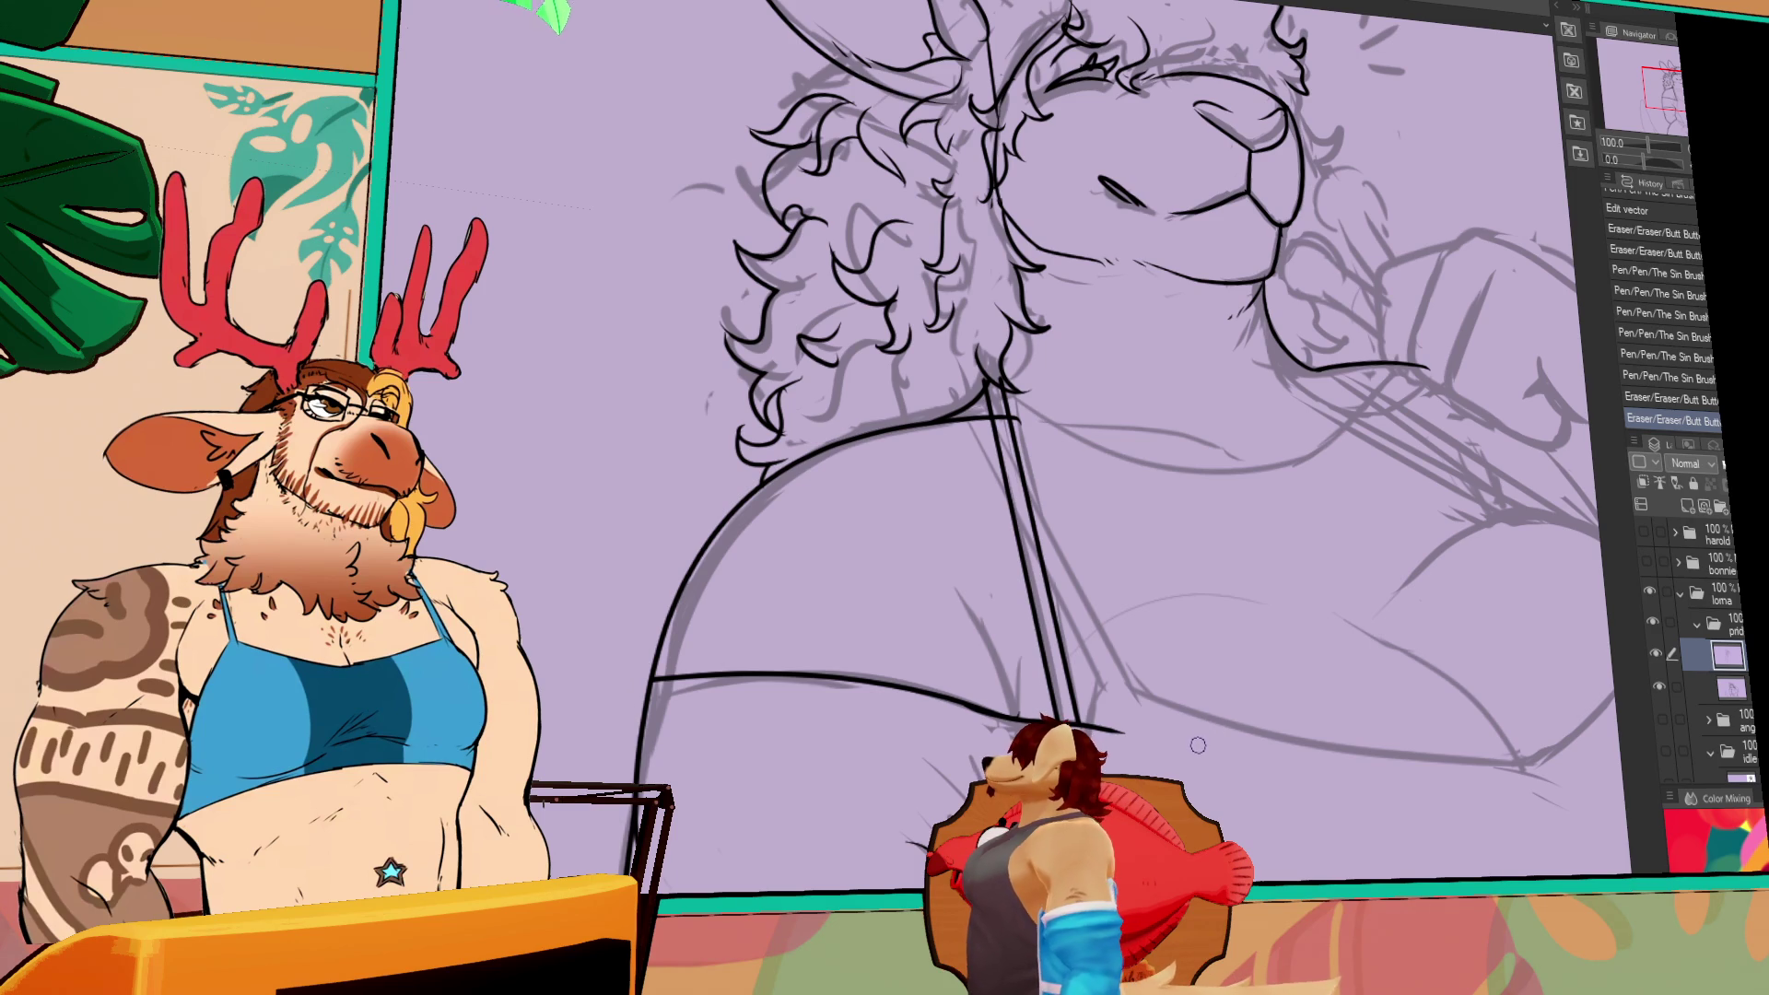
# - Ink short lineart strokes on the chest, erasing a small bit and removing a stray stroke
pyautogui.moveTo(1212, 777)
pyautogui.mouseDown()
pyautogui.moveTo(1261, 705)
pyautogui.moveTo(1124, 662)
pyautogui.moveTo(1148, 665)
pyautogui.mouseUp()
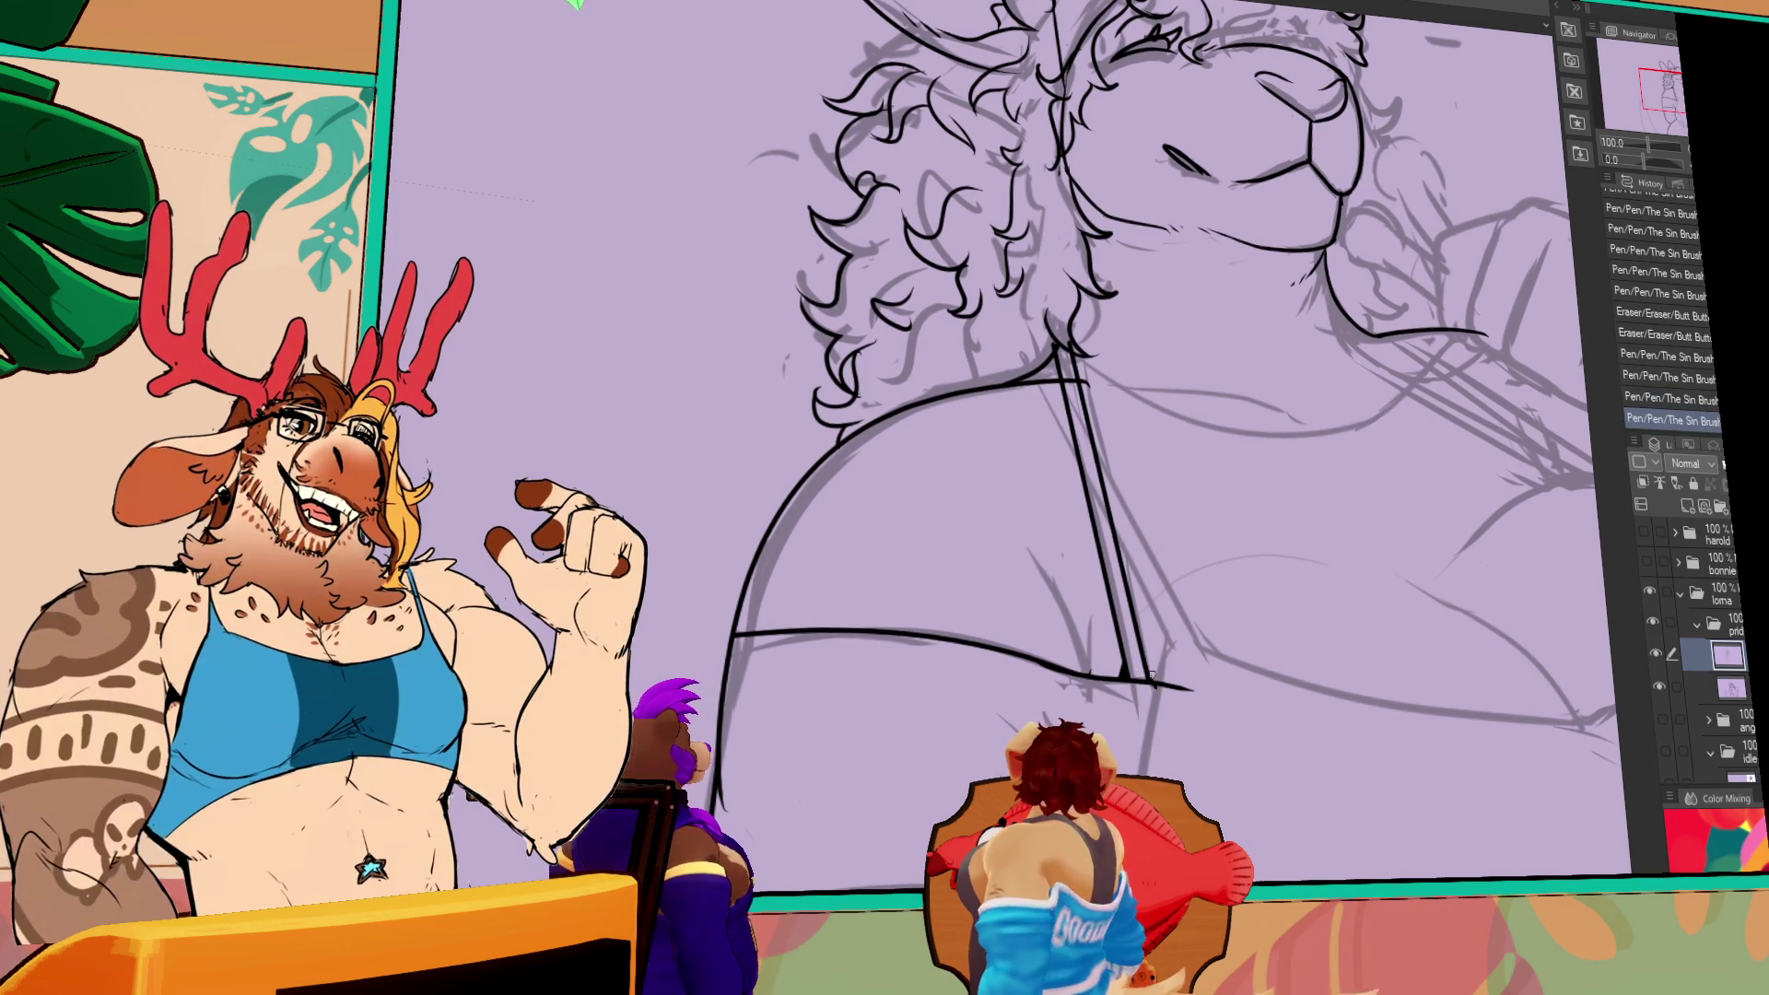
pyautogui.hotkey('ctrl', 'z')
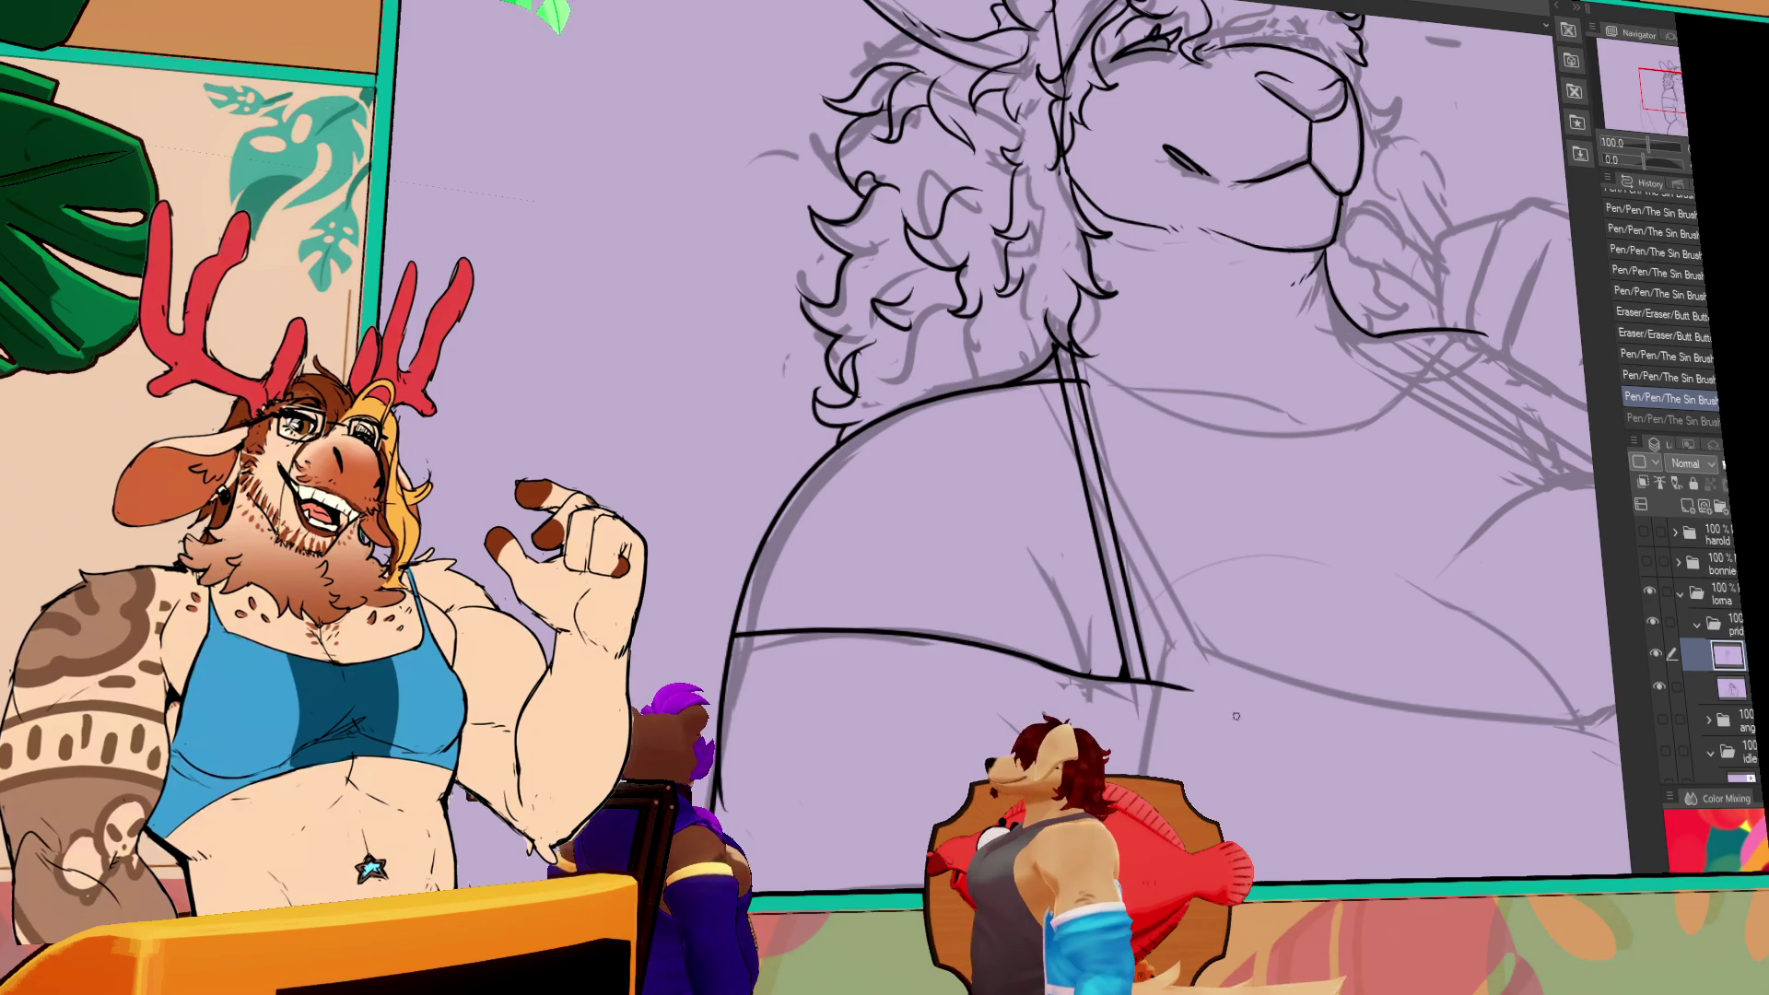
pyautogui.moveTo(1314, 614); pyautogui.dragTo(1321, 676)
pyautogui.moveTo(1041, 650); pyautogui.dragTo(1079, 729)
pyautogui.moveTo(1445, 601); pyautogui.dragTo(1440, 615)
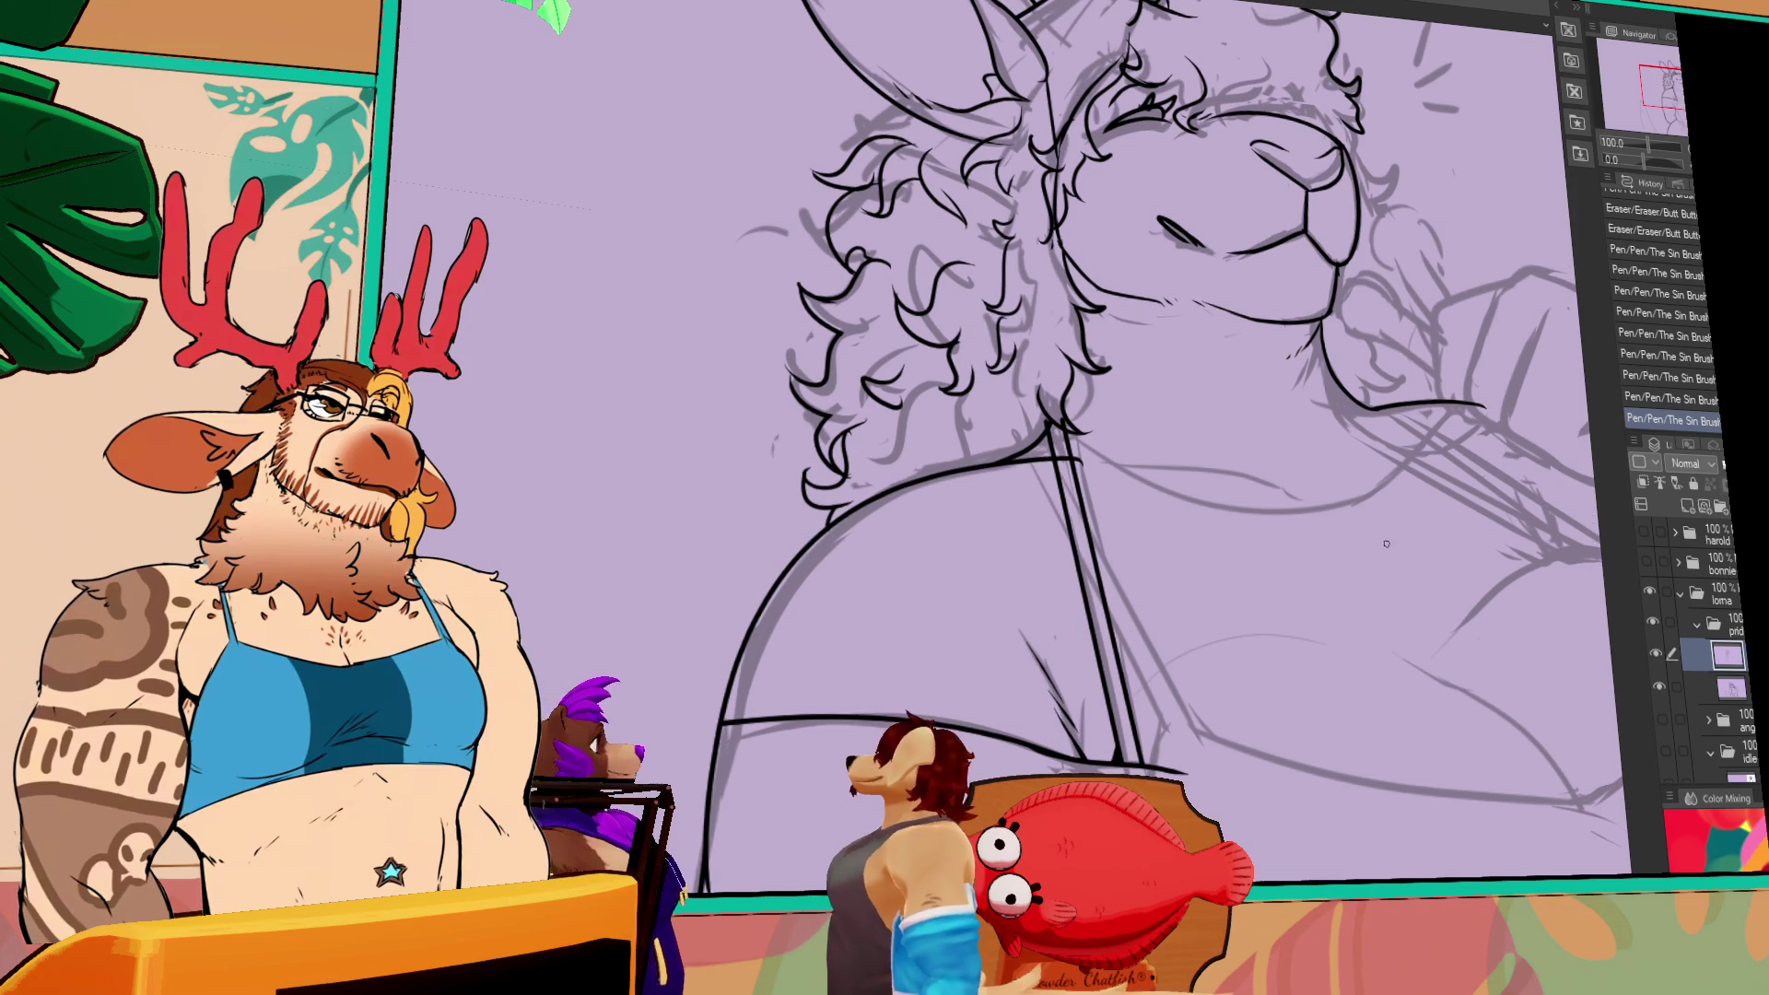
pyautogui.moveTo(1030, 645); pyautogui.dragTo(1039, 682)
pyautogui.moveTo(1059, 479)
pyautogui.mouseDown()
pyautogui.moveTo(1008, 511)
pyautogui.moveTo(940, 498)
pyautogui.moveTo(908, 516)
pyautogui.mouseUp()
pyautogui.moveTo(907, 516); pyautogui.dragTo(898, 520)
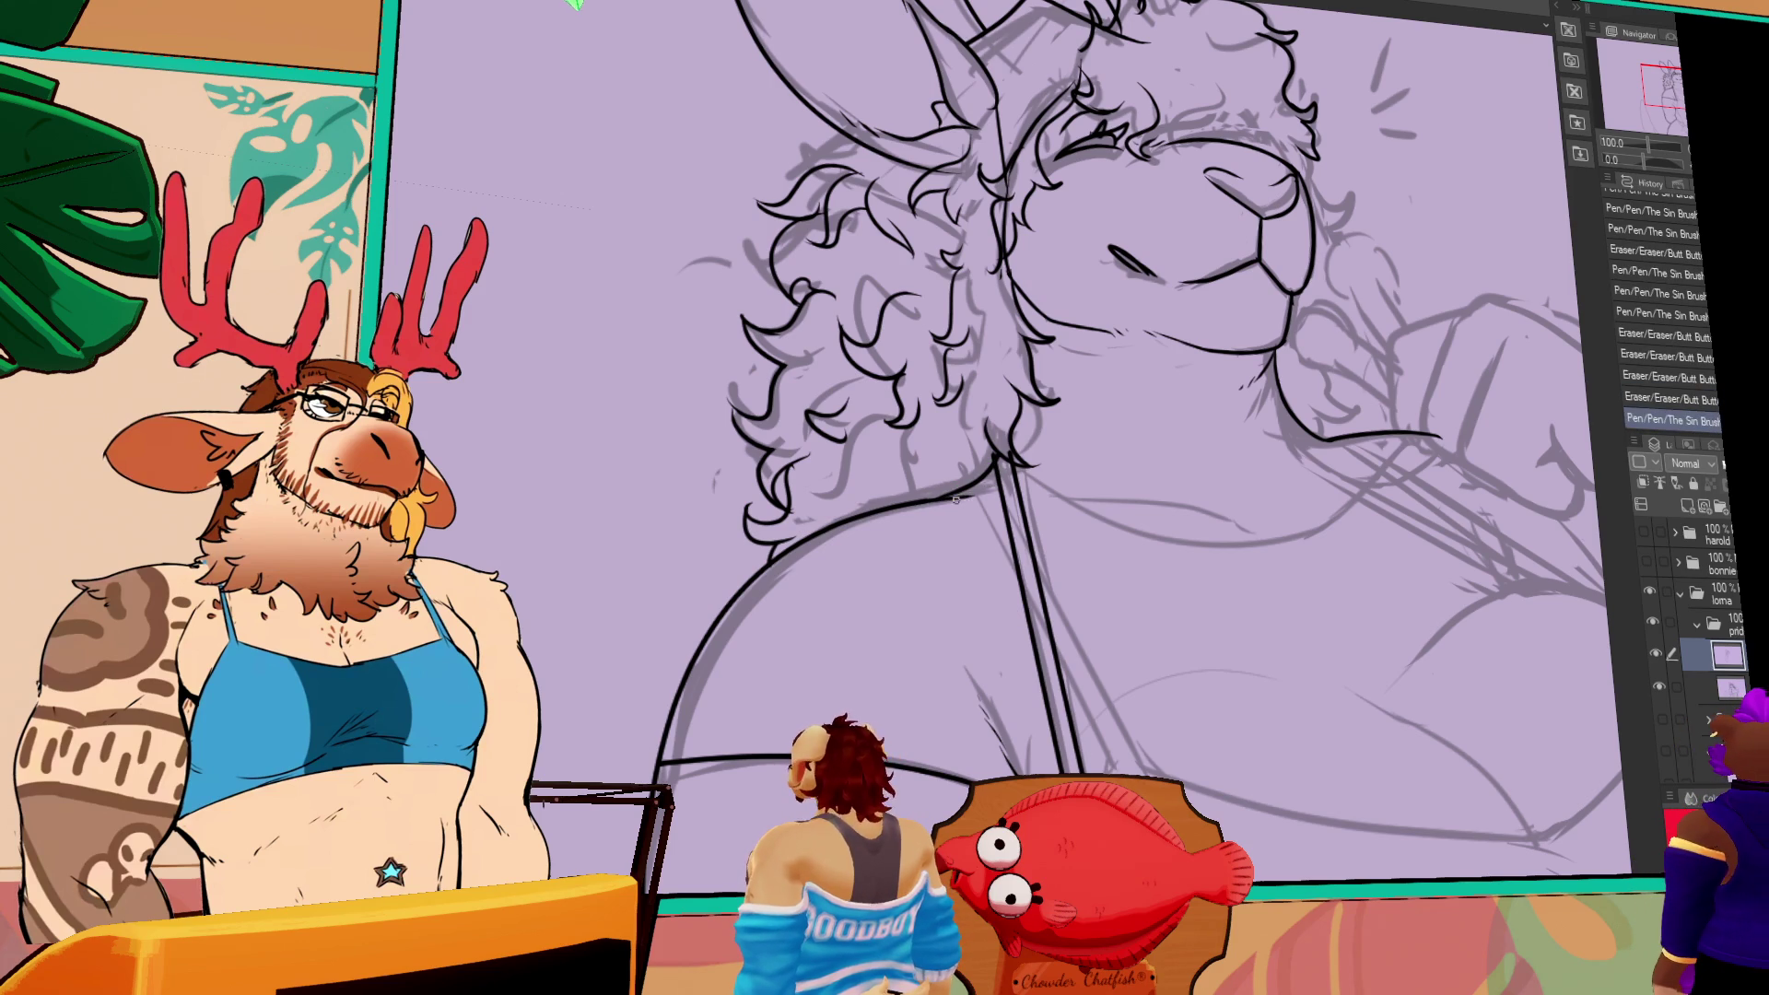
pyautogui.moveTo(1245, 504); pyautogui.dragTo(1235, 523)
pyautogui.click(1242, 490)
pyautogui.hotkey('ctrl', 'z')
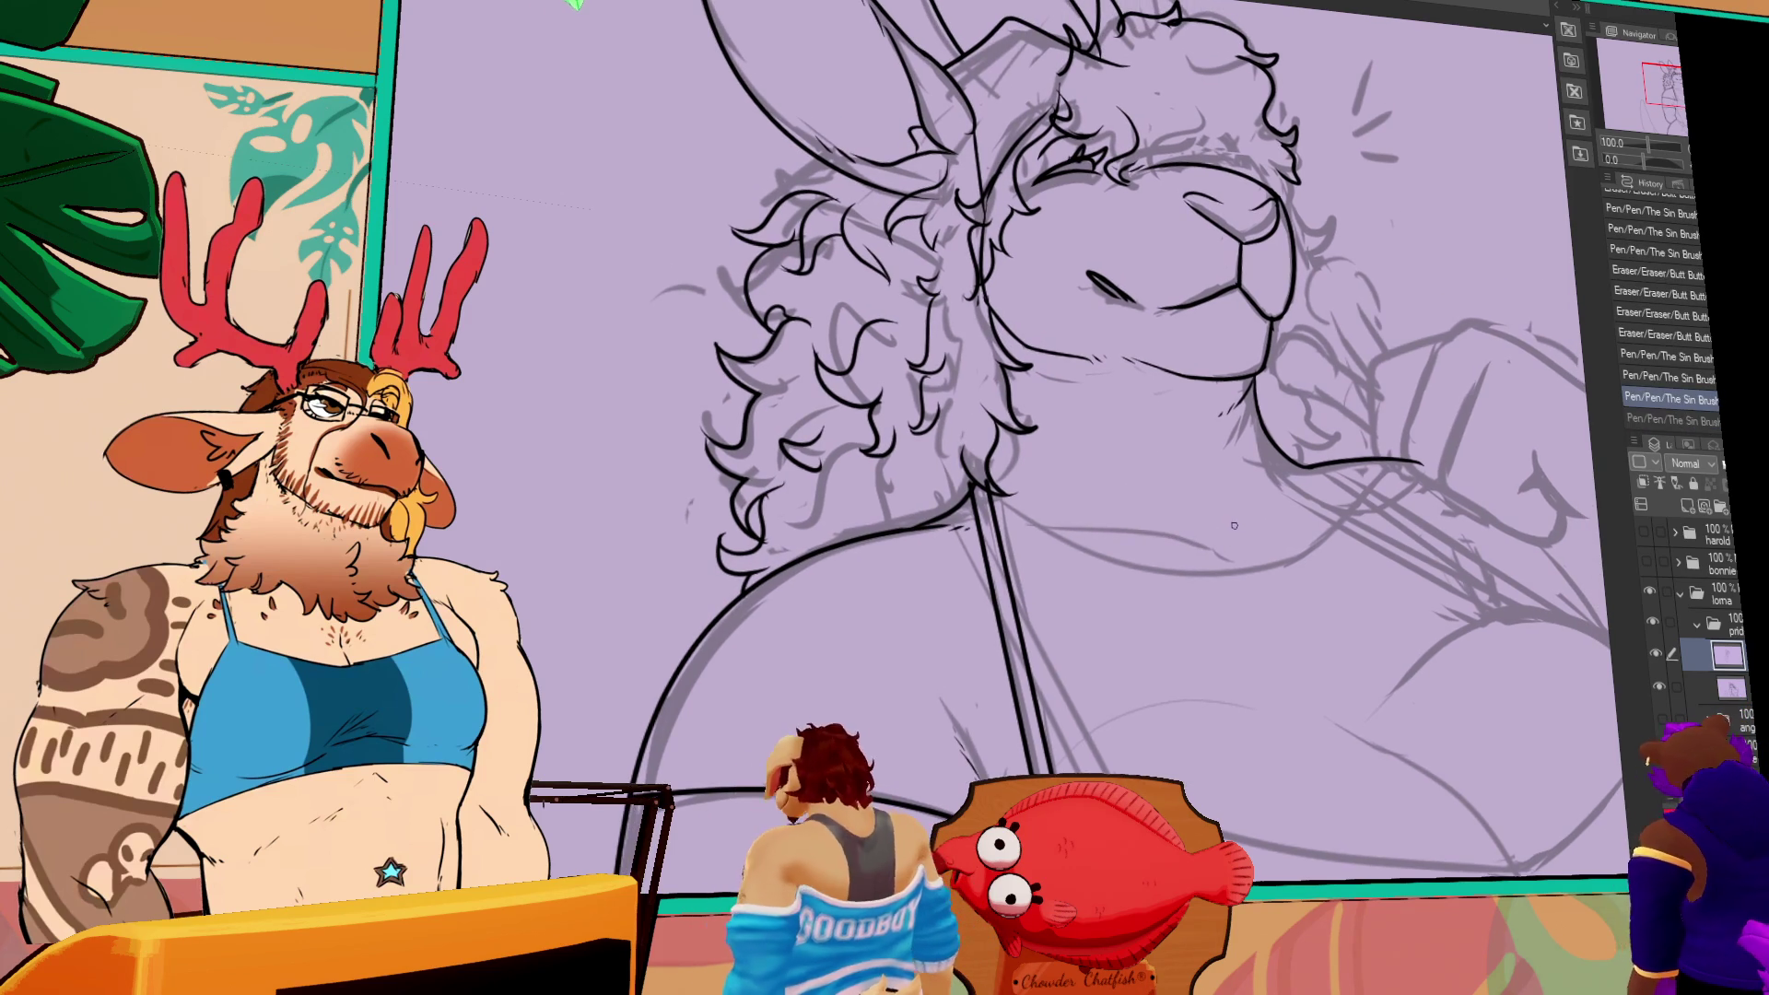
# - Redraw the horizontal chest line several times until the final version fits
pyautogui.moveTo(1225, 529); pyautogui.dragTo(1028, 536)
pyautogui.hotkey('ctrl', 'z')
pyautogui.moveTo(1041, 540); pyautogui.dragTo(1220, 541)
pyautogui.hotkey('ctrl', 'z')
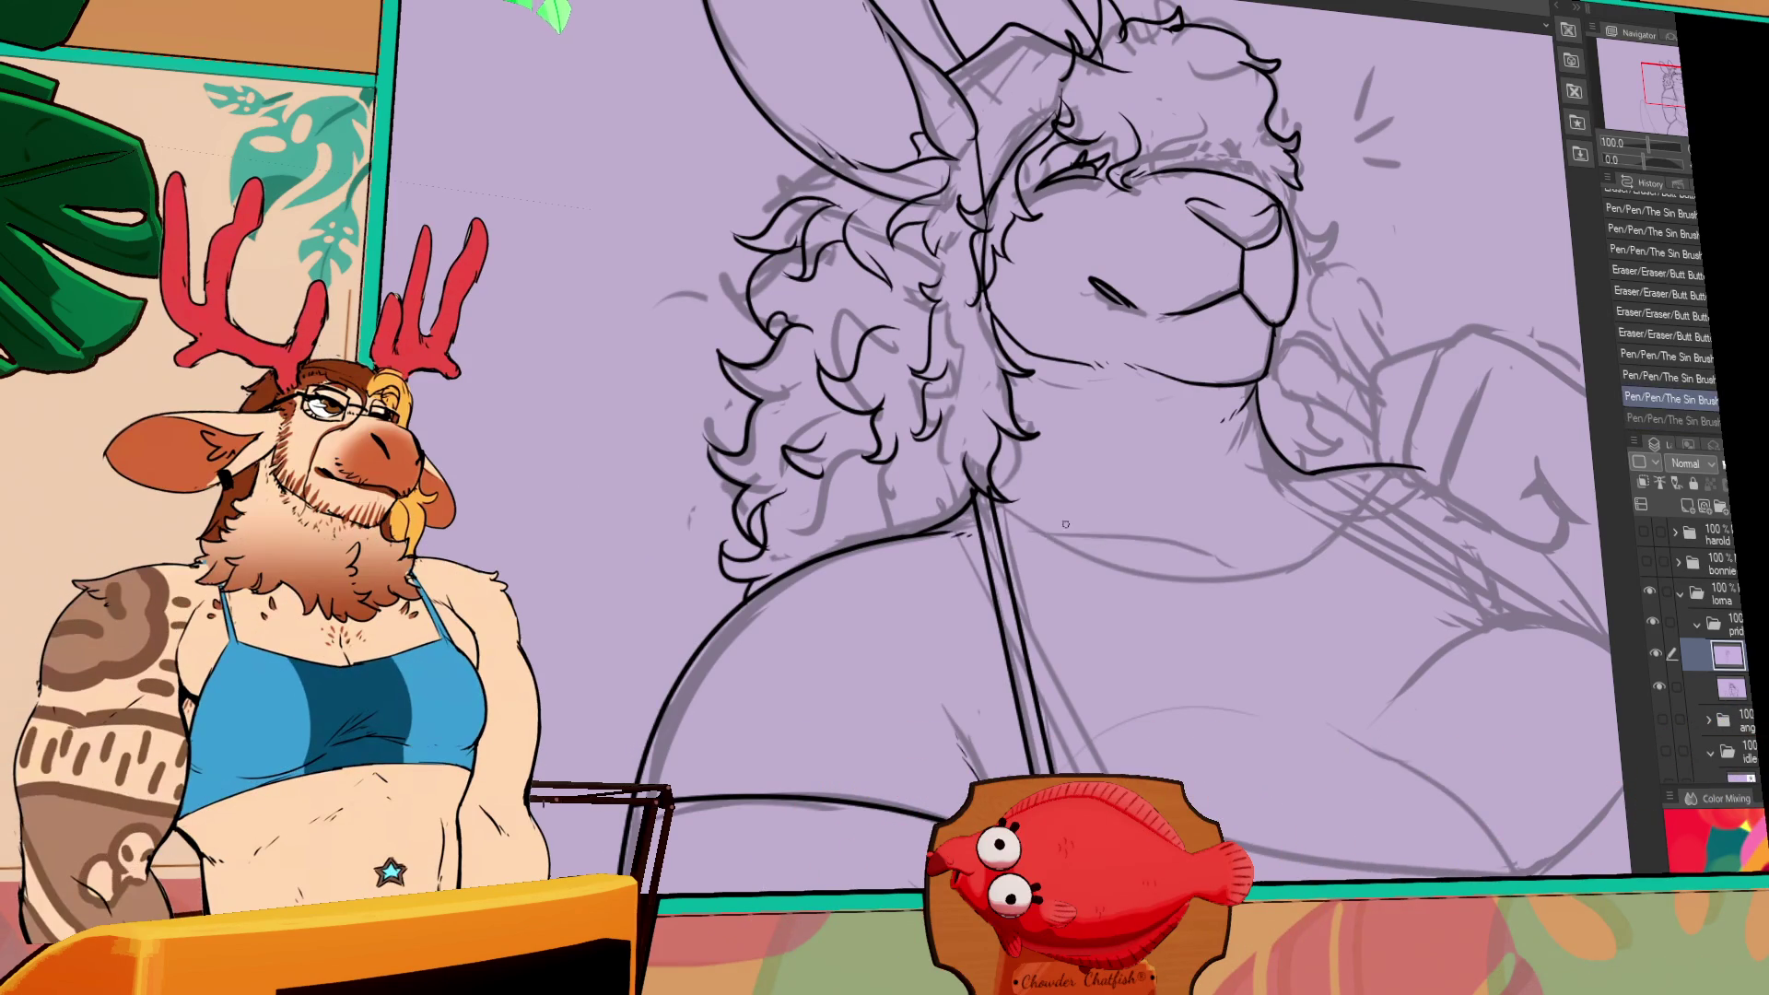
pyautogui.hotkey('ctrl', 'z')
pyautogui.moveTo(1053, 538); pyautogui.dragTo(1191, 536)
pyautogui.moveTo(1025, 538); pyautogui.dragTo(1228, 540)
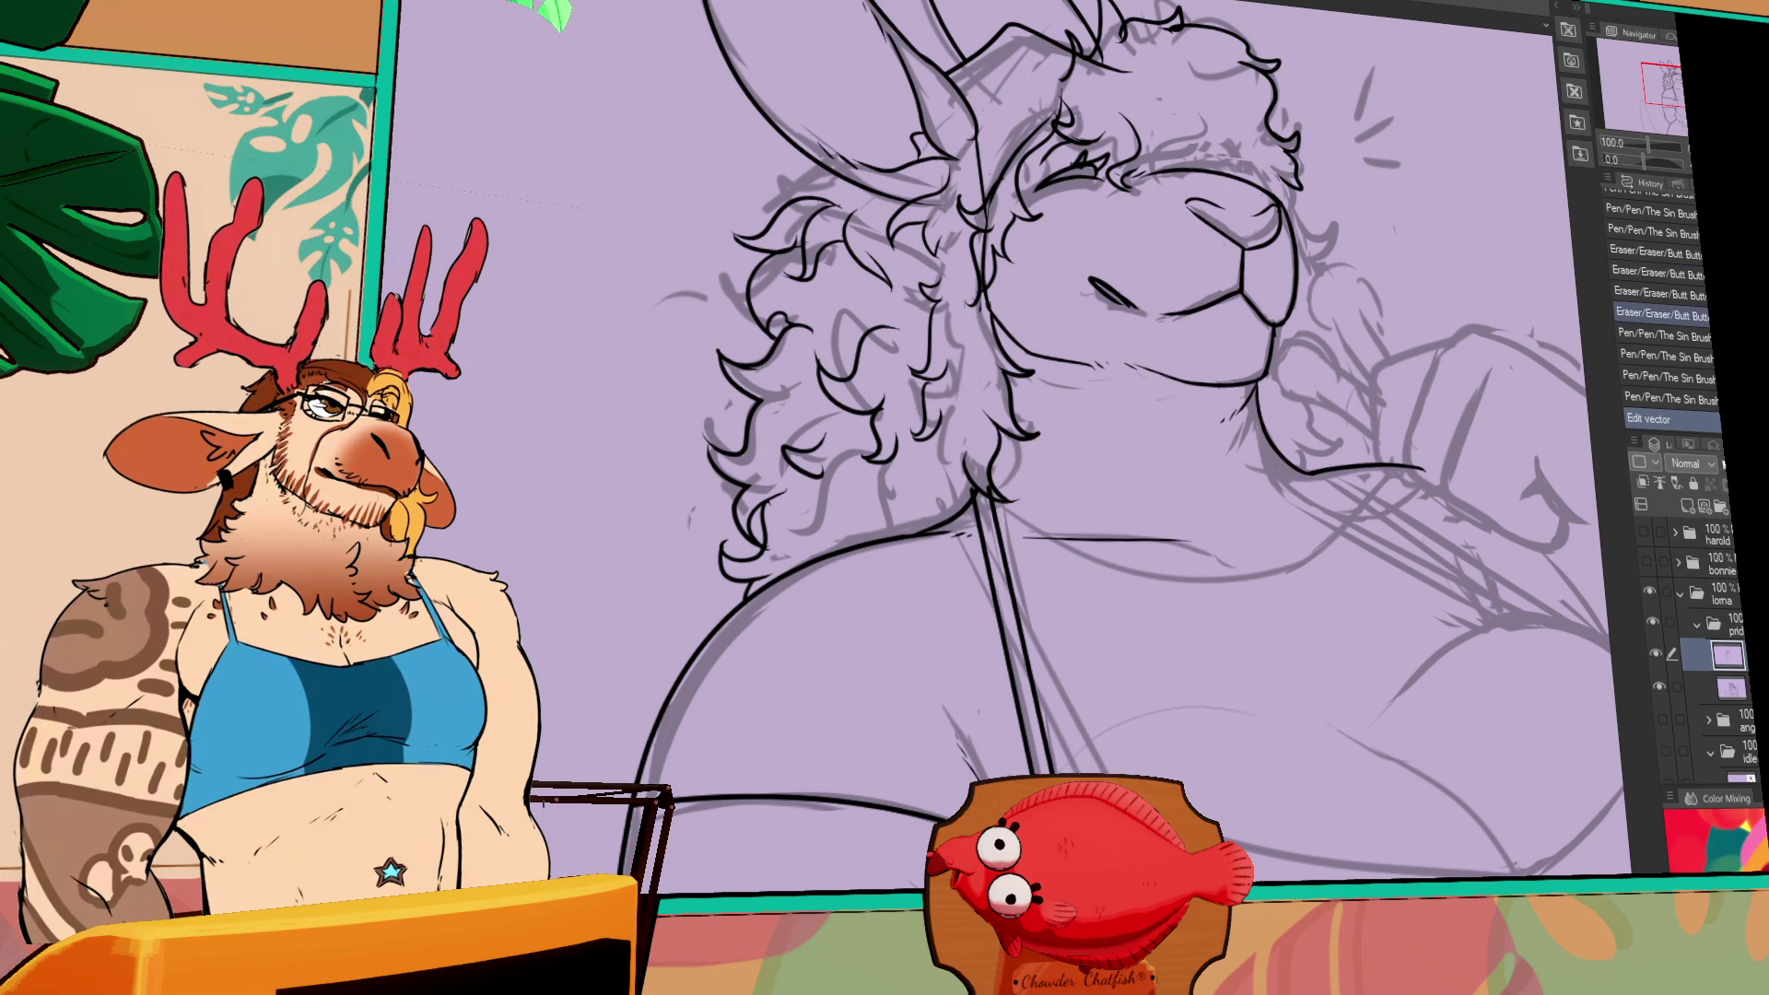
pyautogui.press('t')
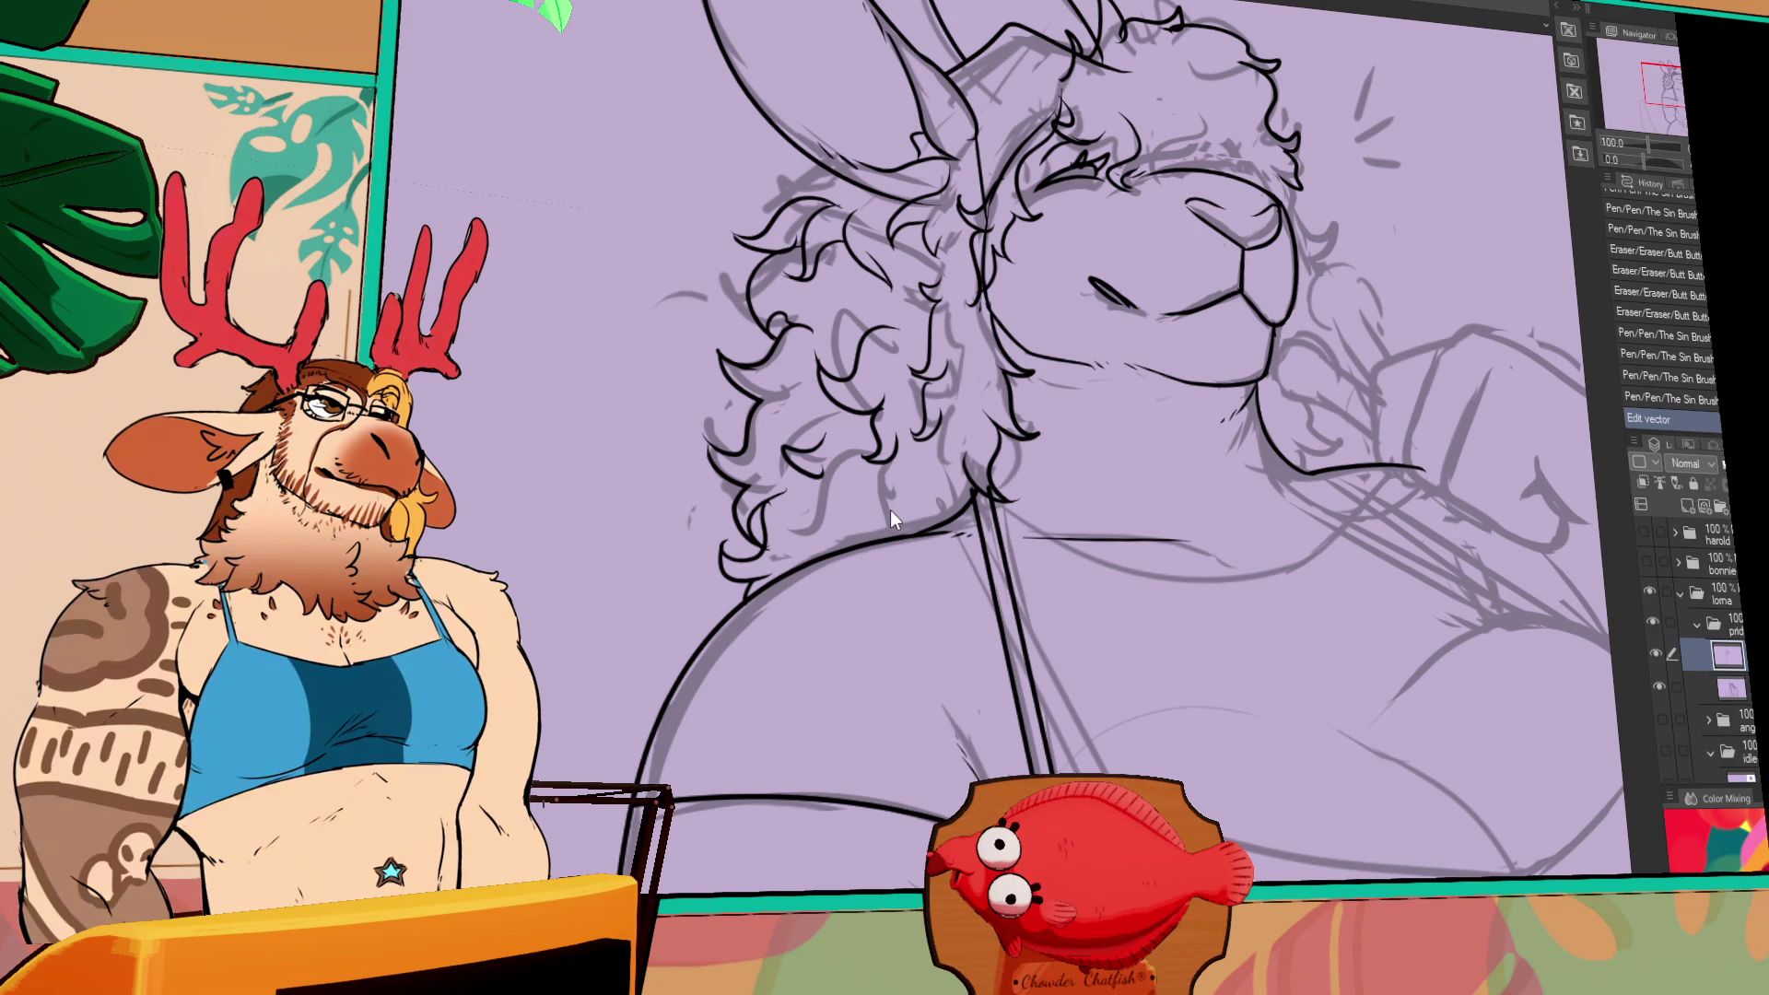
pyautogui.moveTo(1239, 48); pyautogui.dragTo(1220, 184)
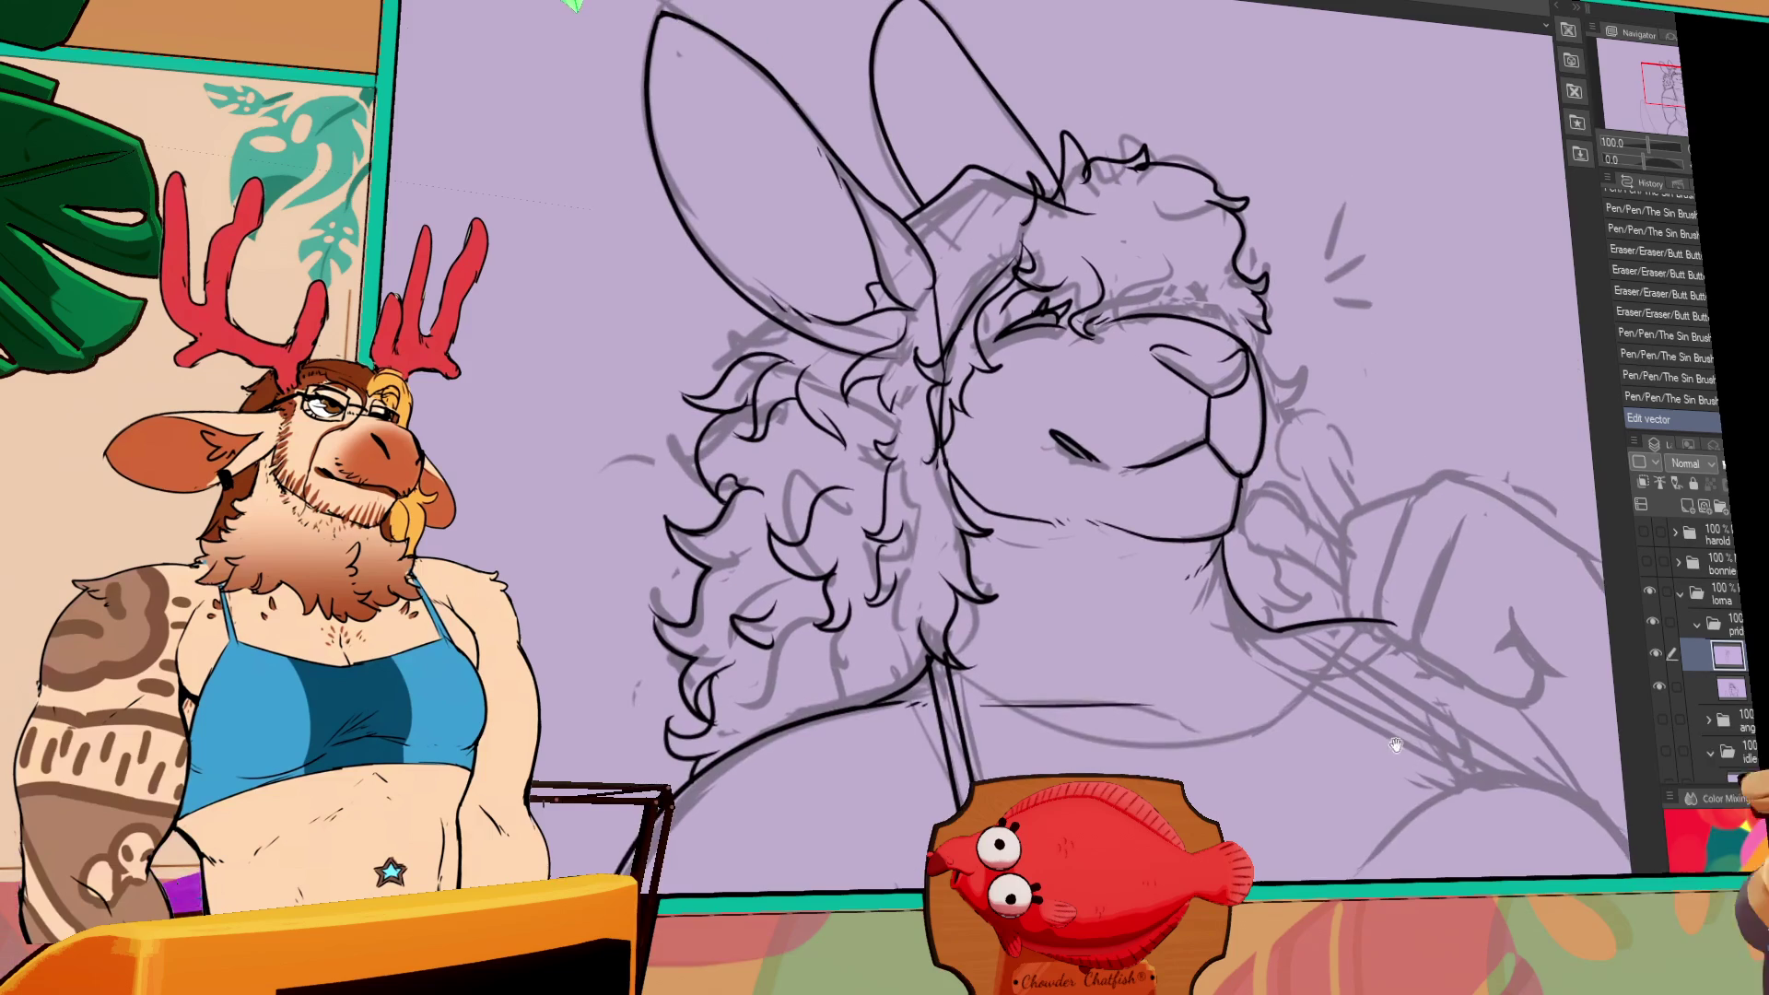
# - Erase stray bits of the left fur, draw short fur strokes, and adjust the curly hair vectors
pyautogui.moveTo(726, 734); pyautogui.dragTo(705, 719)
pyautogui.moveTo(709, 736); pyautogui.dragTo(720, 751)
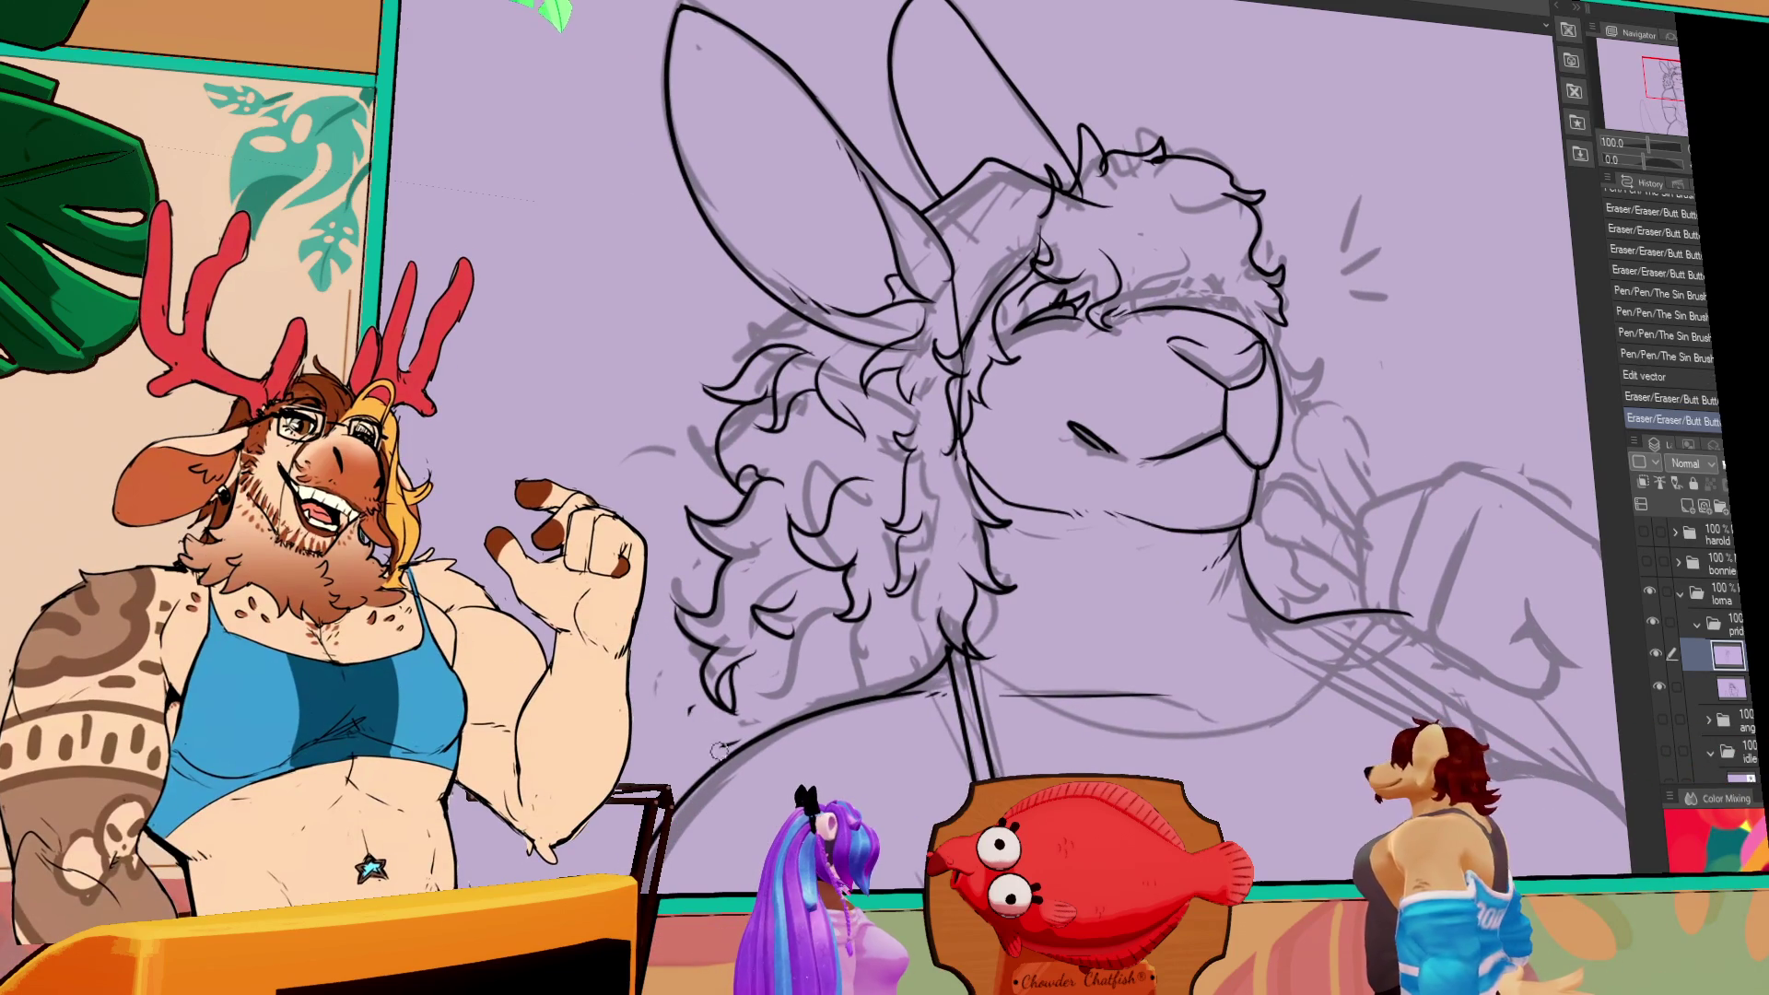
pyautogui.moveTo(743, 673)
pyautogui.mouseDown()
pyautogui.moveTo(737, 728)
pyautogui.moveTo(738, 686)
pyautogui.mouseUp()
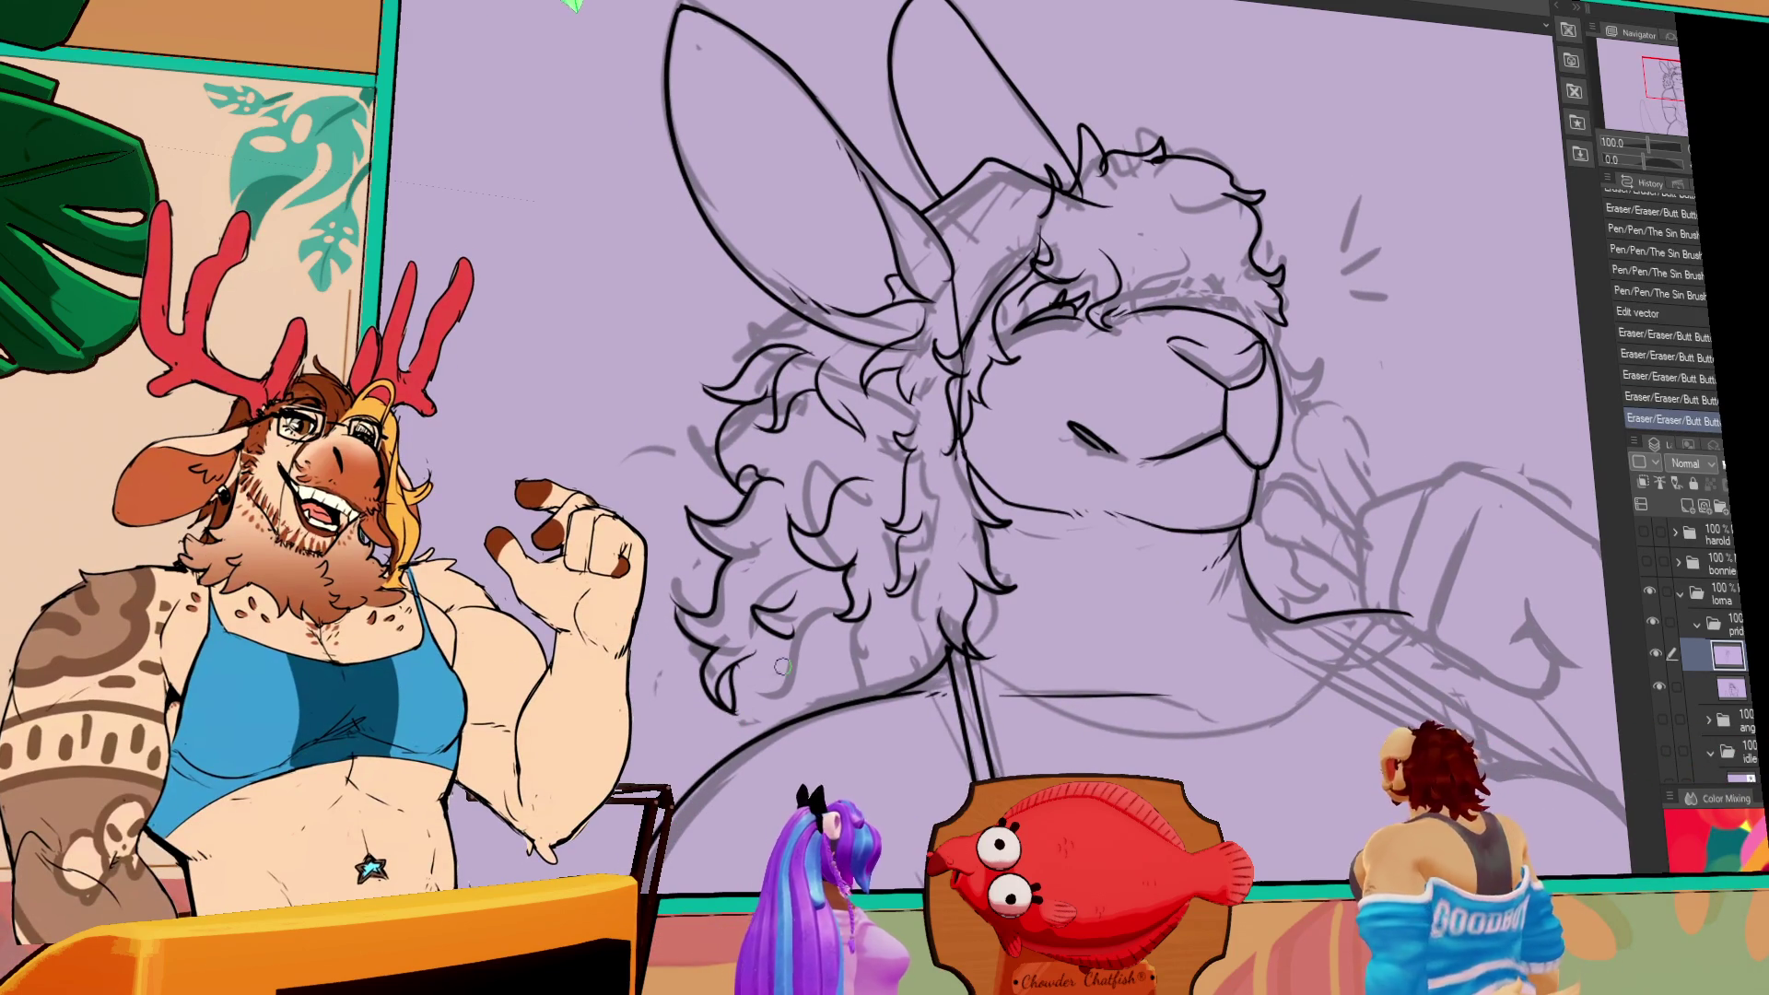
pyautogui.click(744, 640)
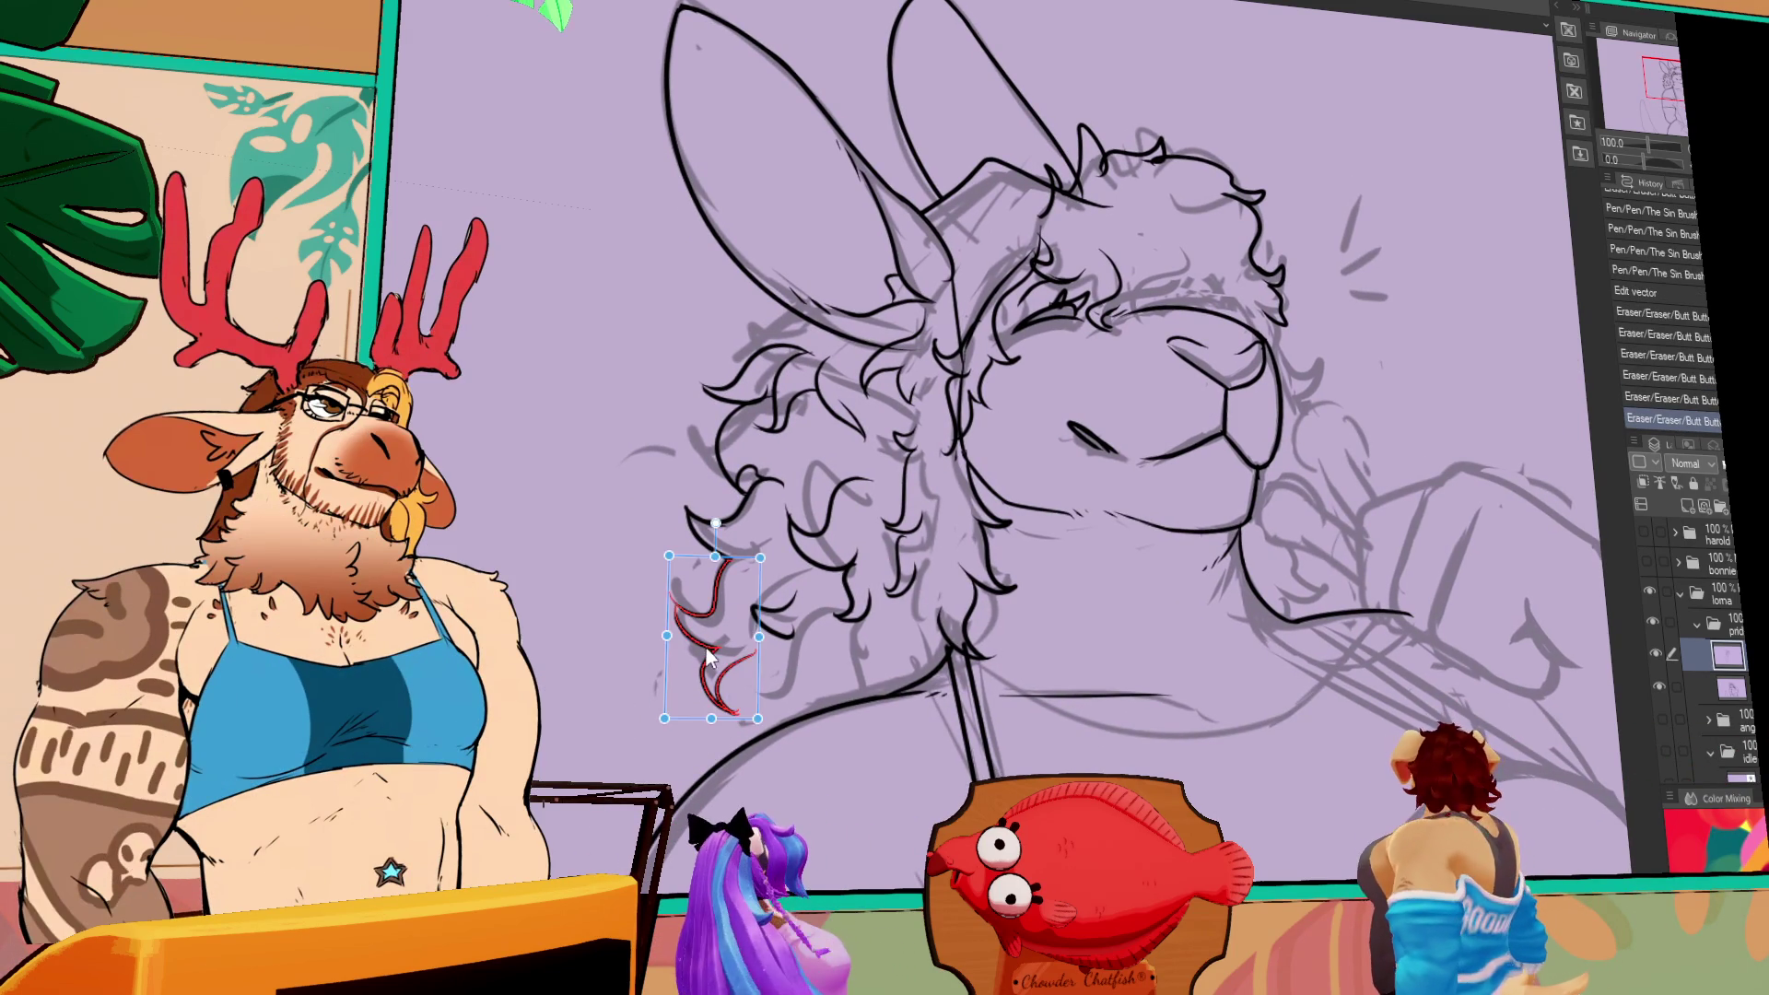
pyautogui.hotkey('ctrl', 'd')
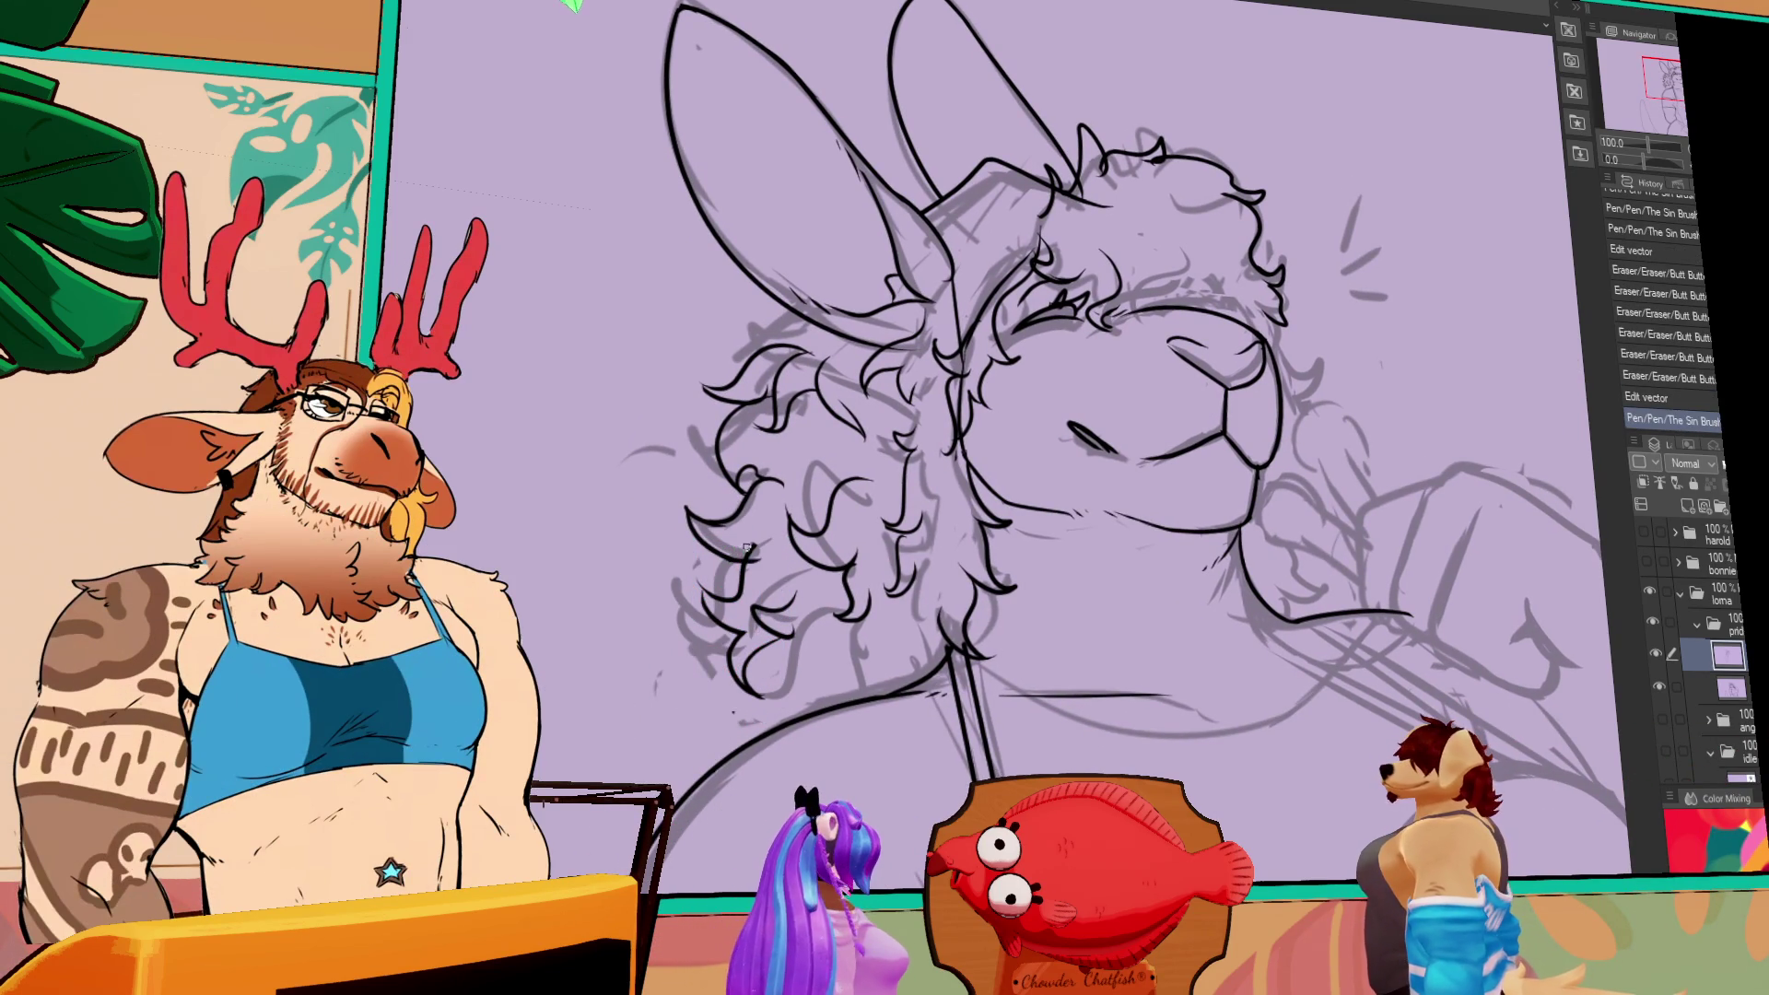
# - Add two short strokes below the curly fur and a cheek curve, undoing the last stray stroke
pyautogui.moveTo(809, 677); pyautogui.dragTo(824, 712)
pyautogui.moveTo(1292, 553); pyautogui.dragTo(1289, 602)
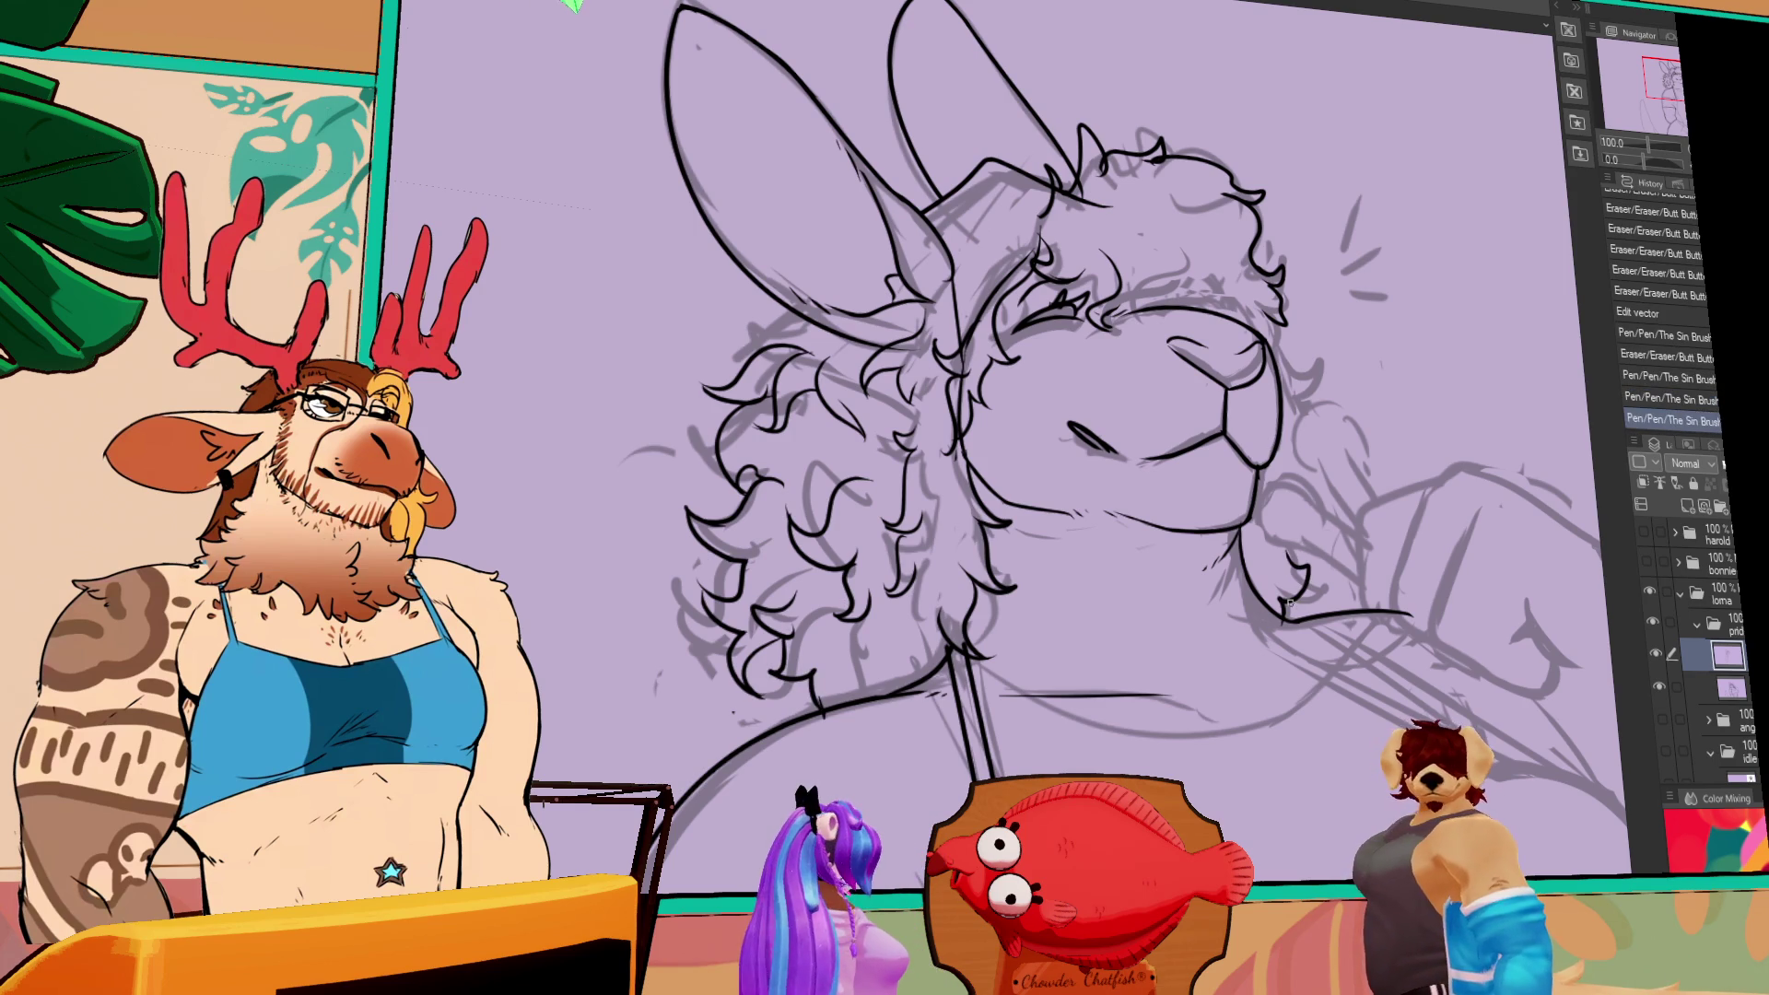
pyautogui.moveTo(1342, 518)
pyautogui.mouseDown()
pyautogui.moveTo(1311, 513)
pyautogui.moveTo(1264, 597)
pyautogui.mouseUp()
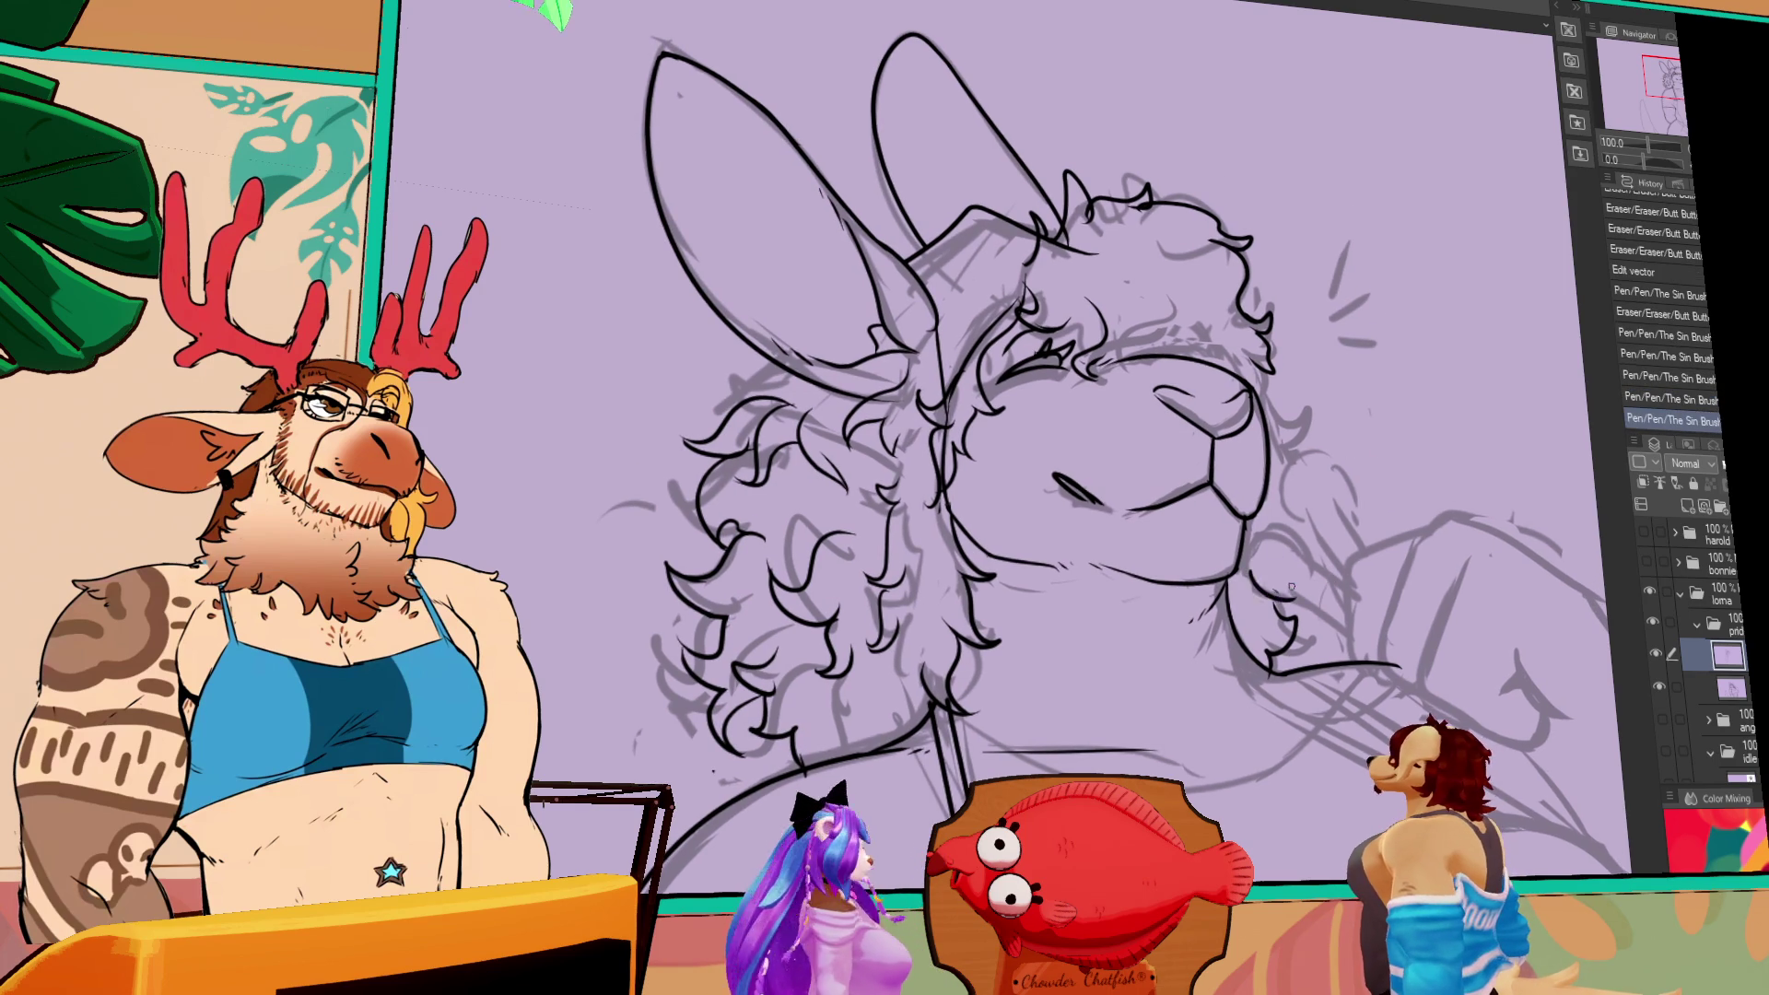
pyautogui.moveTo(1299, 535)
pyautogui.mouseDown()
pyautogui.moveTo(1249, 558)
pyautogui.moveTo(1171, 554)
pyautogui.mouseUp()
pyautogui.hotkey('ctrl', 'z')
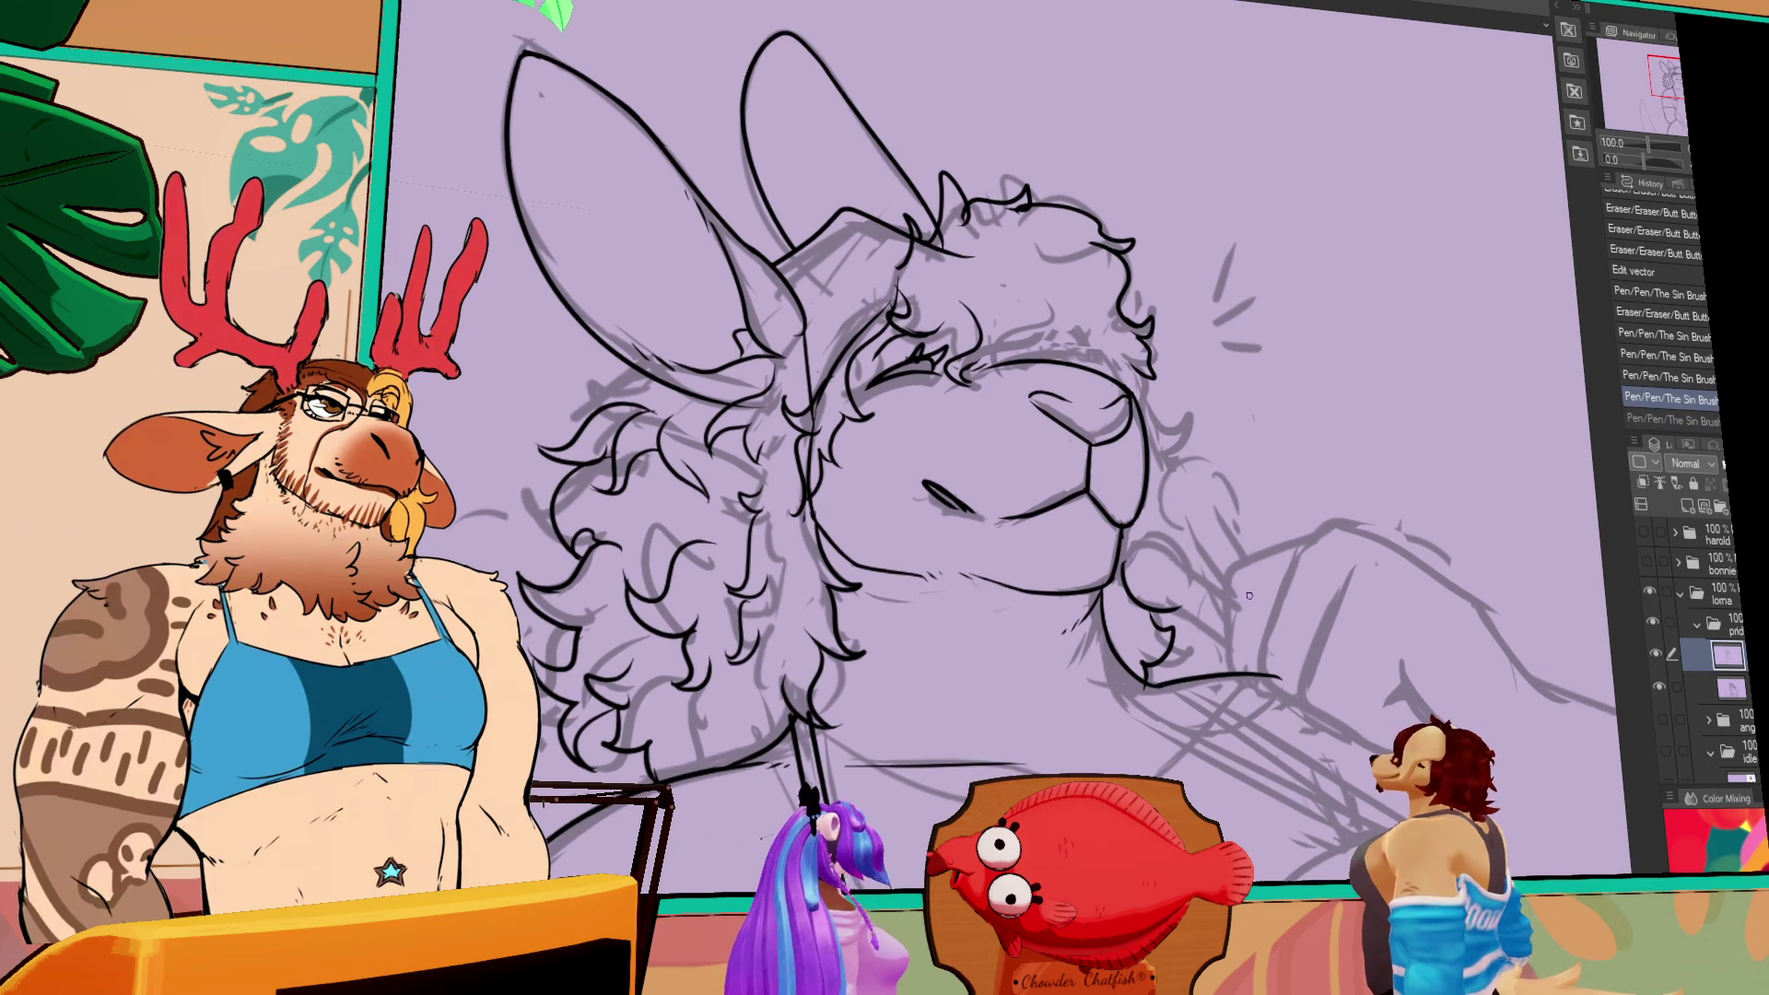
# - Undo a stray cheek fluff loop and stretch the round fist shape slightly wider
pyautogui.moveTo(1126, 561)
pyautogui.mouseDown()
pyautogui.moveTo(1165, 553)
pyautogui.moveTo(1187, 615)
pyautogui.mouseUp()
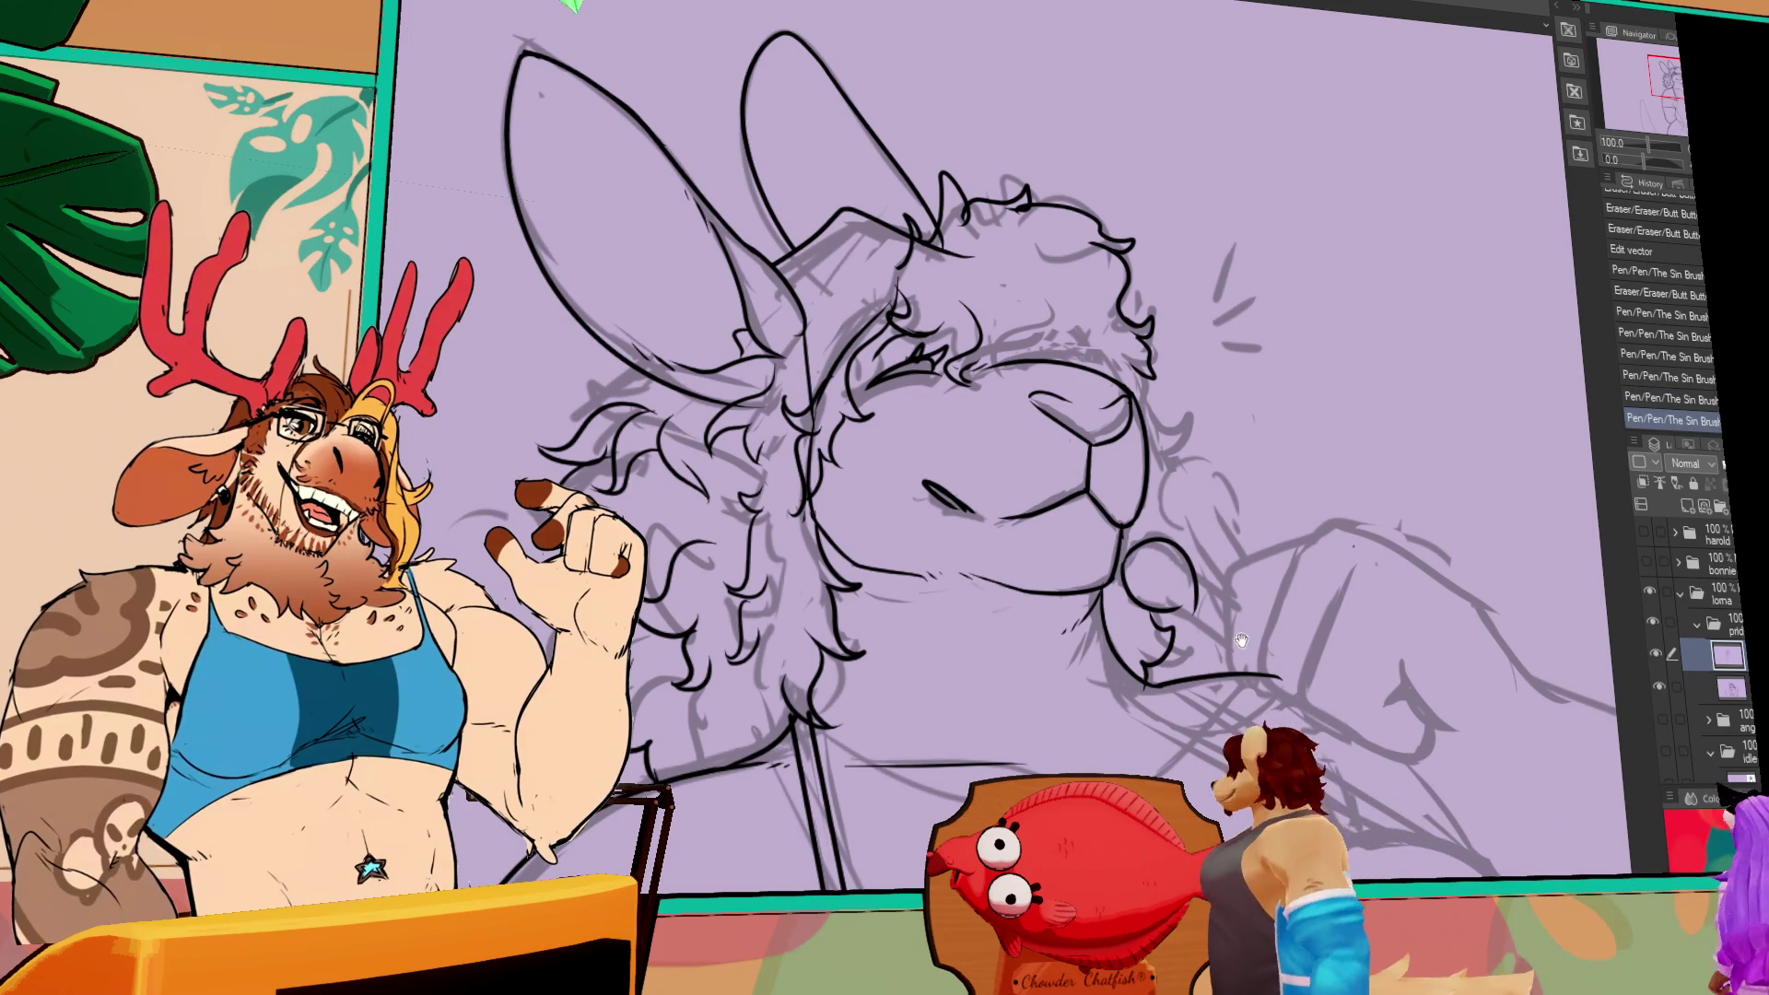
pyautogui.hotkey('ctrl', 'z')
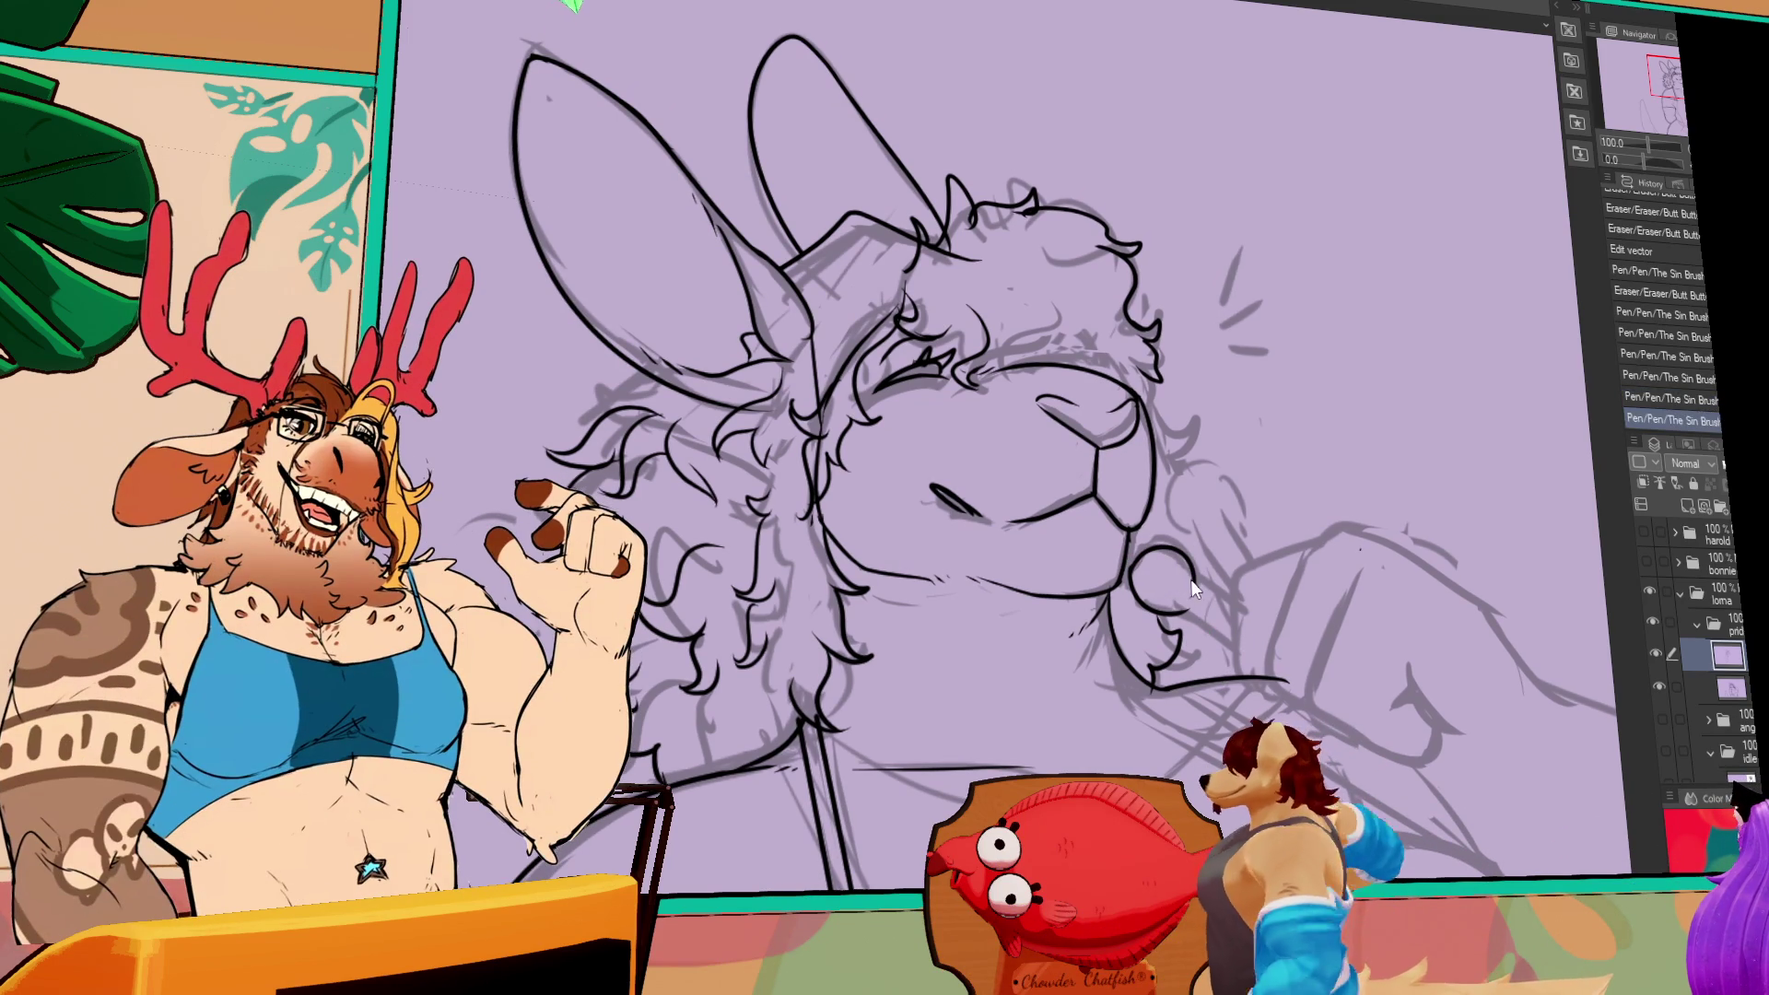
pyautogui.moveTo(1197, 572); pyautogui.dragTo(1203, 575)
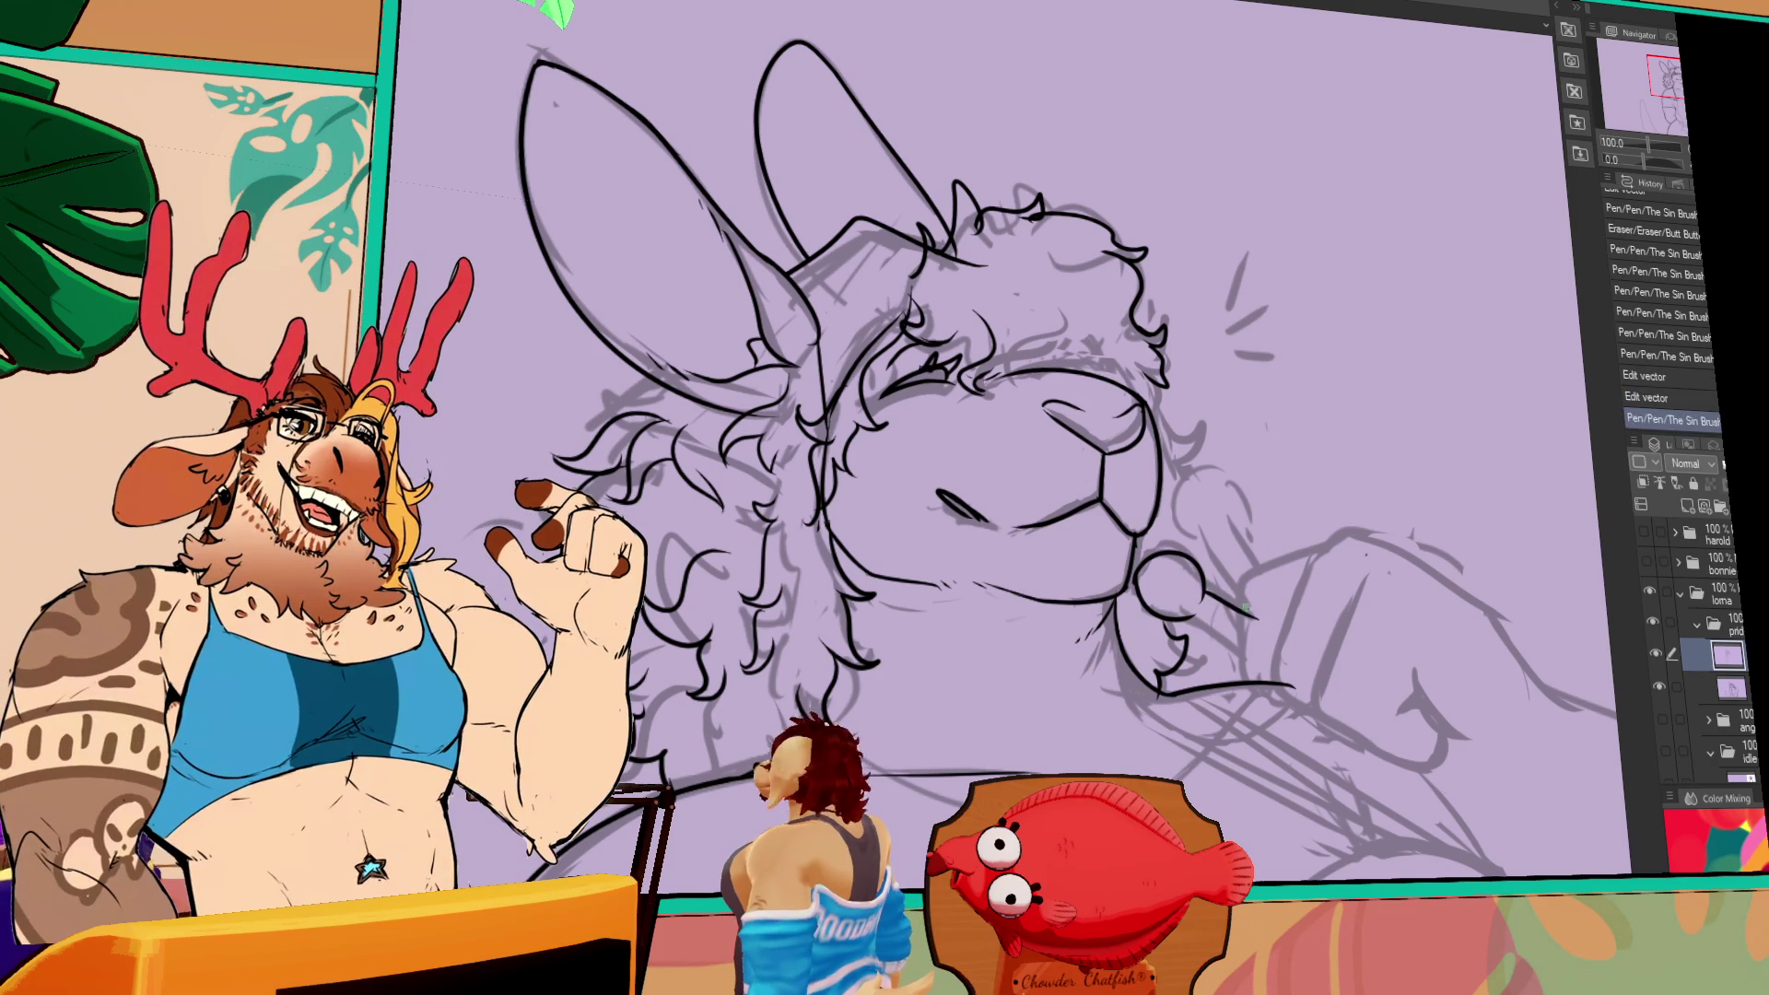
# - Ink strokes around the fist, refine the paw's lower line, and reshape the hand outline
pyautogui.moveTo(1225, 595)
pyautogui.mouseDown()
pyautogui.moveTo(1255, 623)
pyautogui.moveTo(1235, 637)
pyautogui.mouseUp()
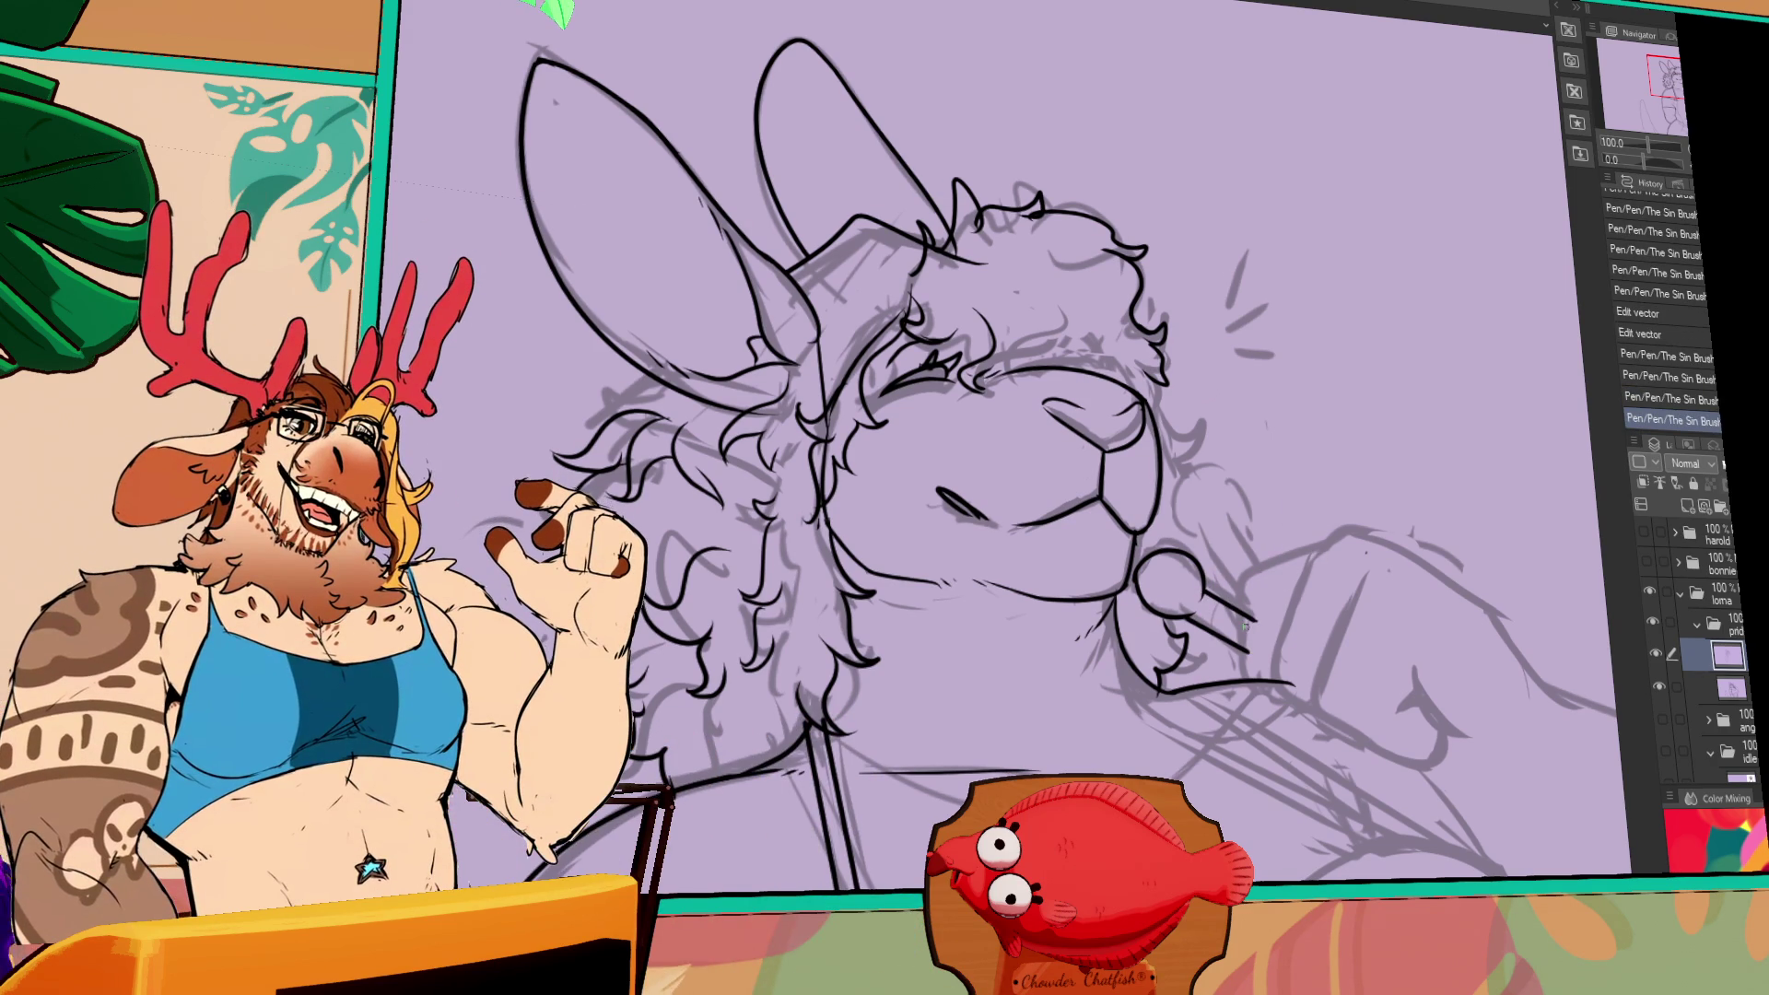
pyautogui.moveTo(1250, 674); pyautogui.dragTo(1283, 699)
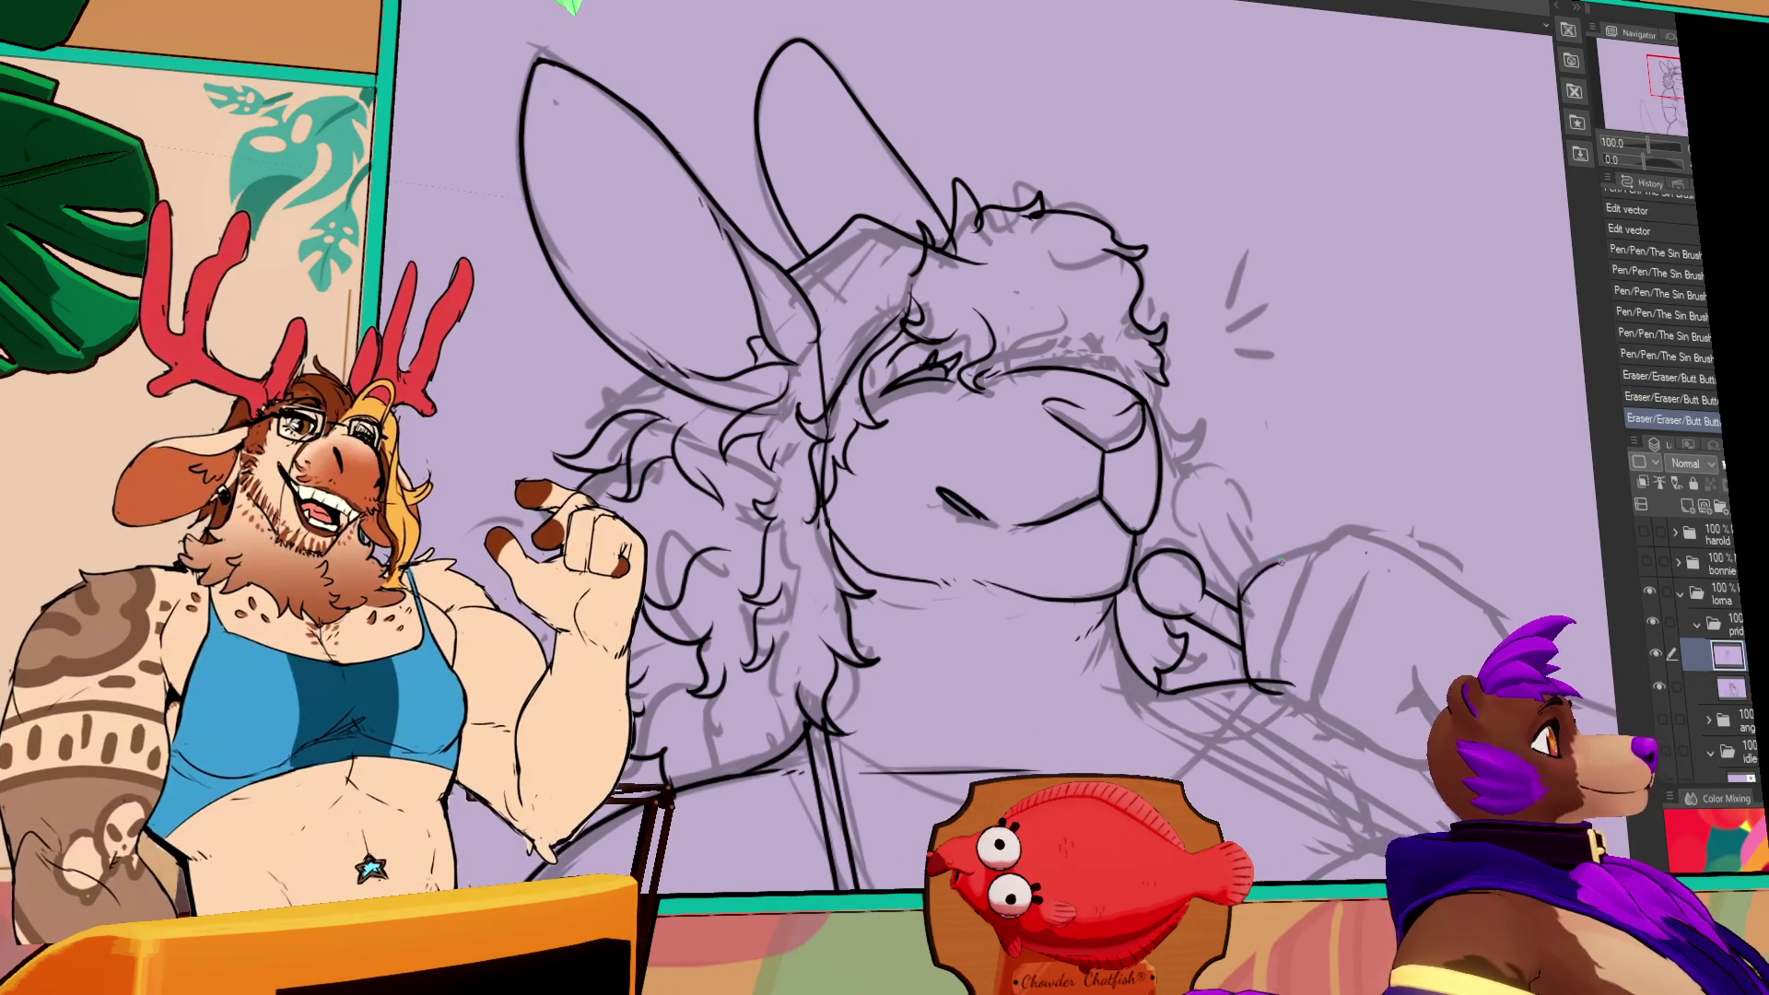
pyautogui.hotkey('ctrl', 'y')
pyautogui.hotkey('ctrl', 'y')
pyautogui.hotkey('ctrl', 'y')
pyautogui.hotkey('ctrl', 'y')
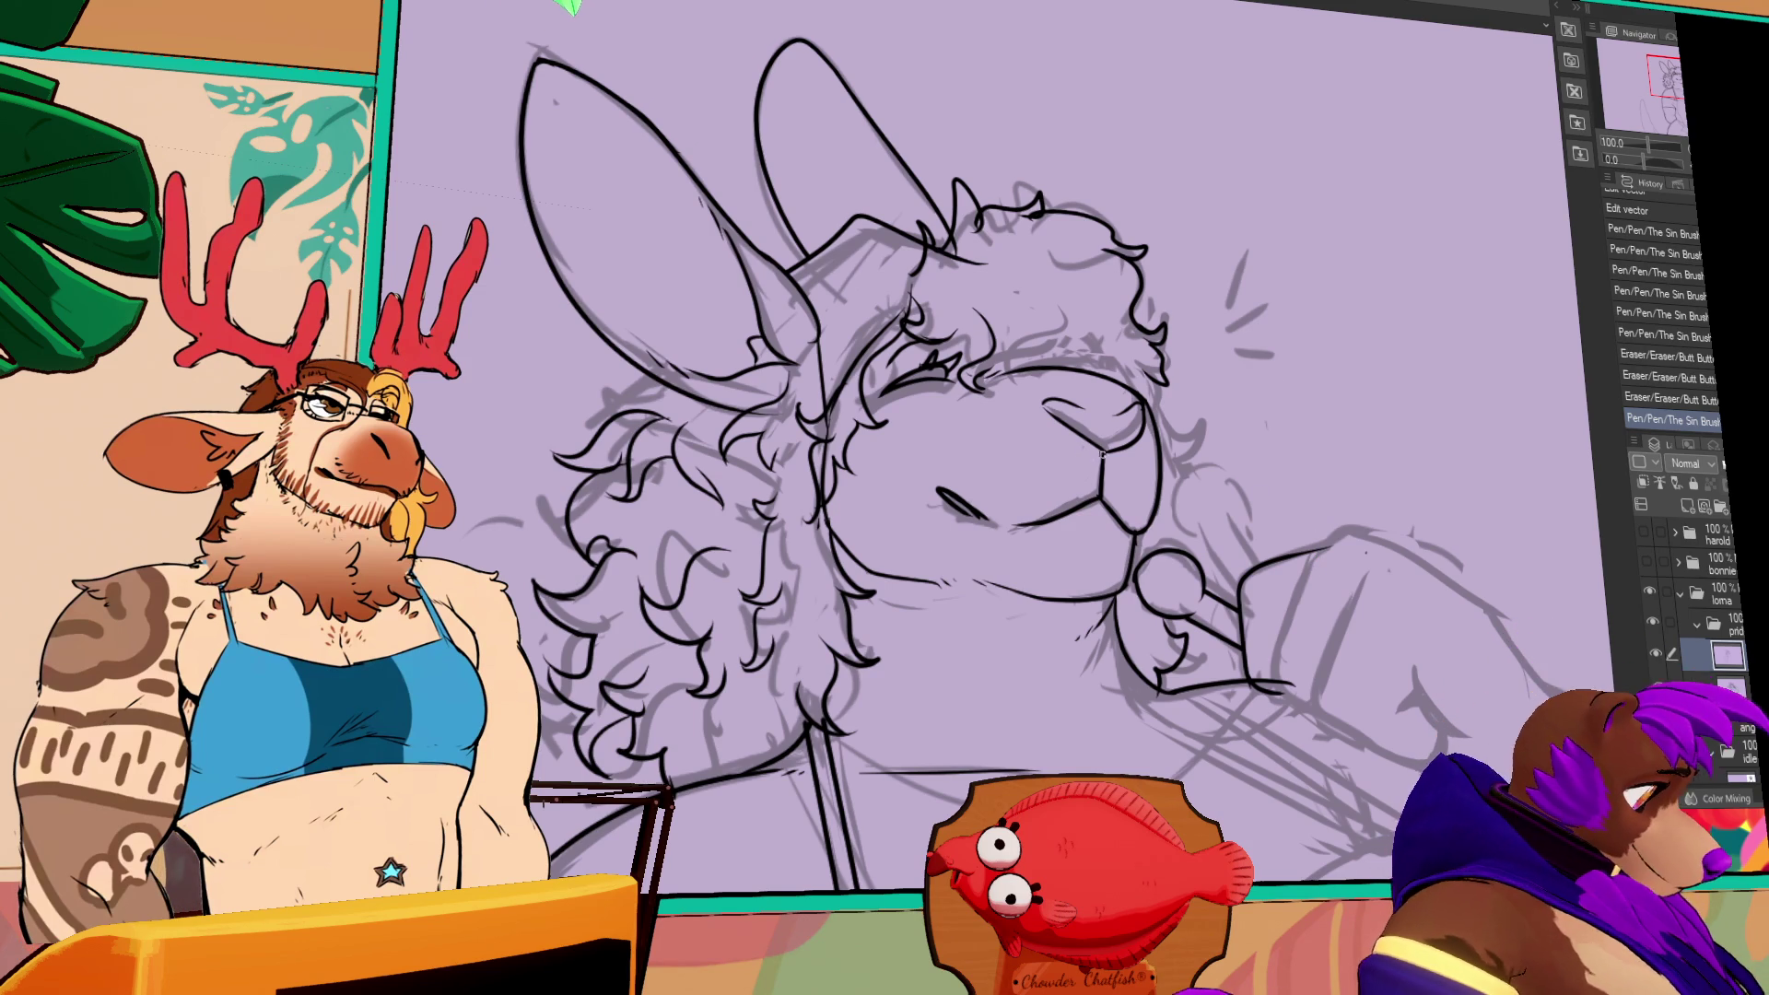
pyautogui.moveTo(1244, 571); pyautogui.dragTo(1320, 550)
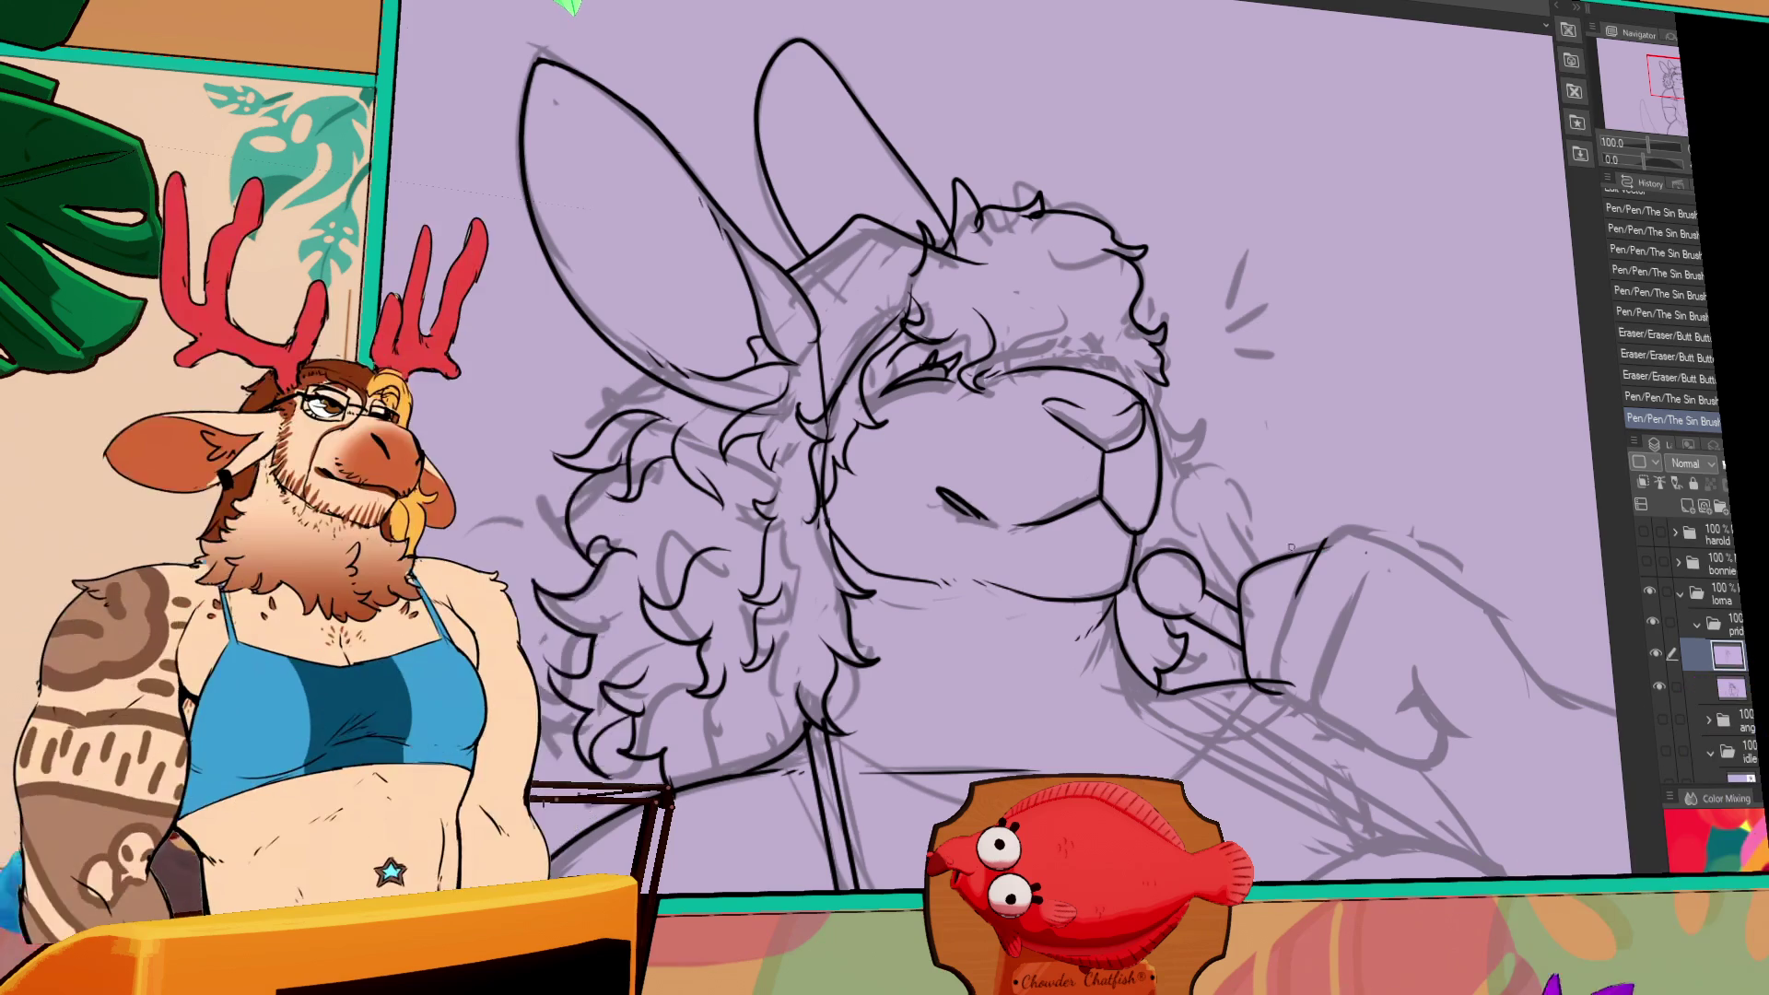
pyautogui.hotkey('ctrl', 'z')
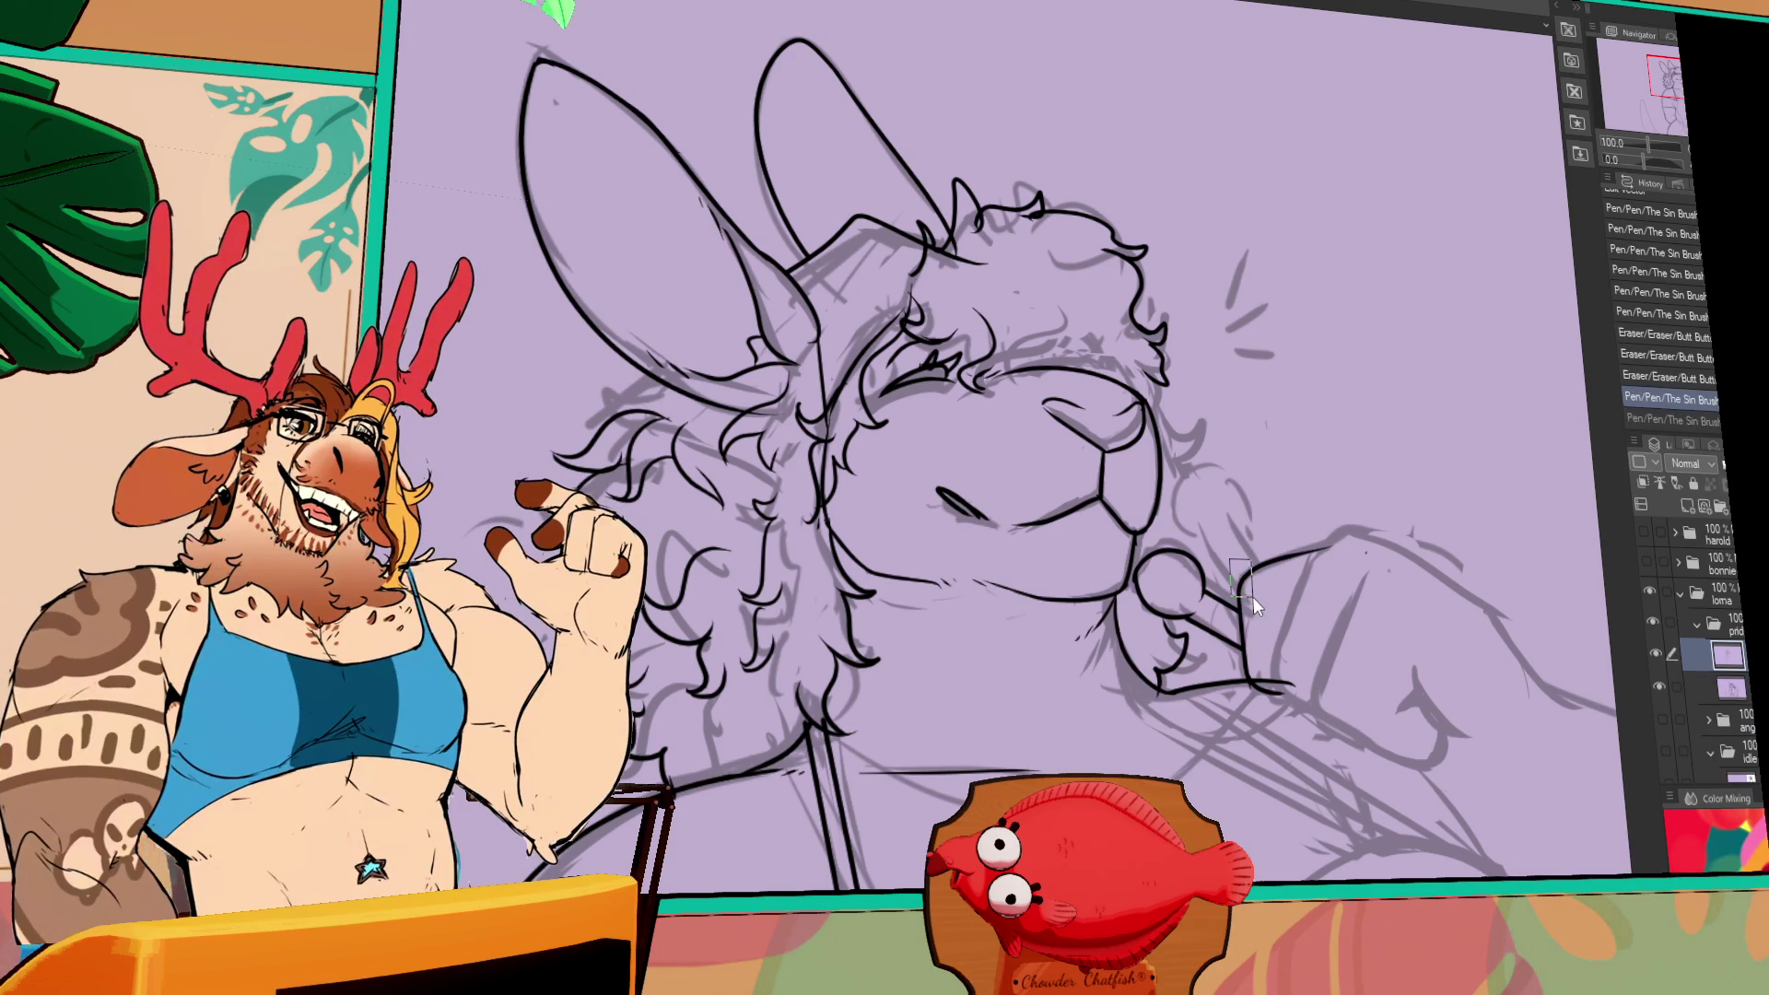
pyautogui.moveTo(1237, 526)
pyautogui.mouseDown()
pyautogui.moveTo(1271, 539)
pyautogui.moveTo(1333, 622)
pyautogui.mouseUp()
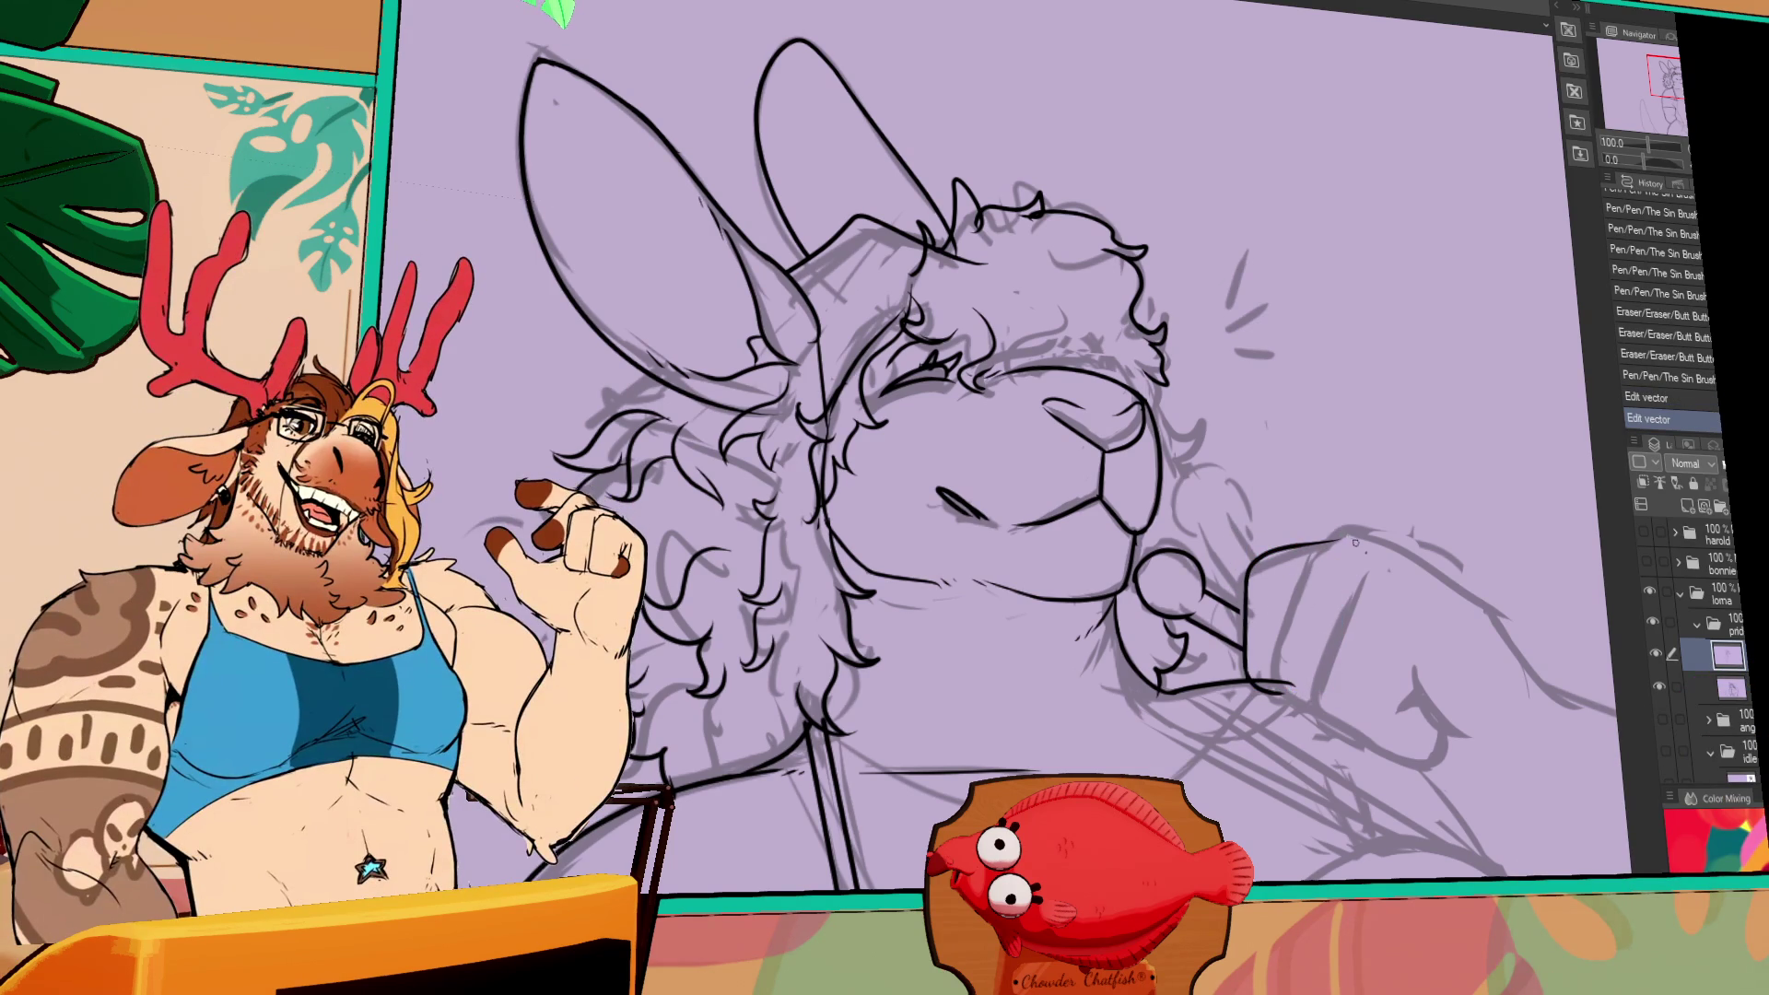
# - Erase part of the hand's top contour and undo a short stray stroke on the hand
pyautogui.moveTo(1258, 552); pyautogui.dragTo(1327, 542)
pyautogui.moveTo(1326, 543); pyautogui.dragTo(1331, 549)
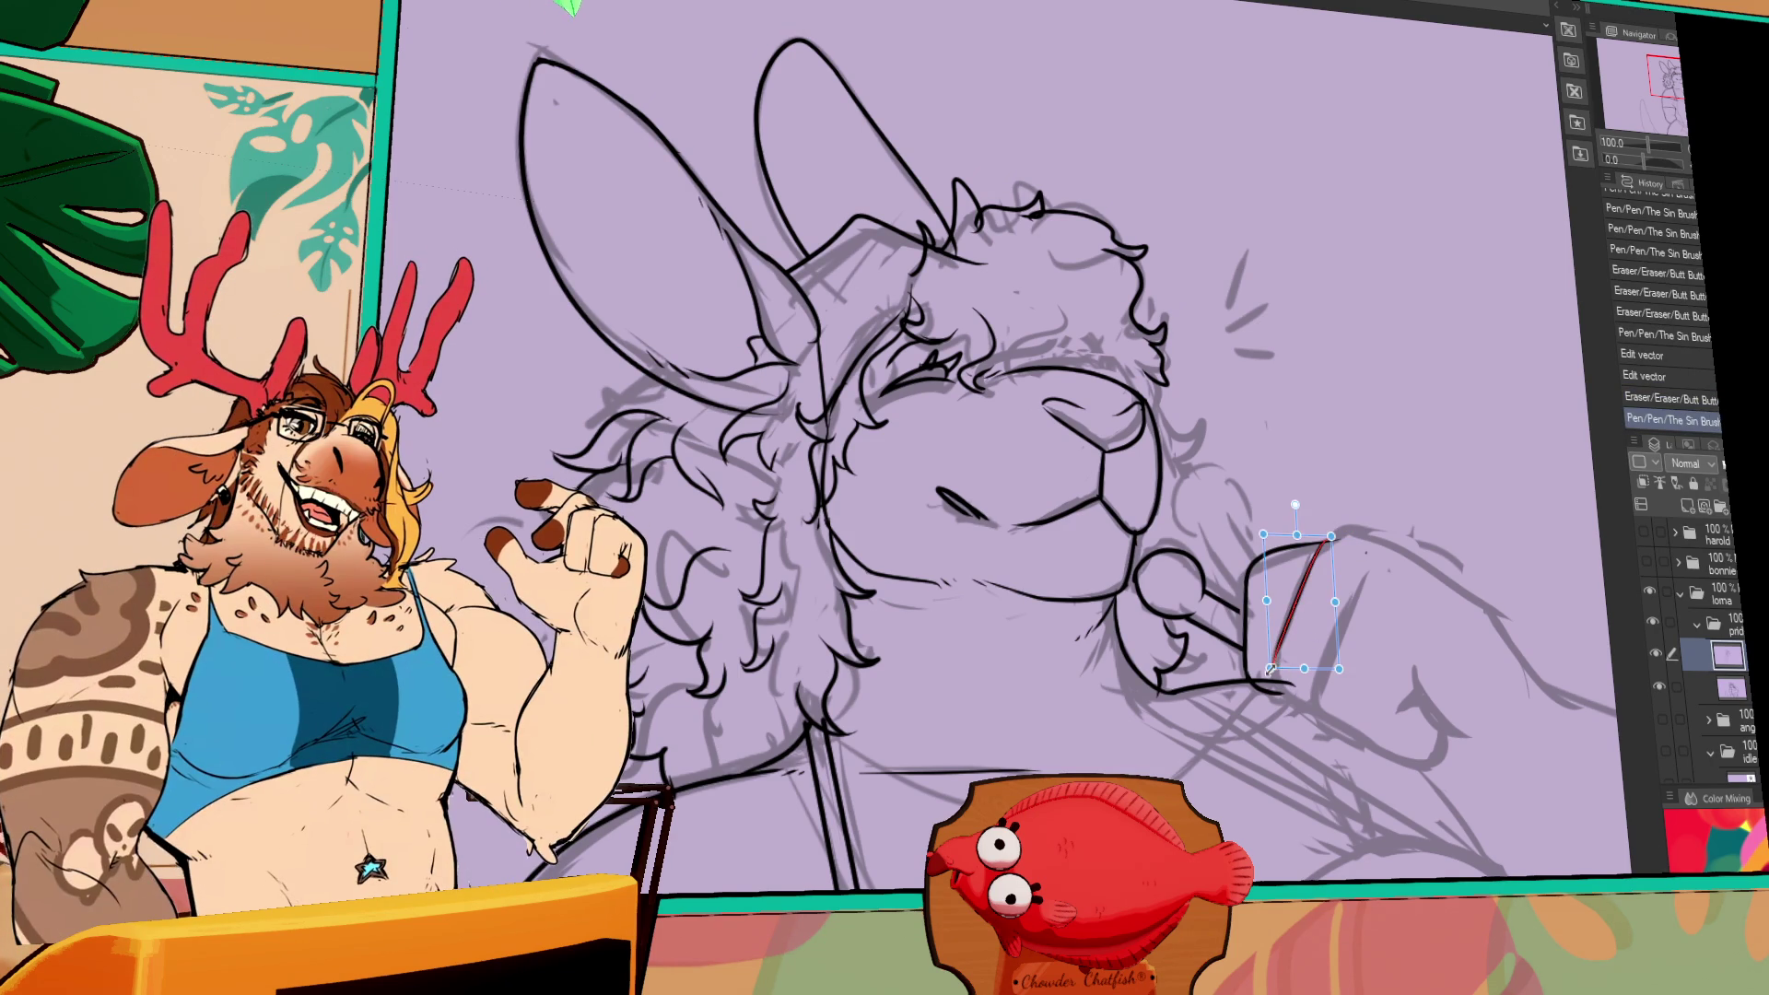
pyautogui.click(1274, 657)
pyautogui.moveTo(1284, 636)
pyautogui.mouseDown()
pyautogui.moveTo(1295, 695)
pyautogui.moveTo(1289, 677)
pyautogui.moveTo(1296, 693)
pyautogui.moveTo(1378, 603)
pyautogui.moveTo(1313, 714)
pyautogui.mouseUp()
pyautogui.hotkey('ctrl', 'z')
pyautogui.press('e')
pyautogui.press('p')
pyautogui.hotkey('ctrl', 'z')
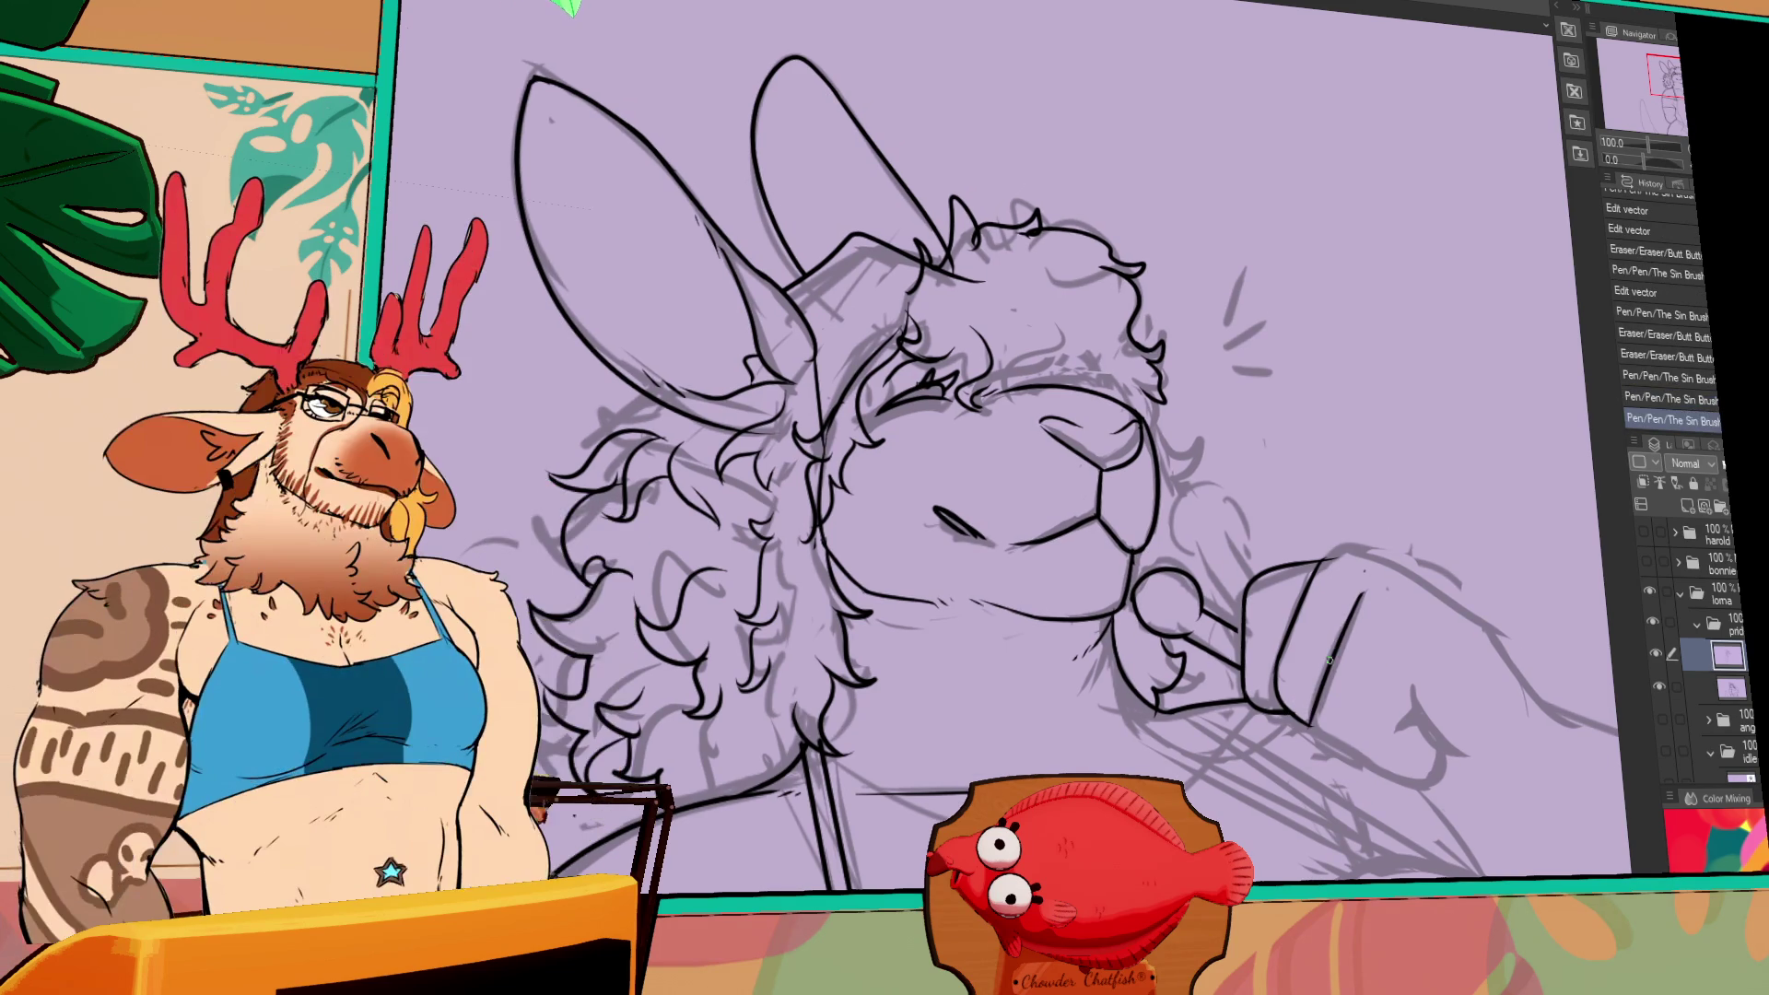
# - Redraw the arm stroke, then ink the hand's bottom line and a short lower-edge stroke
pyautogui.moveTo(1361, 594); pyautogui.dragTo(1308, 734)
pyautogui.moveTo(1343, 643); pyautogui.dragTo(1308, 714)
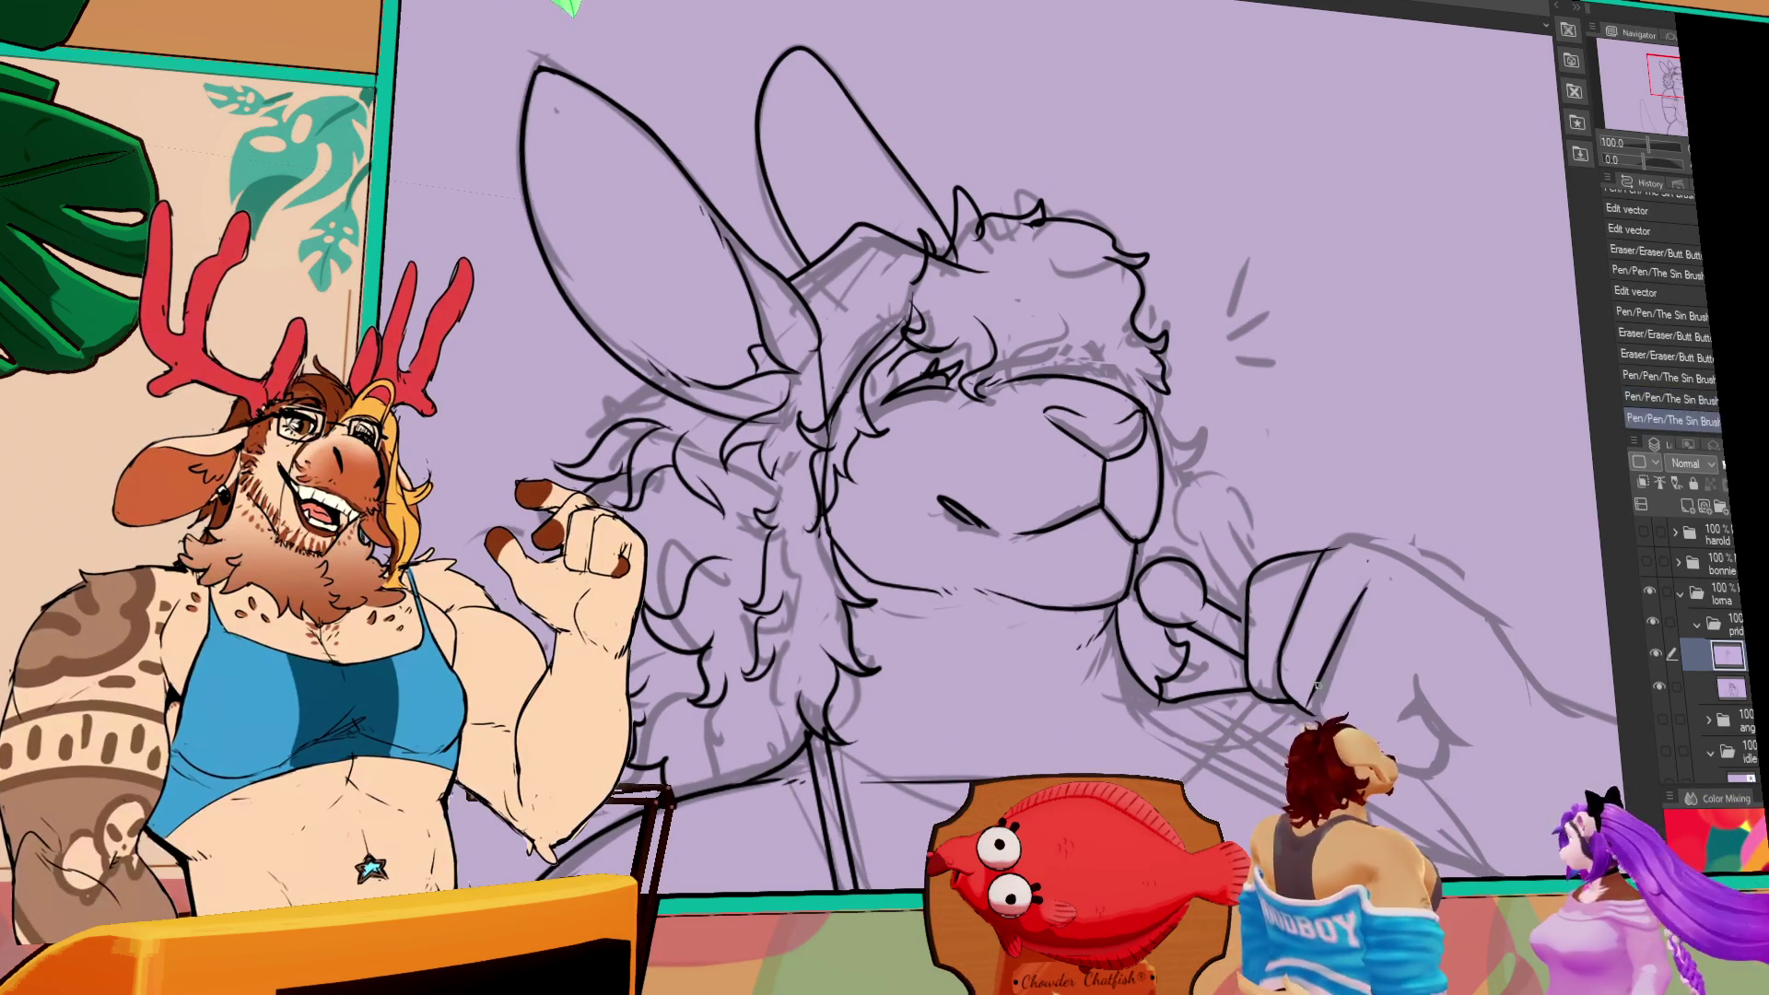
pyautogui.moveTo(1361, 594); pyautogui.dragTo(1327, 717)
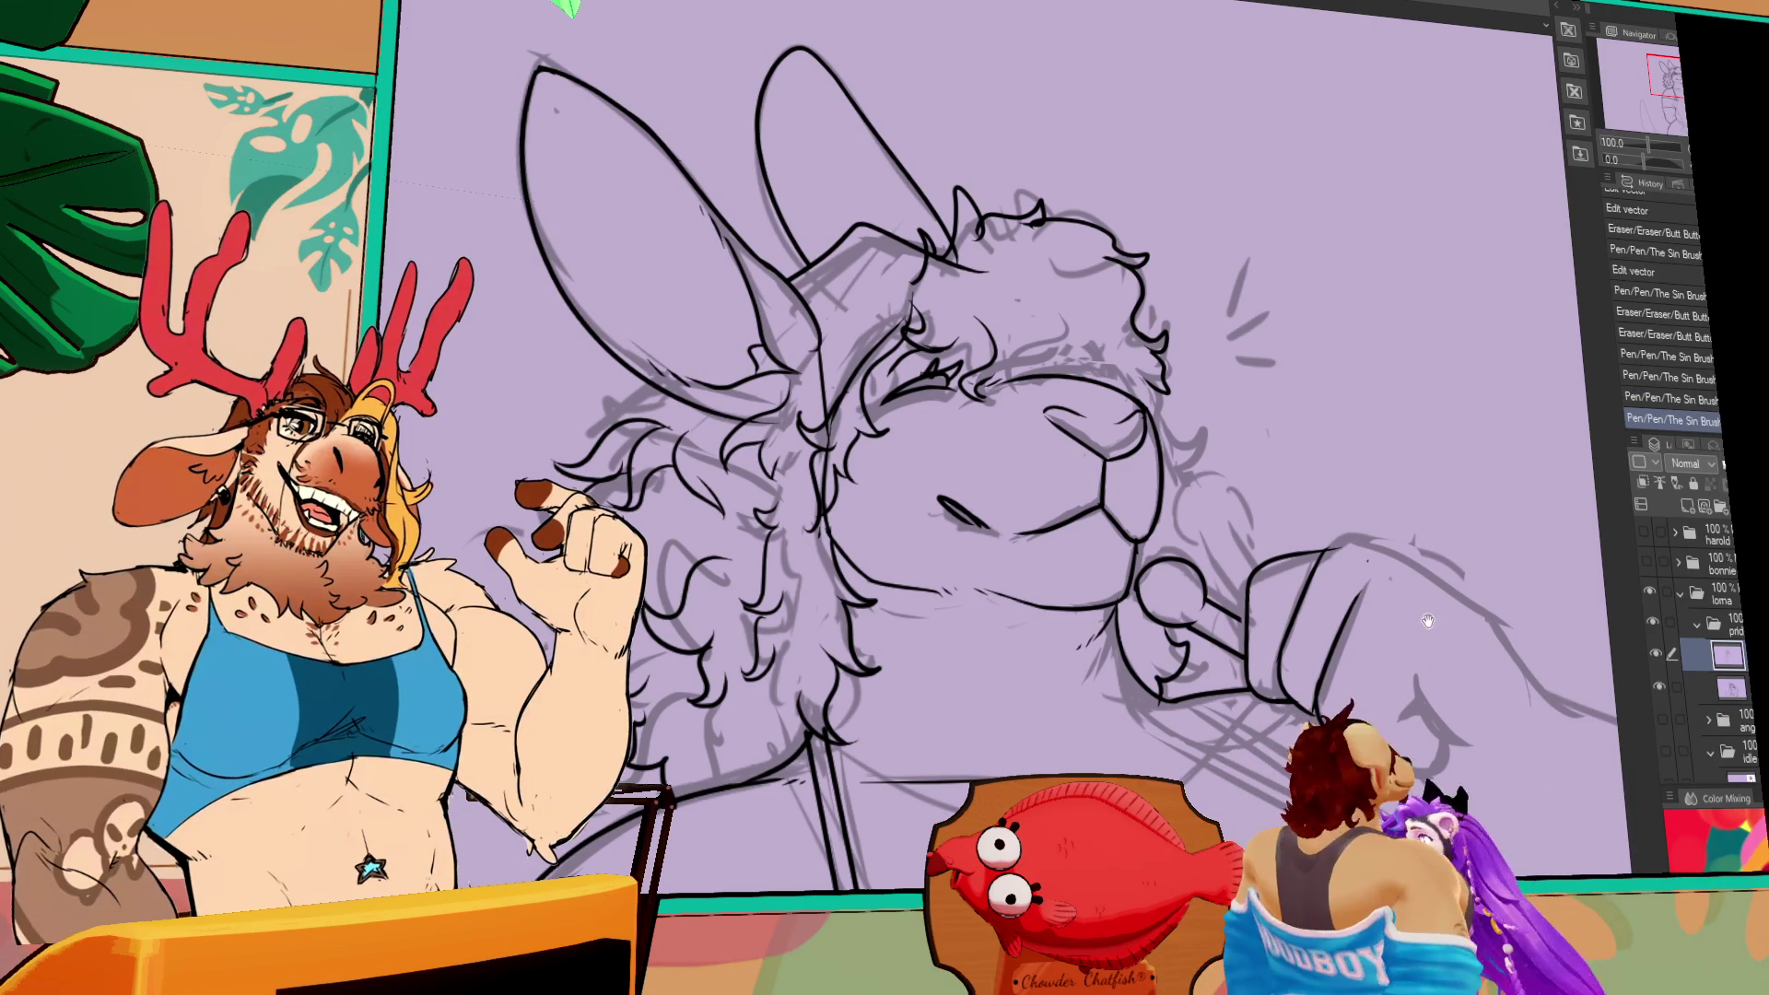
pyautogui.moveTo(1354, 665); pyautogui.dragTo(1364, 691)
pyautogui.hotkey('ctrl', 'z')
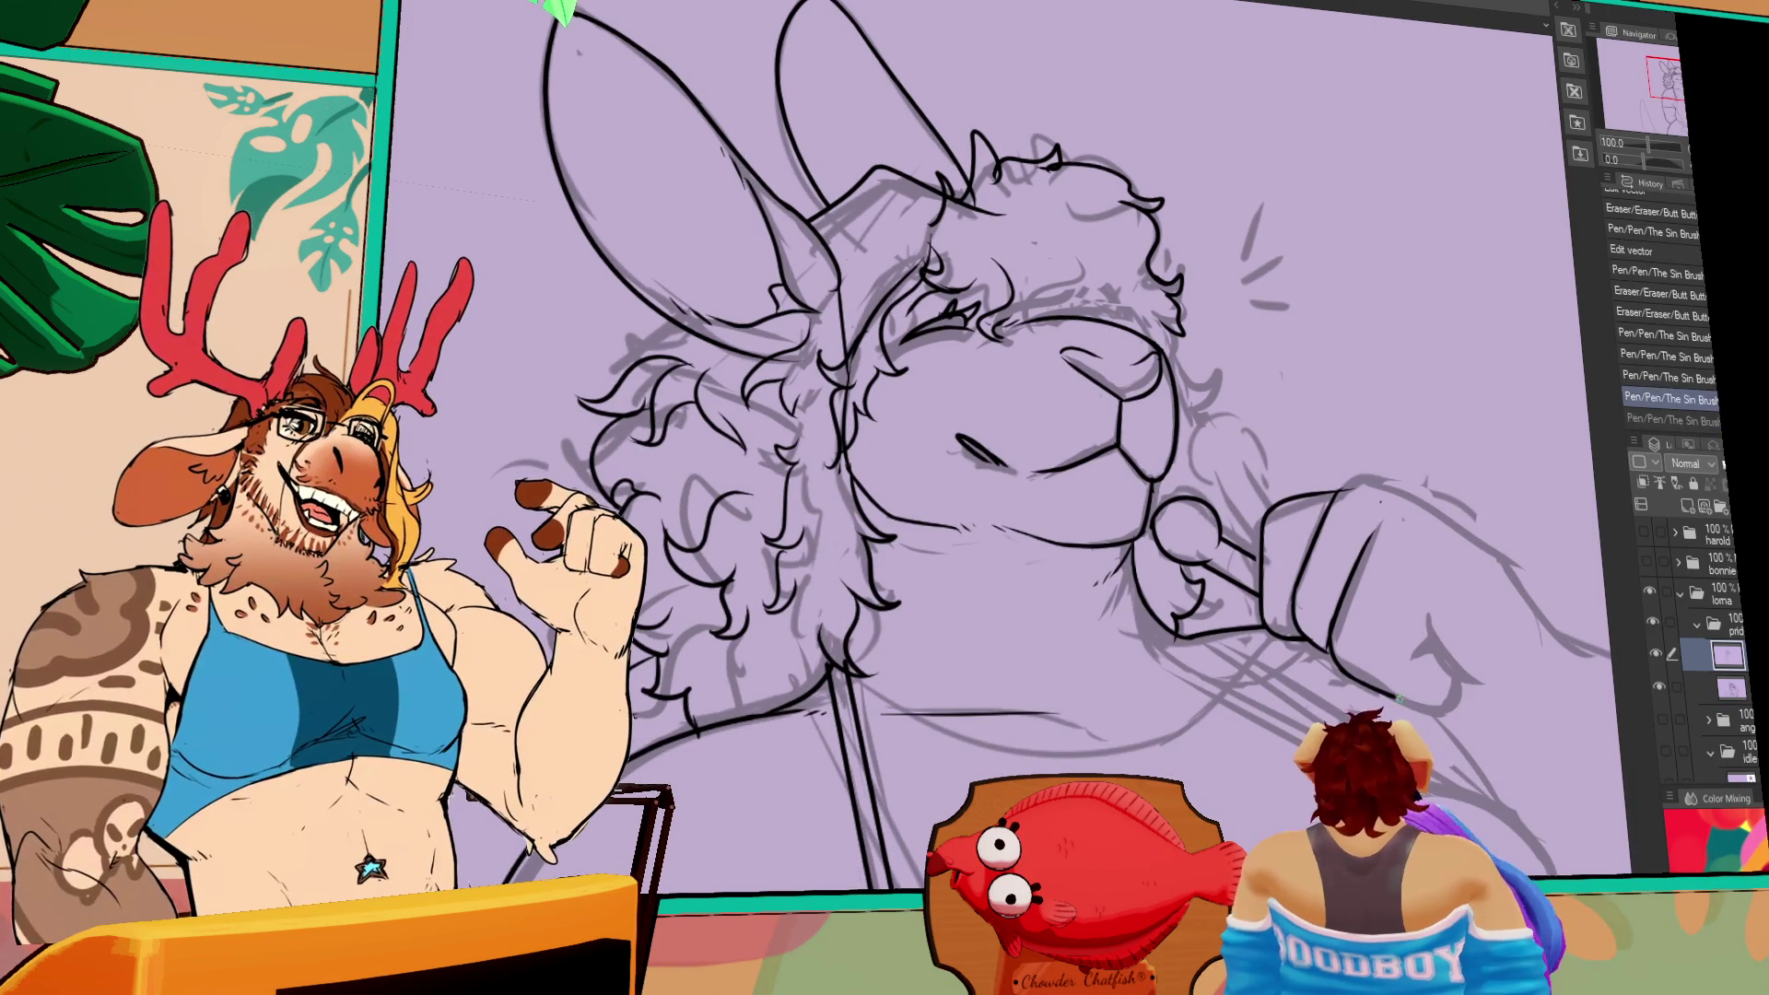
pyautogui.moveTo(1347, 677); pyautogui.dragTo(1430, 691)
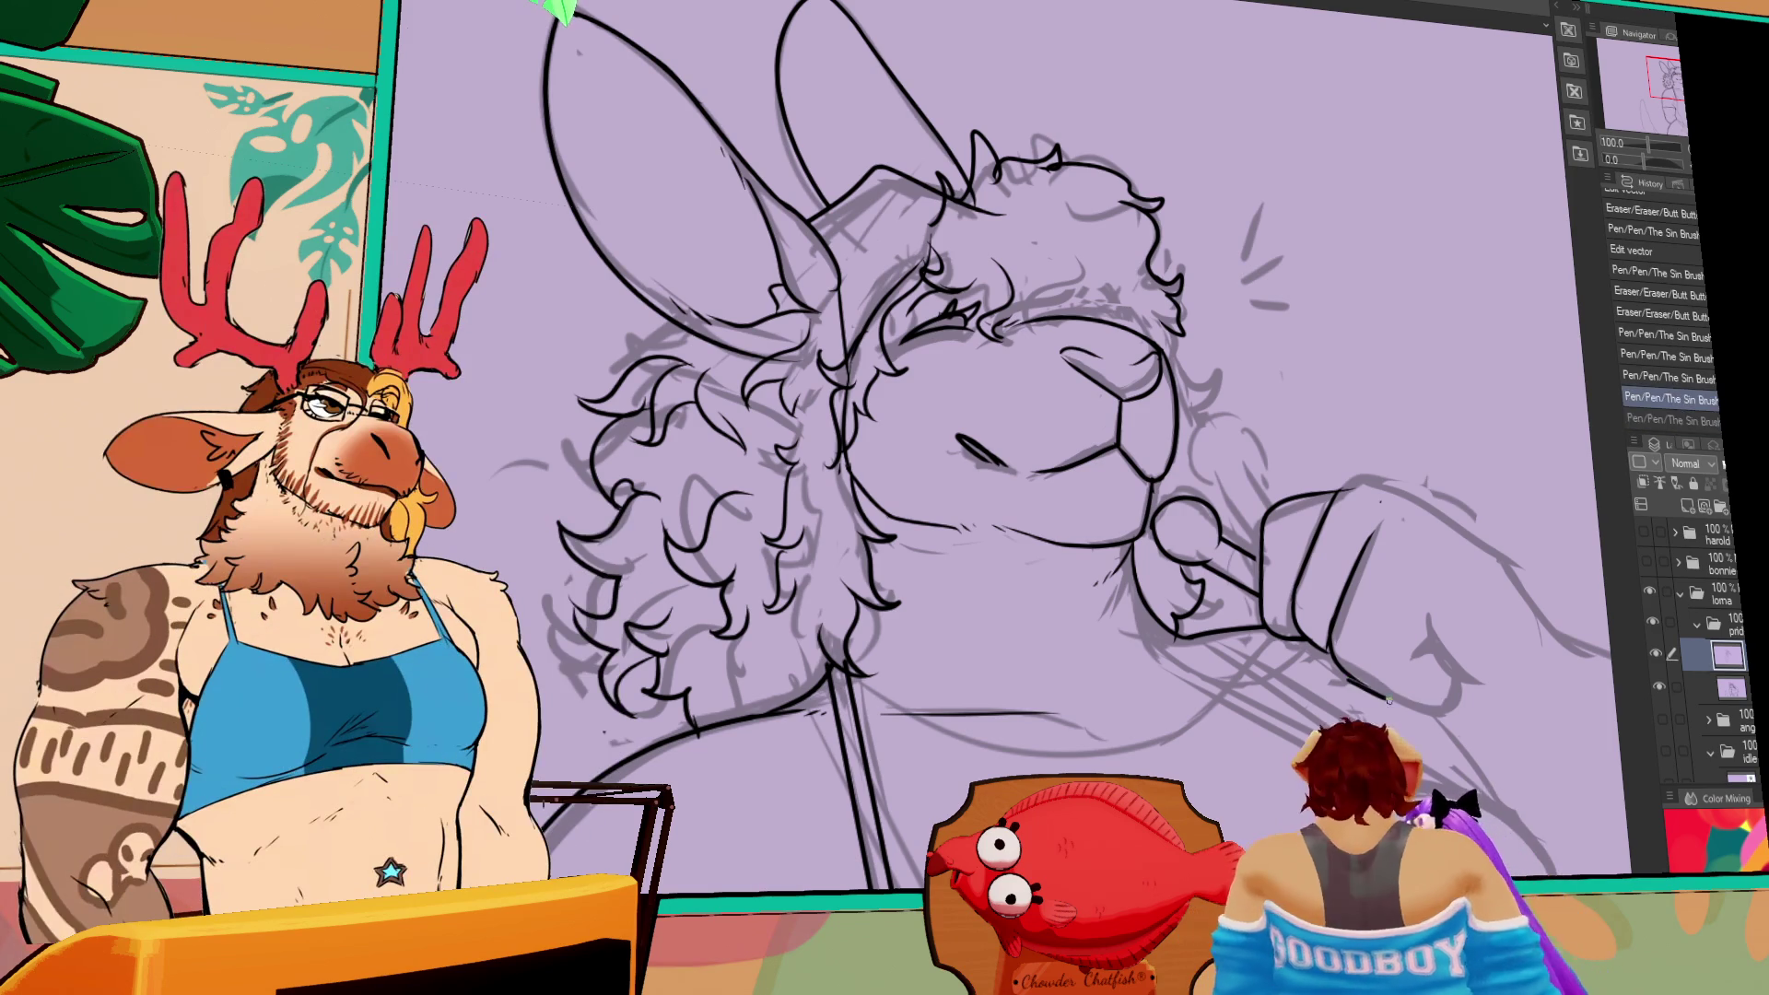
pyautogui.moveTo(1426, 635)
pyautogui.mouseDown()
pyautogui.moveTo(1429, 712)
pyautogui.moveTo(1427, 665)
pyautogui.mouseUp()
# - Reshape the fist's left edge line with the Object tool
pyautogui.press('e')
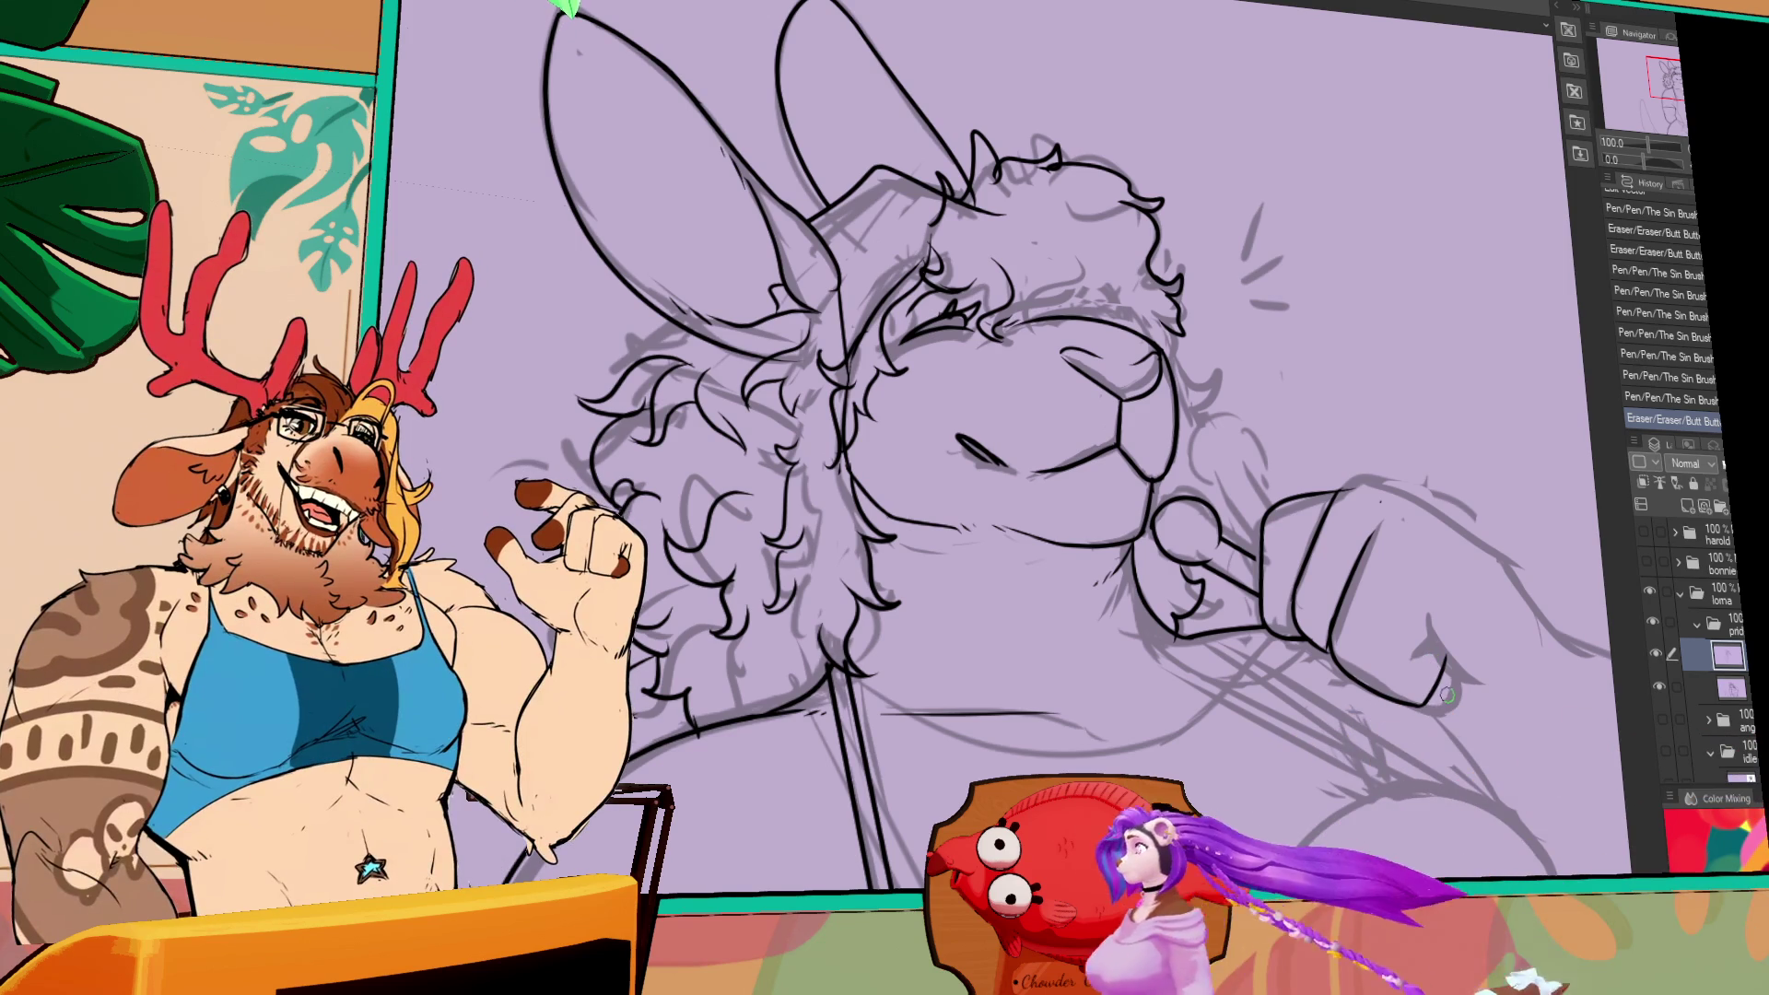
pyautogui.press('o')
pyautogui.click(1264, 535)
pyautogui.moveTo(1308, 455); pyautogui.dragTo(1290, 504)
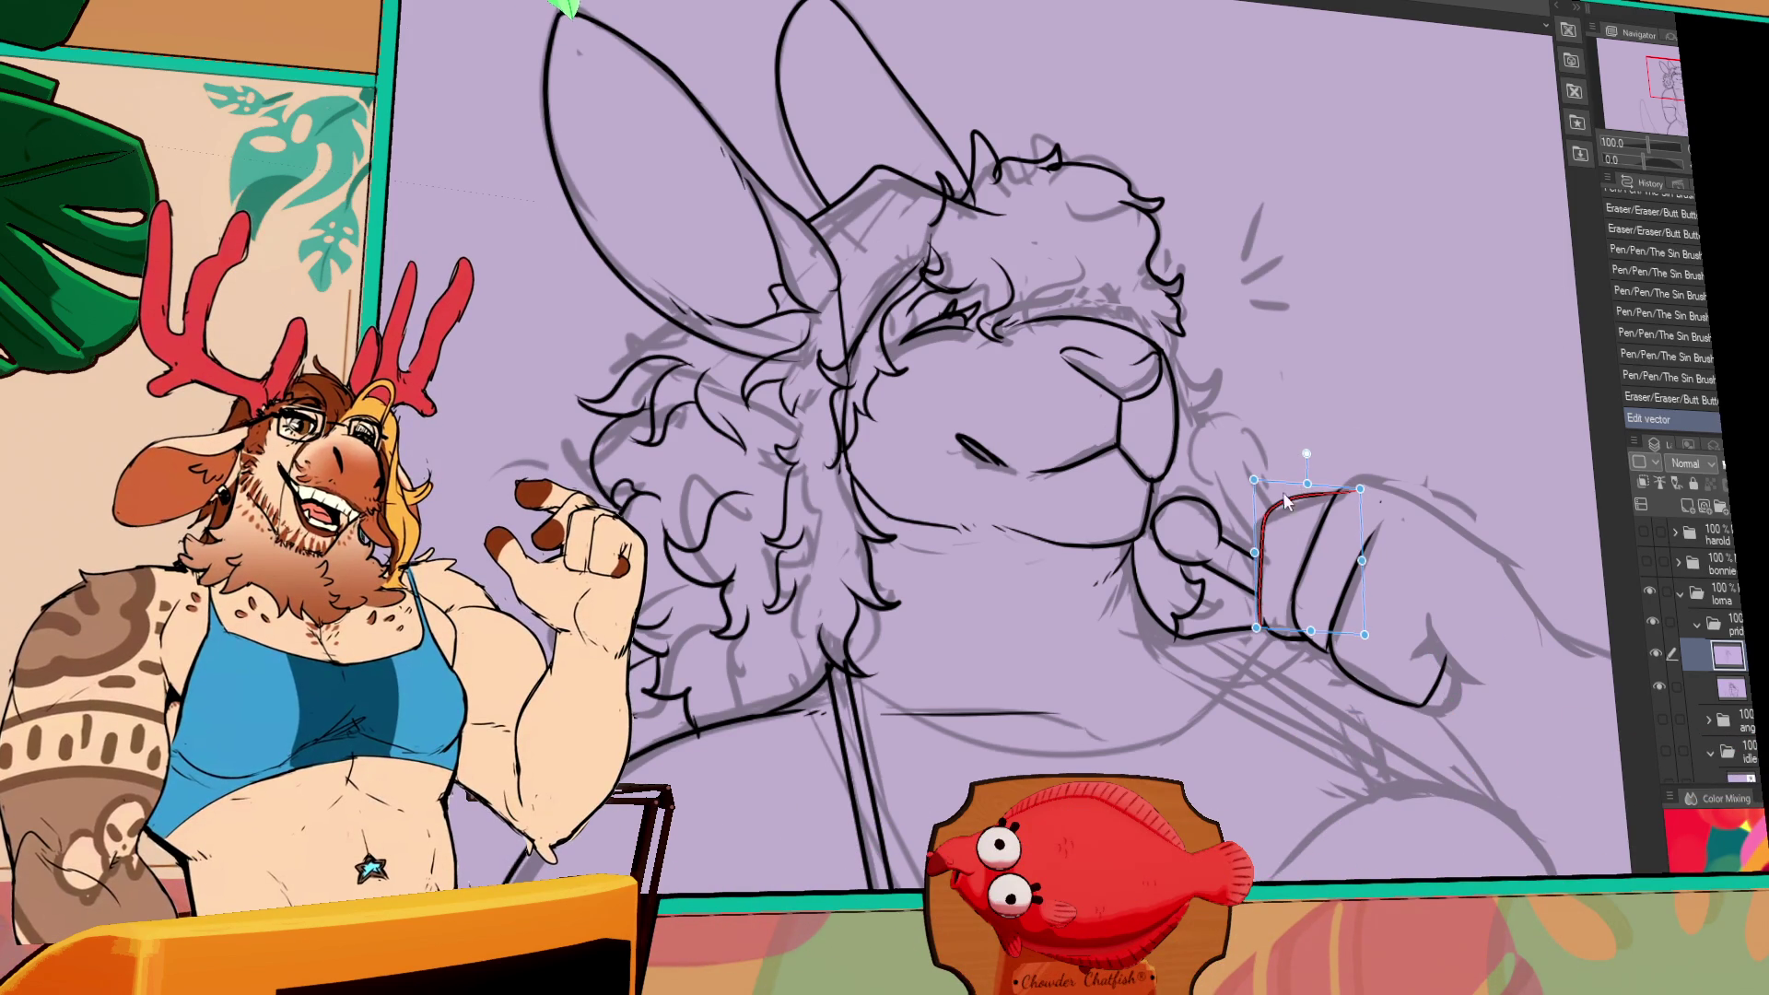
pyautogui.click(1310, 517)
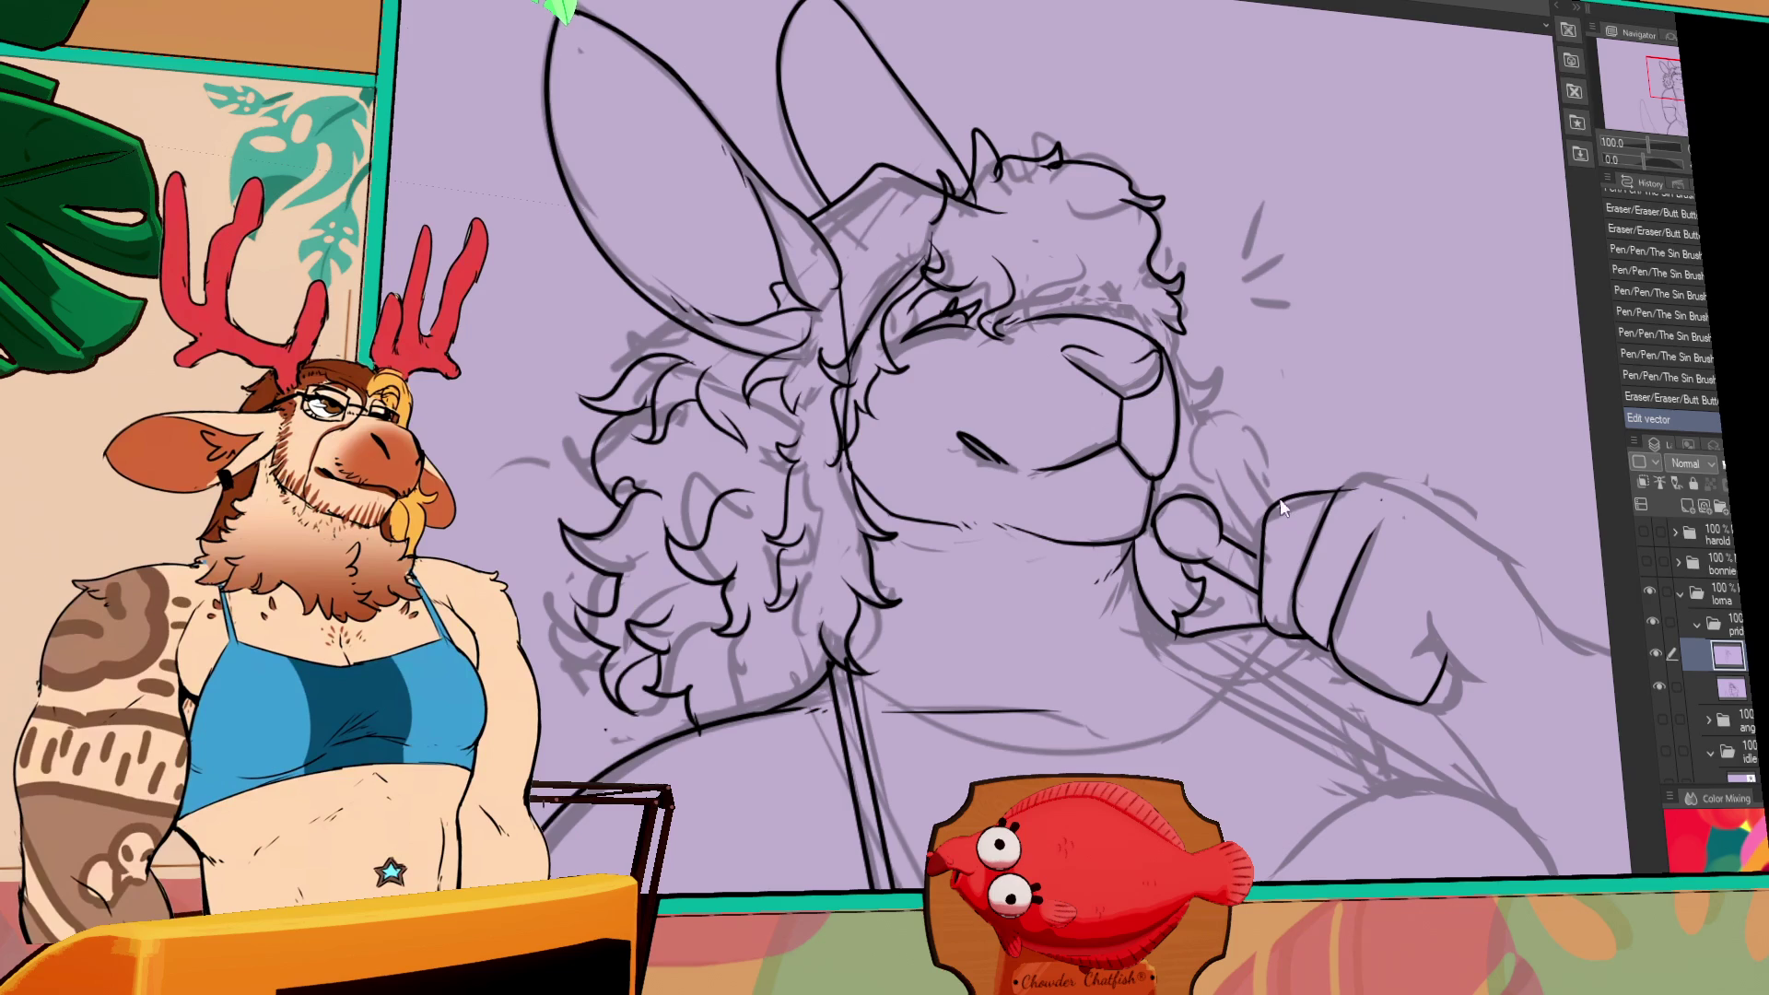
pyautogui.click(1275, 521)
pyautogui.moveTo(1273, 522); pyautogui.dragTo(1273, 509)
# - Adjust the line beside the microphone at the fist's top
pyautogui.press('p')
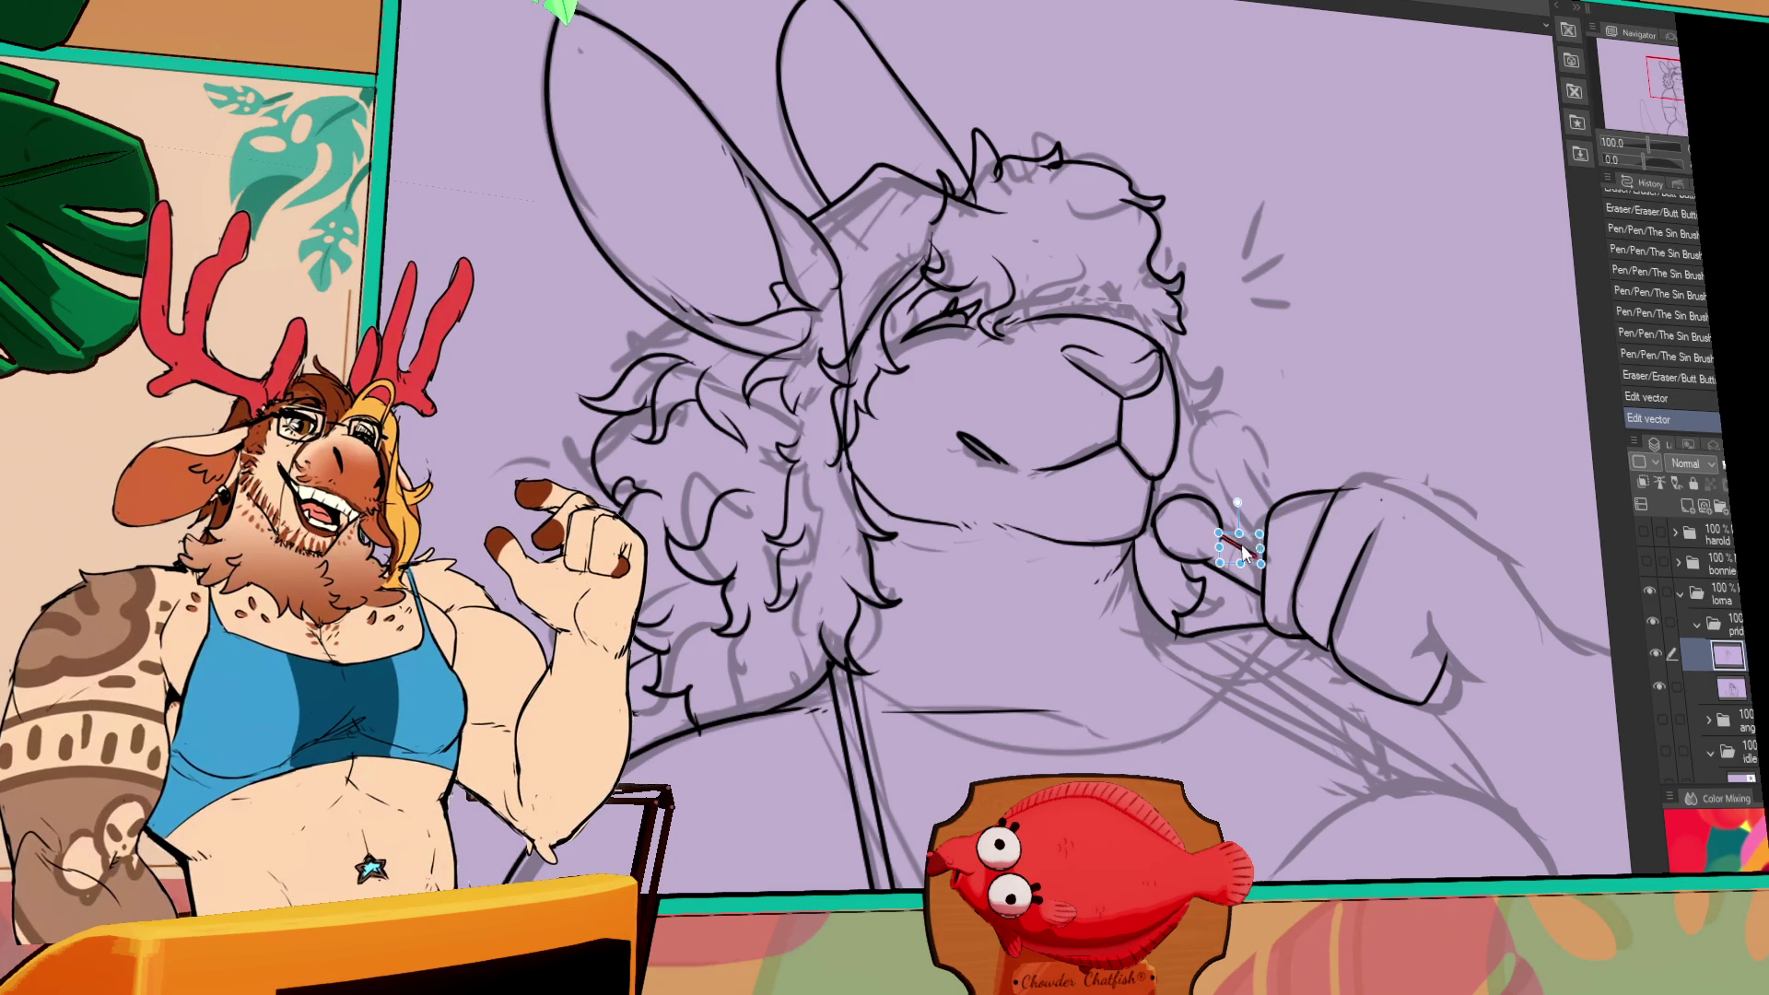
pyautogui.moveTo(1241, 552); pyautogui.dragTo(1327, 572)
pyautogui.moveTo(1373, 497); pyautogui.dragTo(1419, 504)
pyautogui.hotkey('ctrl', 'z')
pyautogui.hotkey('ctrl', 'y')
# - Ink the fist's top, left edge and knuckle lines, retrying strokes until they fit
pyautogui.moveTo(1404, 522)
pyautogui.mouseDown()
pyautogui.moveTo(1463, 527)
pyautogui.moveTo(1436, 488)
pyautogui.moveTo(1373, 511)
pyautogui.moveTo(1373, 626)
pyautogui.mouseUp()
pyautogui.hotkey('ctrl', 'z')
pyautogui.hotkey('ctrl', 'z')
pyautogui.hotkey('ctrl', 'y')
pyautogui.moveTo(1386, 557)
pyautogui.mouseDown()
pyautogui.moveTo(1364, 644)
pyautogui.moveTo(1410, 696)
pyautogui.mouseUp()
pyautogui.hotkey('ctrl', 'z')
pyautogui.moveTo(1410, 605); pyautogui.dragTo(1423, 721)
pyautogui.hotkey('ctrl', 'z')
pyautogui.moveTo(1414, 581); pyautogui.dragTo(1406, 688)
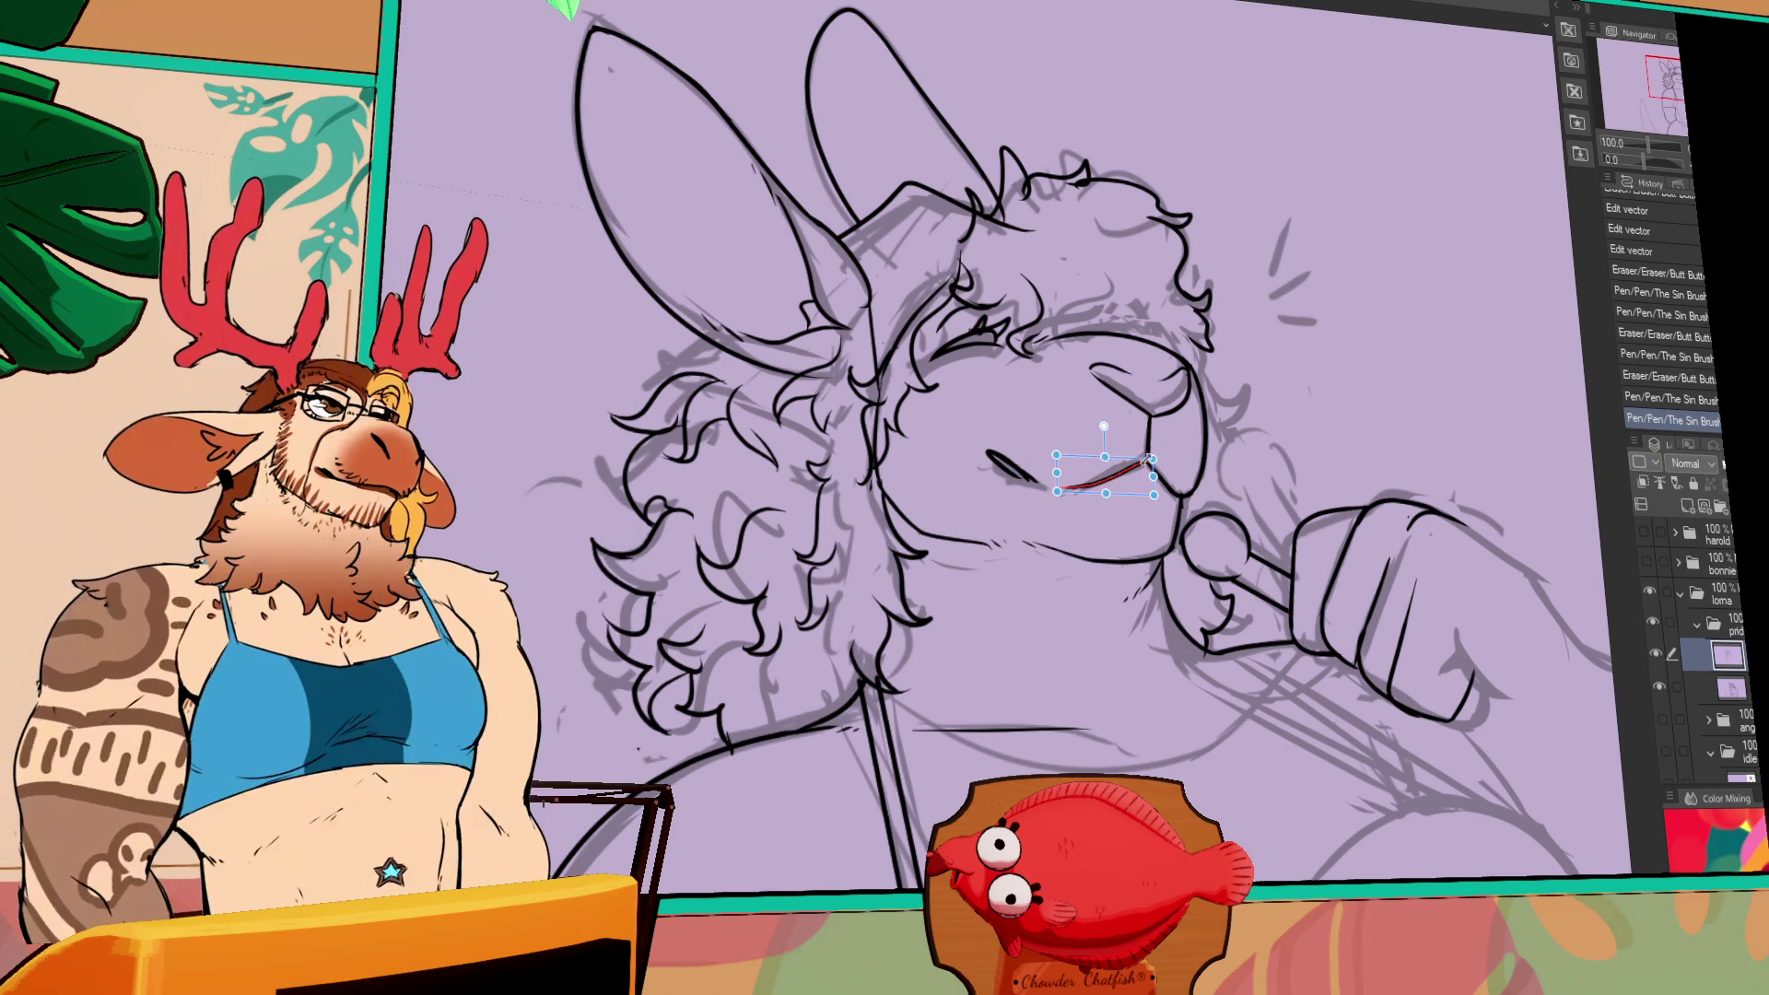
# - Reshape the mouth vector line, erasing and redrawing bits to make a clean curve
pyautogui.moveTo(1141, 461); pyautogui.dragTo(1147, 446)
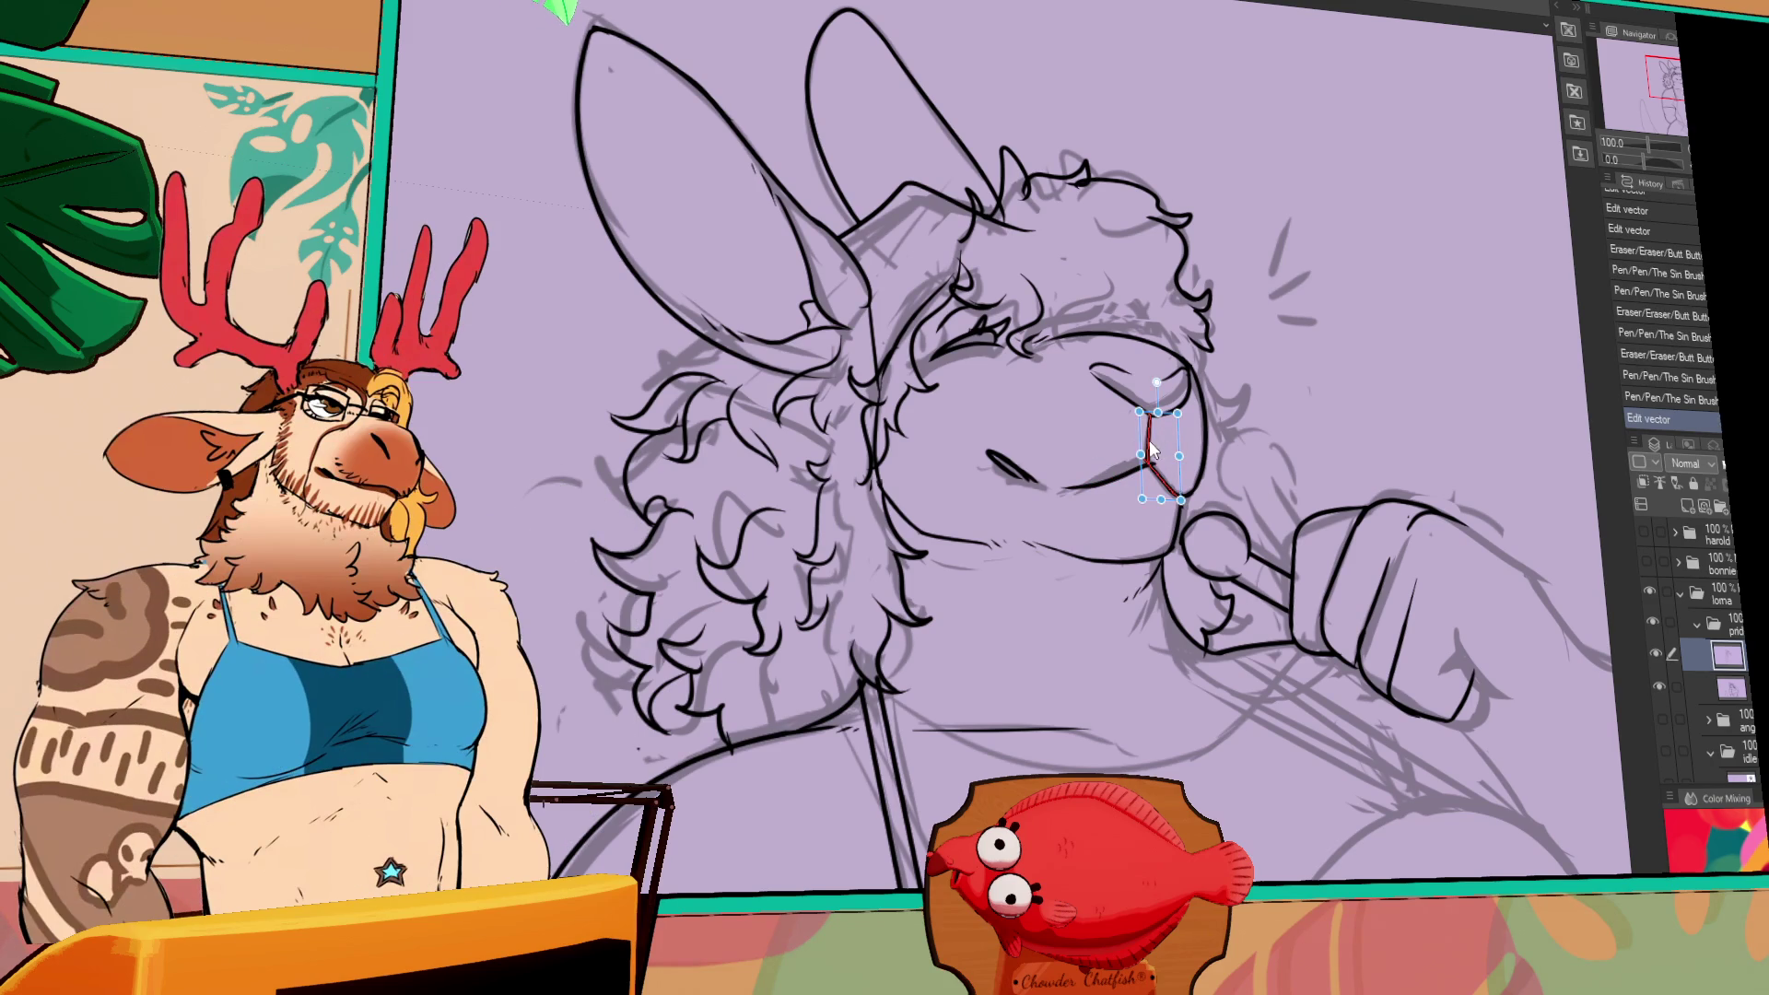
pyautogui.press('e')
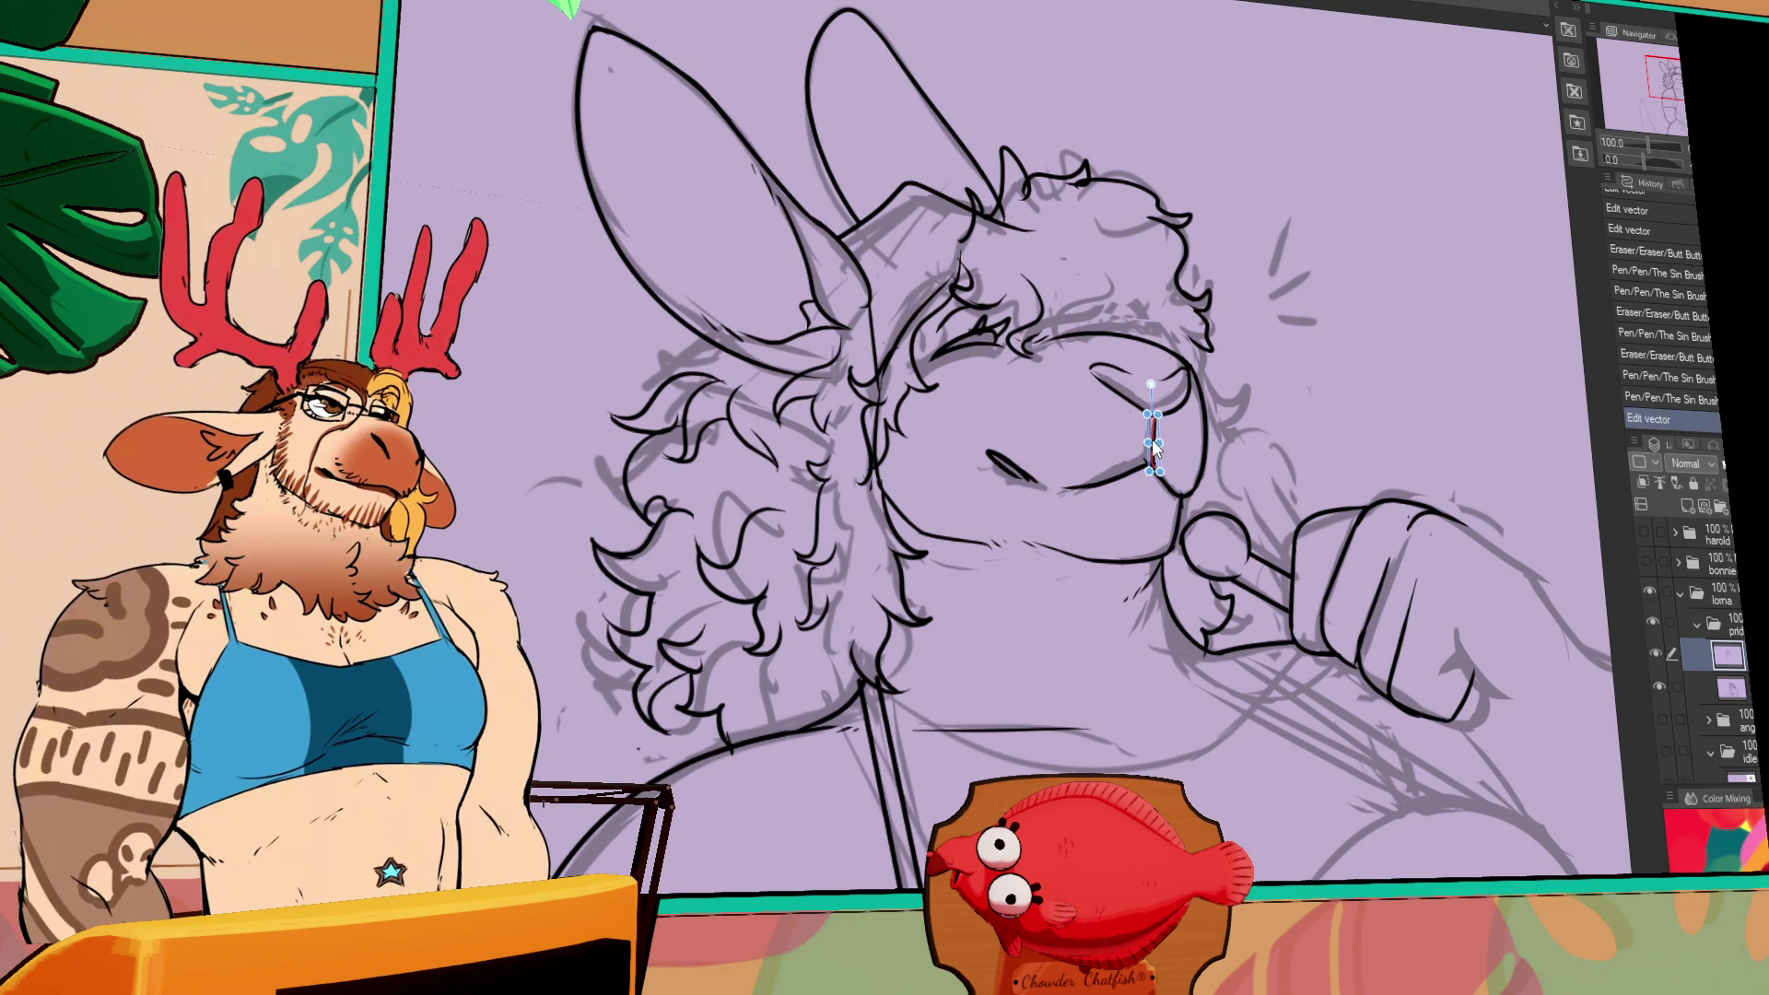
pyautogui.click(1147, 460)
pyautogui.click(1156, 458)
pyautogui.press('p')
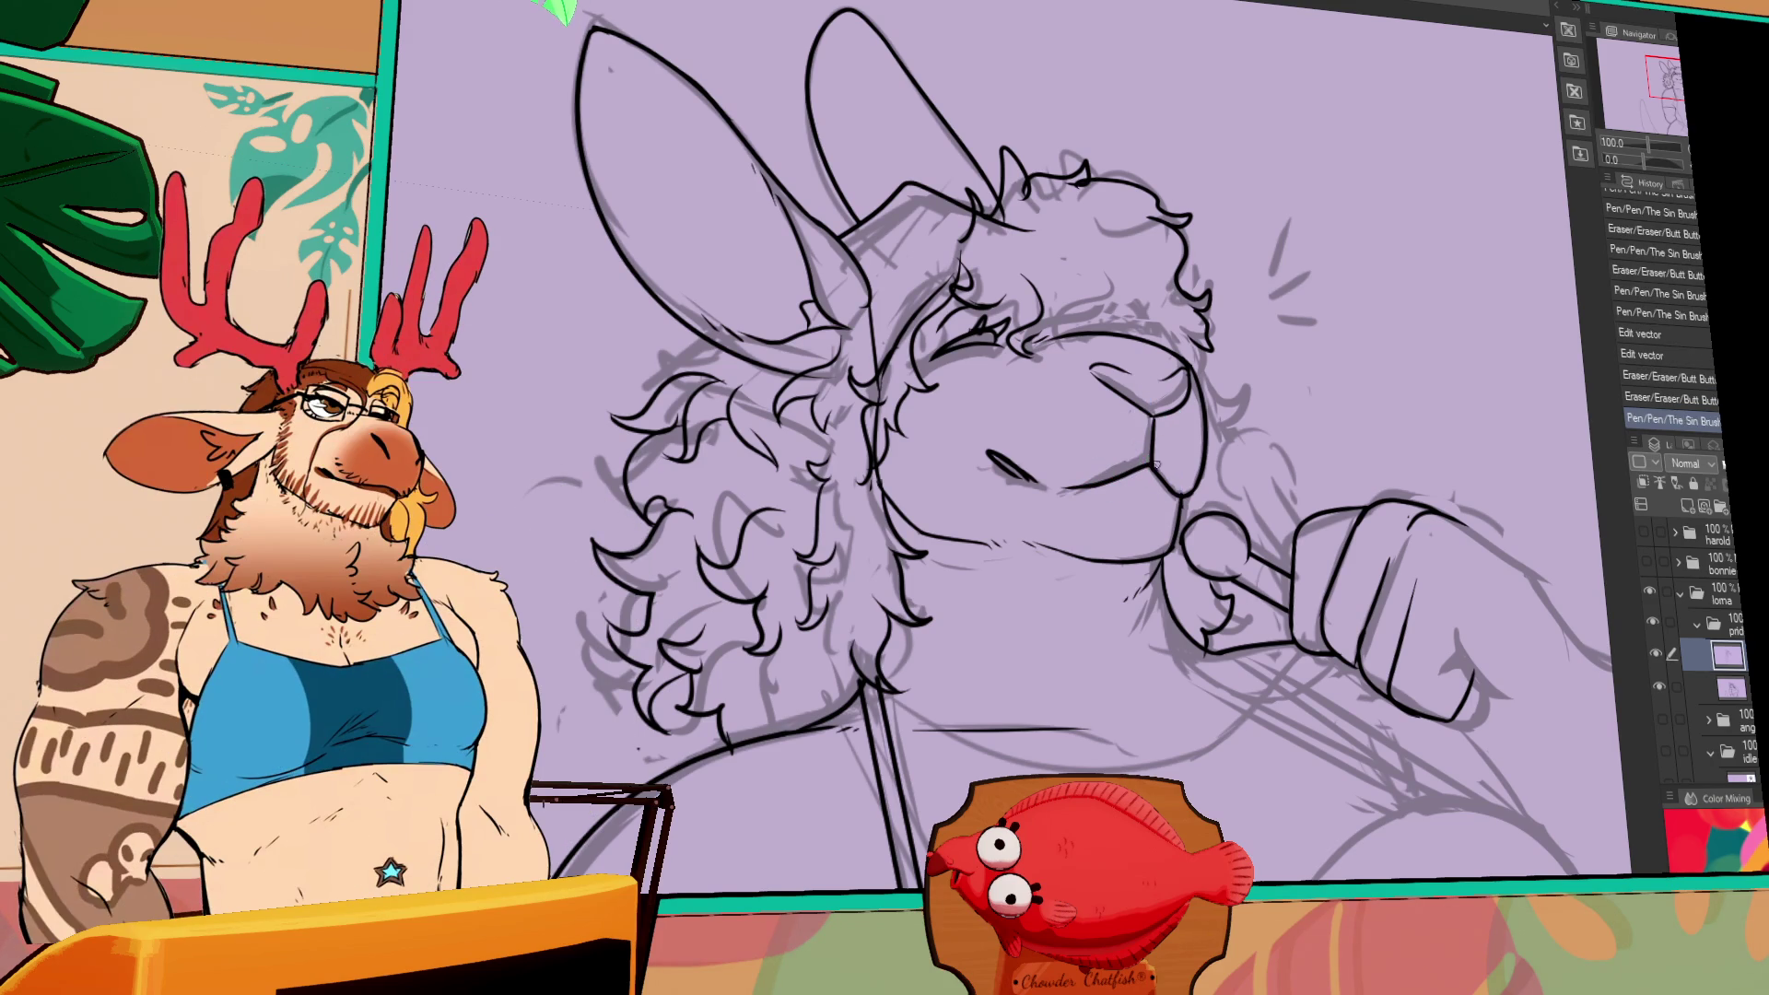
pyautogui.click(1158, 465)
pyautogui.moveTo(1178, 461)
pyautogui.mouseDown()
pyautogui.moveTo(1205, 463)
pyautogui.moveTo(1181, 465)
pyautogui.mouseUp()
pyautogui.hotkey('ctrl', 'z')
pyautogui.press('e')
pyautogui.press('p')
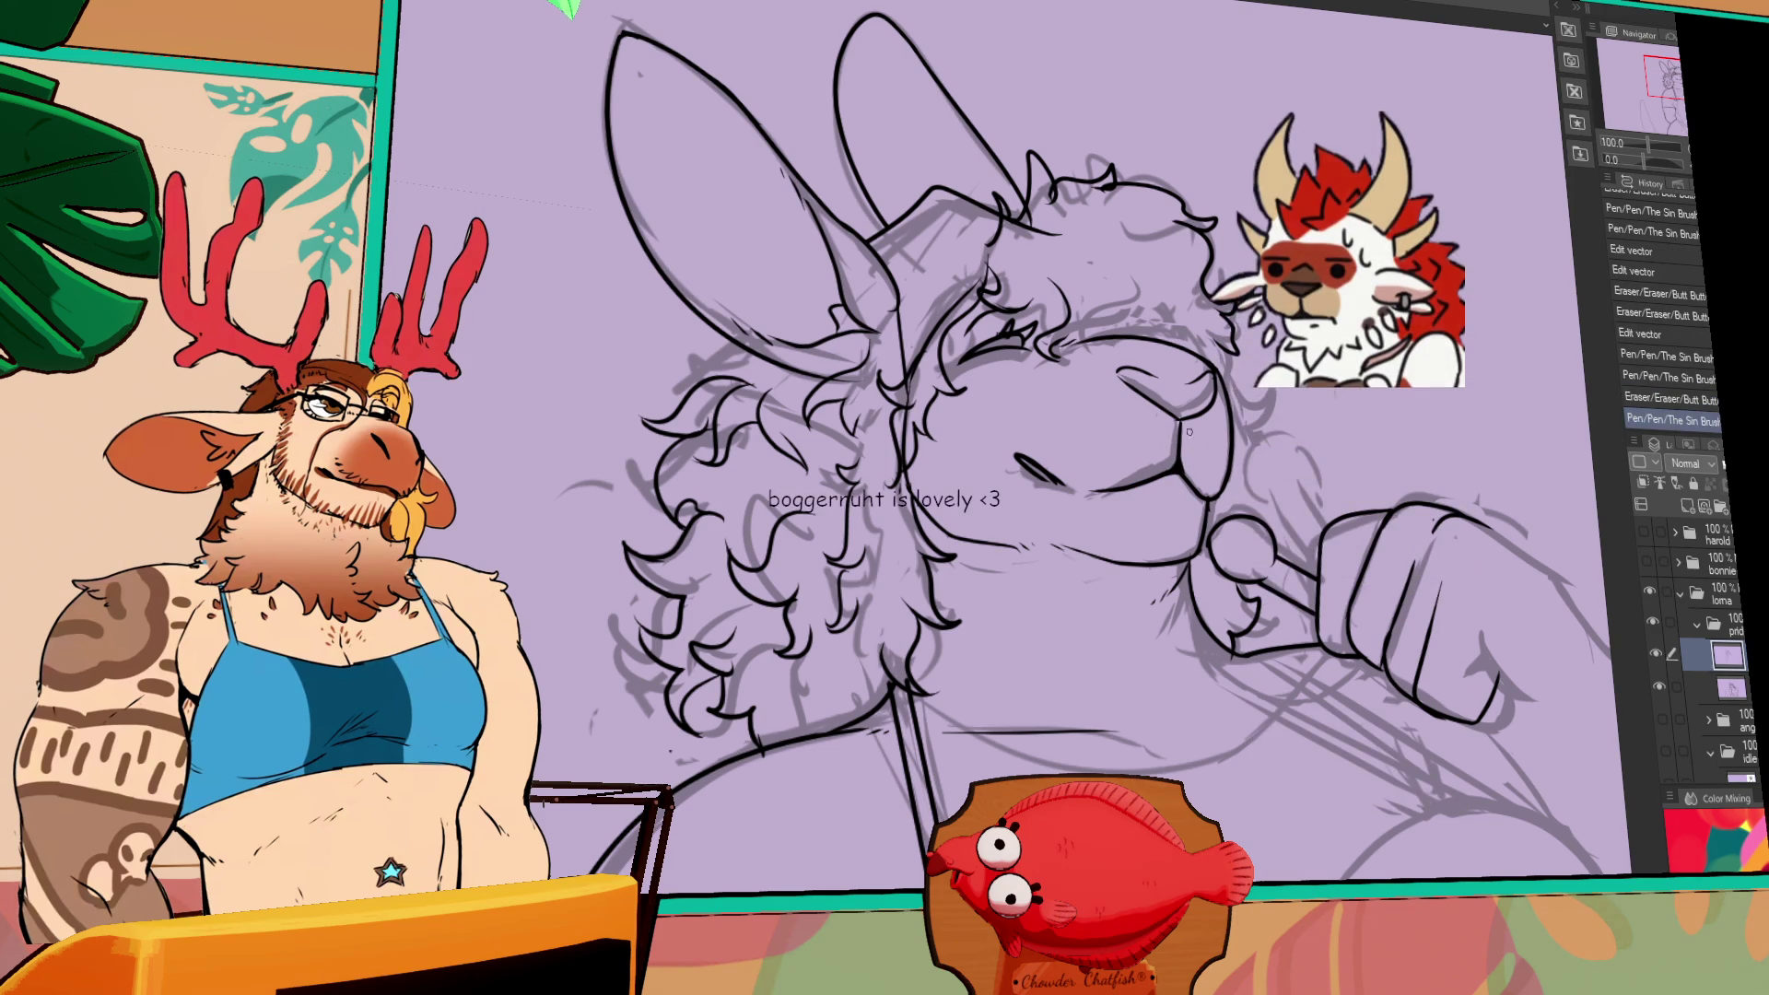
# - Select the stray stroke at the neck and delete it
pyautogui.moveTo(1238, 452); pyautogui.dragTo(1246, 499)
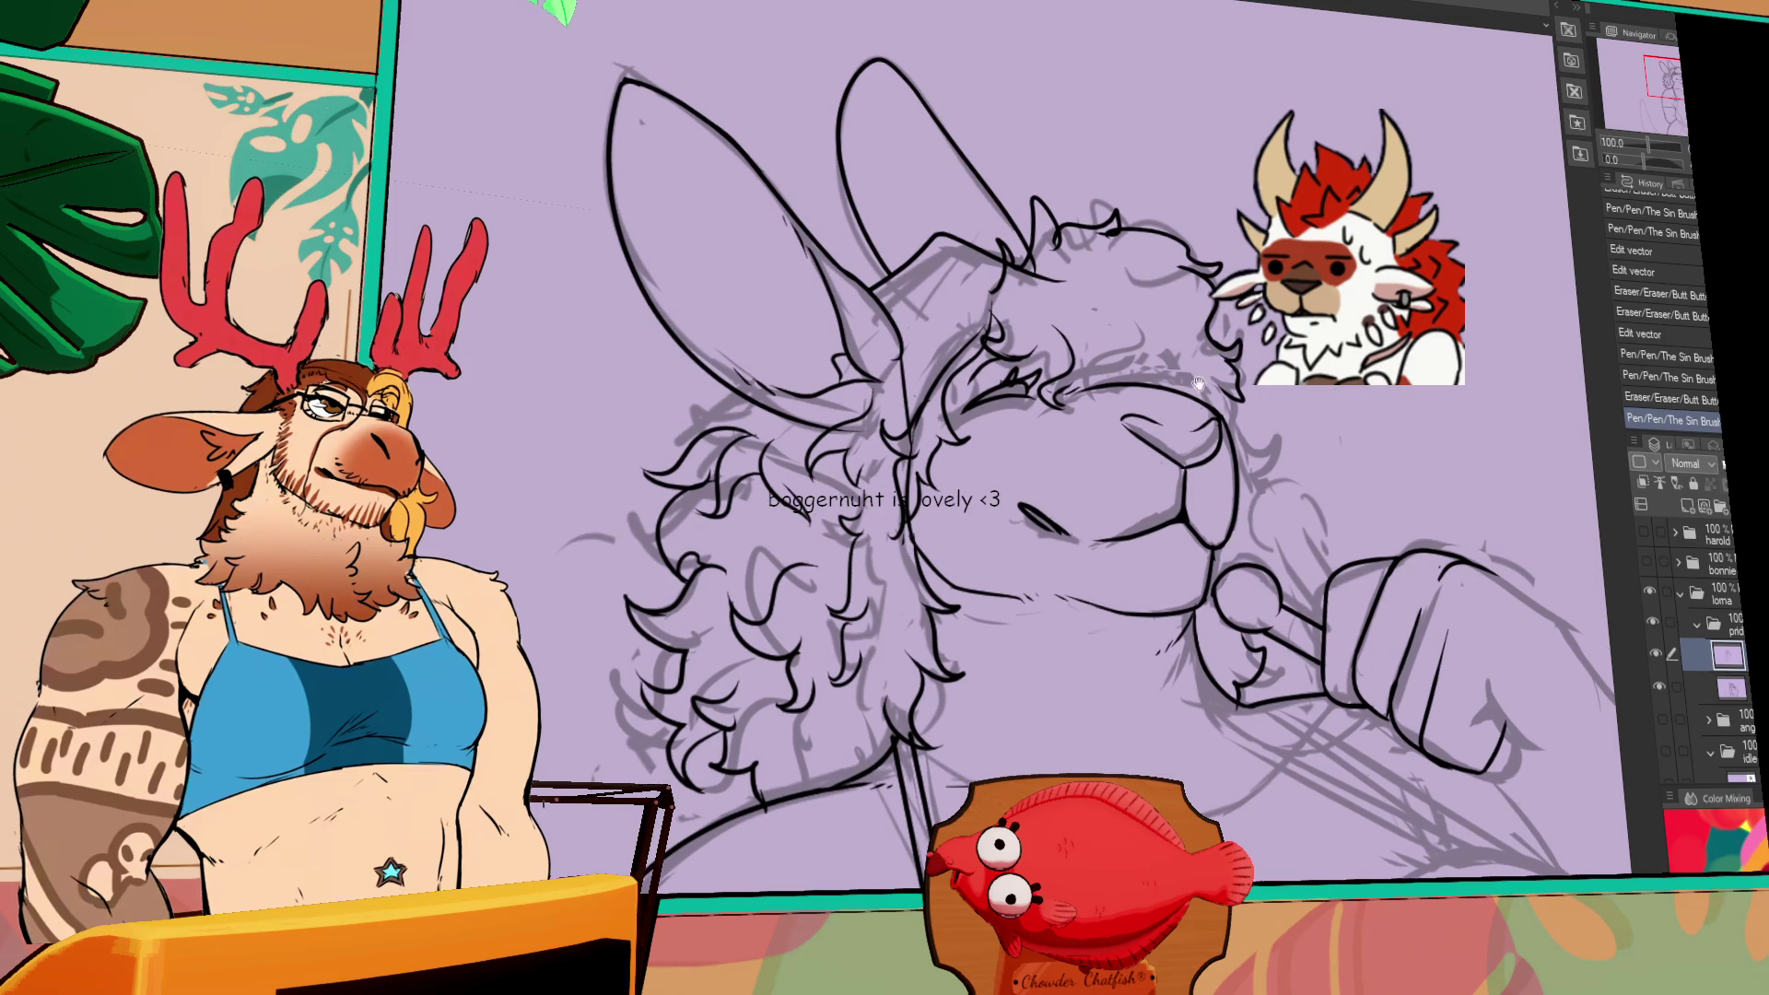
pyautogui.moveTo(1154, 534); pyautogui.dragTo(1151, 636)
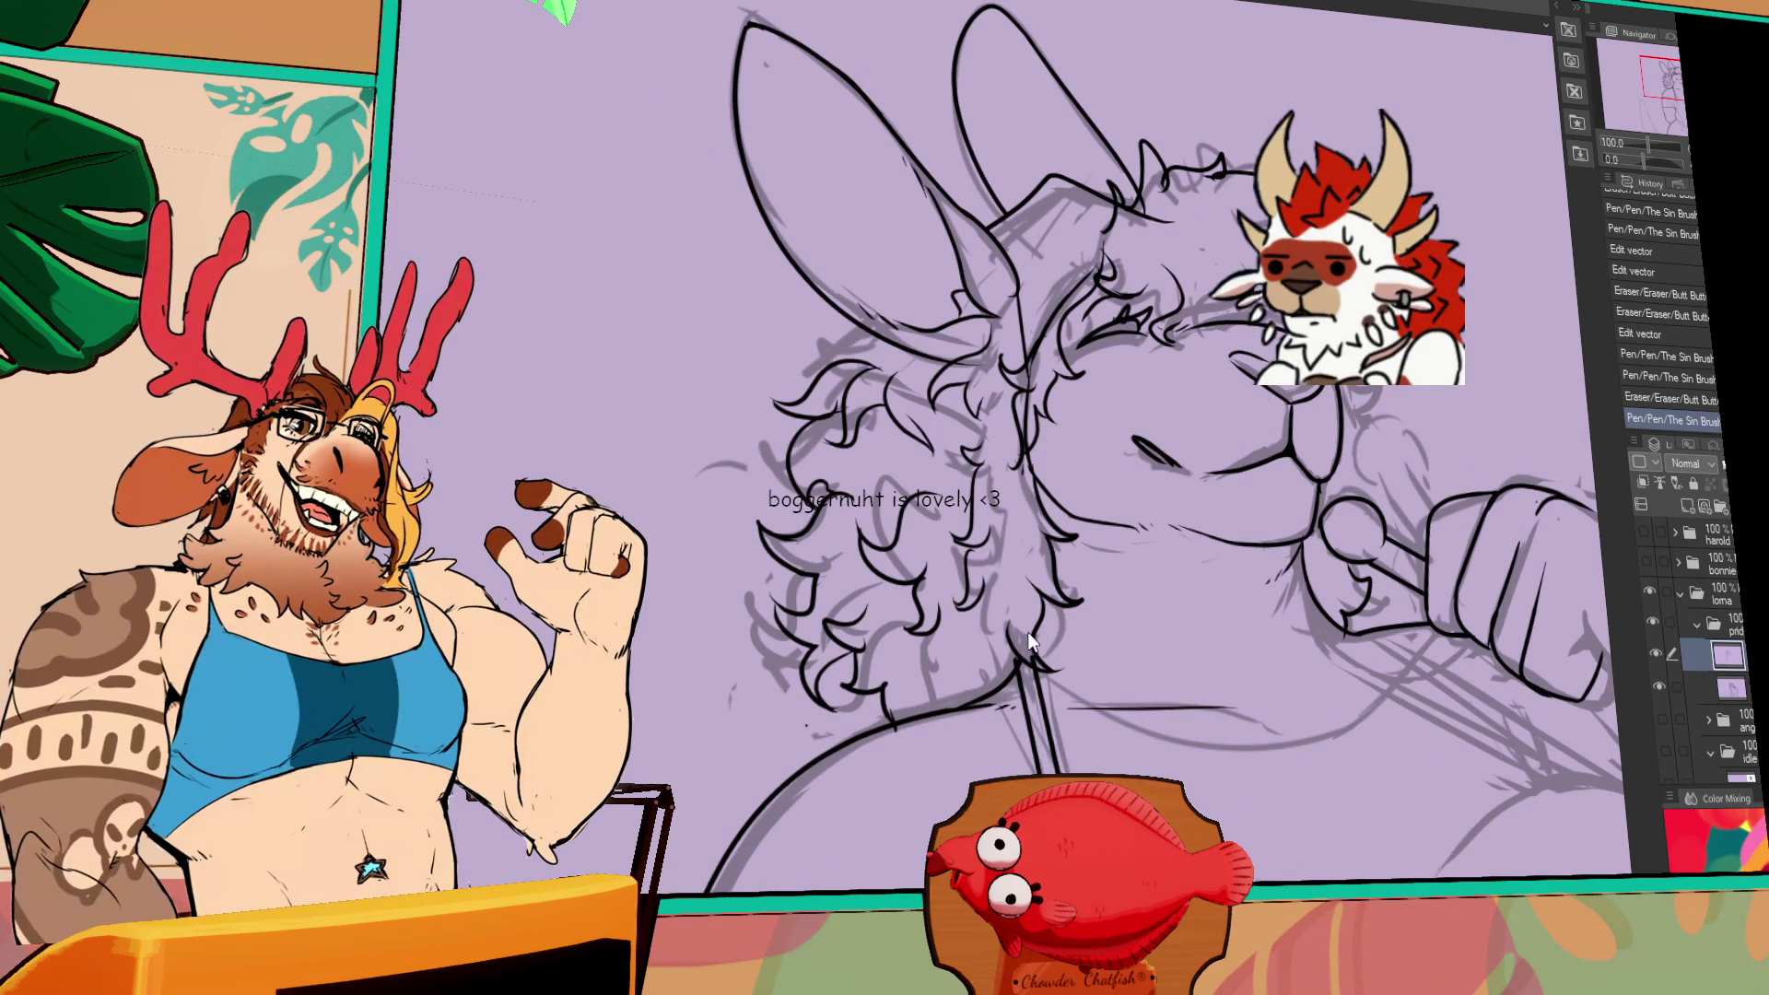
pyautogui.moveTo(1035, 599)
pyautogui.mouseDown()
pyautogui.moveTo(1013, 582)
pyautogui.moveTo(1032, 645)
pyautogui.moveTo(1091, 658)
pyautogui.mouseUp()
pyautogui.press('e')
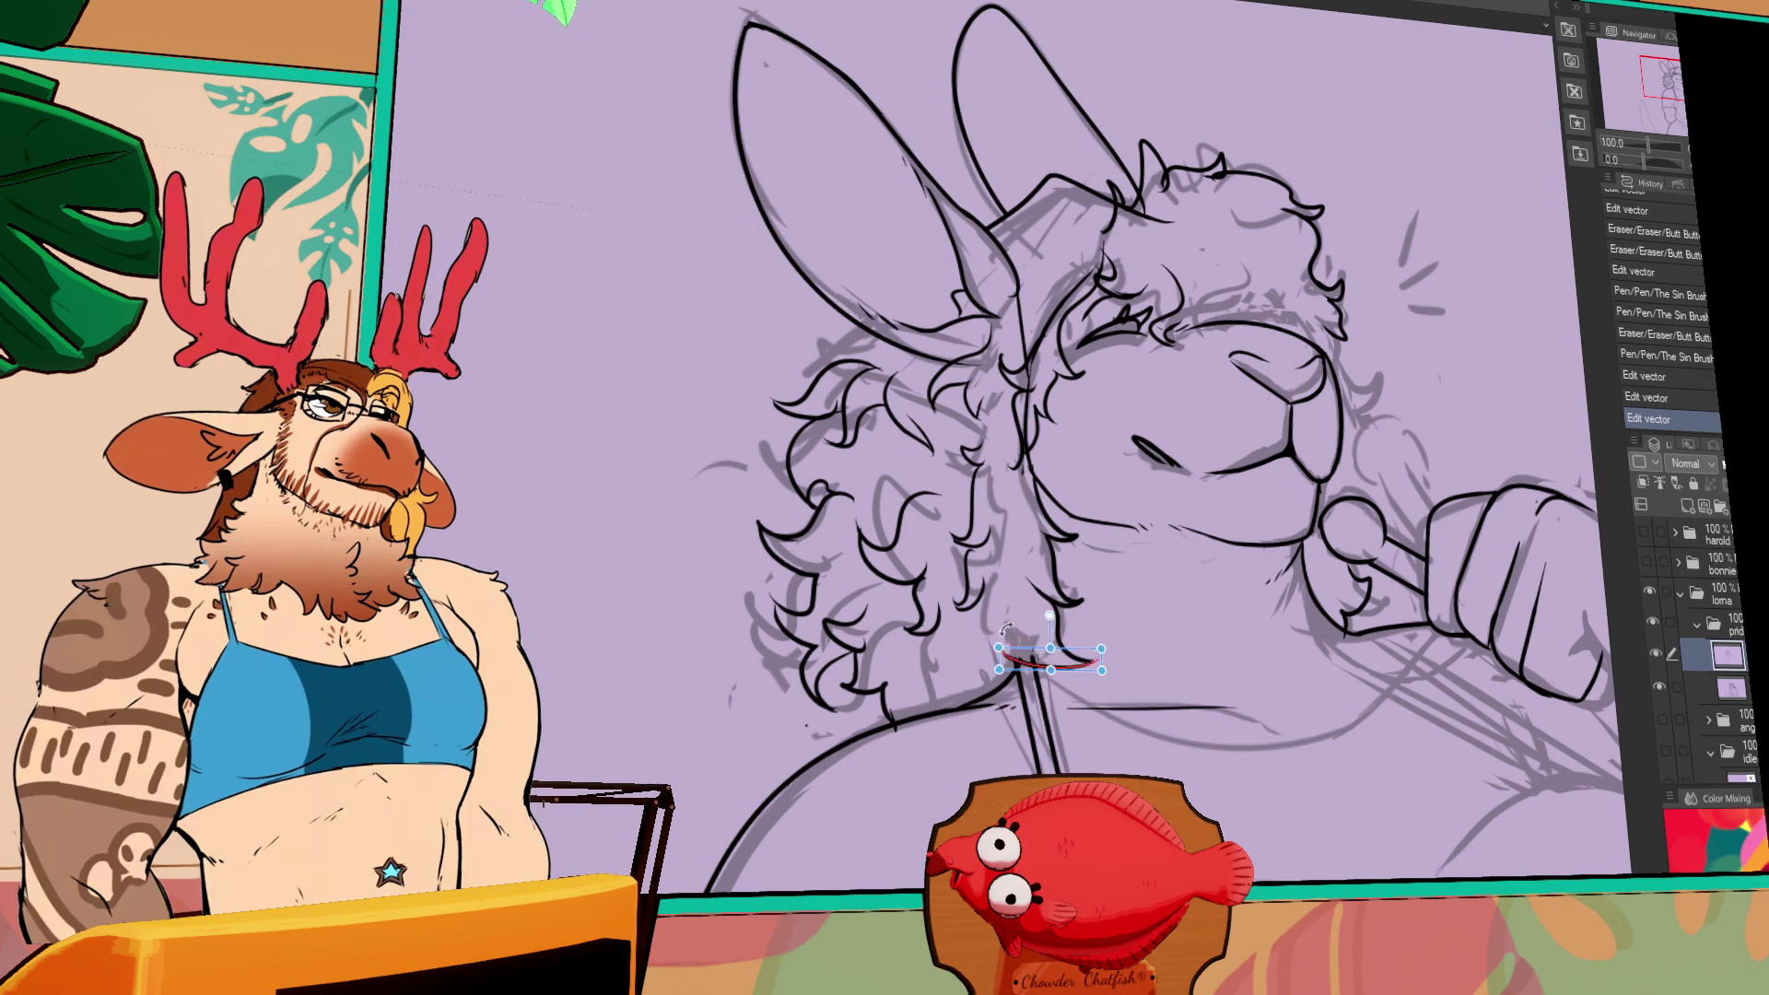
pyautogui.scroll(-1, 1151, 606)
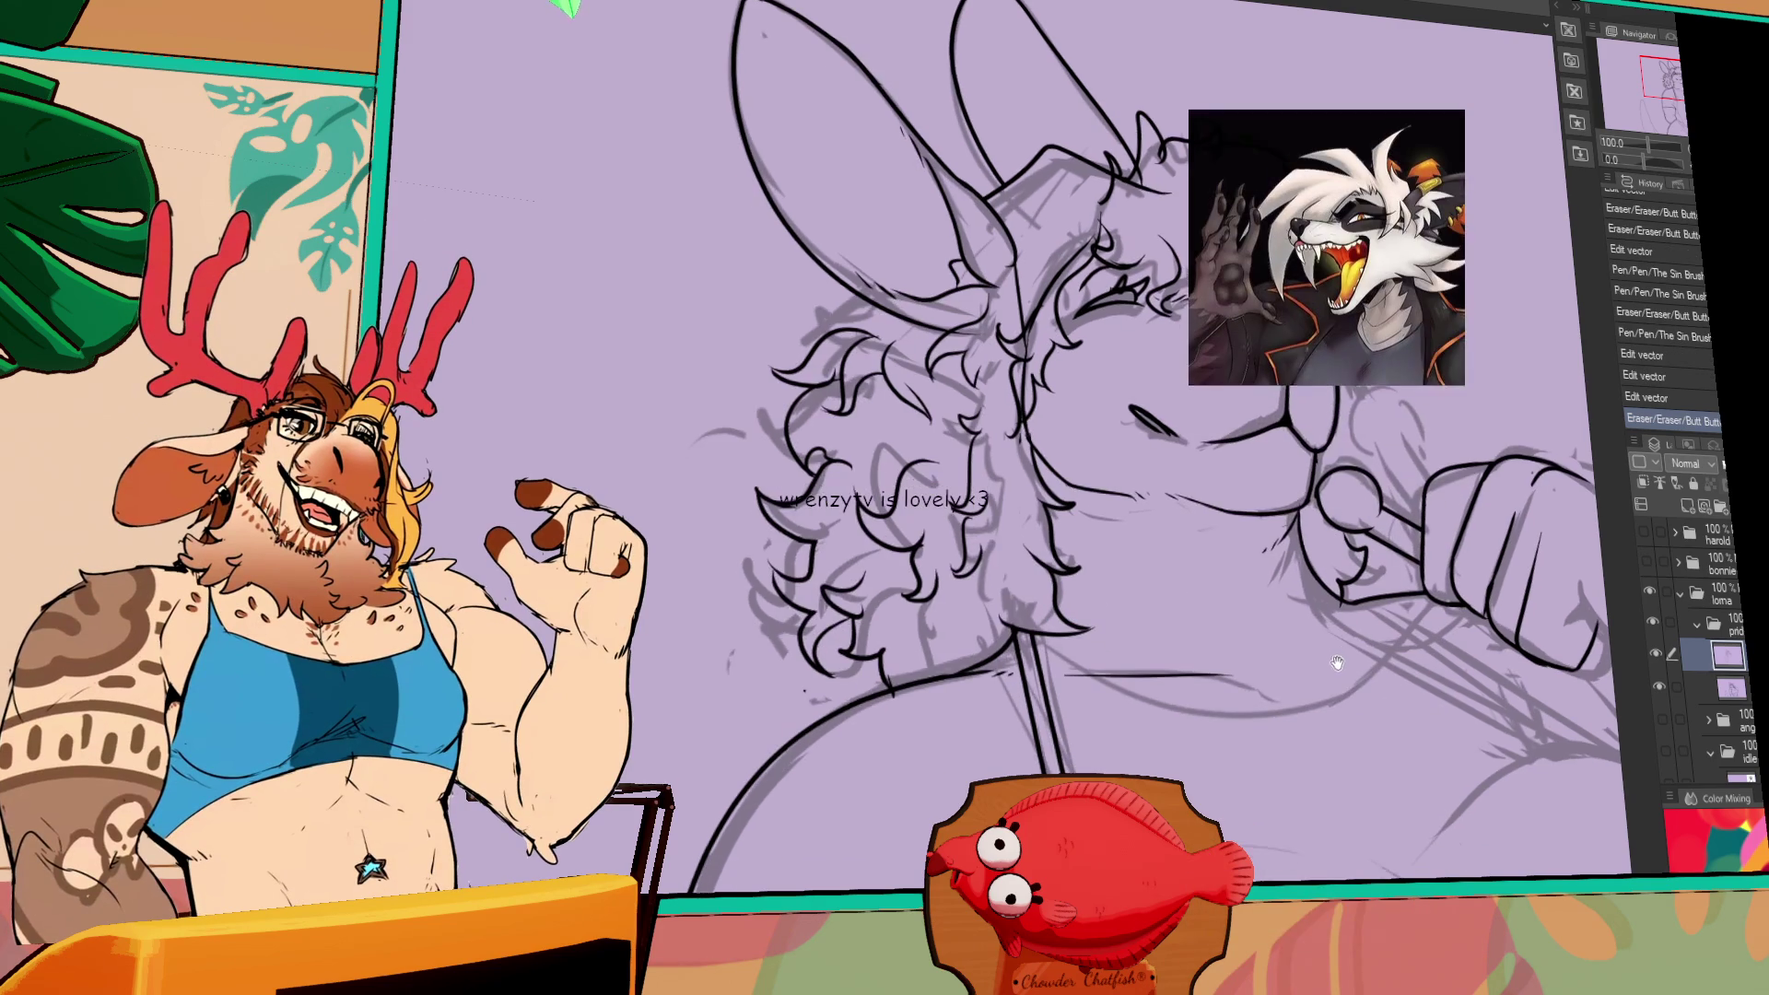
# - Draw a diagonal line from the neck down into the chest
pyautogui.scroll(-3, 1426, 691)
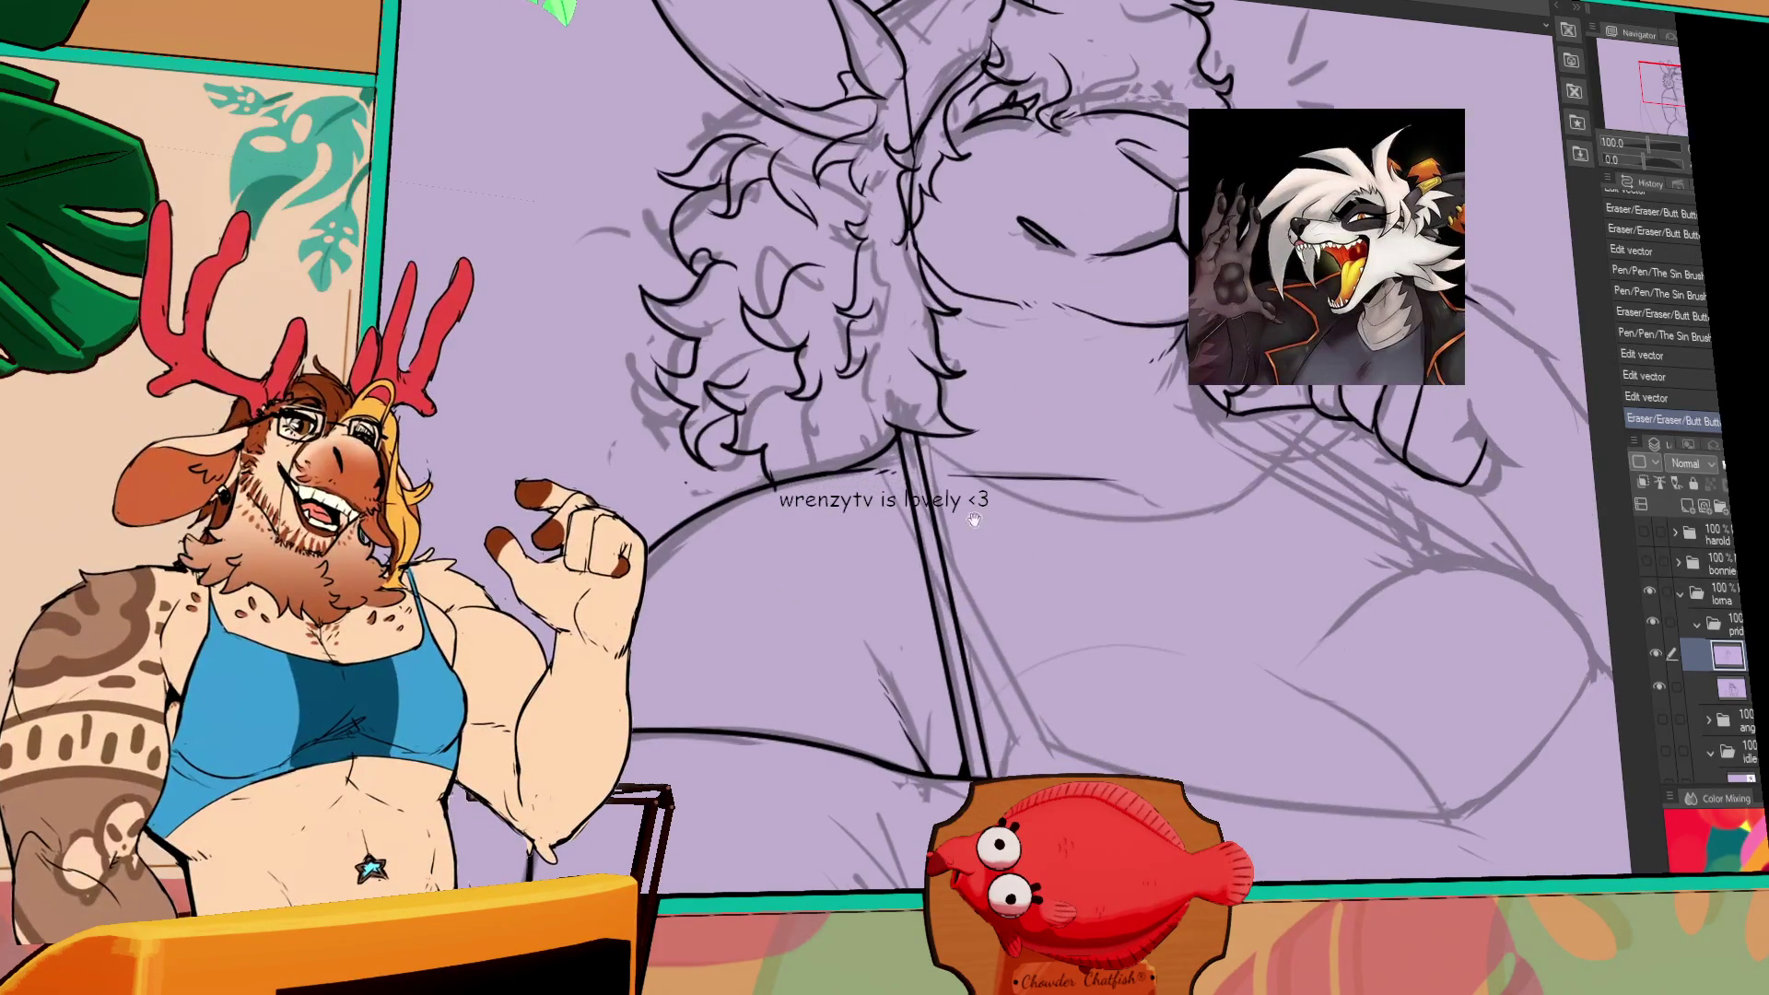
pyautogui.moveTo(875, 458); pyautogui.dragTo(1018, 746)
pyautogui.moveTo(879, 461); pyautogui.dragTo(1018, 748)
pyautogui.moveTo(886, 453); pyautogui.dragTo(1048, 749)
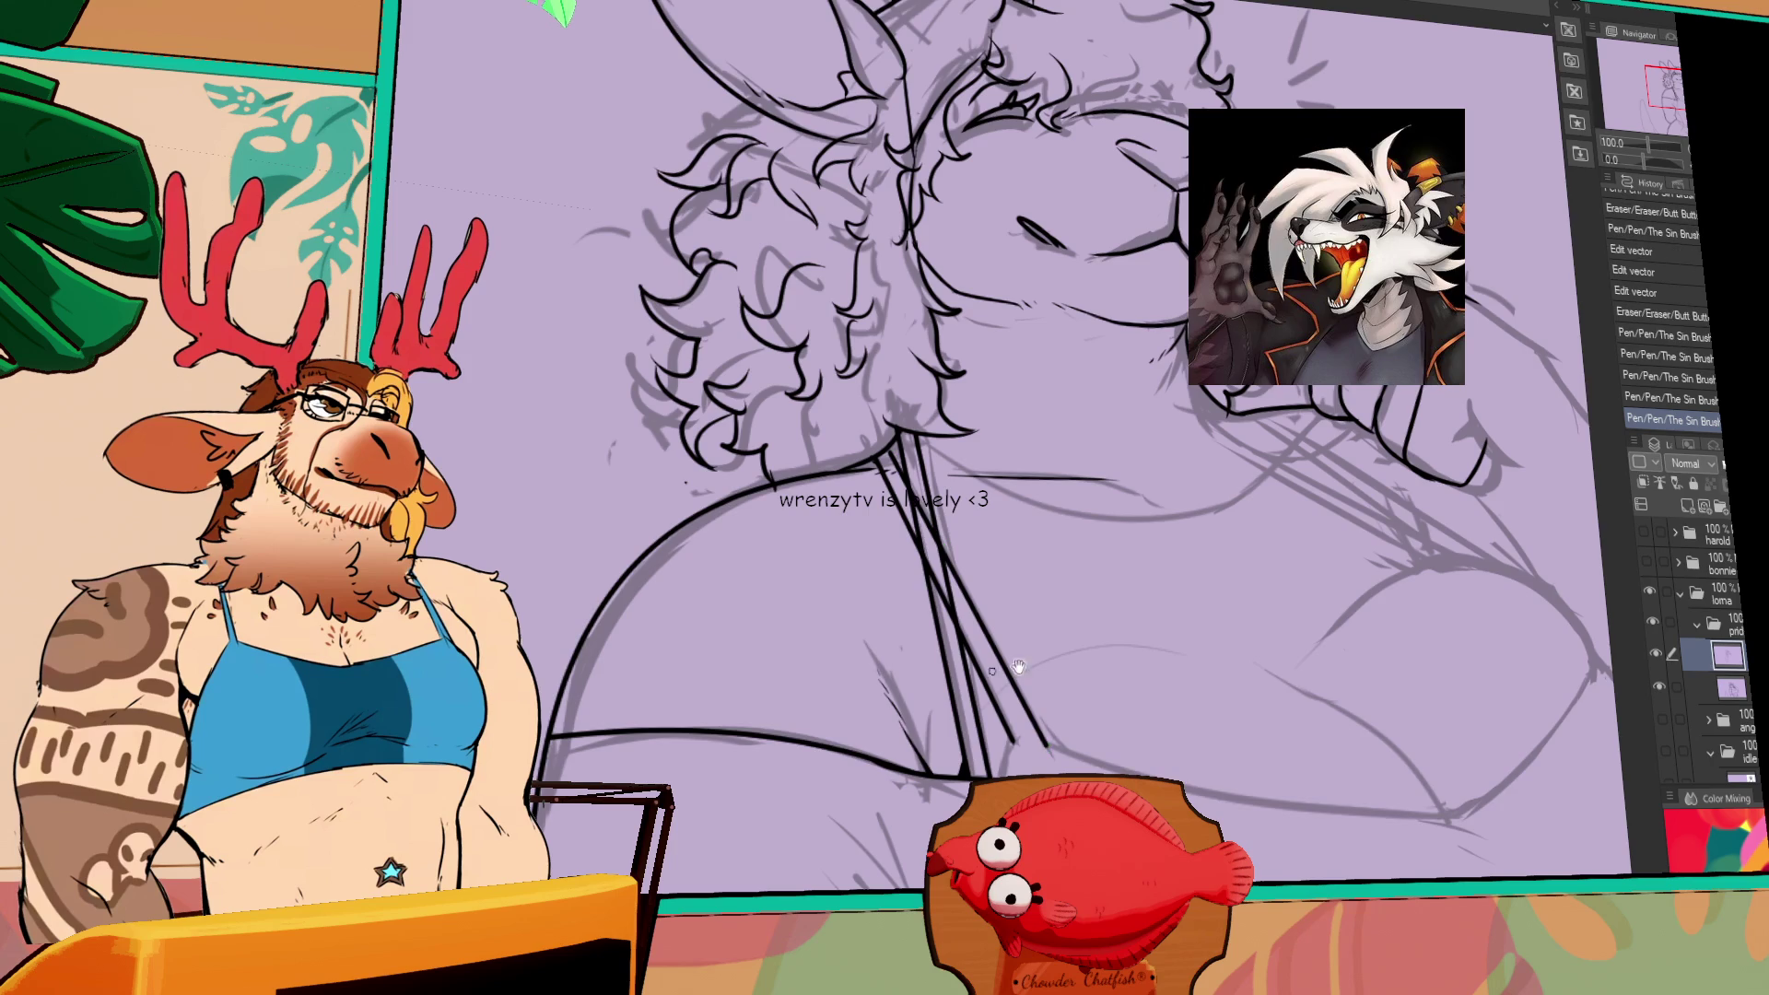
pyautogui.scroll(-2, 1087, 626)
pyautogui.scroll(-1, 1110, 672)
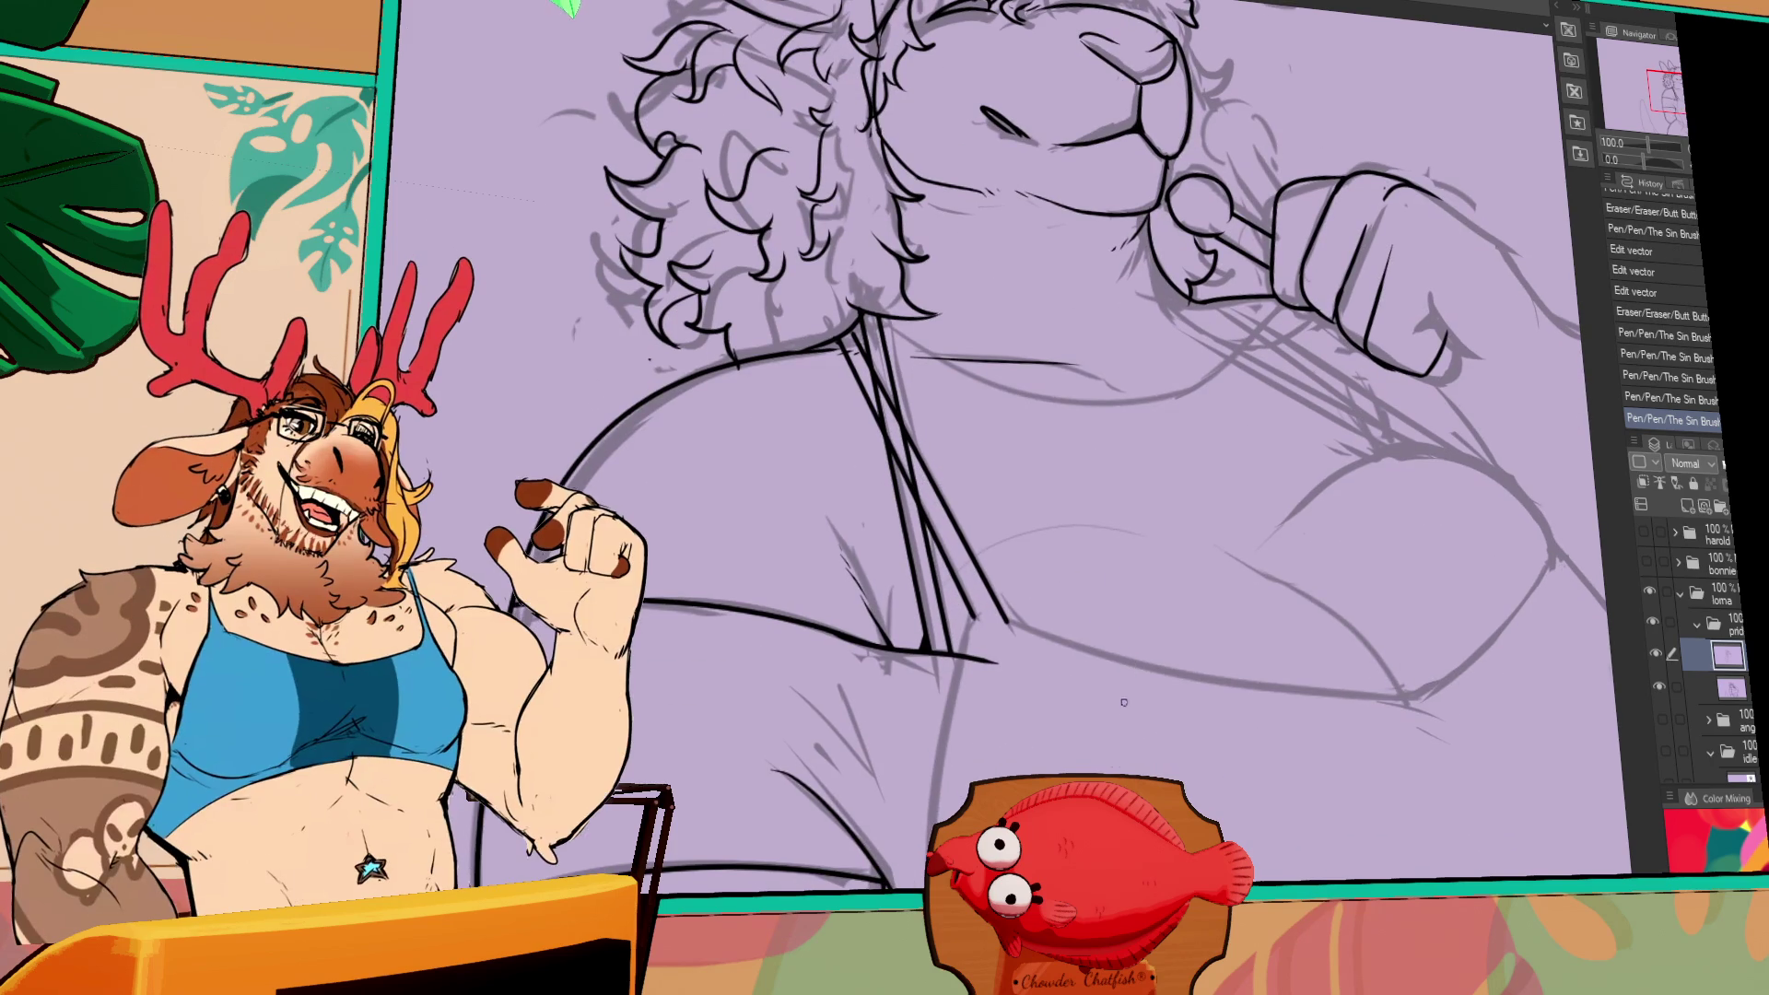
pyautogui.scroll(-2, 1107, 673)
# - Redraw the long line down the body and erase the small leftover marks
pyautogui.moveTo(964, 550); pyautogui.dragTo(932, 665)
pyautogui.hotkey('ctrl', 'z')
pyautogui.scroll(-3, 932, 665)
pyautogui.scroll(-2, 931, 553)
pyautogui.moveTo(924, 245)
pyautogui.mouseDown()
pyautogui.moveTo(877, 564)
pyautogui.moveTo(918, 687)
pyautogui.mouseUp()
pyautogui.hotkey('ctrl', 'z')
pyautogui.moveTo(921, 247); pyautogui.dragTo(993, 737)
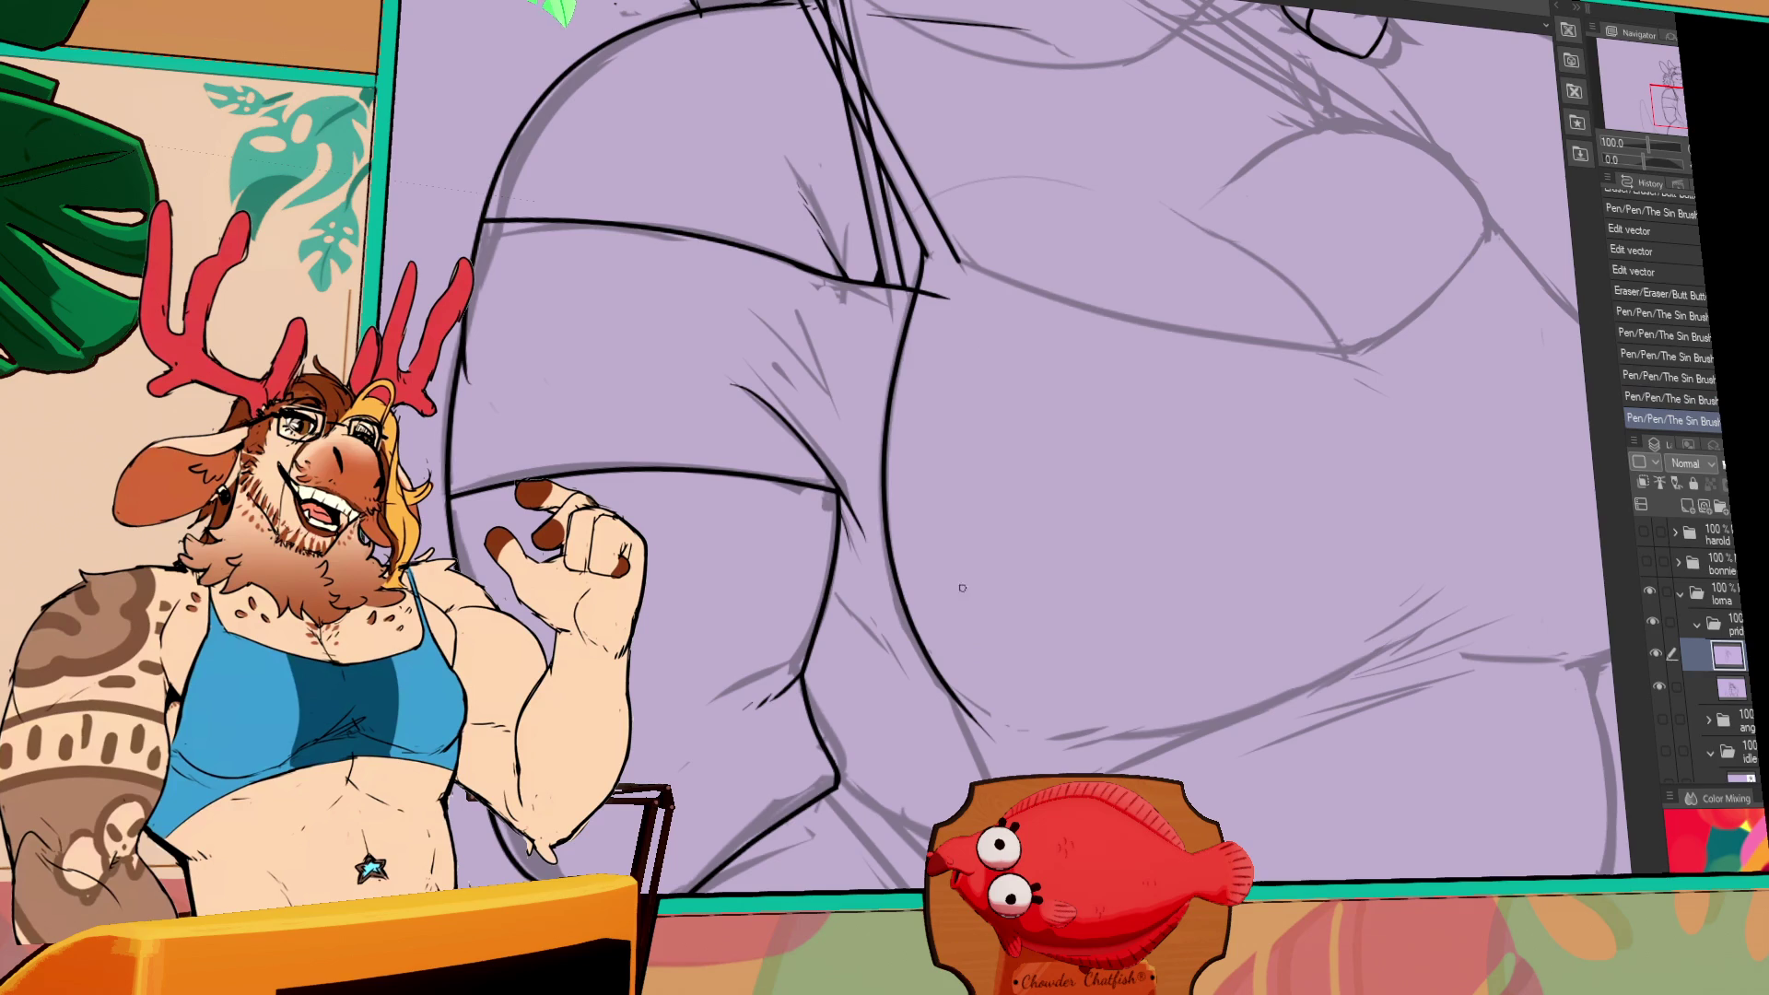
pyautogui.moveTo(1018, 667); pyautogui.dragTo(1041, 704)
pyautogui.click(959, 318)
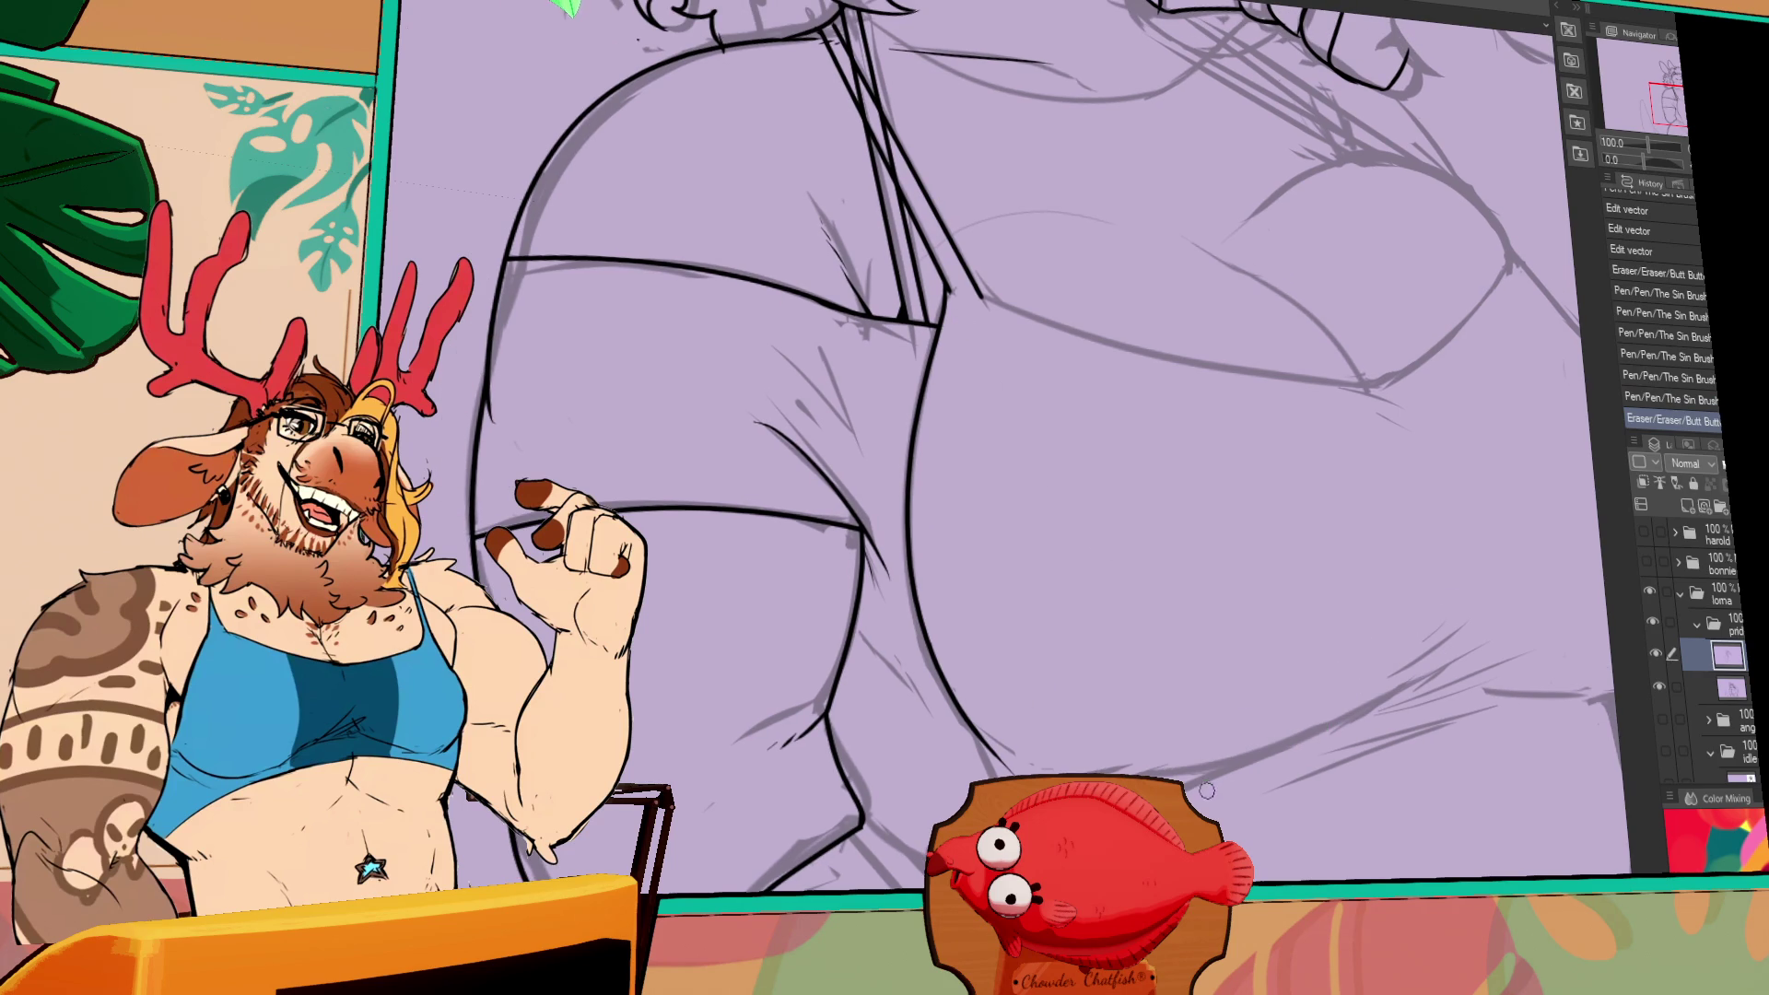
# - Ink the outline along the right leg
pyautogui.moveTo(1189, 788); pyautogui.dragTo(1181, 701)
pyautogui.moveTo(958, 640); pyautogui.dragTo(1006, 769)
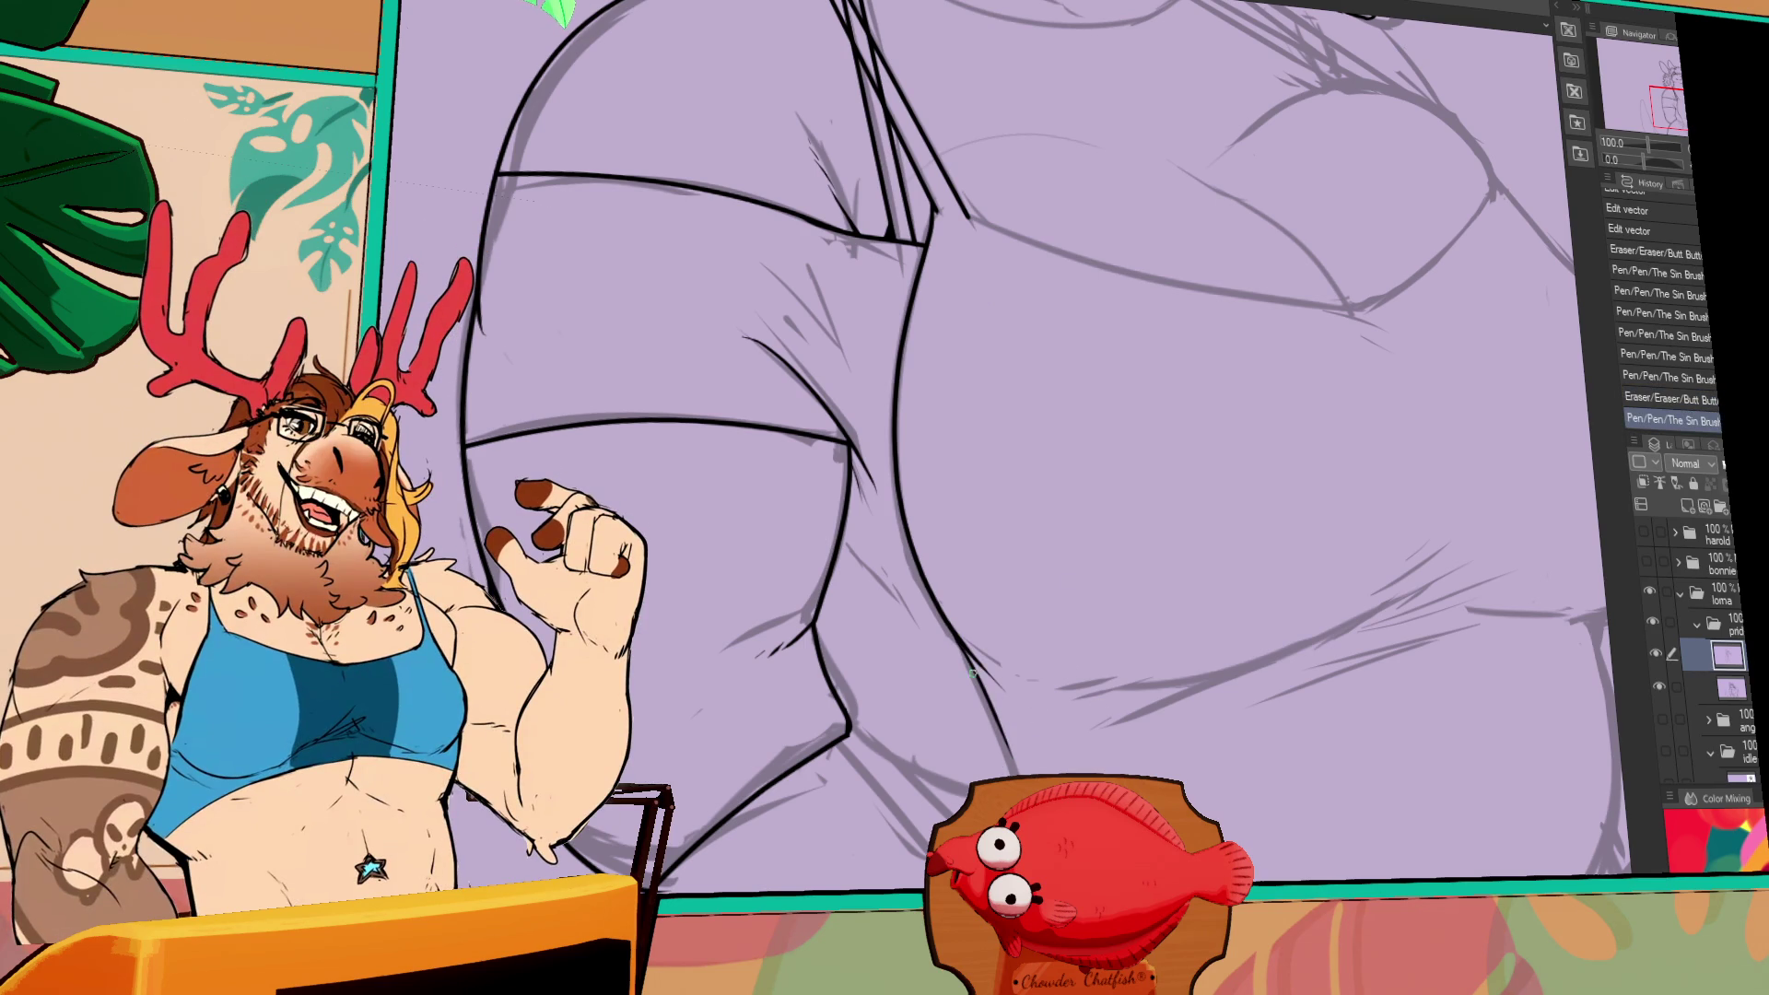
pyautogui.moveTo(973, 669); pyautogui.dragTo(976, 696)
pyautogui.hotkey('ctrl', 'z')
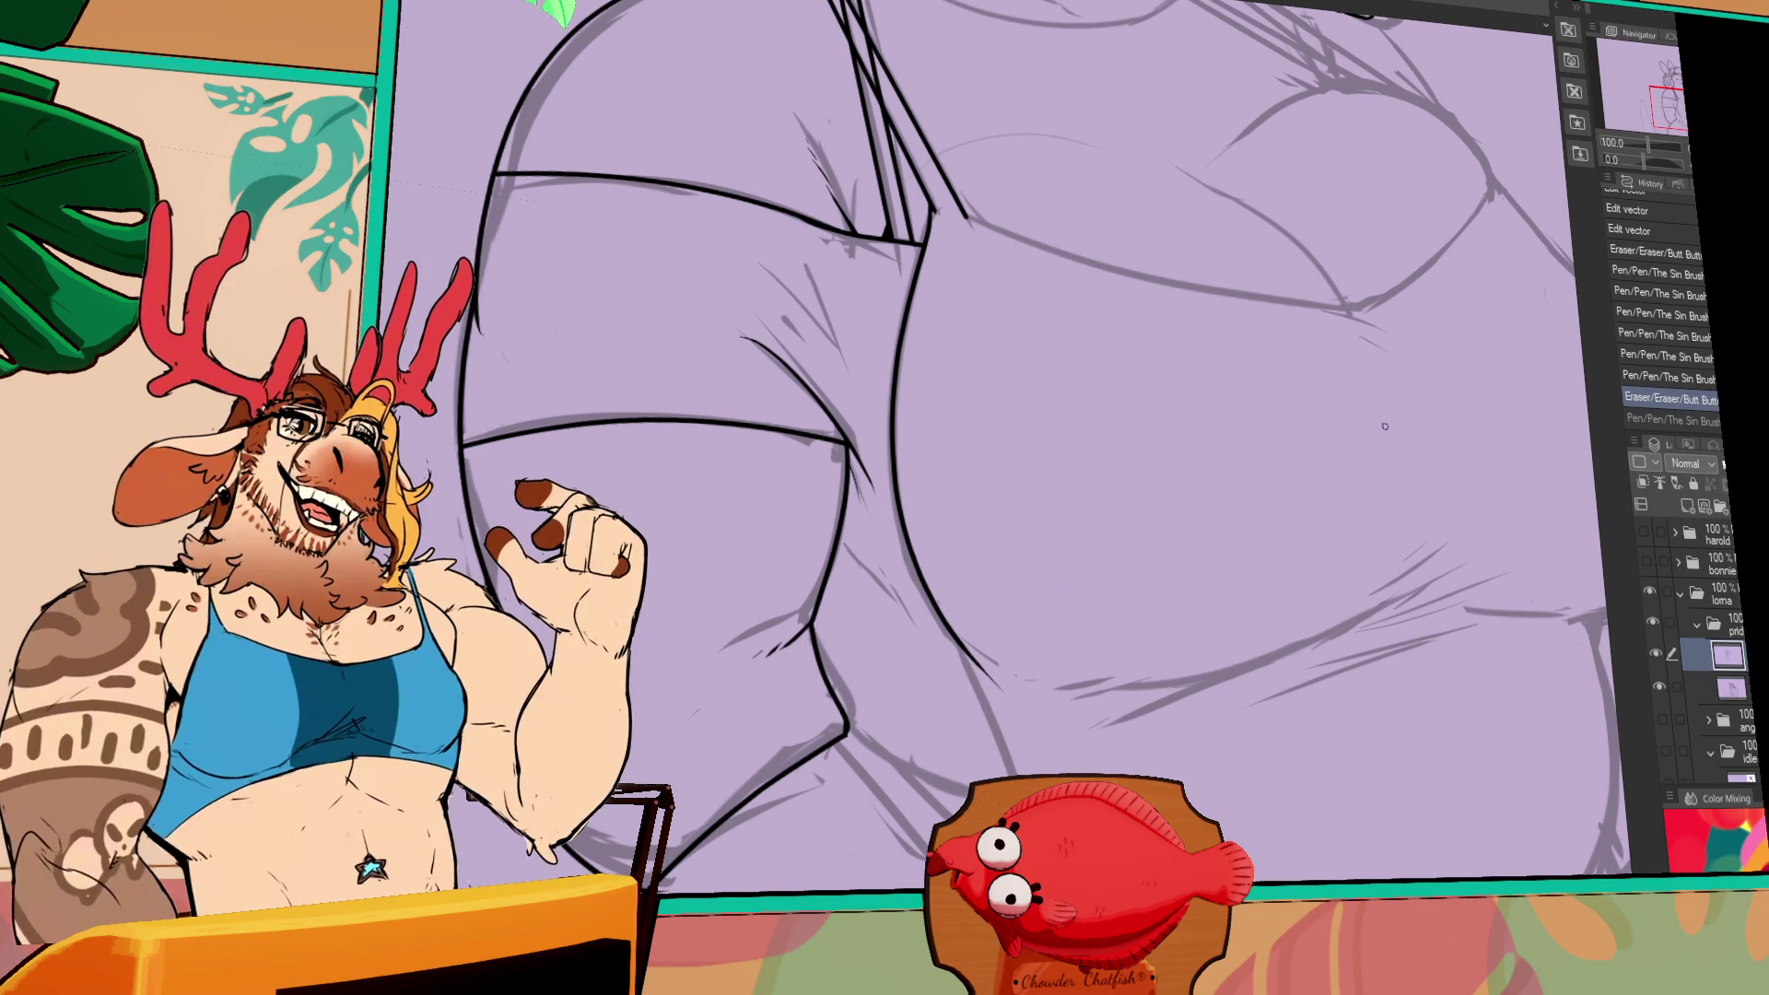
pyautogui.moveTo(1238, 674); pyautogui.dragTo(1243, 681)
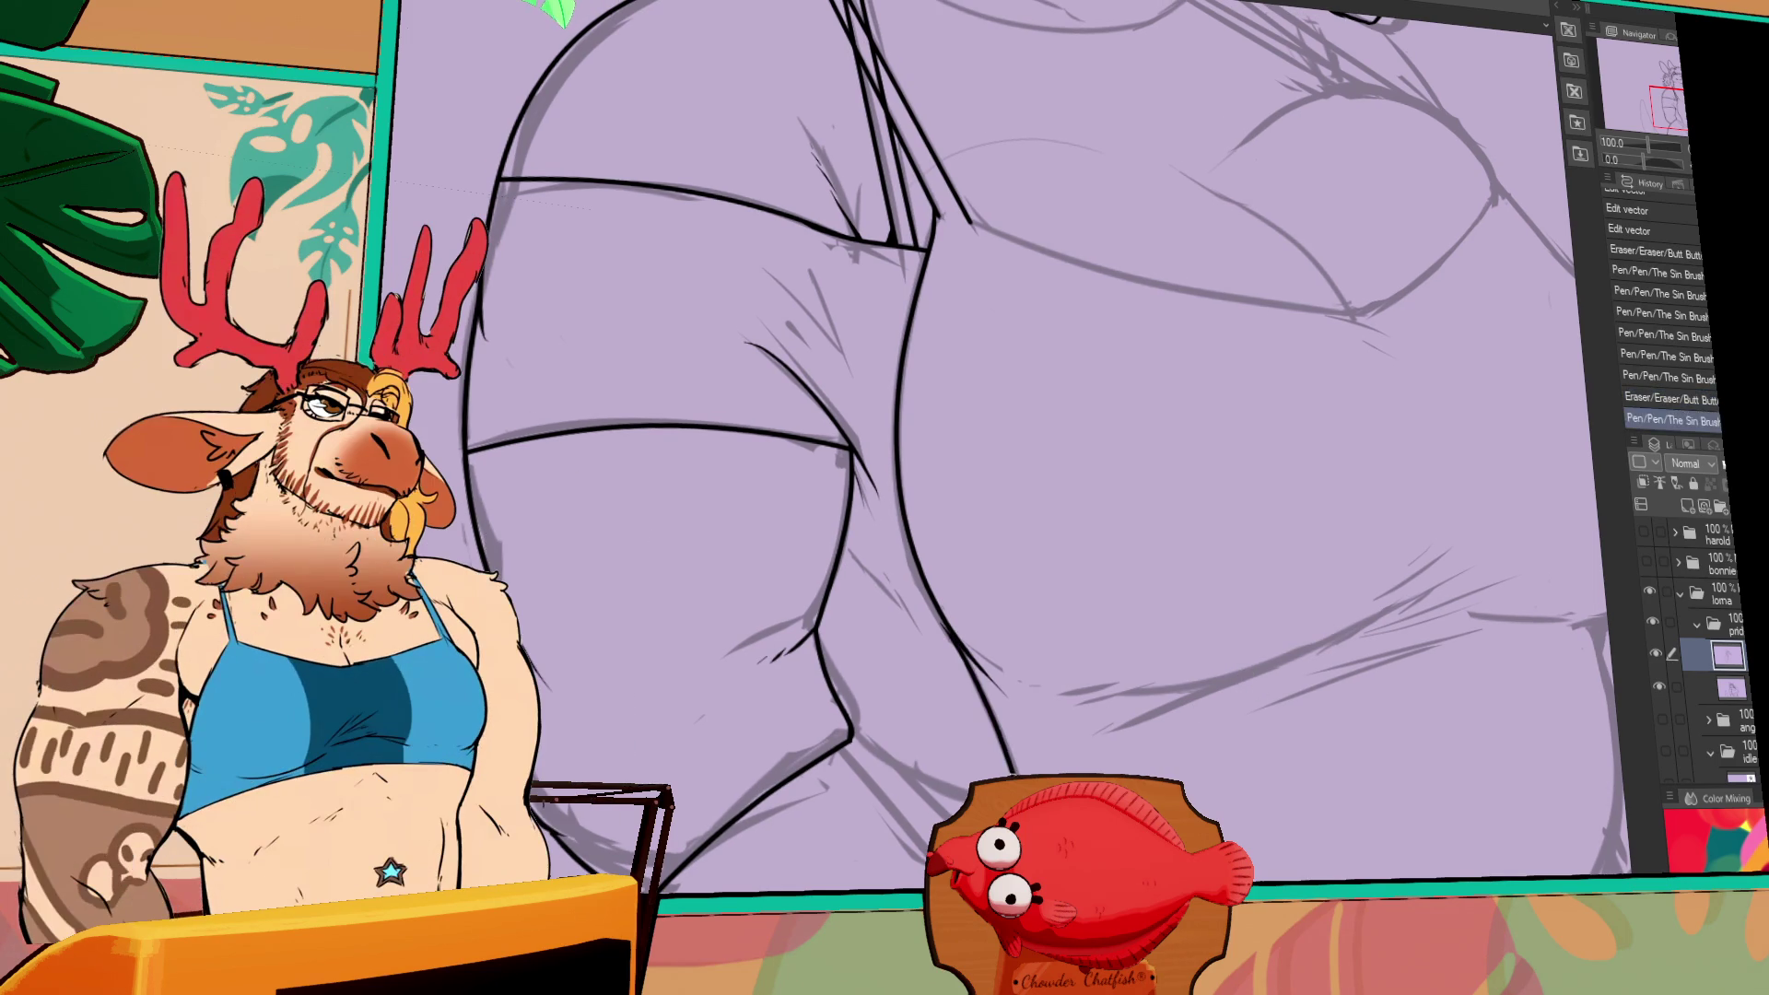
# - Restore the undone leg strokes and extend the thigh outline across the hip
pyautogui.hotkey('ctrl', 'y')
pyautogui.hotkey('ctrl', 'z')
pyautogui.hotkey('ctrl', 'y')
pyautogui.hotkey('ctrl', 'y')
pyautogui.hotkey('ctrl', 'z')
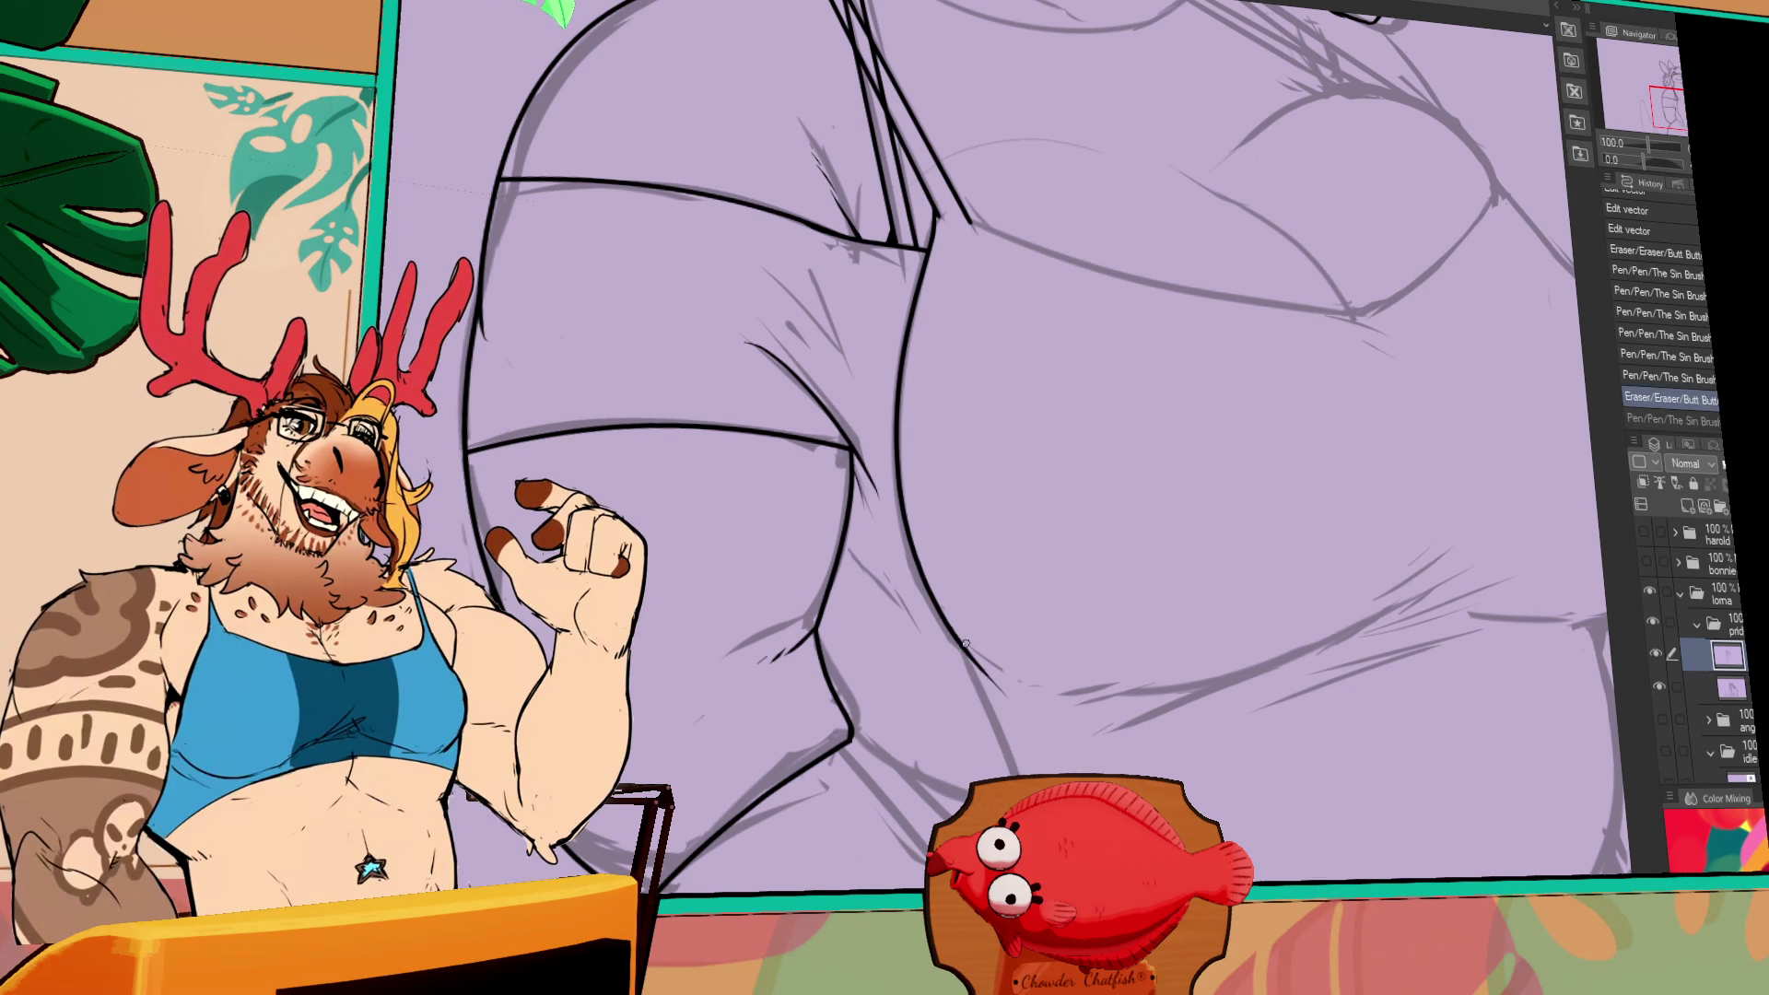
pyautogui.hotkey('ctrl', 'y')
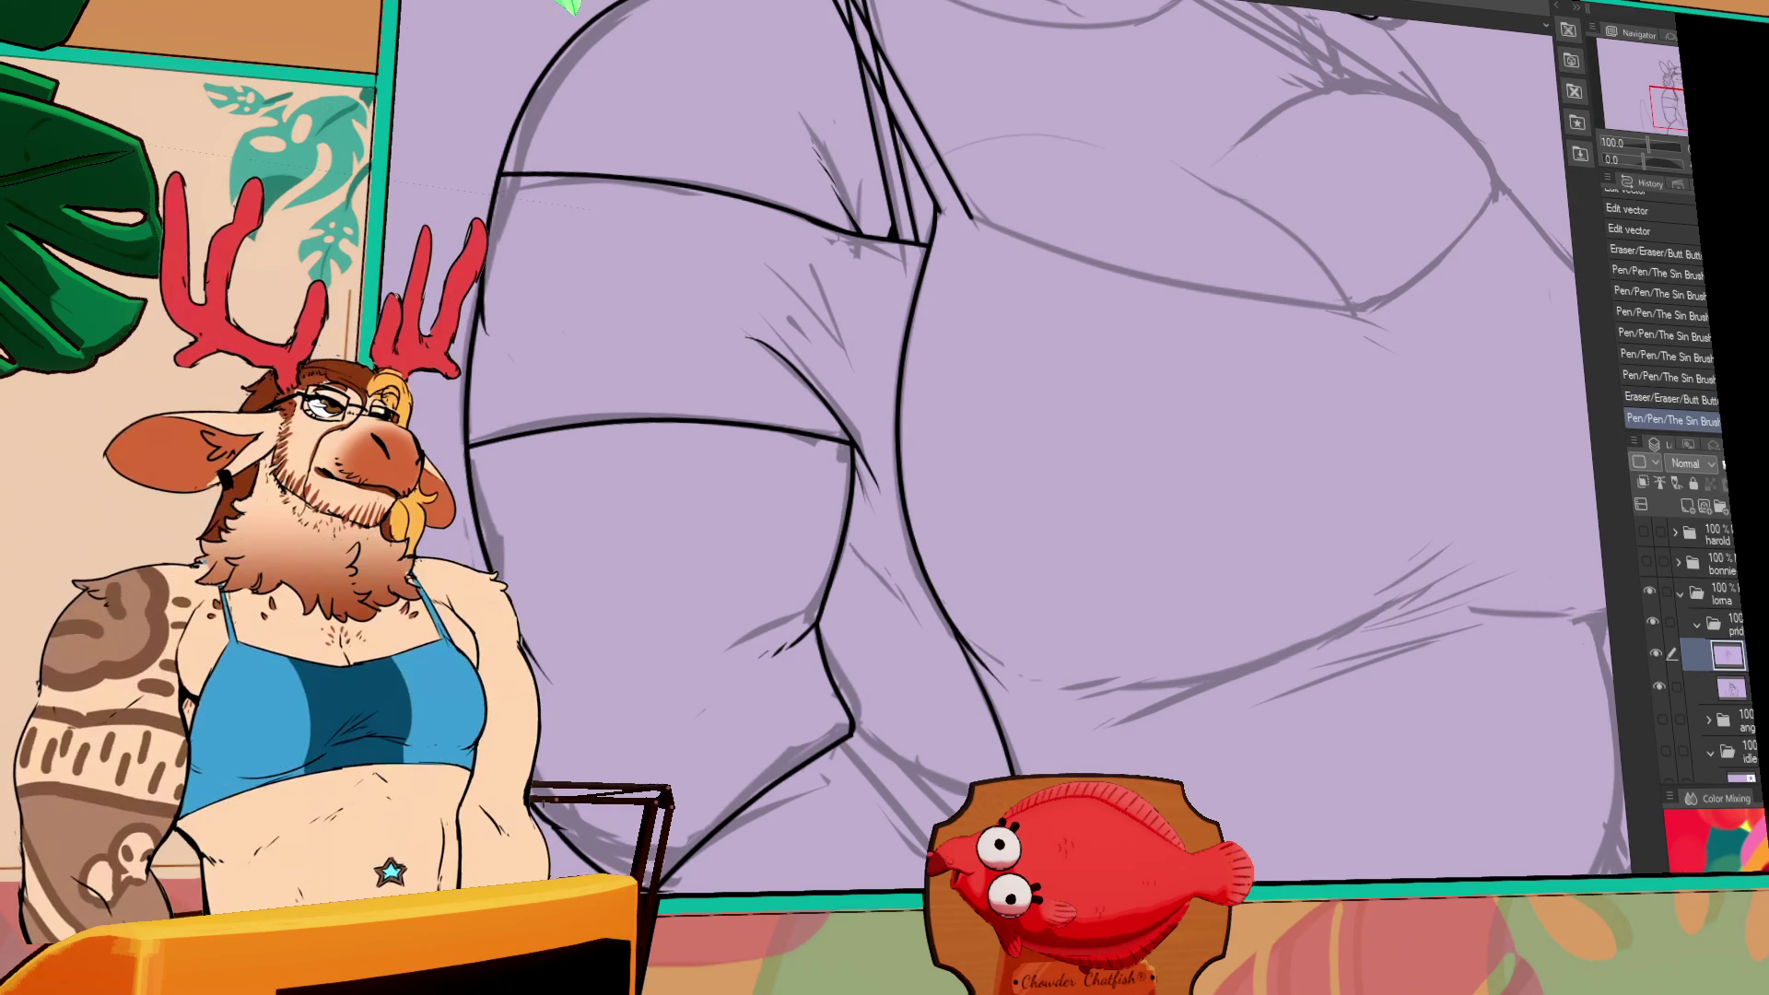
pyautogui.hotkey('ctrl', 'y')
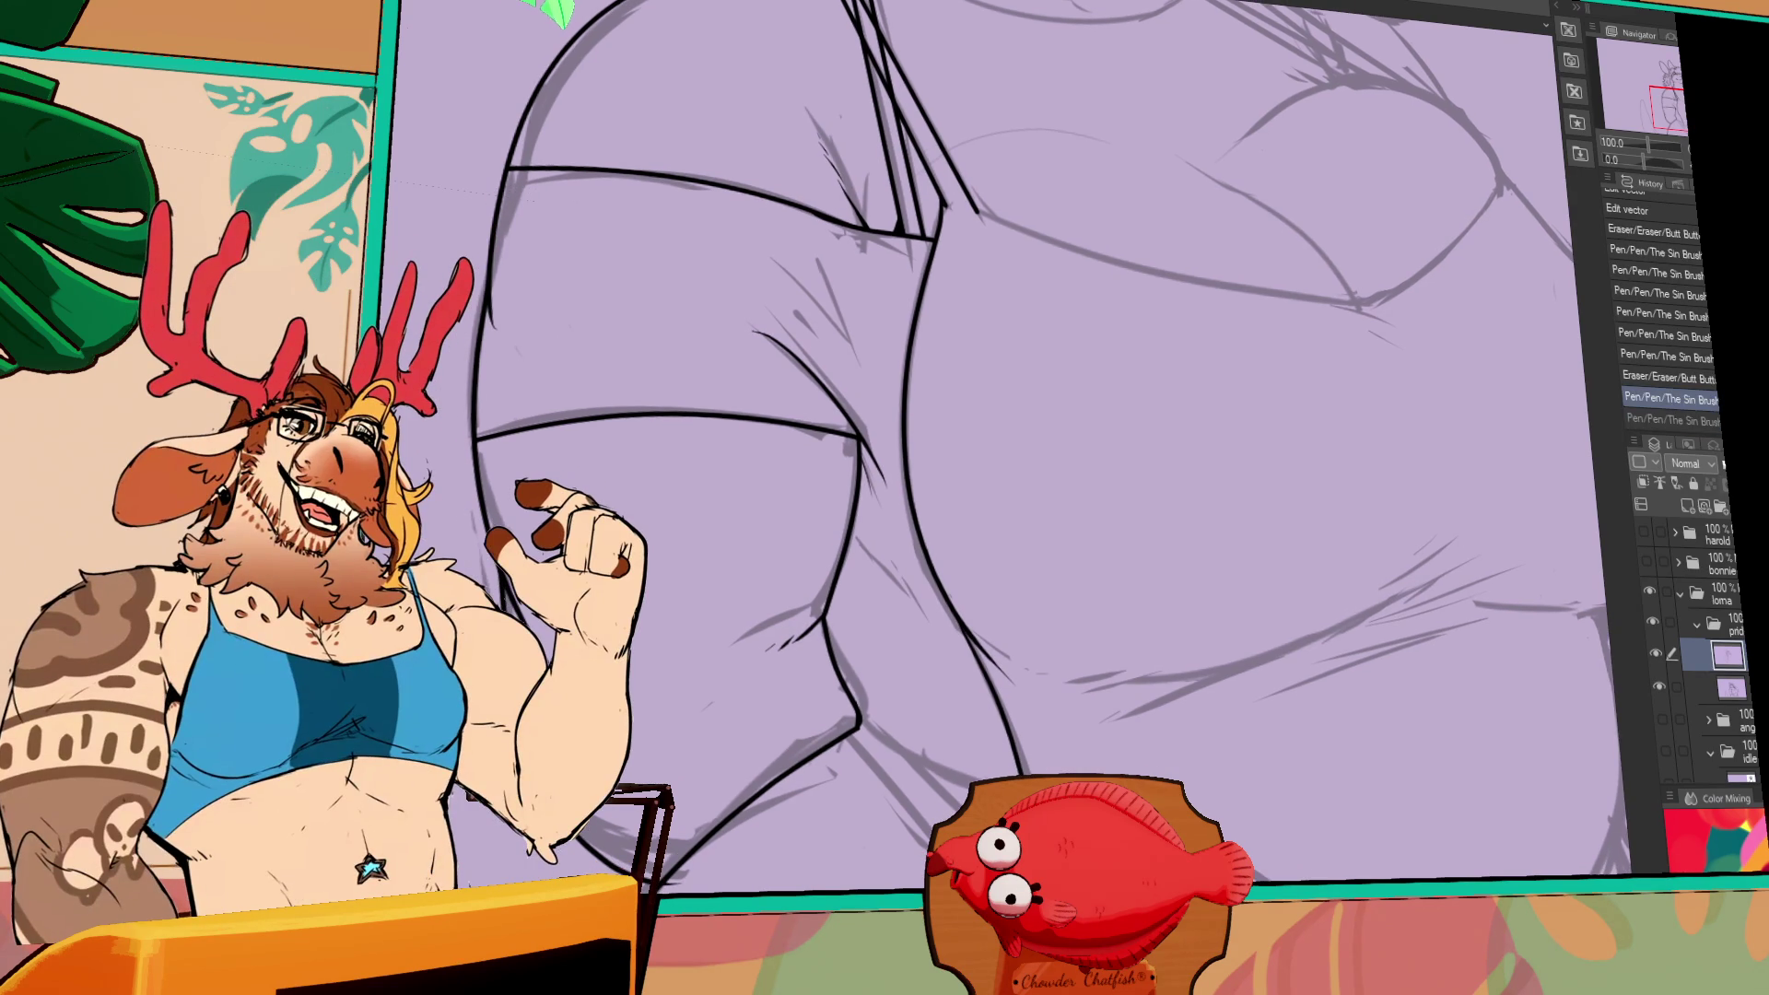
pyautogui.moveTo(1023, 829)
pyautogui.mouseDown()
pyautogui.moveTo(1105, 599)
pyautogui.moveTo(1106, 689)
pyautogui.moveTo(1046, 742)
pyautogui.moveTo(1244, 830)
pyautogui.mouseUp()
pyautogui.moveTo(1391, 801)
pyautogui.mouseDown()
pyautogui.moveTo(1206, 746)
pyautogui.moveTo(1166, 792)
pyautogui.mouseUp()
pyautogui.hotkey('ctrl', 'z')
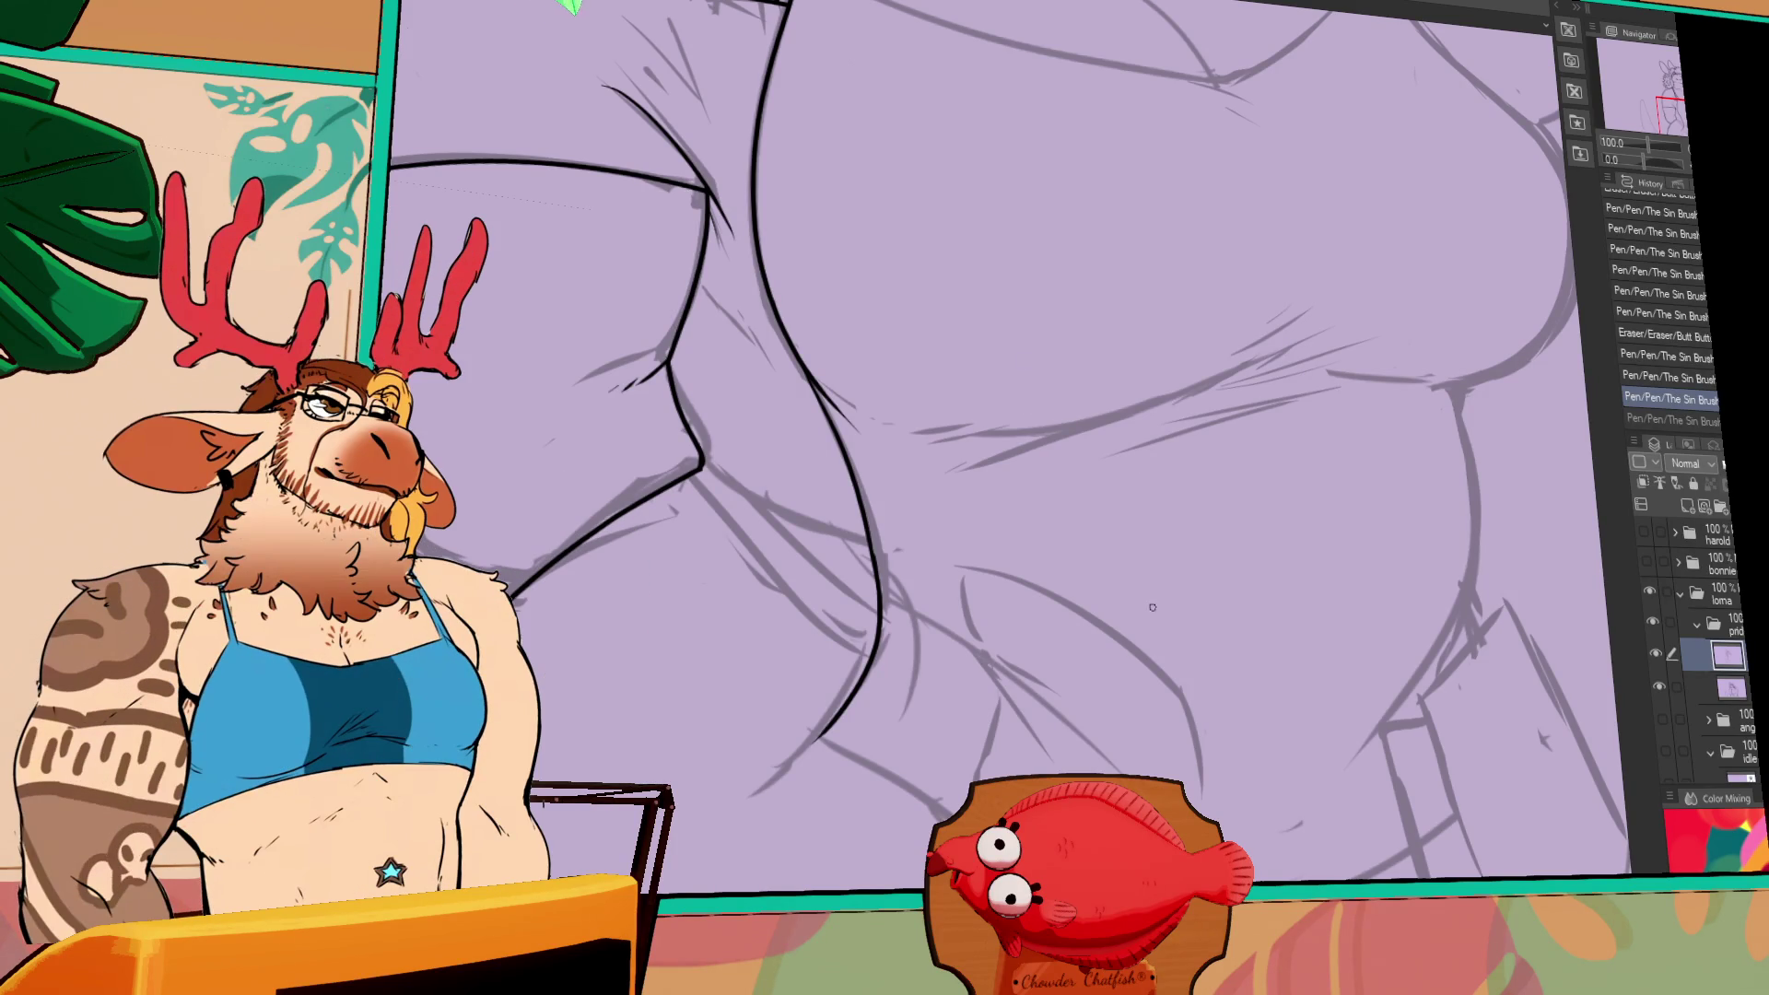
# - Ink the lower belly curve toward the thigh, retrying the stroke until it sits right
pyautogui.moveTo(1160, 637); pyautogui.dragTo(1144, 658)
pyautogui.hotkey('ctrl', 'z')
pyautogui.moveTo(816, 739); pyautogui.dragTo(957, 814)
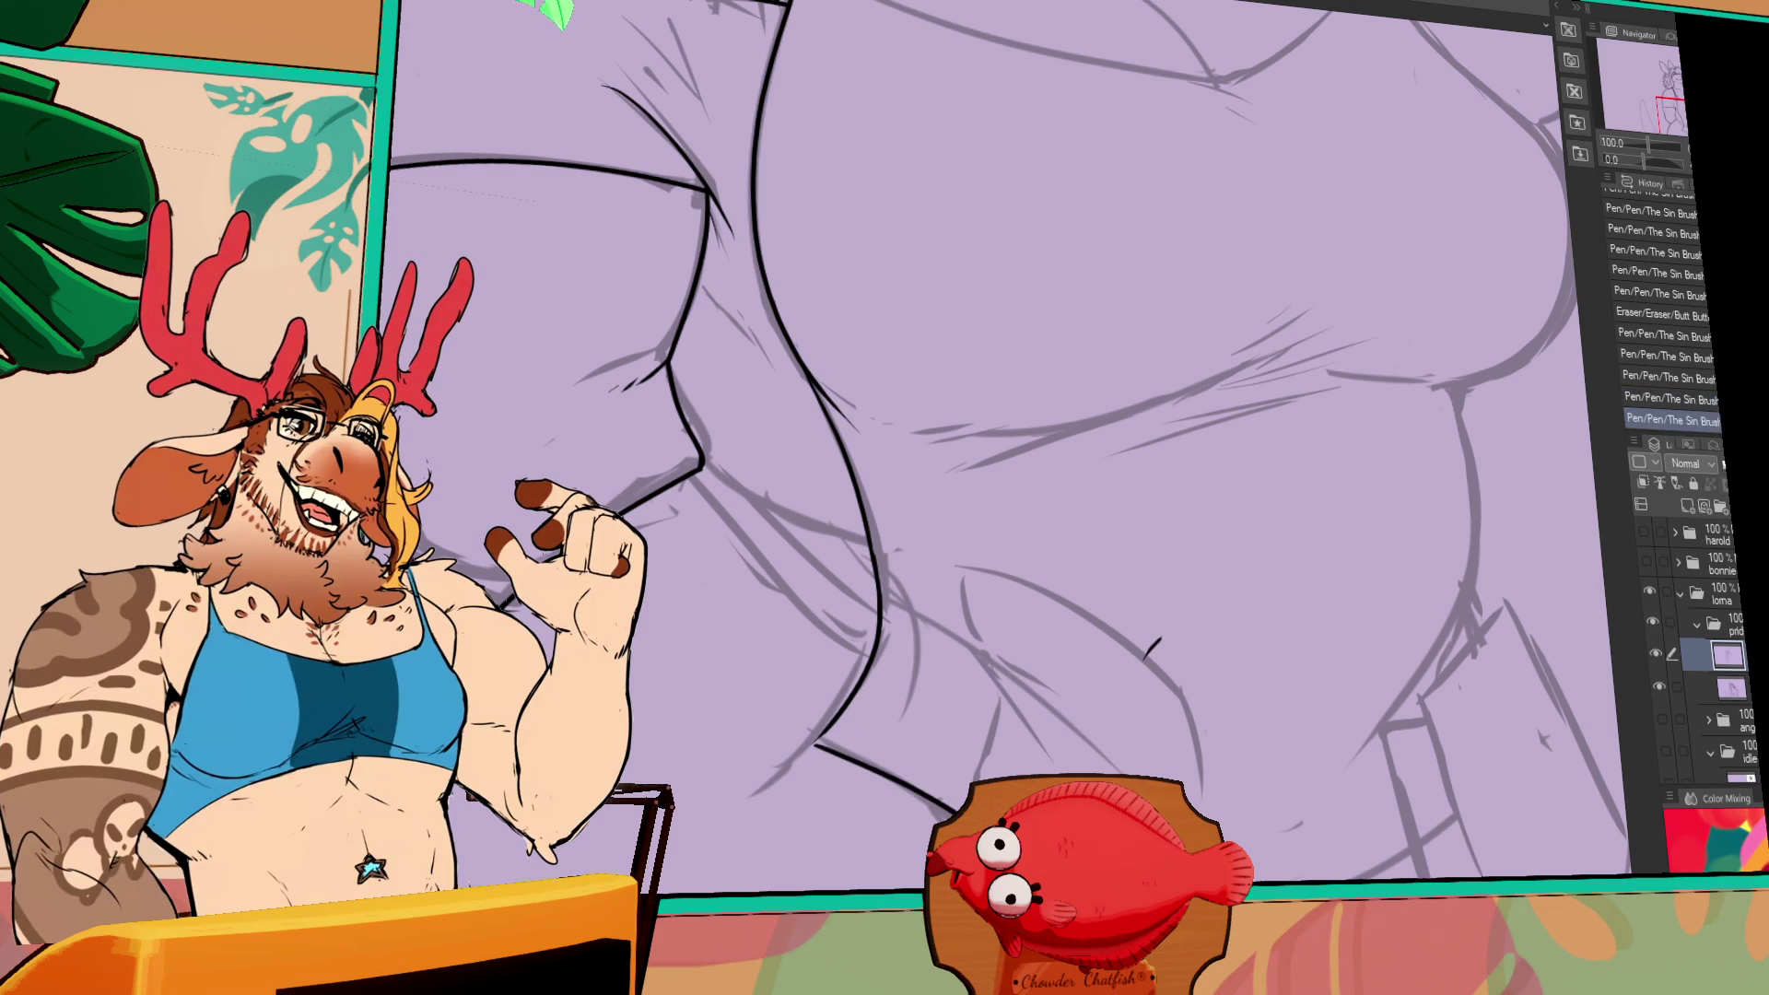
pyautogui.hotkey('ctrl', 'z')
pyautogui.moveTo(1160, 636); pyautogui.dragTo(1145, 658)
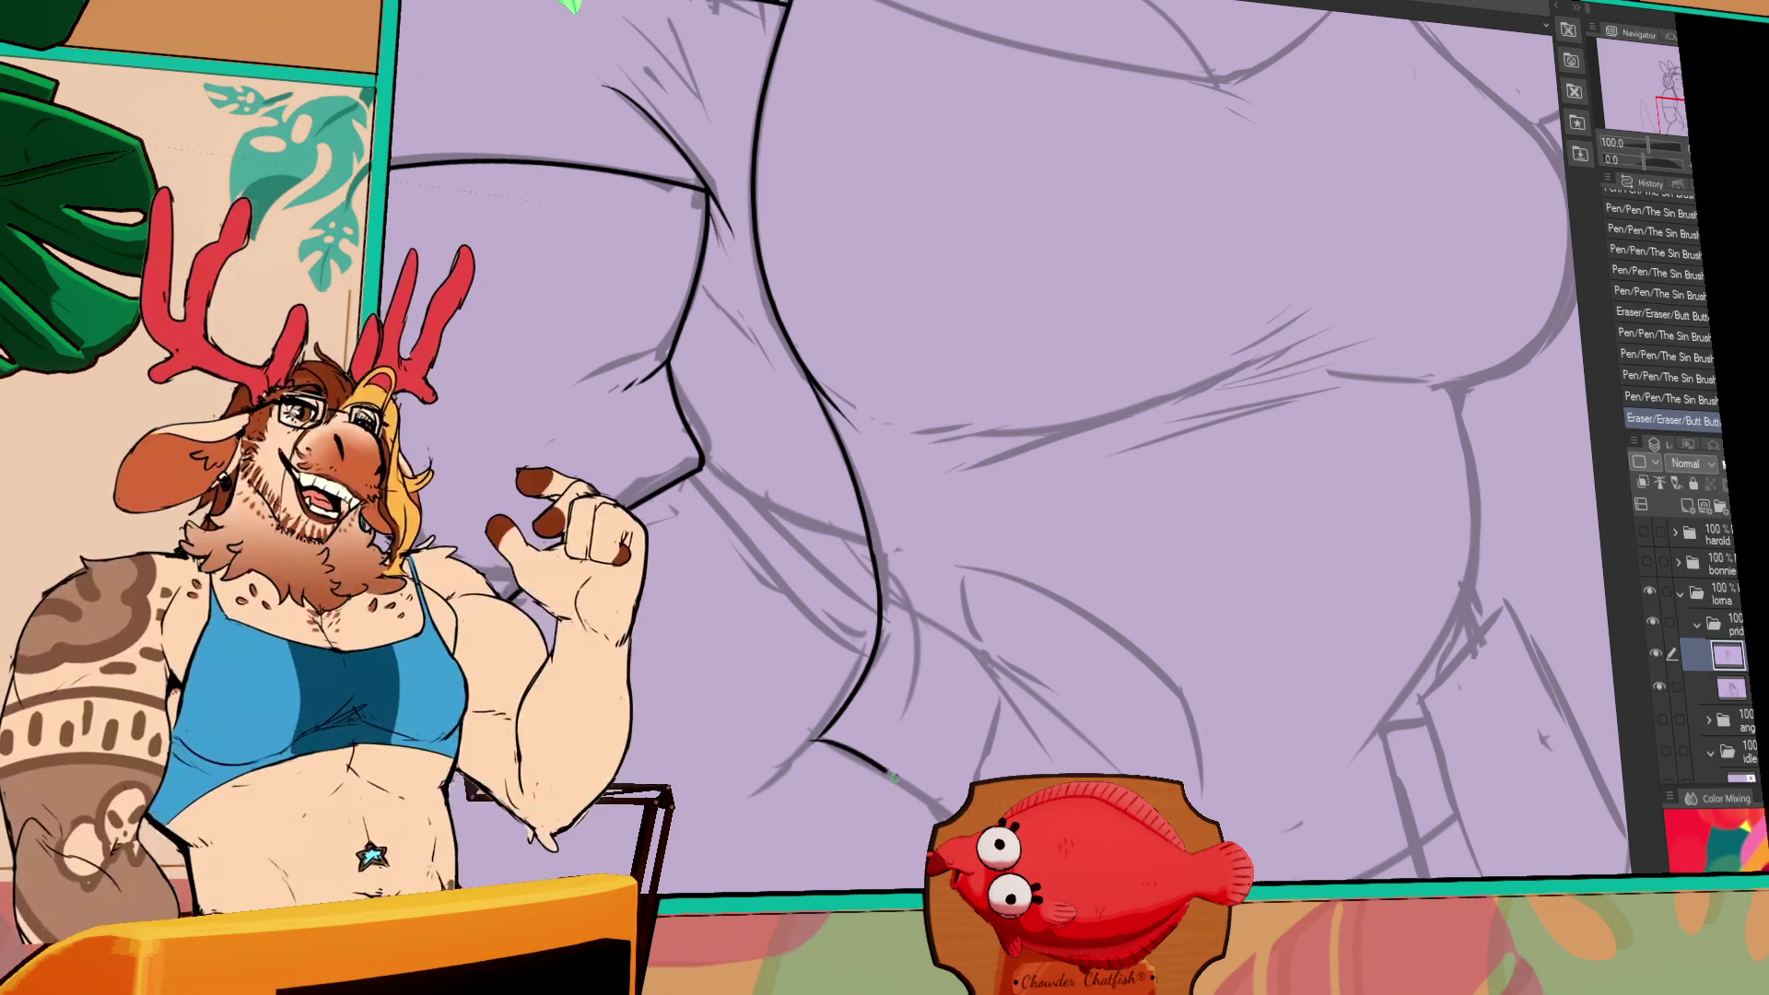
pyautogui.moveTo(806, 738); pyautogui.dragTo(939, 823)
pyautogui.hotkey('ctrl', 'z')
pyautogui.moveTo(800, 734); pyautogui.dragTo(958, 815)
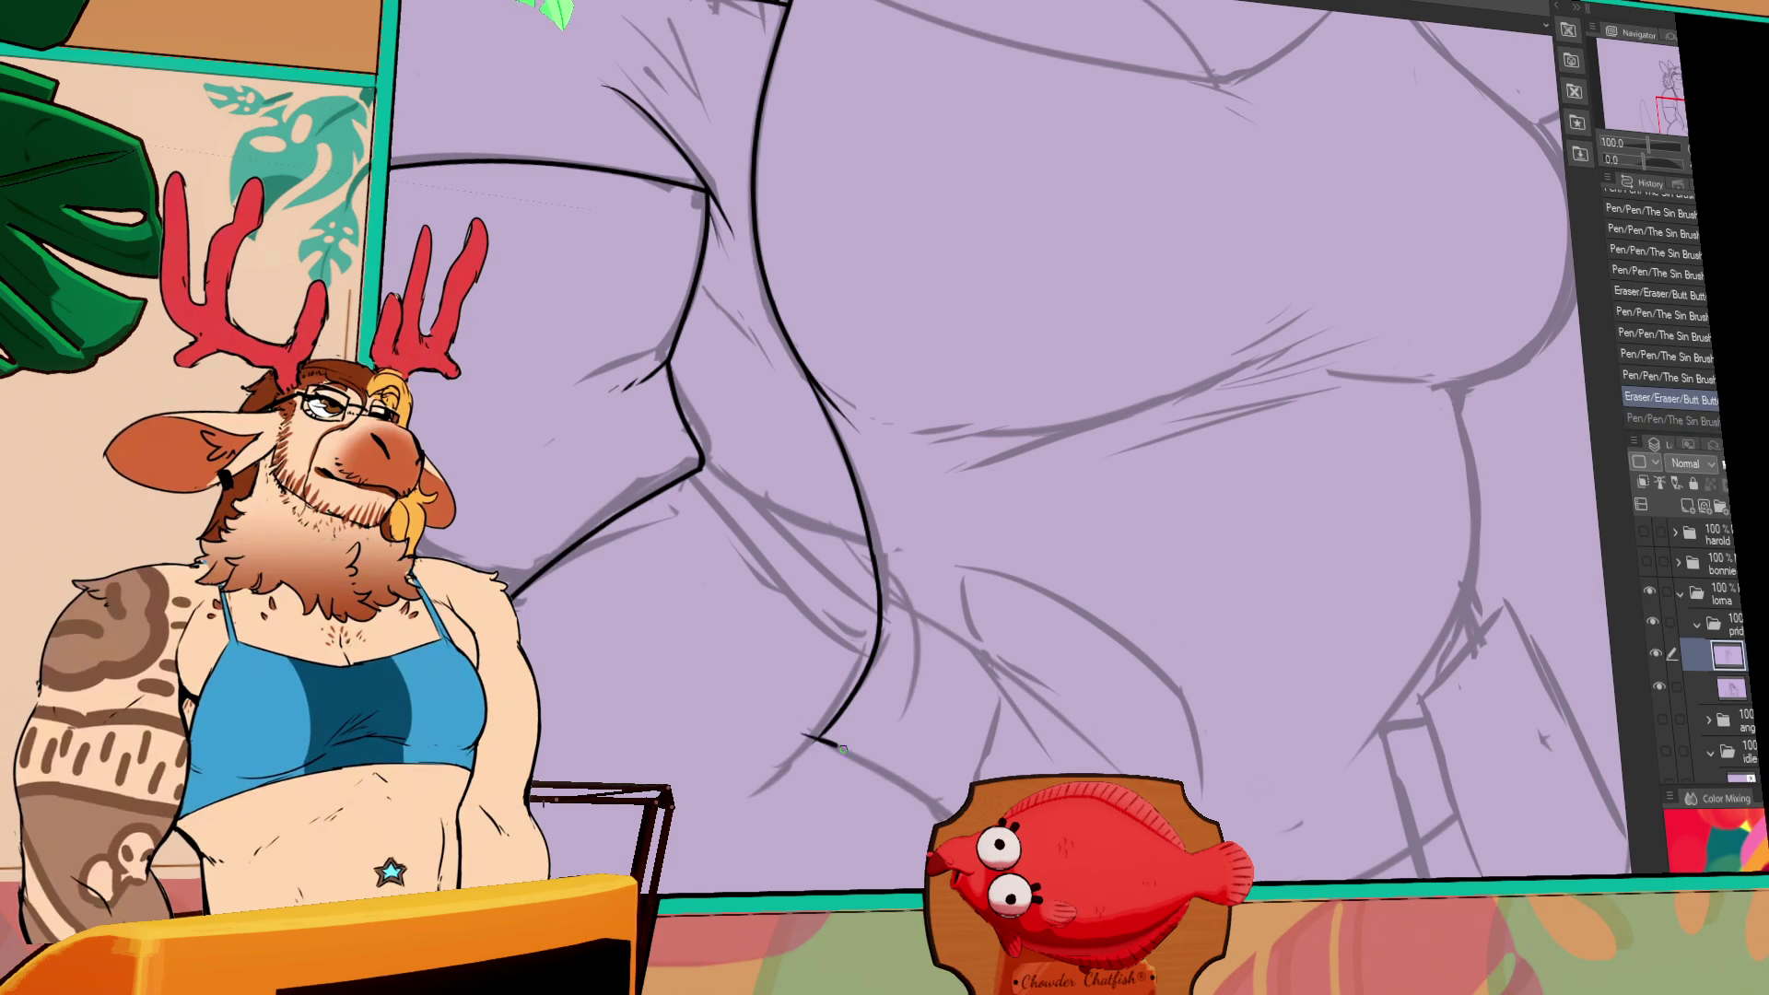
pyautogui.hotkey('ctrl', 'z')
pyautogui.moveTo(798, 737); pyautogui.dragTo(954, 810)
pyautogui.hotkey('ctrl', 'z')
pyautogui.moveTo(798, 742); pyautogui.dragTo(939, 810)
pyautogui.moveTo(1385, 810); pyautogui.dragTo(1349, 915)
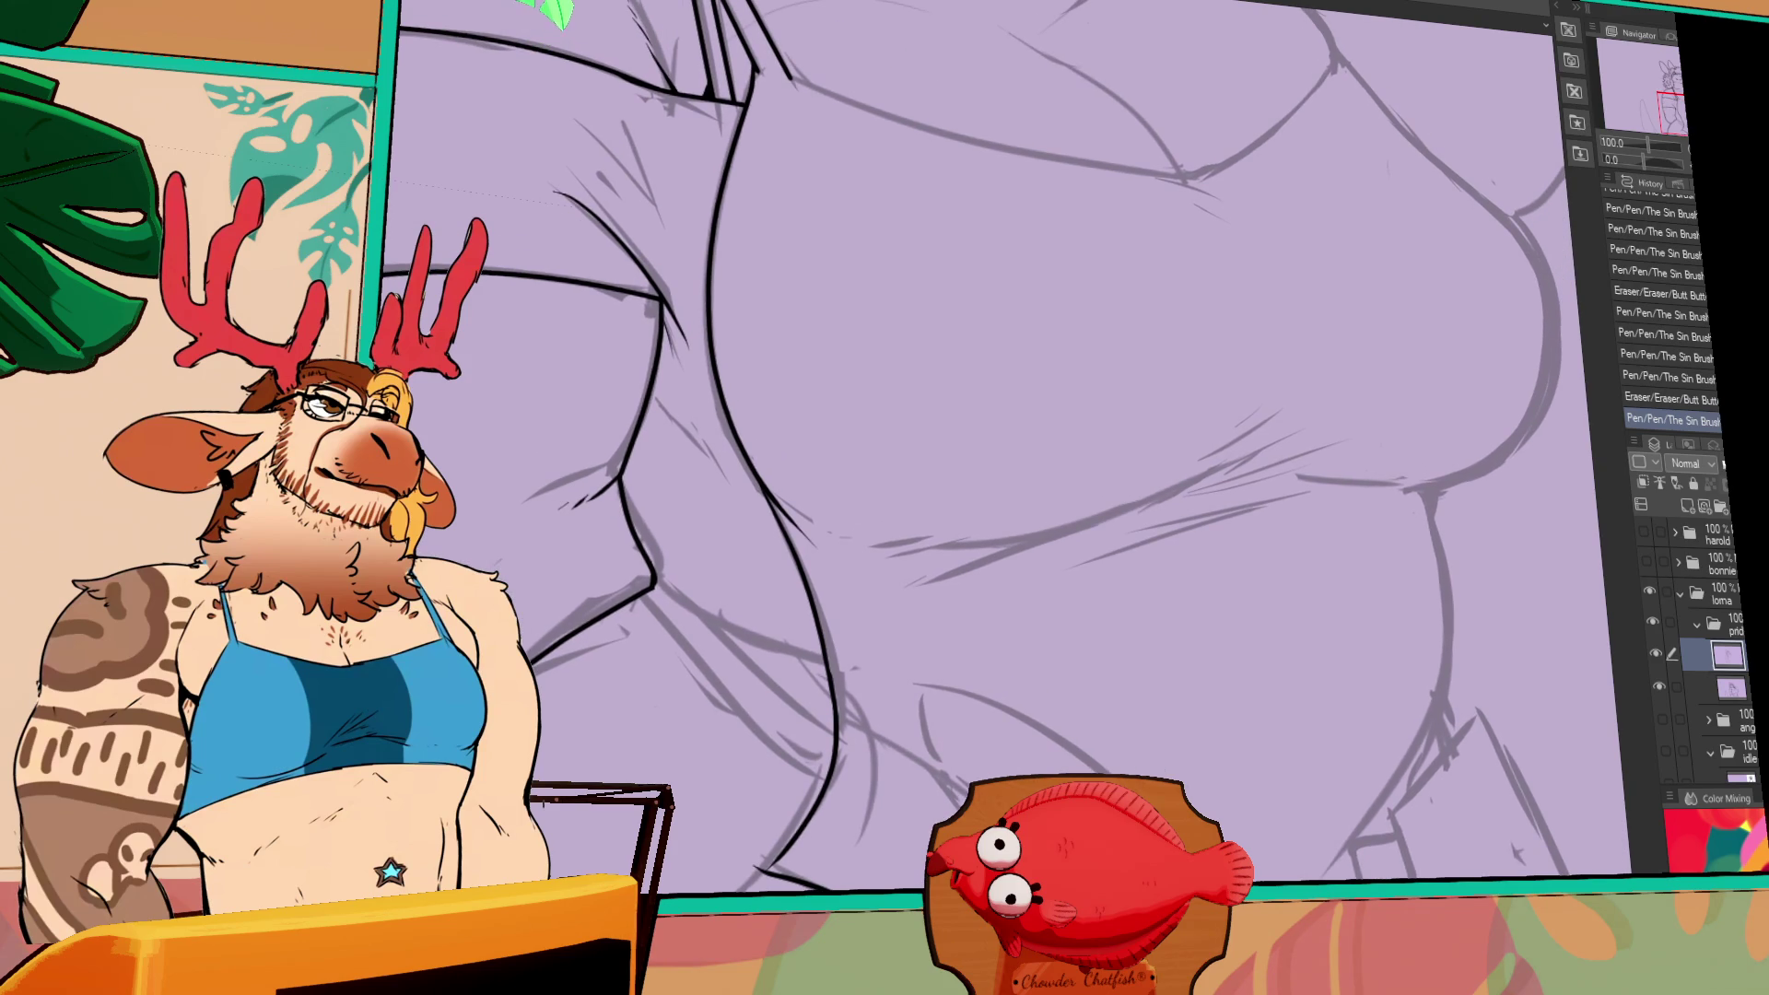
pyautogui.moveTo(1358, 790); pyautogui.dragTo(1386, 785)
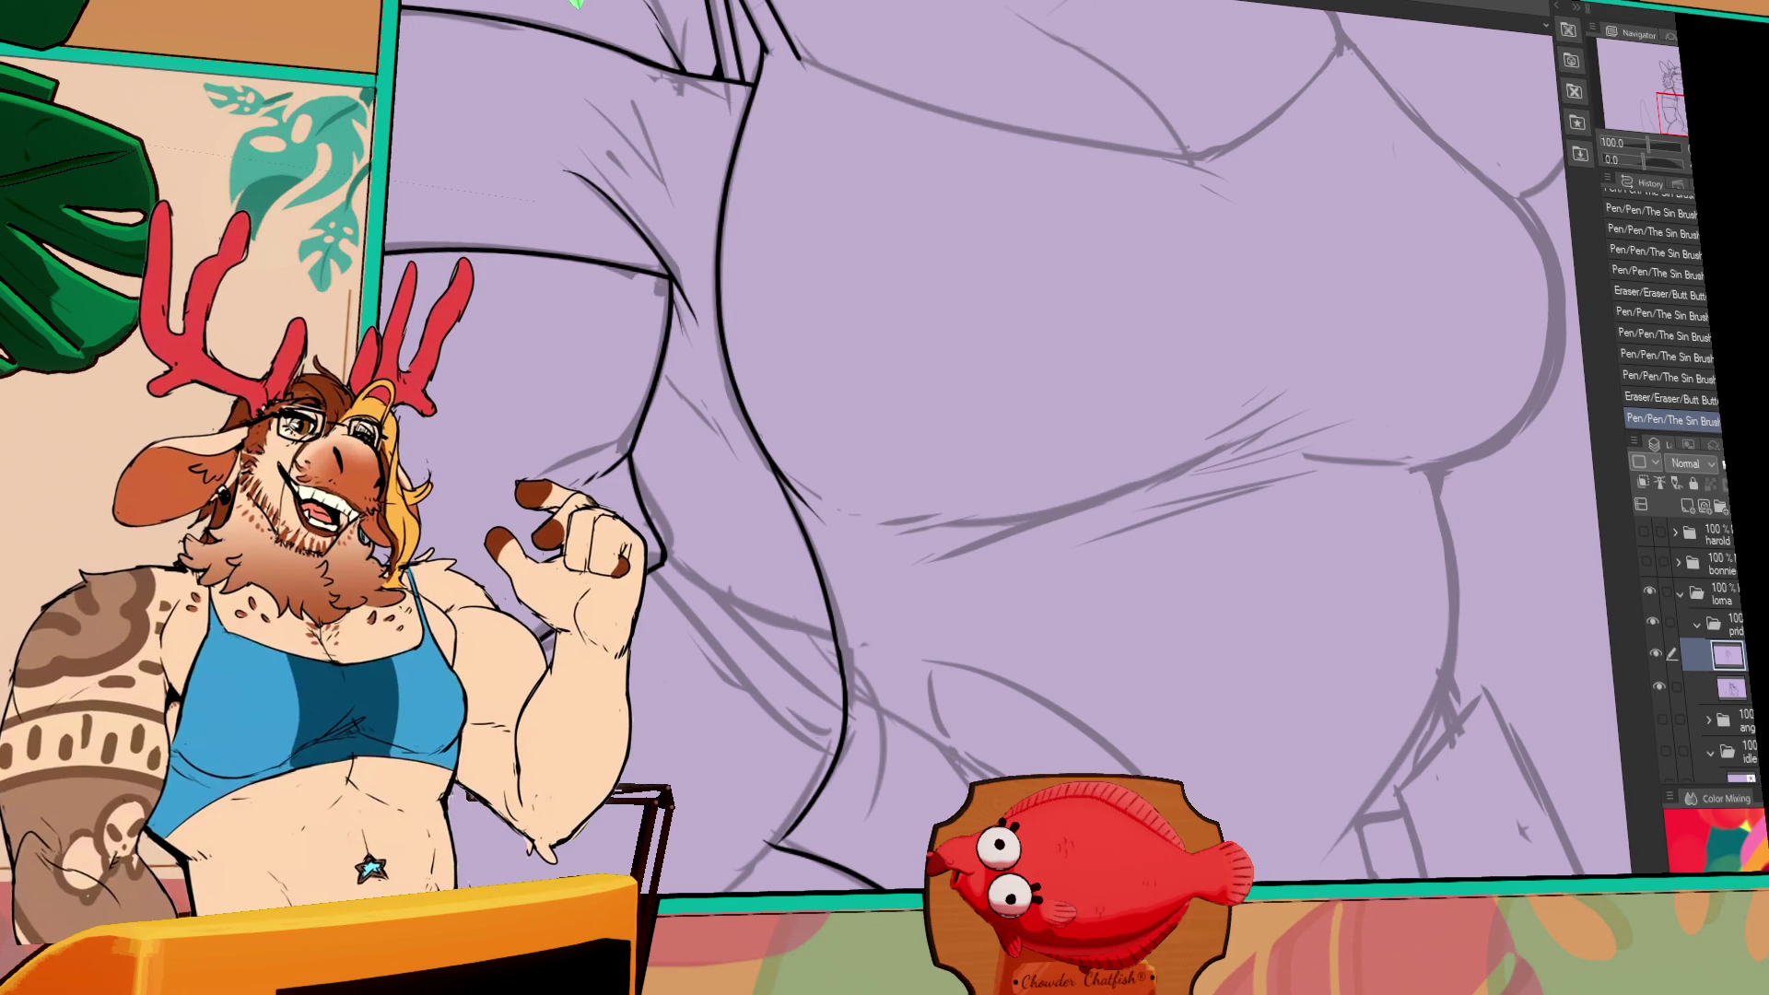
# - Ink a long curve along the belly's underside, replacing the shorter stroke
pyautogui.moveTo(1267, 575)
pyautogui.mouseDown()
pyautogui.moveTo(1288, 593)
pyautogui.moveTo(1204, 761)
pyautogui.mouseUp()
pyautogui.hotkey('ctrl', 'z')
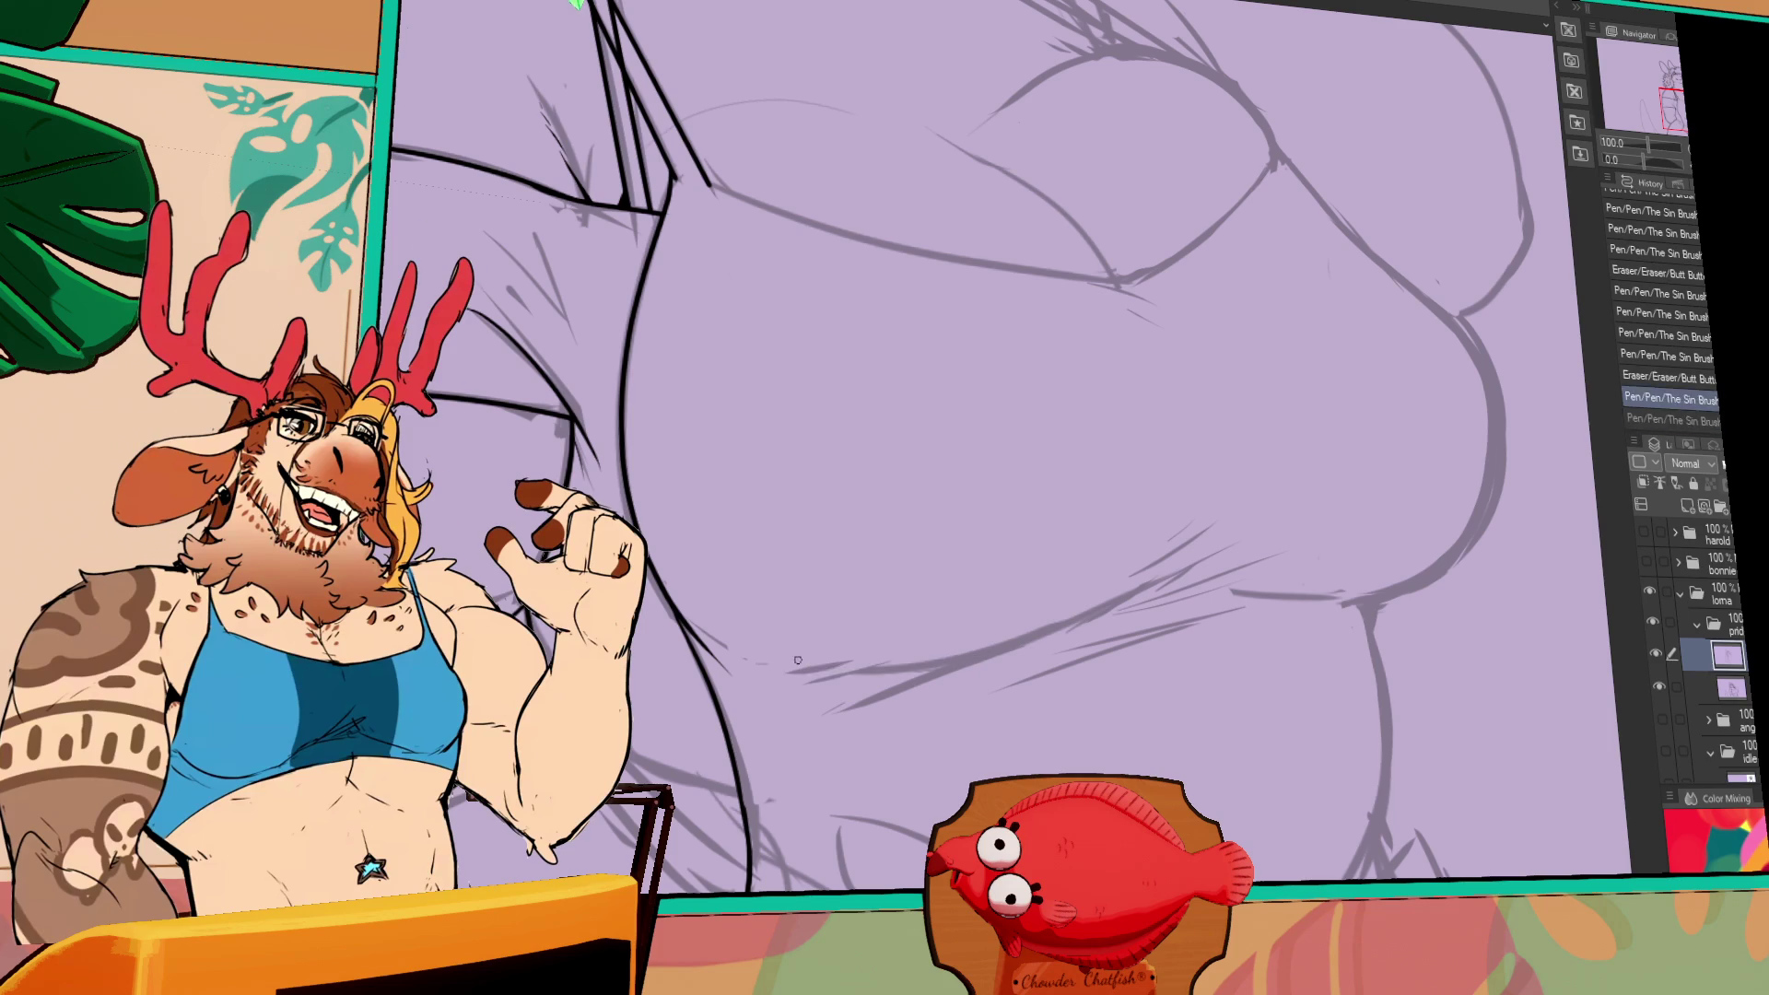
pyautogui.moveTo(793, 679); pyautogui.dragTo(949, 655)
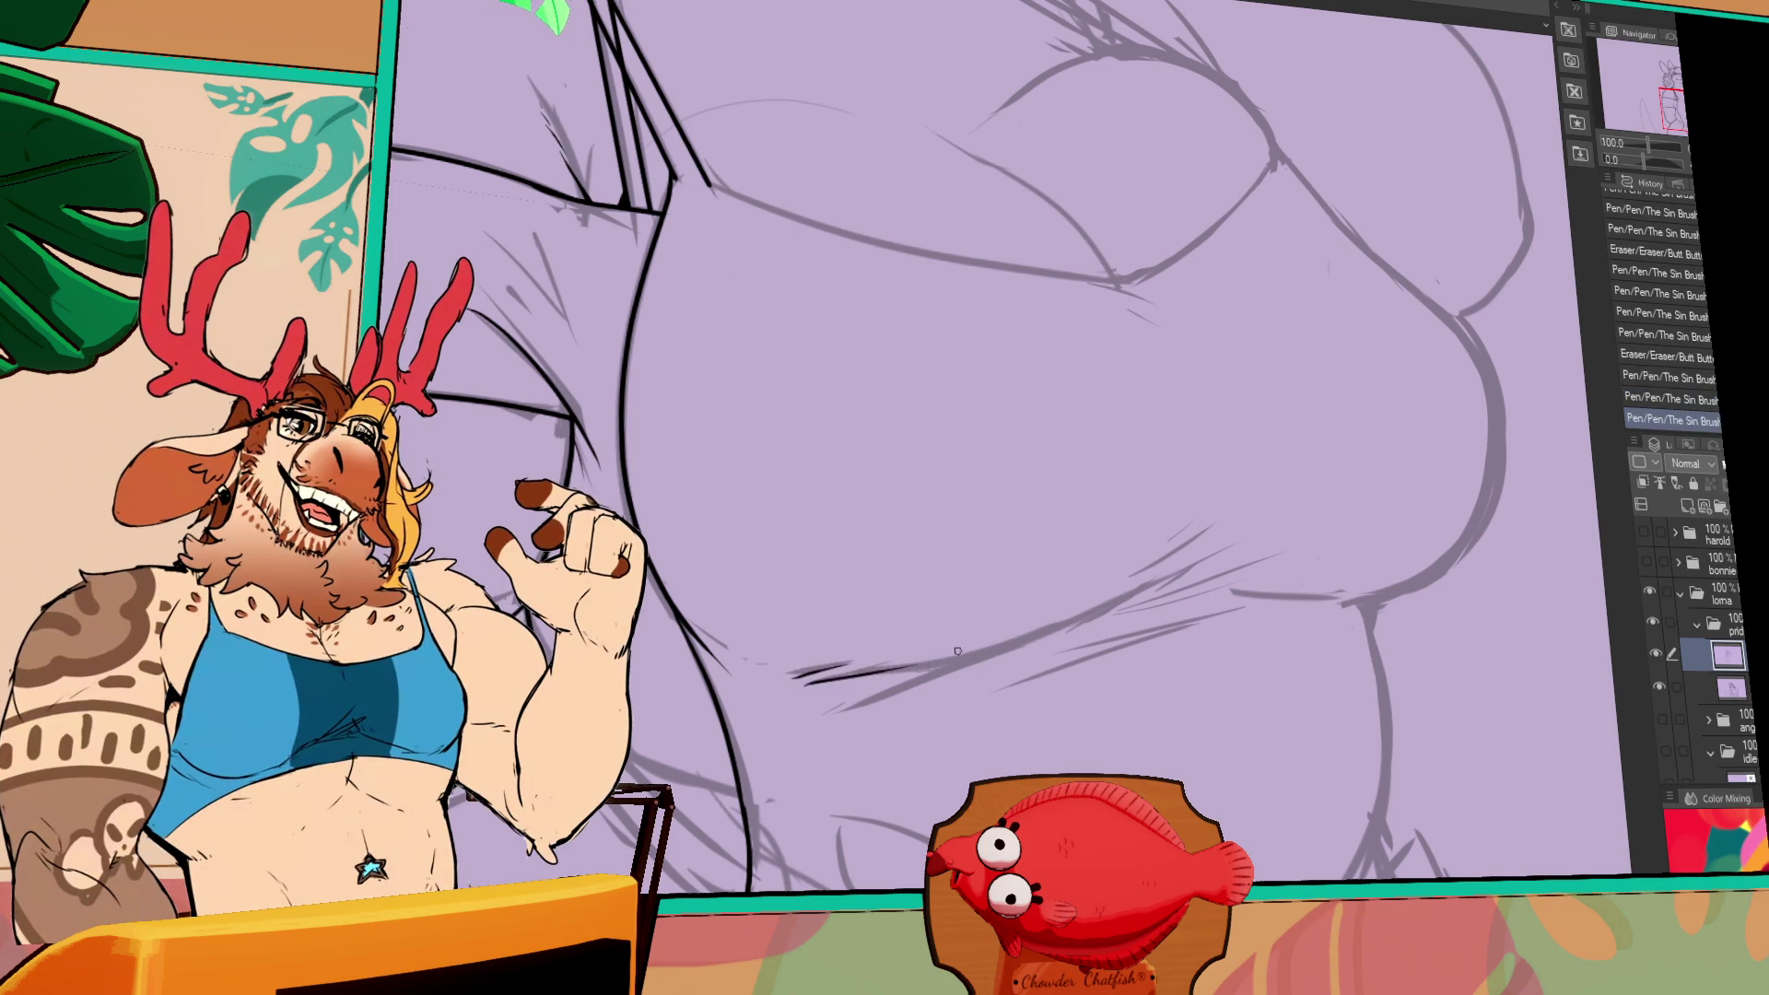
pyautogui.hotkey('ctrl', 'z')
pyautogui.hotkey('ctrl', 'z')
pyautogui.moveTo(791, 677); pyautogui.dragTo(1138, 602)
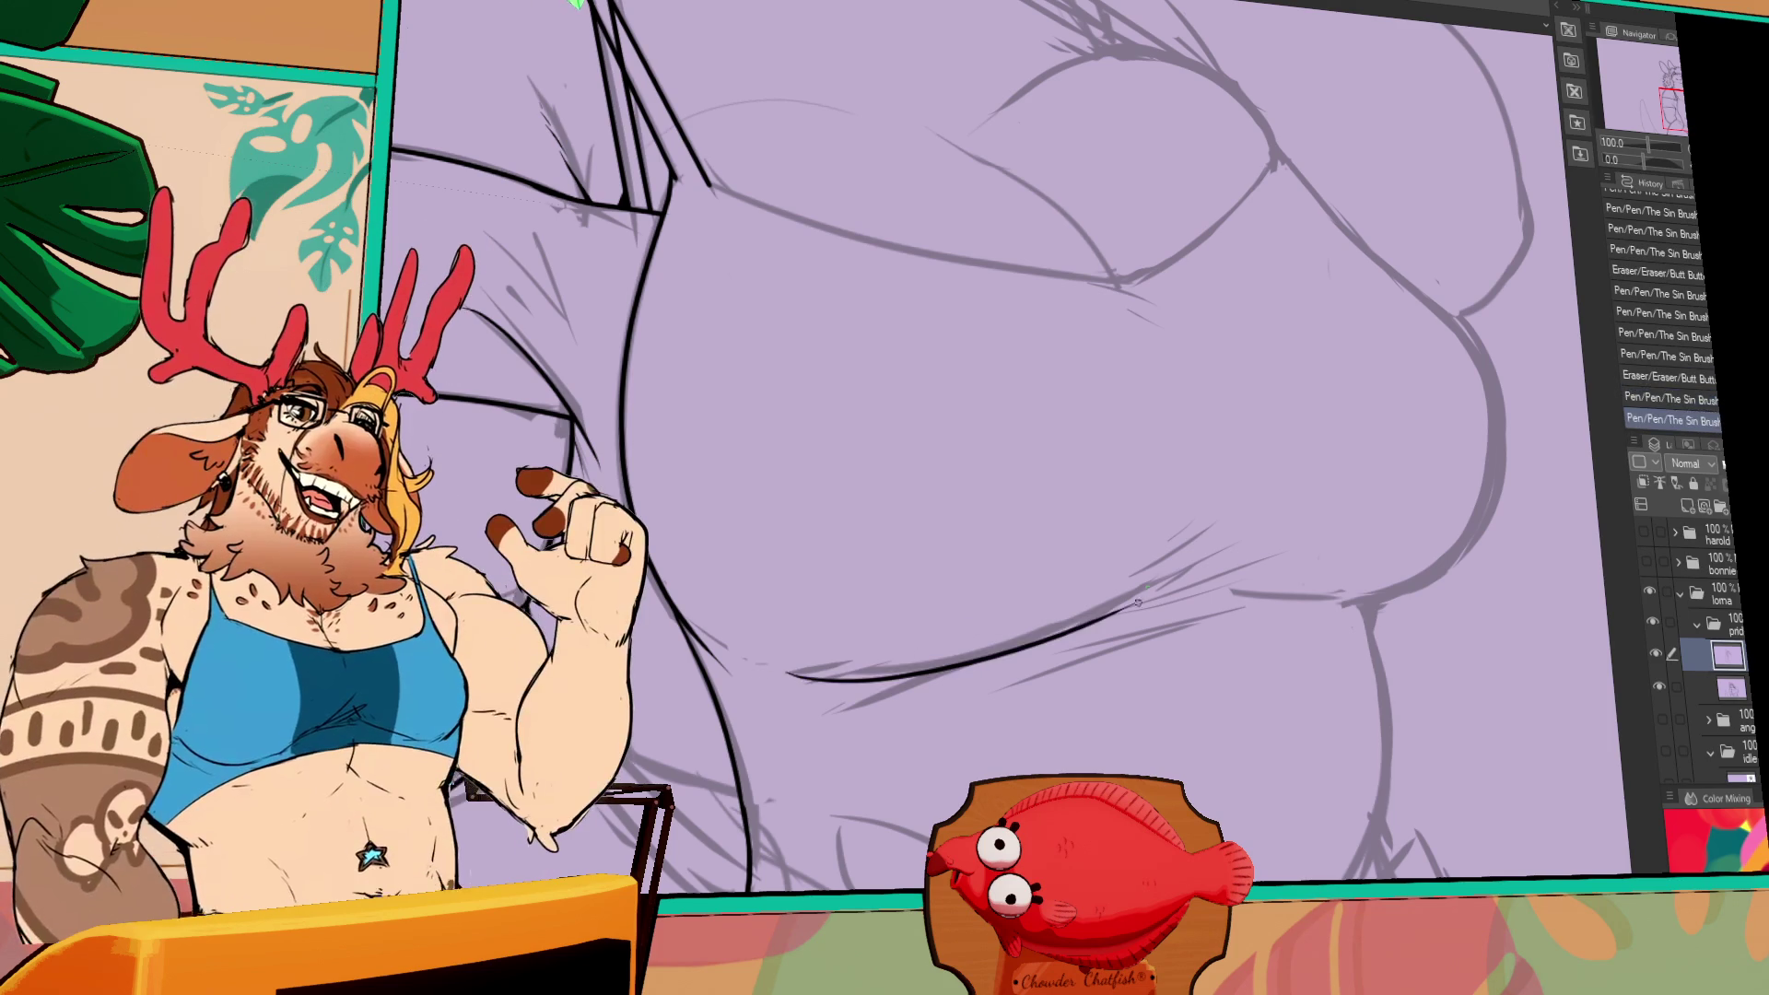
pyautogui.hotkey('ctrl', 'z')
pyautogui.moveTo(1105, 700); pyautogui.dragTo(916, 688)
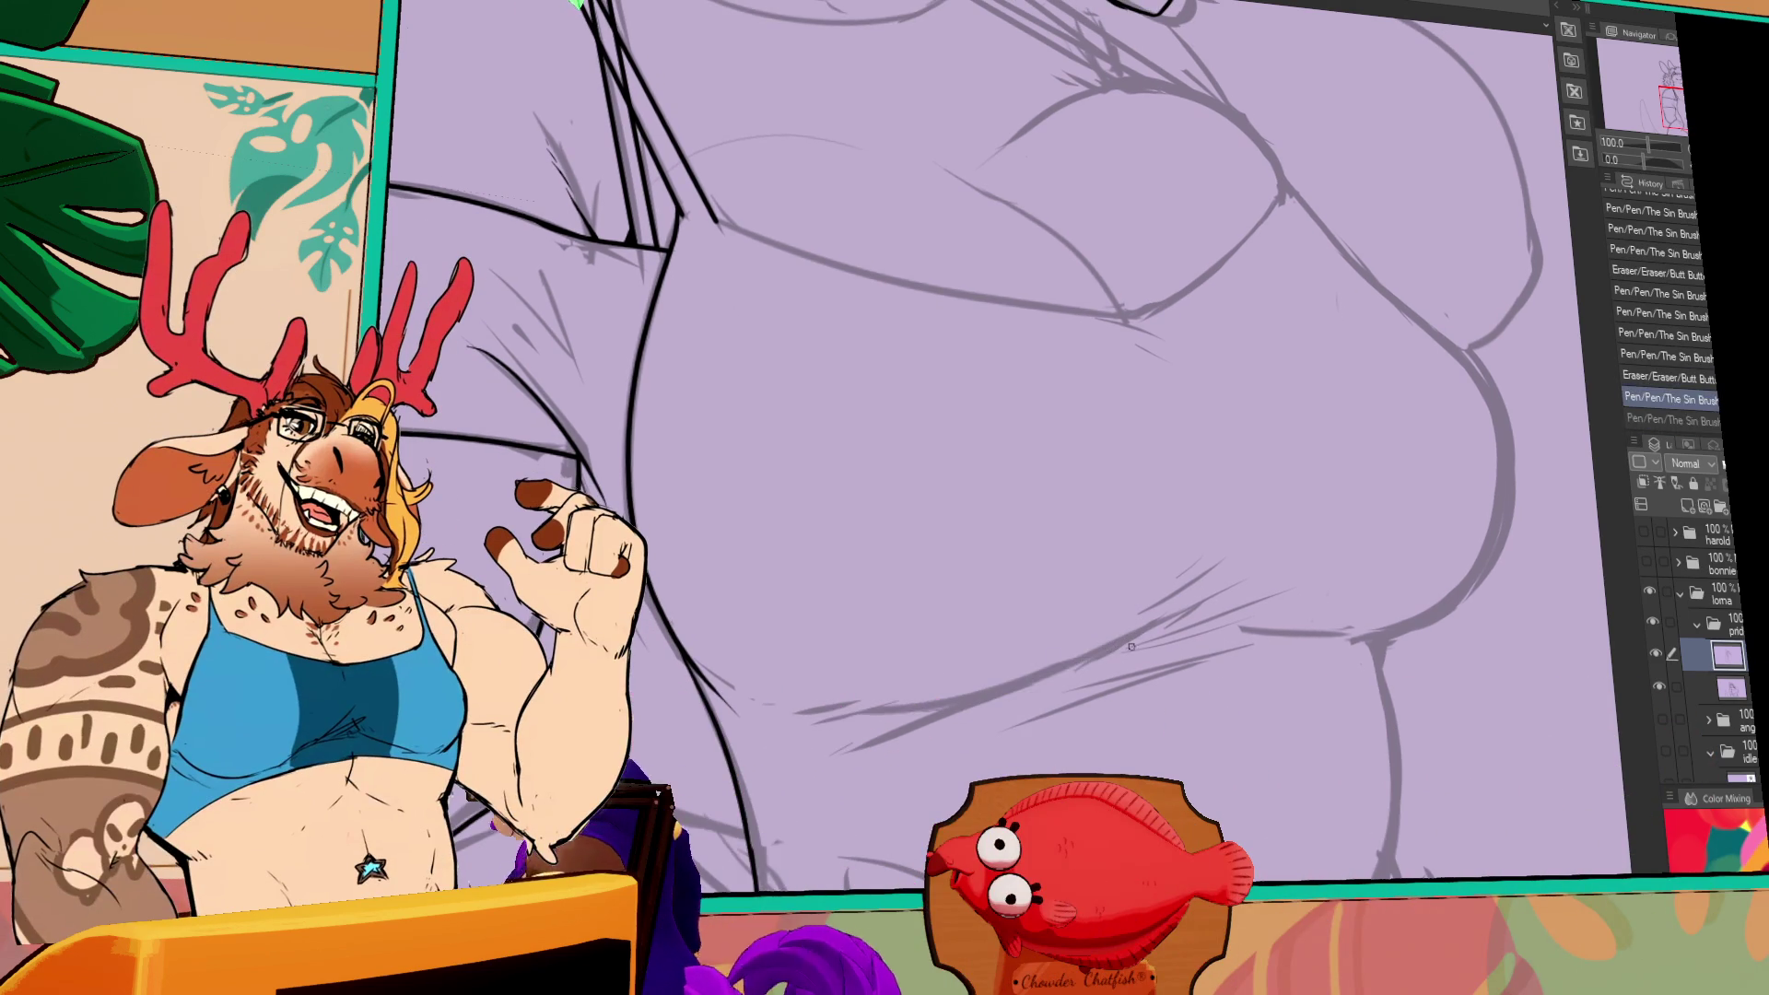
pyautogui.hotkey('ctrl', 'y')
pyautogui.moveTo(1131, 647); pyautogui.dragTo(1153, 649)
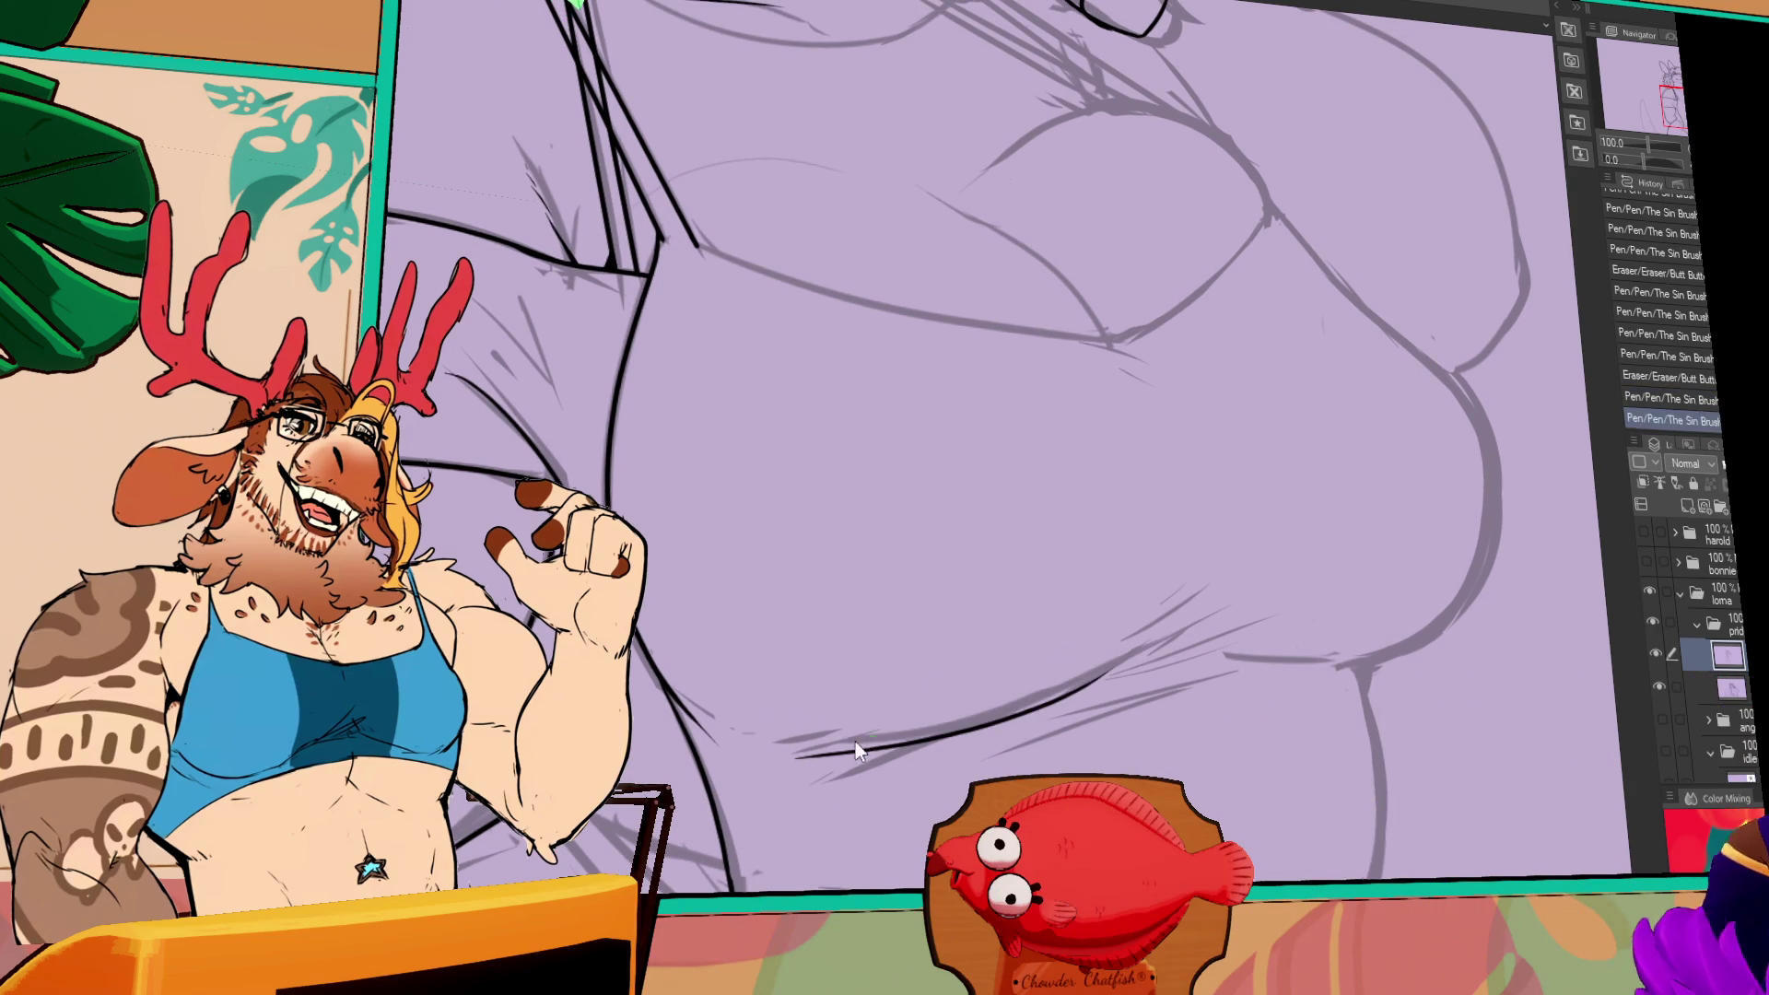
# - Redraw the lower belly line at a shorter length and test a line beneath it
pyautogui.moveTo(833, 743); pyautogui.dragTo(1136, 644)
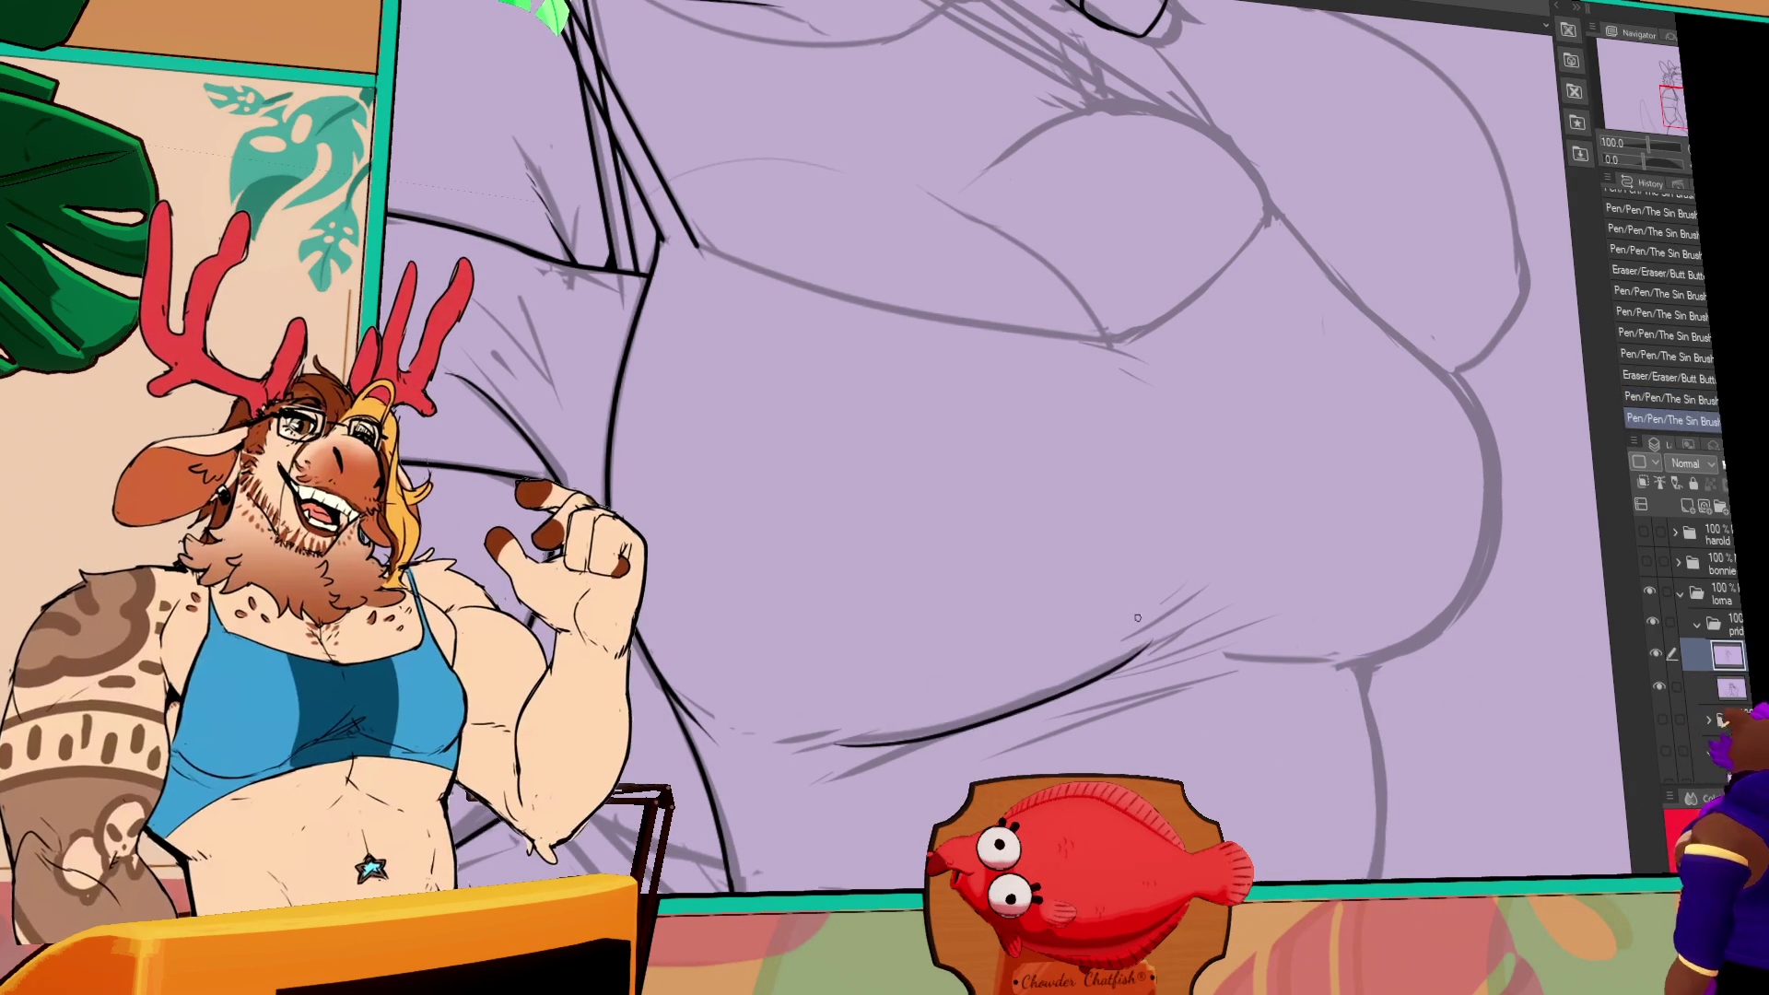
pyautogui.hotkey('ctrl', 'z')
pyautogui.moveTo(818, 742)
pyautogui.mouseDown()
pyautogui.moveTo(990, 723)
pyautogui.moveTo(1119, 649)
pyautogui.mouseUp()
pyautogui.hotkey('ctrl', 'z')
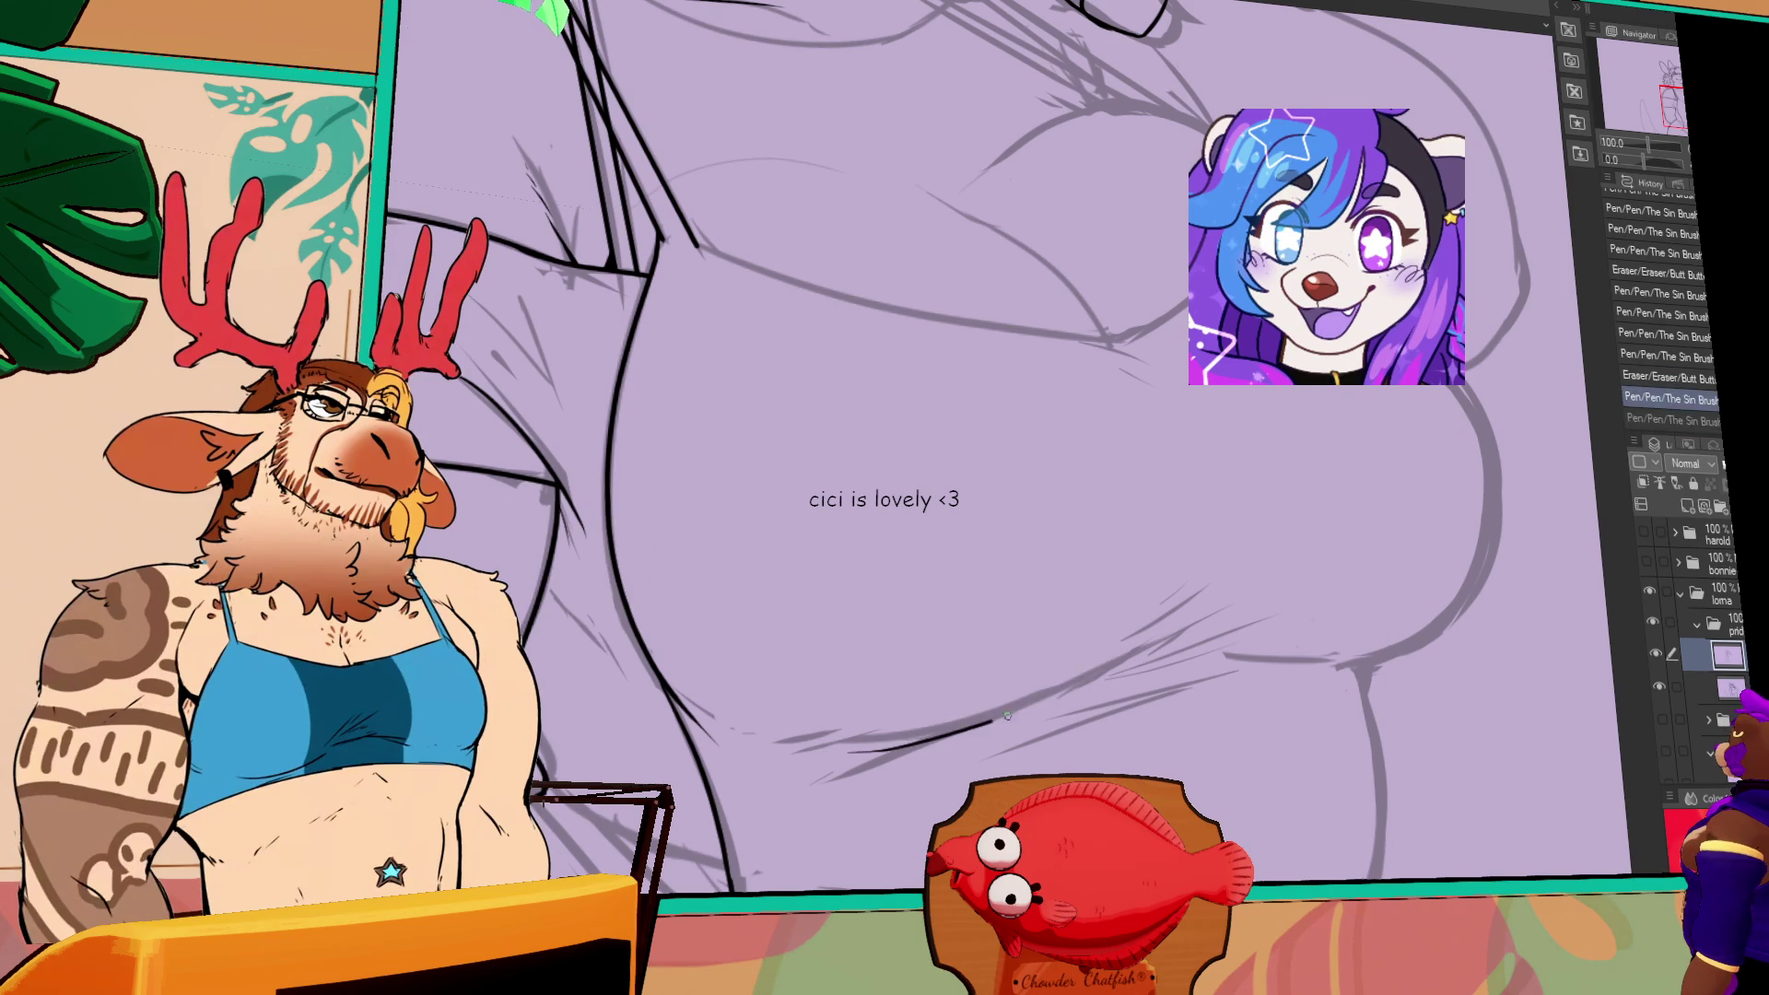
pyautogui.hotkey('ctrl', 'y')
pyautogui.moveTo(1456, 590); pyautogui.dragTo(1317, 654)
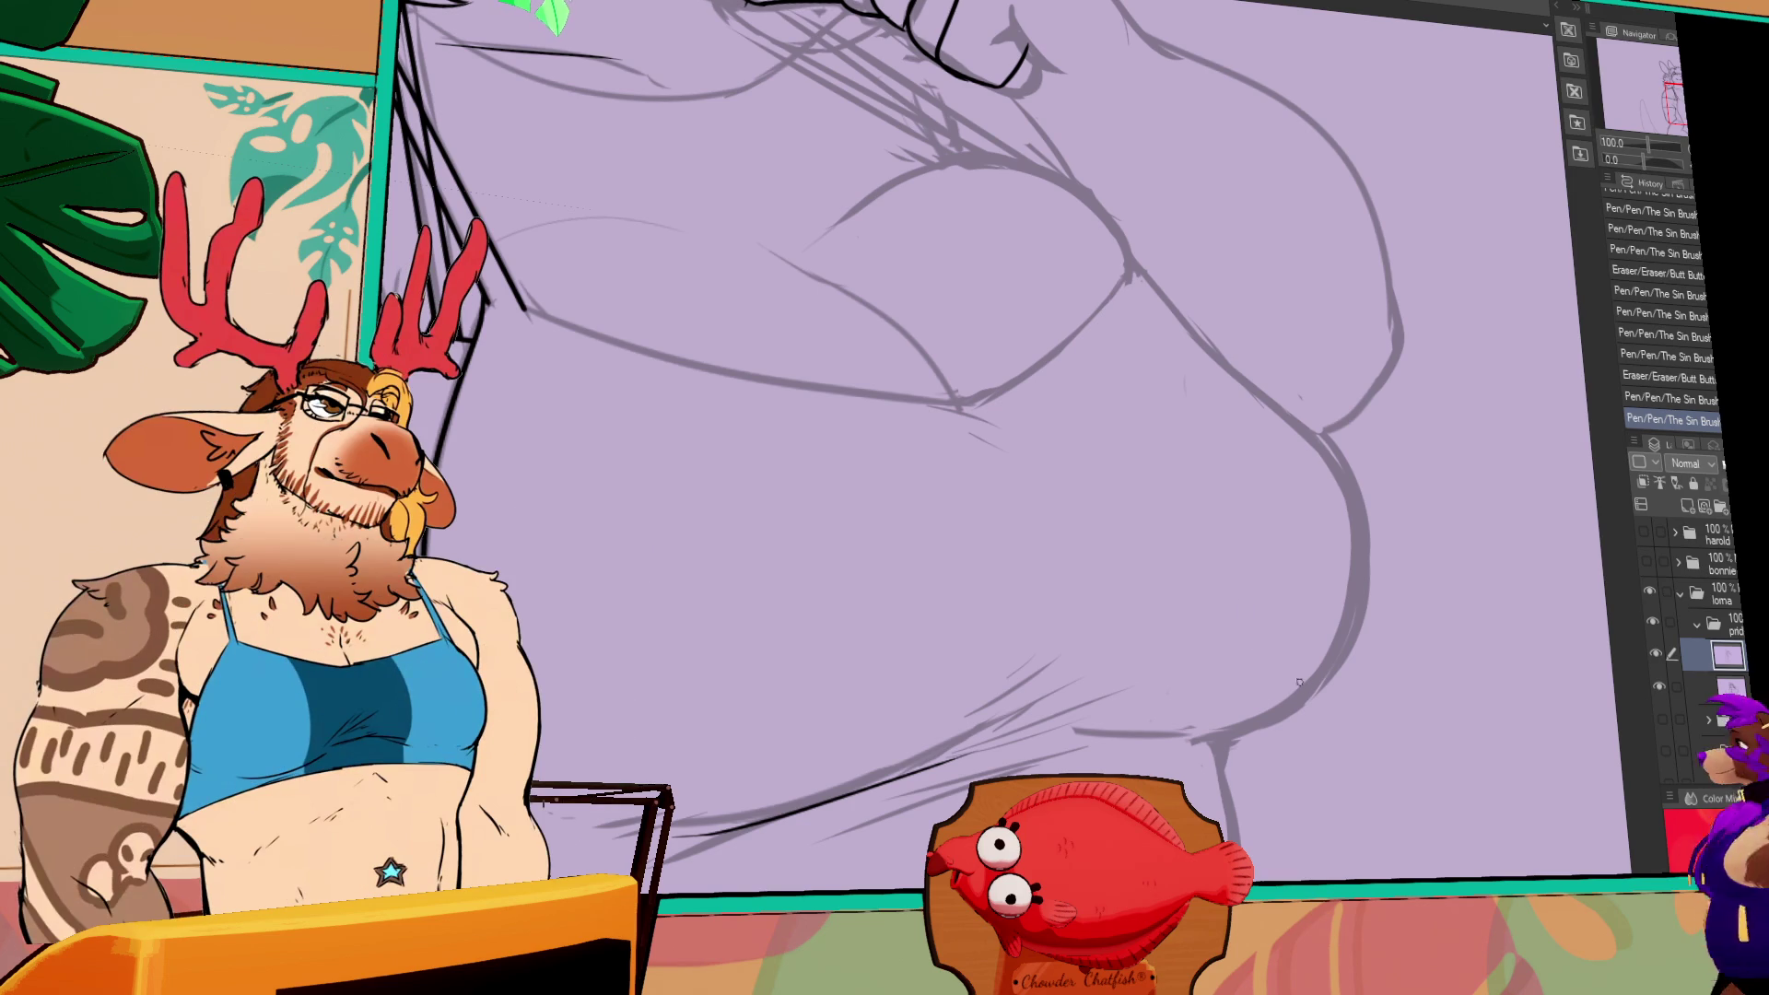
pyautogui.moveTo(1028, 721); pyautogui.dragTo(1125, 718)
pyautogui.hotkey('ctrl', 'z')
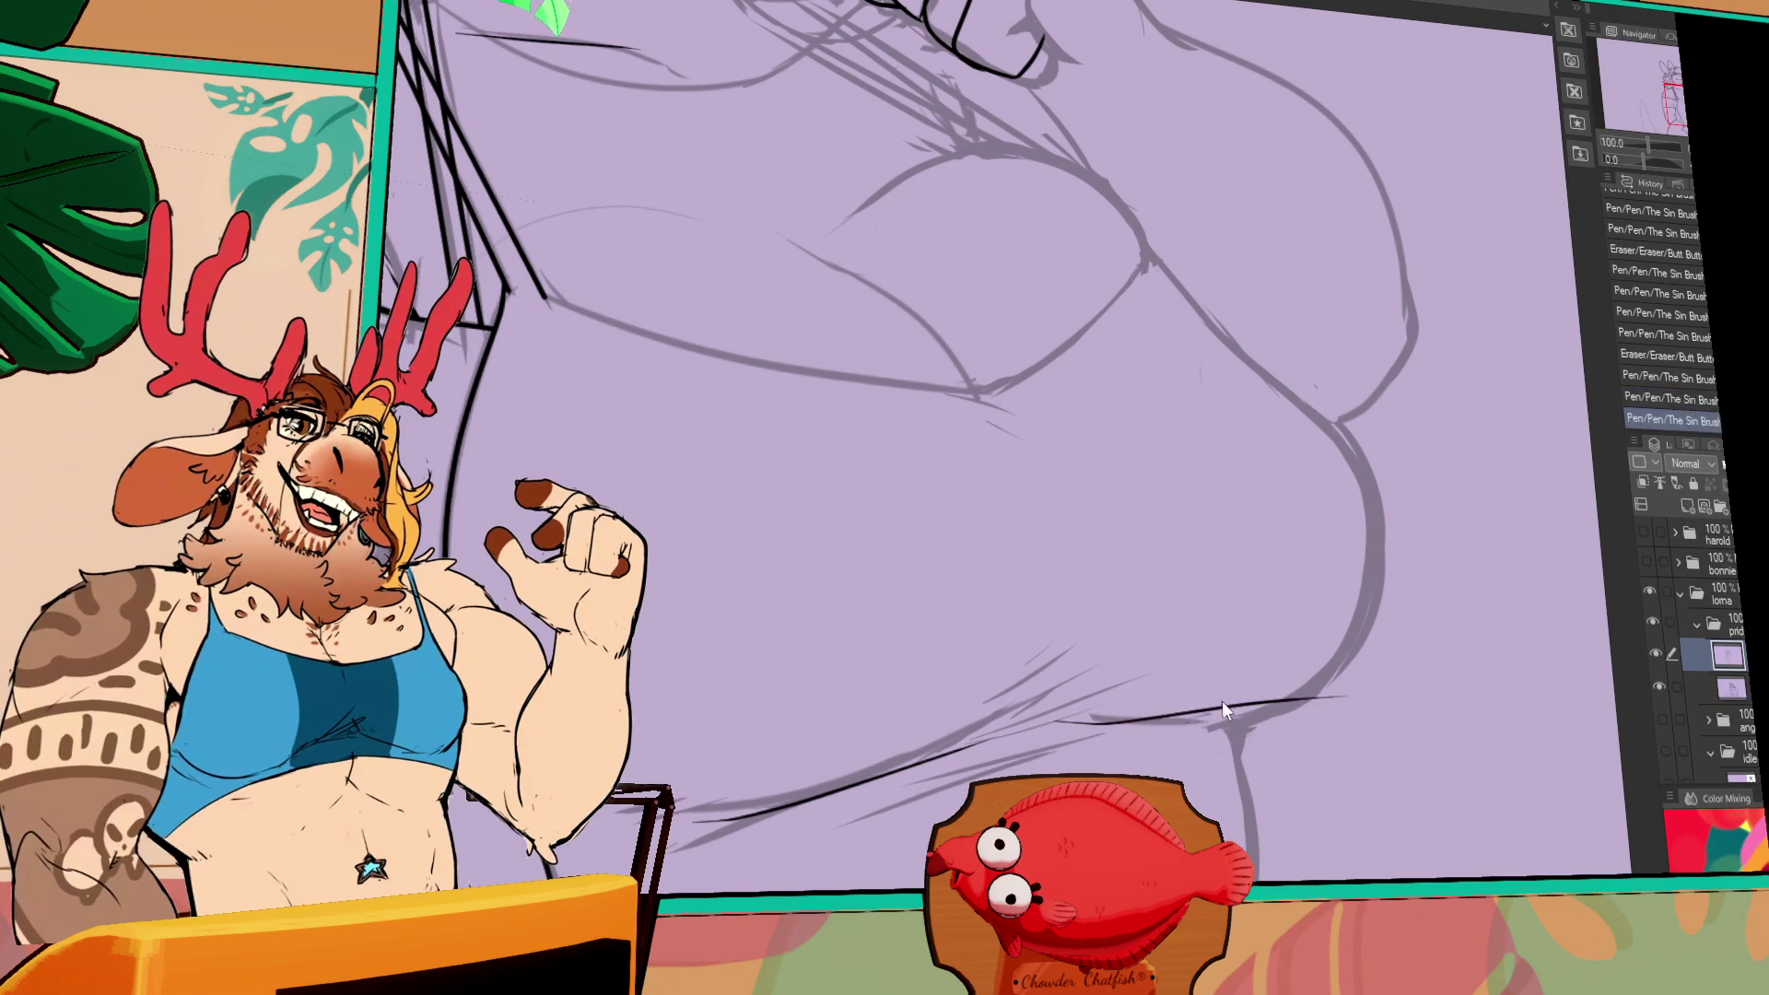
# - Ink the upper belly curve and continue it down toward the hip
pyautogui.moveTo(1276, 387); pyautogui.dragTo(1373, 447)
pyautogui.hotkey('ctrl', 'z')
pyautogui.moveTo(1444, 624); pyautogui.dragTo(1411, 552)
pyautogui.moveTo(1194, 385)
pyautogui.mouseDown()
pyautogui.moveTo(1362, 512)
pyautogui.moveTo(1379, 737)
pyautogui.mouseUp()
pyautogui.hotkey('ctrl', 'z')
pyautogui.hotkey('ctrl', 'z')
pyautogui.hotkey('ctrl', 'y')
pyautogui.hotkey('ctrl', 'z')
pyautogui.moveTo(1318, 477)
pyautogui.mouseDown()
pyautogui.moveTo(1377, 737)
pyautogui.moveTo(1415, 718)
pyautogui.mouseUp()
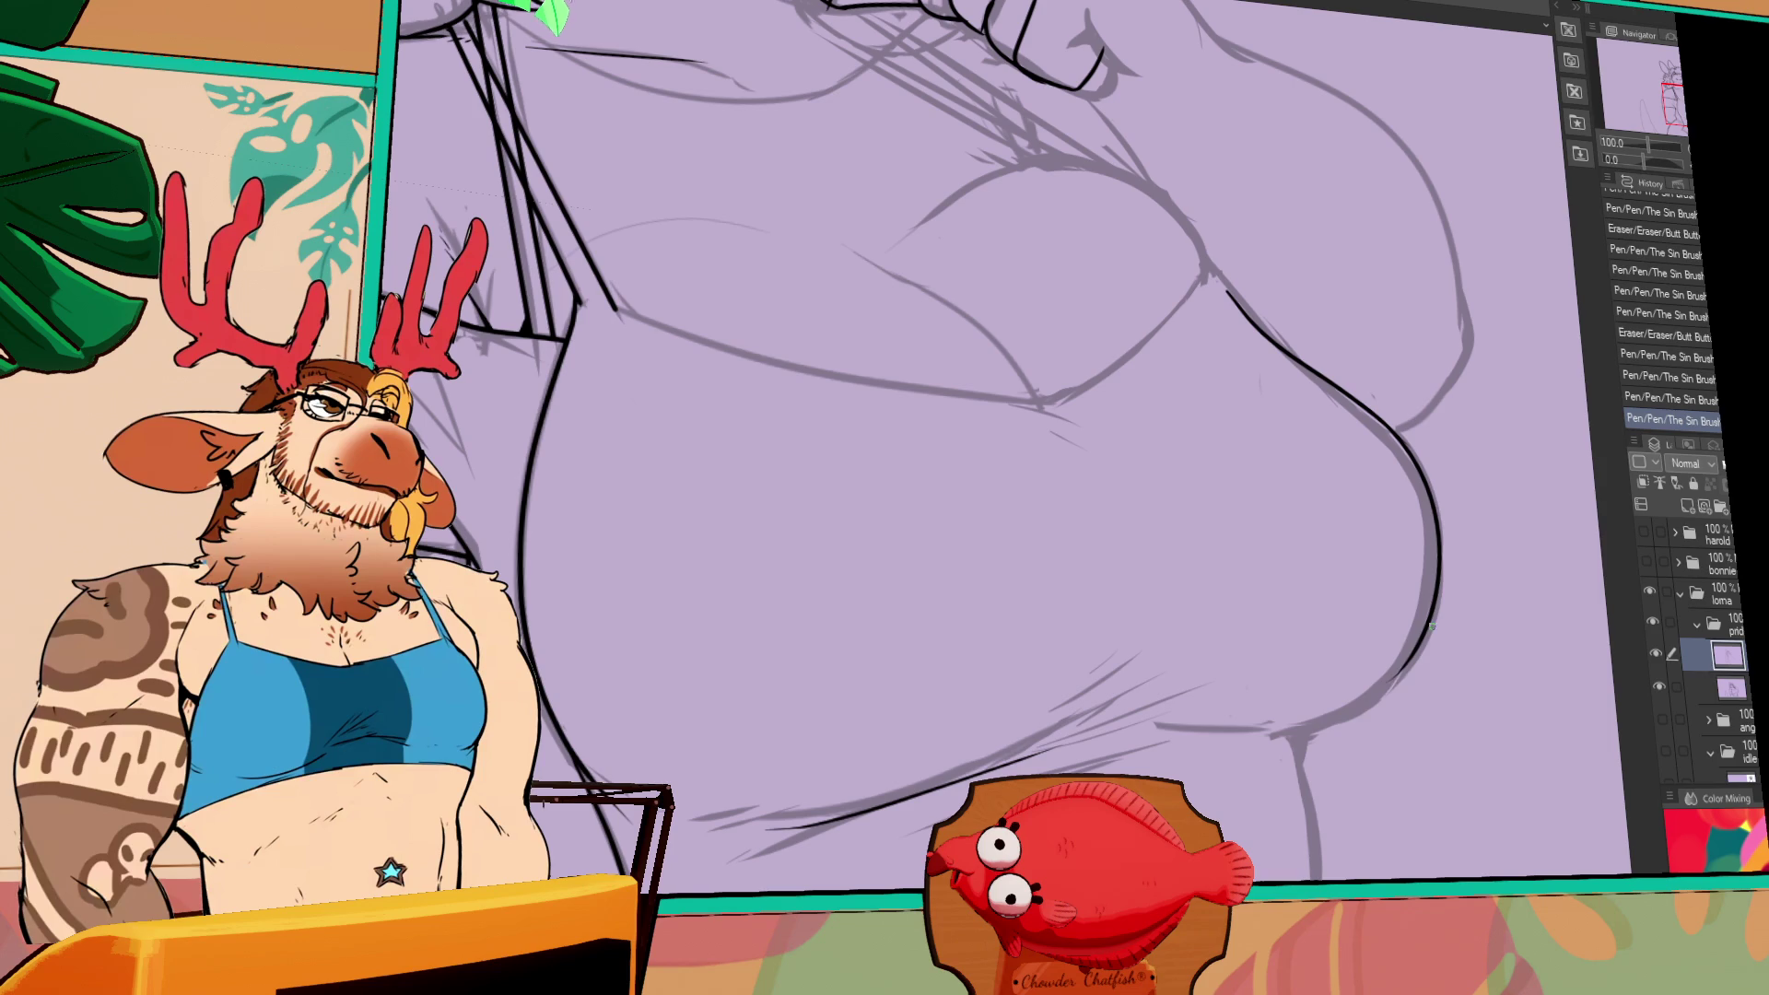
pyautogui.moveTo(1386, 428)
pyautogui.mouseDown()
pyautogui.moveTo(1429, 624)
pyautogui.moveTo(1303, 719)
pyautogui.mouseUp()
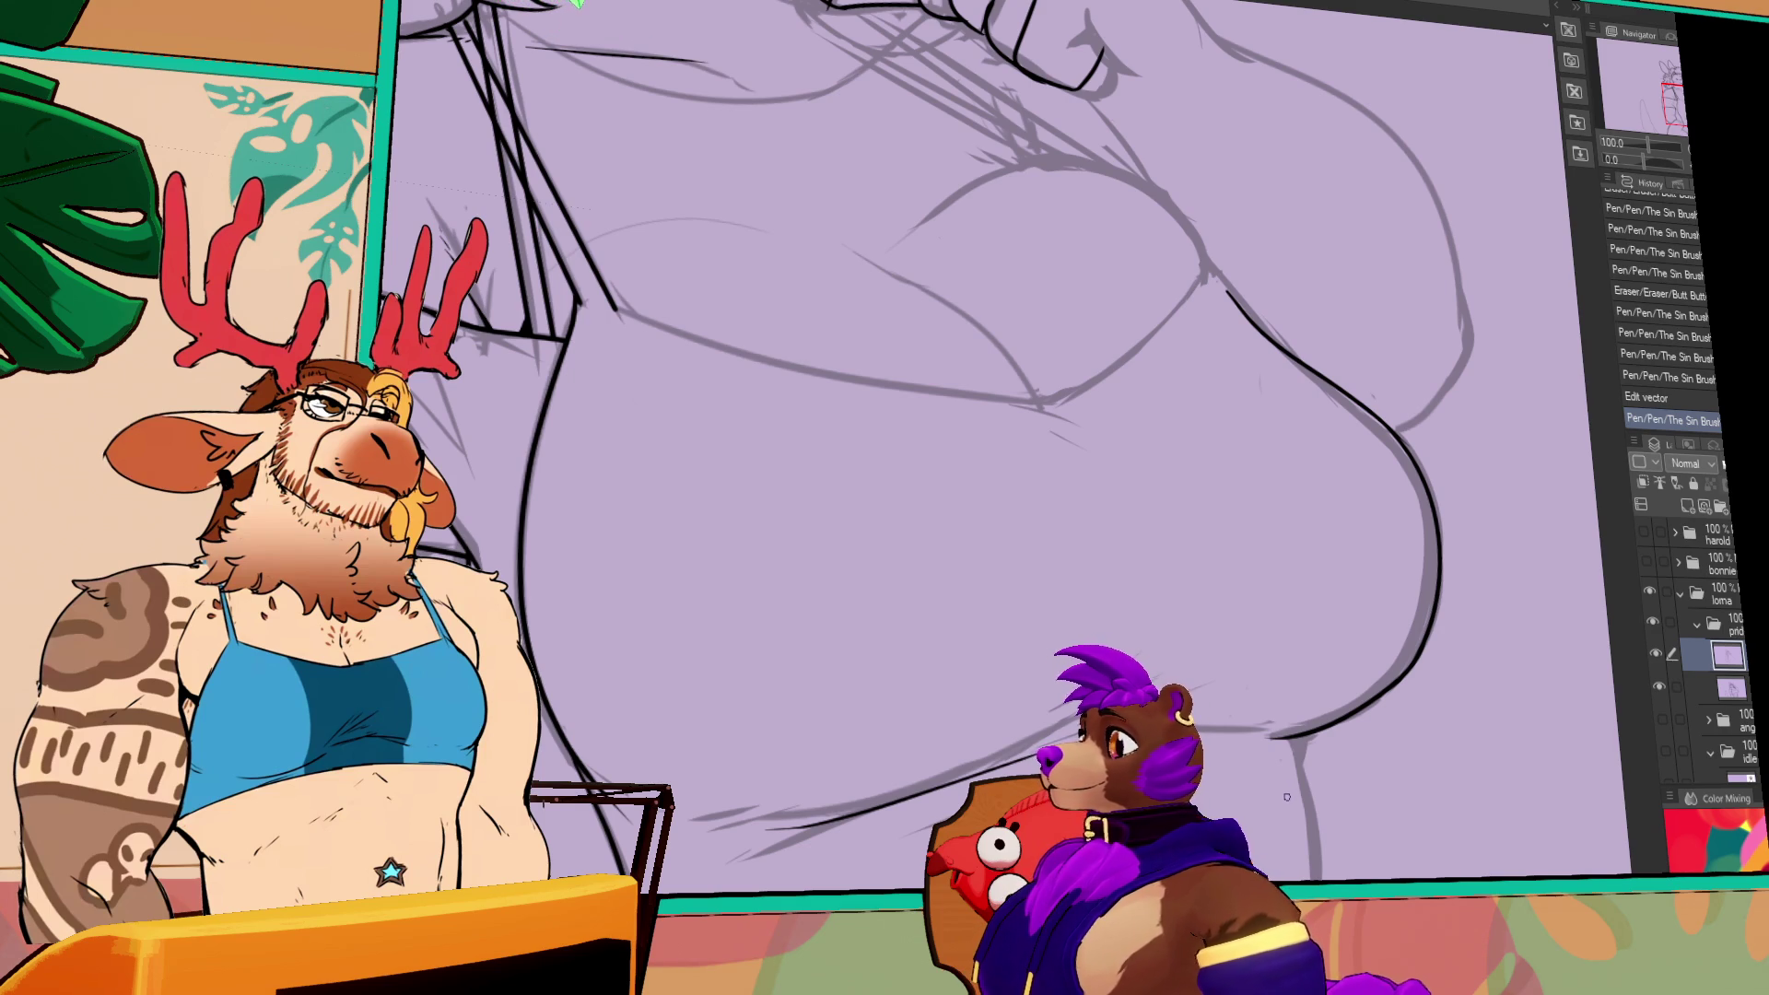
# - Erase the inked belly curve and retry a longer stroke up the belly side
pyautogui.moveTo(1343, 797)
pyautogui.mouseDown()
pyautogui.moveTo(1360, 772)
pyautogui.moveTo(1299, 663)
pyautogui.mouseUp()
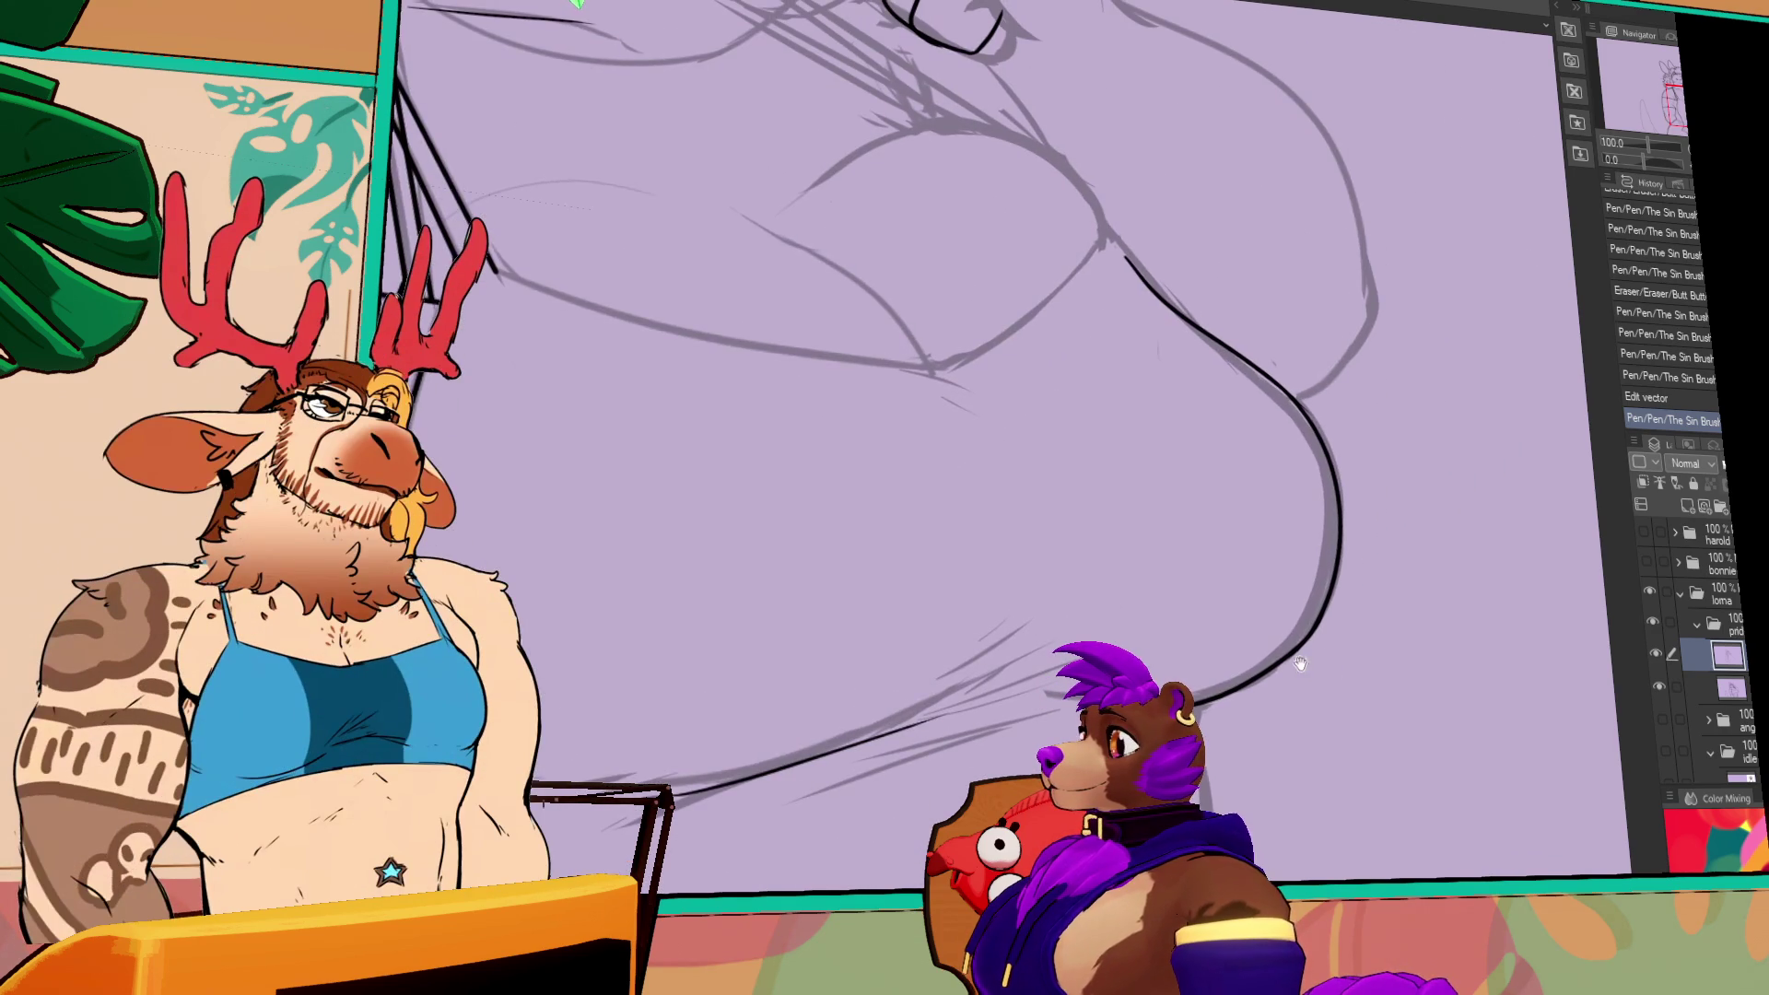
pyautogui.moveTo(1299, 663)
pyautogui.mouseDown()
pyautogui.moveTo(1241, 367)
pyautogui.moveTo(1325, 628)
pyautogui.mouseUp()
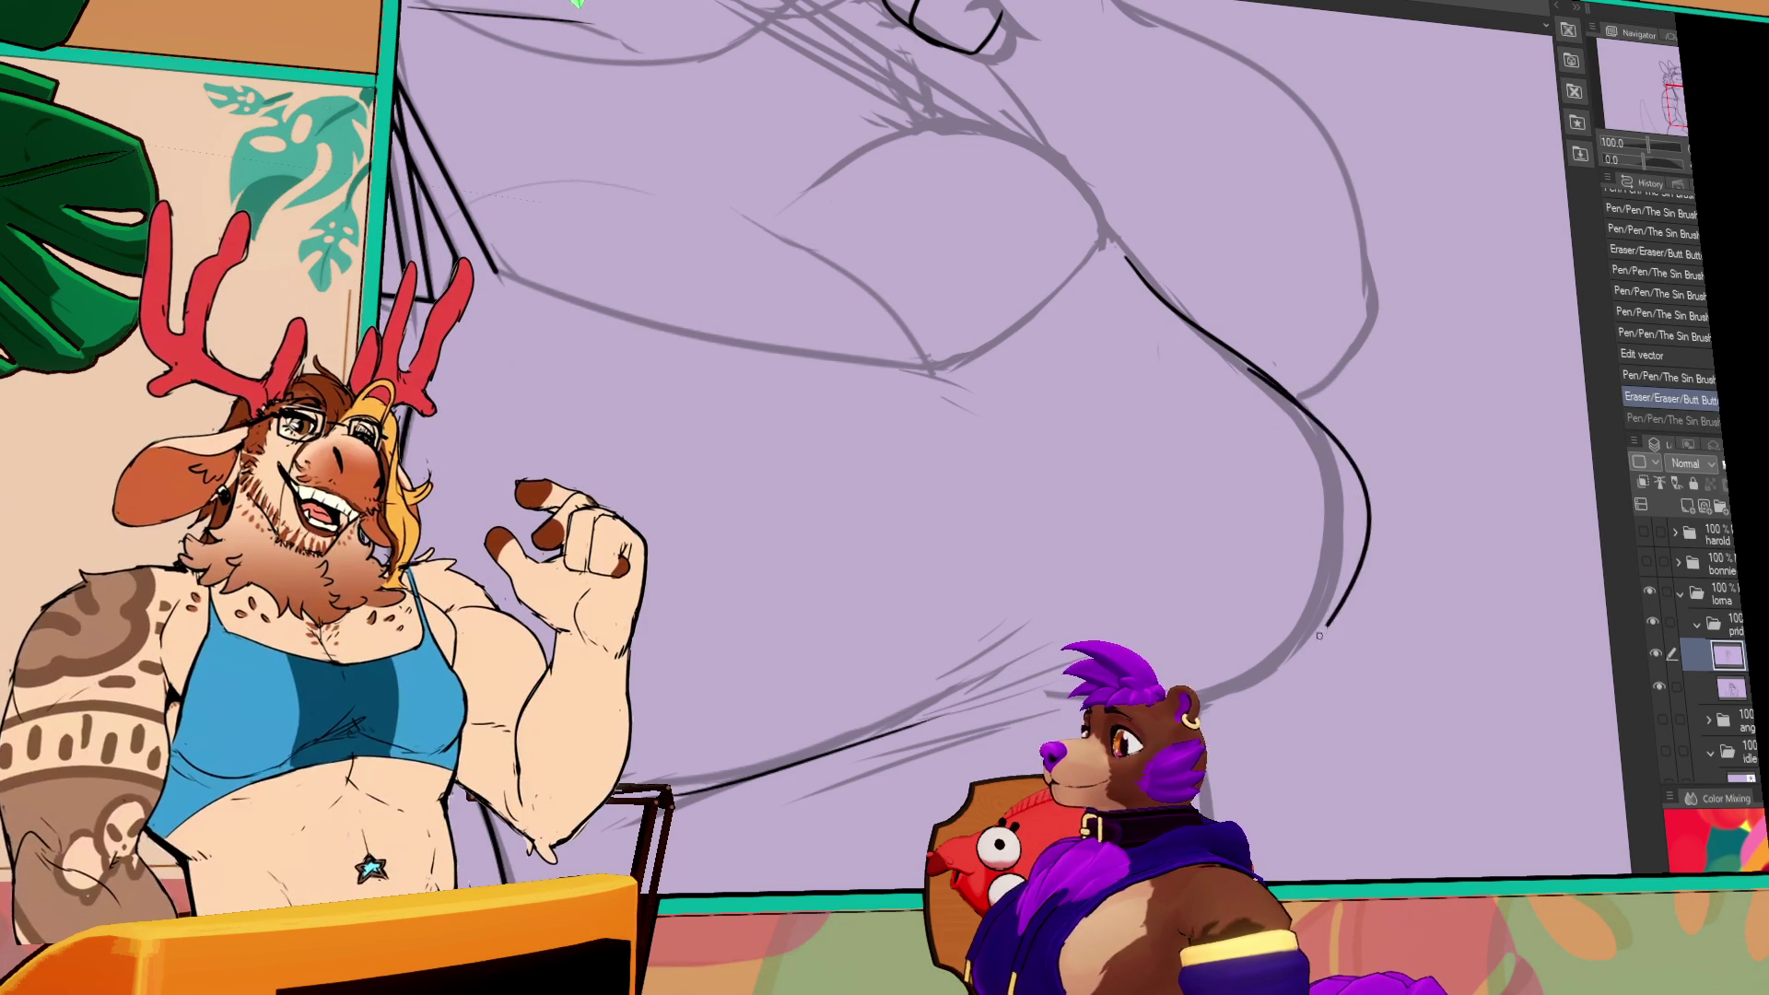
pyautogui.moveTo(1248, 368); pyautogui.dragTo(1162, 710)
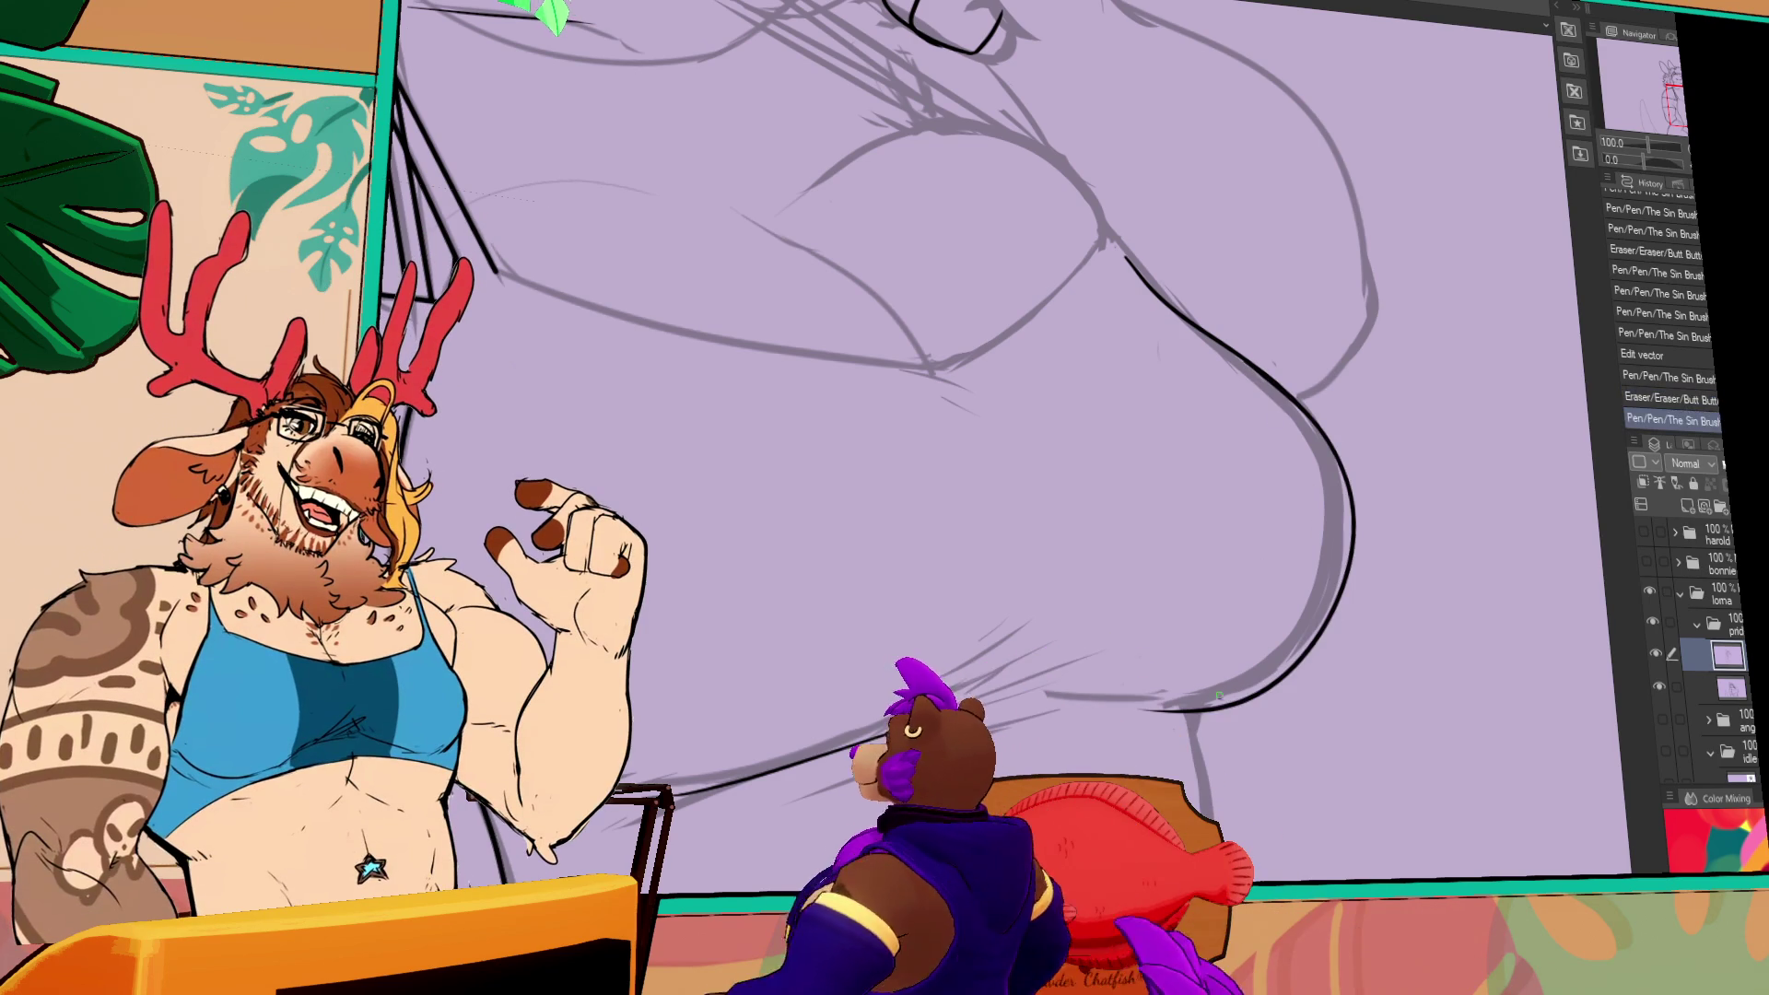
pyautogui.hotkey('ctrl', 'z')
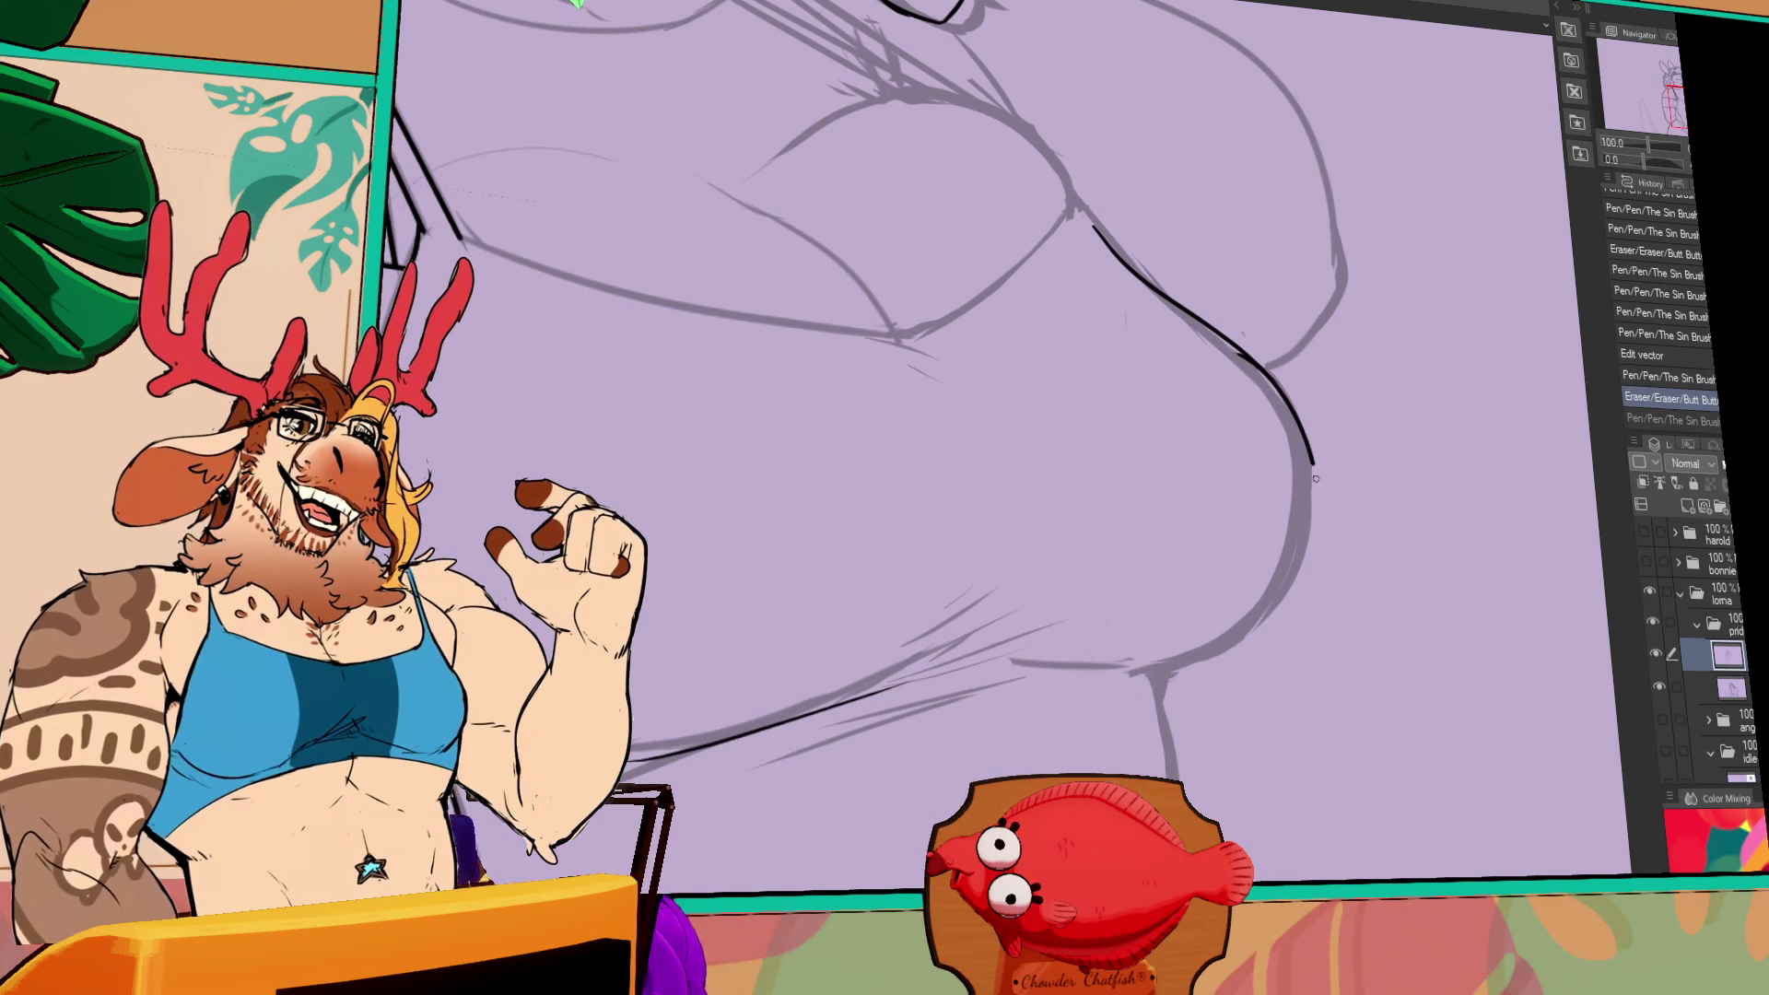
pyautogui.moveTo(1315, 478); pyautogui.dragTo(1291, 425)
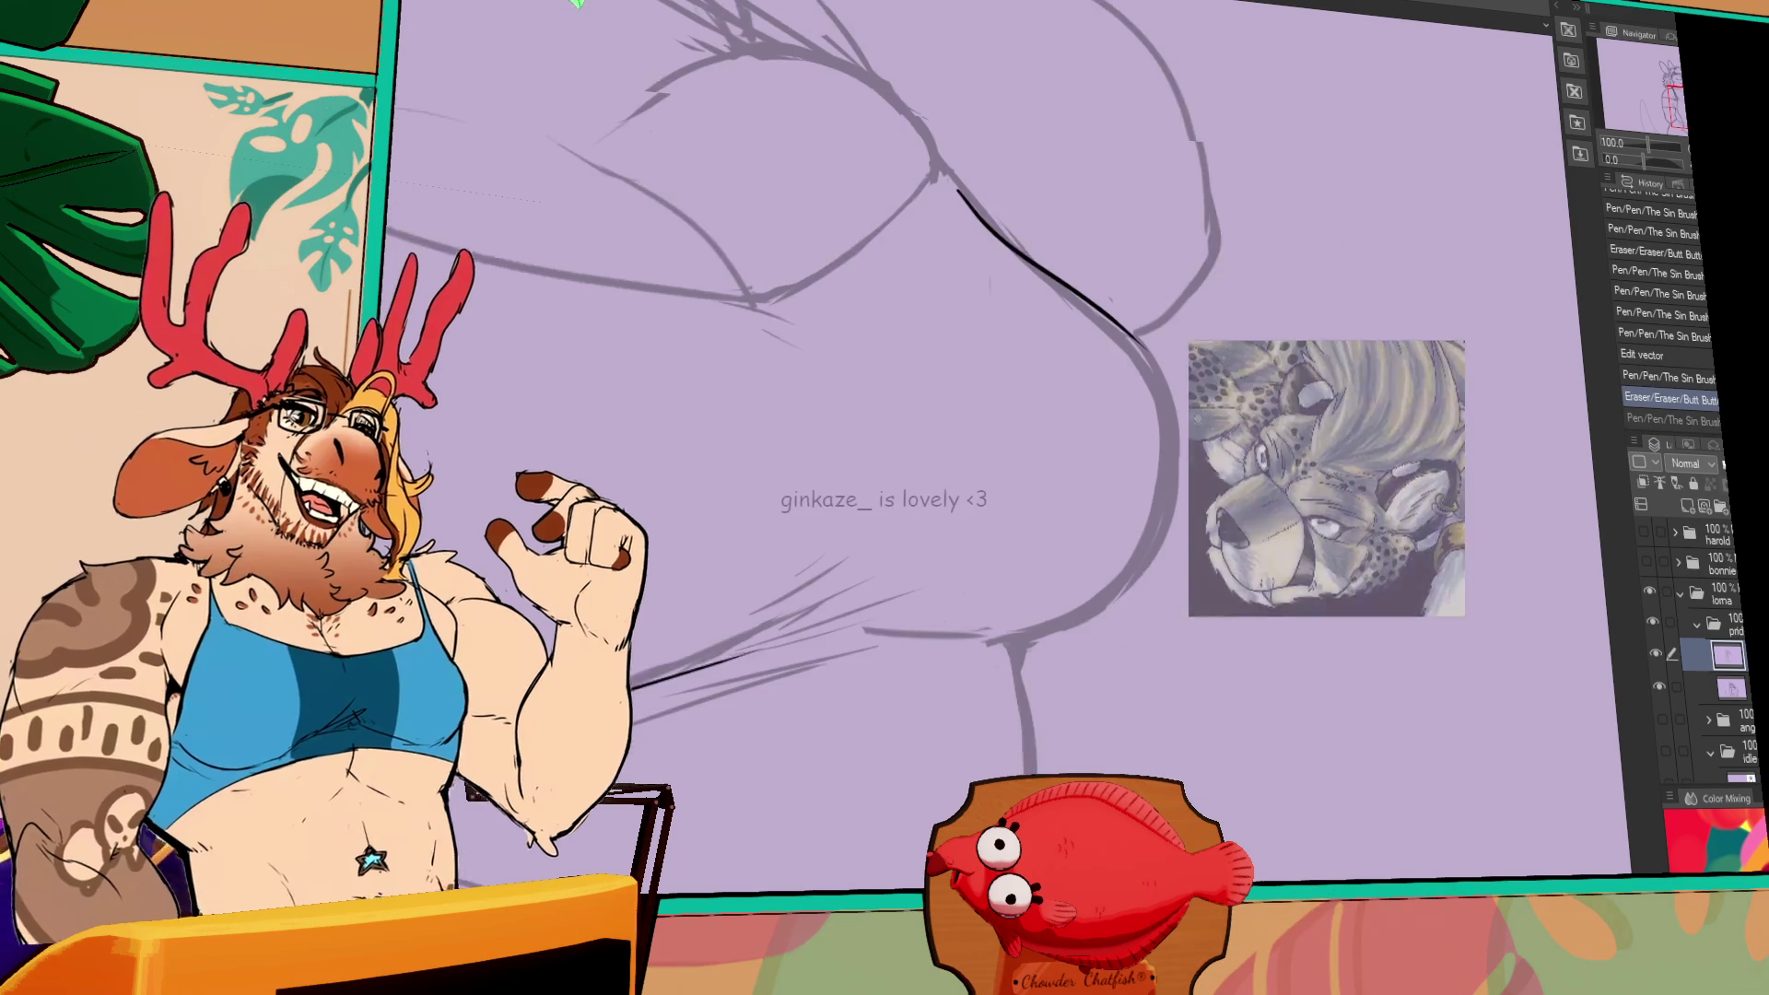
pyautogui.moveTo(1221, 452)
pyautogui.mouseDown()
pyautogui.moveTo(1142, 344)
pyautogui.moveTo(922, 623)
pyautogui.mouseUp()
pyautogui.hotkey('ctrl', 'z')
# - Redraw the belly curve along a new path and erase its stray ends
pyautogui.moveTo(976, 677)
pyautogui.mouseDown()
pyautogui.moveTo(1059, 274)
pyautogui.moveTo(975, 198)
pyautogui.moveTo(1060, 276)
pyautogui.mouseUp()
pyautogui.moveTo(1050, 286); pyautogui.dragTo(1061, 280)
pyautogui.moveTo(1316, 458); pyautogui.dragTo(1220, 603)
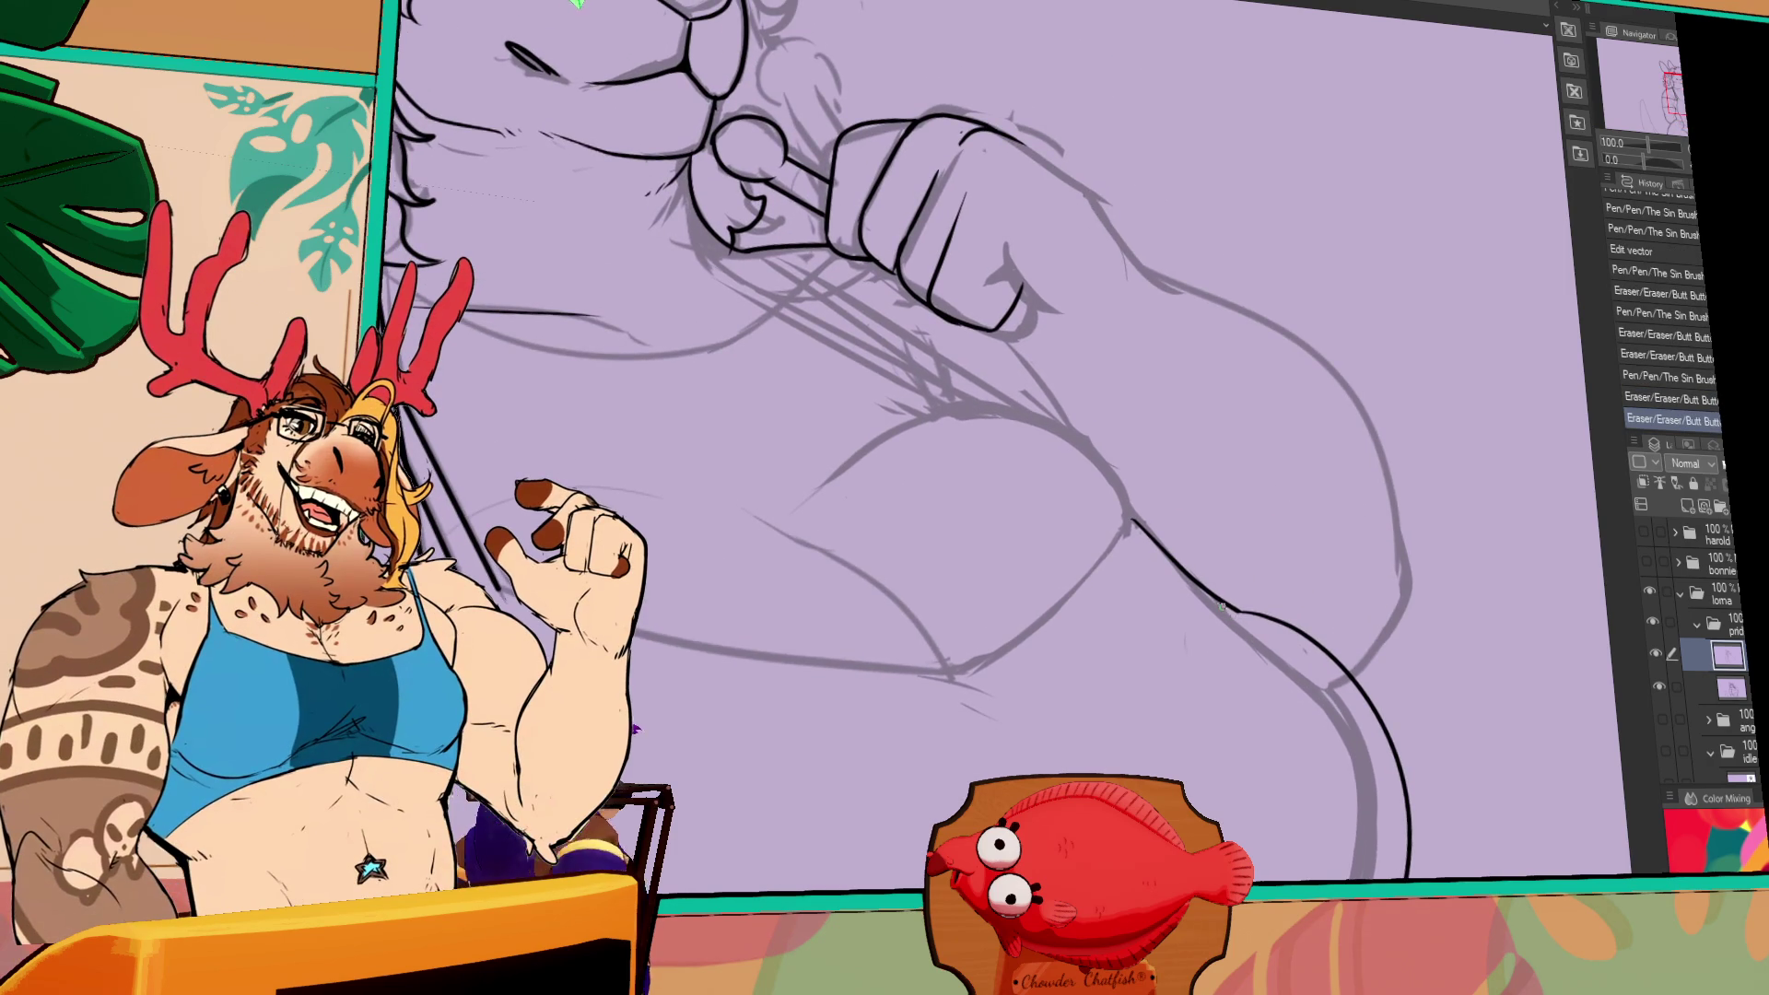
pyautogui.hotkey('ctrl', 'z')
pyautogui.hotkey('ctrl', 'y')
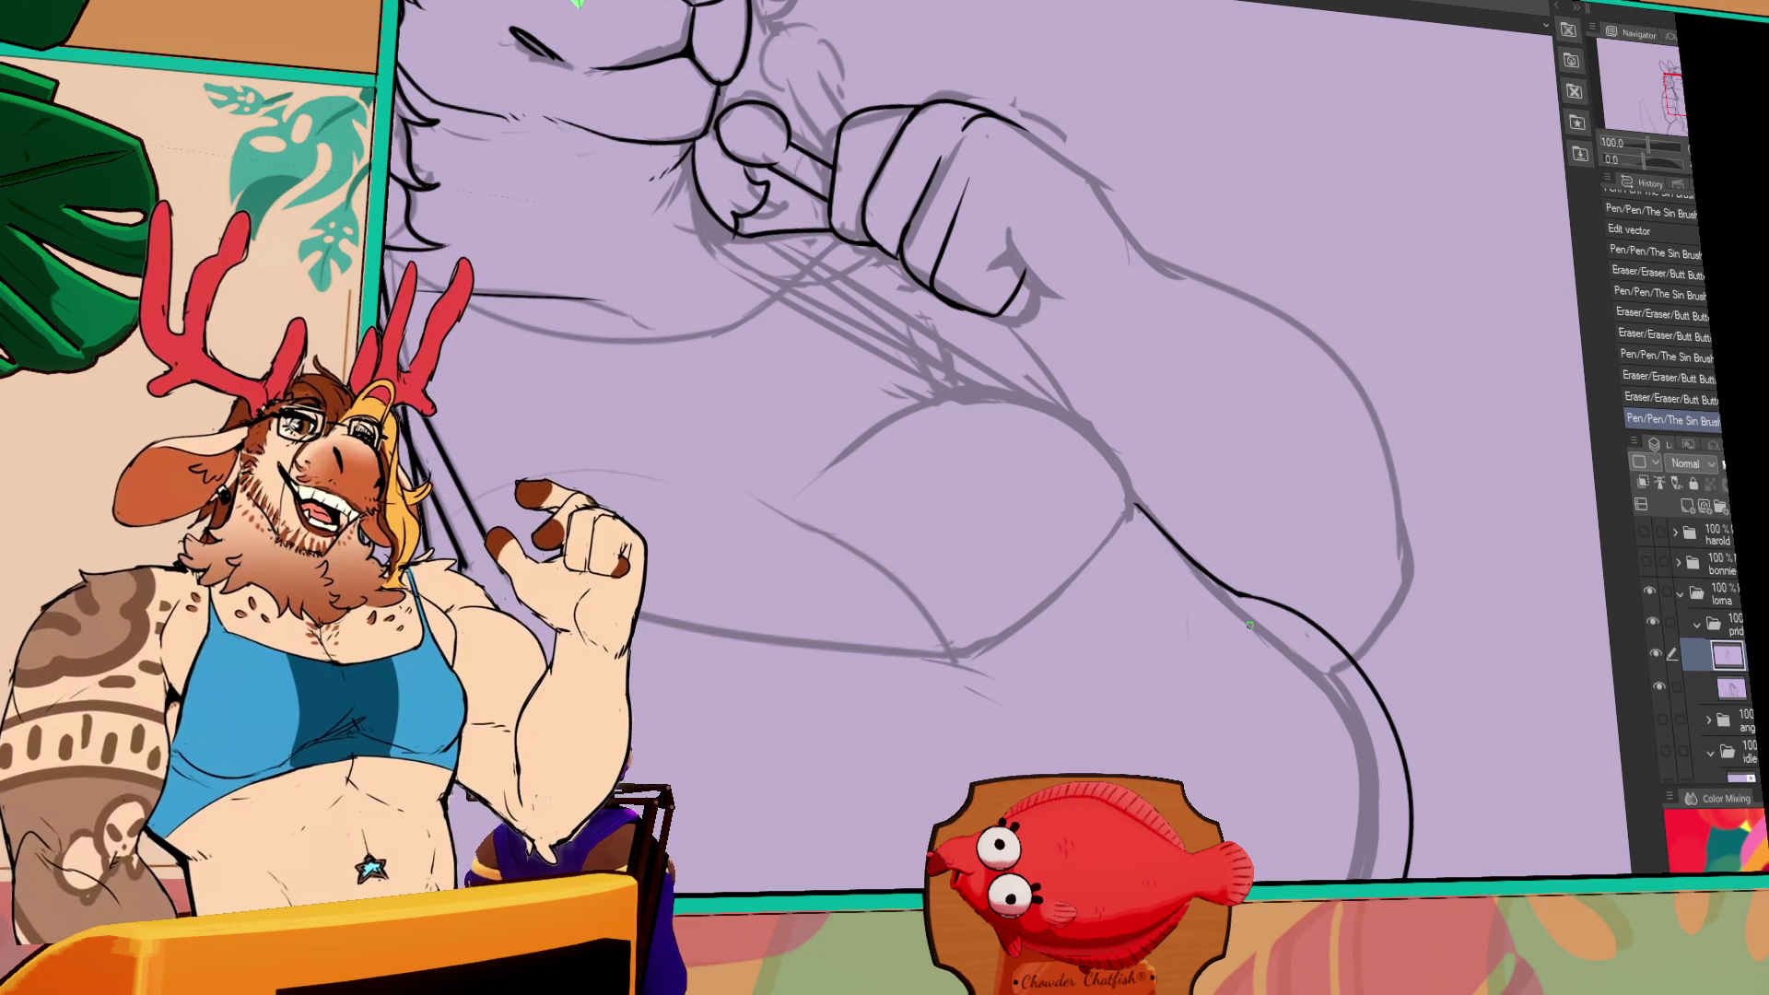
pyautogui.moveTo(1258, 612); pyautogui.dragTo(1336, 560)
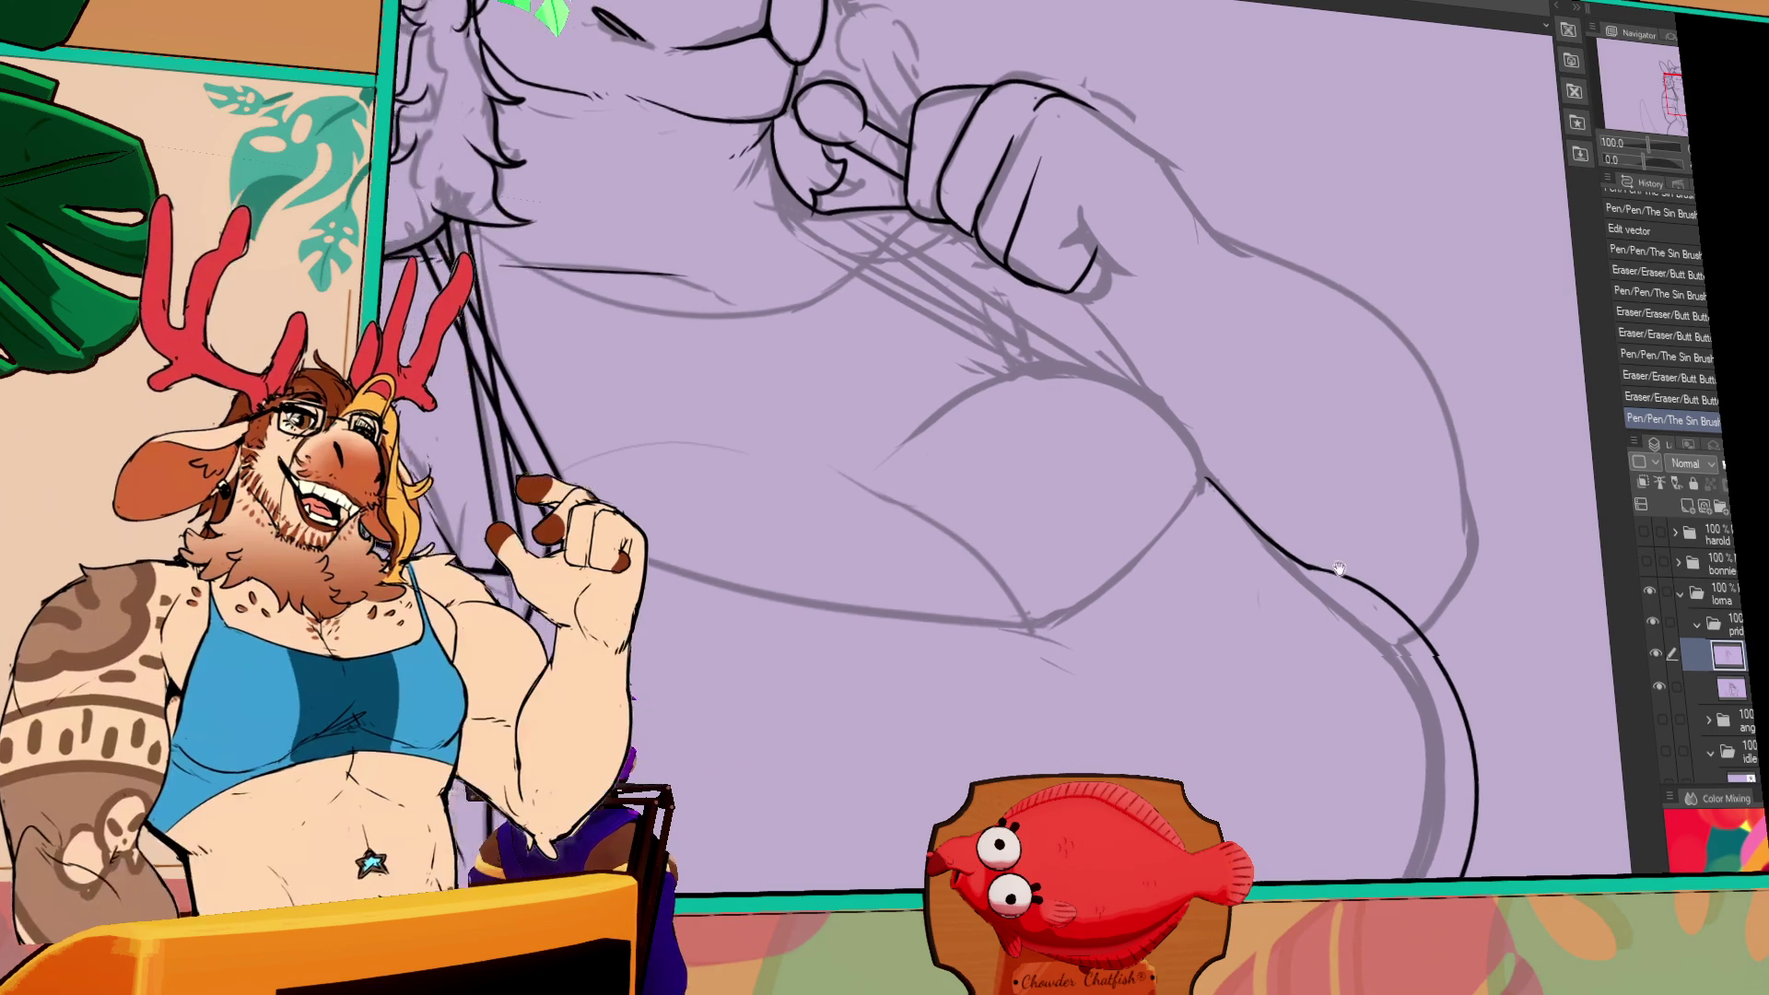
pyautogui.click(1329, 560)
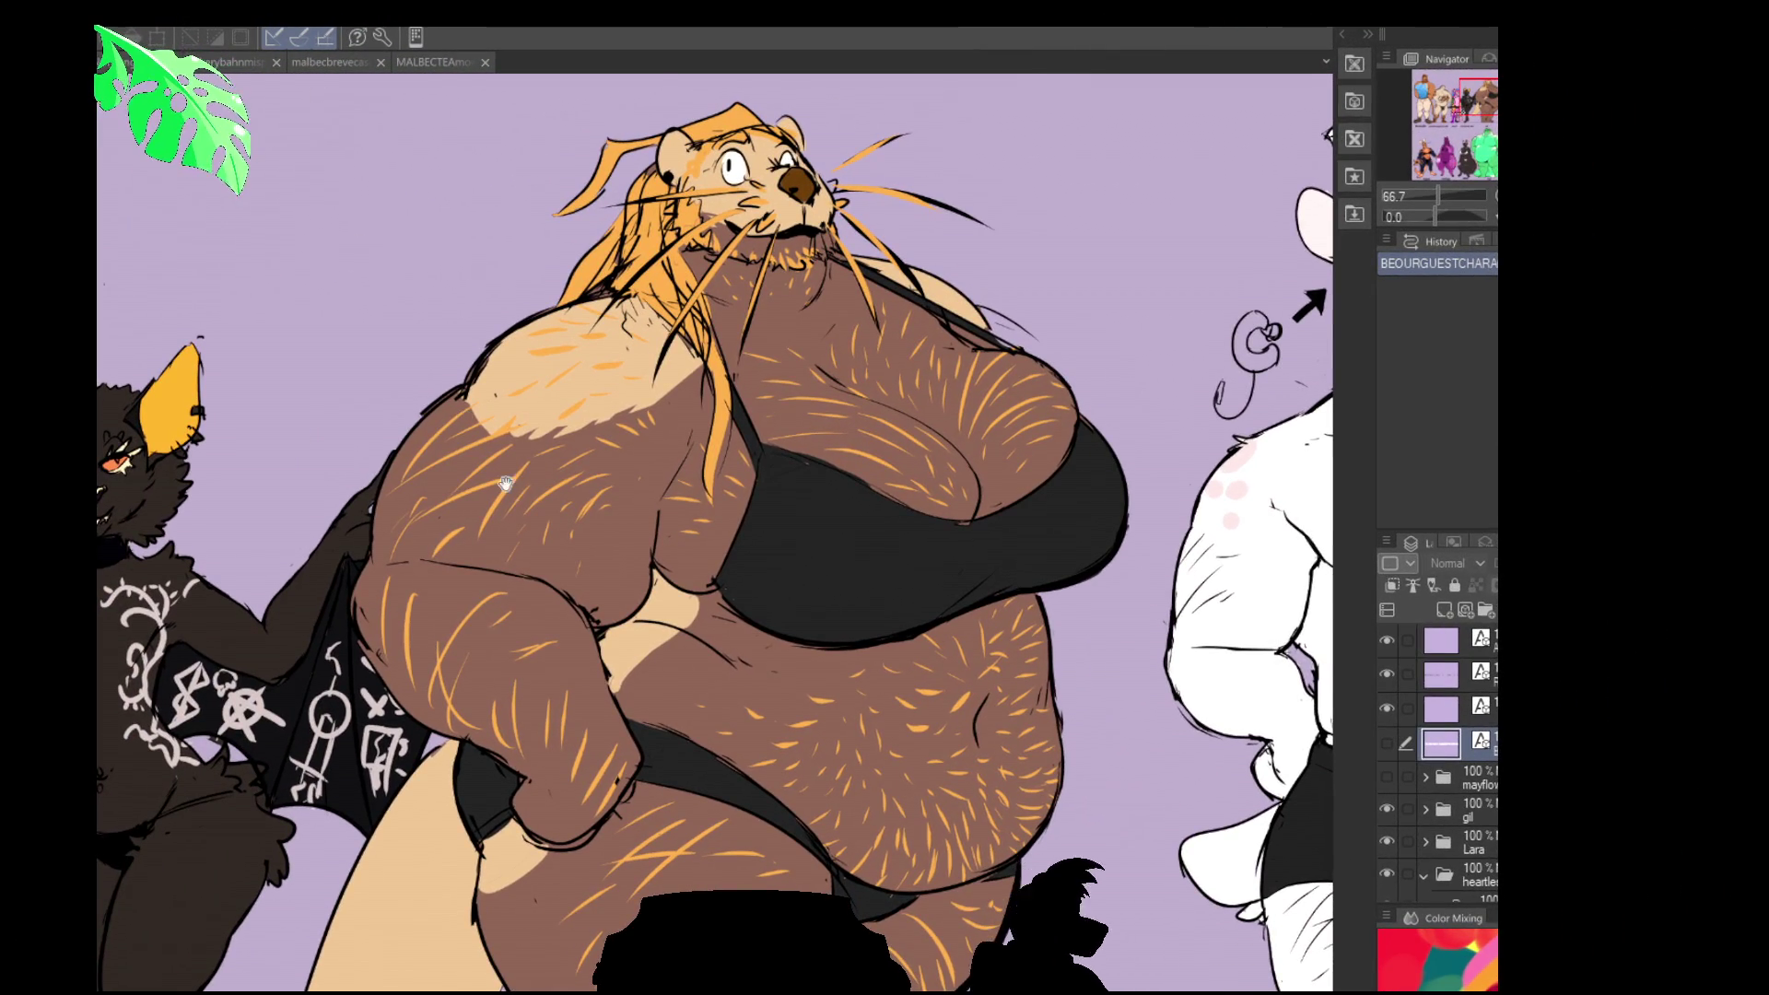
# - Pan across Gil, the bat, the deer and the bear on the lineup sheet
pyautogui.moveTo(506, 482); pyautogui.dragTo(547, 504)
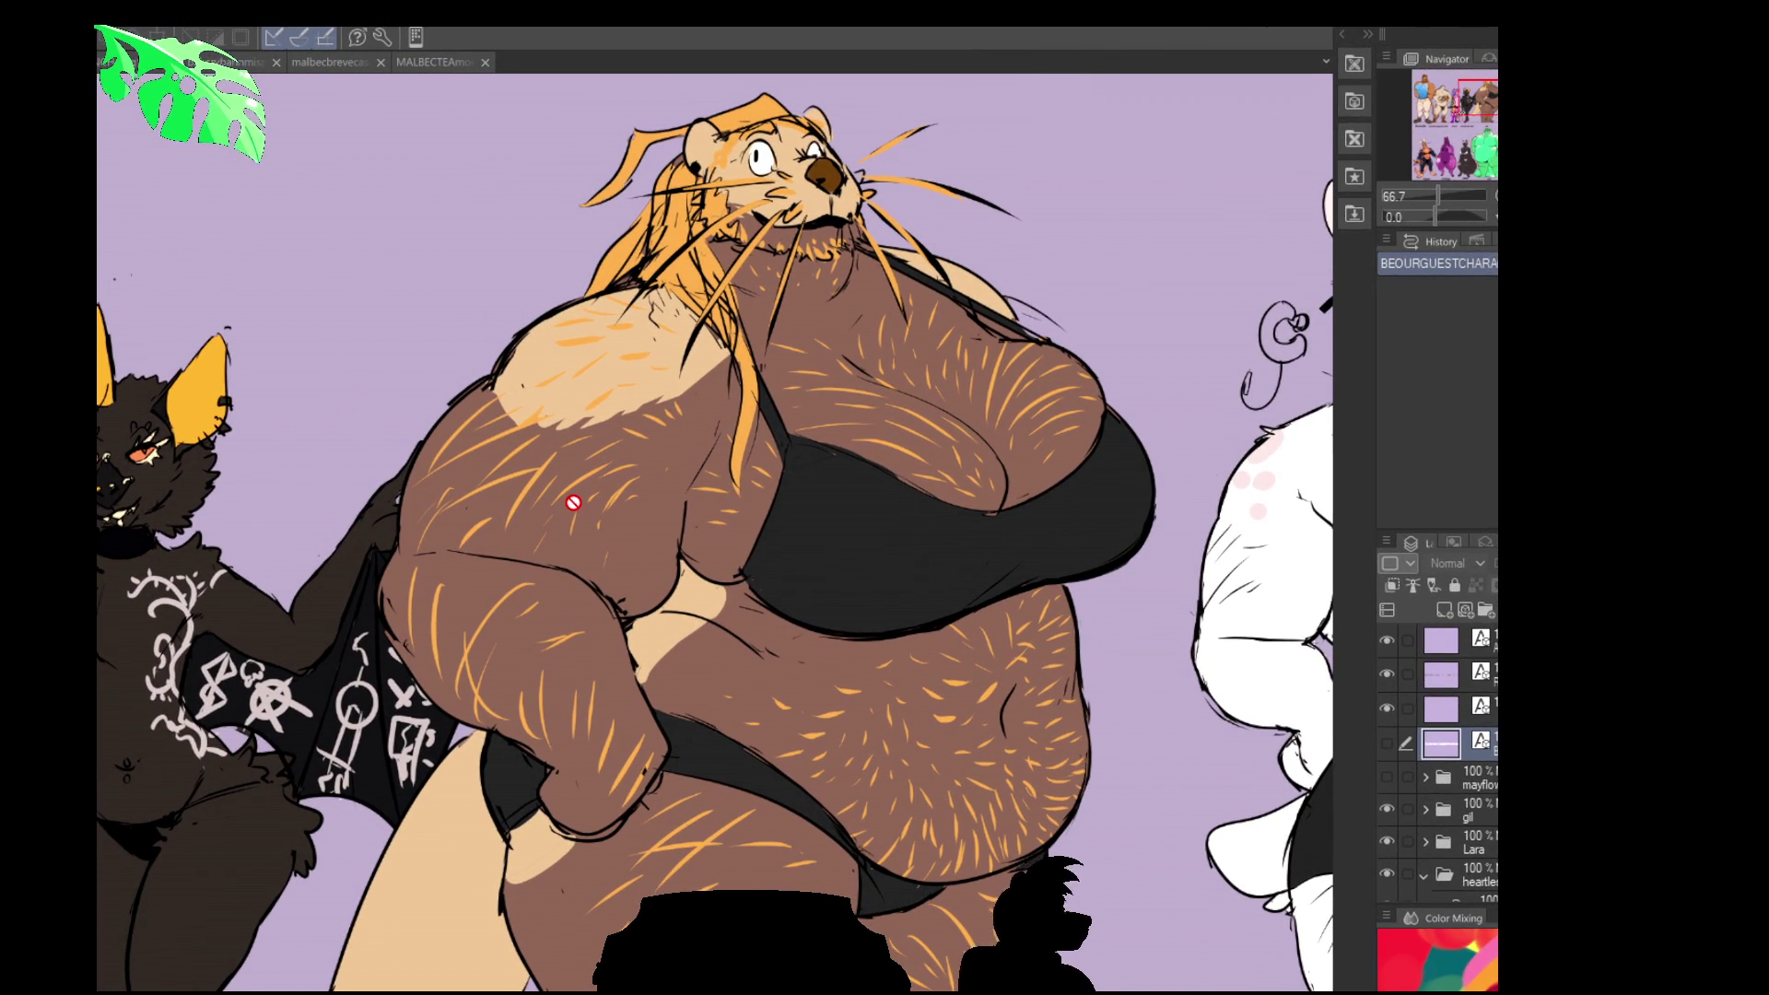
pyautogui.scroll(-2, 573, 502)
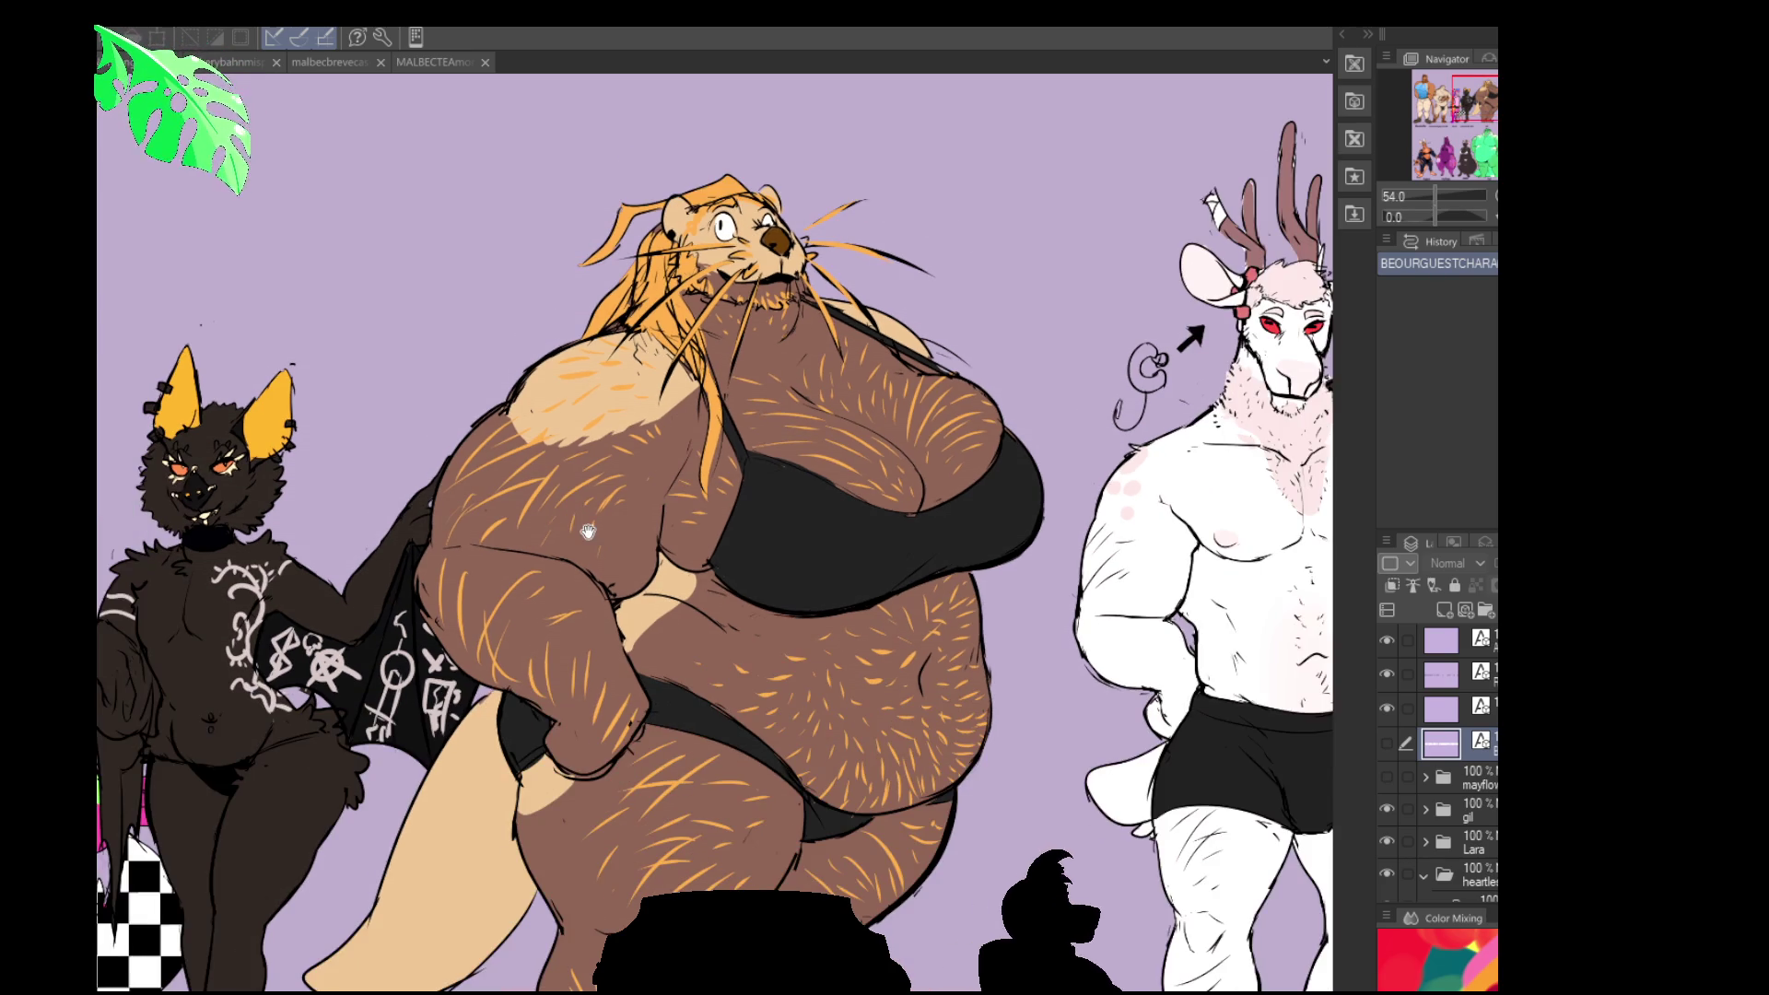
pyautogui.moveTo(573, 502); pyautogui.dragTo(598, 478)
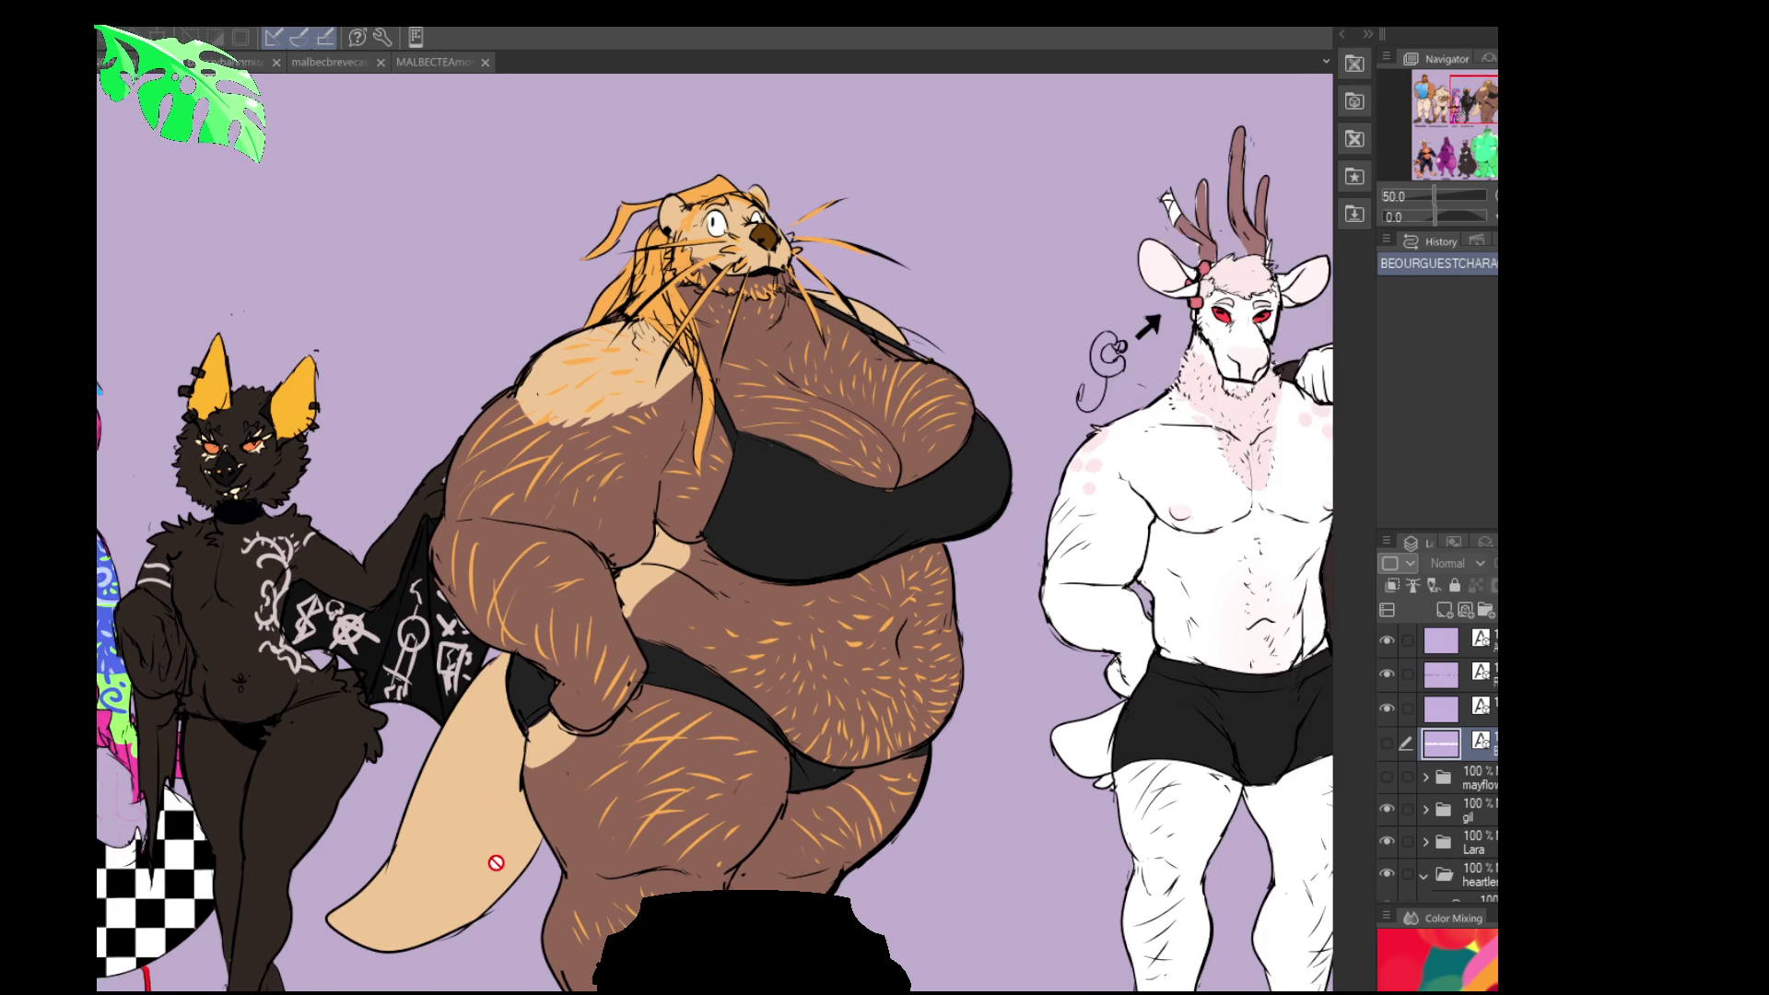
pyautogui.moveTo(488, 862); pyautogui.dragTo(373, 861)
pyautogui.scroll(-3, 373, 861)
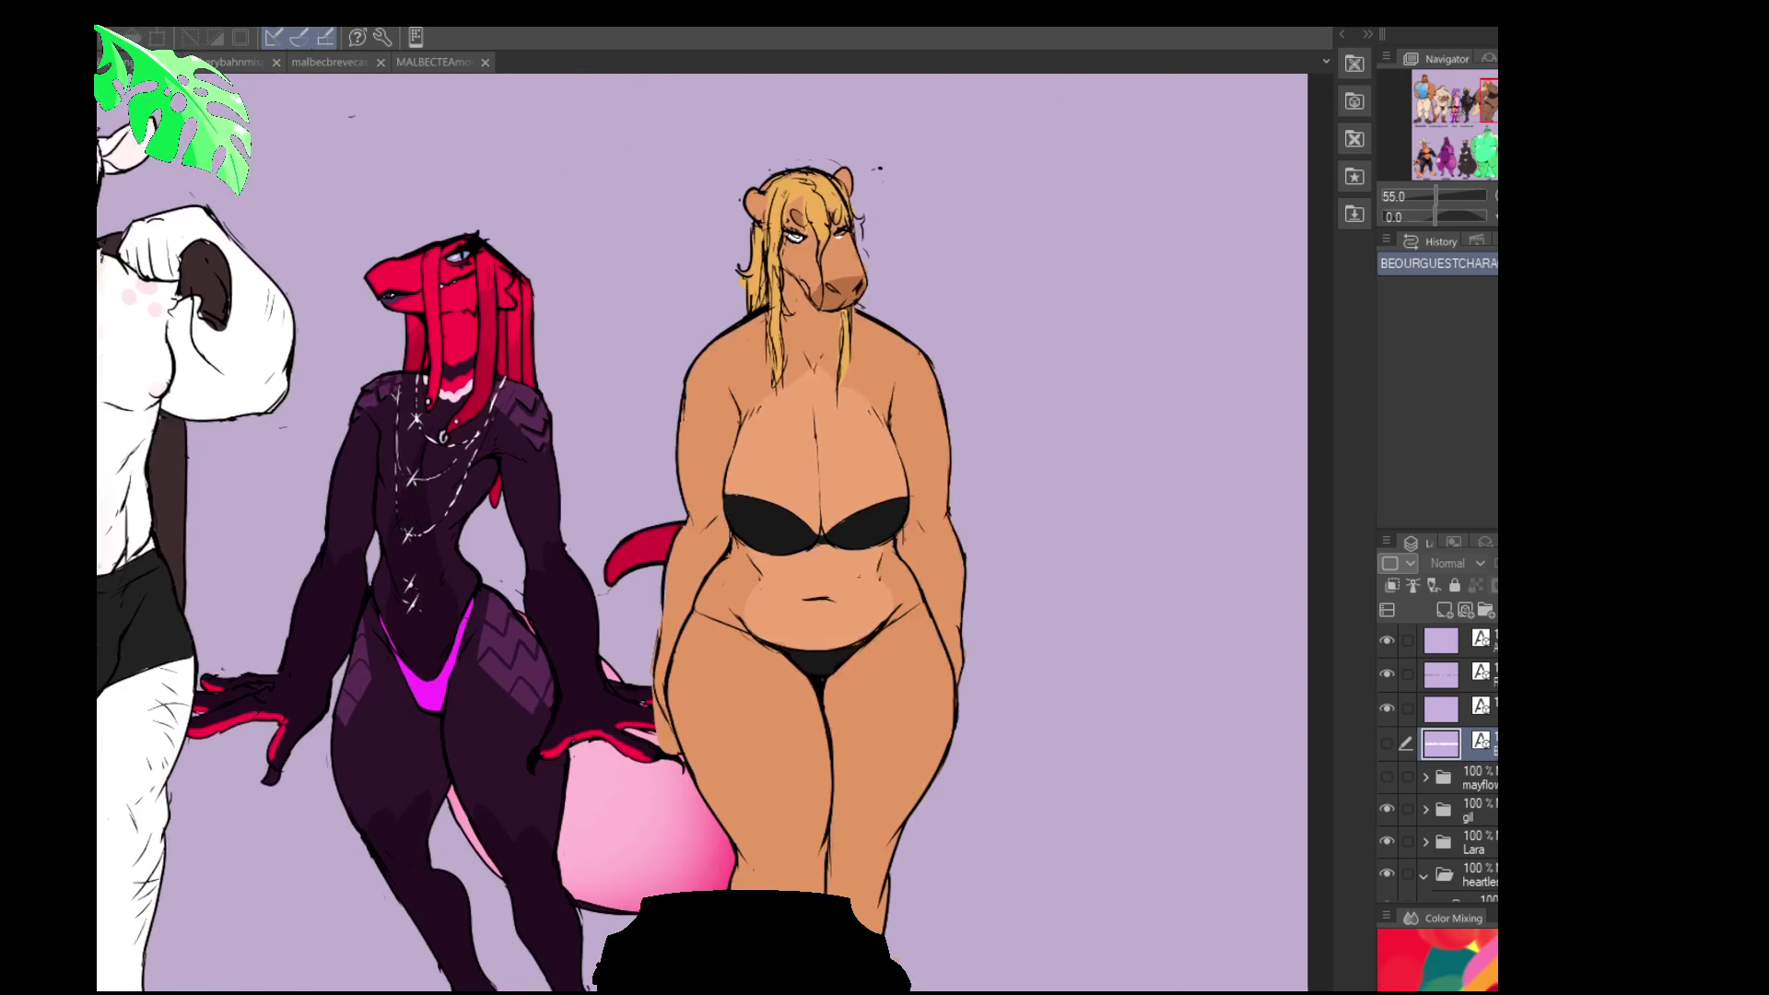
pyautogui.scroll(3, 425, 757)
pyautogui.moveTo(425, 756)
pyautogui.mouseDown()
pyautogui.moveTo(490, 506)
pyautogui.moveTo(466, 367)
pyautogui.mouseUp()
pyautogui.moveTo(525, 446); pyautogui.dragTo(547, 449)
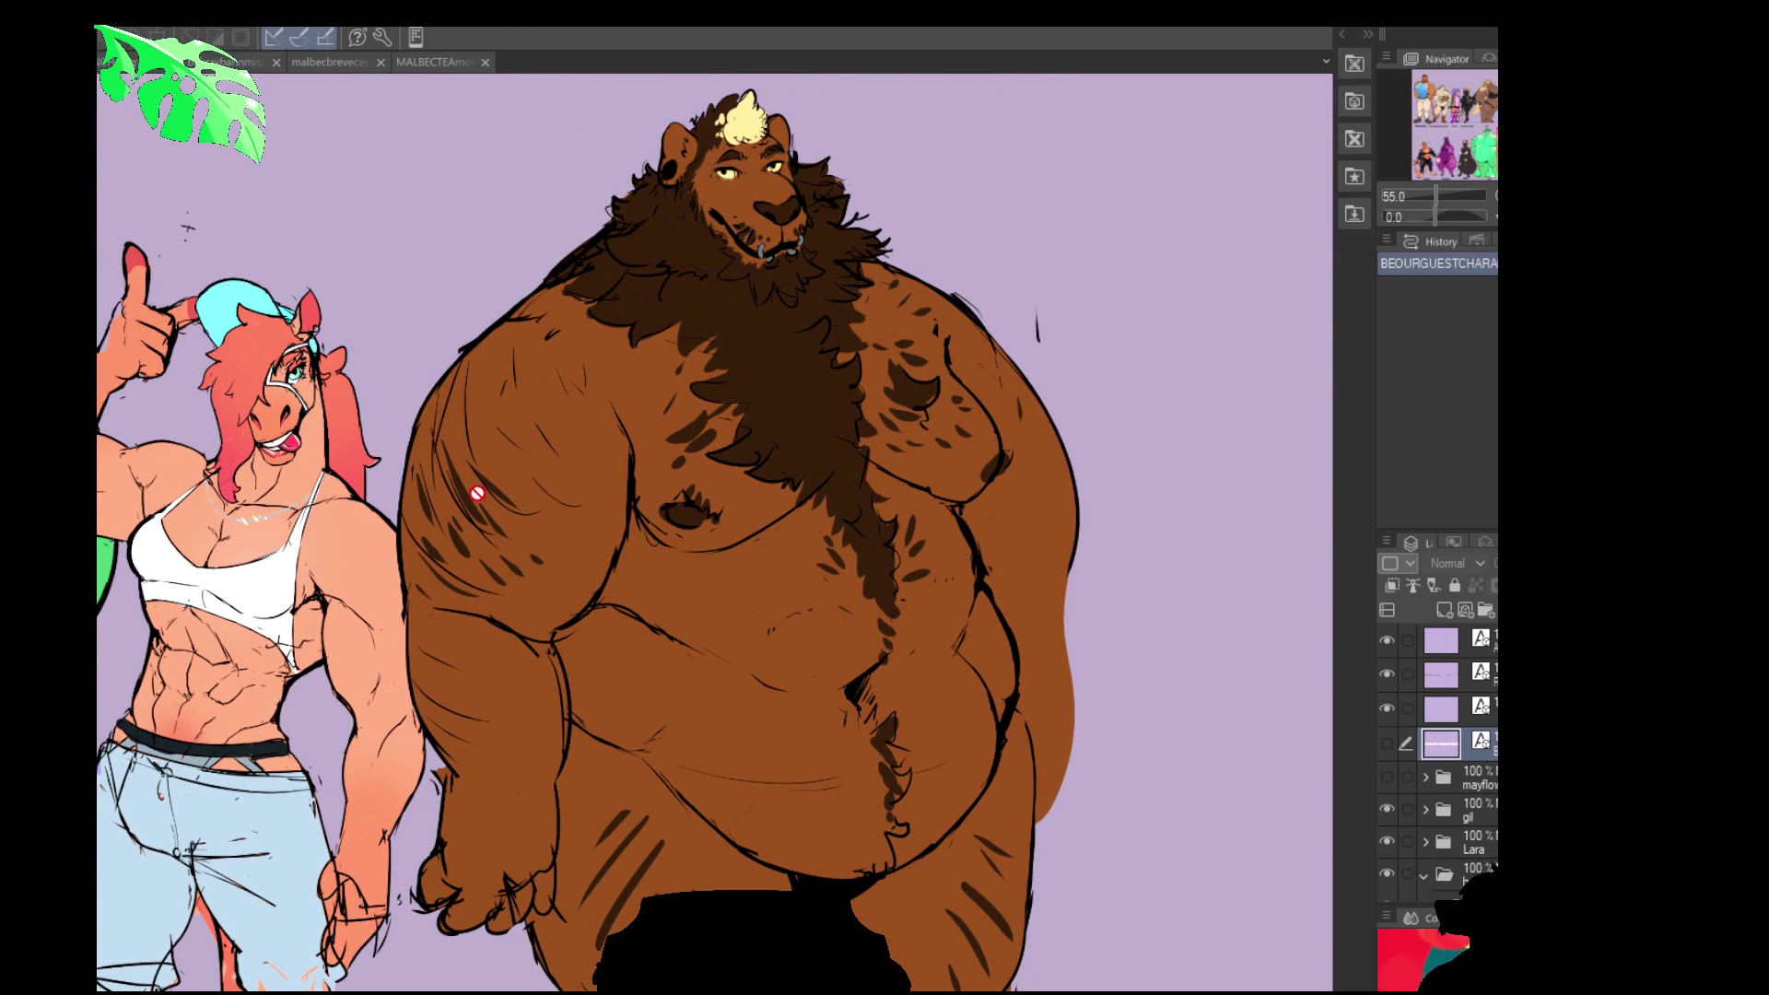
# - Move on to the crocodile, skunk, orange and purple characters and the top-row name labels
pyautogui.moveTo(138, 614)
pyautogui.mouseDown()
pyautogui.moveTo(894, 622)
pyautogui.moveTo(1199, 590)
pyautogui.moveTo(1229, 605)
pyautogui.mouseUp()
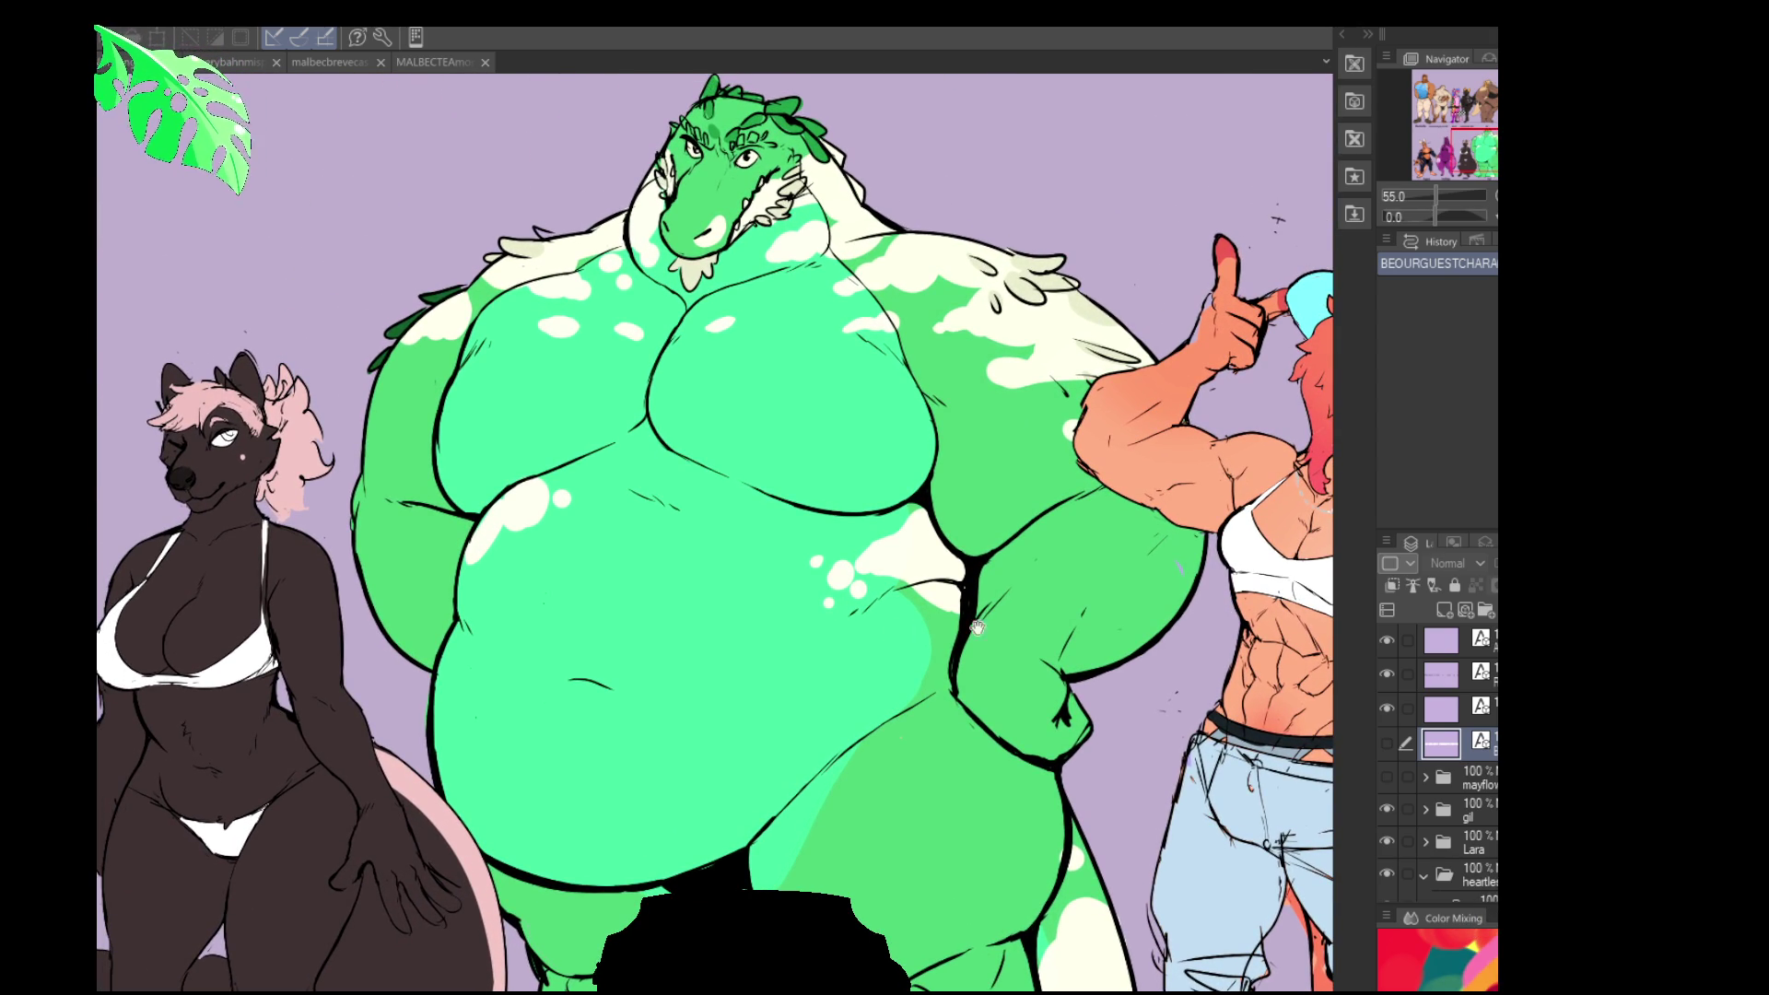
pyautogui.moveTo(718, 635); pyautogui.dragTo(1142, 531)
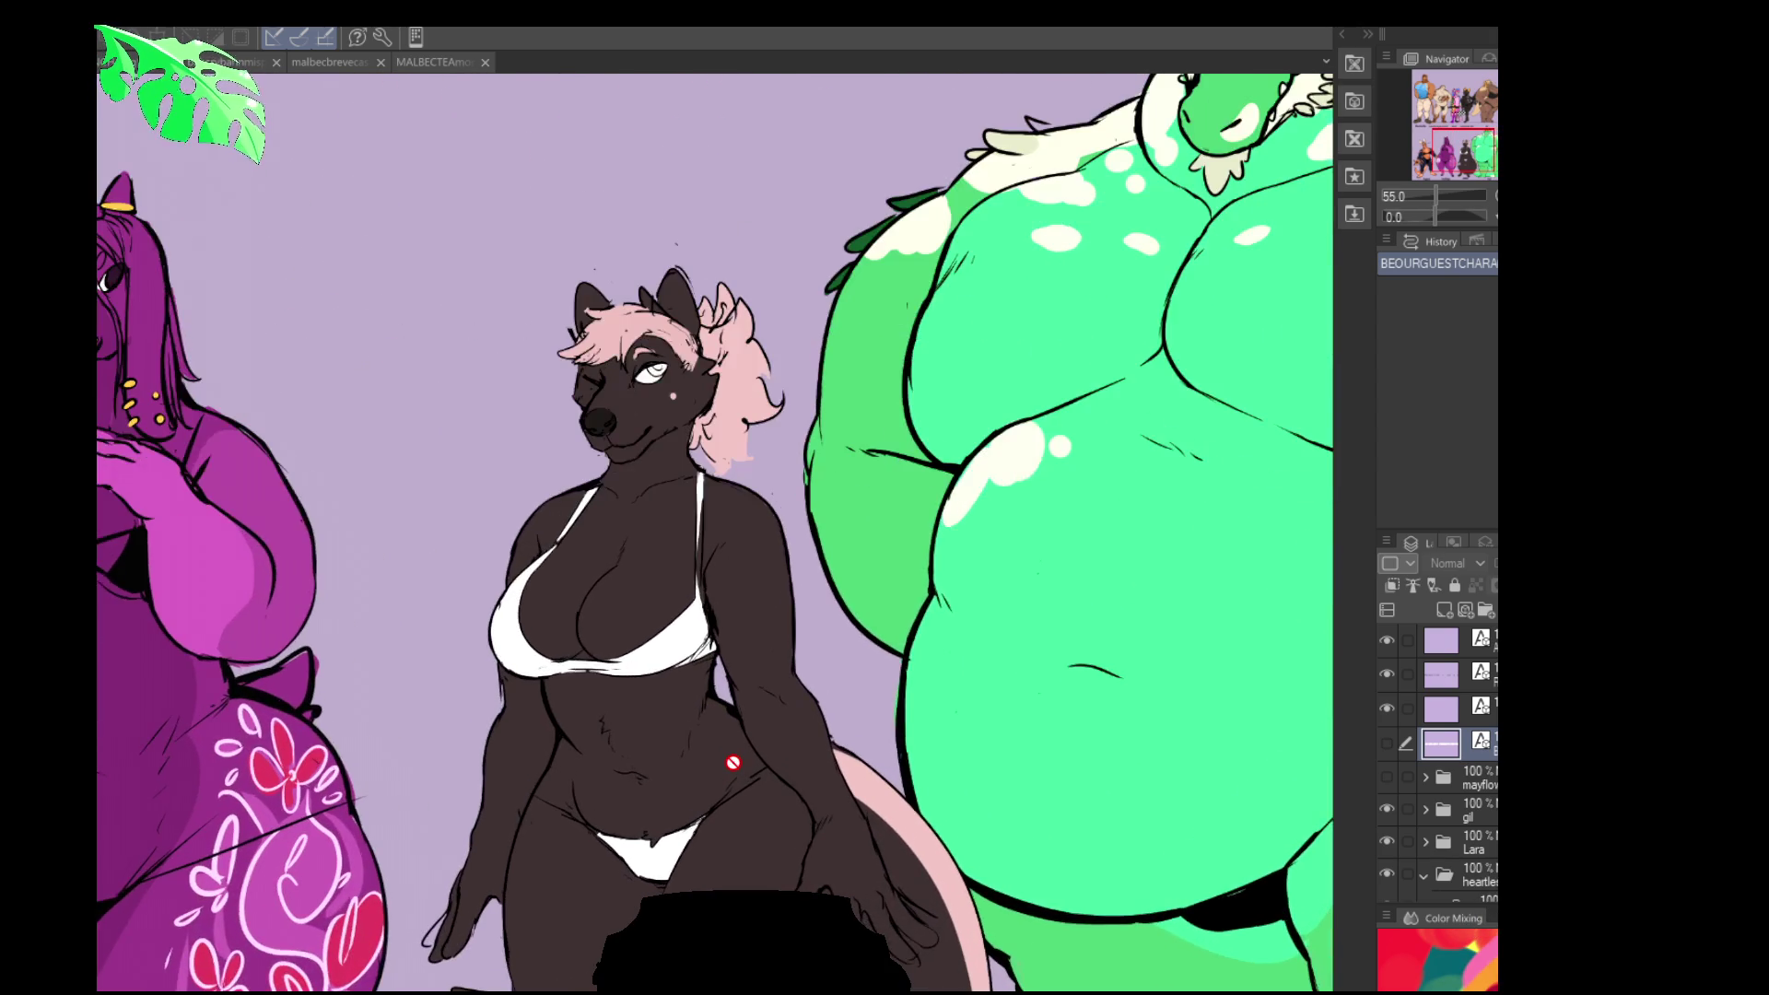
pyautogui.scroll(1, 732, 772)
pyautogui.scroll(-4, 731, 772)
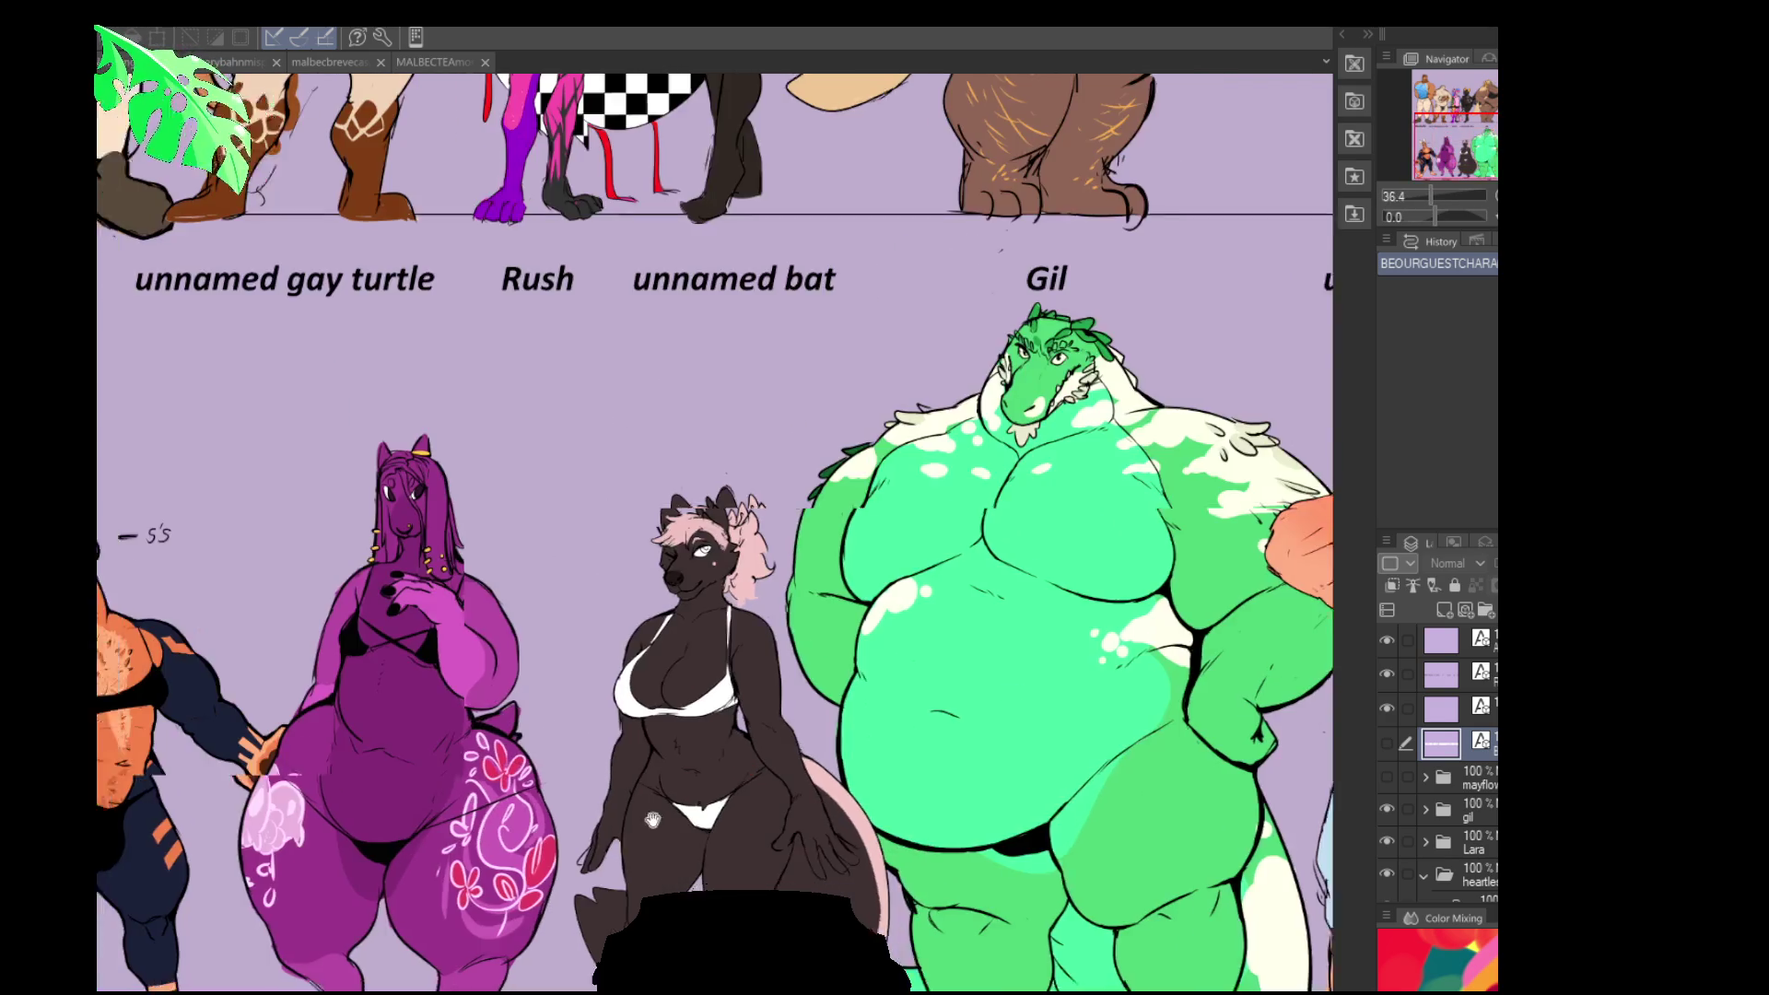
pyautogui.scroll(3, 928, 733)
pyautogui.scroll(1, 929, 733)
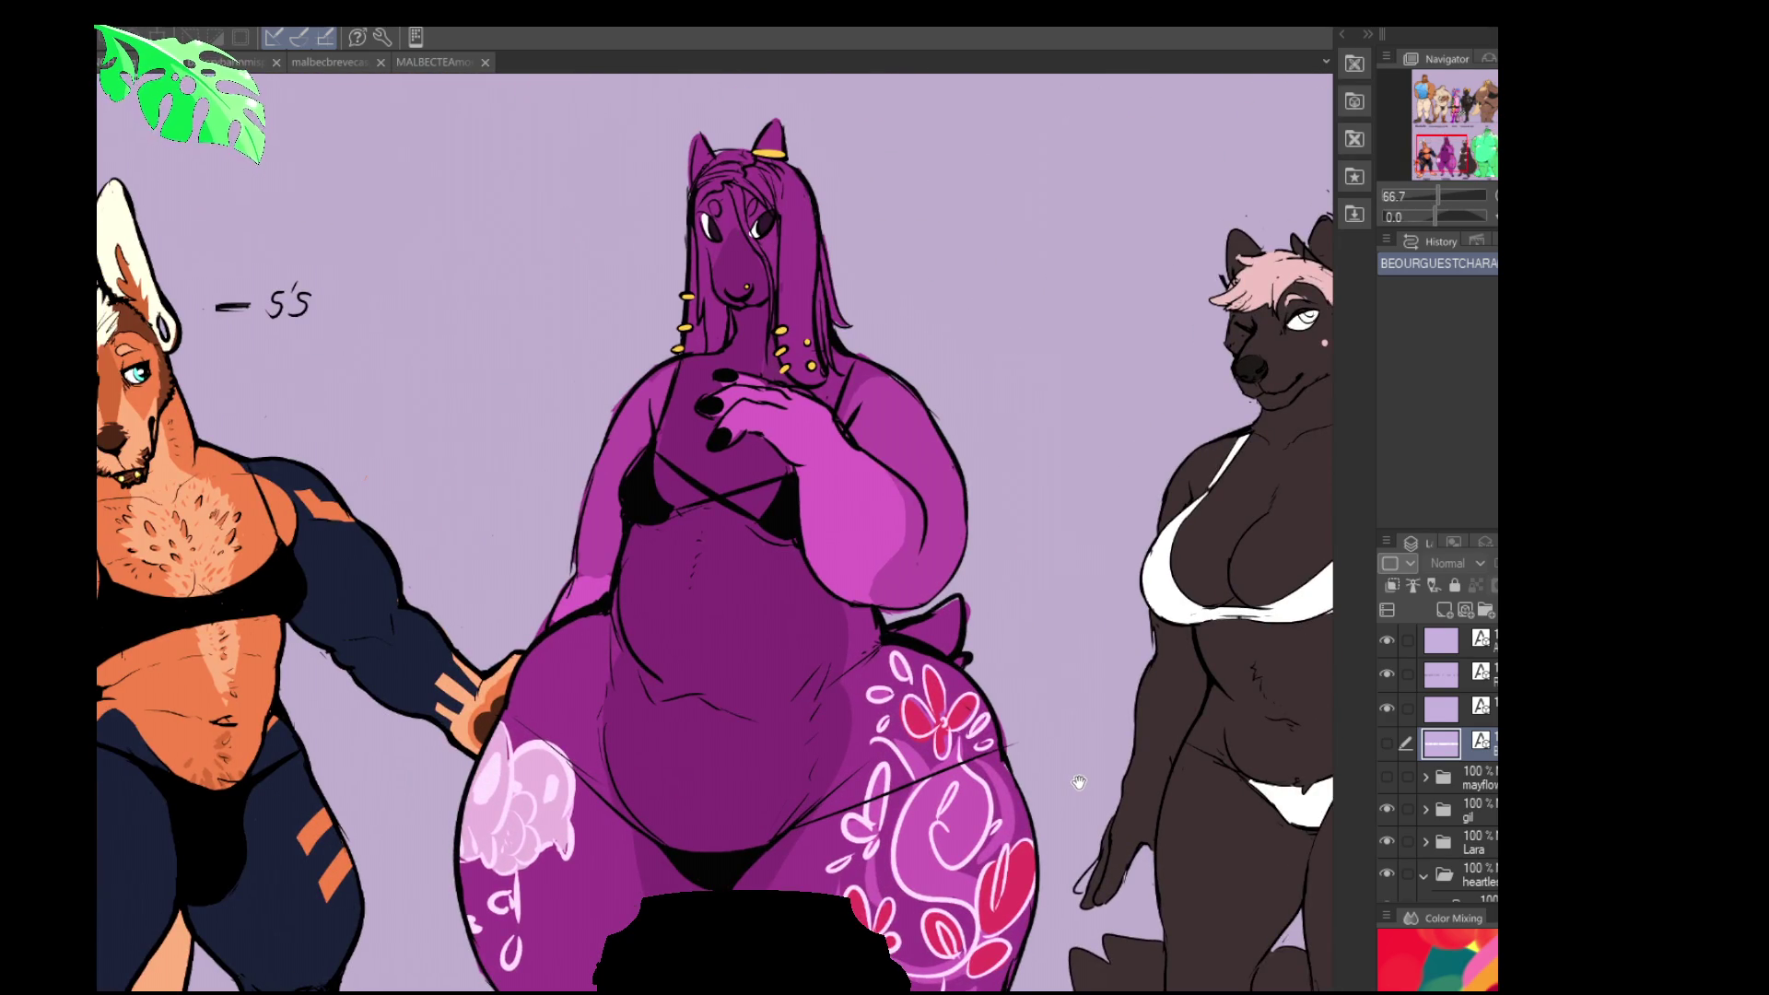
pyautogui.moveTo(1079, 785); pyautogui.dragTo(1074, 801)
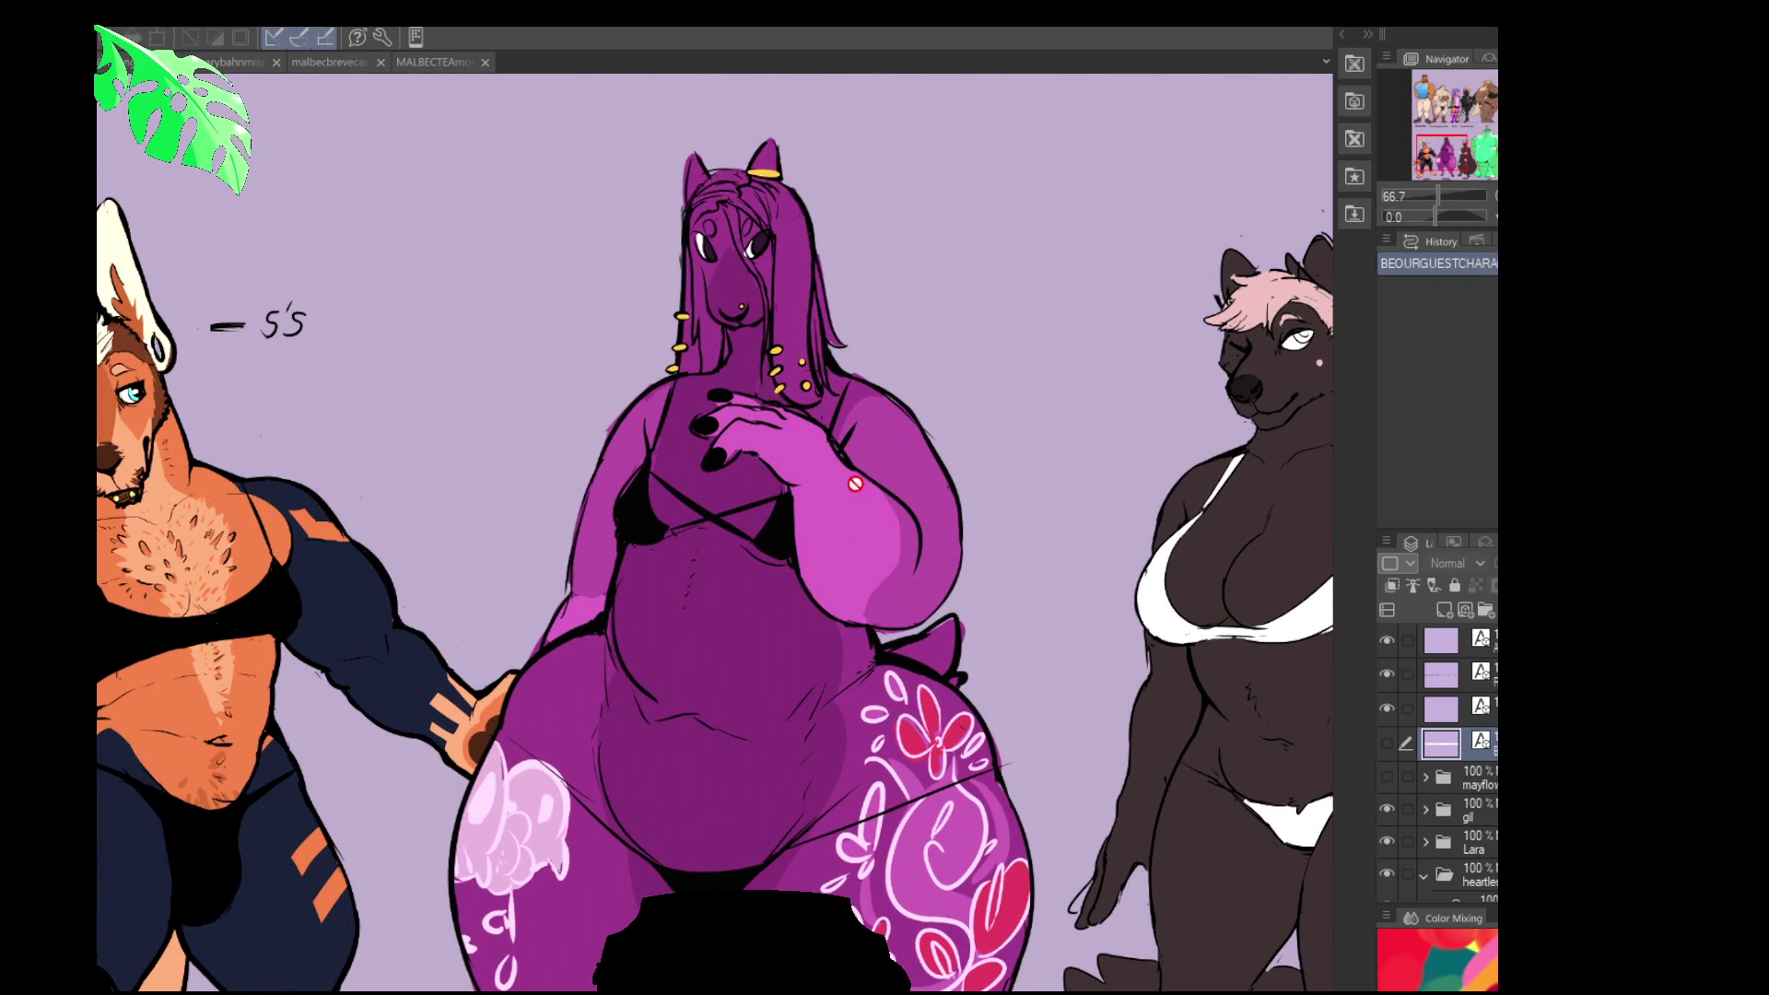
pyautogui.scroll(-1, 856, 563)
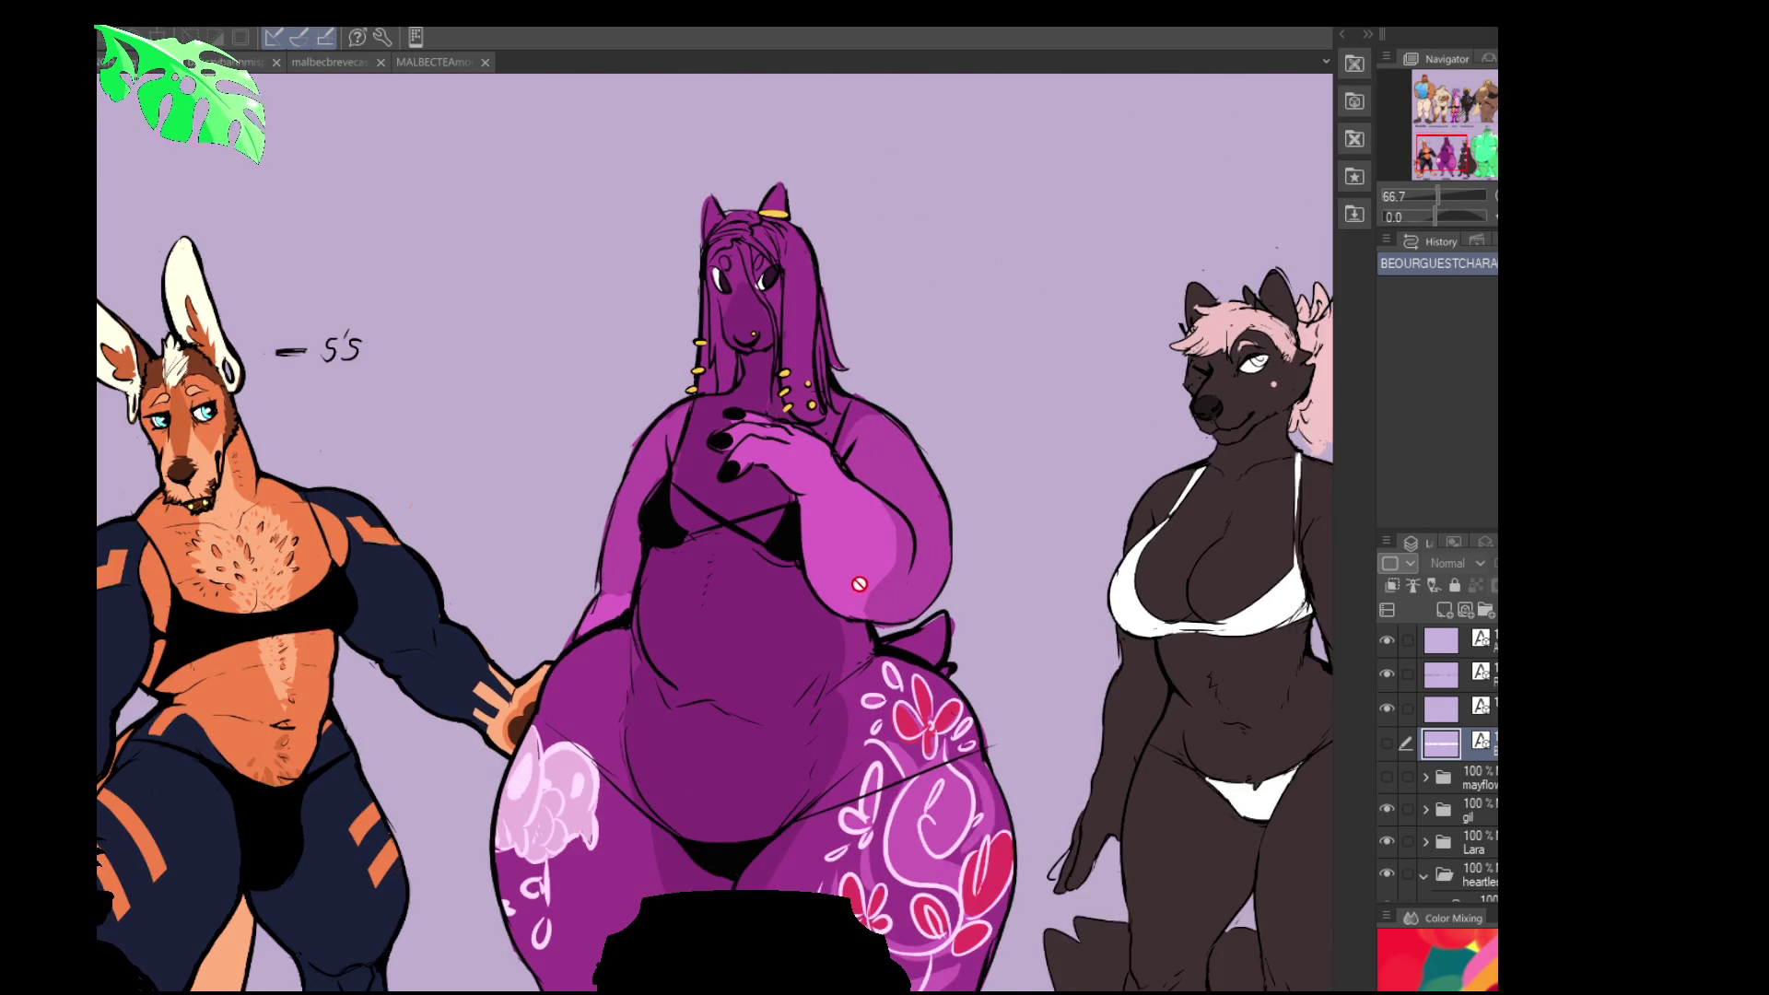
pyautogui.moveTo(856, 563); pyautogui.dragTo(904, 544)
pyautogui.scroll(-2, 906, 544)
pyautogui.scroll(1, 890, 652)
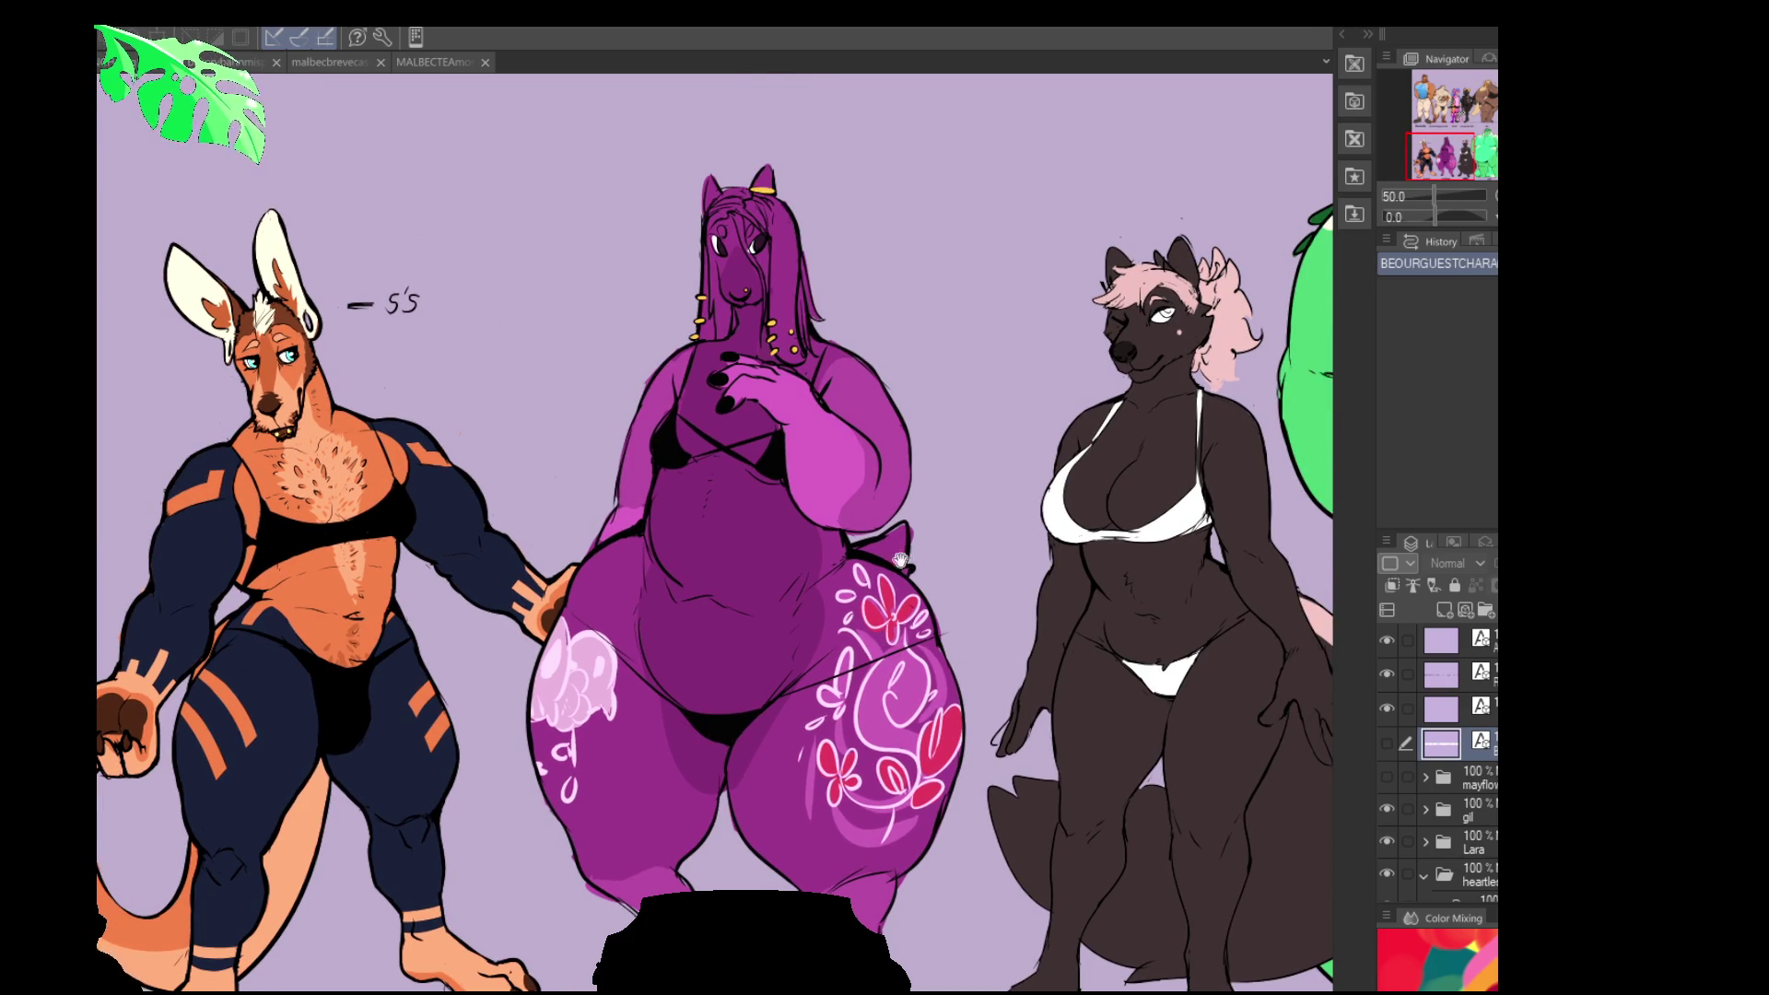
pyautogui.scroll(-2, 900, 560)
pyautogui.moveTo(900, 560); pyautogui.dragTo(852, 990)
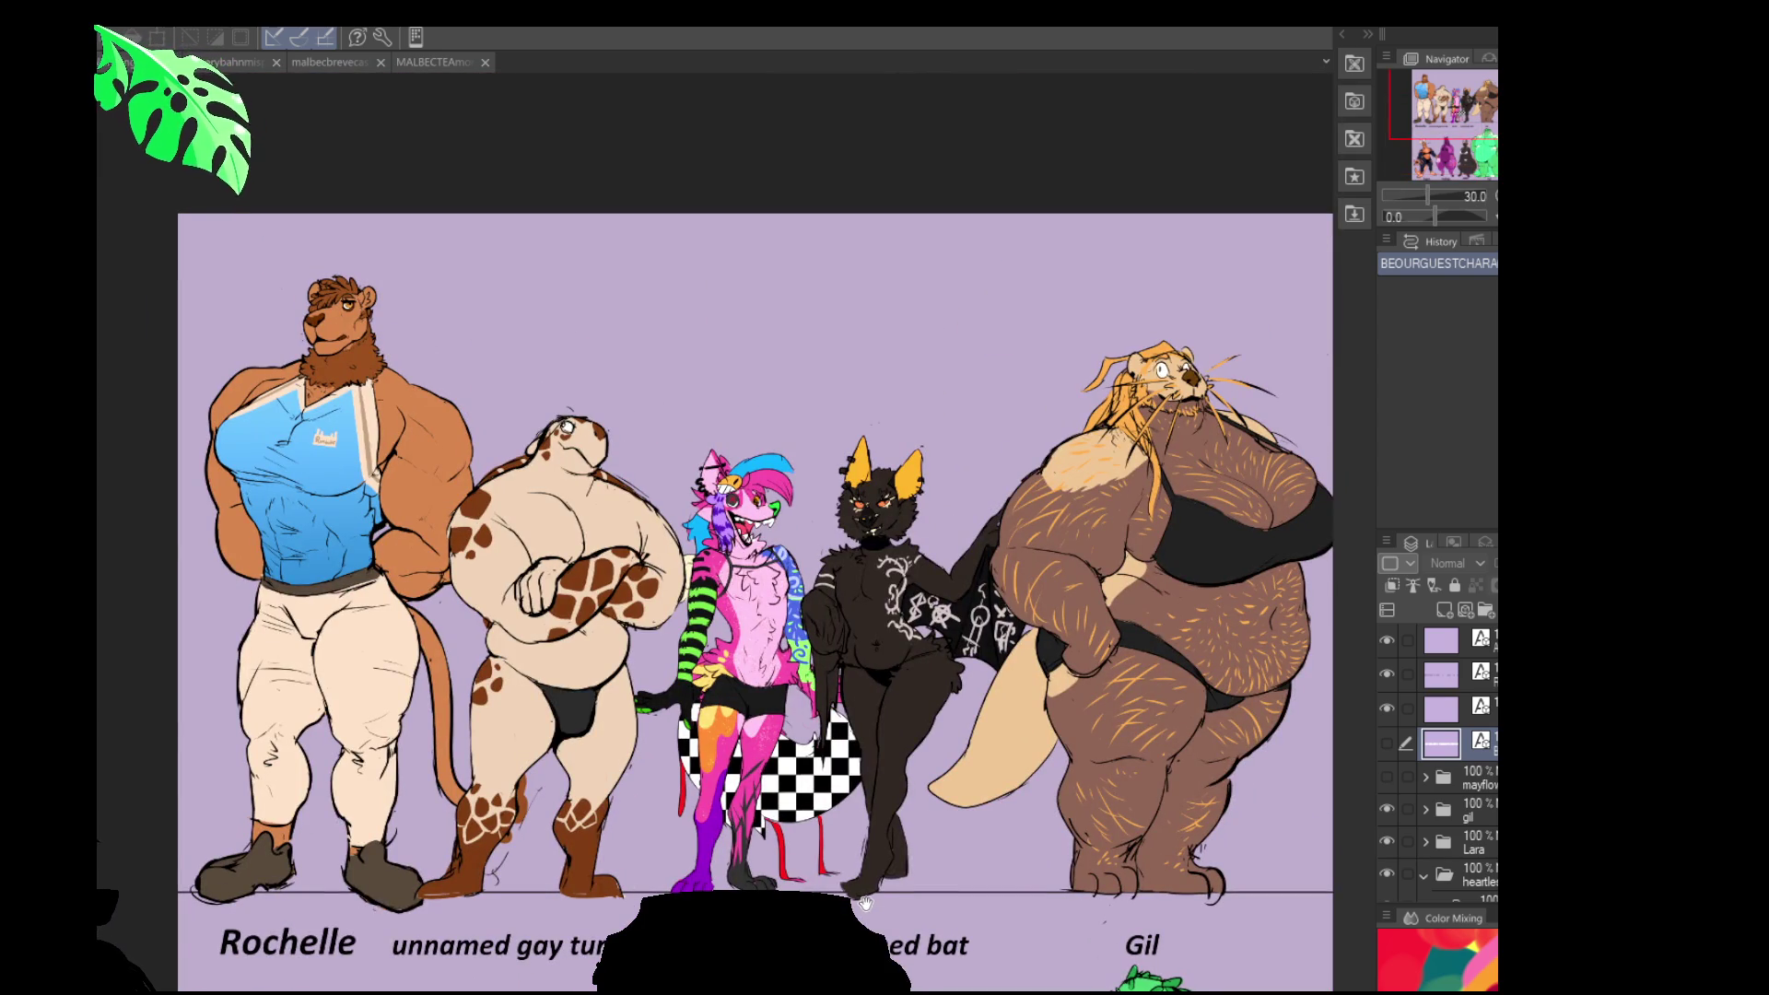
# - Pan across the top row's name labels, starting again from Rochelle
pyautogui.moveTo(1059, 829); pyautogui.dragTo(138, 575)
pyautogui.moveTo(101, 816)
pyautogui.mouseDown()
pyautogui.moveTo(872, 605)
pyautogui.moveTo(465, 525)
pyautogui.mouseUp()
pyautogui.moveTo(111, 369)
pyautogui.mouseDown()
pyautogui.moveTo(1085, 762)
pyautogui.moveTo(1085, 945)
pyautogui.moveTo(452, 794)
pyautogui.mouseUp()
pyautogui.moveTo(942, 640)
pyautogui.mouseDown()
pyautogui.moveTo(897, 689)
pyautogui.moveTo(921, 516)
pyautogui.mouseUp()
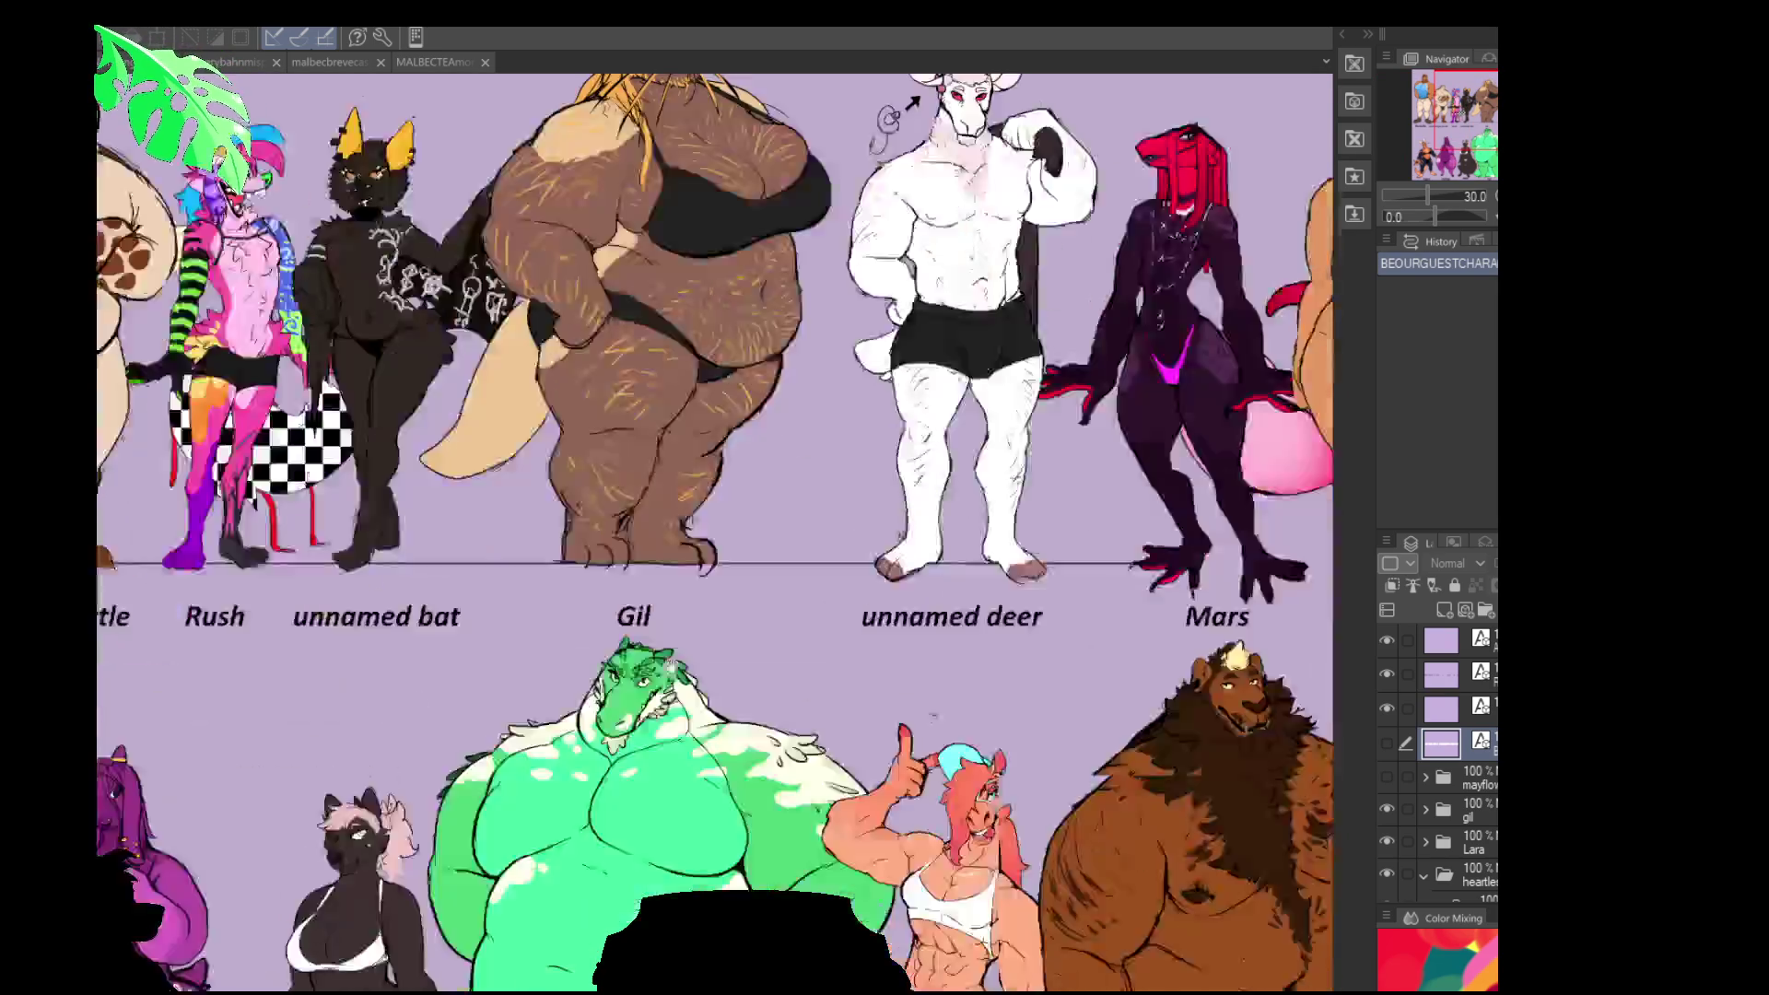
pyautogui.scroll(2, 922, 403)
pyautogui.scroll(1, 921, 403)
pyautogui.scroll(1, 921, 404)
# - Switch to the malbecbrevecasualfits.png canvas and bring the sheep's head into view
pyautogui.moveTo(922, 404); pyautogui.dragTo(882, 481)
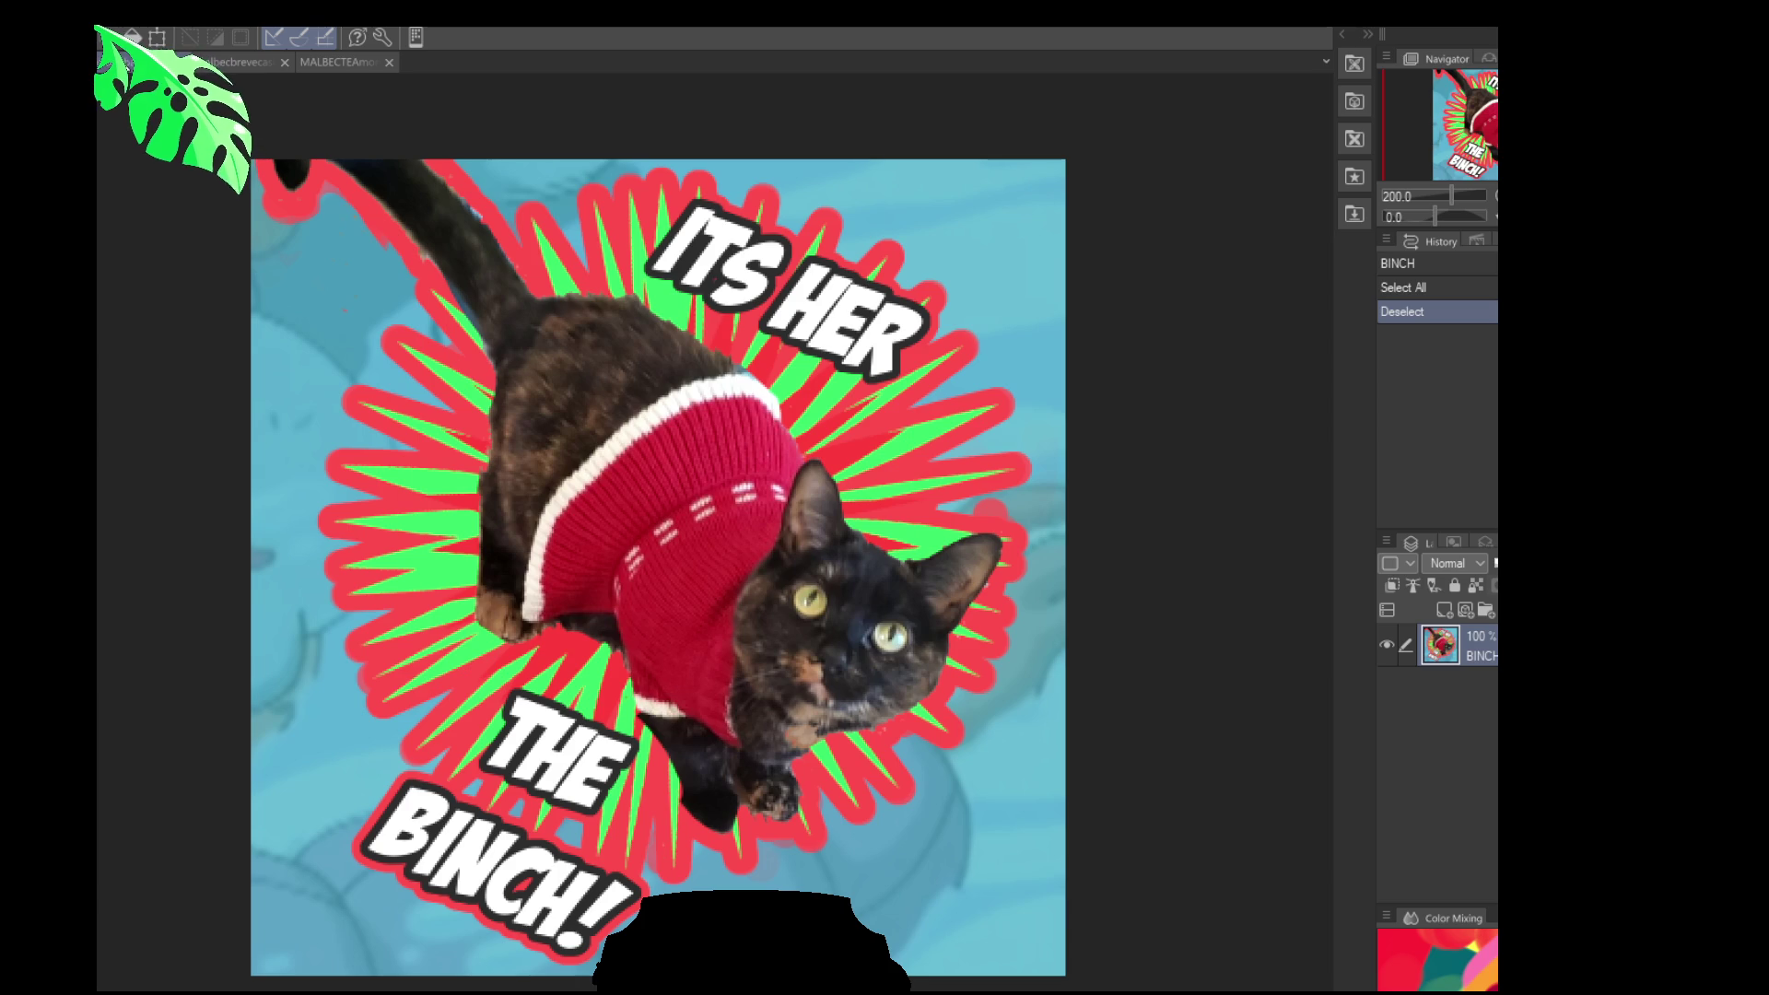
pyautogui.click(221, 61)
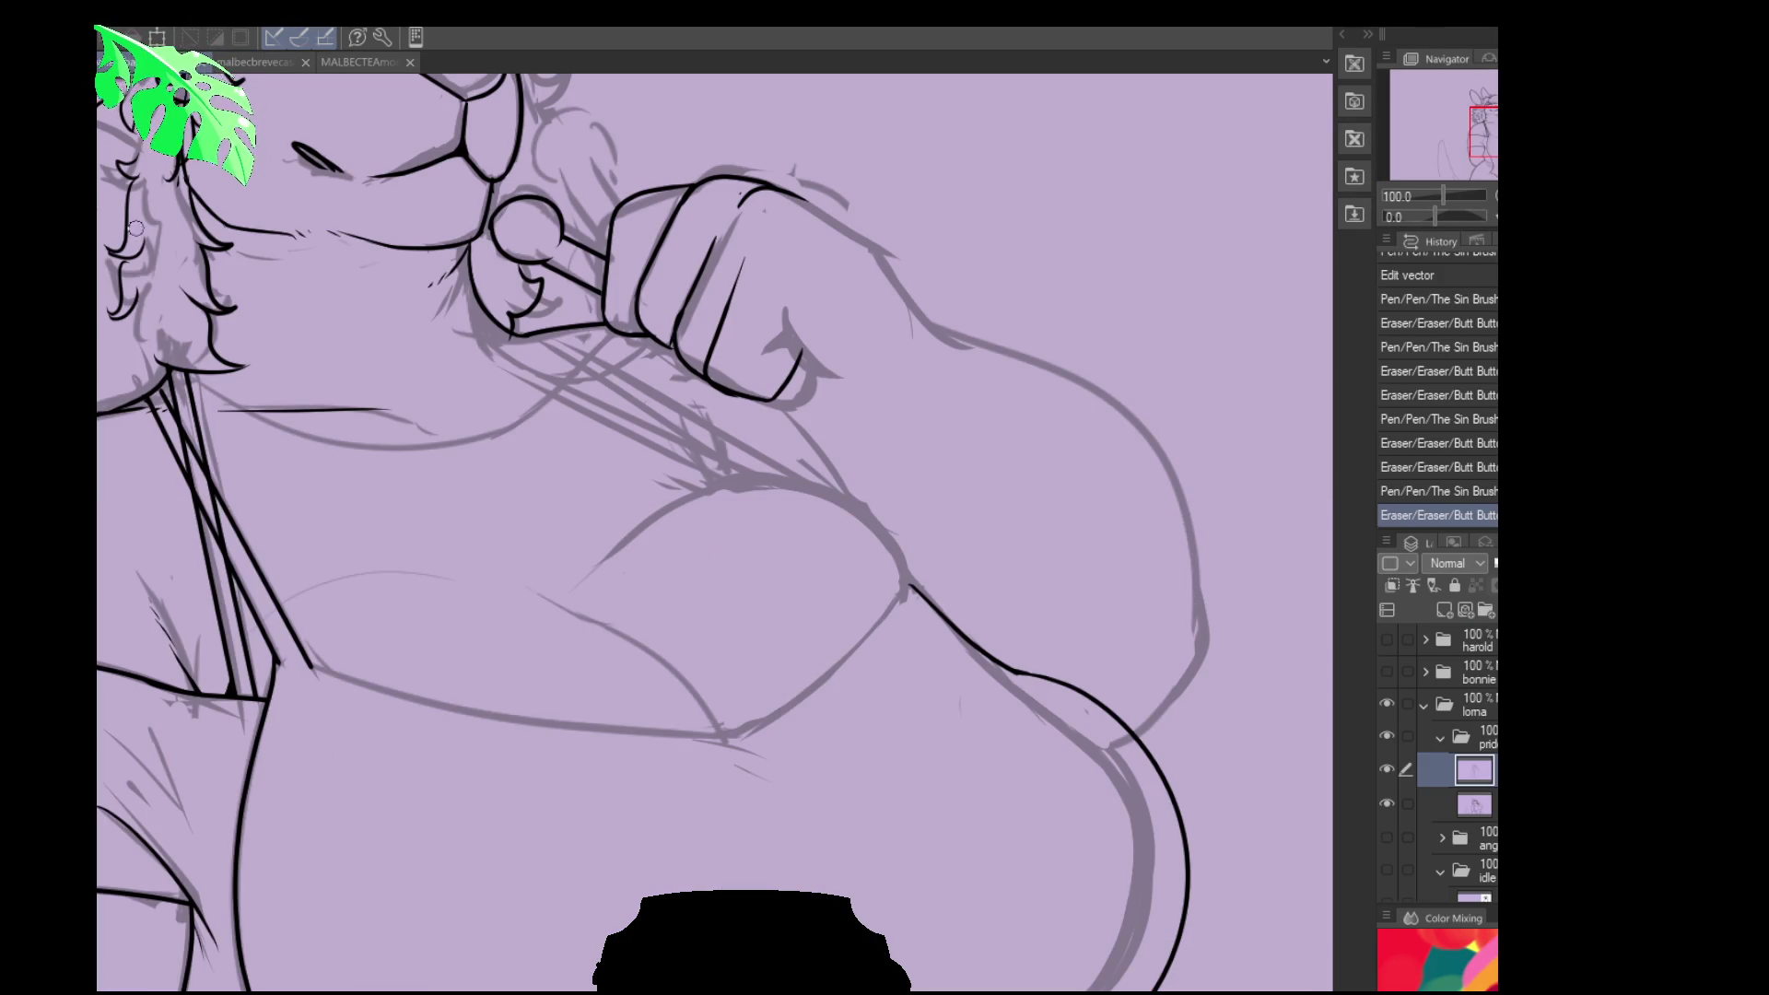
pyautogui.moveTo(135, 228); pyautogui.dragTo(418, 557)
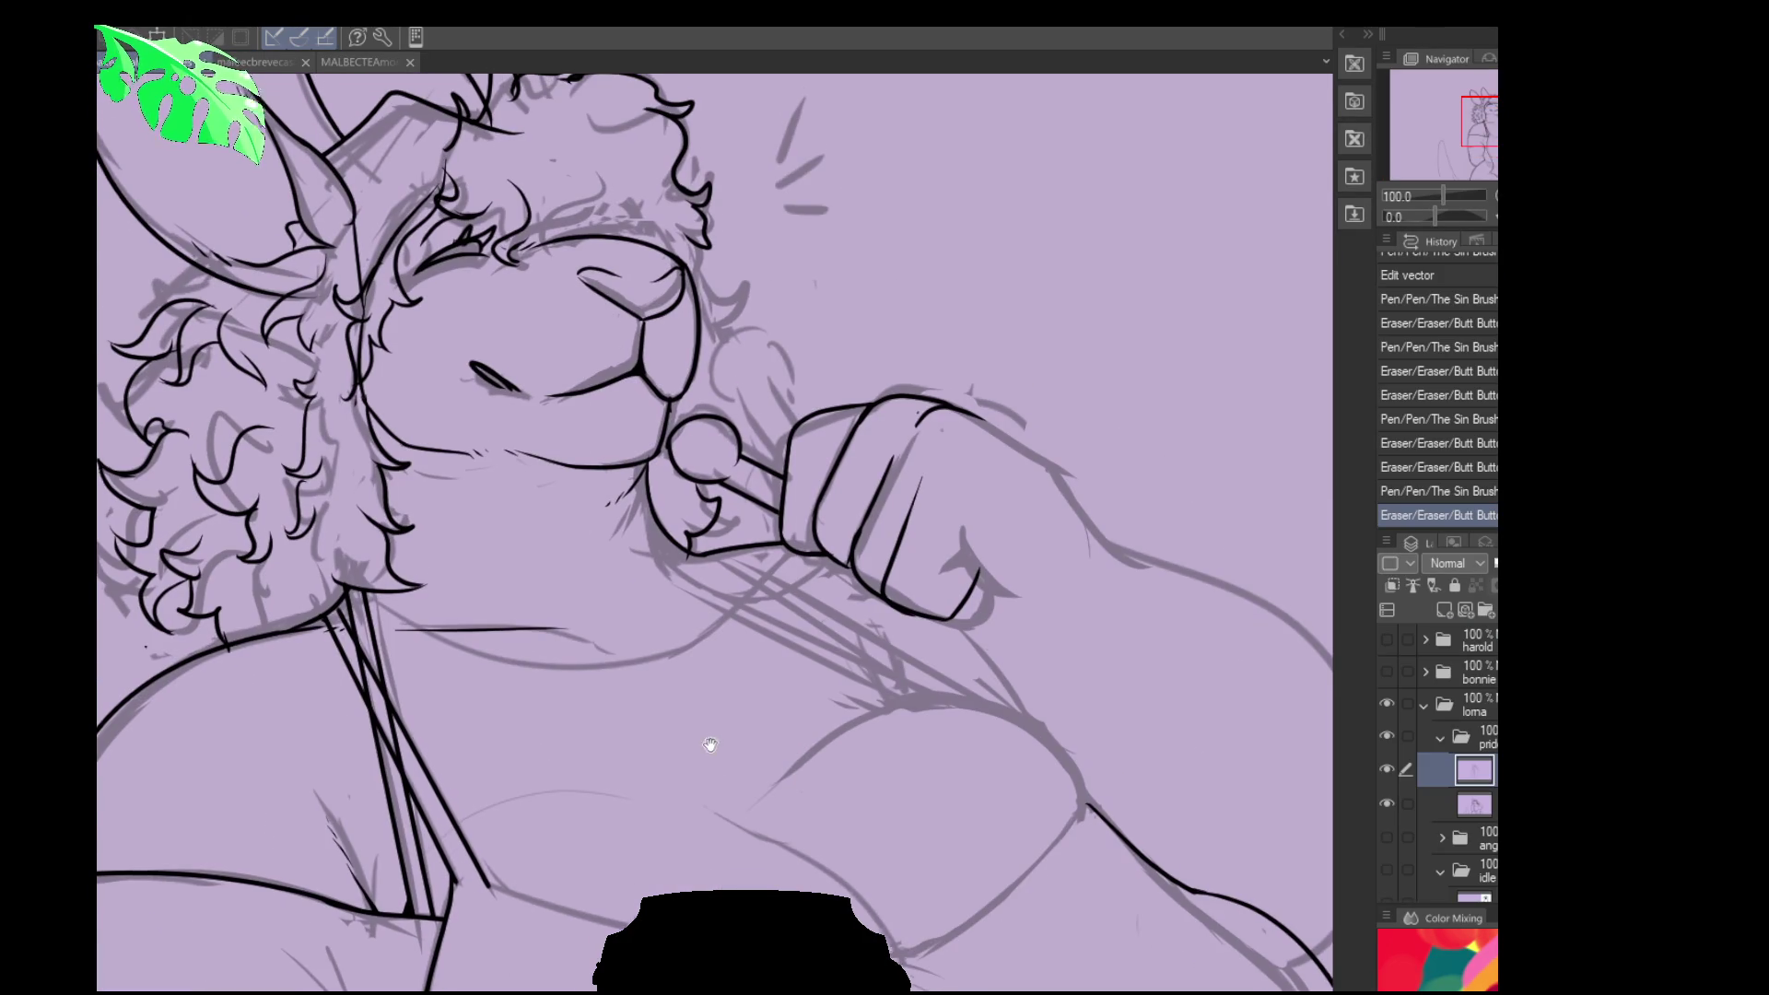
# - Try a first stroke across the chest, comparing it by toggling undo and redo
pyautogui.moveTo(711, 742); pyautogui.dragTo(771, 723)
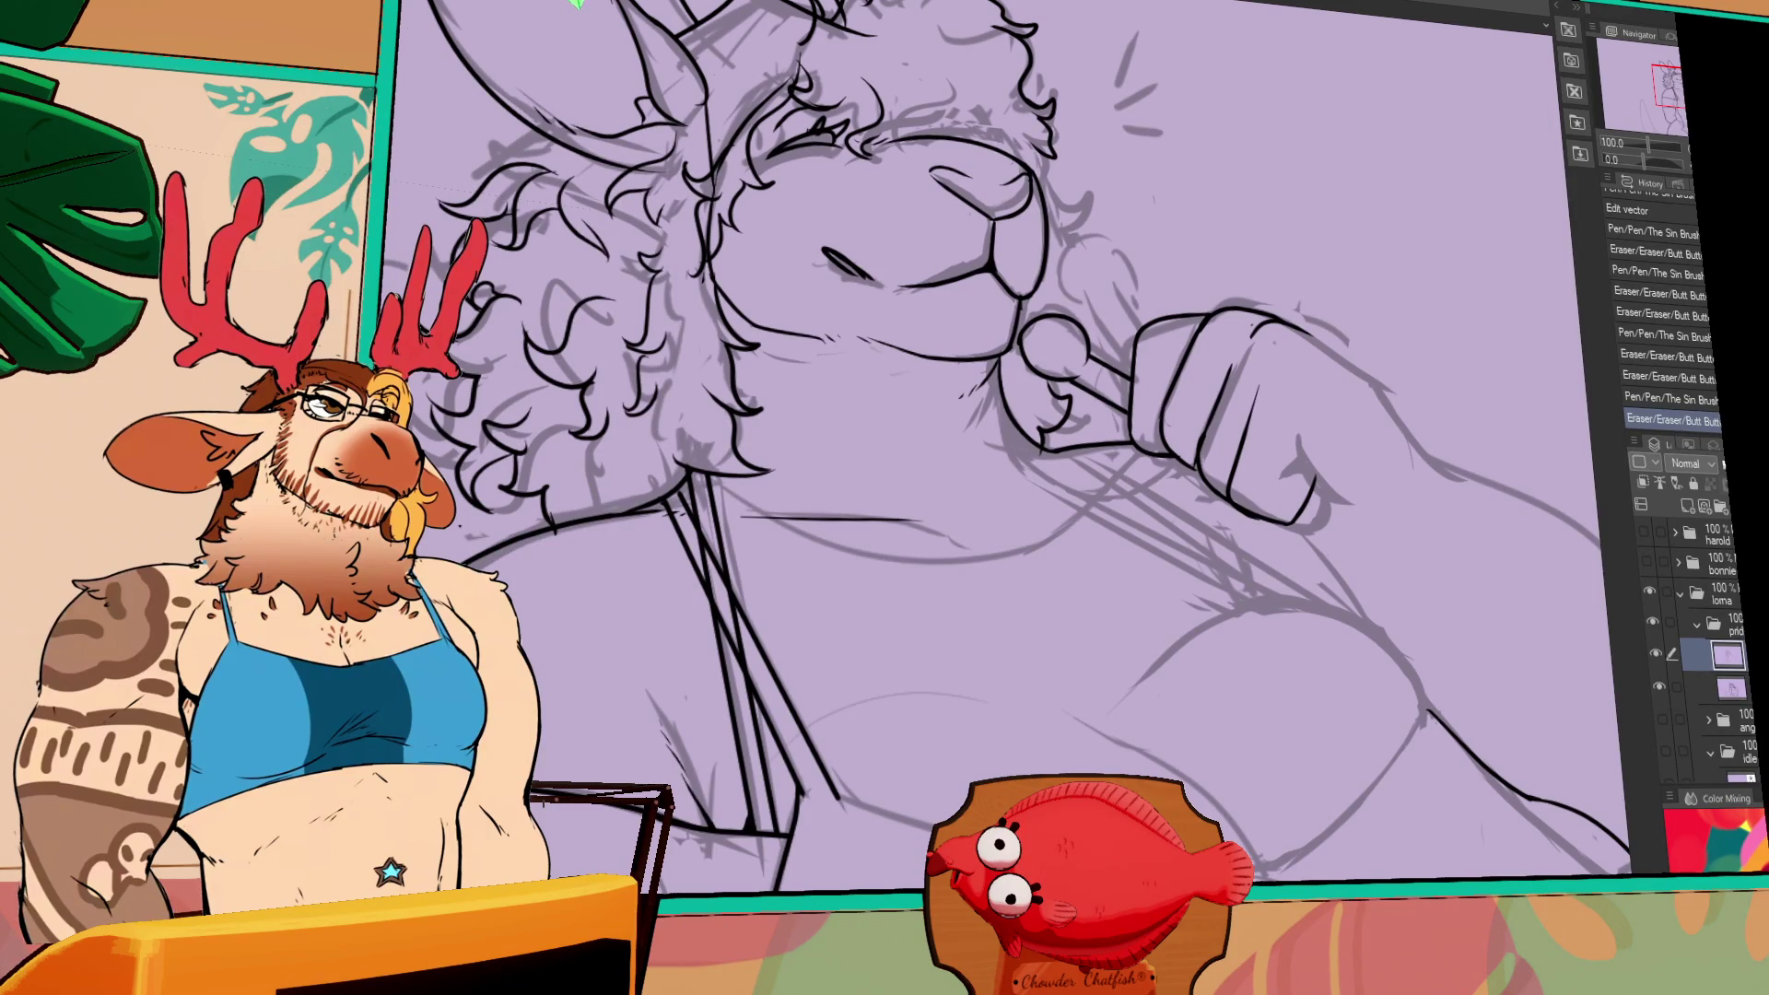
pyautogui.scroll(-5, 921, 461)
pyautogui.moveTo(735, 516); pyautogui.dragTo(745, 581)
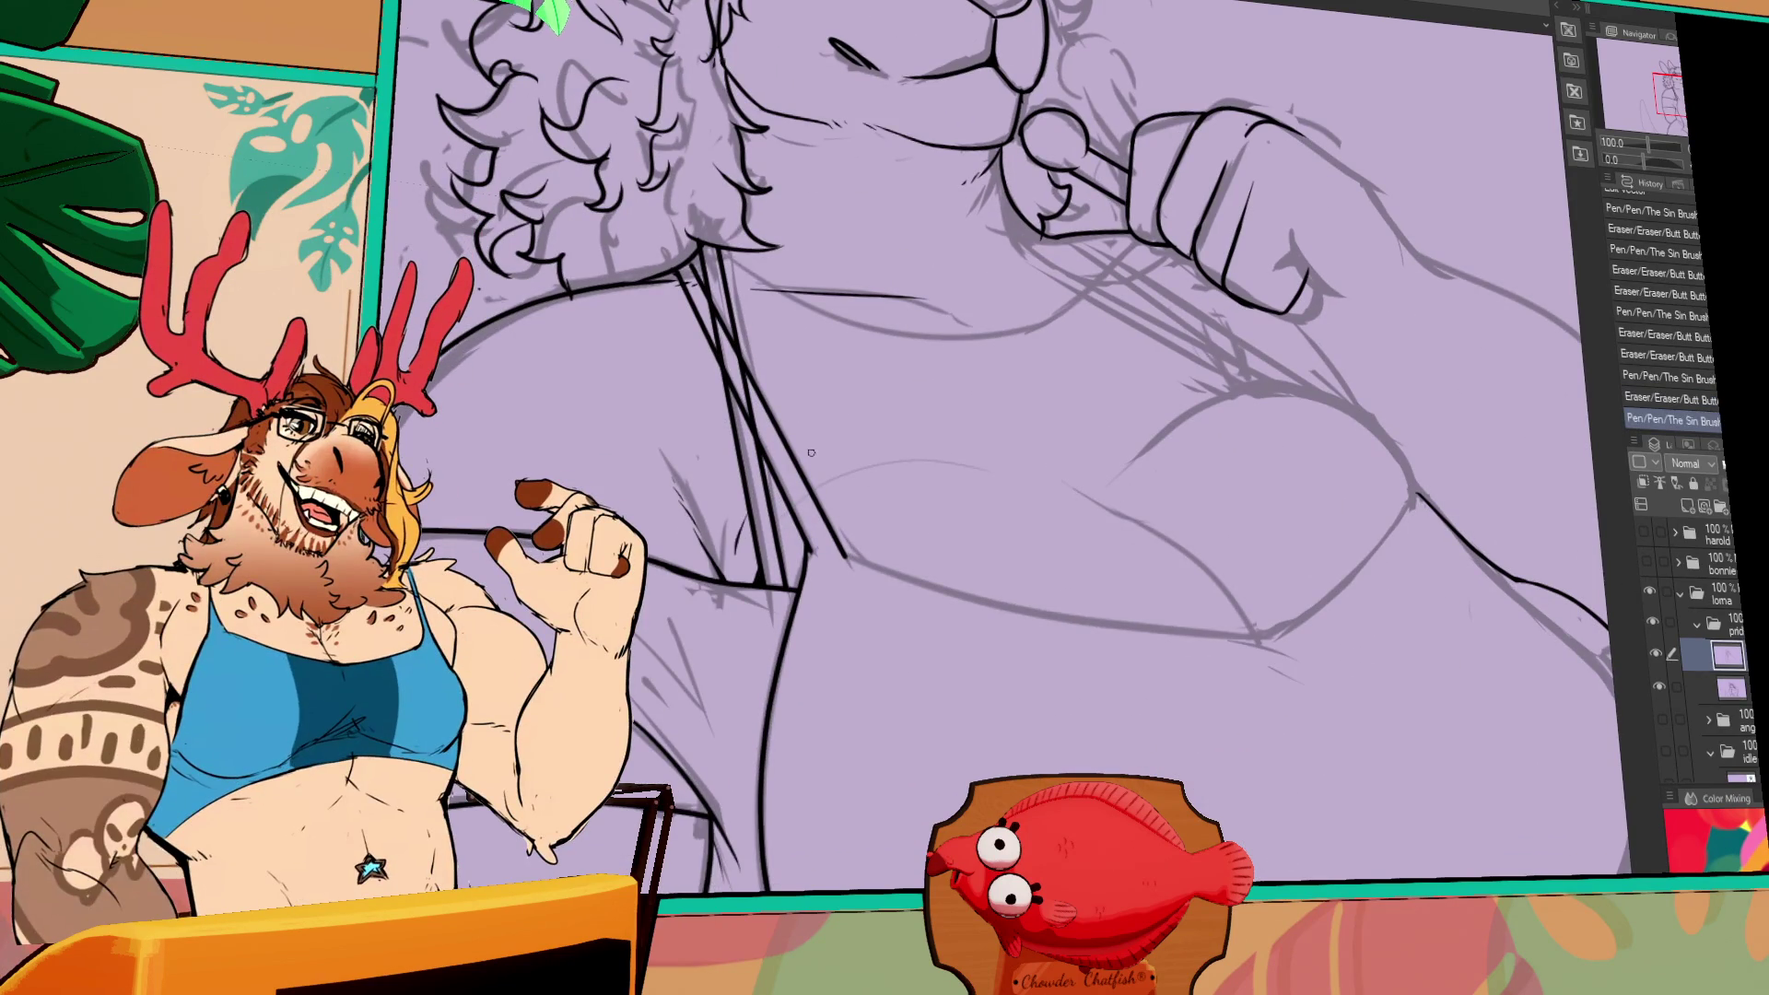
pyautogui.moveTo(1003, 468); pyautogui.dragTo(1018, 486)
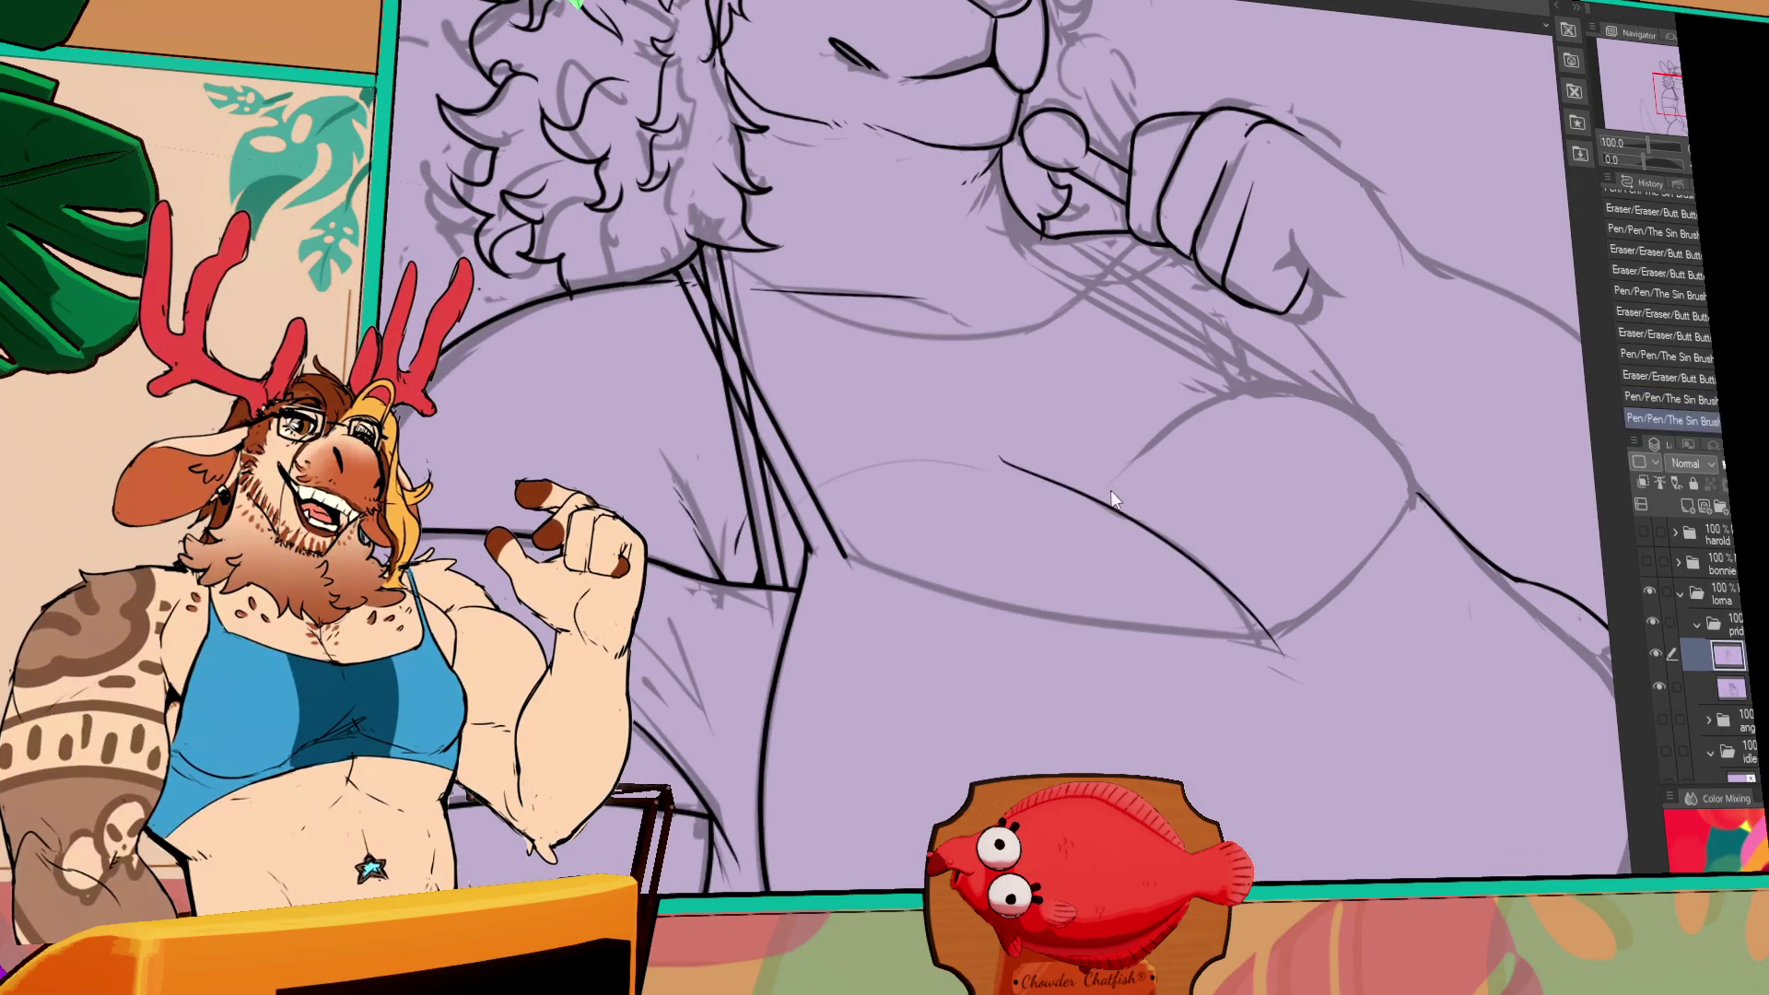
pyautogui.hotkey('ctrl', 'z')
pyautogui.hotkey('ctrl', 'y')
pyautogui.hotkey('ctrl', 'z')
pyautogui.hotkey('ctrl', 'y')
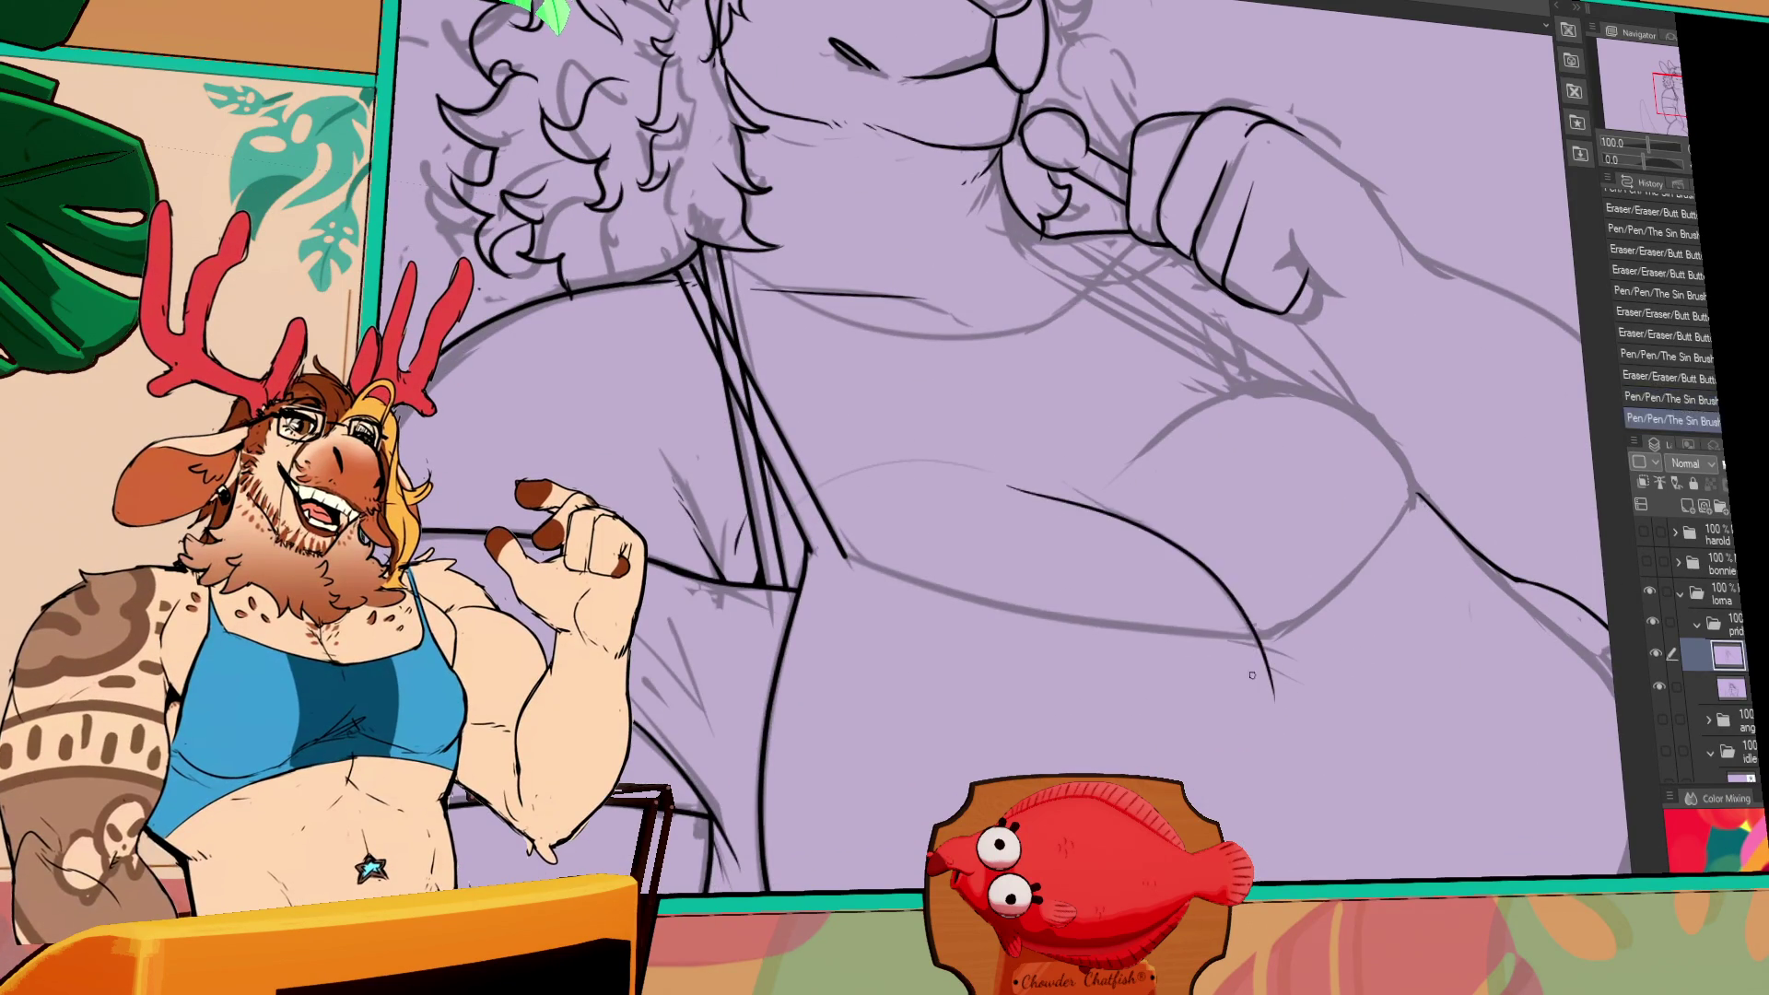
pyautogui.hotkey('ctrl', 'z')
pyautogui.hotkey('ctrl', 'y')
pyautogui.hotkey('ctrl', 'z')
pyautogui.hotkey('ctrl', 'y')
pyautogui.hotkey('ctrl', 'z')
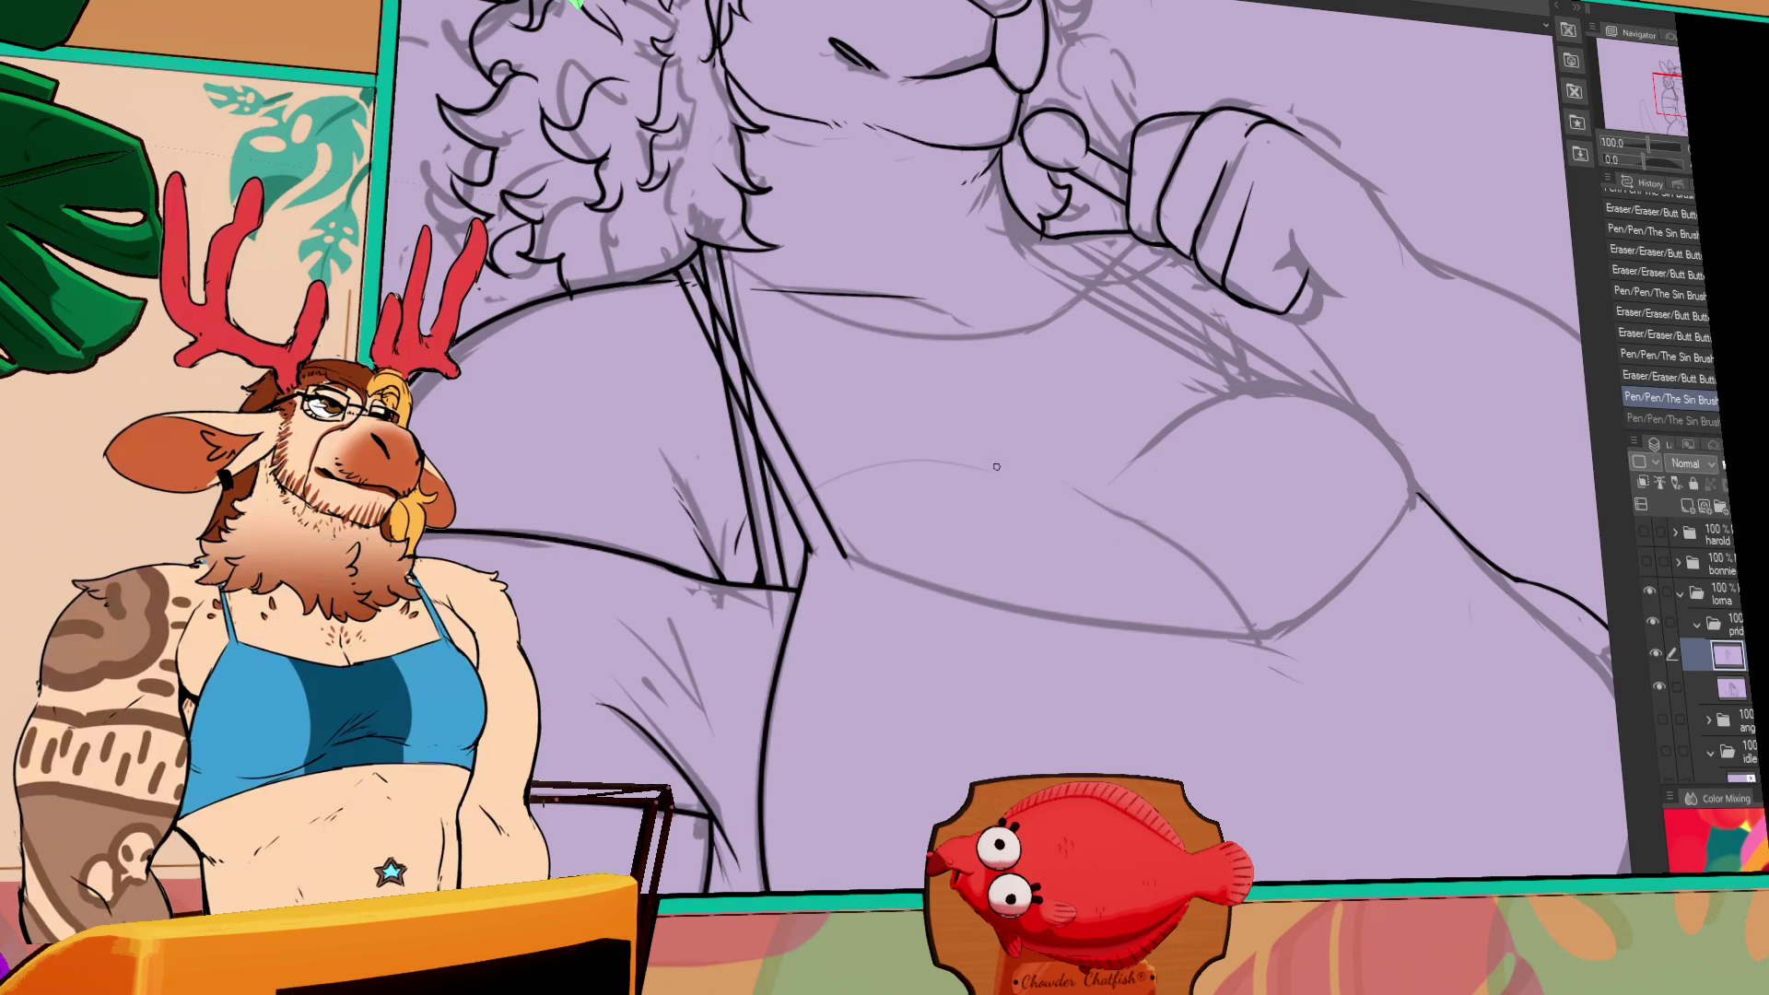
pyautogui.hotkey('ctrl', 'y')
pyautogui.hotkey('ctrl', 'z')
# - Ink the curve across the lower chest, retrying it several times until it sits cleanly
pyautogui.moveTo(984, 467)
pyautogui.mouseDown()
pyautogui.moveTo(1232, 576)
pyautogui.moveTo(1186, 668)
pyautogui.mouseUp()
pyautogui.hotkey('ctrl', 'y')
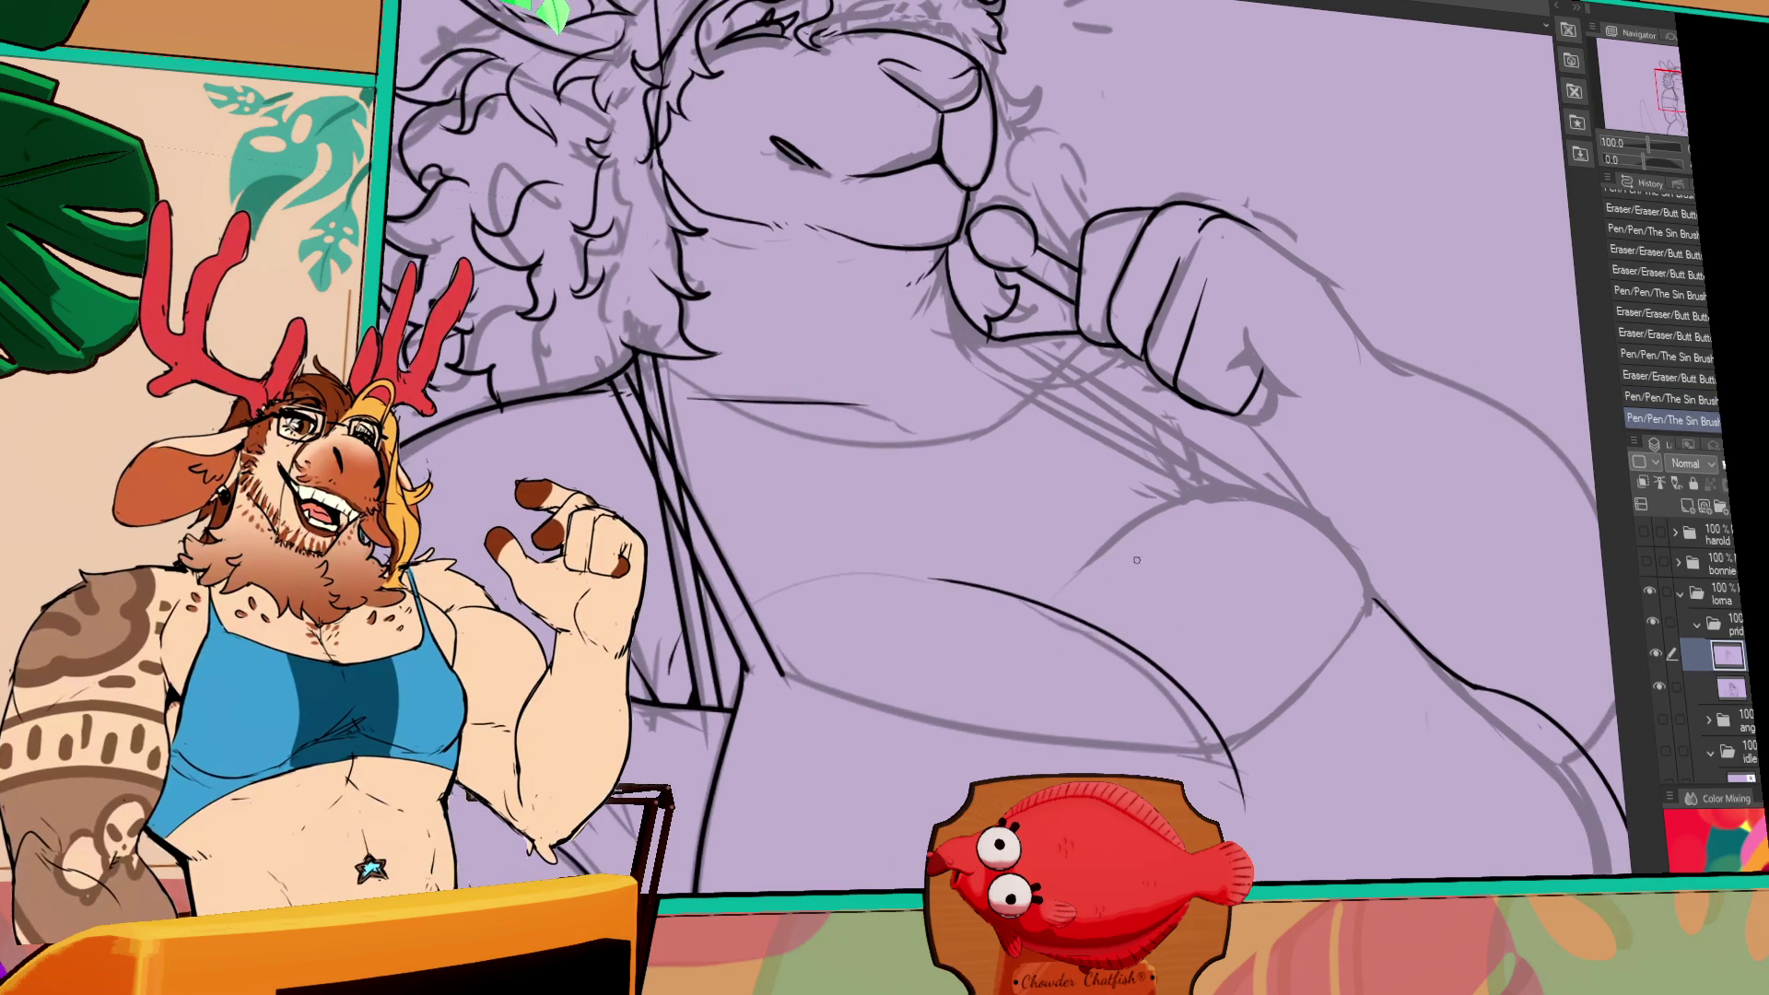
pyautogui.moveTo(1079, 553); pyautogui.dragTo(1357, 600)
pyautogui.hotkey('ctrl', 'z')
pyautogui.moveTo(1085, 565); pyautogui.dragTo(1373, 599)
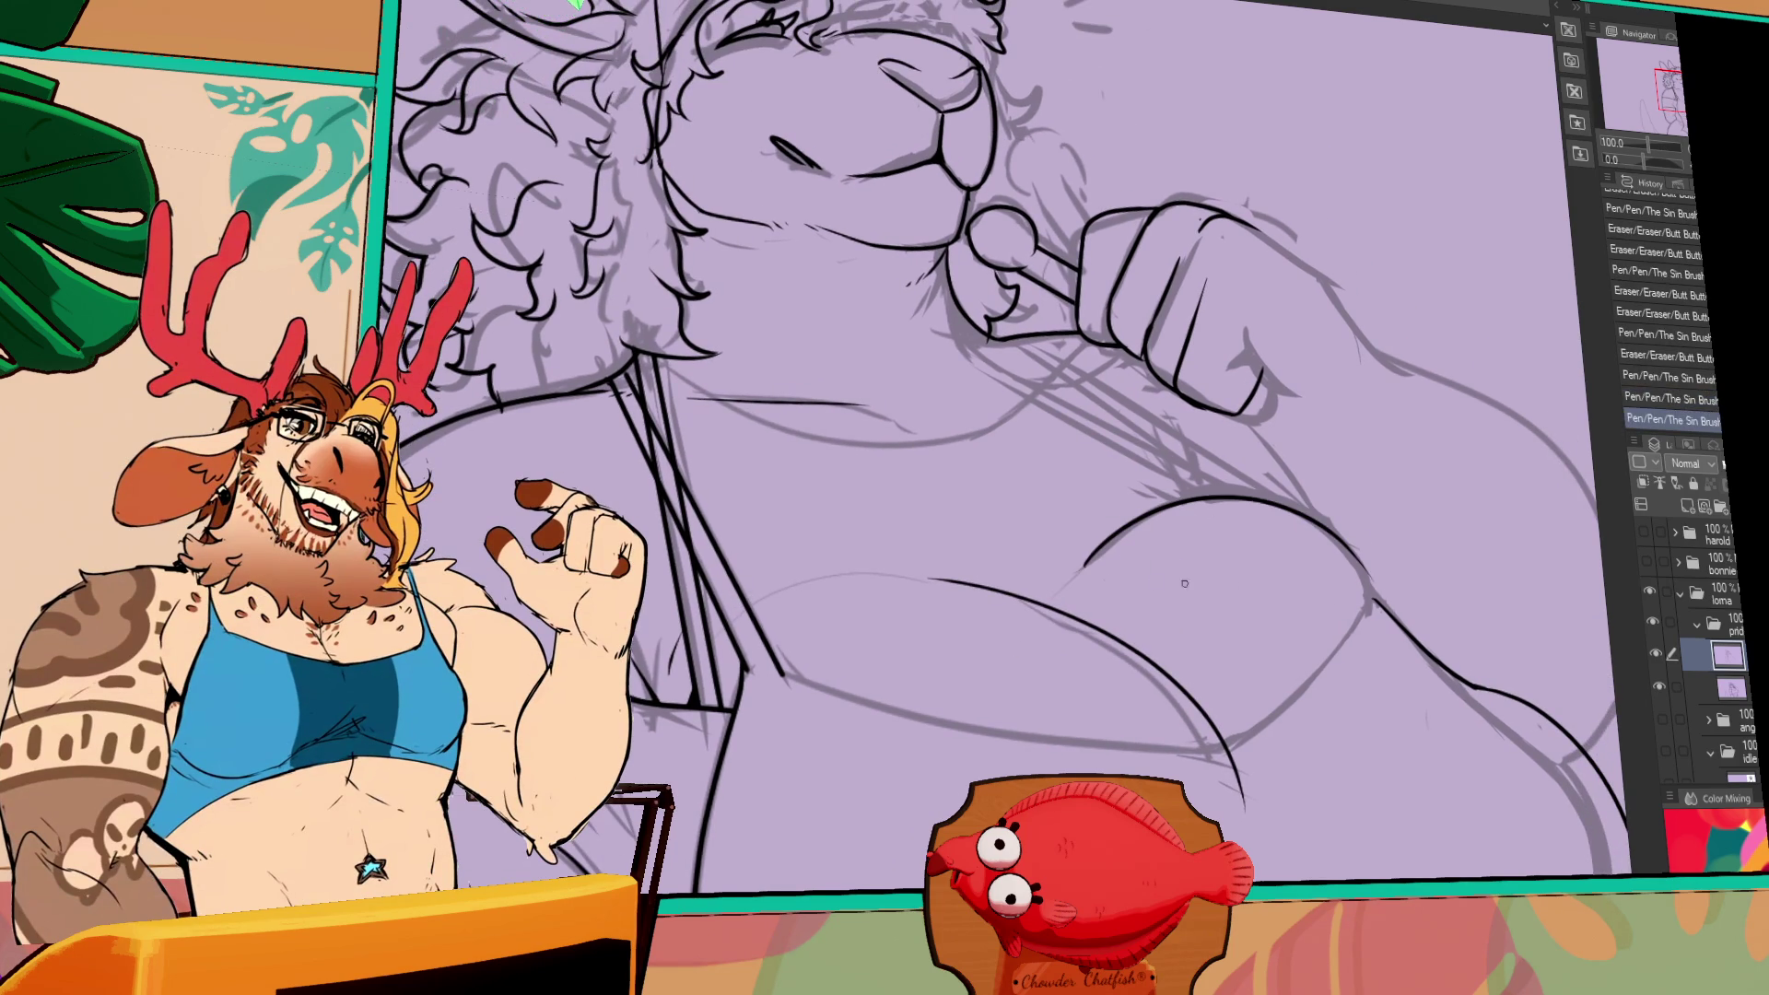
pyautogui.hotkey('ctrl', 'z')
pyautogui.moveTo(1085, 564)
pyautogui.mouseDown()
pyautogui.moveTo(1373, 599)
pyautogui.moveTo(1396, 697)
pyautogui.mouseUp()
pyautogui.hotkey('ctrl', 'z')
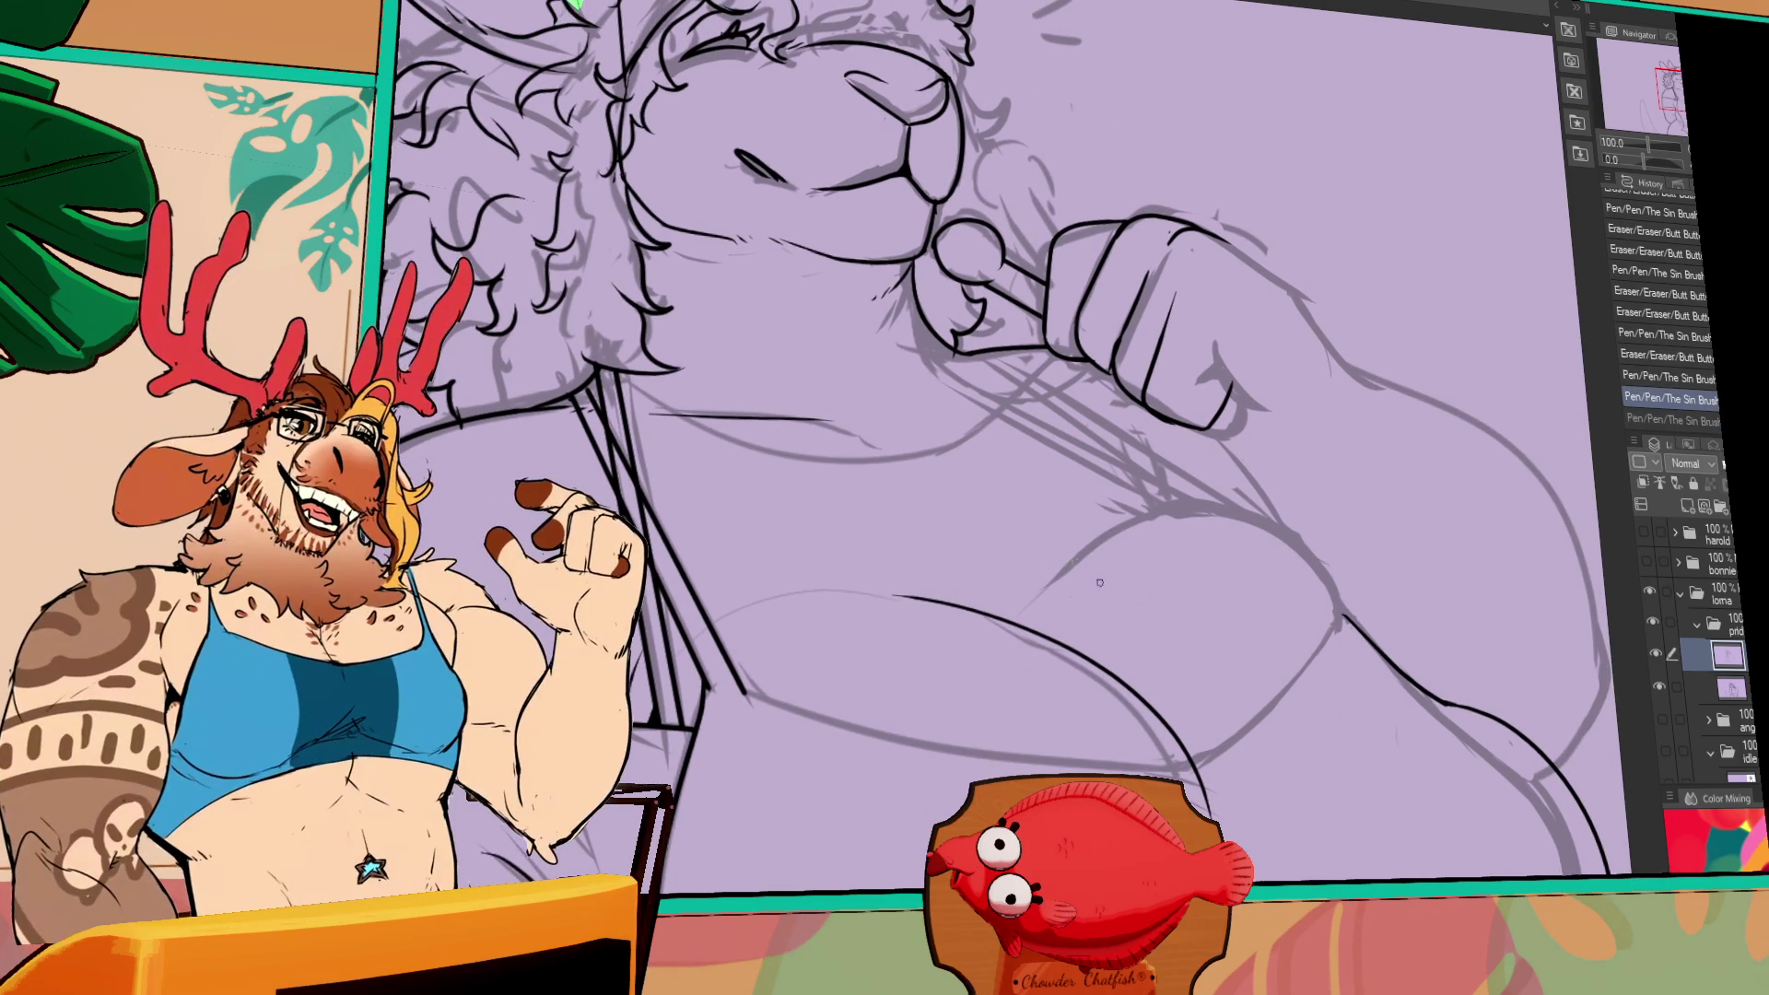
pyautogui.moveTo(1225, 521); pyautogui.dragTo(1340, 598)
pyautogui.hotkey('ctrl', 'z')
pyautogui.moveTo(1082, 564)
pyautogui.mouseDown()
pyautogui.moveTo(1349, 650)
pyautogui.moveTo(1298, 529)
pyautogui.mouseUp()
pyautogui.hotkey('ctrl', 'z')
pyautogui.hotkey('ctrl', 'z')
pyautogui.moveTo(1056, 564); pyautogui.dragTo(1332, 628)
pyautogui.hotkey('ctrl', 'z')
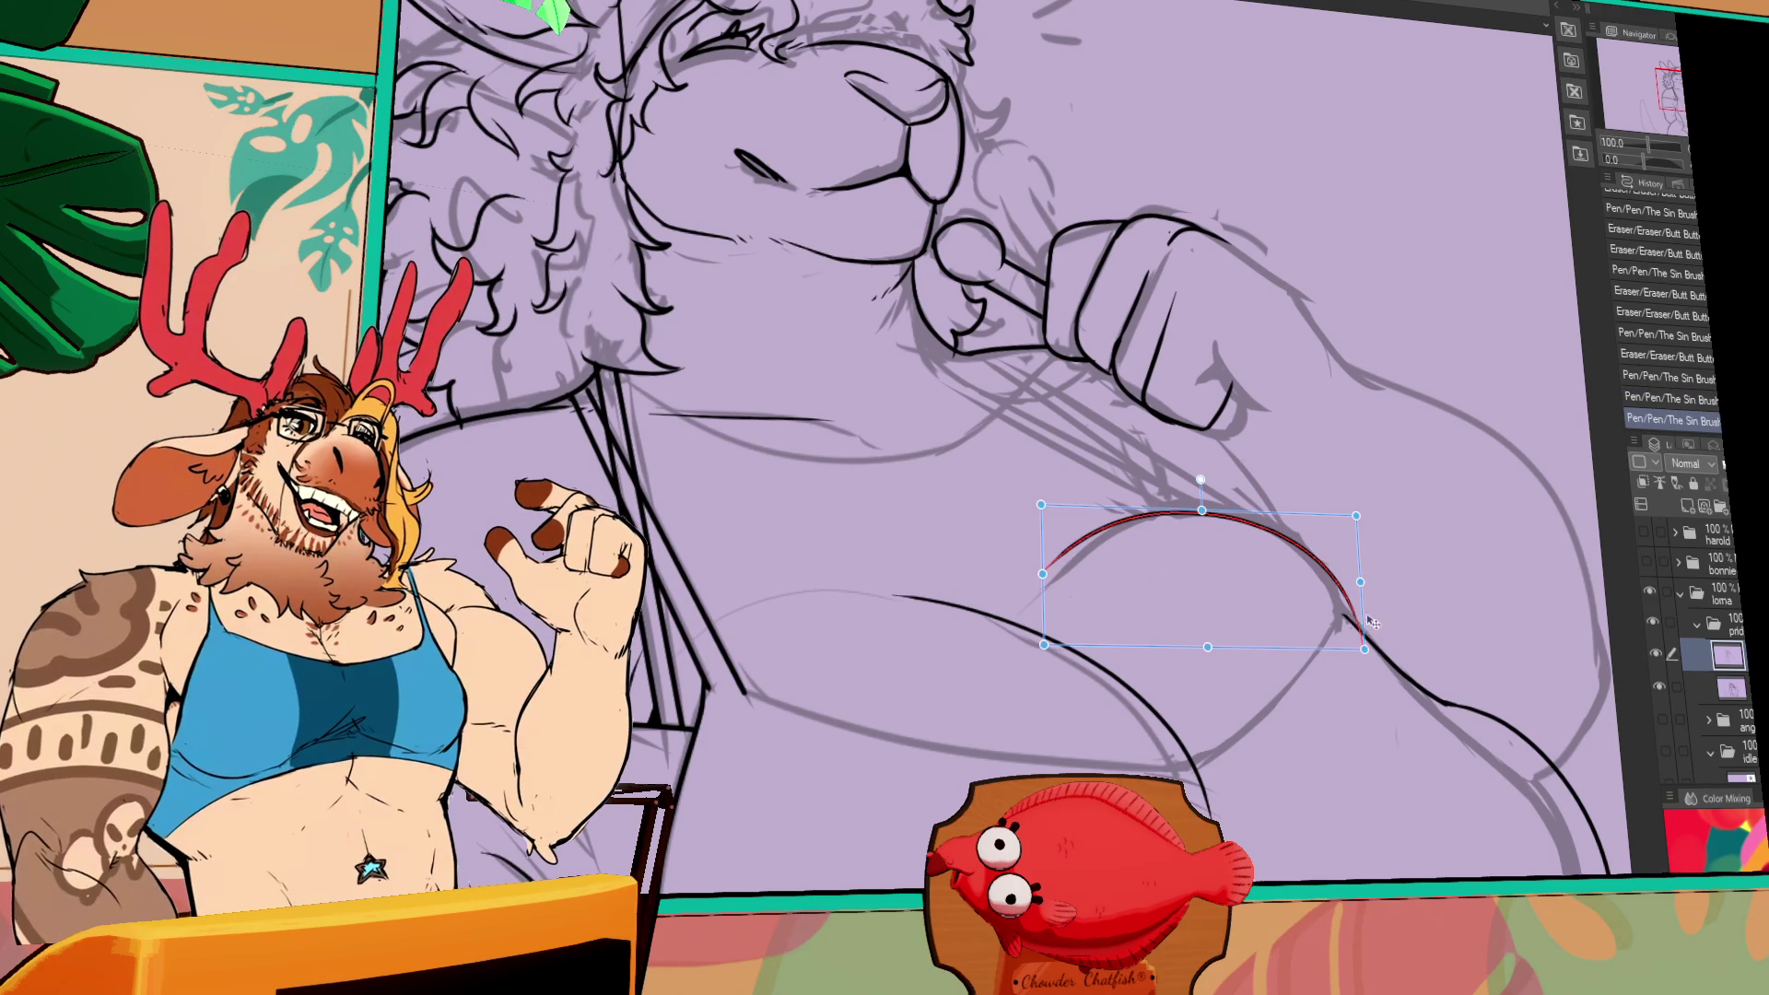
pyautogui.moveTo(1366, 648)
pyautogui.mouseDown()
pyautogui.moveTo(1370, 595)
pyautogui.moveTo(1335, 615)
pyautogui.mouseUp()
# - Draw the long line under the chest and the rising curve along its side, erasing stray marks
pyautogui.moveTo(744, 686); pyautogui.dragTo(1119, 737)
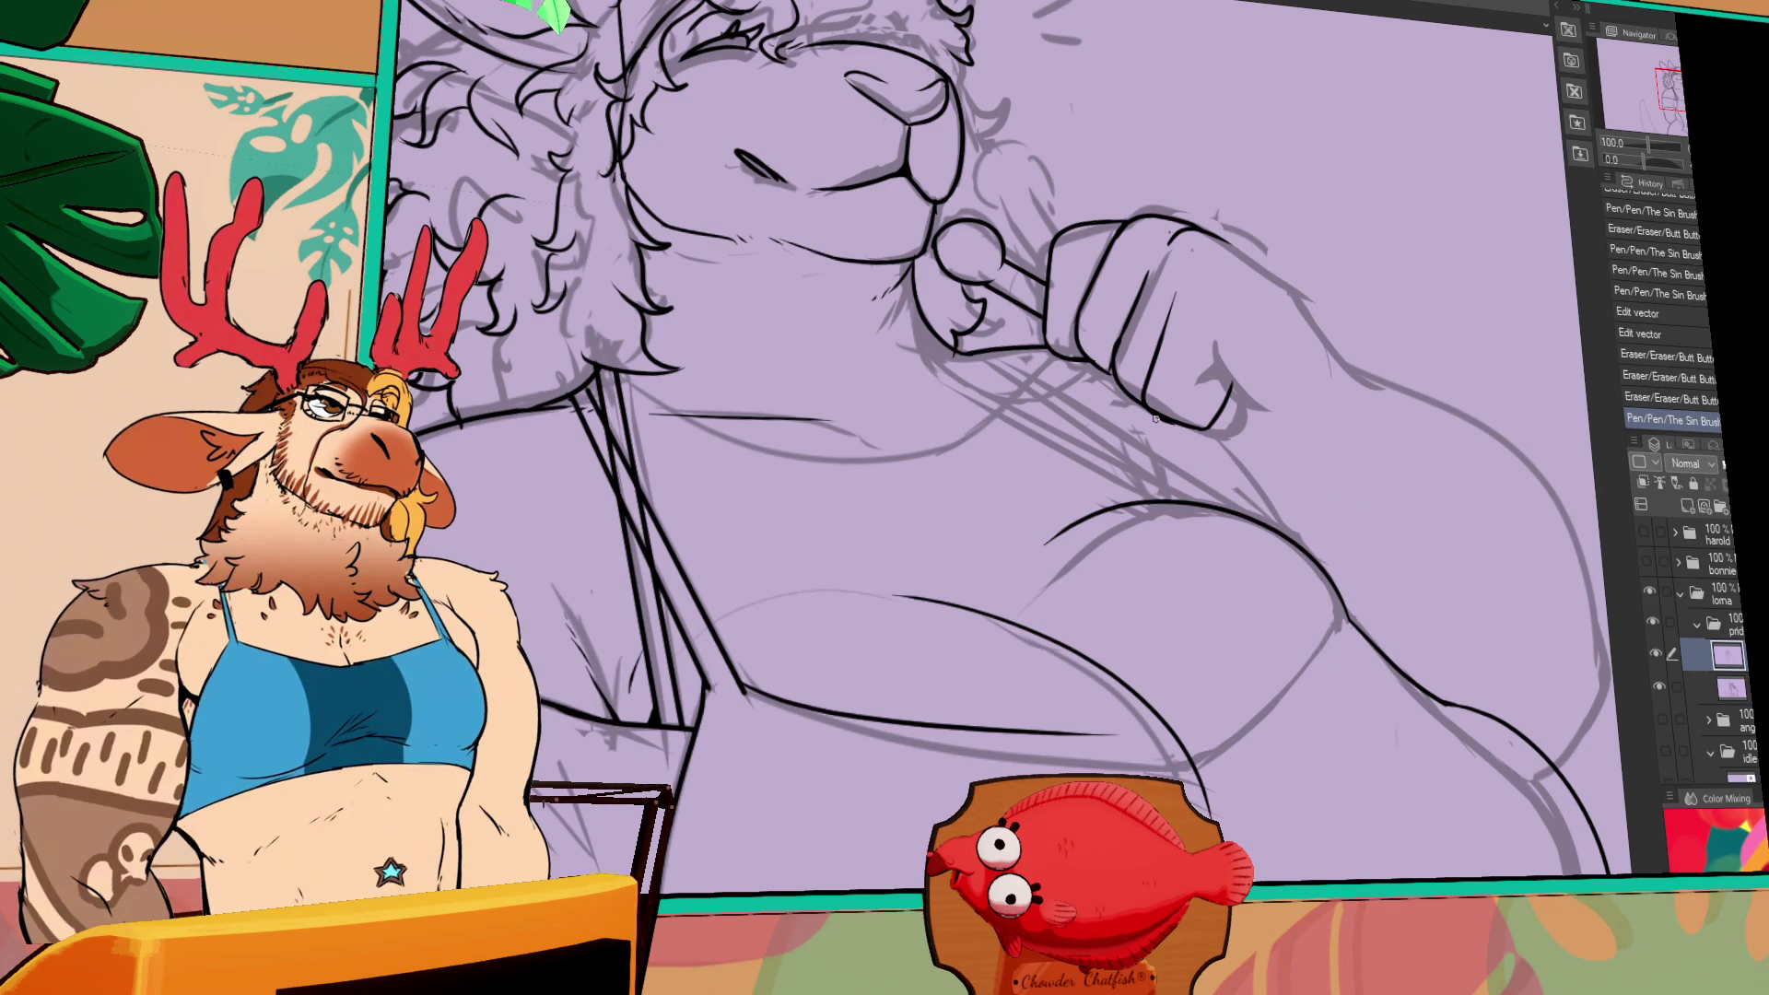
pyautogui.moveTo(1057, 626); pyautogui.dragTo(1034, 516)
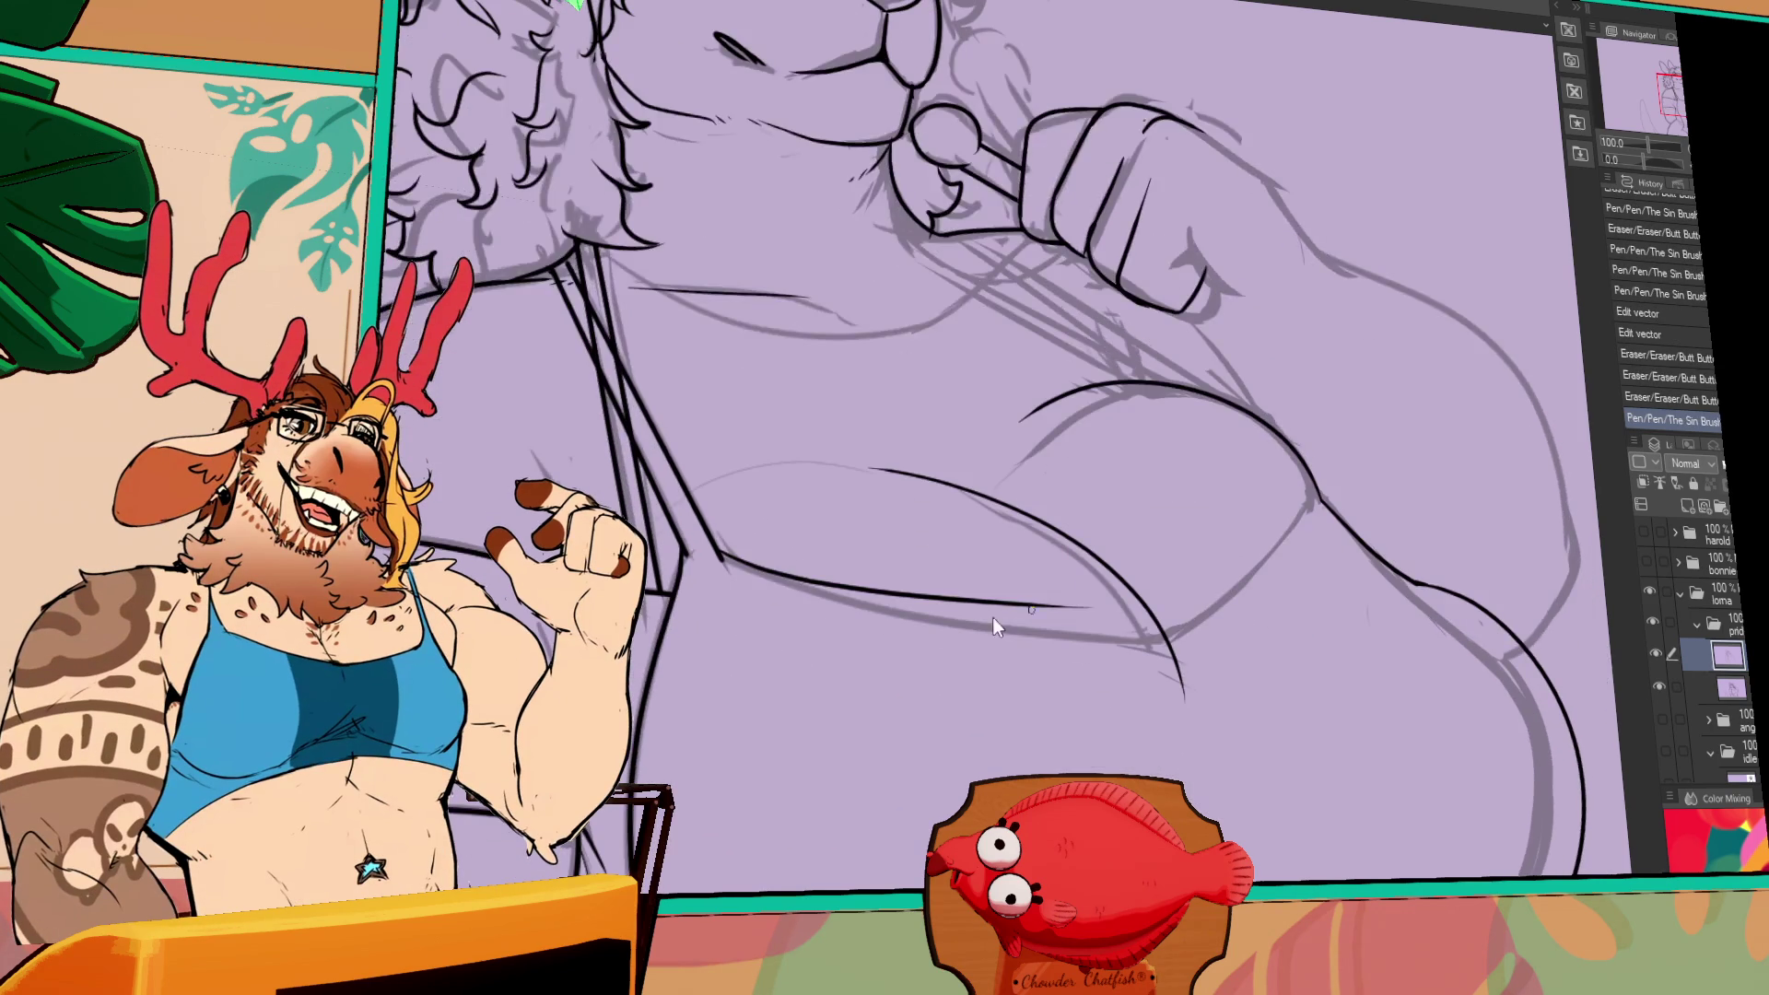
pyautogui.hotkey('ctrl', 'z')
pyautogui.moveTo(714, 554)
pyautogui.mouseDown()
pyautogui.moveTo(1163, 635)
pyautogui.moveTo(1280, 636)
pyautogui.mouseUp()
pyautogui.hotkey('ctrl', 'z')
pyautogui.moveTo(1163, 636)
pyautogui.mouseDown()
pyautogui.moveTo(1280, 562)
pyautogui.moveTo(1317, 471)
pyautogui.mouseUp()
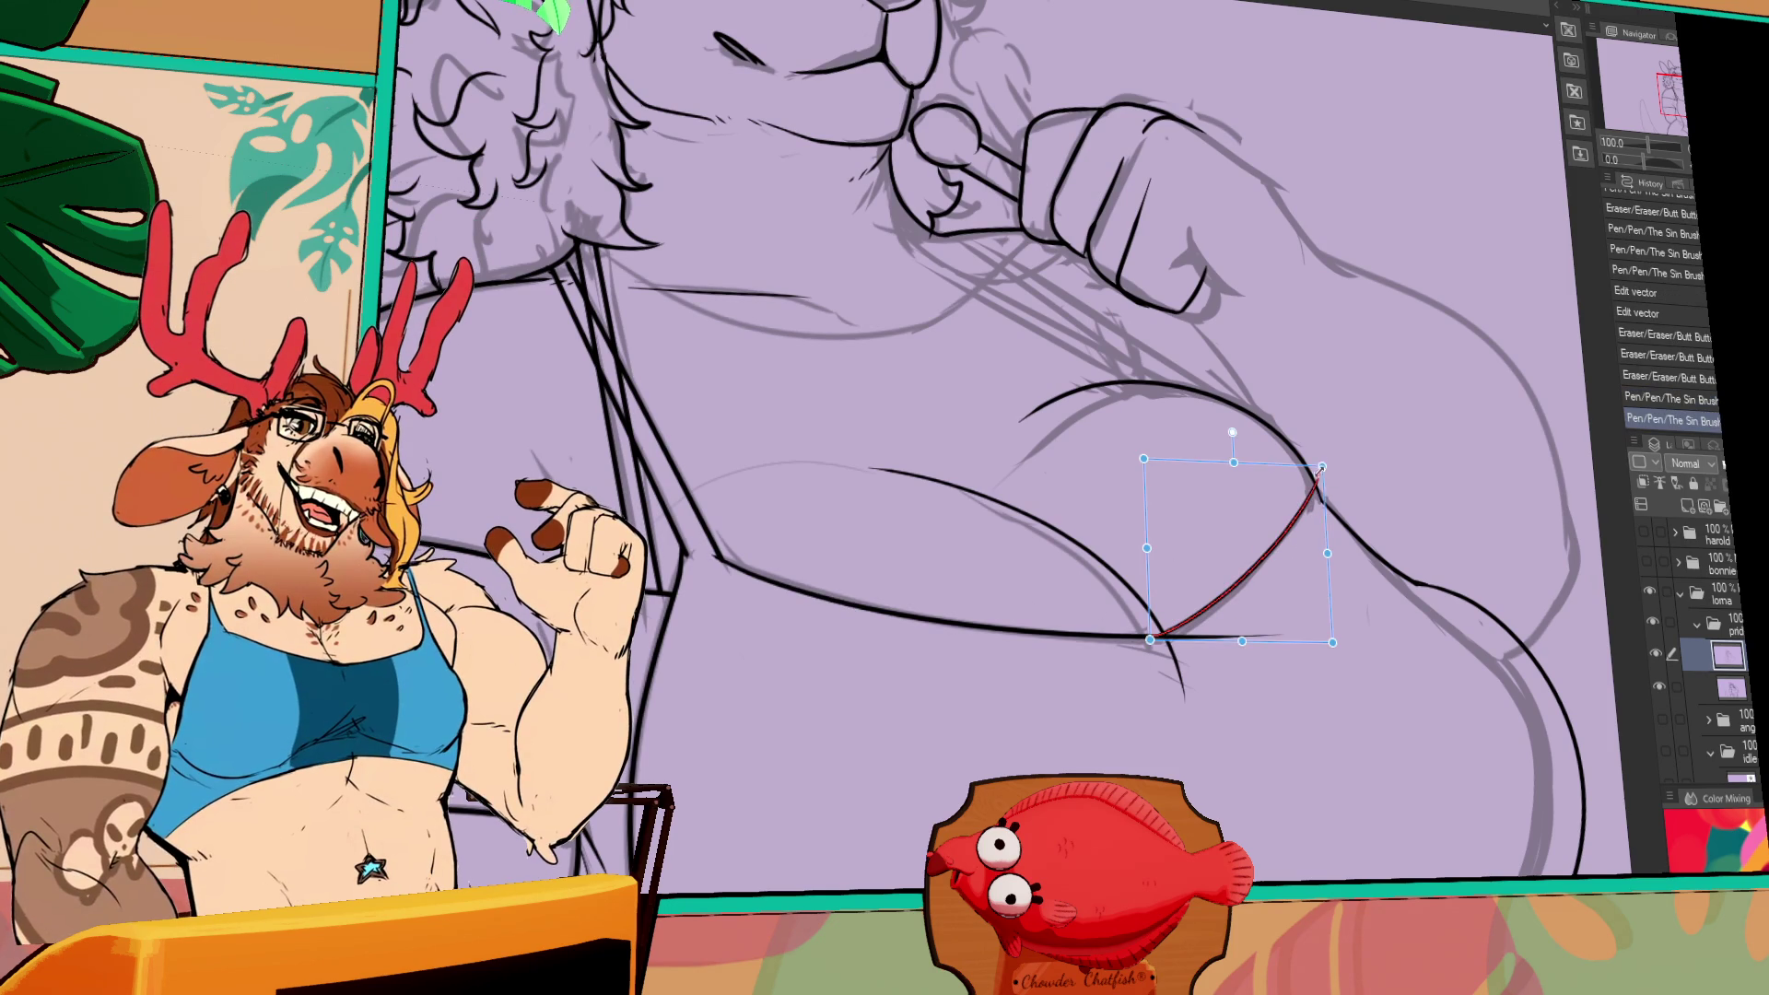
pyautogui.moveTo(1321, 468); pyautogui.dragTo(1332, 476)
pyautogui.moveTo(1158, 642)
pyautogui.mouseDown()
pyautogui.moveTo(1276, 637)
pyautogui.moveTo(1183, 691)
pyautogui.moveTo(1168, 631)
pyautogui.mouseUp()
pyautogui.moveTo(1334, 470); pyautogui.dragTo(1320, 487)
# - Add short strokes to the chest contour and erase a stray mark on the chest
pyautogui.moveTo(1084, 413)
pyautogui.mouseDown()
pyautogui.moveTo(1246, 483)
pyautogui.moveTo(1168, 493)
pyautogui.mouseUp()
pyautogui.moveTo(1397, 444); pyautogui.dragTo(1414, 490)
pyautogui.moveTo(1315, 530); pyautogui.dragTo(1308, 498)
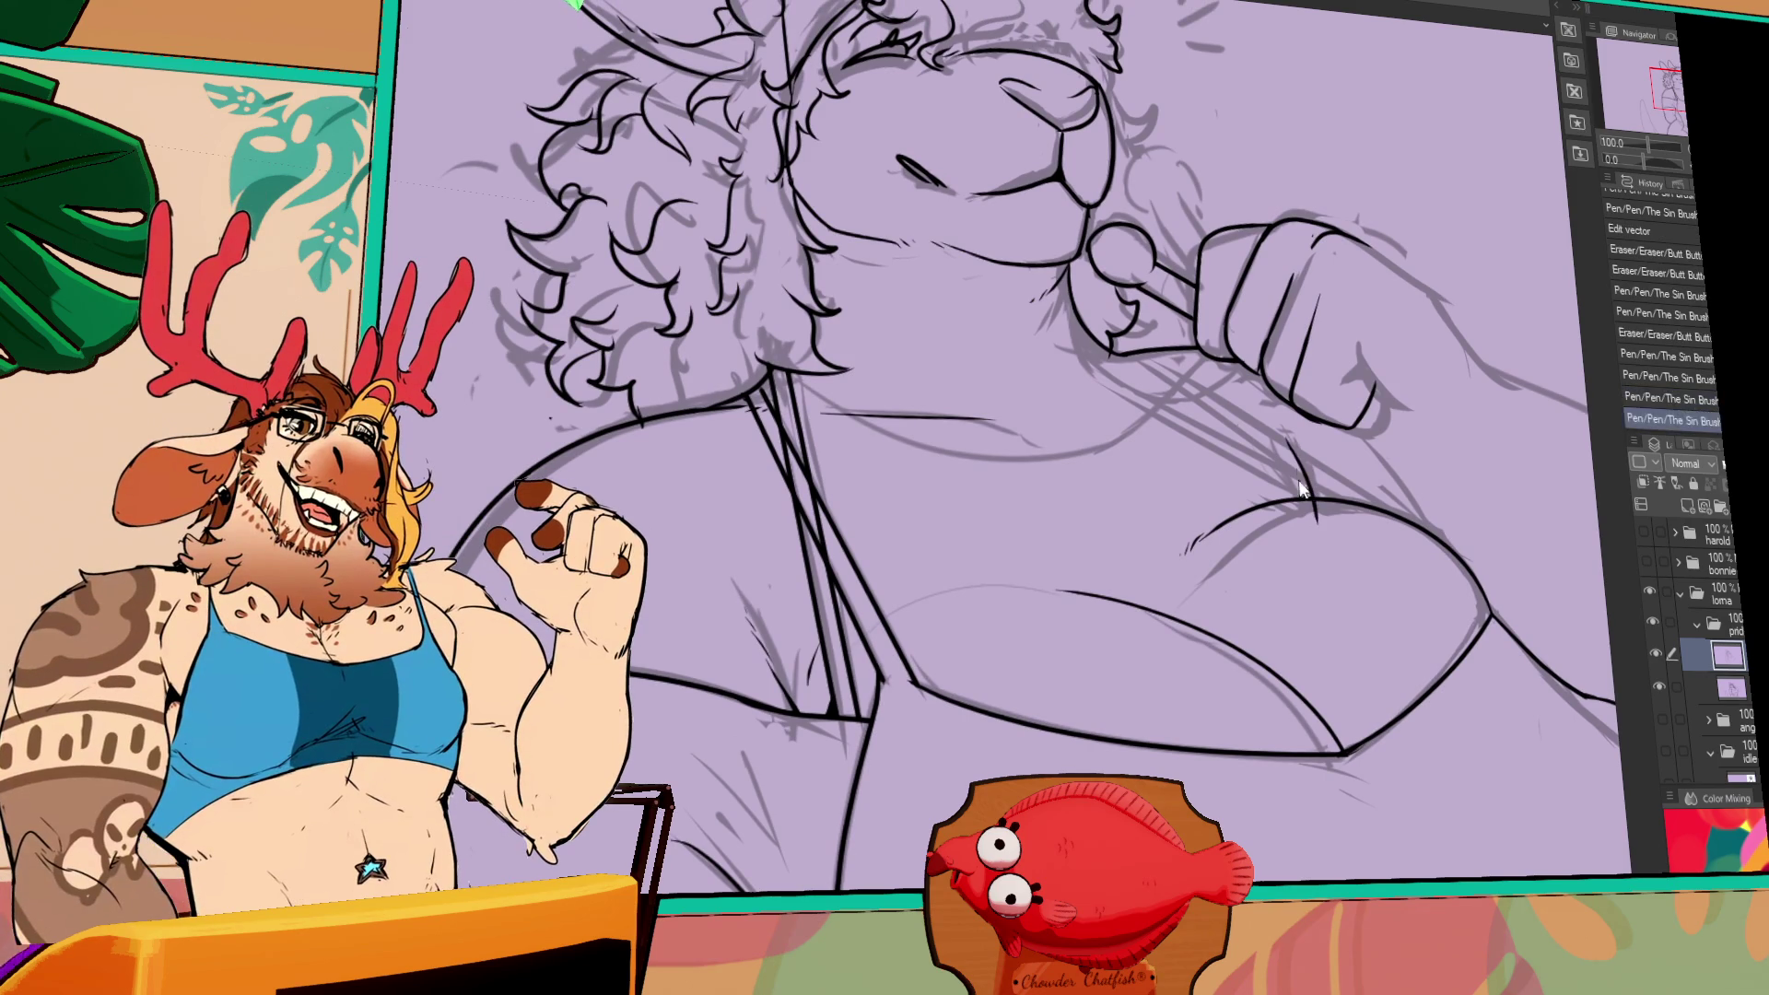
pyautogui.moveTo(1083, 599); pyautogui.dragTo(1073, 592)
pyautogui.moveTo(1058, 426)
pyautogui.mouseDown()
pyautogui.moveTo(1128, 569)
pyautogui.moveTo(1044, 578)
pyautogui.moveTo(1146, 592)
pyautogui.moveTo(1122, 584)
pyautogui.mouseUp()
pyautogui.hotkey('ctrl', 'z')
pyautogui.hotkey('ctrl', 'z')
pyautogui.click(1177, 540)
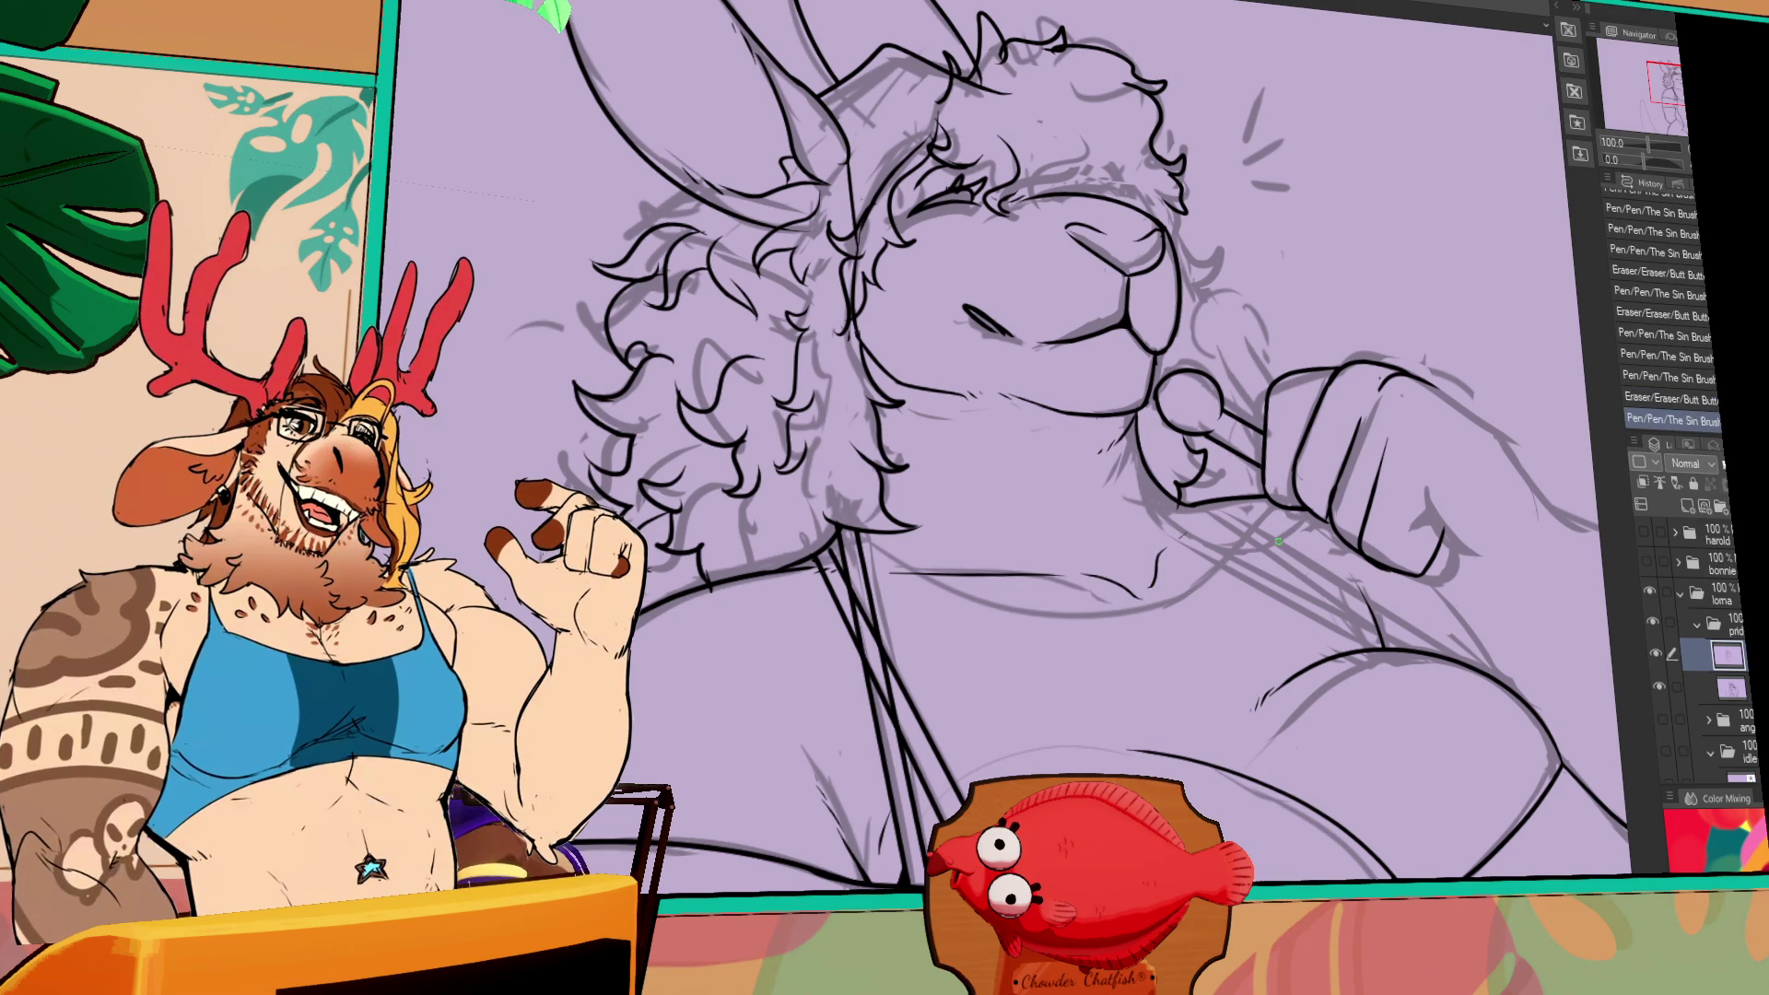
# - Erase leftover line tails on the lower chest and add a few small strokes there
pyautogui.moveTo(1228, 559); pyautogui.dragTo(1278, 596)
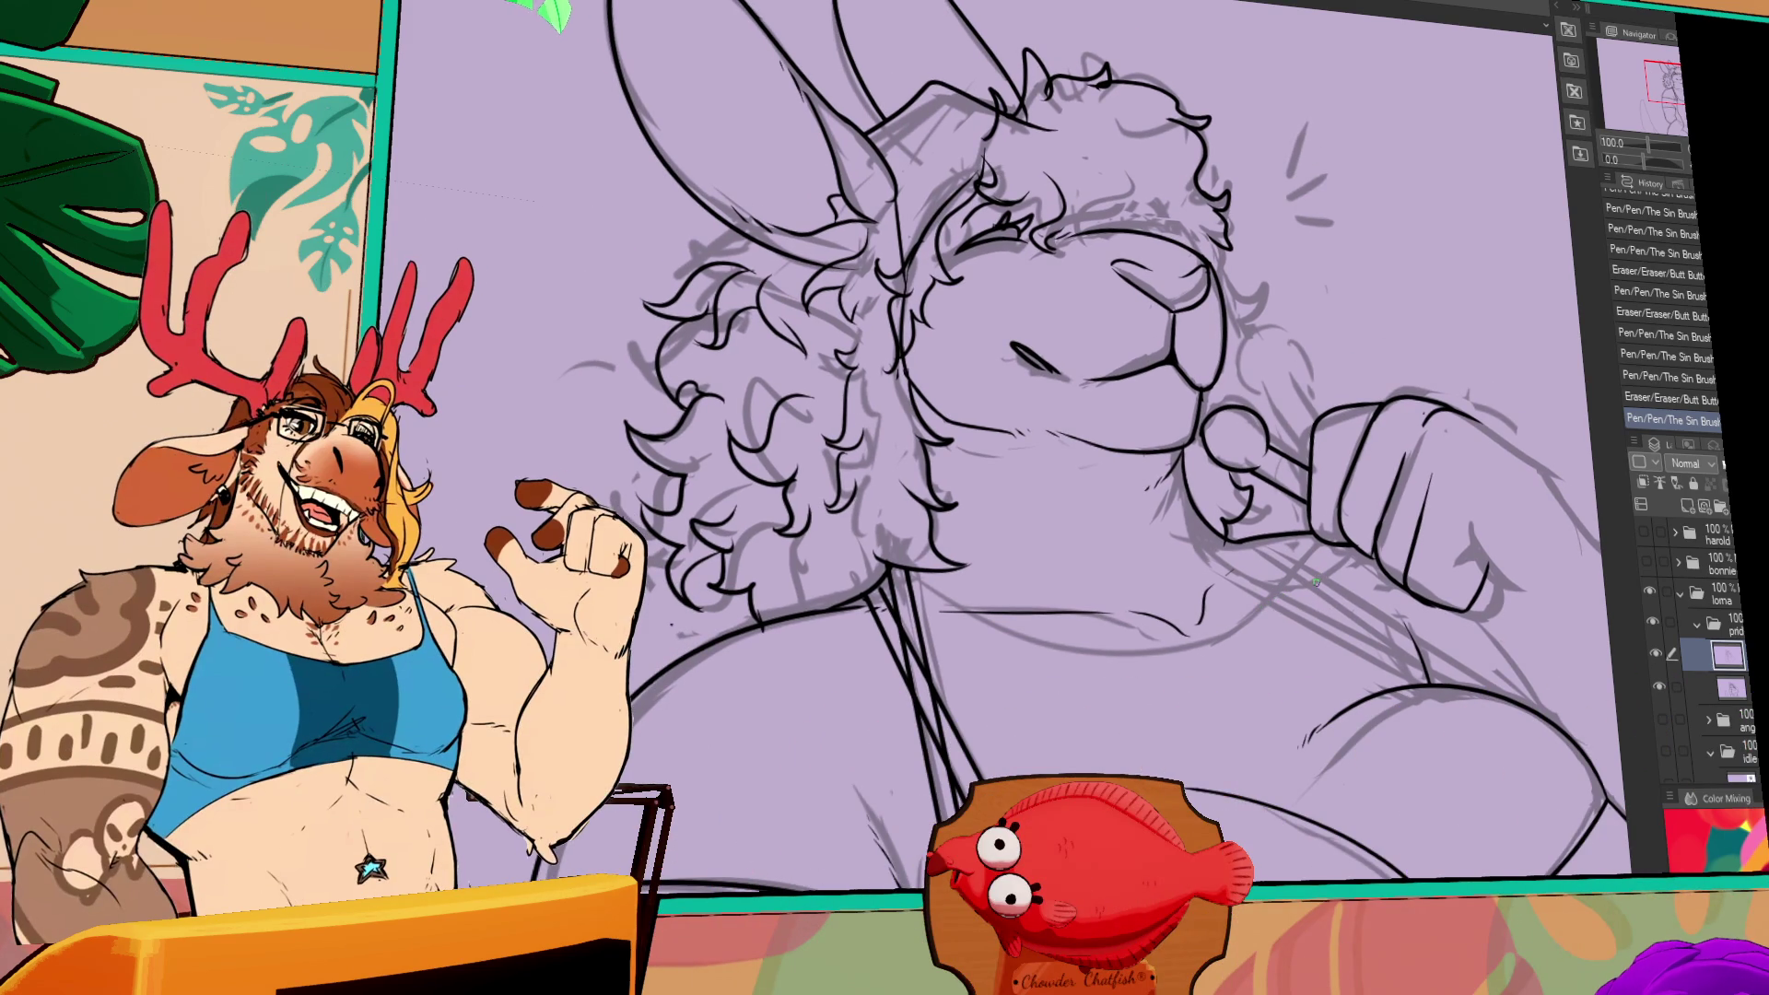
pyautogui.moveTo(1294, 605)
pyautogui.mouseDown()
pyautogui.moveTo(1308, 580)
pyautogui.moveTo(1223, 605)
pyautogui.moveTo(1262, 526)
pyautogui.moveTo(1342, 514)
pyautogui.mouseUp()
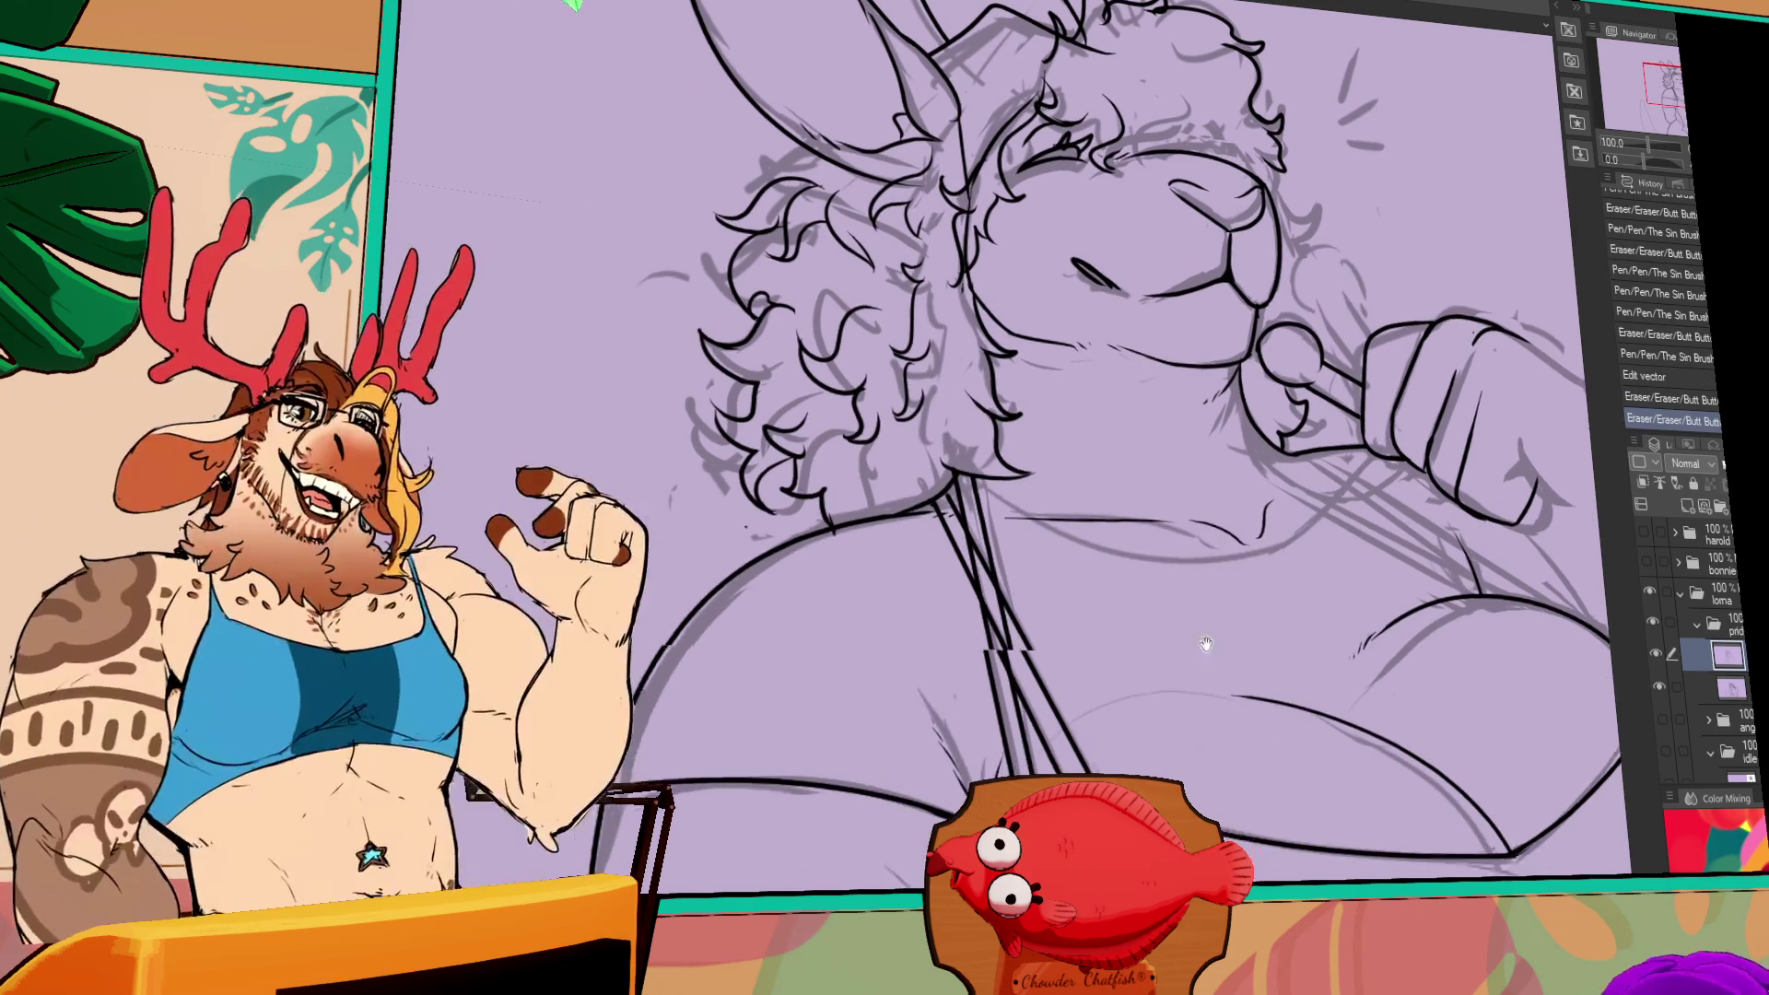
pyautogui.moveTo(963, 737); pyautogui.dragTo(1055, 691)
pyautogui.moveTo(1476, 590); pyautogui.dragTo(1457, 590)
pyautogui.moveTo(1004, 709)
pyautogui.mouseDown()
pyautogui.moveTo(1013, 737)
pyautogui.moveTo(997, 709)
pyautogui.mouseUp()
pyautogui.moveTo(1568, 410); pyautogui.dragTo(1487, 397)
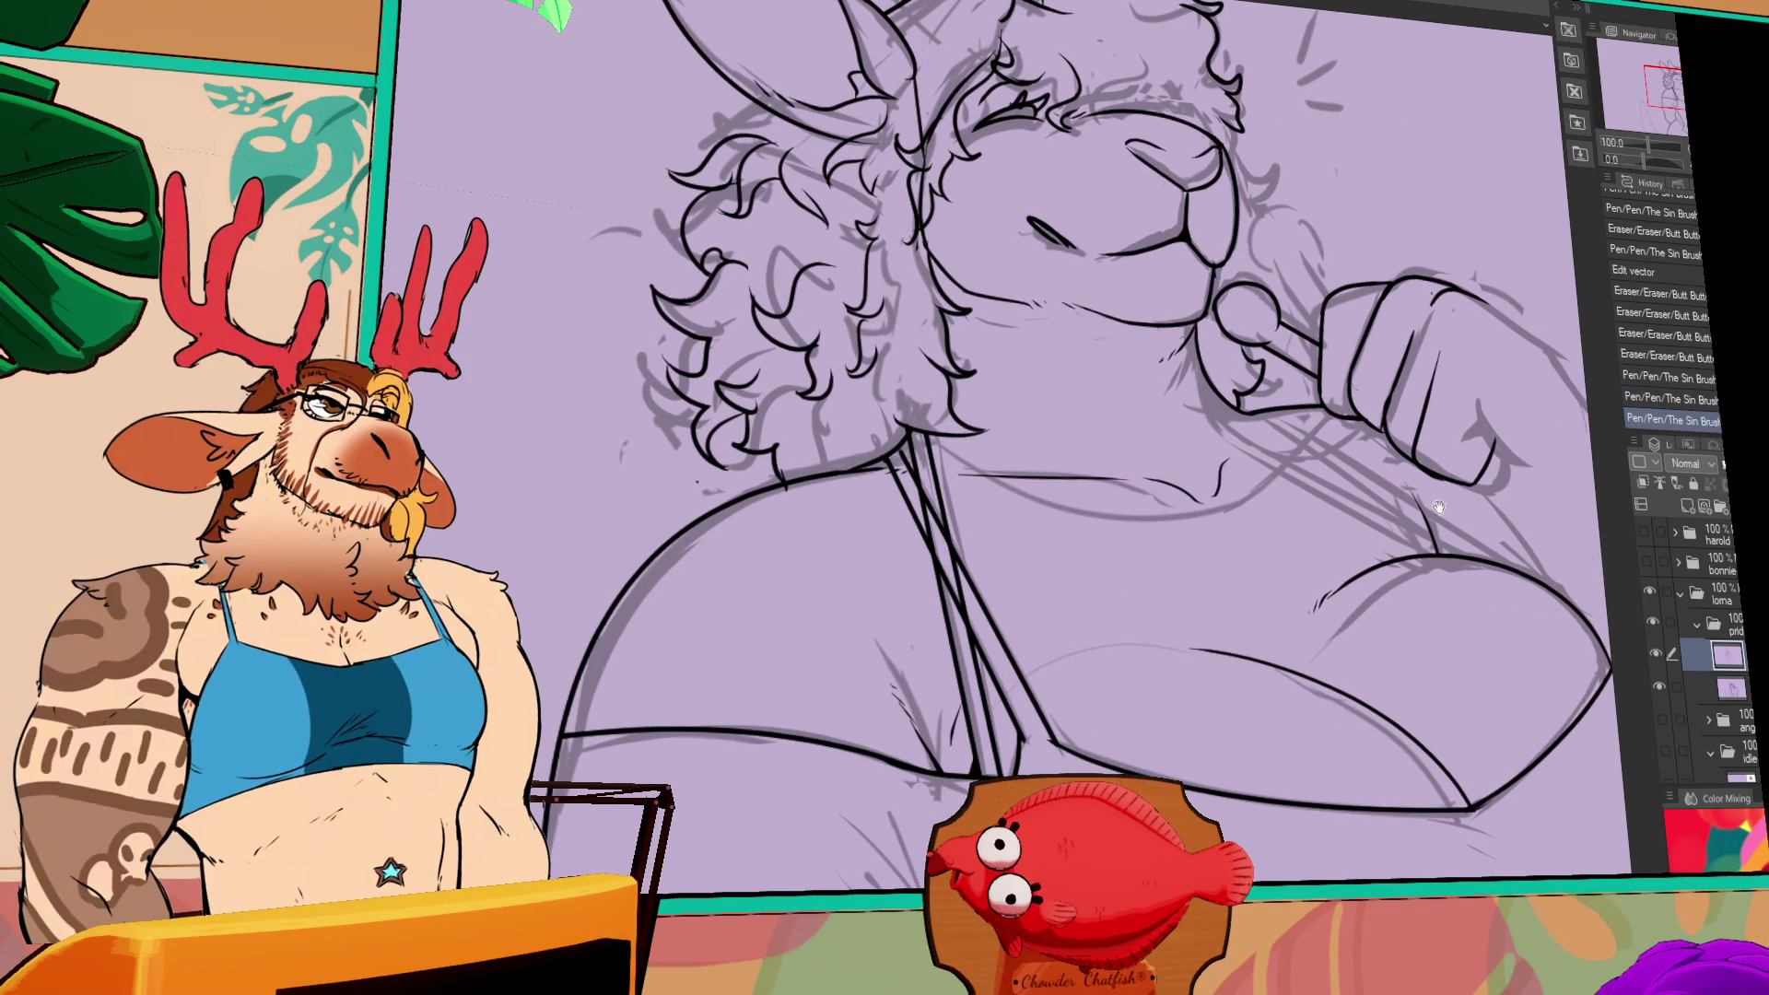
pyautogui.moveTo(1449, 590); pyautogui.dragTo(1412, 600)
pyautogui.moveTo(1357, 687)
pyautogui.mouseDown()
pyautogui.moveTo(1319, 633)
pyautogui.moveTo(1274, 619)
pyautogui.moveTo(1457, 622)
pyautogui.mouseUp()
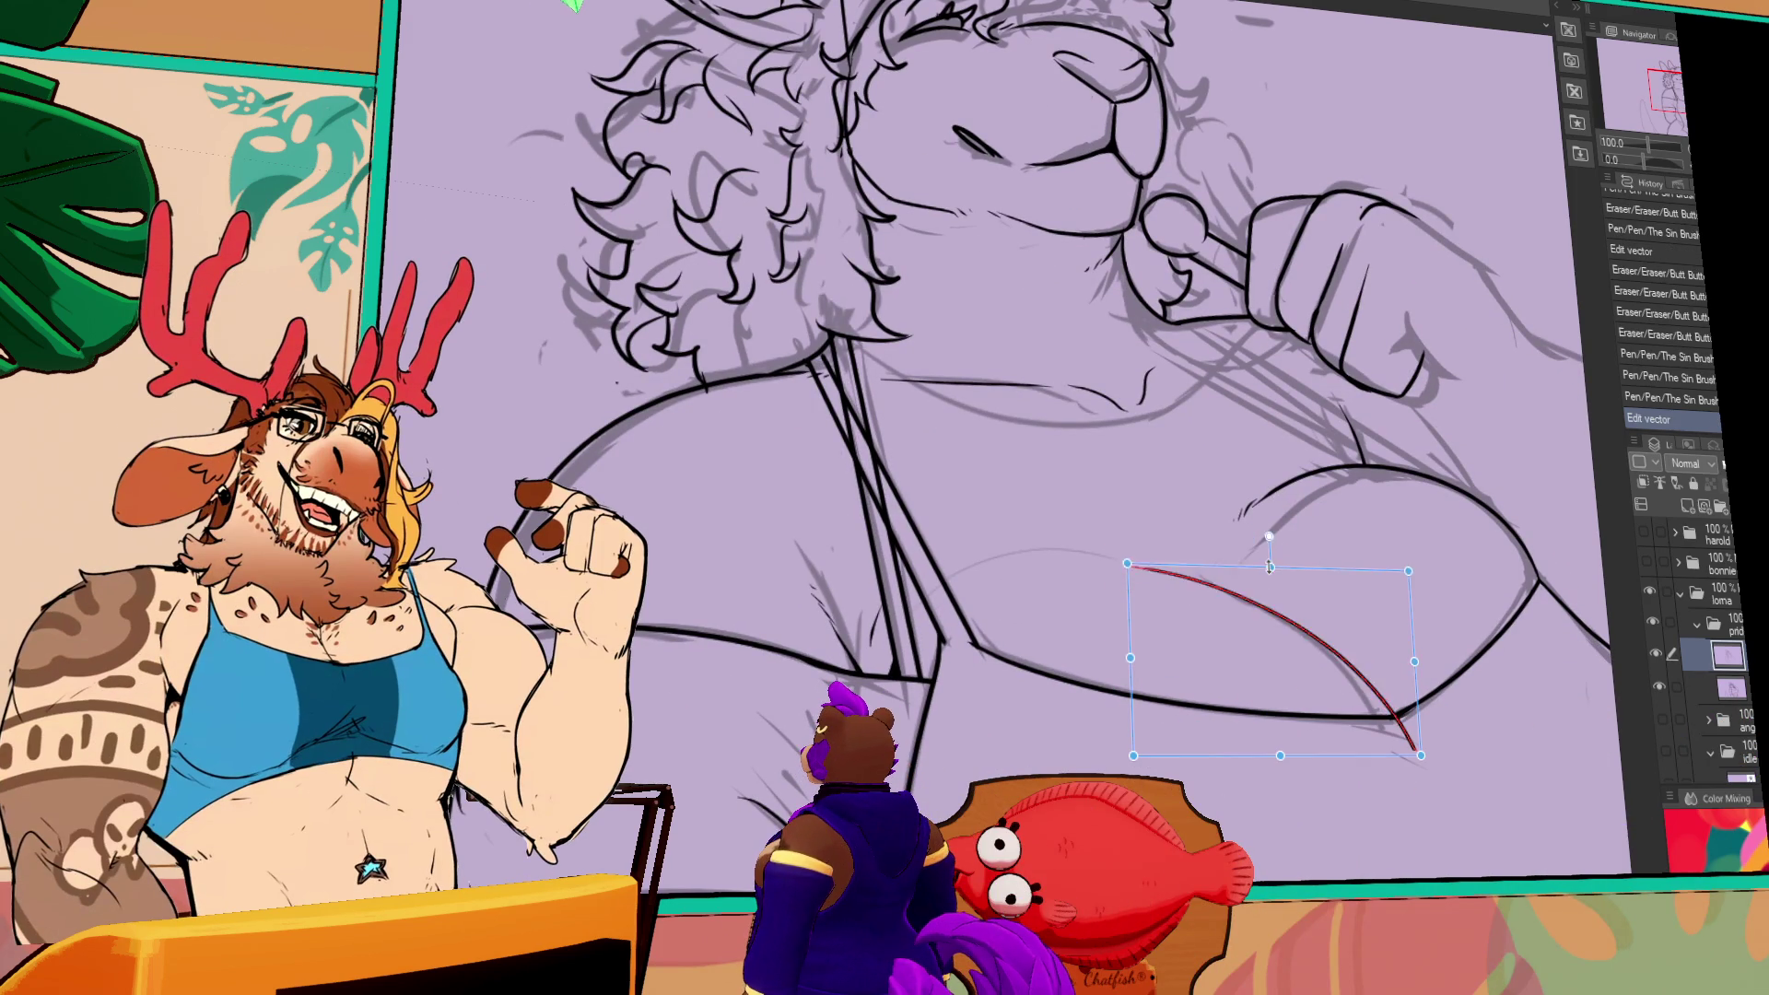
pyautogui.moveTo(1413, 747); pyautogui.dragTo(1387, 710)
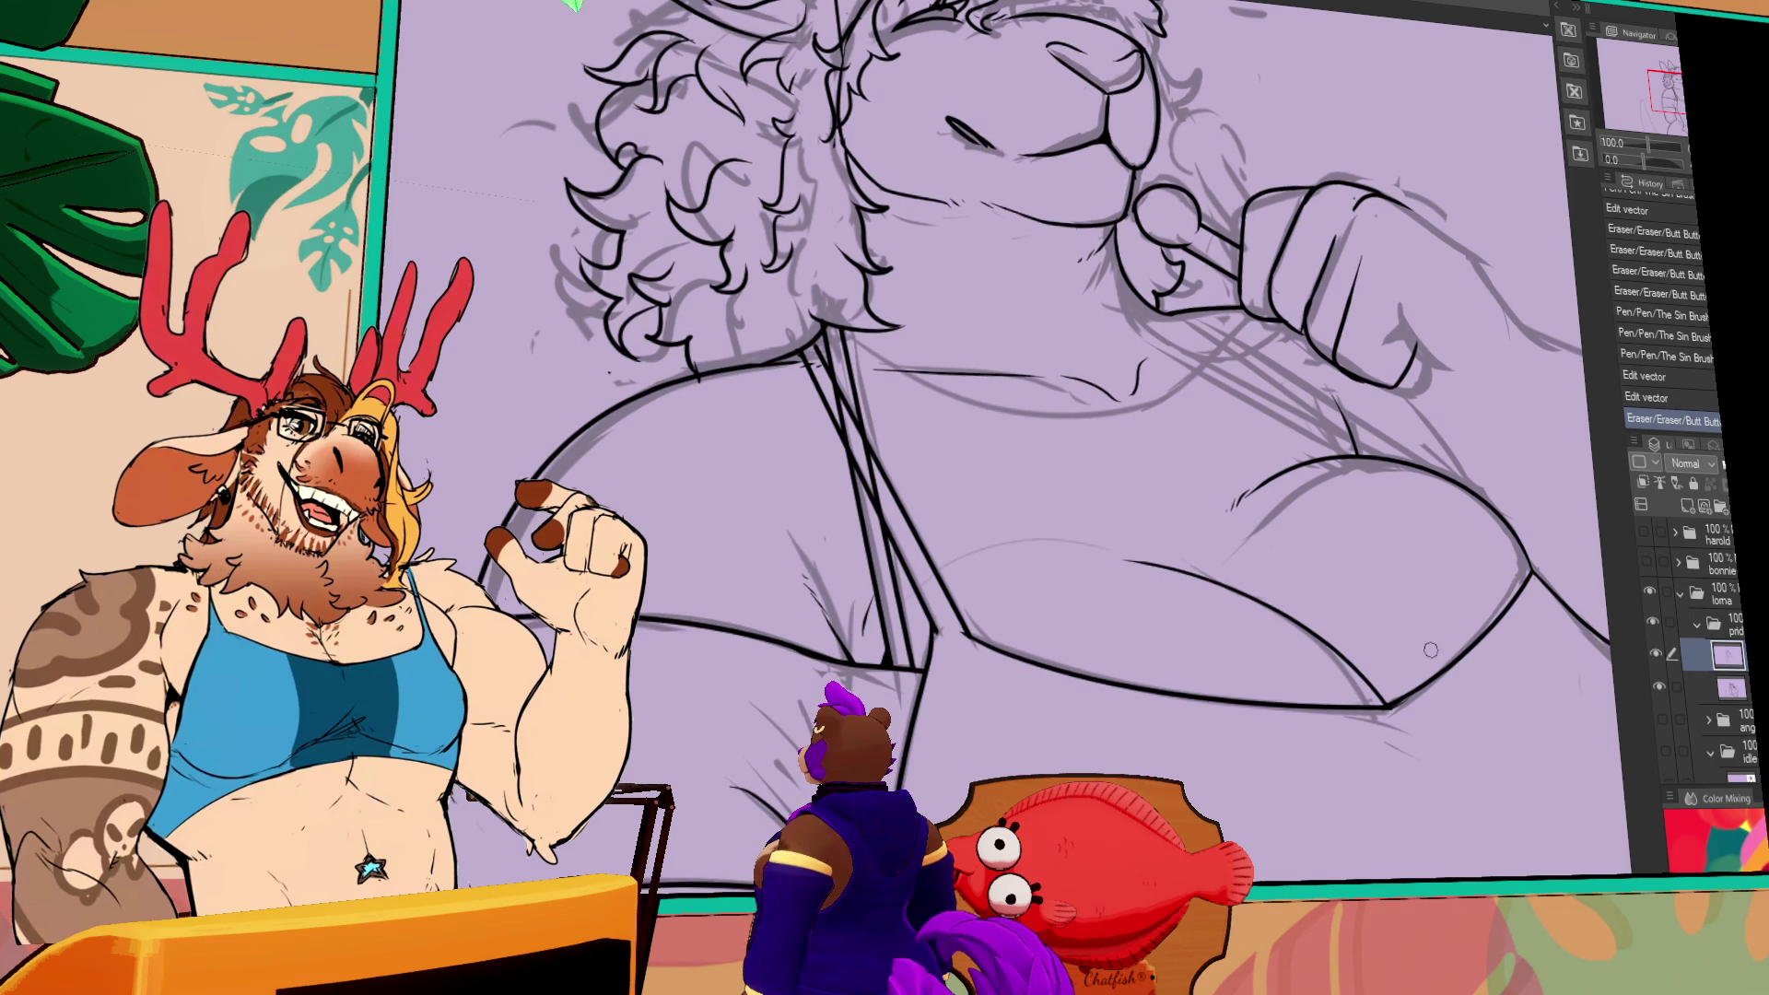
pyautogui.moveTo(1478, 675); pyautogui.dragTo(1499, 701)
# - Add short chest strokes, discarding a trial stroke and checking the others with undo and redo
pyautogui.moveTo(1143, 589); pyautogui.dragTo(1244, 588)
pyautogui.hotkey('ctrl', 'z')
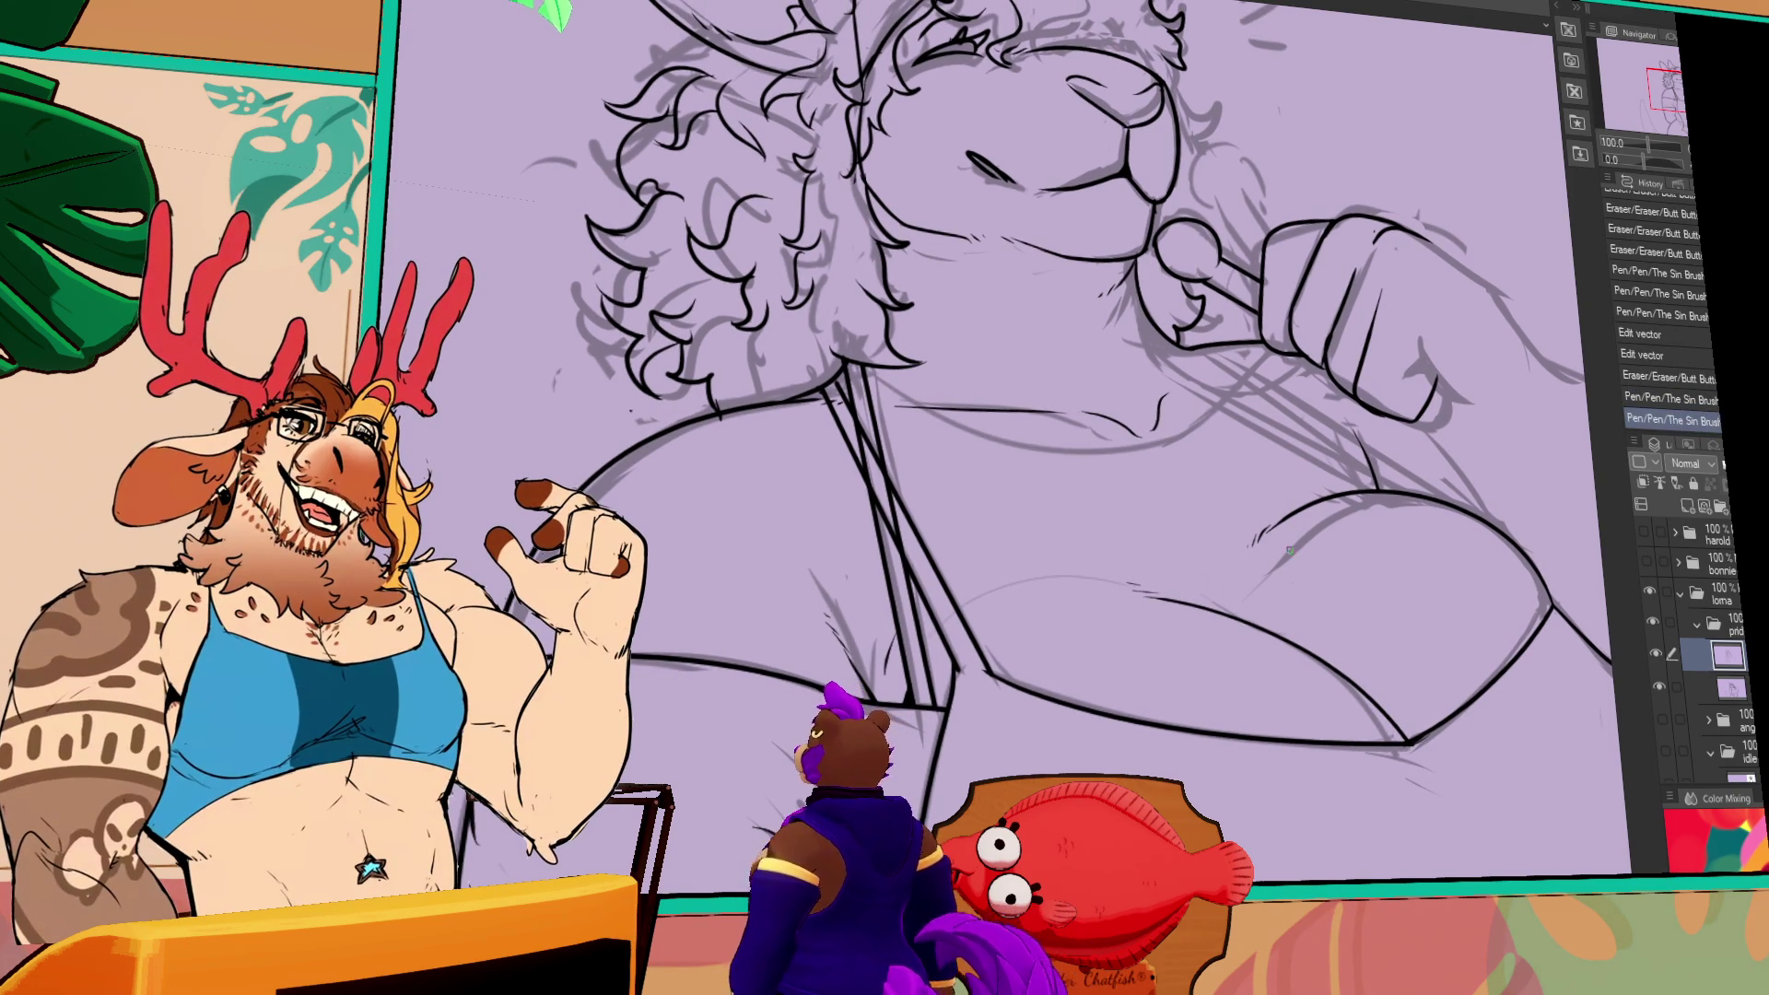
pyautogui.moveTo(1353, 615); pyautogui.dragTo(1354, 640)
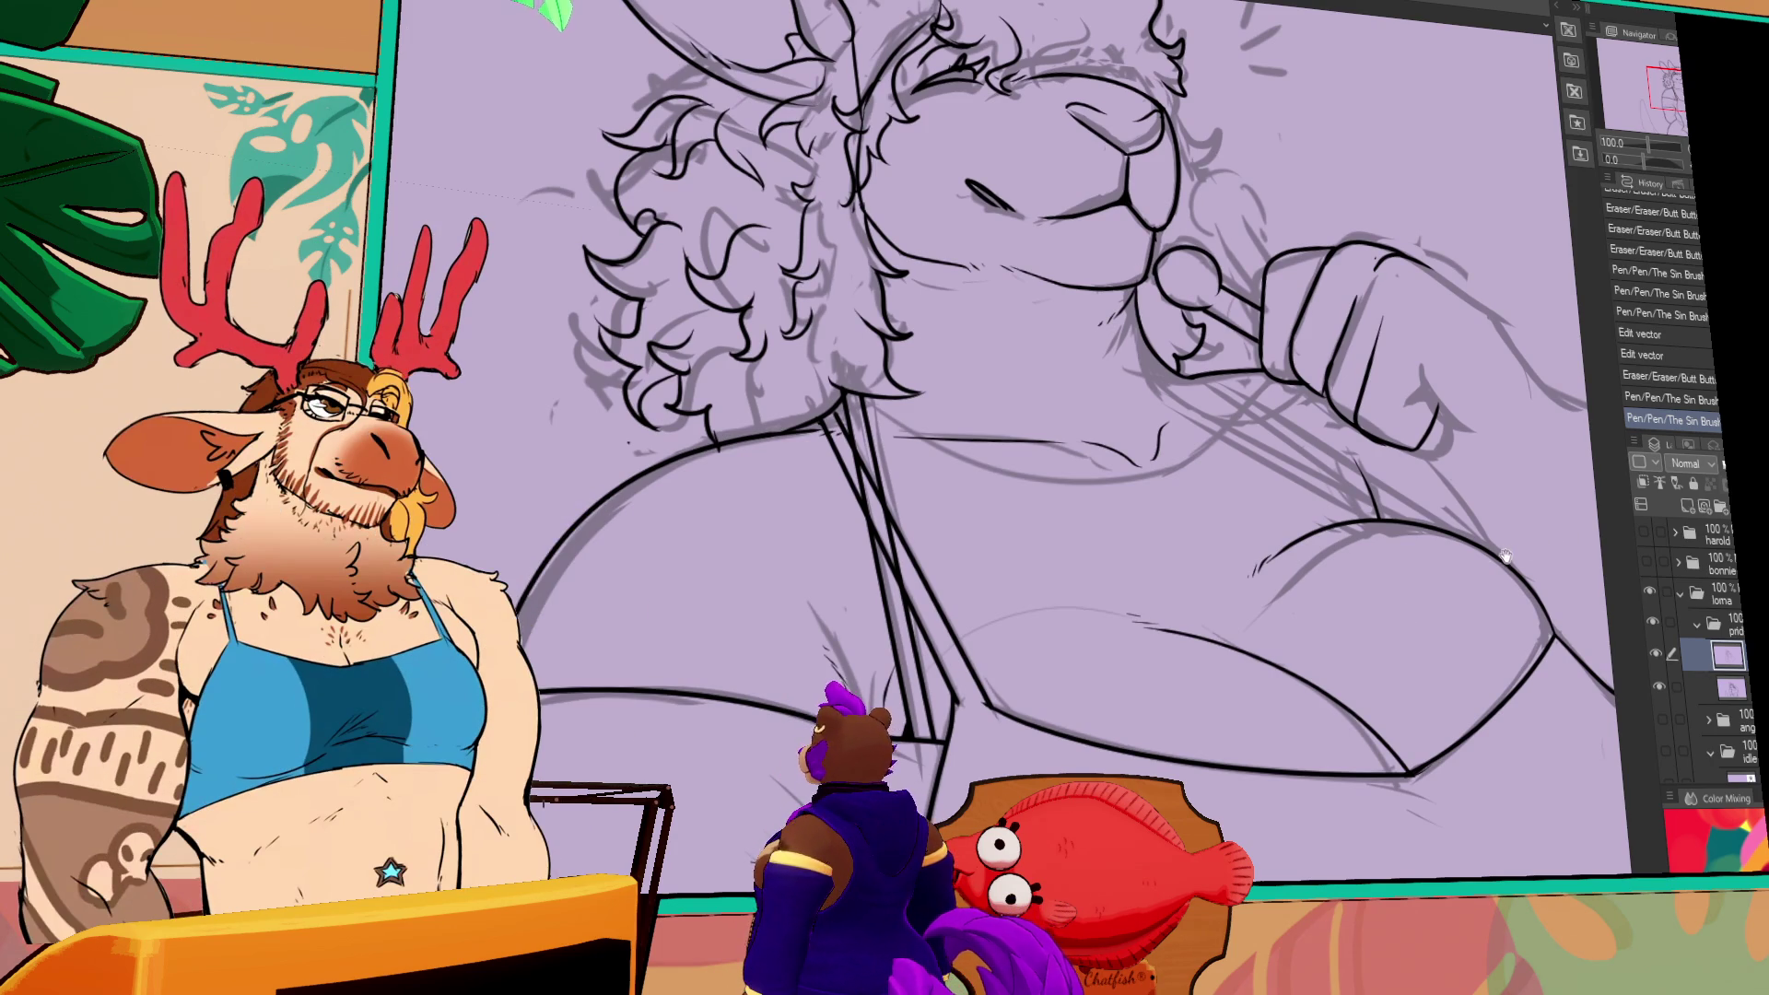
pyautogui.scroll(1, 1441, 556)
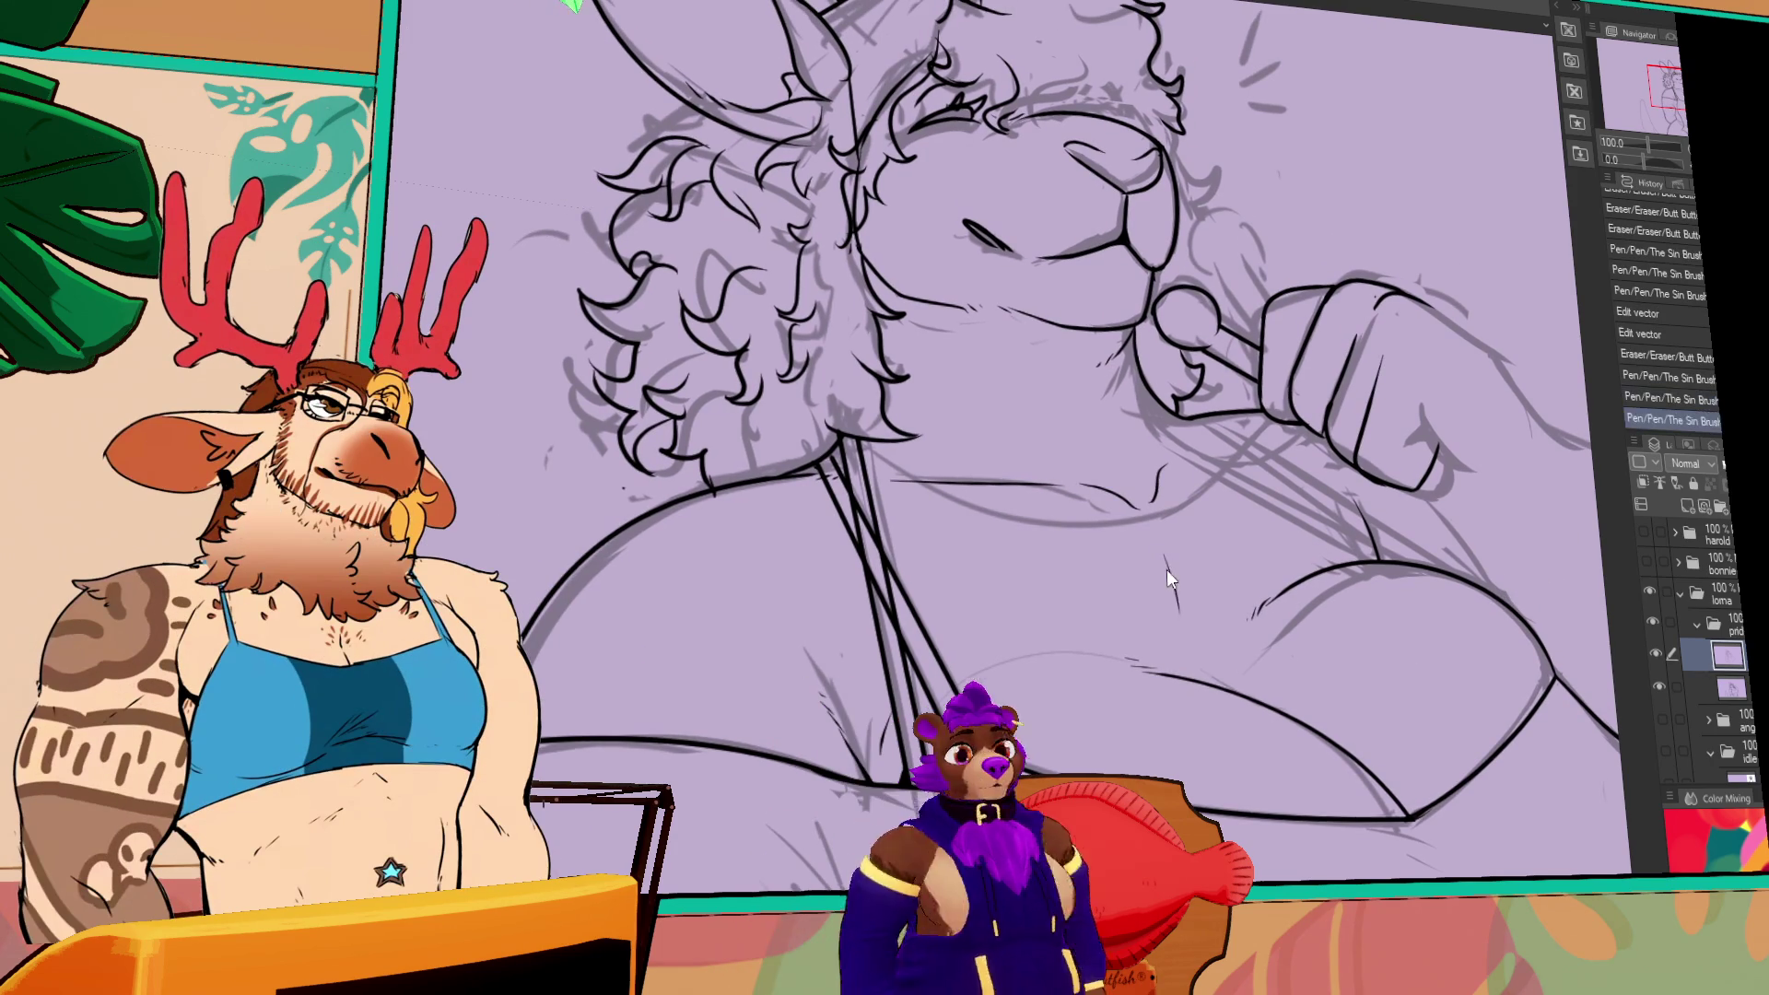
pyautogui.moveTo(1168, 558); pyautogui.dragTo(1192, 617)
pyautogui.hotkey('ctrl', 'z')
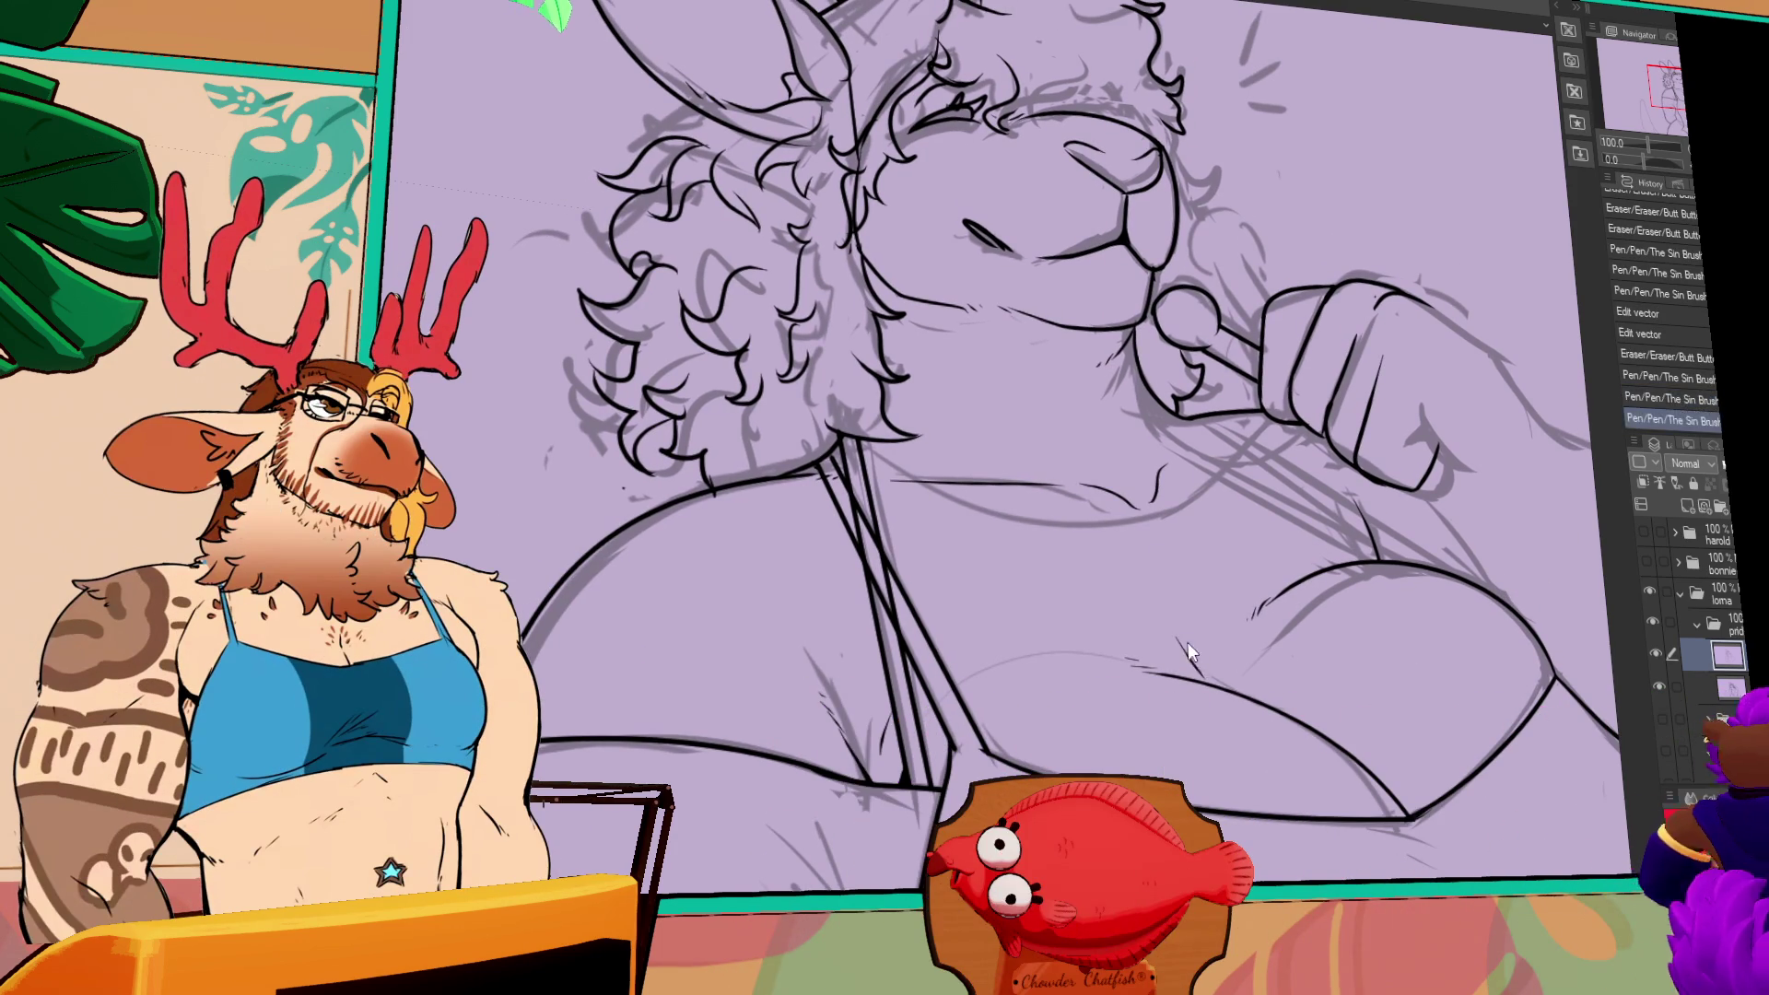
pyautogui.hotkey('ctrl', 'y')
pyautogui.hotkey('ctrl', 'z')
pyautogui.hotkey('ctrl', 'y')
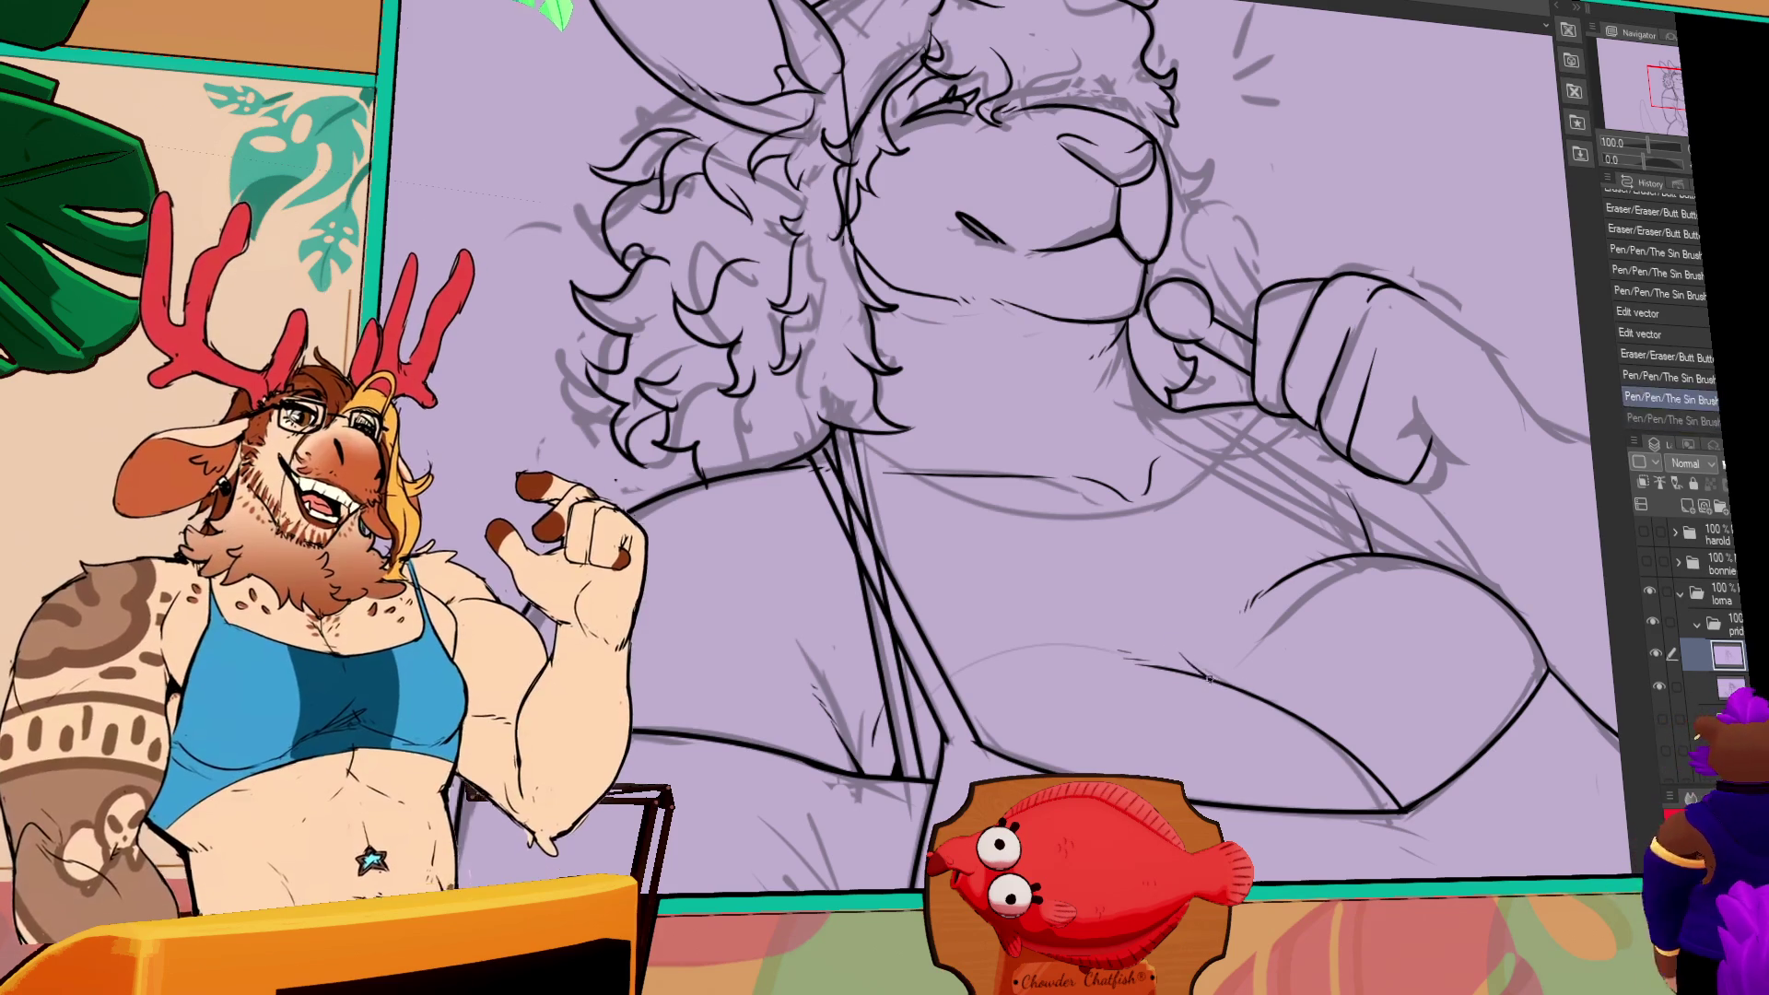
pyautogui.moveTo(1170, 638); pyautogui.dragTo(1186, 649)
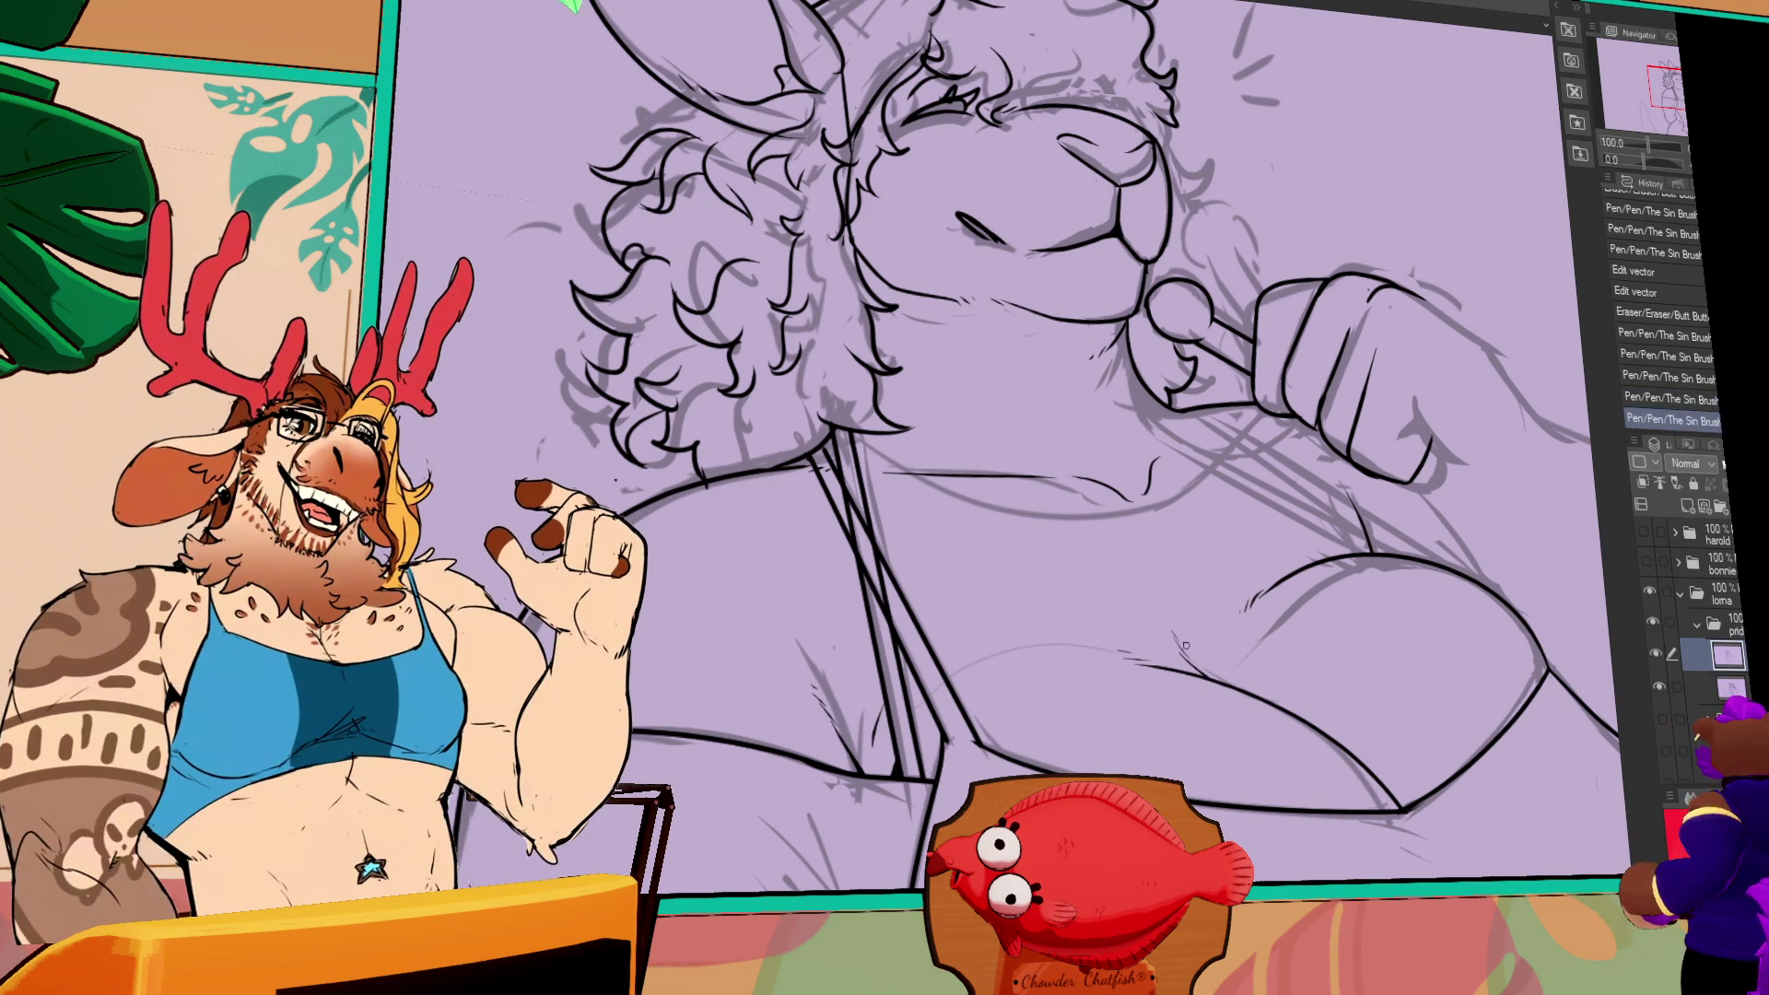
pyautogui.hotkey('ctrl', 'z')
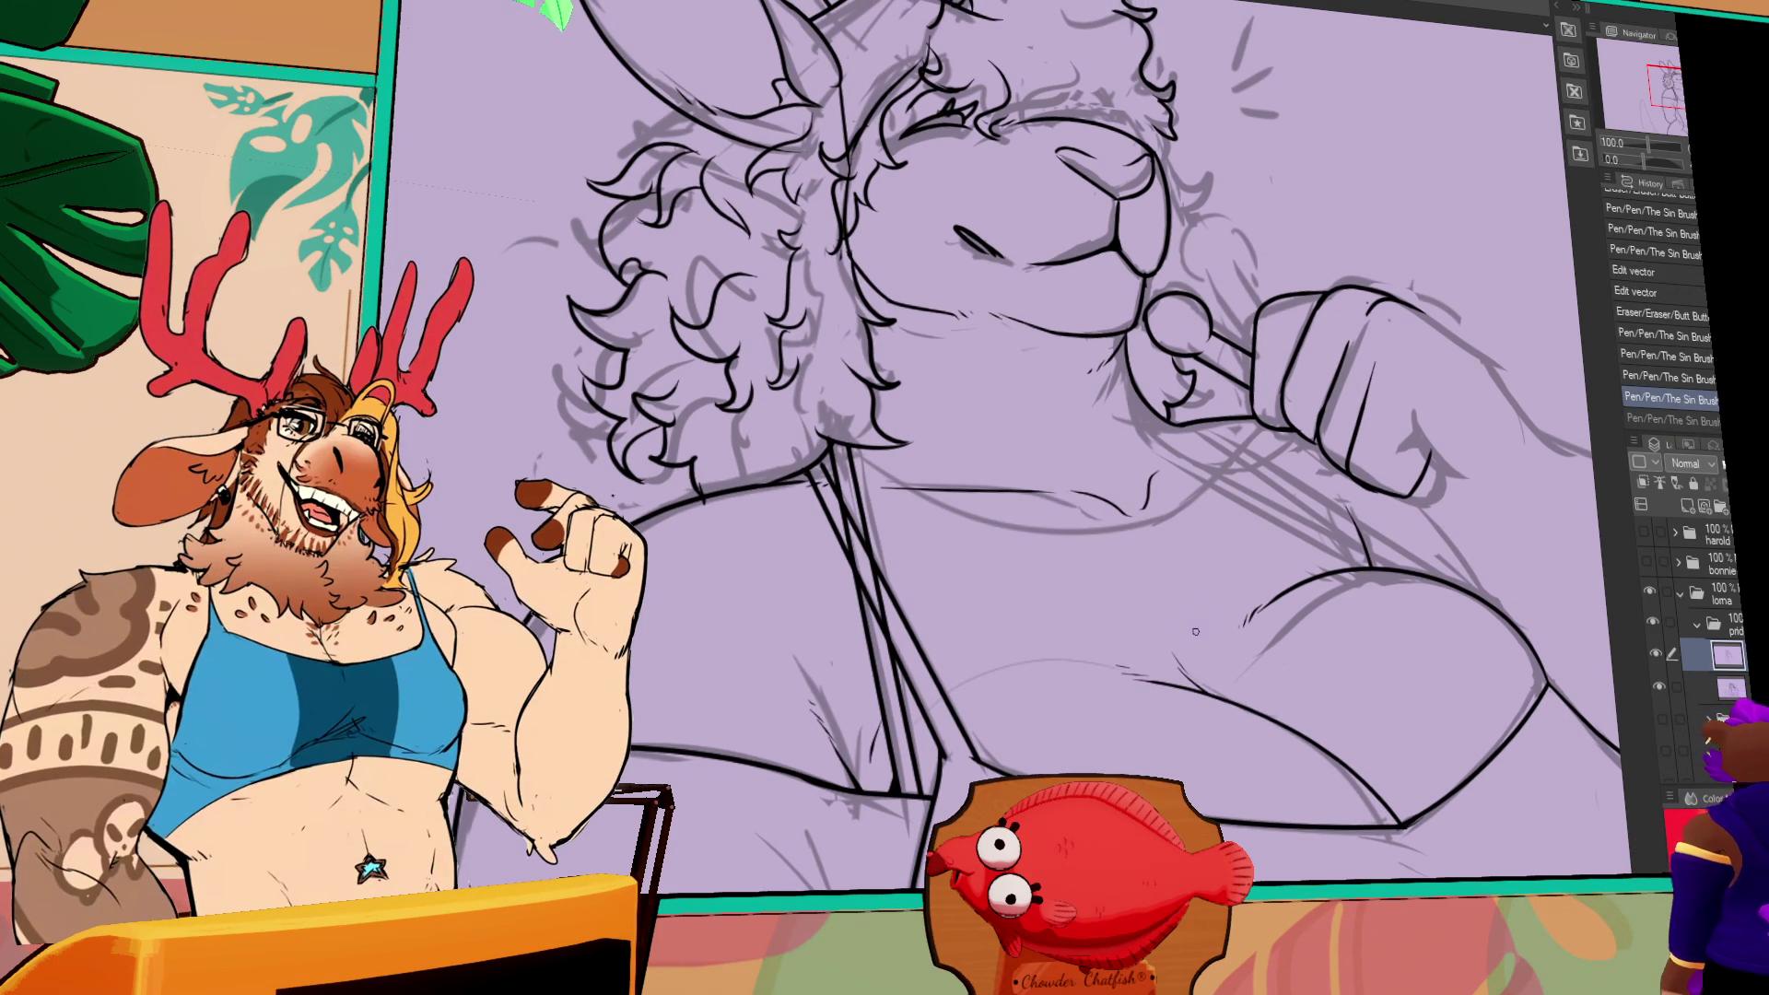
pyautogui.hotkey('ctrl', 'y')
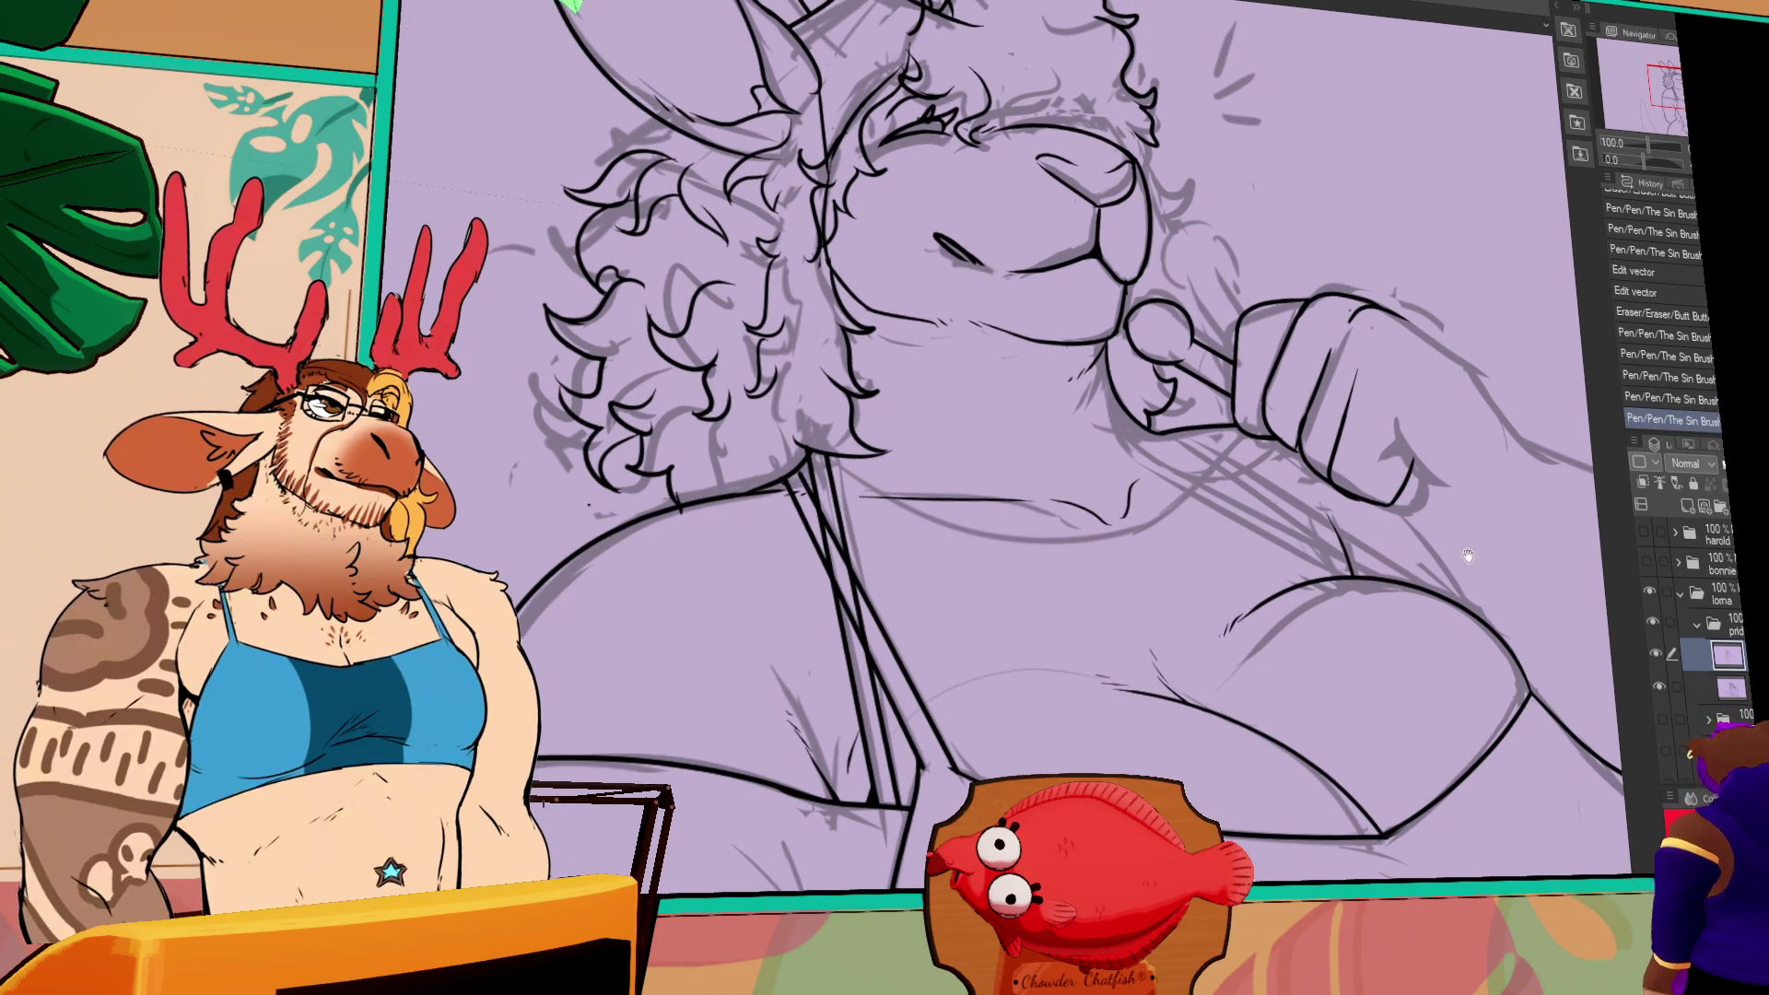
pyautogui.moveTo(1391, 491); pyautogui.dragTo(1470, 535)
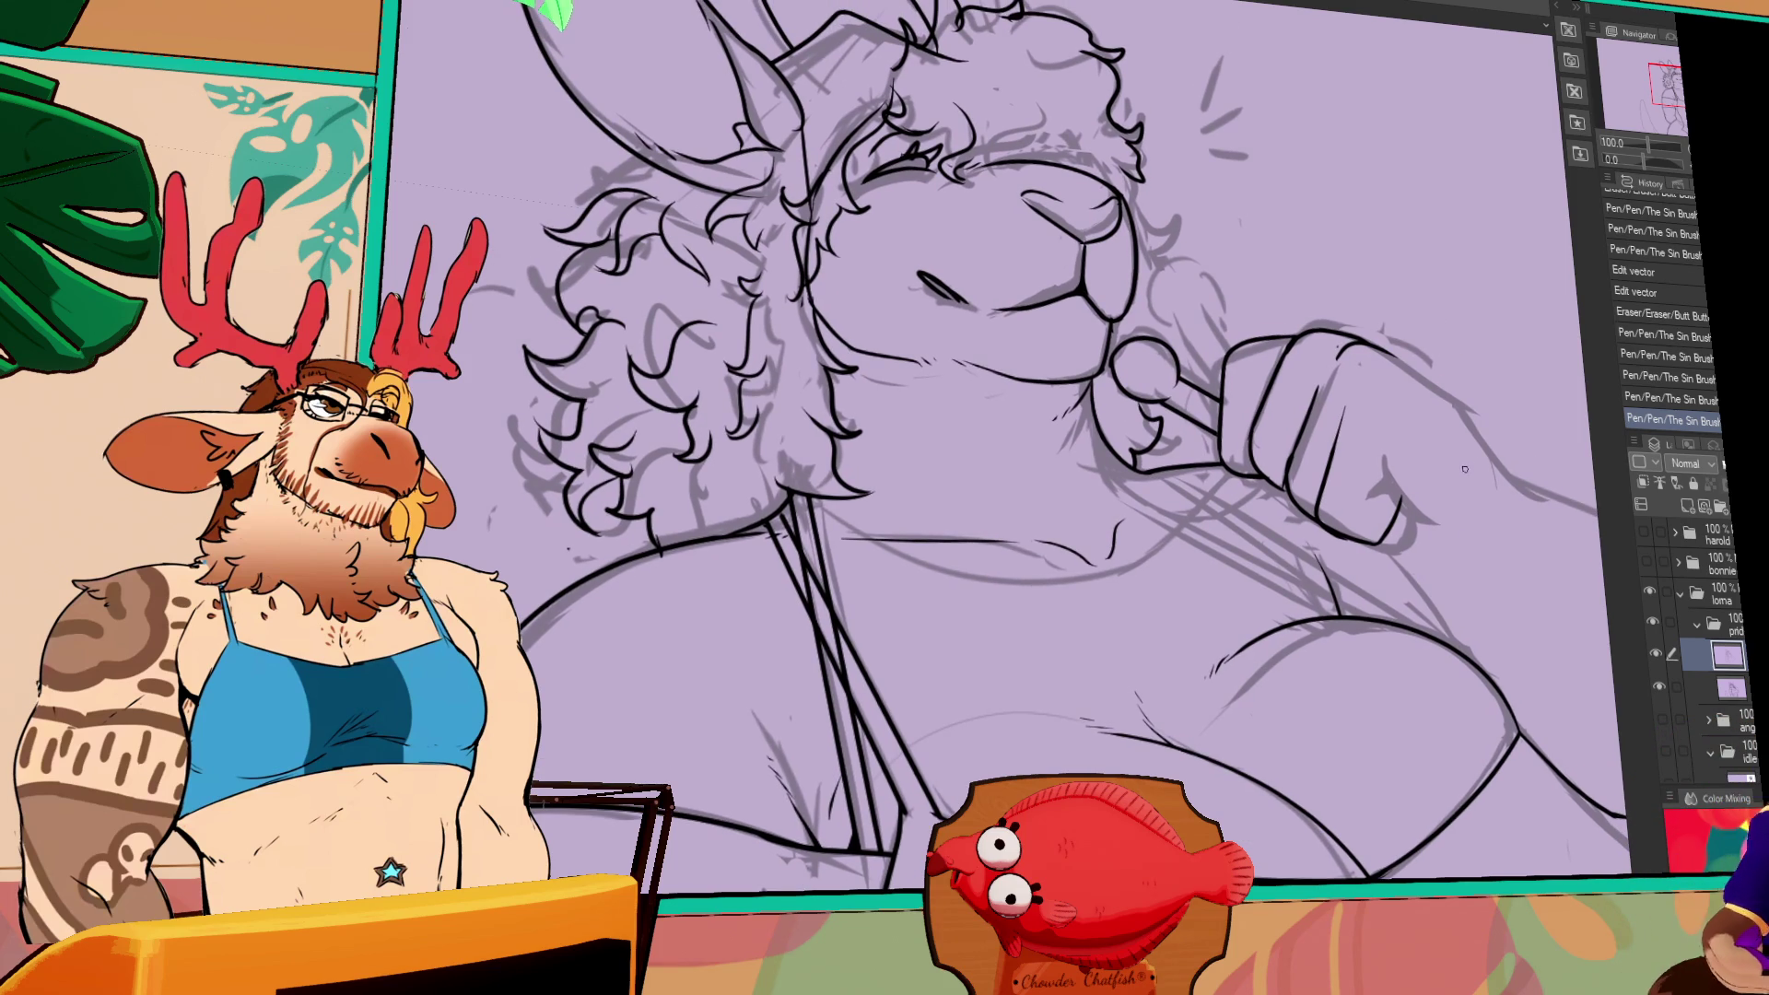
pyautogui.moveTo(1460, 457)
pyautogui.mouseDown()
pyautogui.moveTo(1387, 577)
pyautogui.moveTo(1155, 627)
pyautogui.mouseUp()
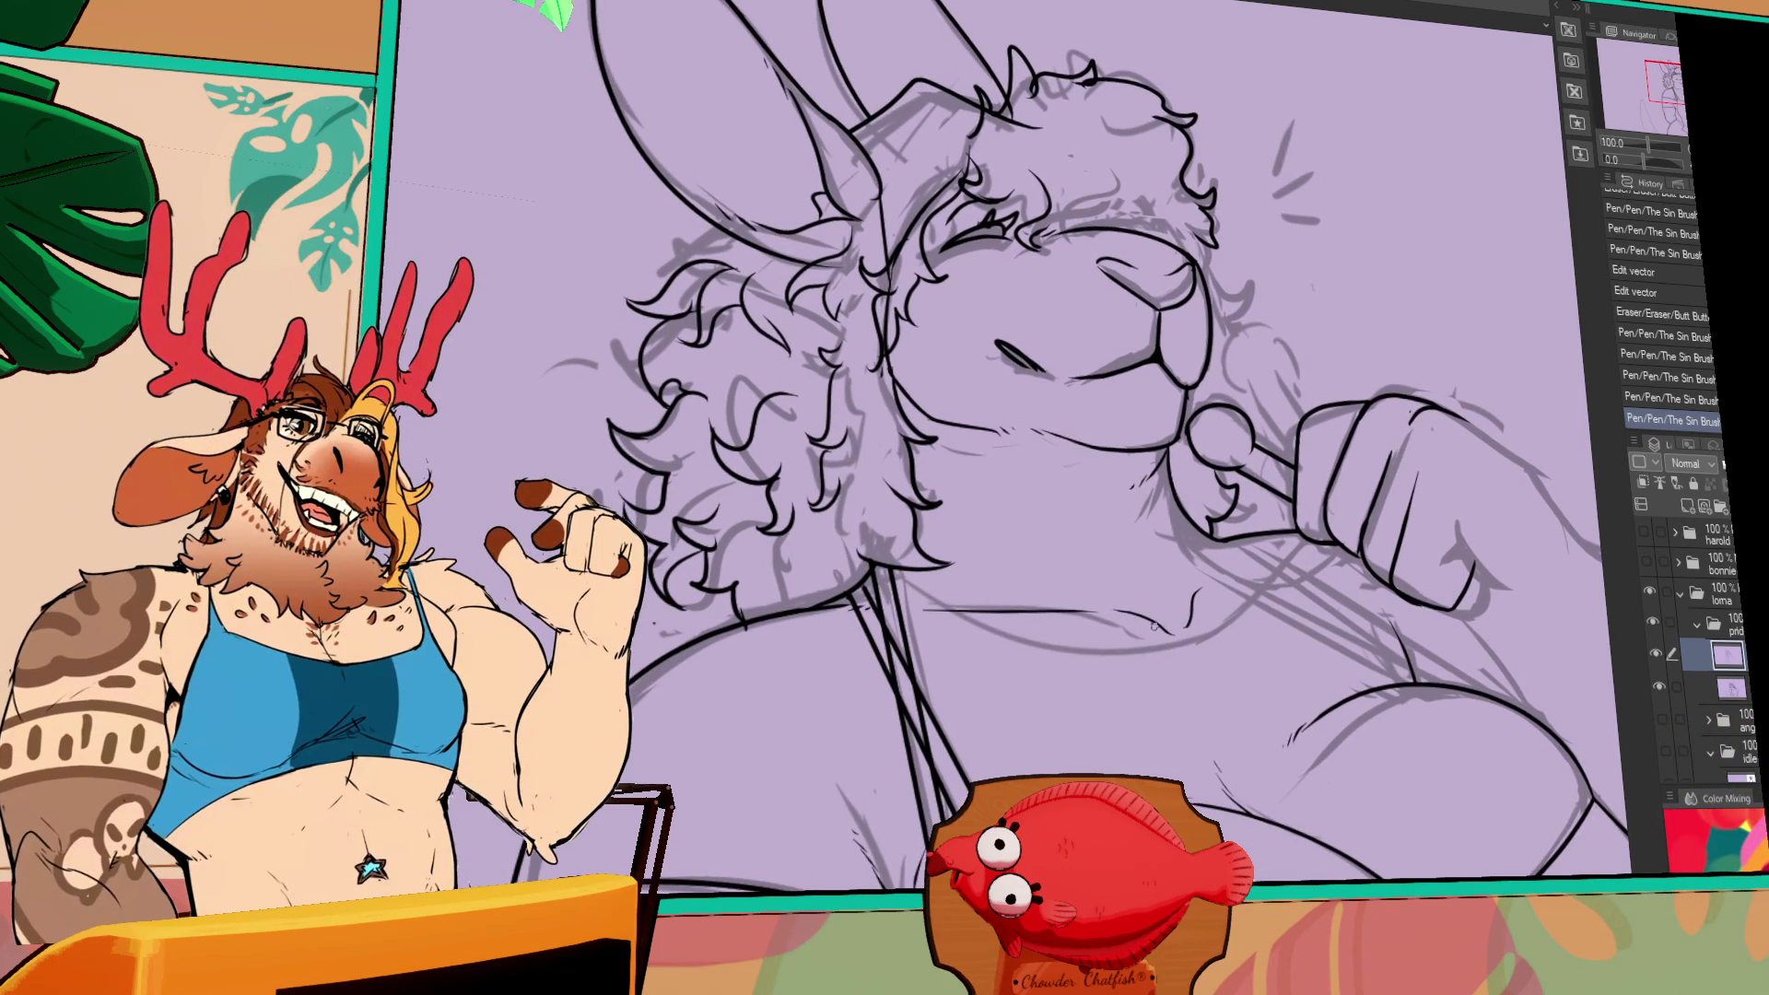
# - Redraw the collar line cleanly and add small ink marks near the jaw
pyautogui.moveTo(1016, 617); pyautogui.dragTo(1170, 620)
pyautogui.moveTo(962, 624)
pyautogui.mouseDown()
pyautogui.moveTo(1165, 645)
pyautogui.moveTo(1147, 640)
pyautogui.mouseUp()
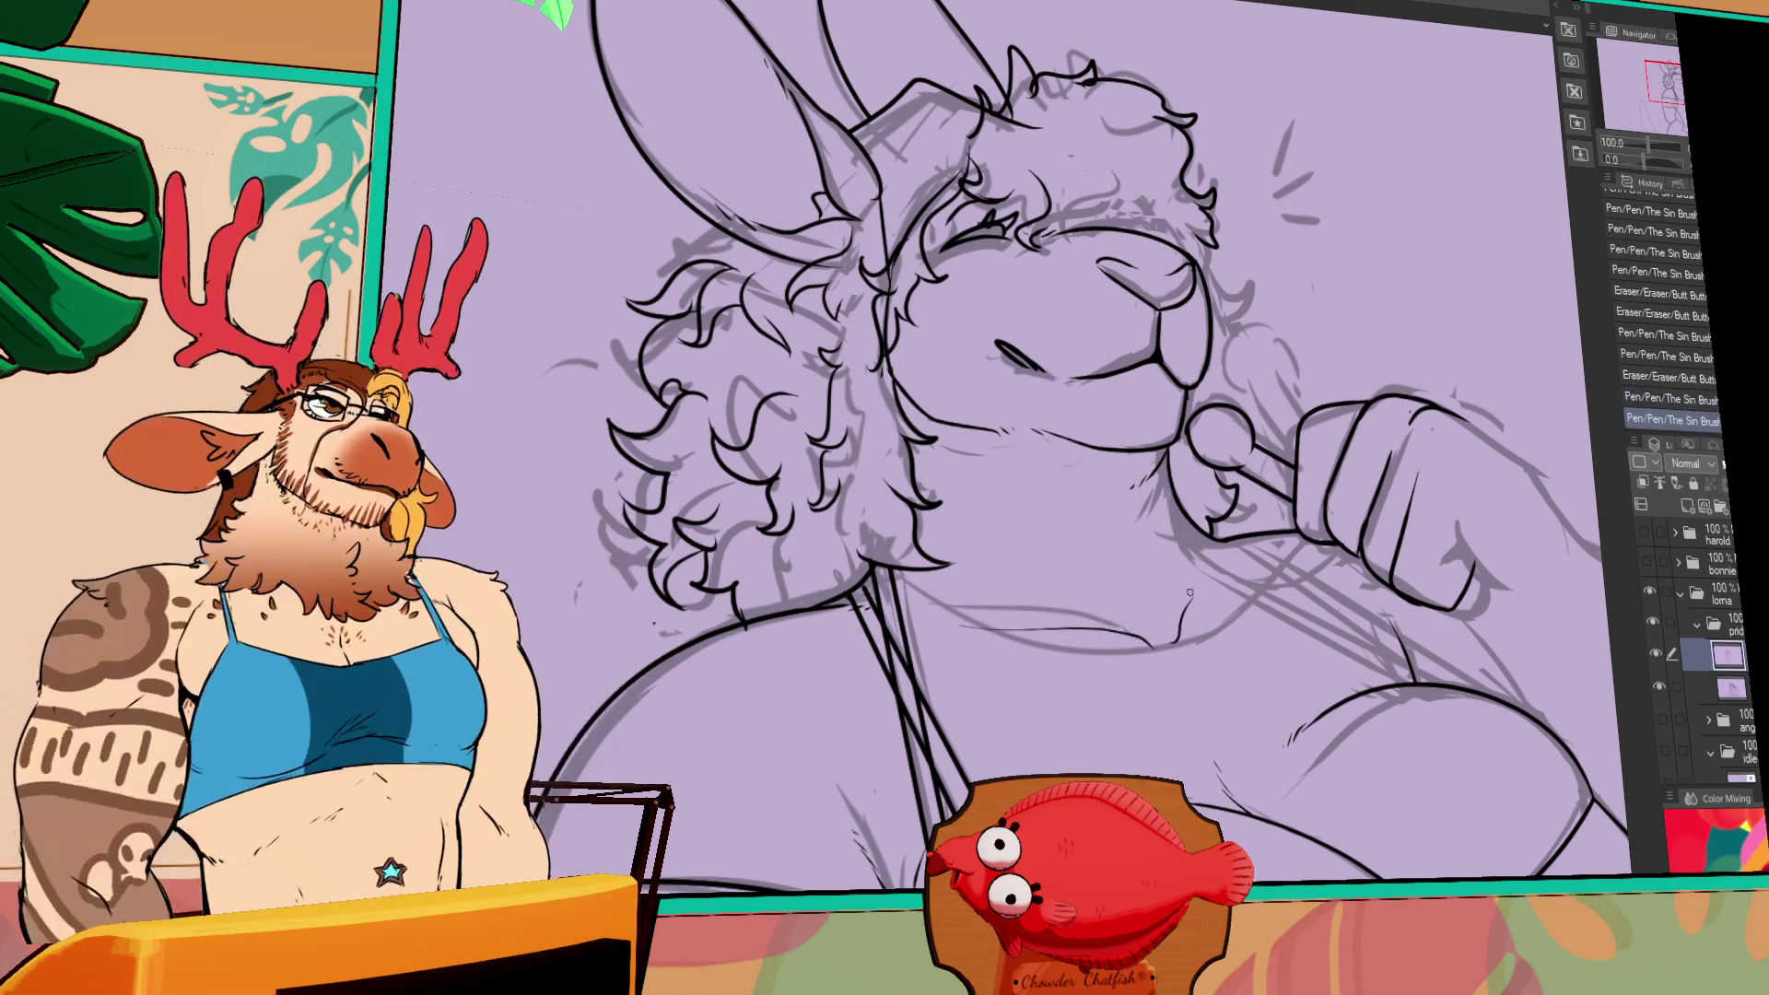
pyautogui.moveTo(1179, 581); pyautogui.dragTo(1269, 611)
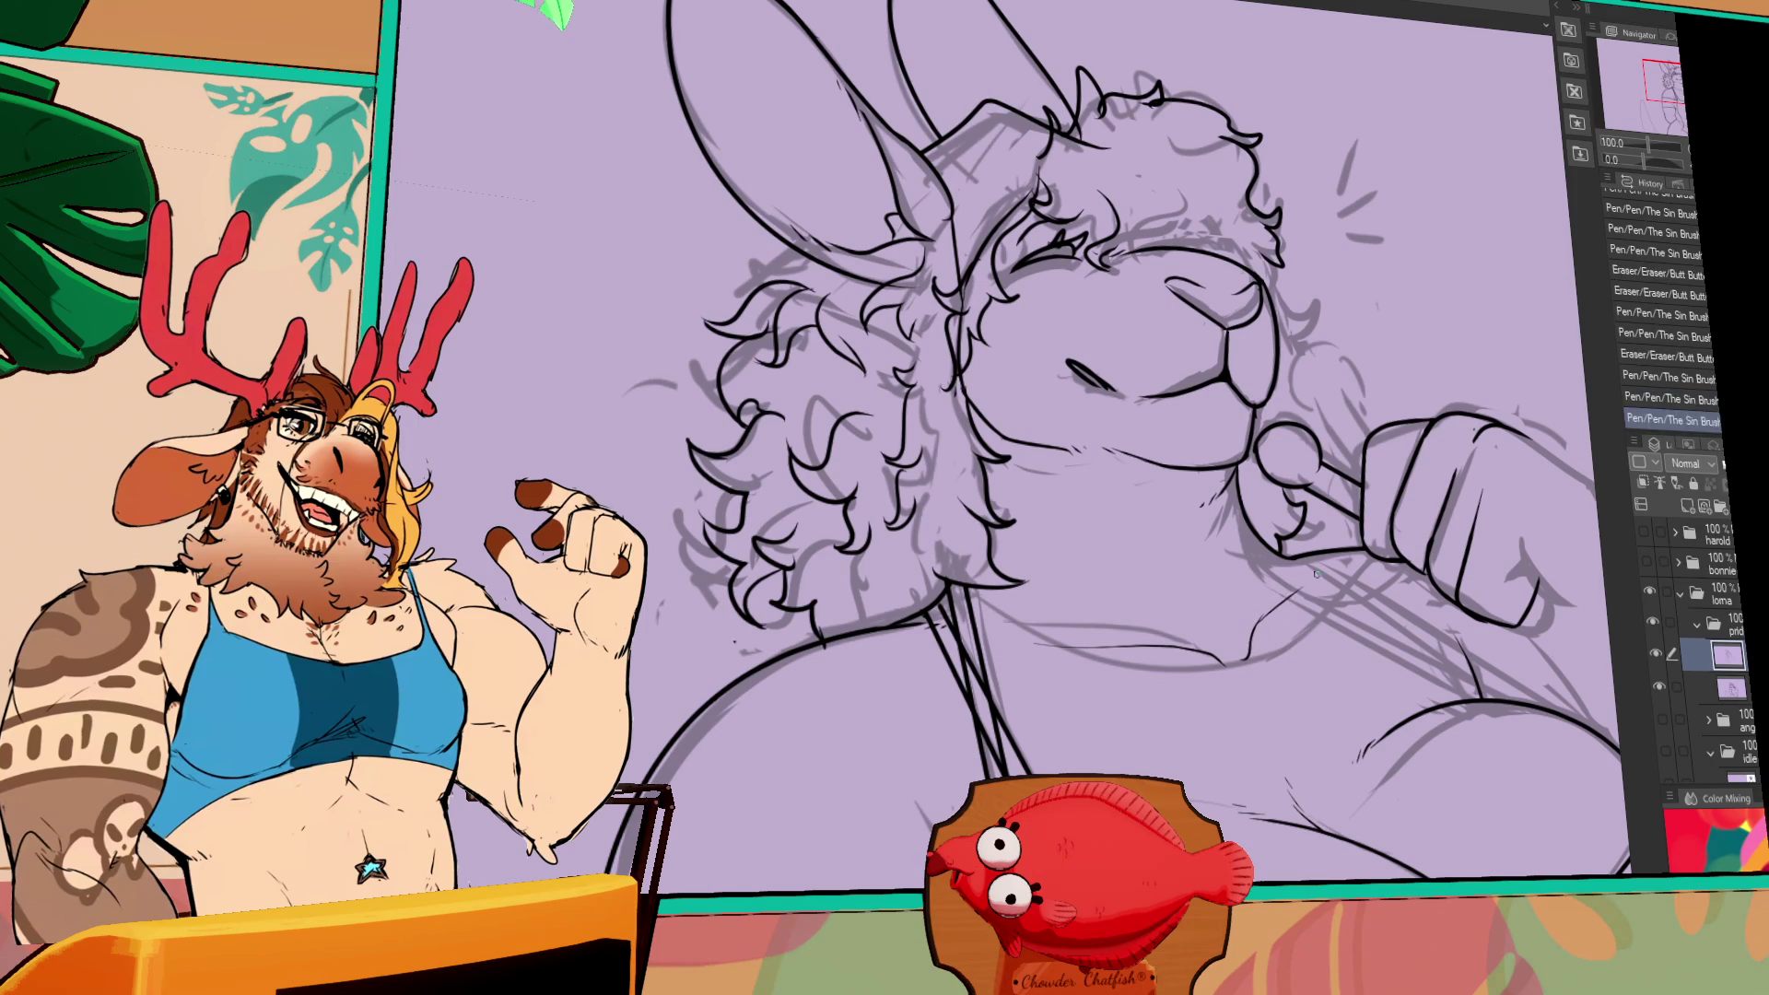
pyautogui.moveTo(1442, 536); pyautogui.dragTo(1404, 523)
pyautogui.moveTo(1294, 498)
pyautogui.mouseDown()
pyautogui.moveTo(1319, 532)
pyautogui.moveTo(1437, 495)
pyautogui.mouseUp()
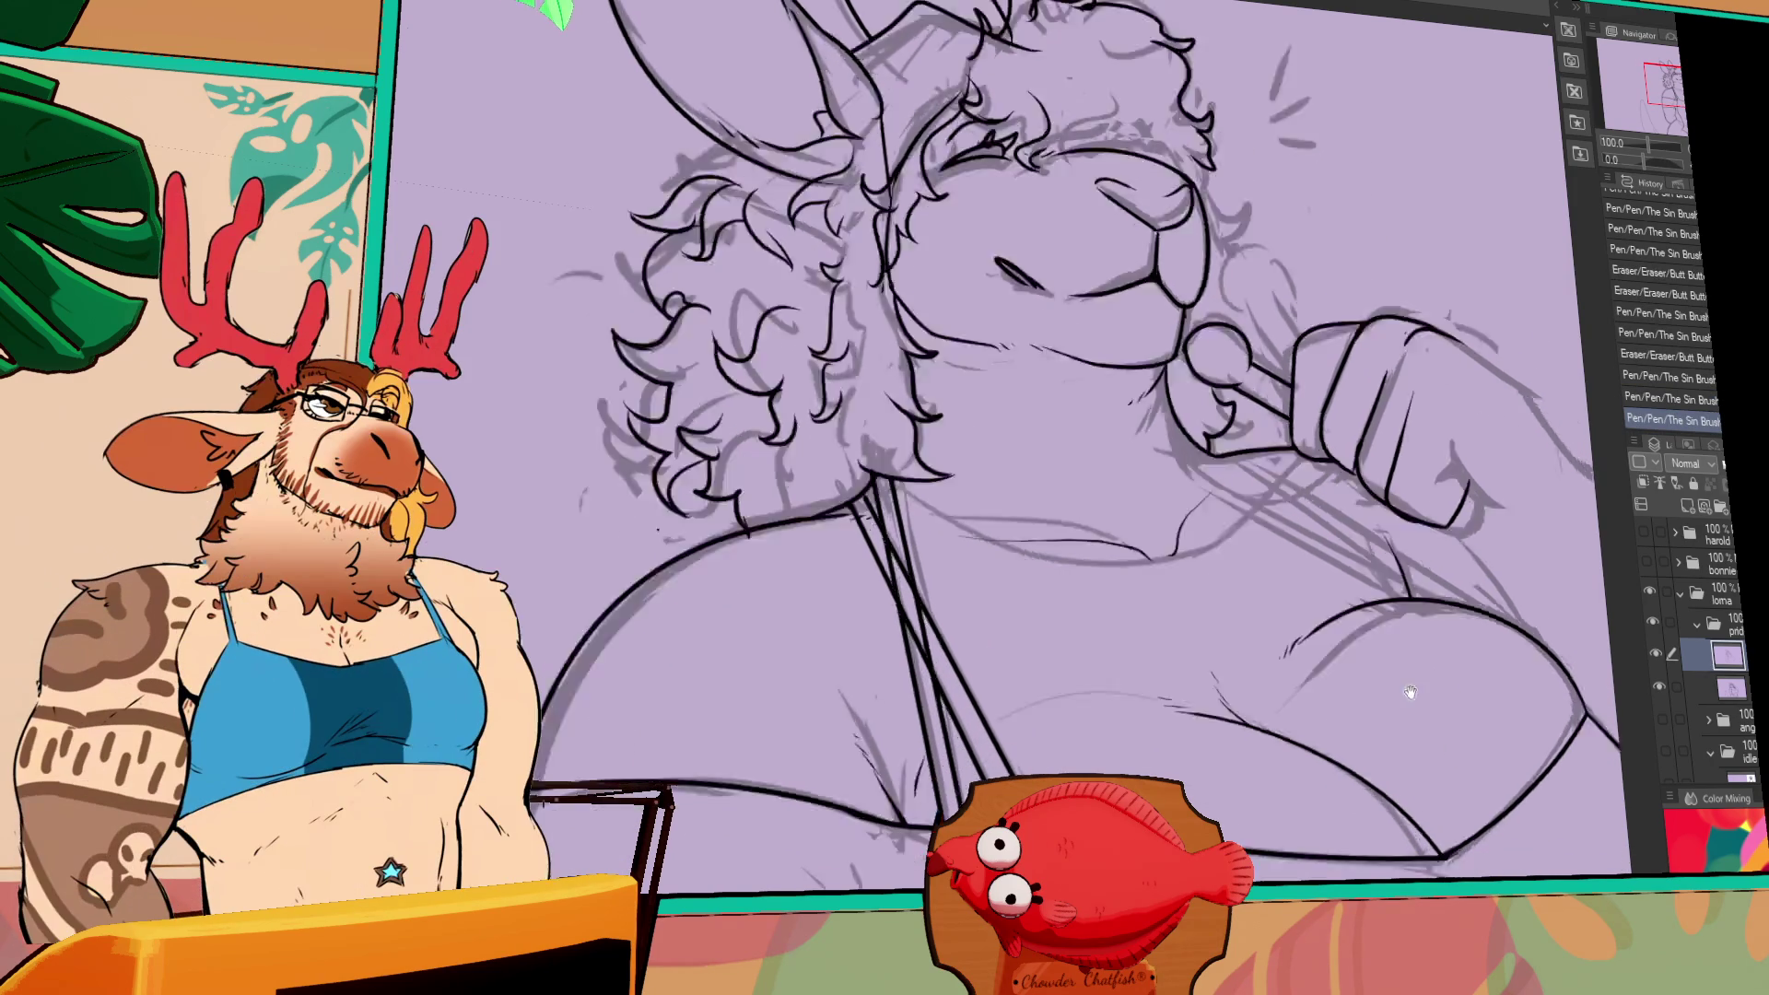
pyautogui.click(1340, 465)
pyautogui.moveTo(1365, 461)
pyautogui.mouseDown()
pyautogui.moveTo(1292, 611)
pyautogui.moveTo(1319, 648)
pyautogui.mouseUp()
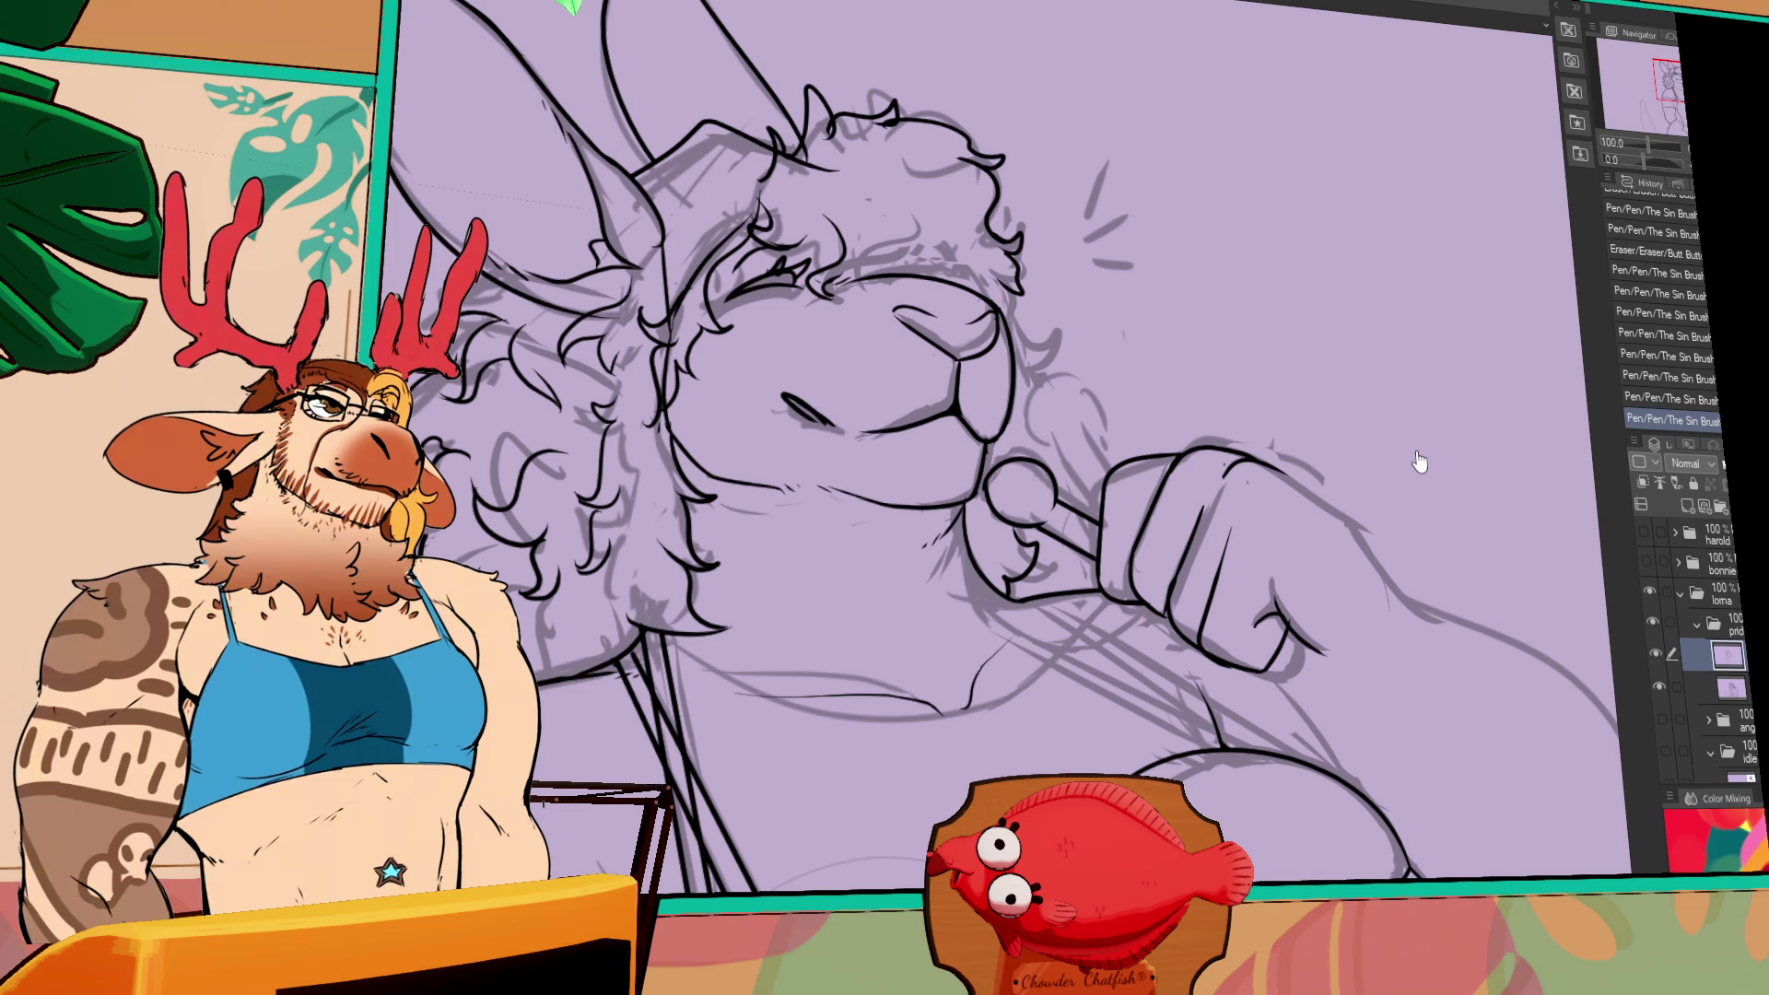
pyautogui.click(1577, 524)
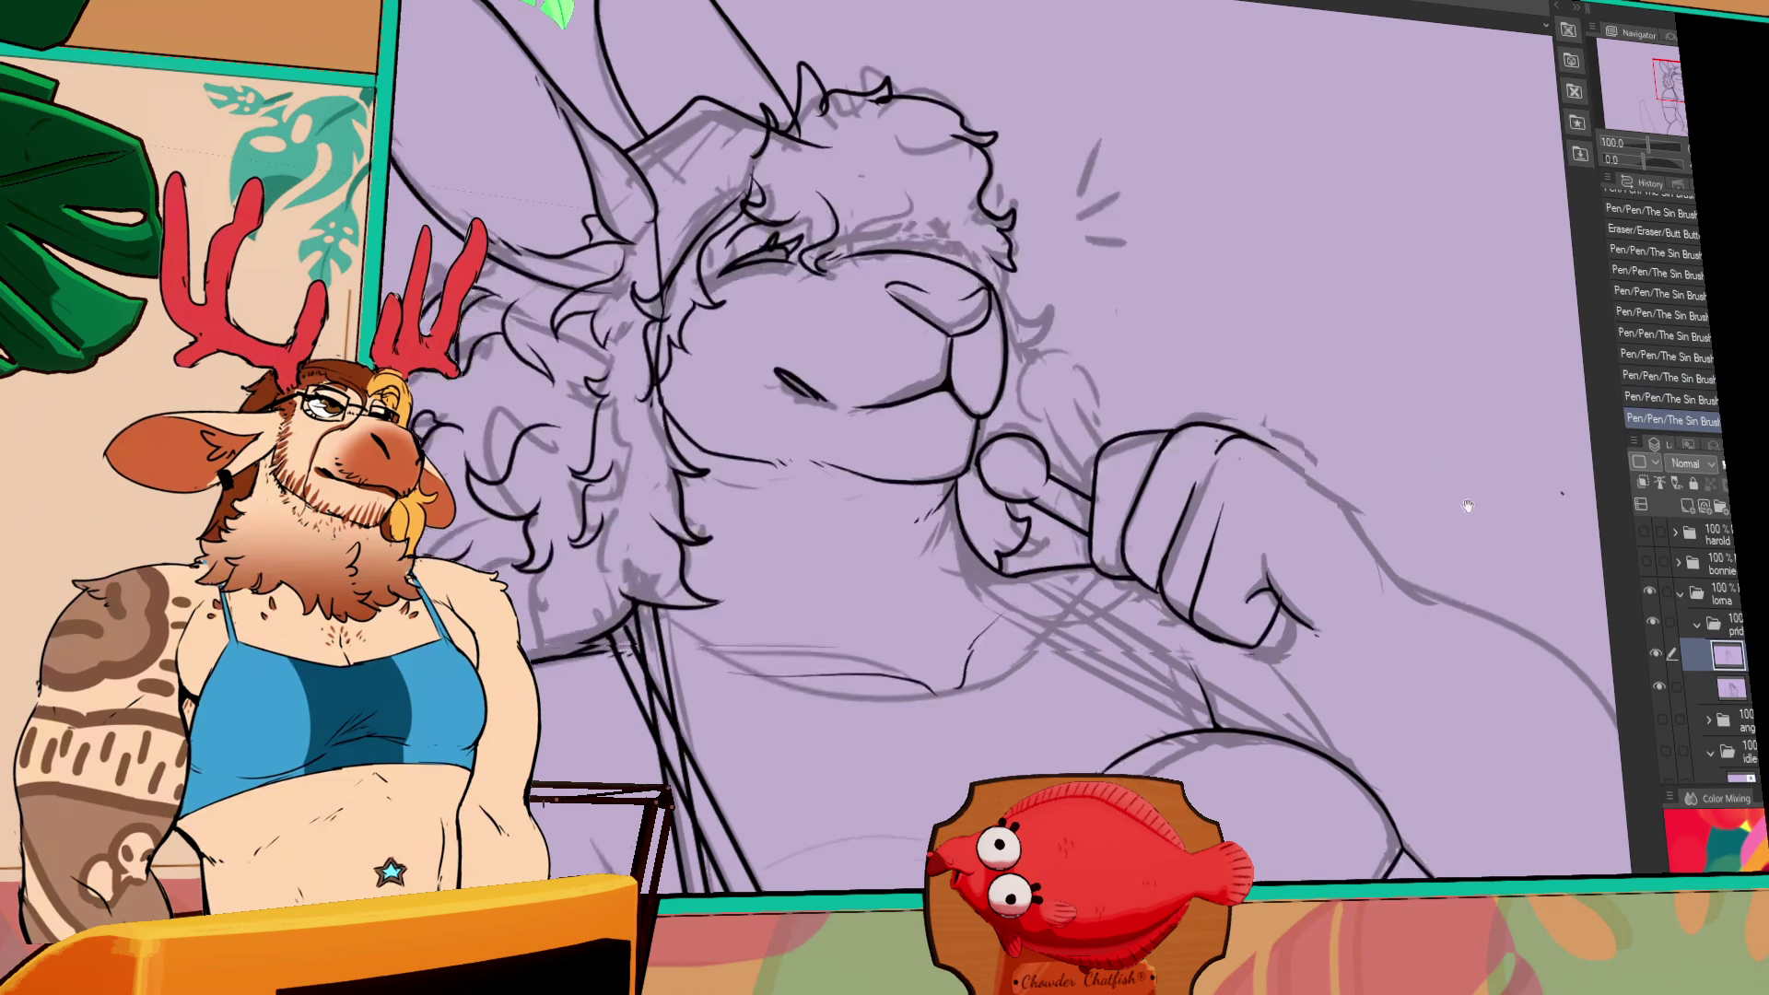
pyautogui.moveTo(1274, 474); pyautogui.dragTo(1227, 369)
pyautogui.click(1022, 360)
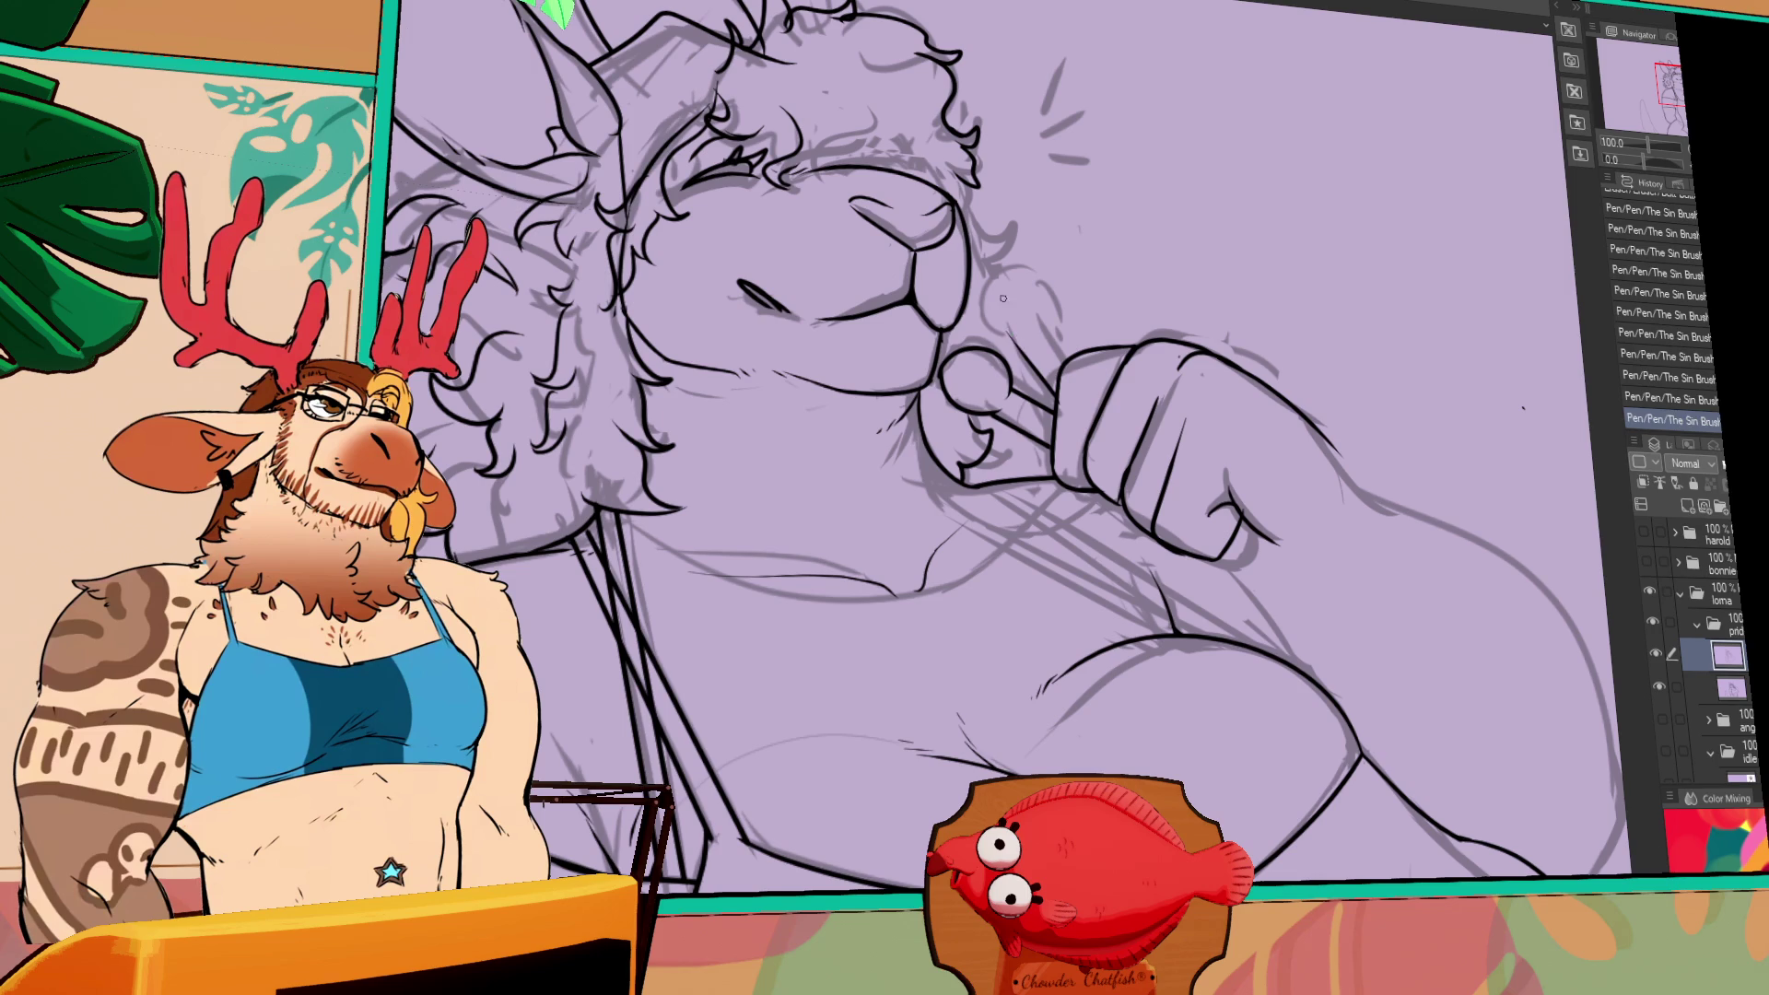
# - Ink the finger curling above the thumb with a wider right edge, plus the long chin and jaw line
pyautogui.moveTo(995, 359); pyautogui.dragTo(1055, 355)
pyautogui.hotkey('ctrl', 'z')
pyautogui.moveTo(1038, 273); pyautogui.dragTo(1064, 346)
pyautogui.moveTo(1208, 416); pyautogui.dragTo(1216, 452)
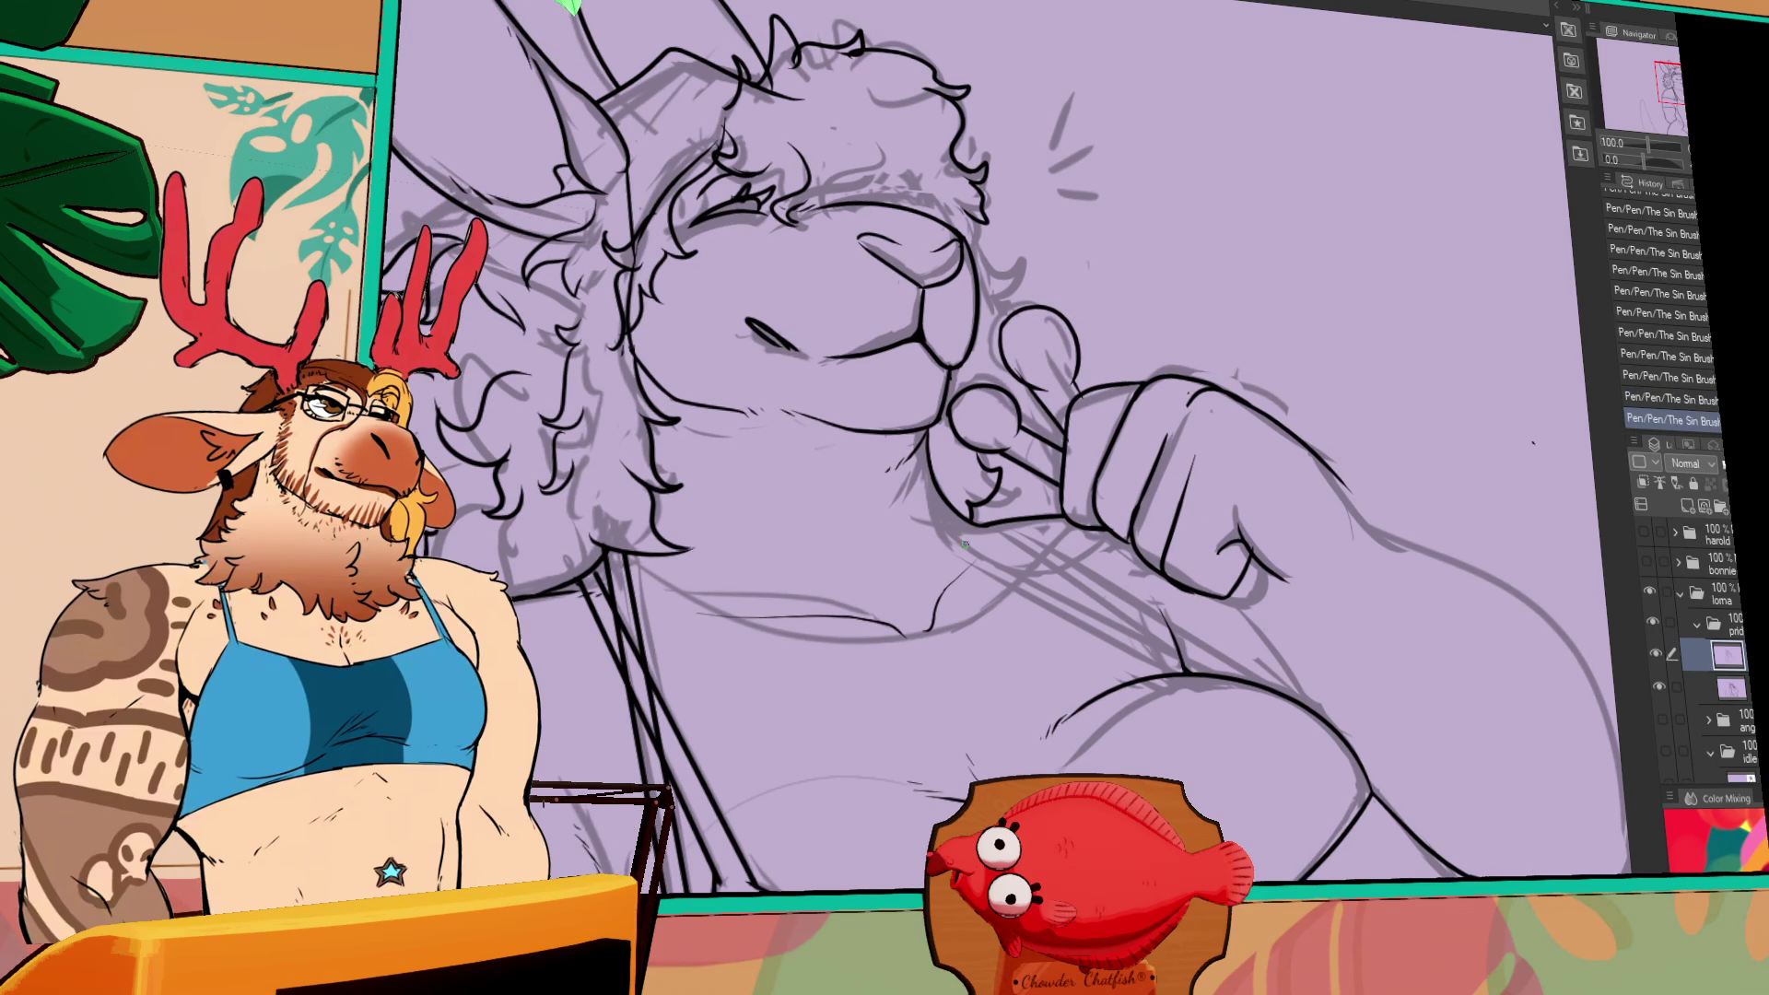
pyautogui.moveTo(631, 558); pyautogui.dragTo(1108, 516)
# - Erase a stray bit and redraw the short line at the bottom of the fist
pyautogui.moveTo(1378, 507); pyautogui.dragTo(1372, 516)
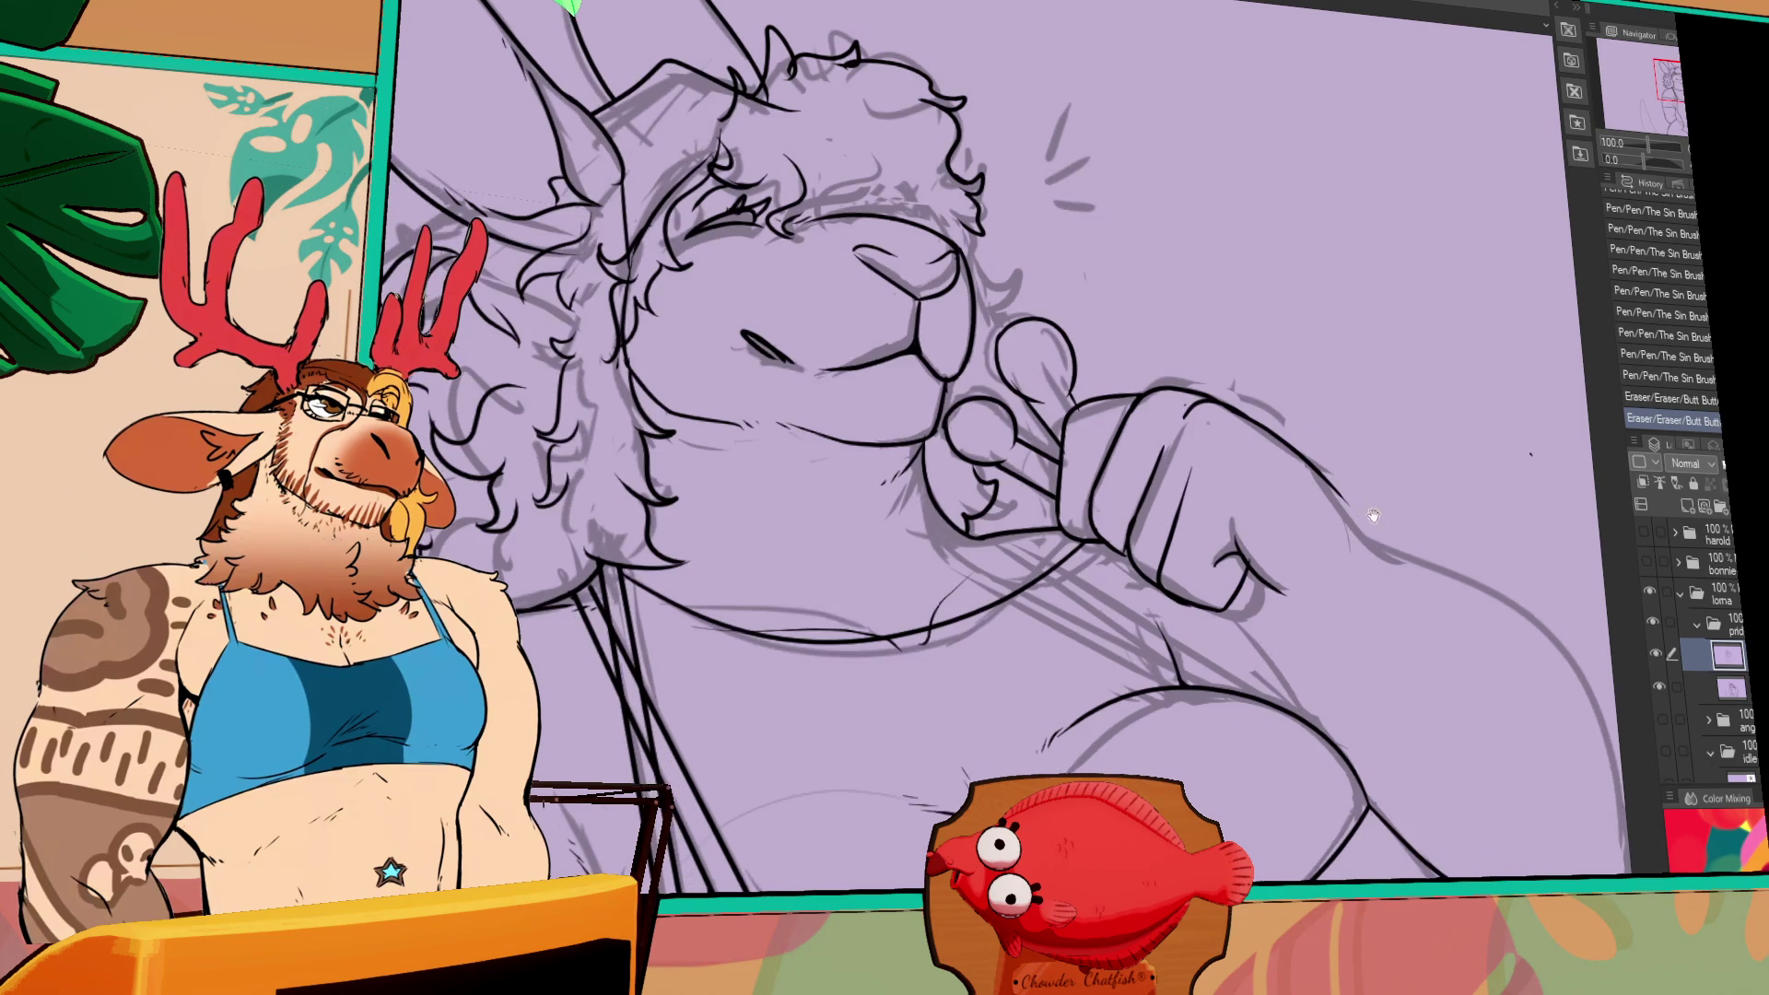
pyautogui.moveTo(1243, 515); pyautogui.dragTo(1351, 473)
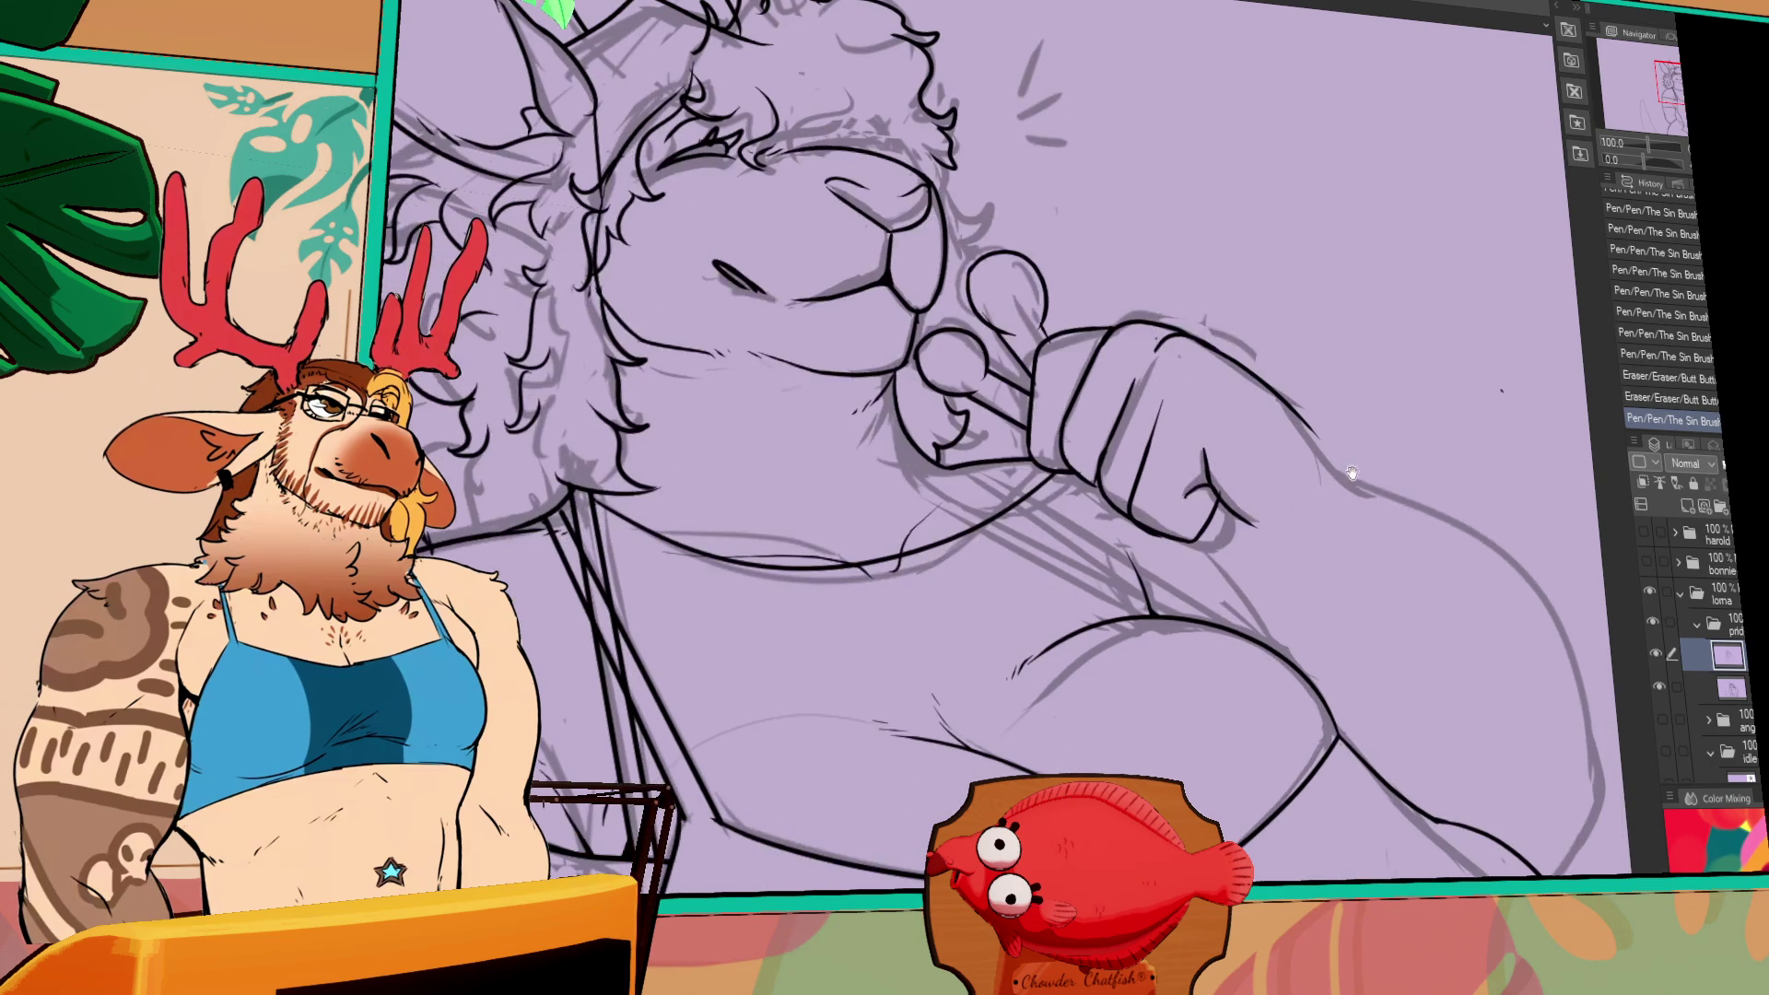
pyautogui.moveTo(1353, 550); pyautogui.dragTo(1284, 444)
pyautogui.hotkey('ctrl', 'z')
pyautogui.moveTo(1142, 429)
pyautogui.mouseDown()
pyautogui.moveTo(1207, 442)
pyautogui.moveTo(1222, 547)
pyautogui.mouseUp()
pyautogui.hotkey('ctrl', 'z')
pyautogui.hotkey('ctrl', 'z')
pyautogui.moveTo(1166, 437); pyautogui.dragTo(1214, 545)
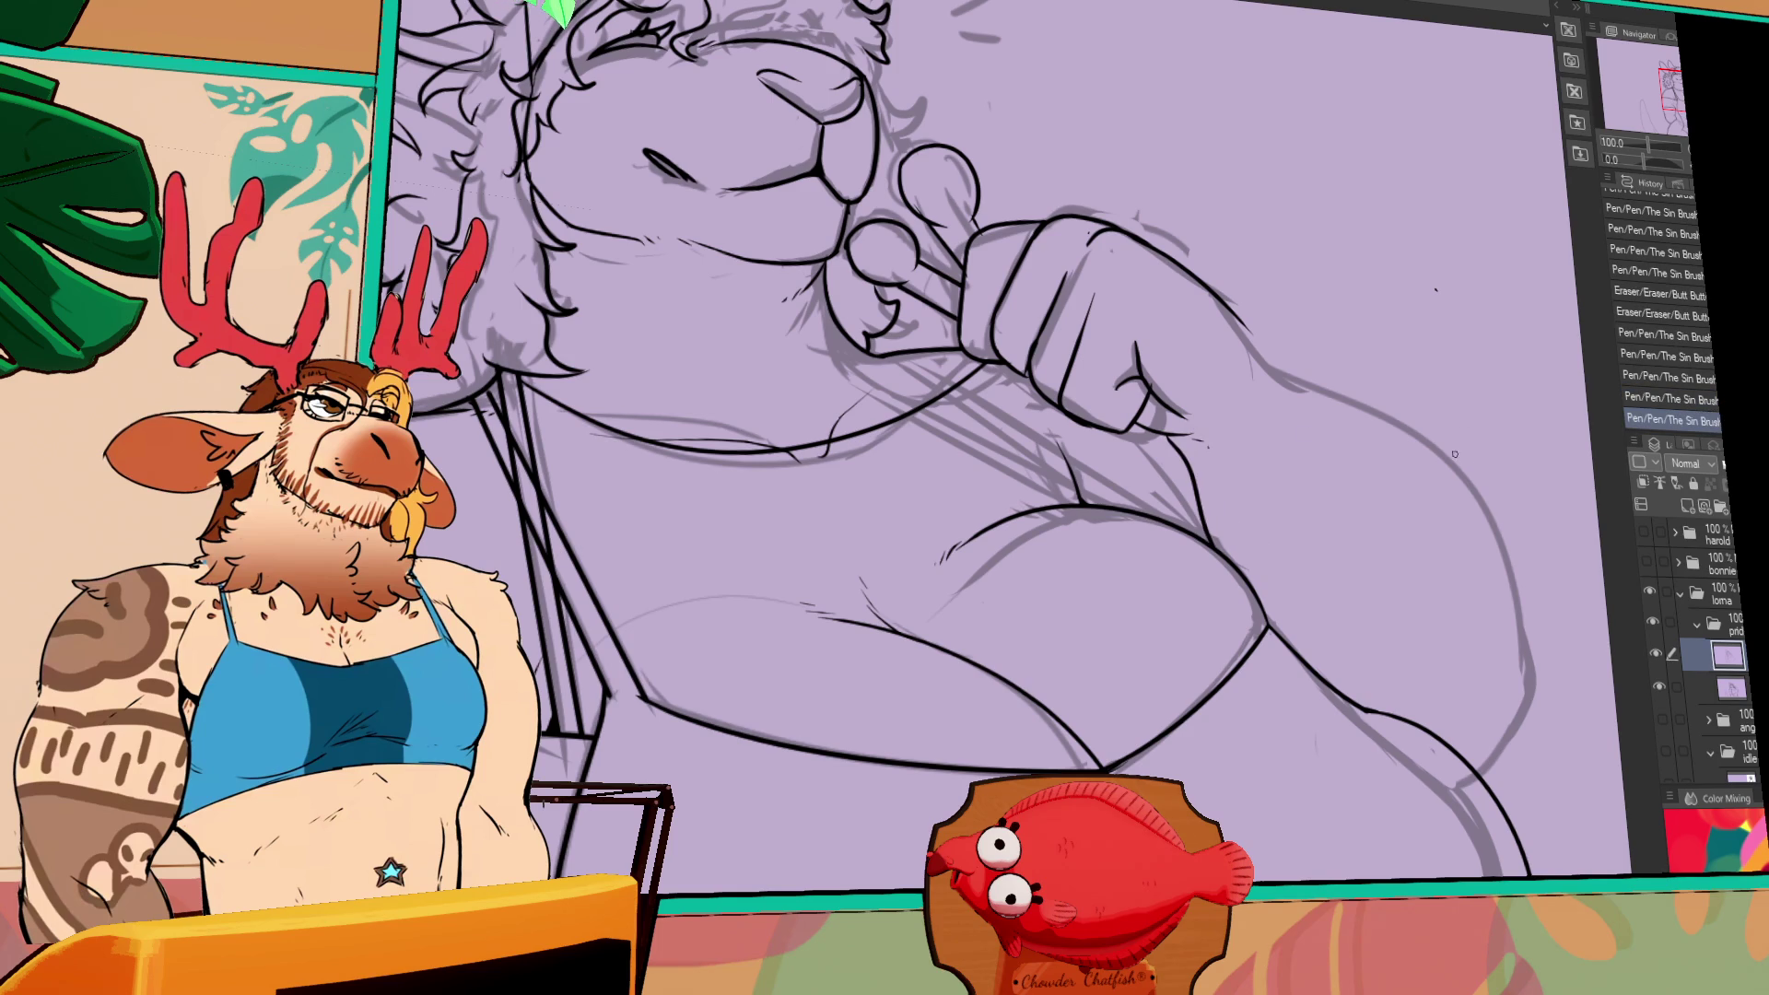
# - Reshape the line along the top of the fist, discarding trial strokes and erasing a leftover line
pyautogui.moveTo(1376, 517); pyautogui.dragTo(1335, 559)
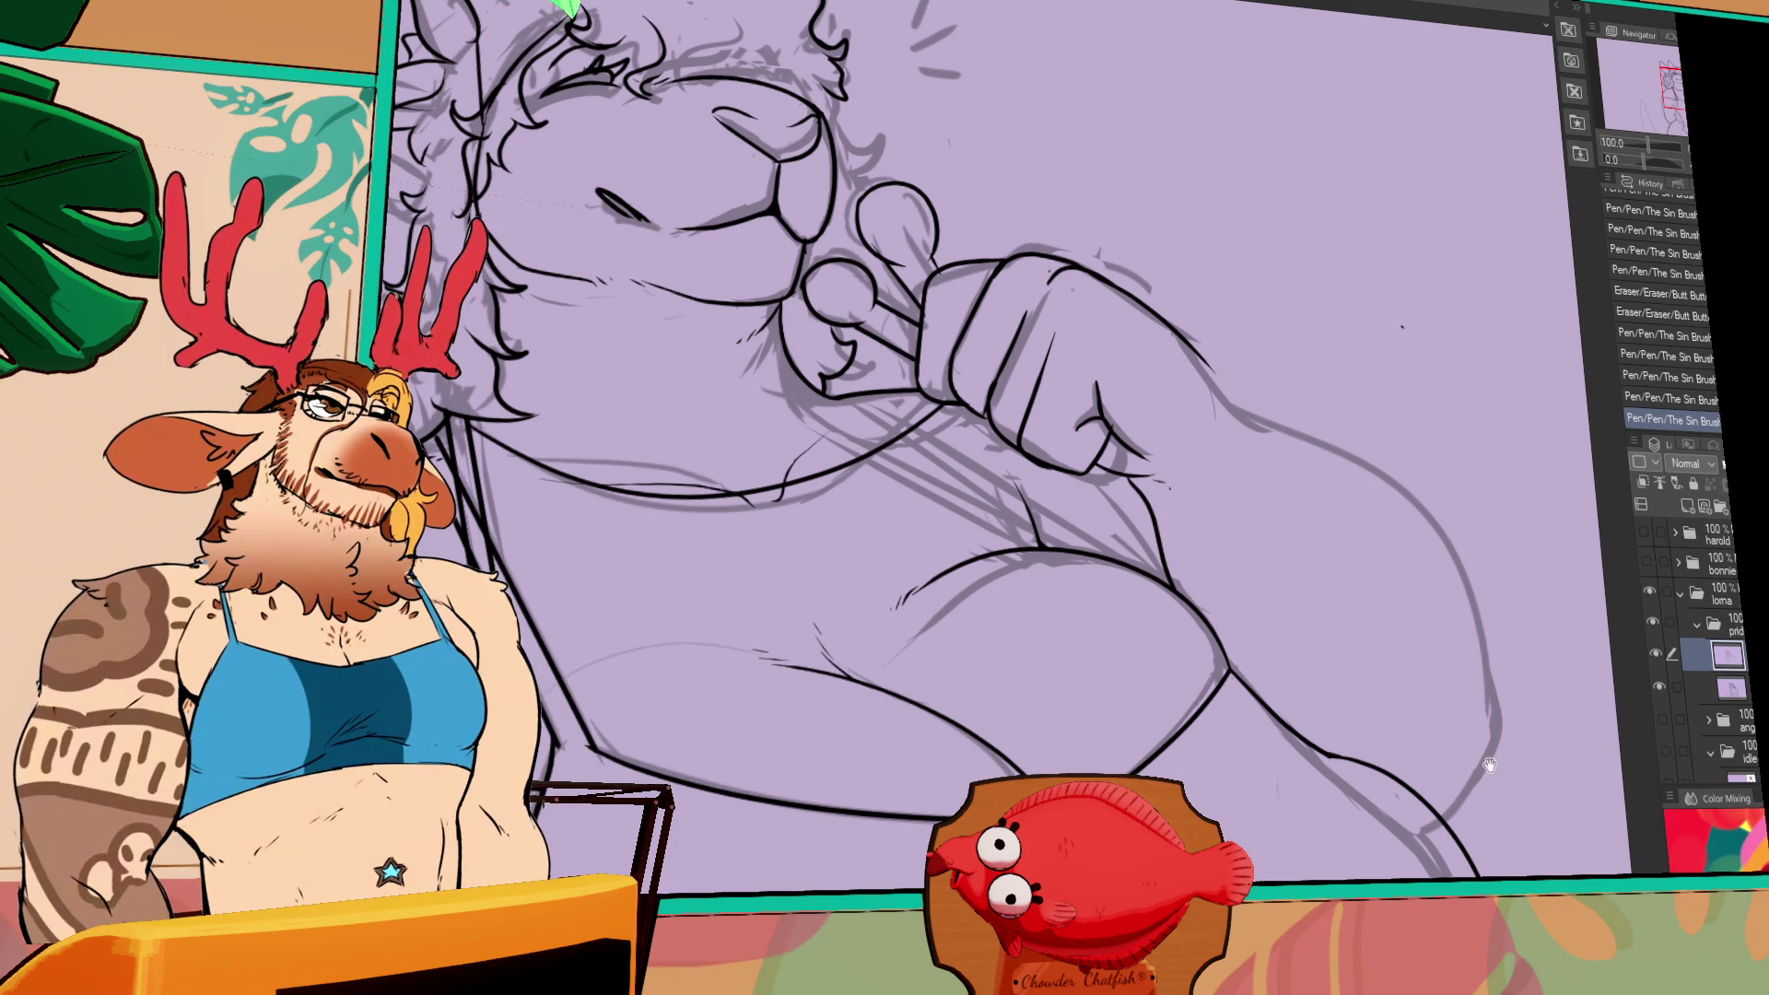
pyautogui.moveTo(1489, 765); pyautogui.dragTo(1494, 750)
pyautogui.hotkey('ctrl', 'z')
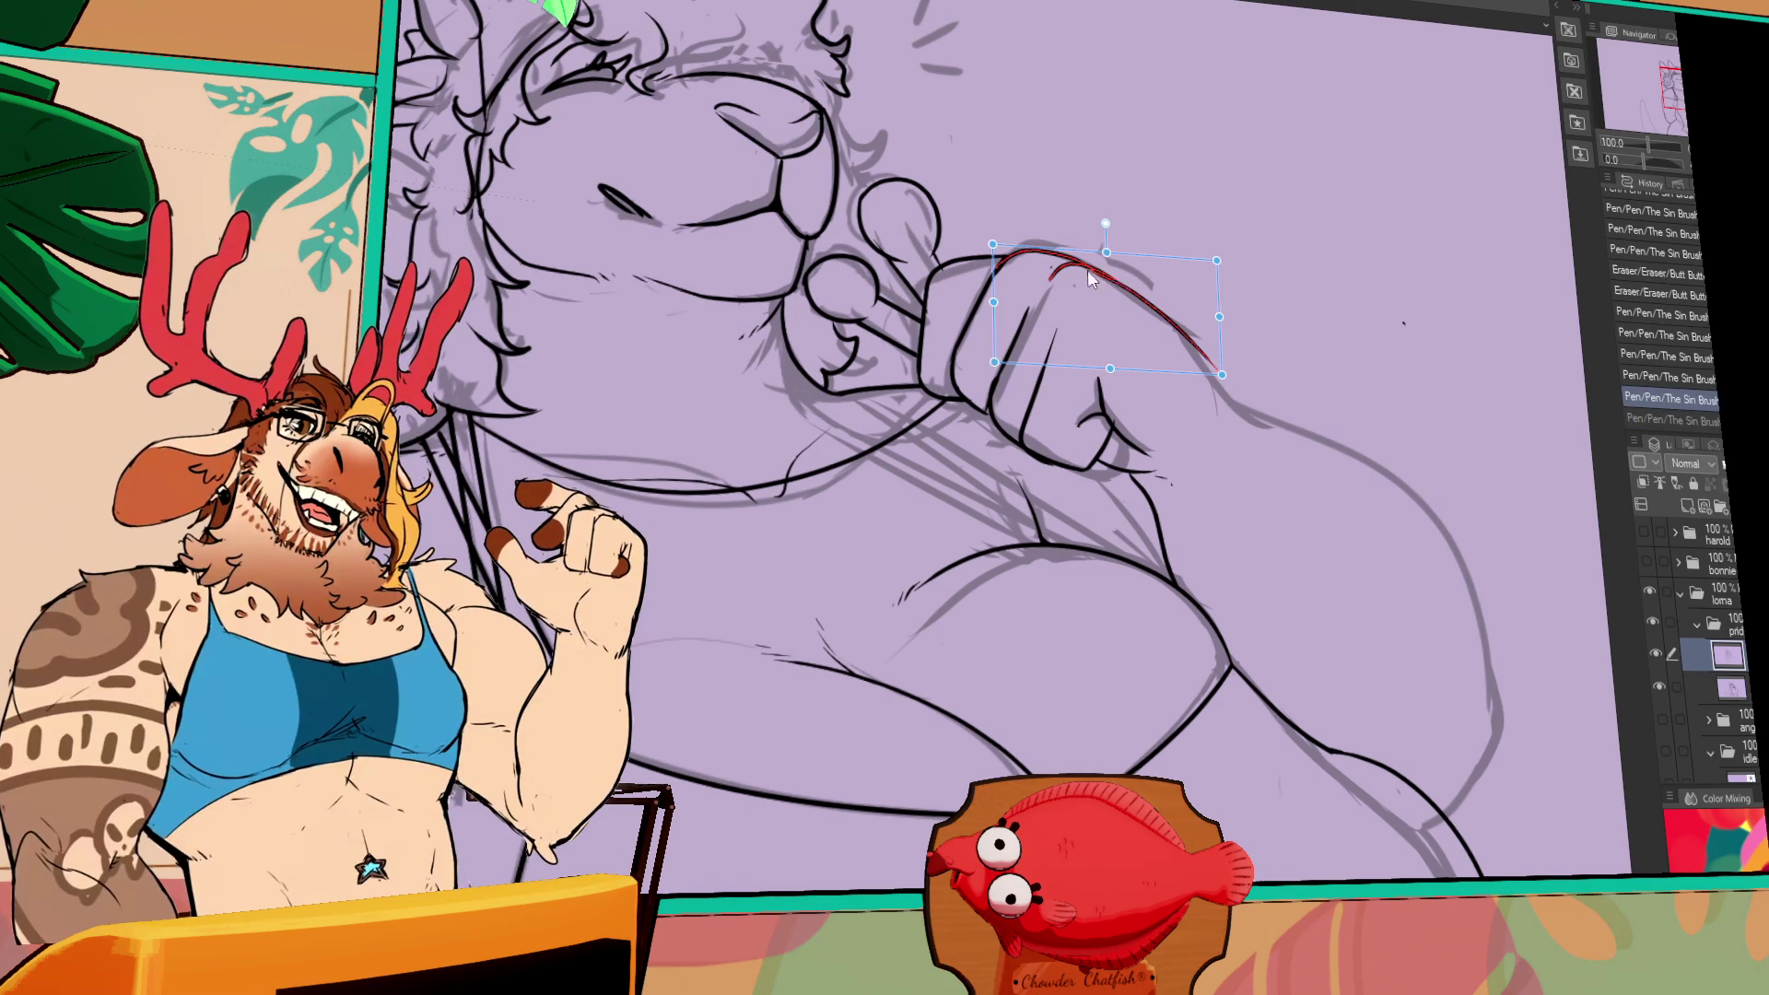
pyautogui.click(1105, 249)
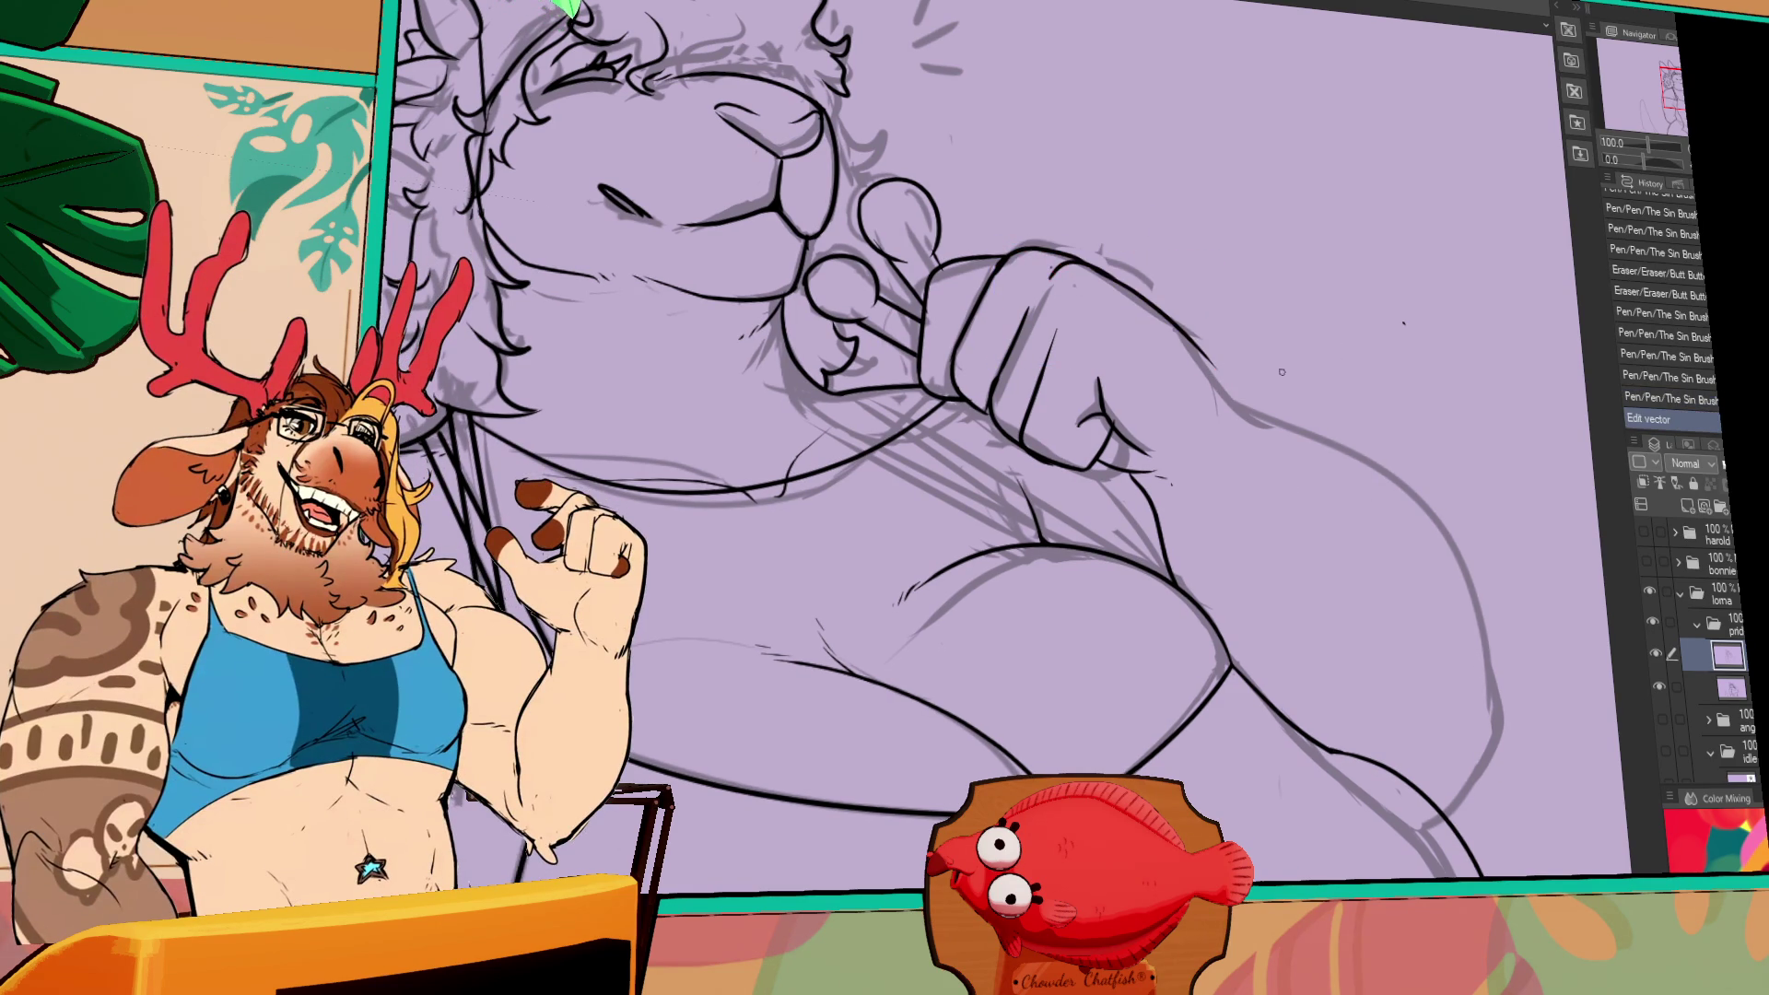
pyautogui.moveTo(1234, 332); pyautogui.dragTo(1166, 396)
pyautogui.hotkey('ctrl', 'z')
pyautogui.moveTo(1101, 332); pyautogui.dragTo(1069, 291)
pyautogui.hotkey('ctrl', 'z')
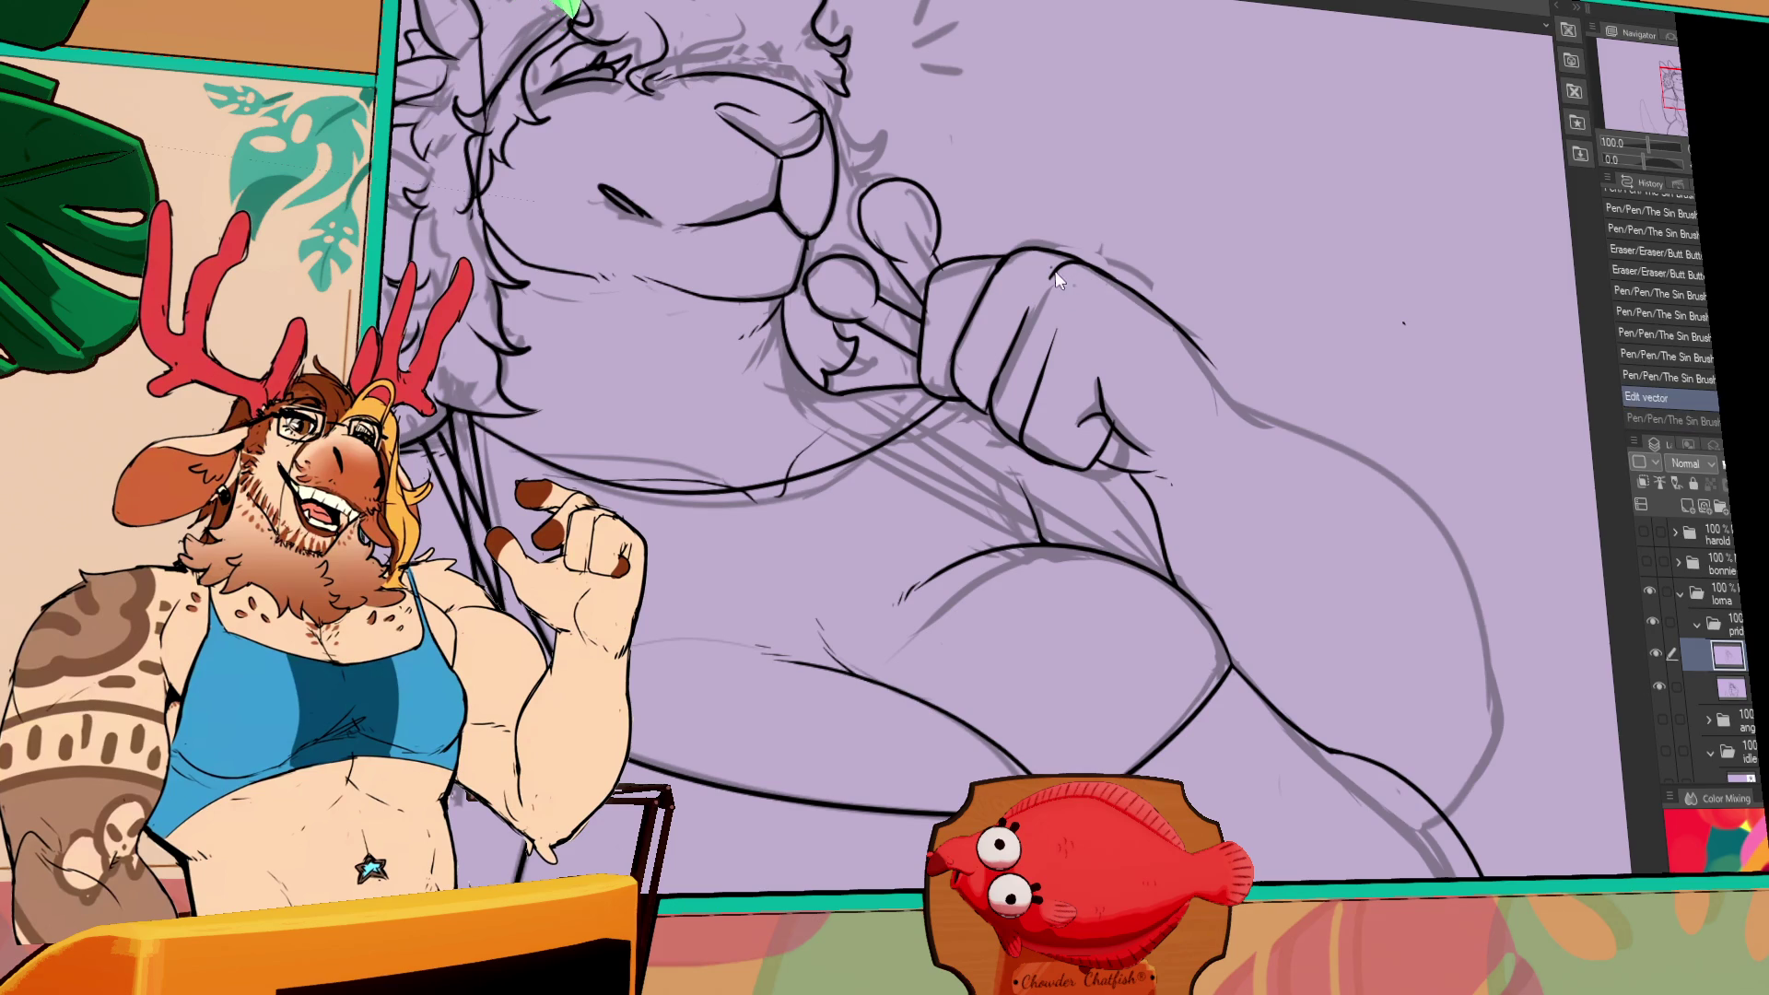
pyautogui.moveTo(1040, 278)
pyautogui.mouseDown()
pyautogui.moveTo(1092, 295)
pyautogui.moveTo(1041, 269)
pyautogui.mouseUp()
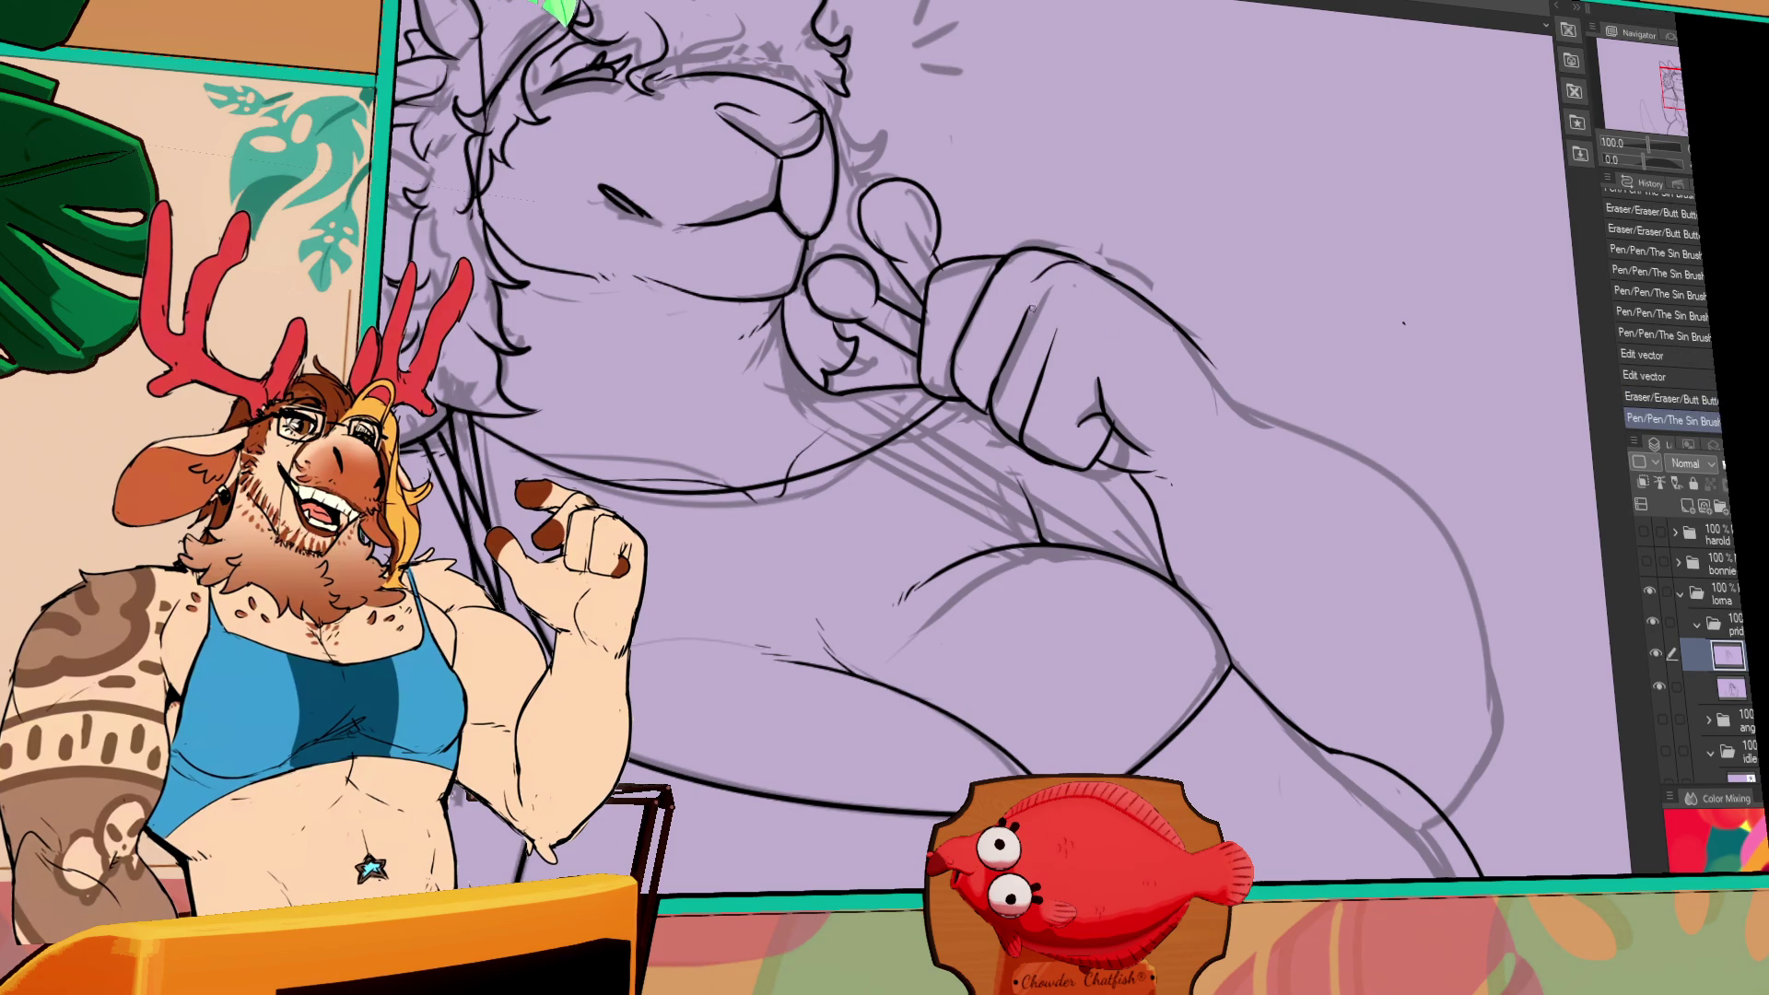
pyautogui.moveTo(1022, 309)
pyautogui.mouseDown()
pyautogui.moveTo(1004, 373)
pyautogui.moveTo(1022, 355)
pyautogui.mouseUp()
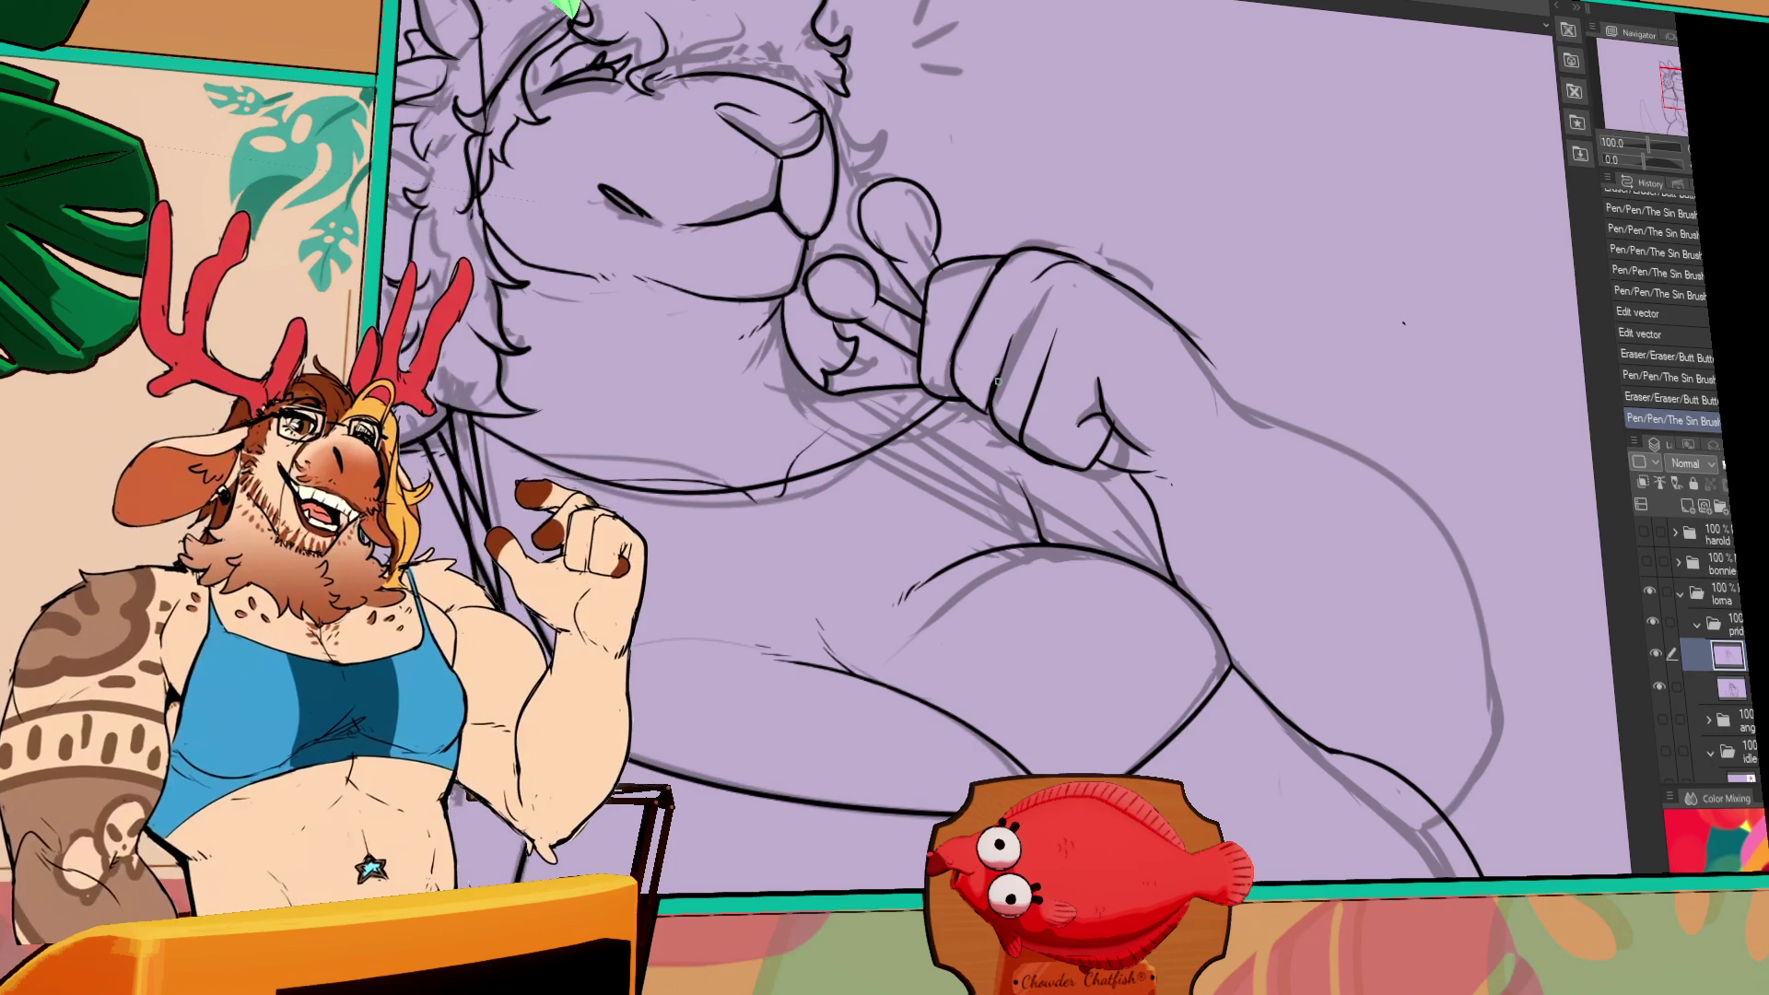
pyautogui.hotkey('ctrl', 'z')
# - Restore the undone pen stroke, then select the small stray line above the fist and delete it
pyautogui.scroll(1, 976, 579)
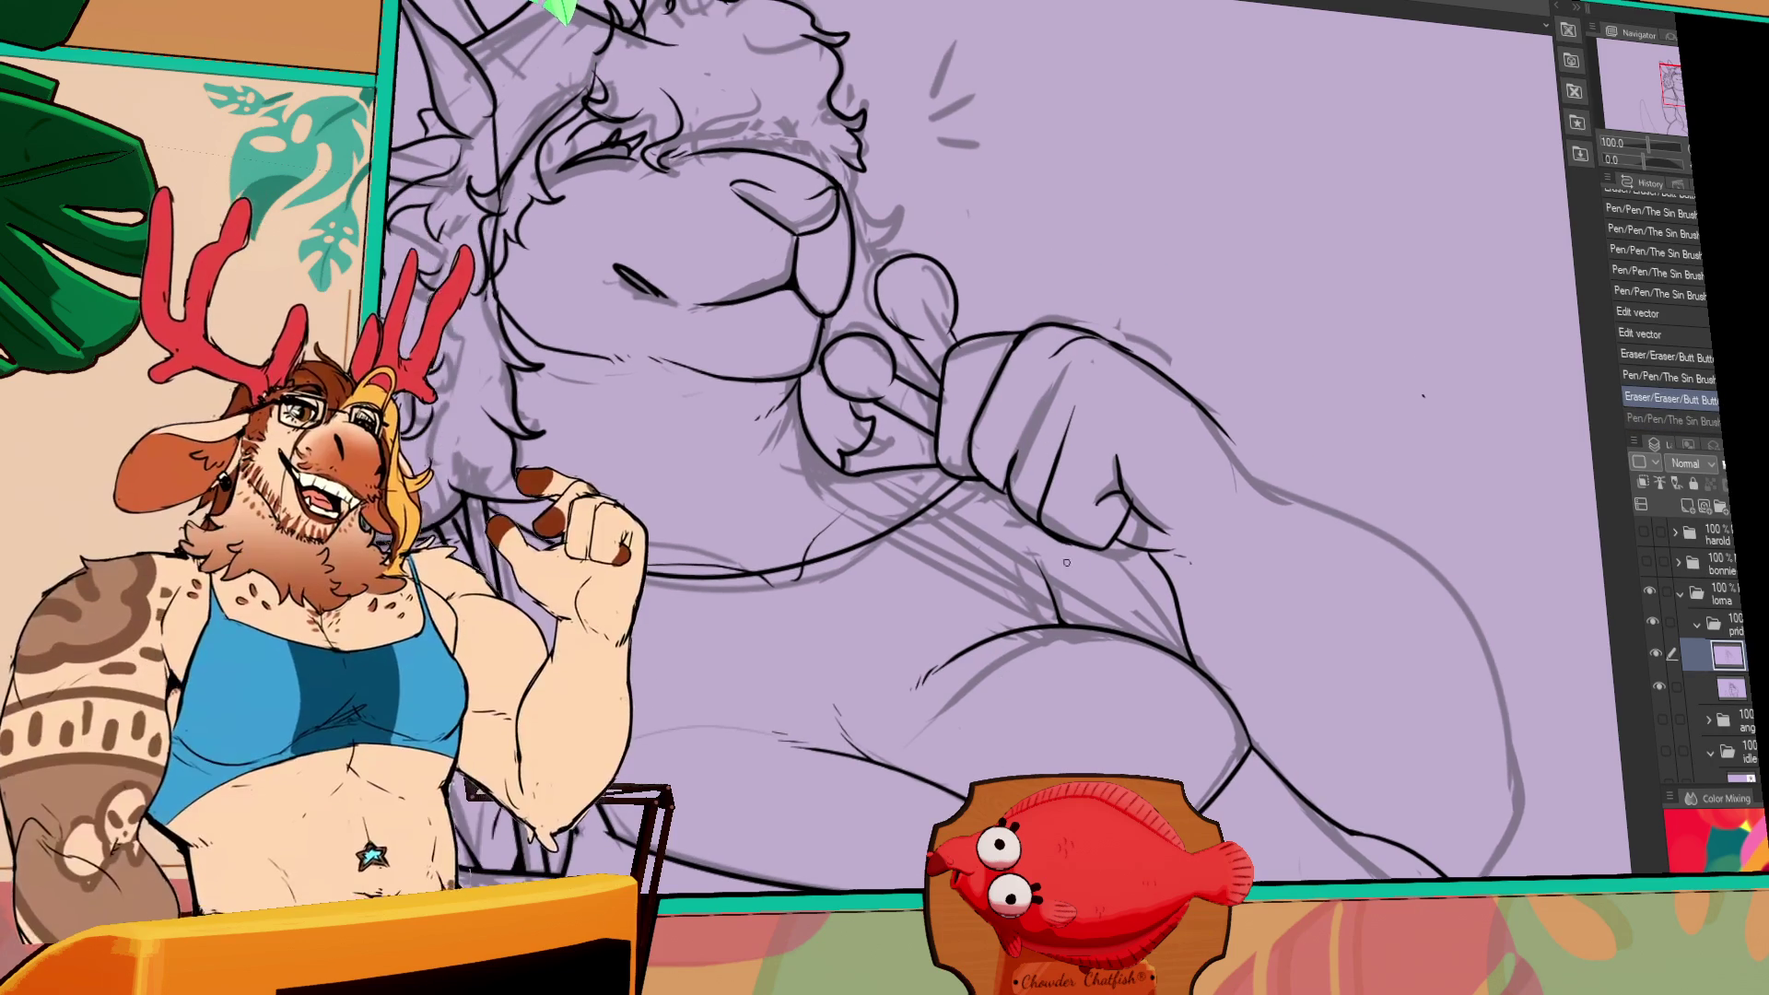
pyautogui.moveTo(1106, 562); pyautogui.dragTo(1129, 594)
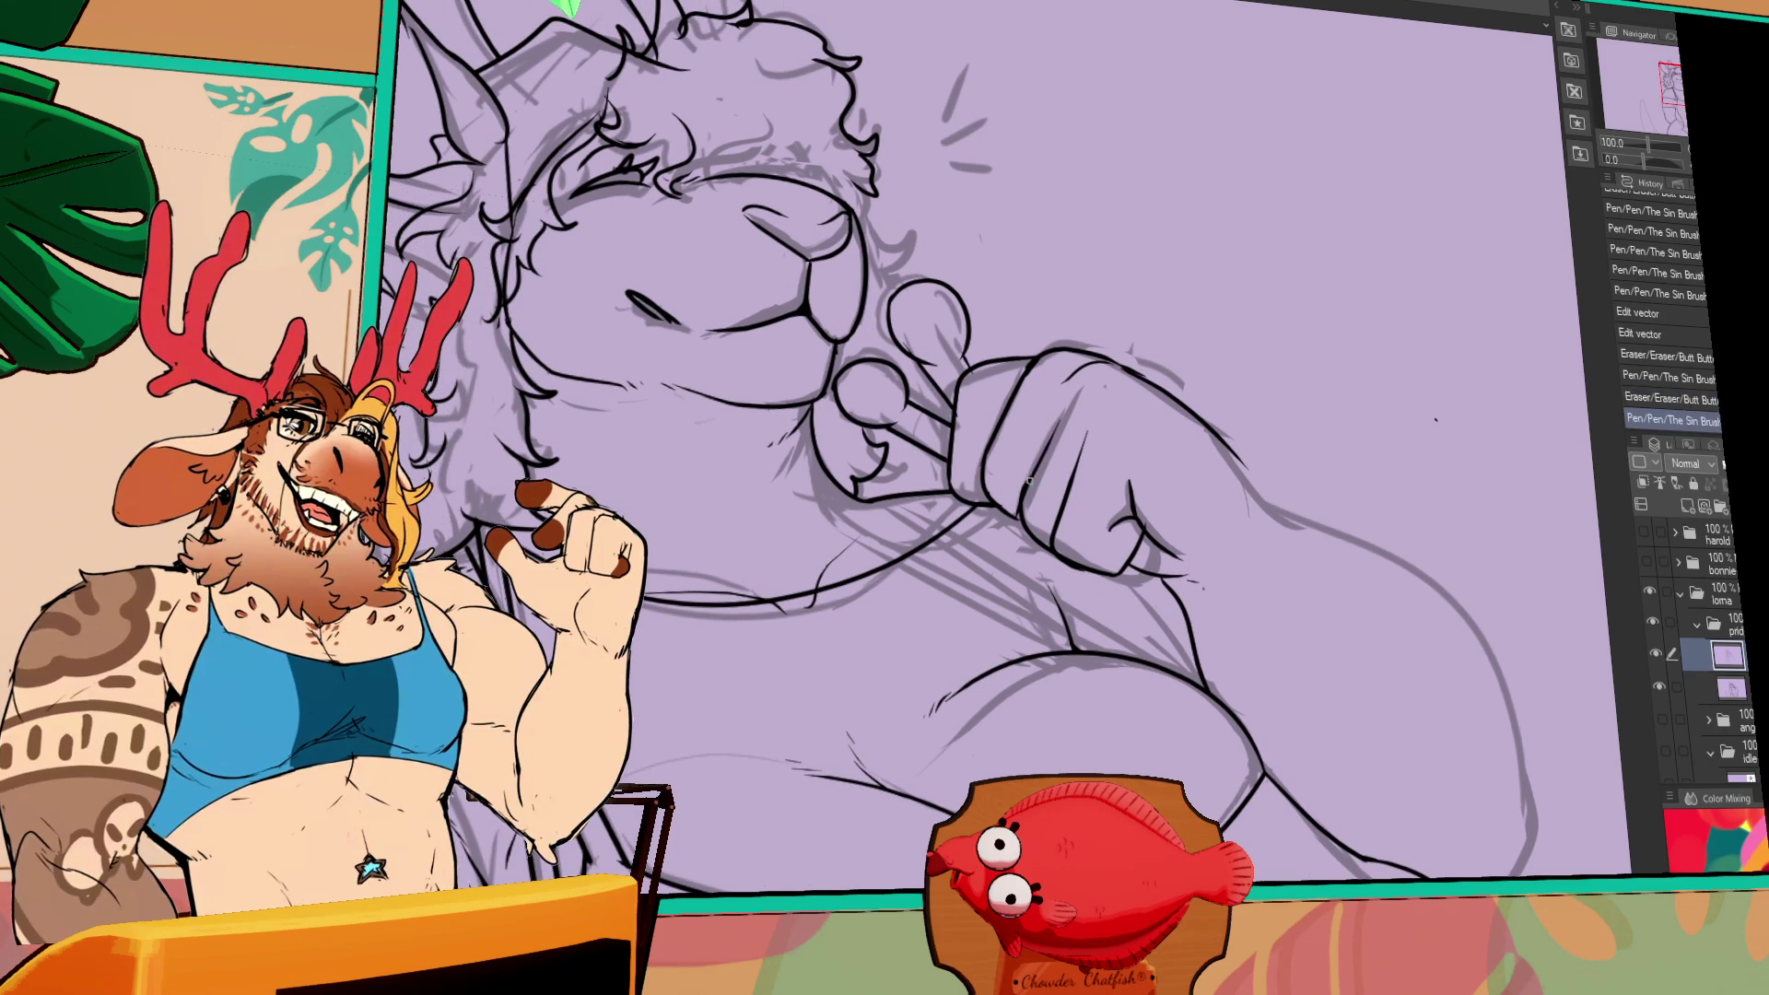
pyautogui.hotkey('ctrl', 'y')
pyautogui.moveTo(1058, 486); pyautogui.dragTo(1124, 483)
pyautogui.moveTo(1280, 518); pyautogui.dragTo(1278, 505)
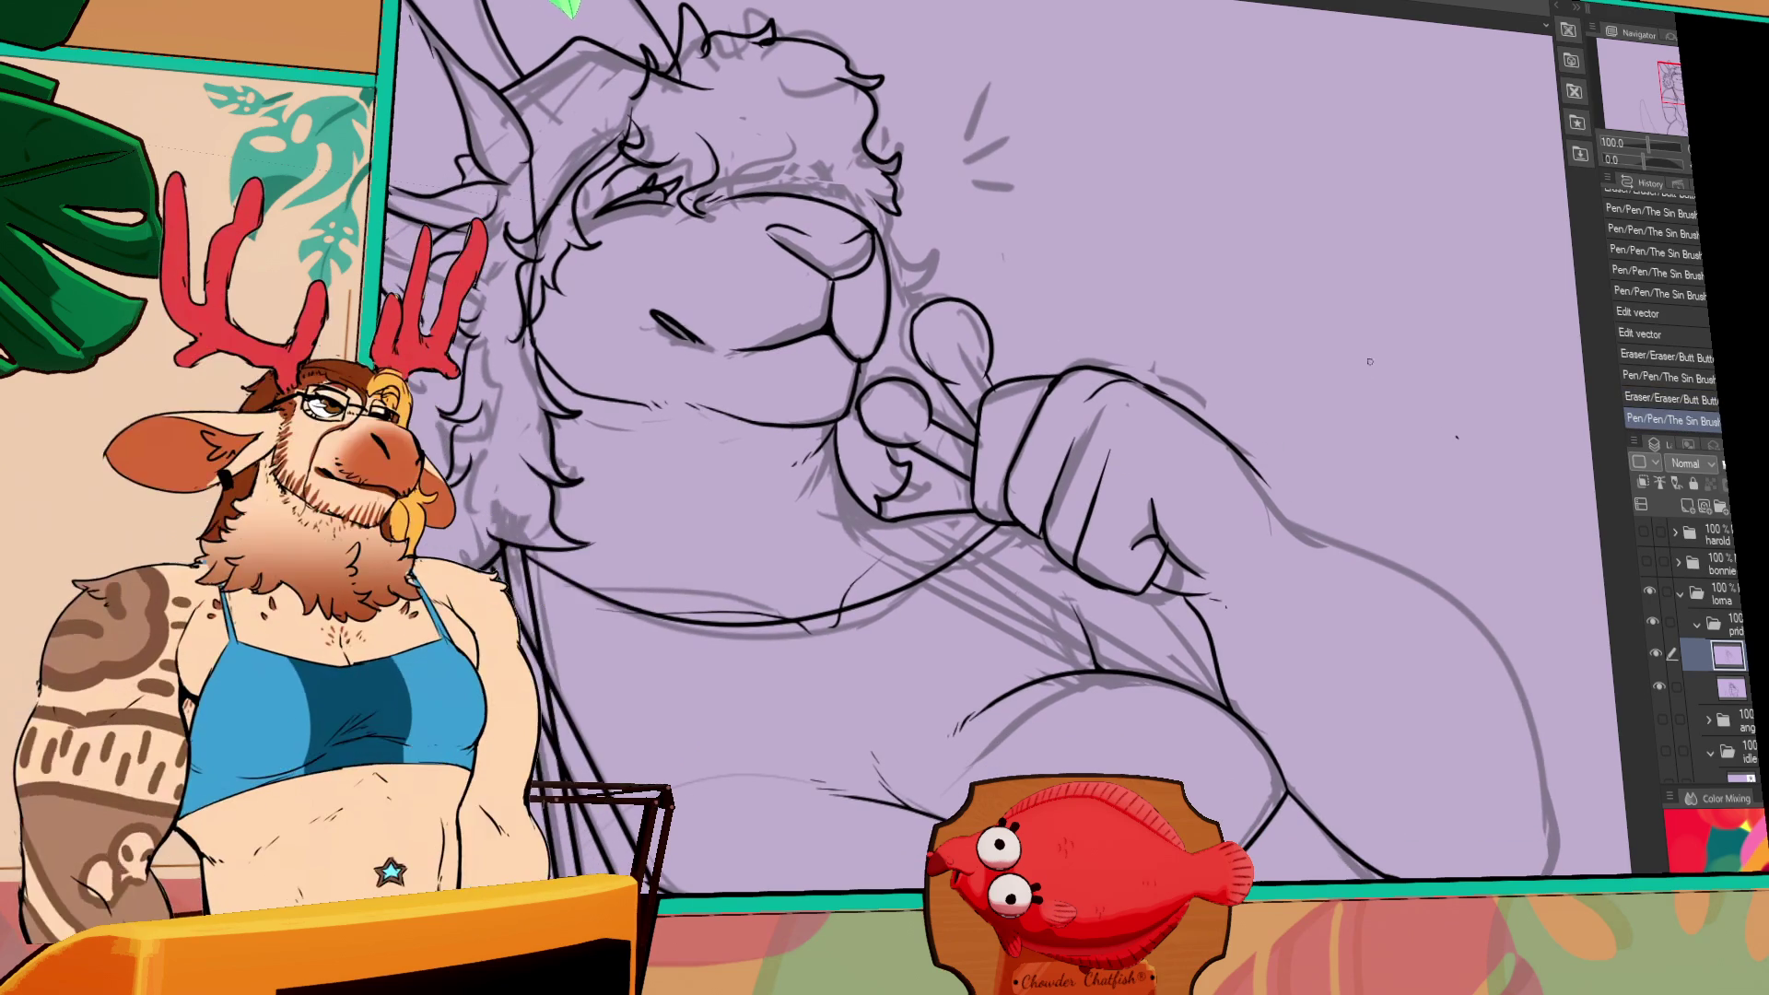
pyautogui.click(1159, 396)
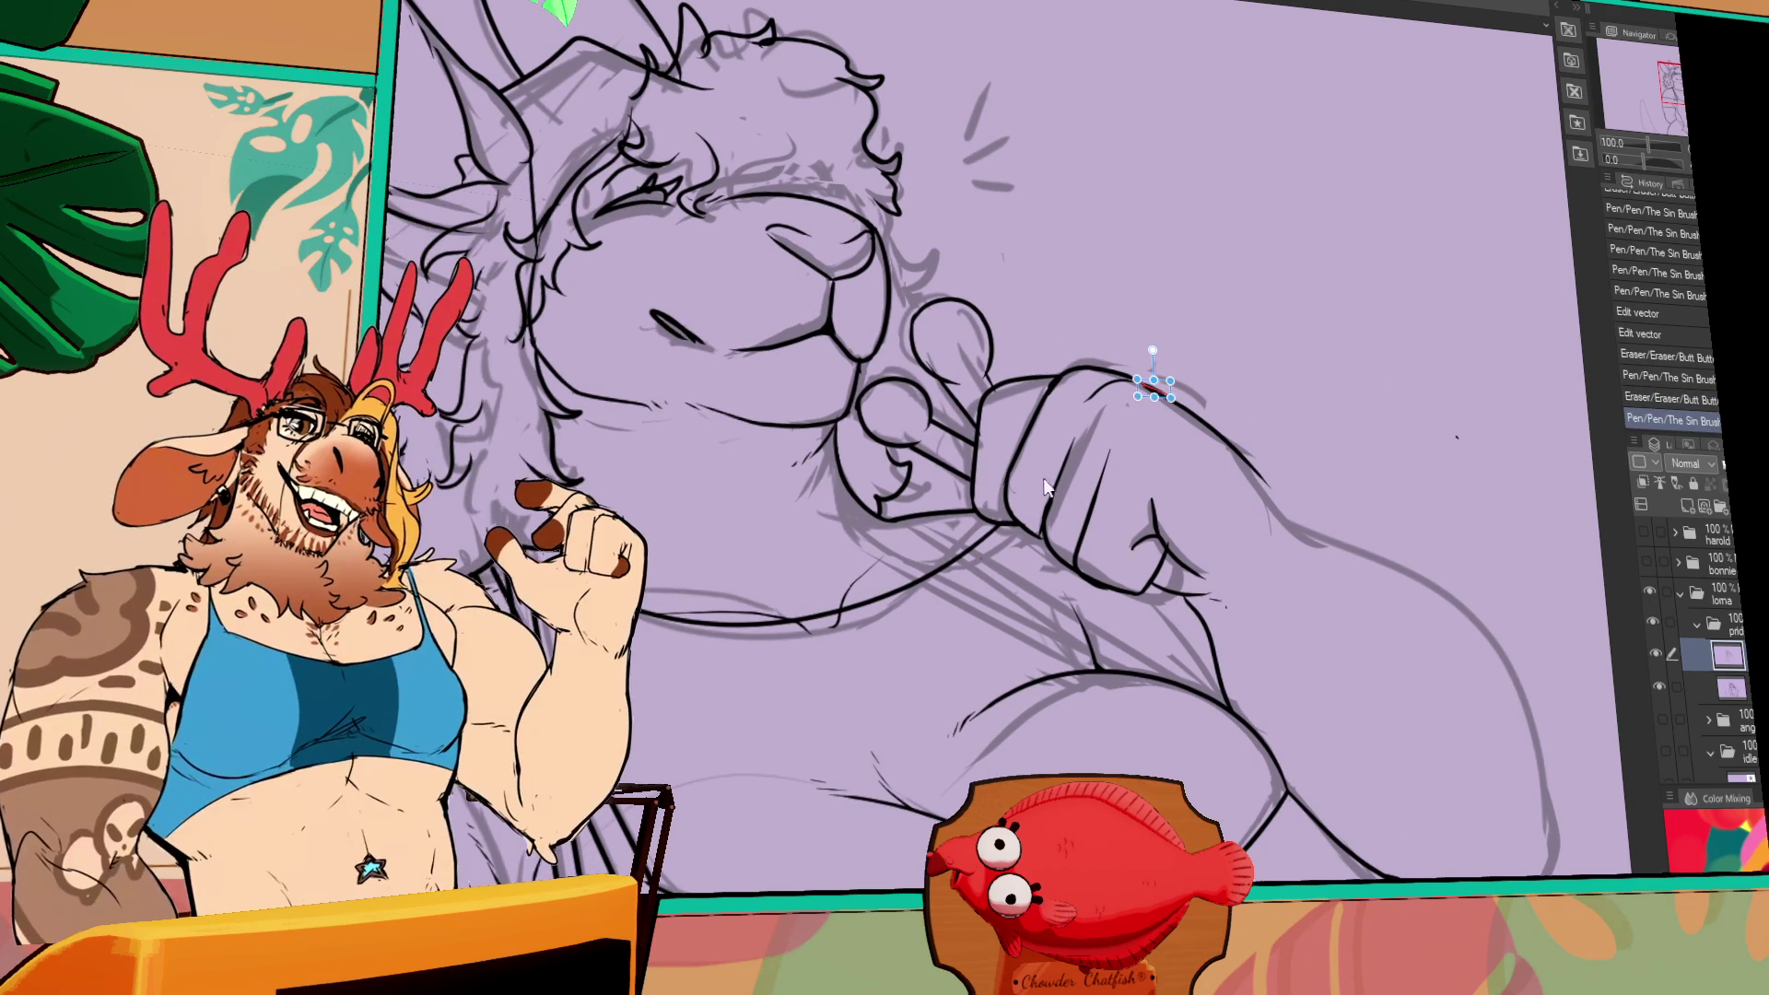
pyautogui.press('Delete')
# - Ink small lines near the fist, undoing extra test strokes
pyautogui.scroll(-1, 1059, 433)
pyautogui.click(1057, 433)
pyautogui.hotkey('ctrl', 'z')
pyautogui.moveTo(1057, 431); pyautogui.dragTo(1104, 457)
pyautogui.moveTo(1173, 515); pyautogui.dragTo(1335, 608)
pyautogui.hotkey('ctrl', 'z')
# - Ink the long outer belly curve bending inward, erasing excess ink and closing a gap
pyautogui.moveTo(1227, 572); pyautogui.dragTo(1507, 852)
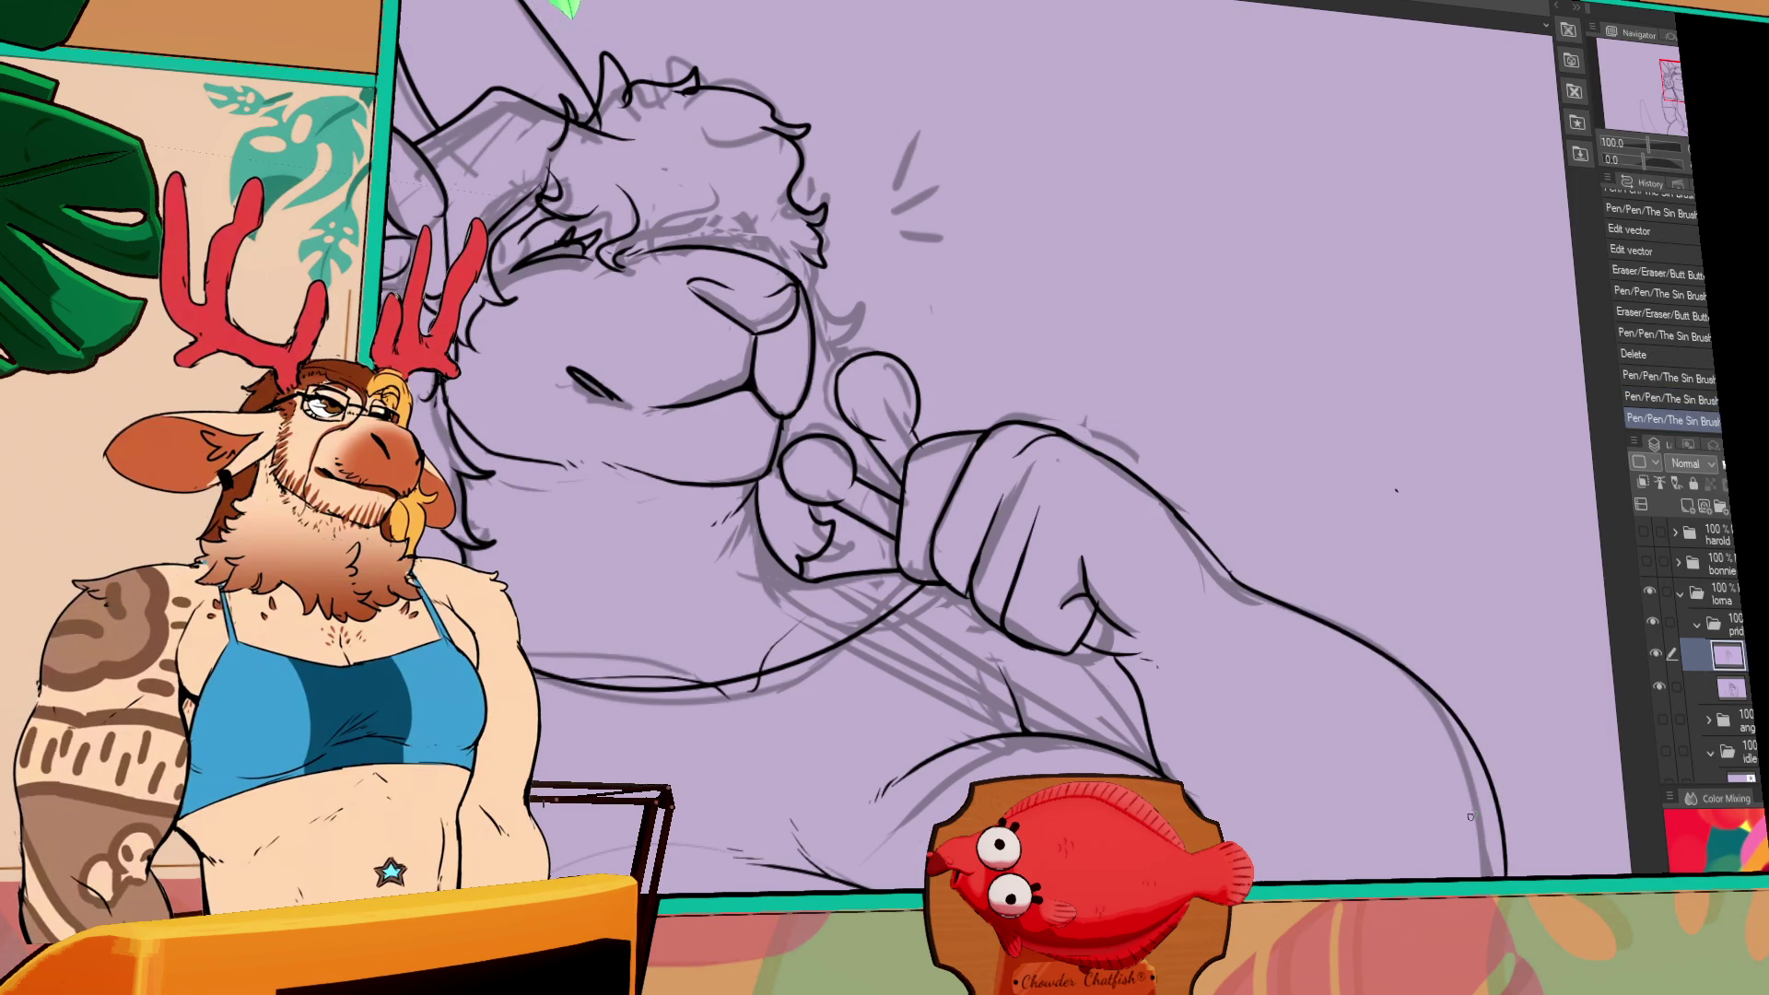
pyautogui.moveTo(1446, 766); pyautogui.dragTo(1289, 610)
pyautogui.hotkey('ctrl', 'z')
pyautogui.moveTo(1068, 424); pyautogui.dragTo(1350, 824)
pyautogui.hotkey('ctrl', 'z')
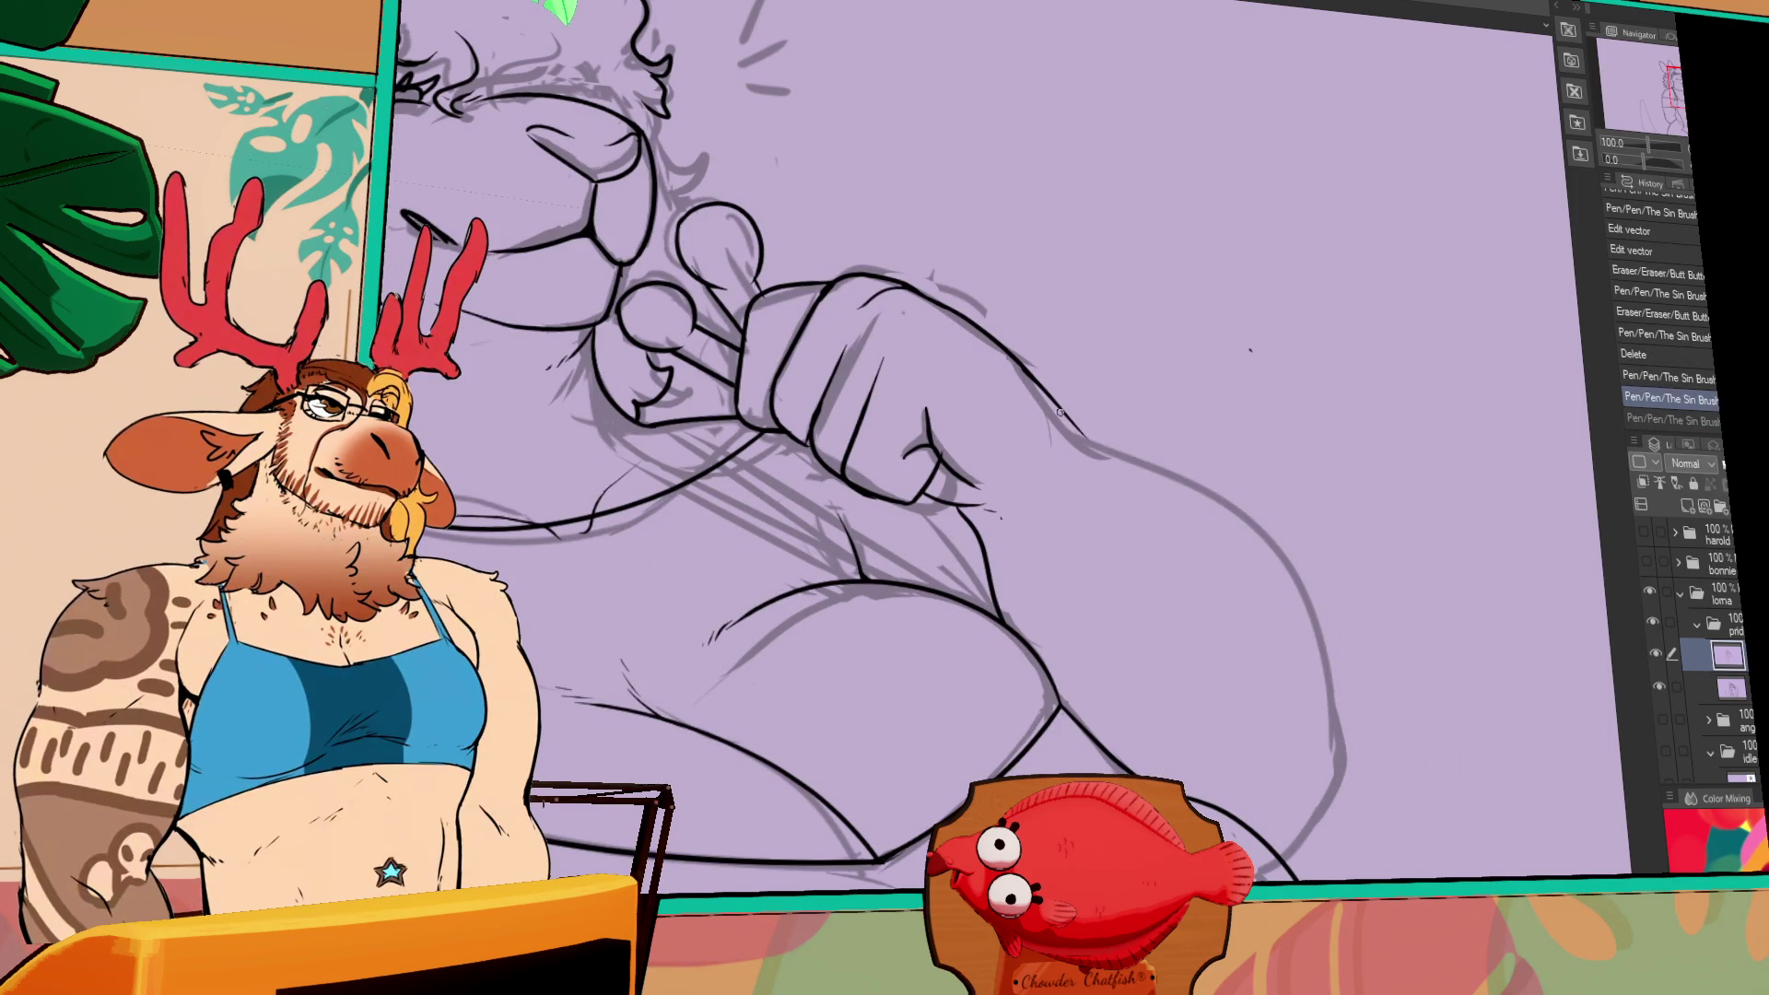
pyautogui.moveTo(1156, 465); pyautogui.dragTo(1307, 800)
pyautogui.moveTo(1331, 714); pyautogui.dragTo(1327, 829)
pyautogui.press('e')
pyautogui.moveTo(1313, 748)
pyautogui.mouseDown()
pyautogui.moveTo(1317, 785)
pyautogui.moveTo(1331, 758)
pyautogui.mouseUp()
pyautogui.moveTo(1328, 677); pyautogui.dragTo(1327, 711)
pyautogui.moveTo(1274, 855)
pyautogui.mouseDown()
pyautogui.moveTo(1302, 852)
pyautogui.moveTo(1456, 692)
pyautogui.mouseUp()
# - Ink the right edge of the chest, adjust it with Ctrl+T, and erase its overshoot
pyautogui.scroll(-2, 1326, 199)
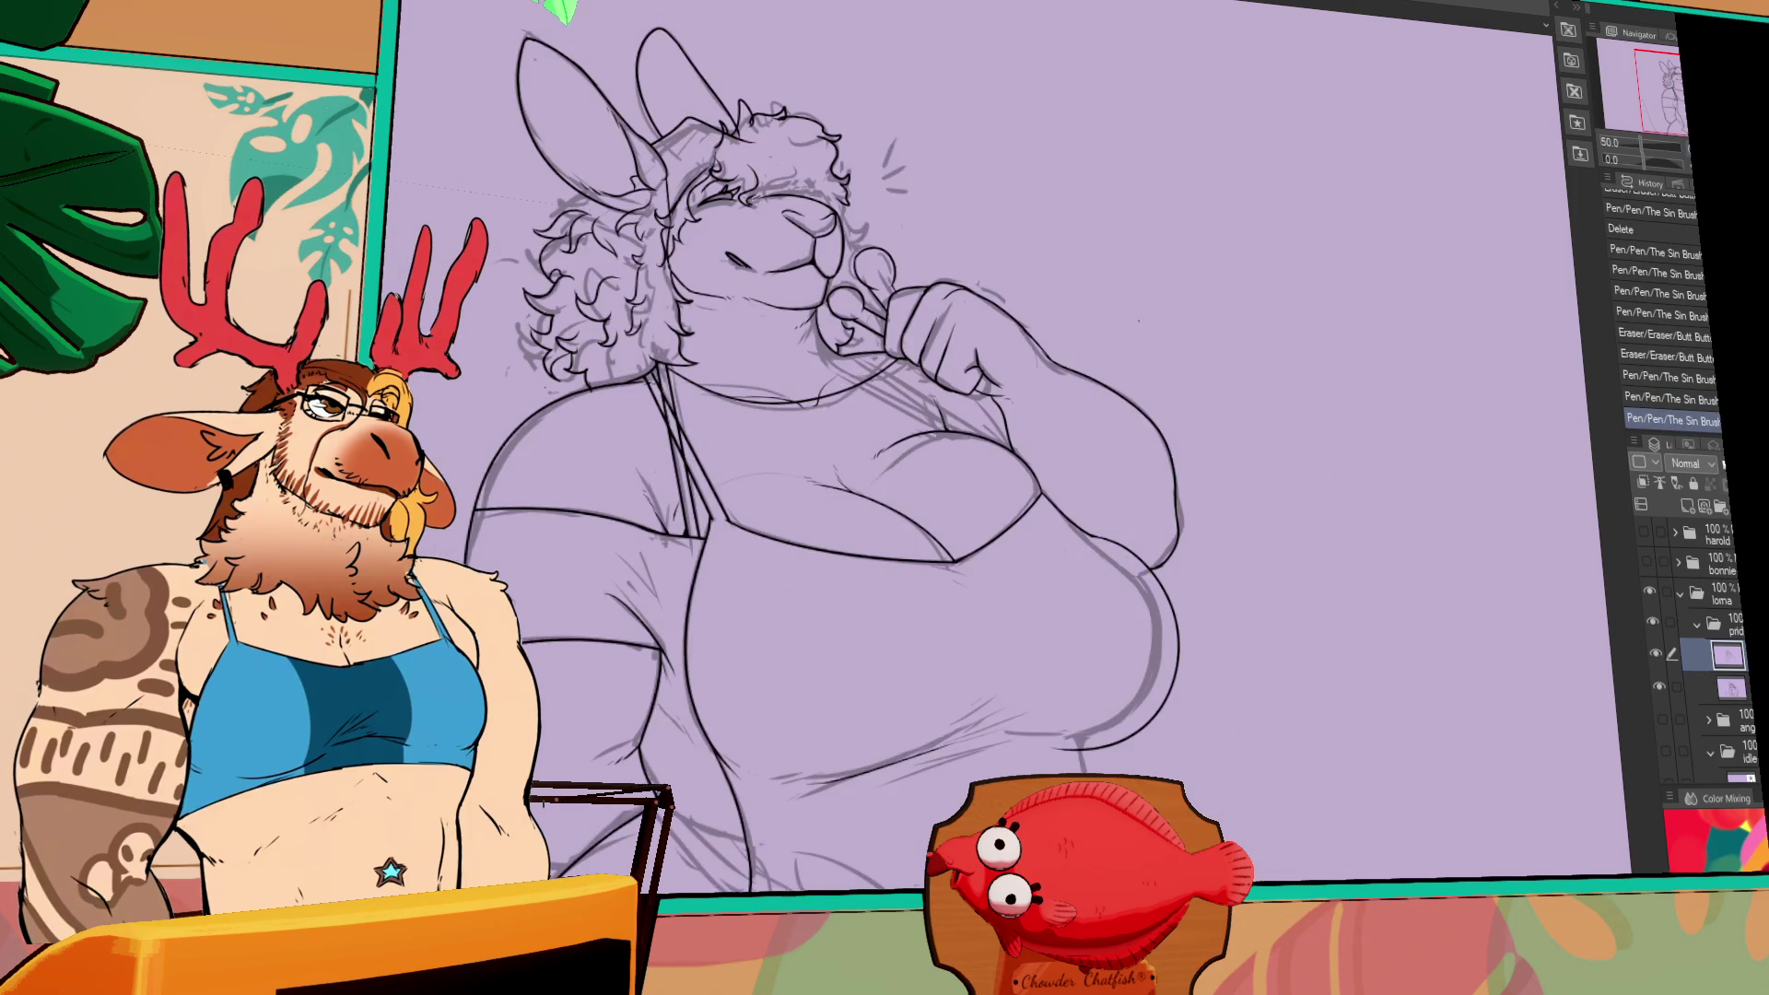
pyautogui.moveTo(1253, 507); pyautogui.dragTo(1288, 474)
pyautogui.moveTo(1076, 279)
pyautogui.mouseDown()
pyautogui.moveTo(1203, 516)
pyautogui.moveTo(1185, 474)
pyautogui.moveTo(1215, 460)
pyautogui.mouseUp()
pyautogui.hotkey('ctrl', 't')
pyautogui.press('Return')
pyautogui.press('e')
pyautogui.moveTo(1168, 406); pyautogui.dragTo(1315, 470)
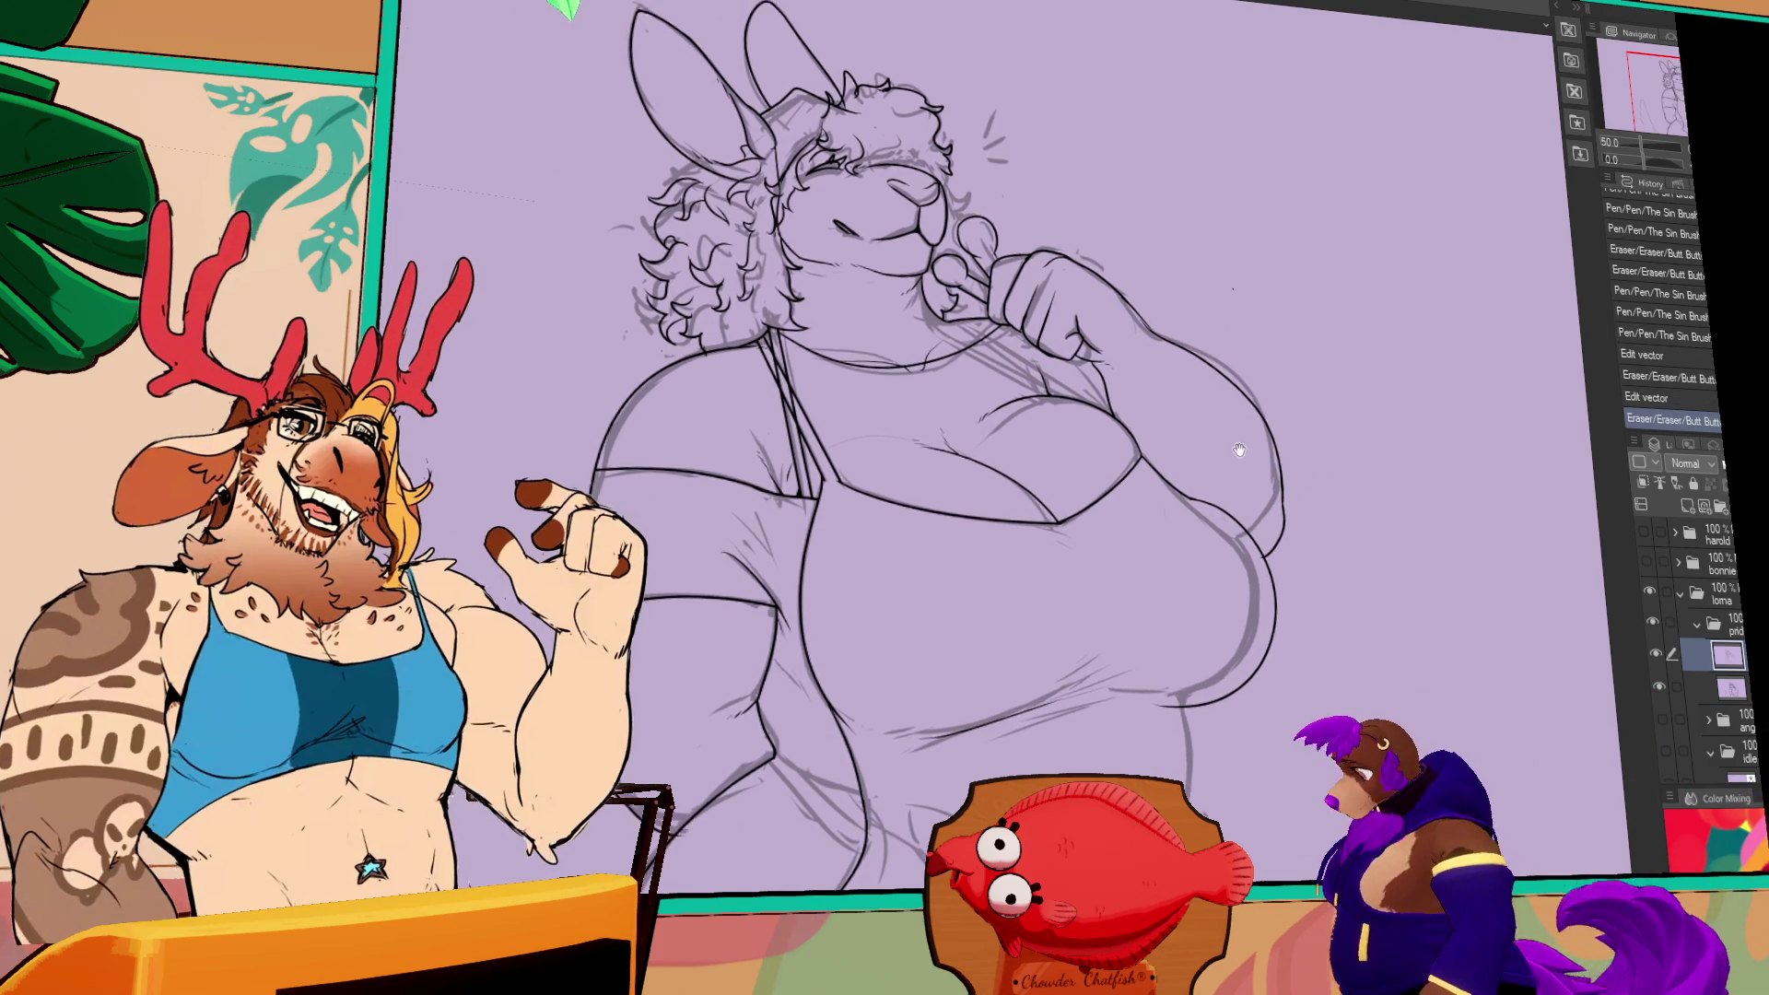
pyautogui.scroll(-2, 1373, 551)
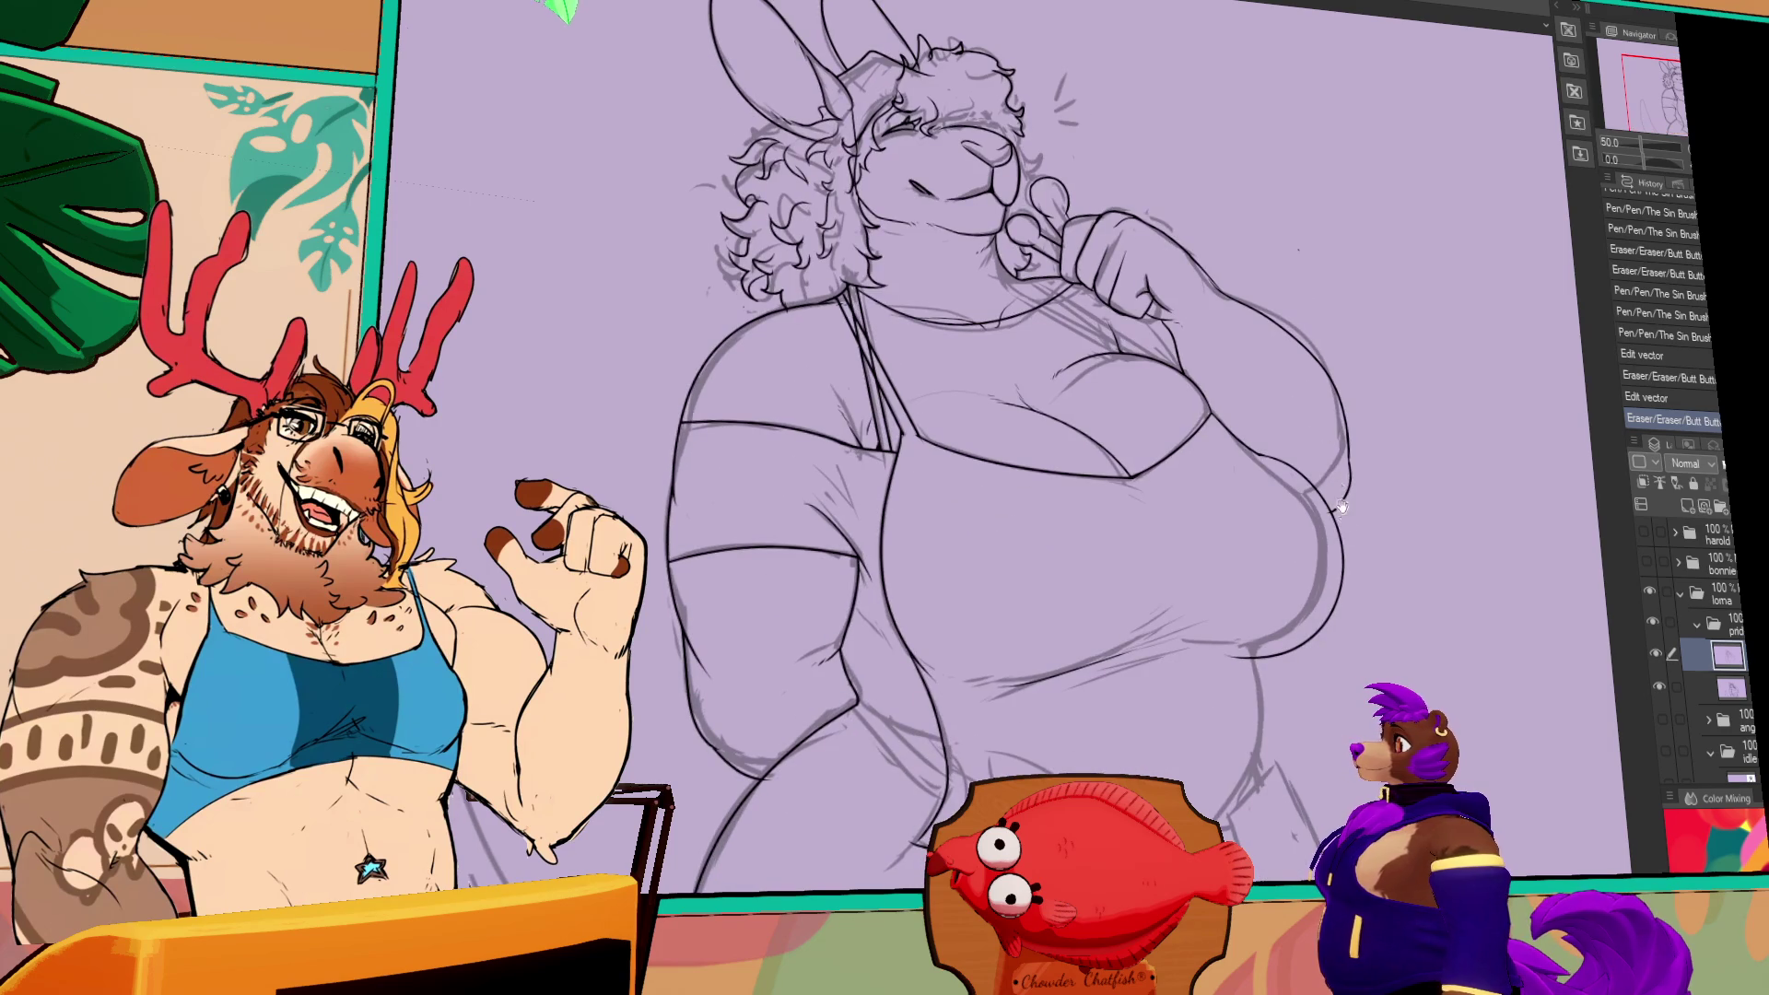
pyautogui.scroll(-3, 1373, 551)
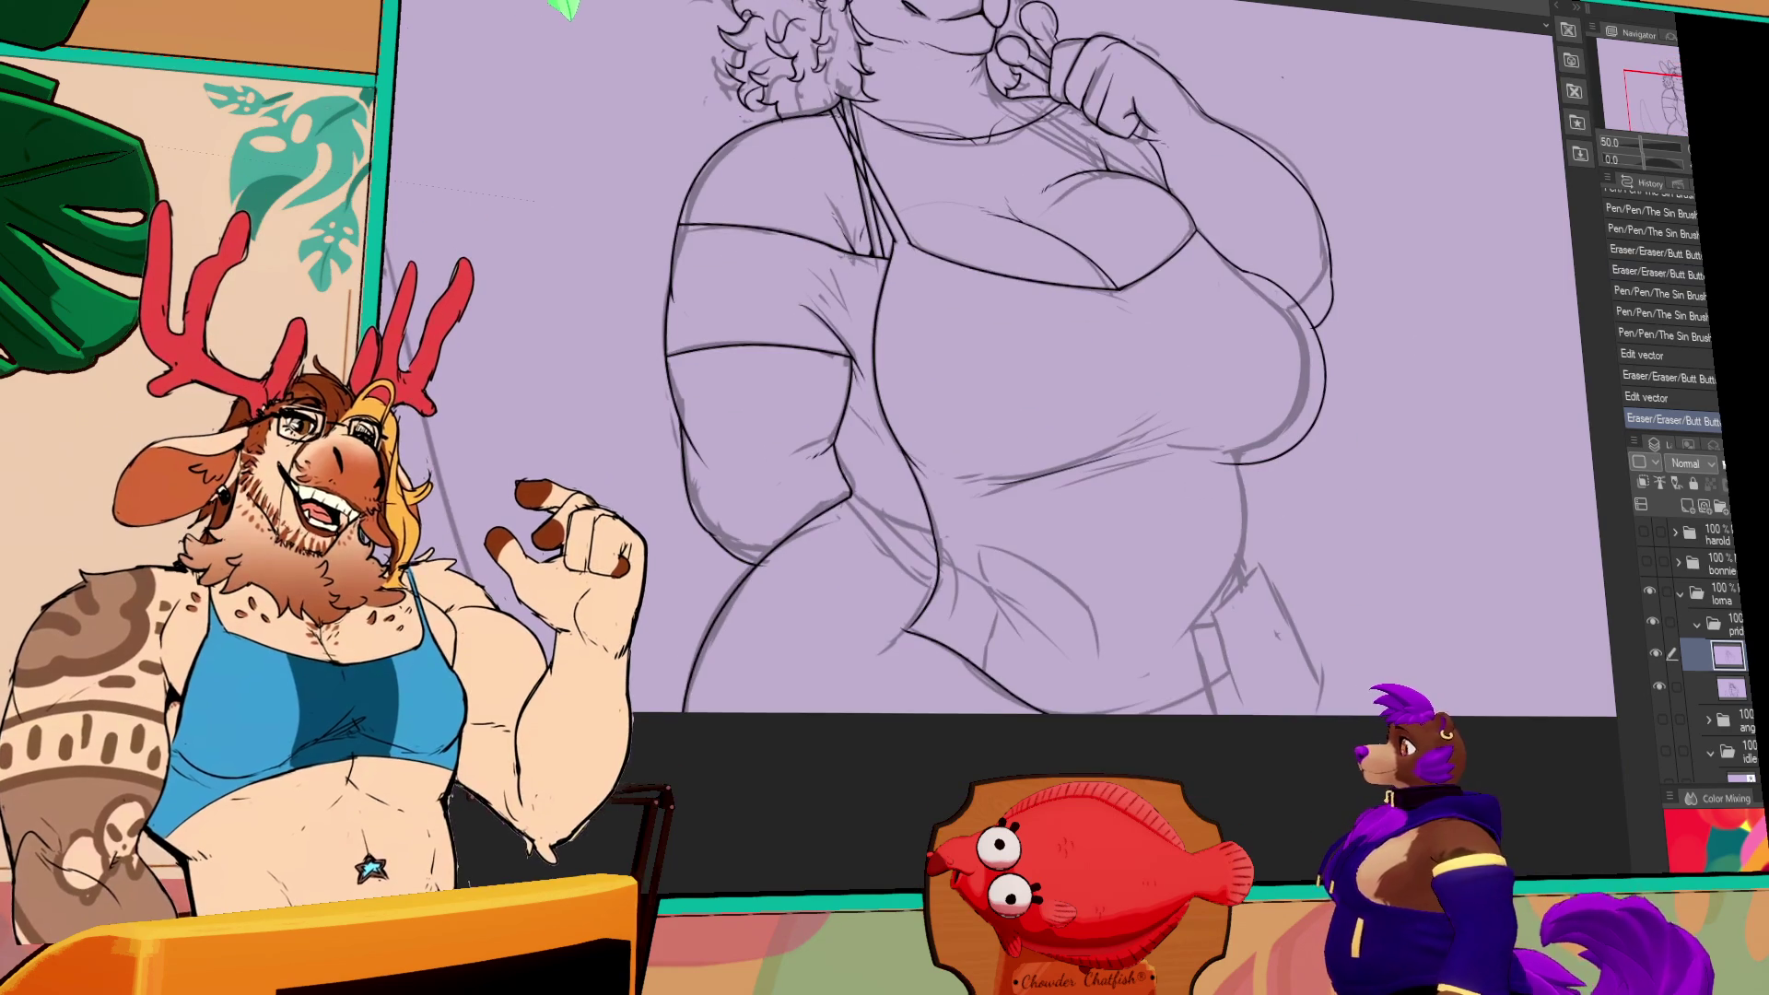
# - Zoom back to full size and try a long stroke down the lower belly curve, then undo it
pyautogui.hotkey('ctrl', 'alt', '0')
pyautogui.scroll(3, 916, 743)
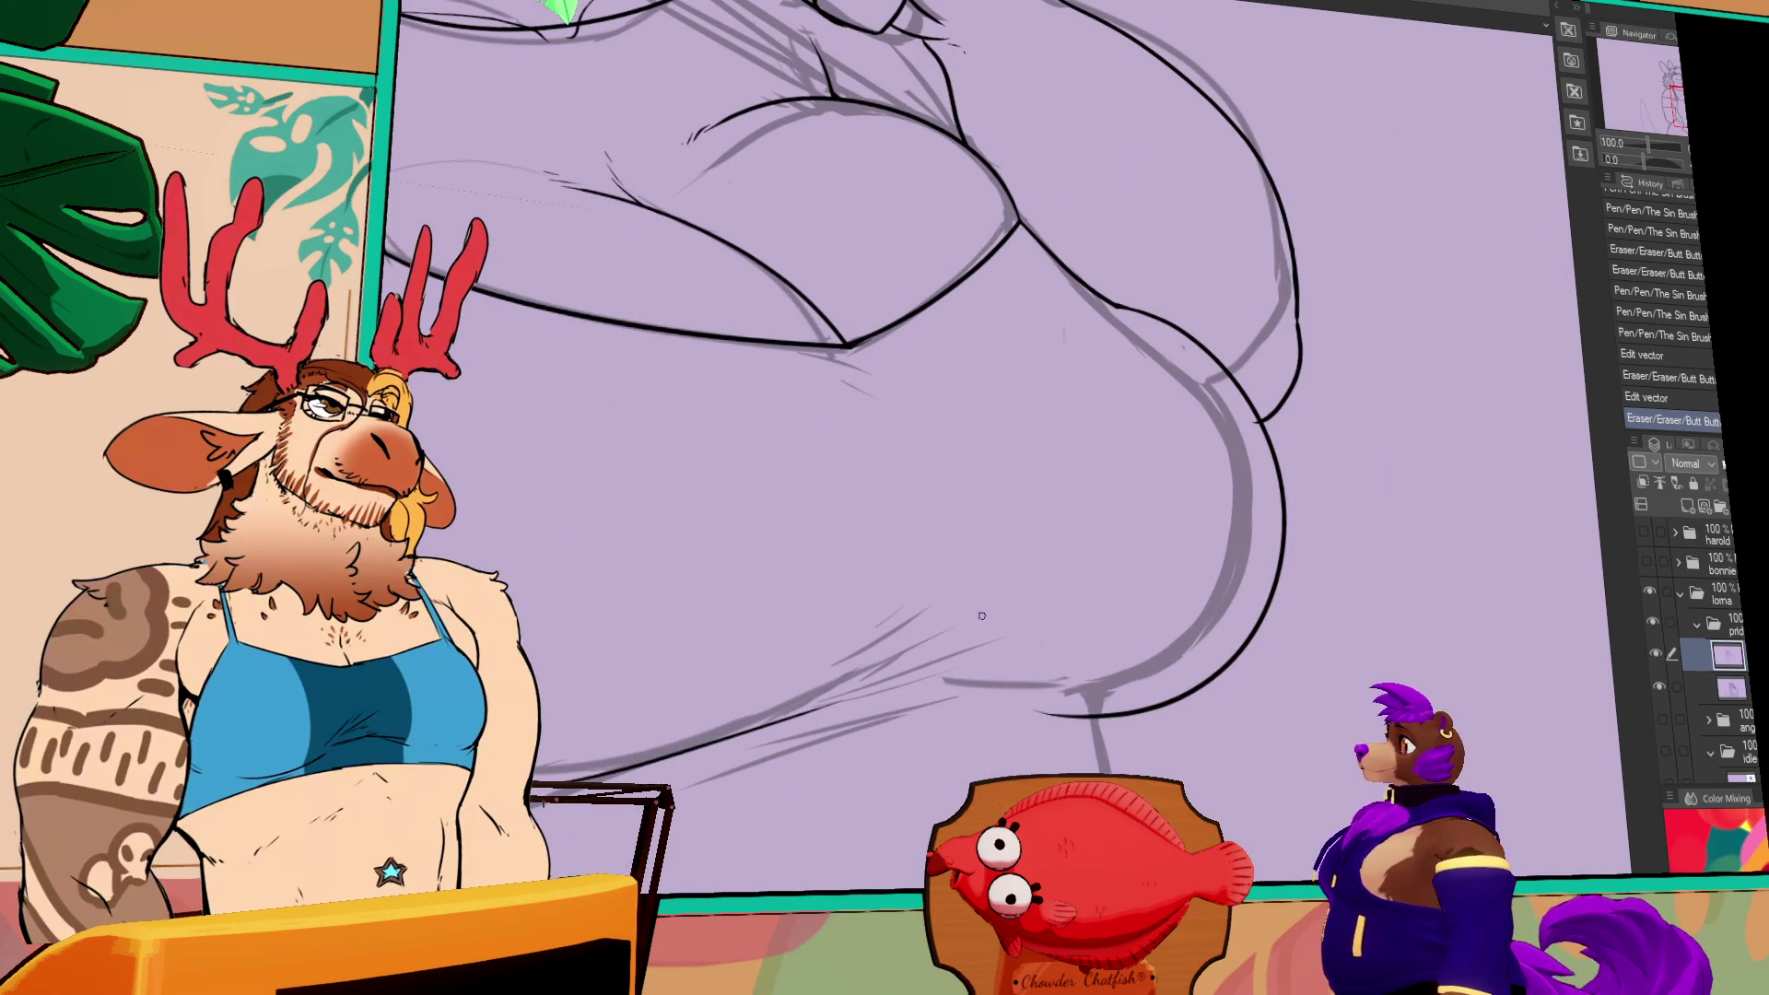
pyautogui.scroll(-3, 921, 460)
pyautogui.moveTo(1089, 410); pyautogui.dragTo(1089, 686)
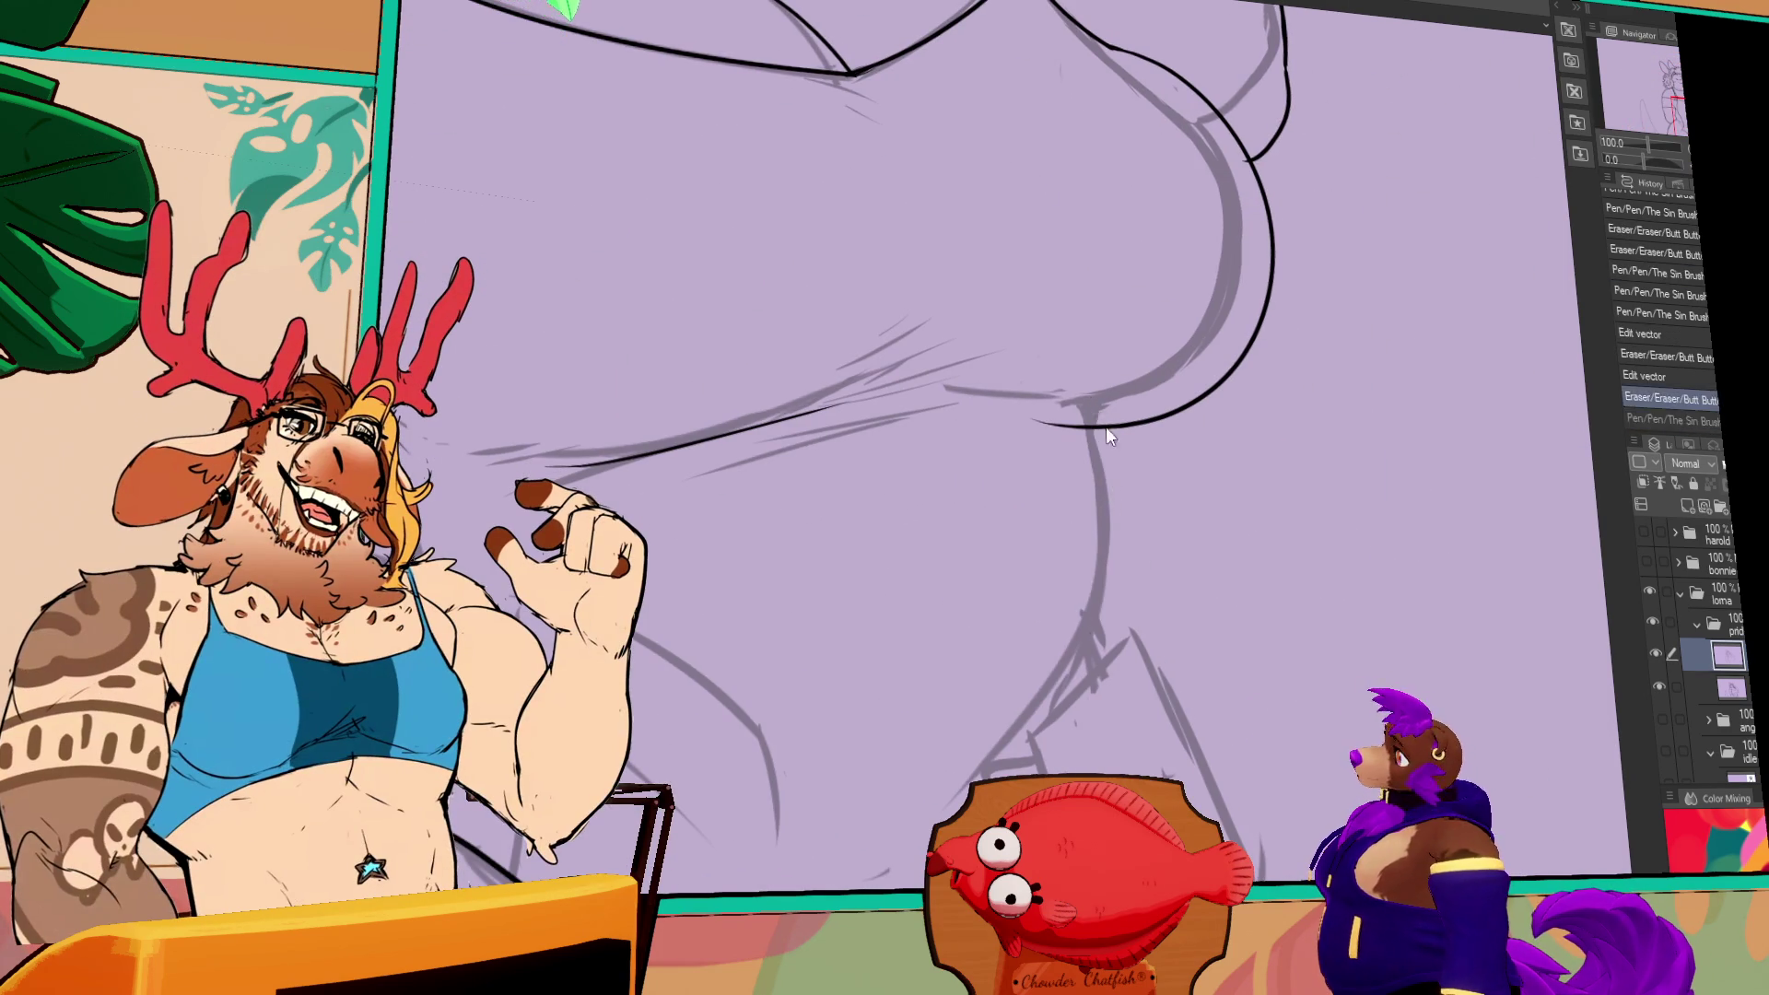
pyautogui.hotkey('ctrl', 'z')
# - Redraw a short lower-curve line, comparing it with undo/redo, then discard a longer belly stroke
pyautogui.moveTo(1101, 593); pyautogui.dragTo(1121, 580)
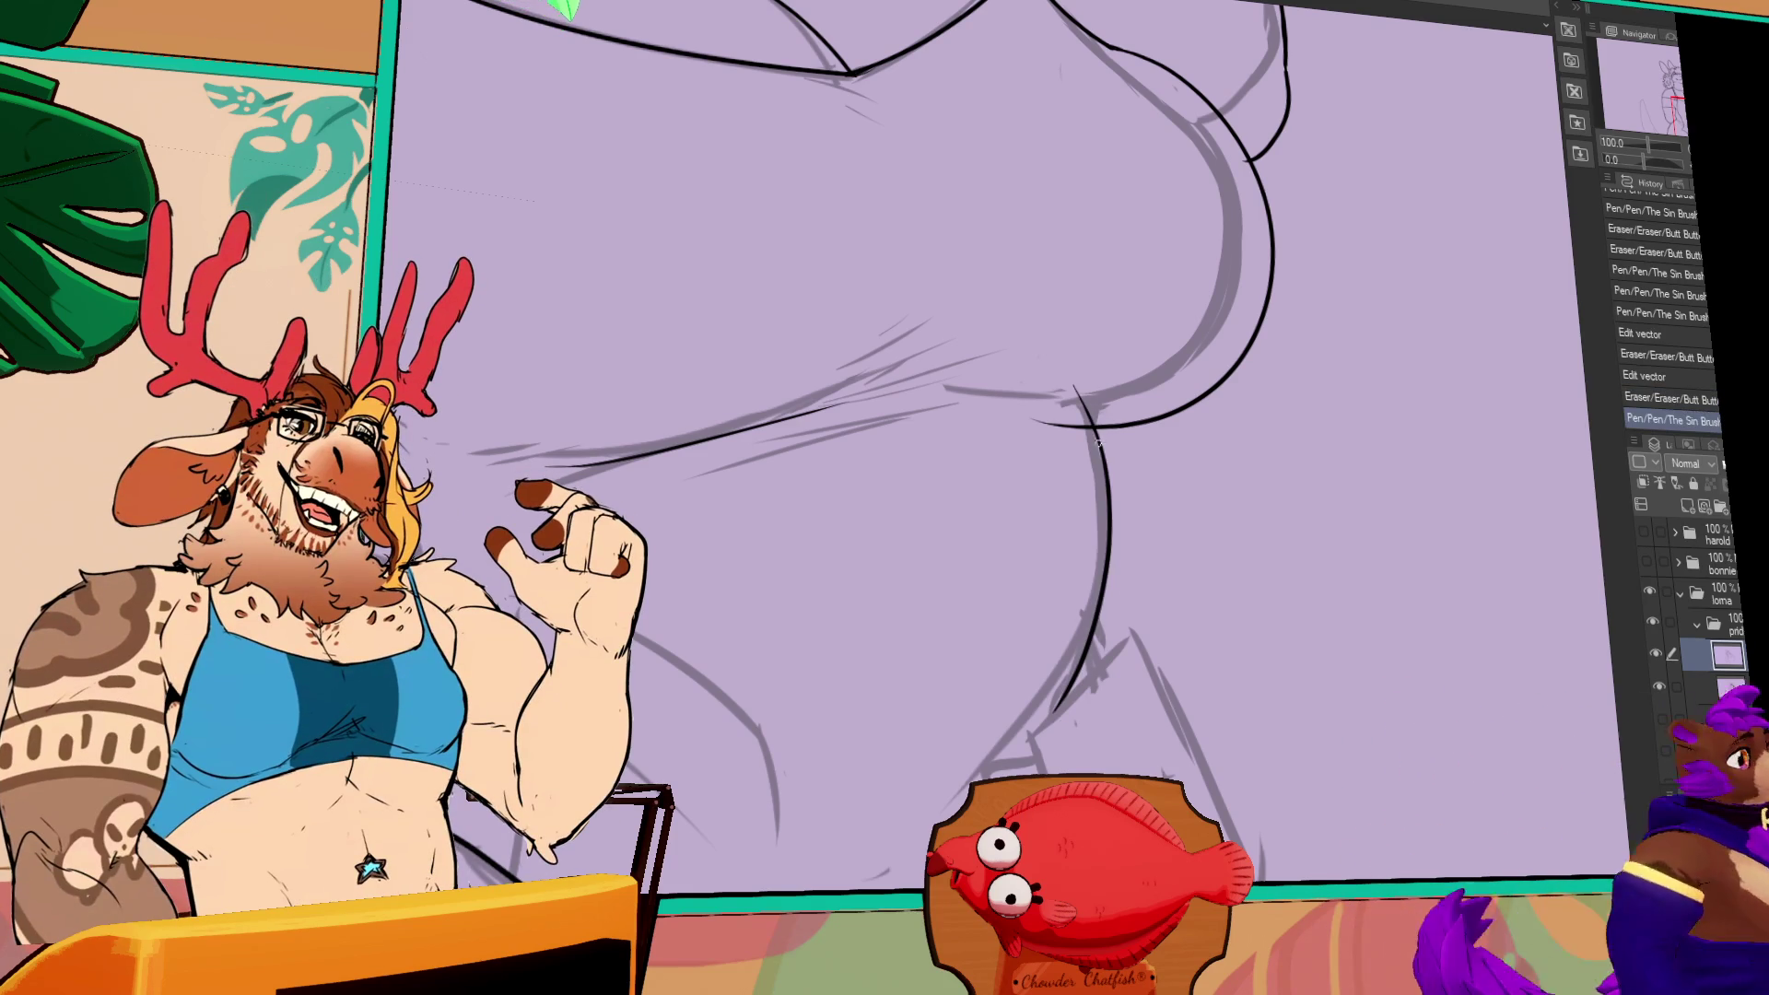
pyautogui.hotkey('ctrl', 'z')
pyautogui.hotkey('ctrl', 'y')
pyautogui.hotkey('ctrl', 'z')
pyautogui.hotkey('ctrl', 'y')
pyautogui.hotkey('ctrl', 'z')
pyautogui.hotkey('ctrl', 'y')
pyautogui.moveTo(1082, 398); pyautogui.dragTo(1066, 737)
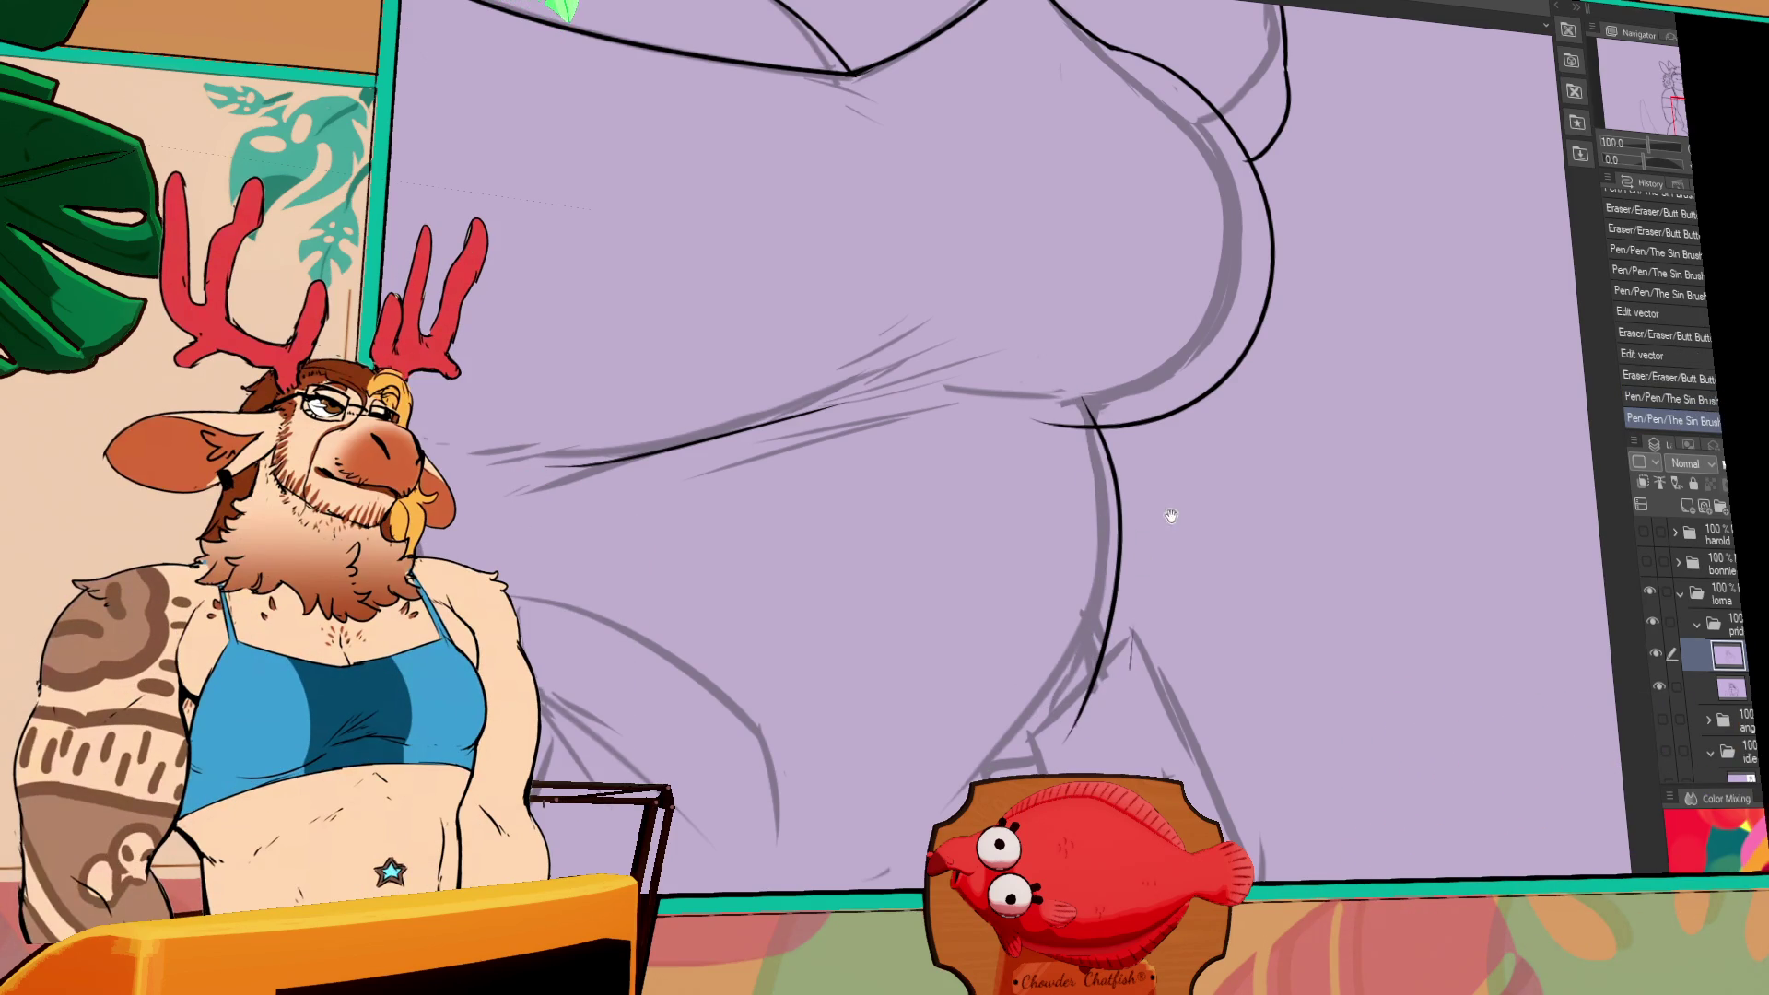
pyautogui.hotkey('ctrl', 'z')
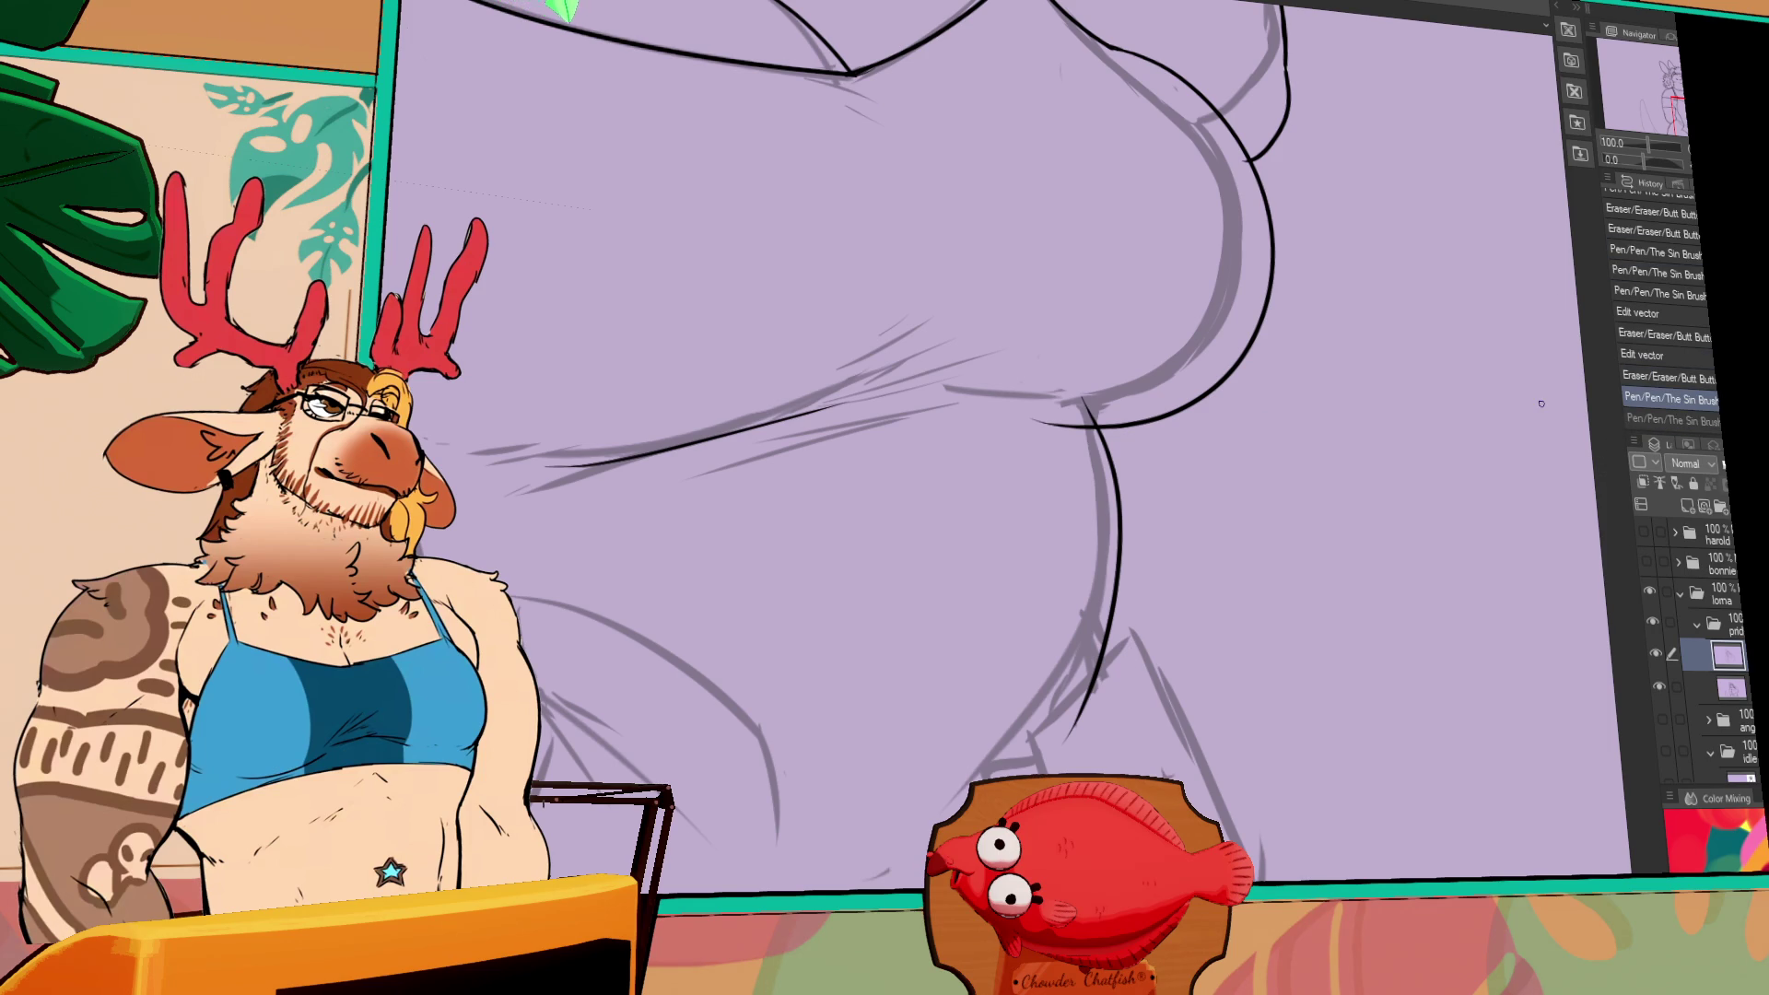
# - Delete the old black belly contour line and redraw it with two fresh strokes
pyautogui.click(1180, 594)
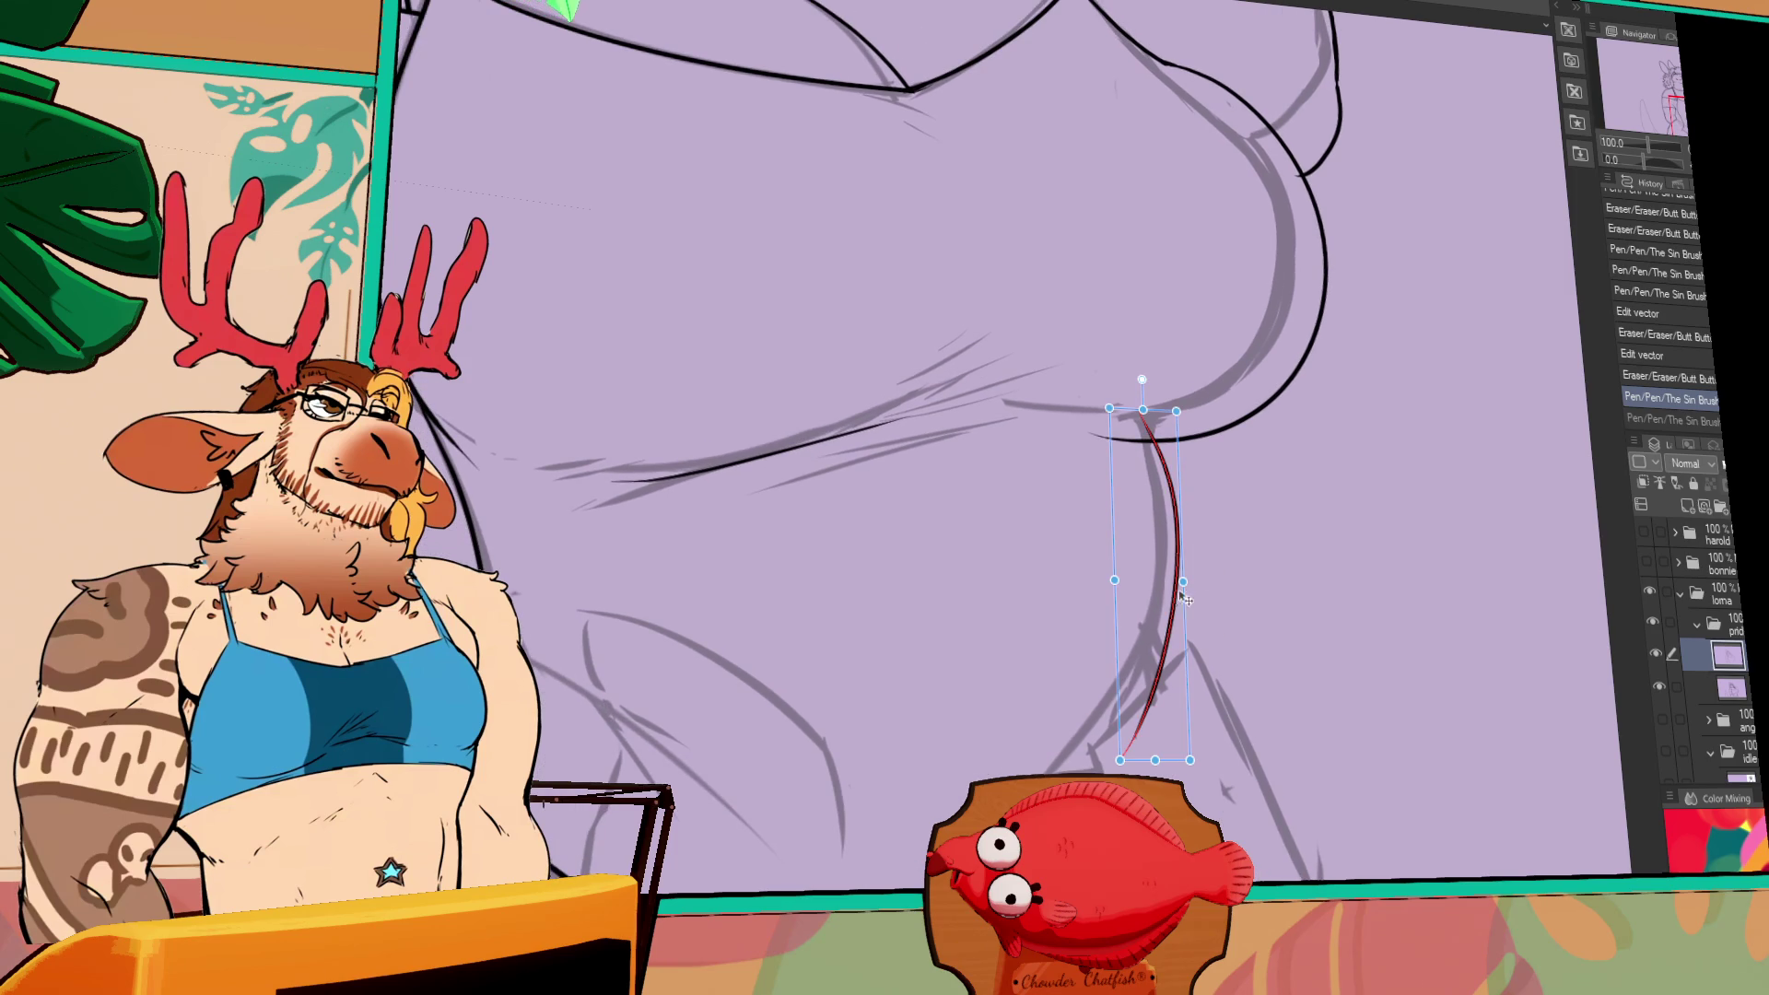
pyautogui.press('Delete')
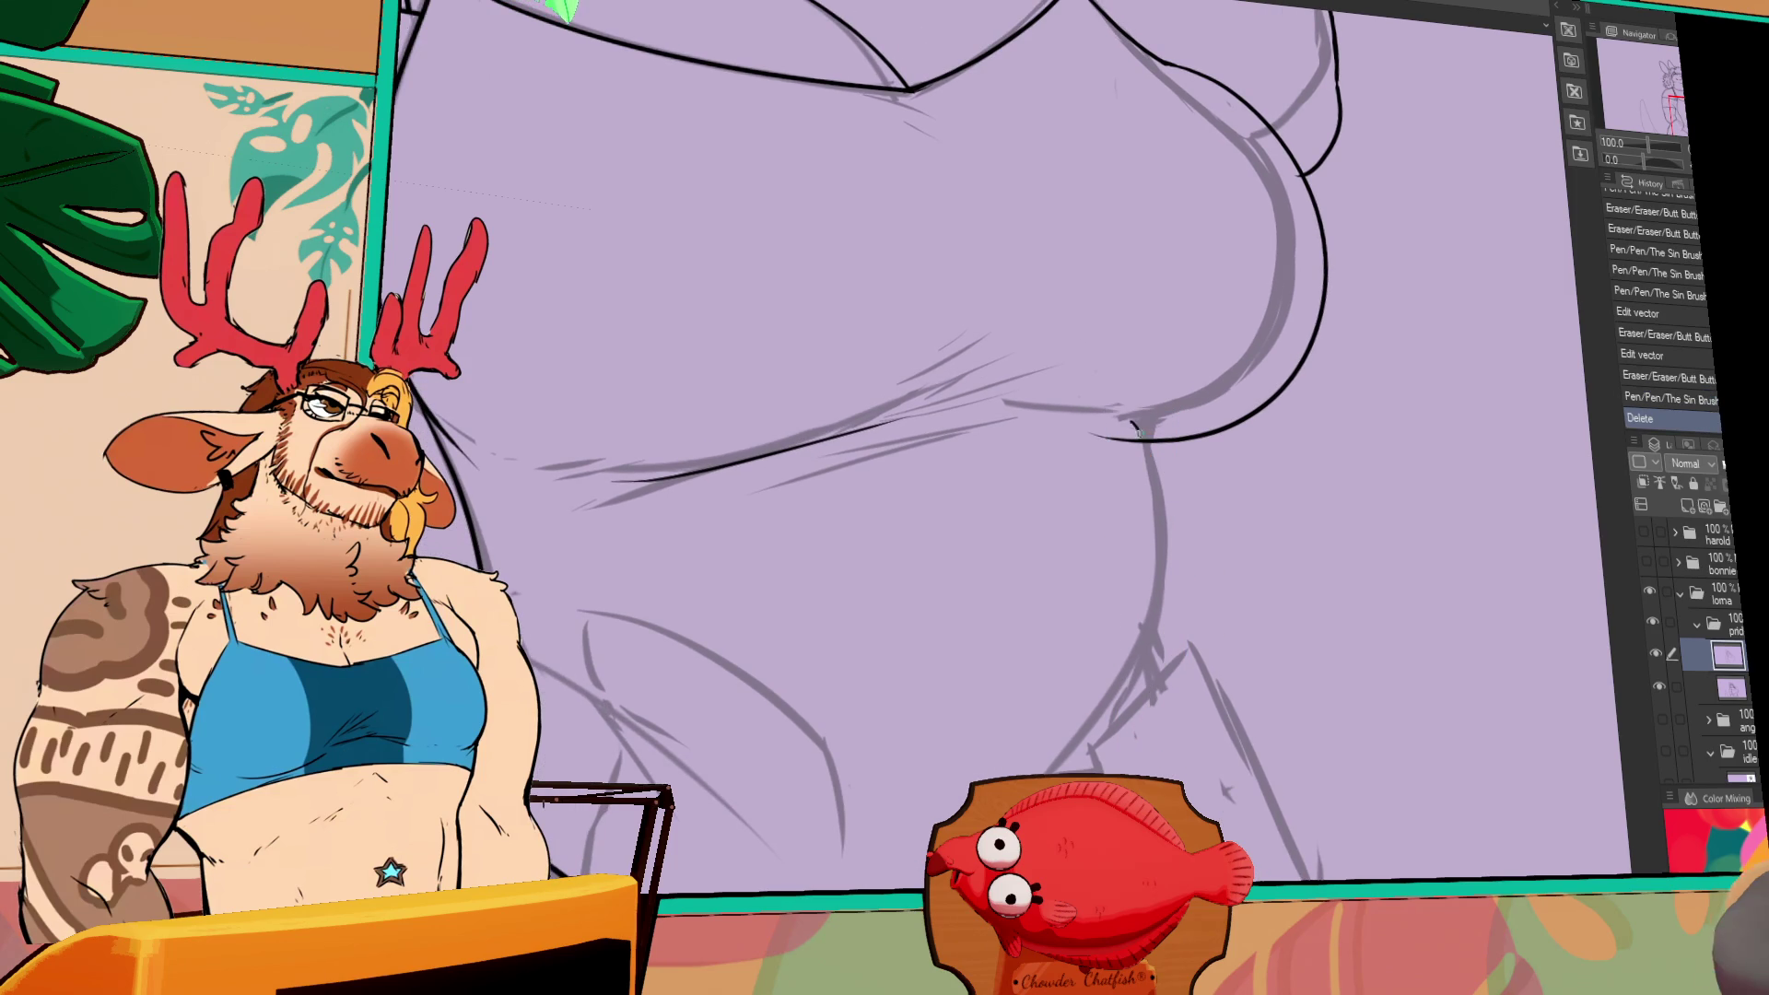
pyautogui.moveTo(1142, 415); pyautogui.dragTo(1122, 751)
pyautogui.moveTo(1051, 689); pyautogui.dragTo(1246, 668)
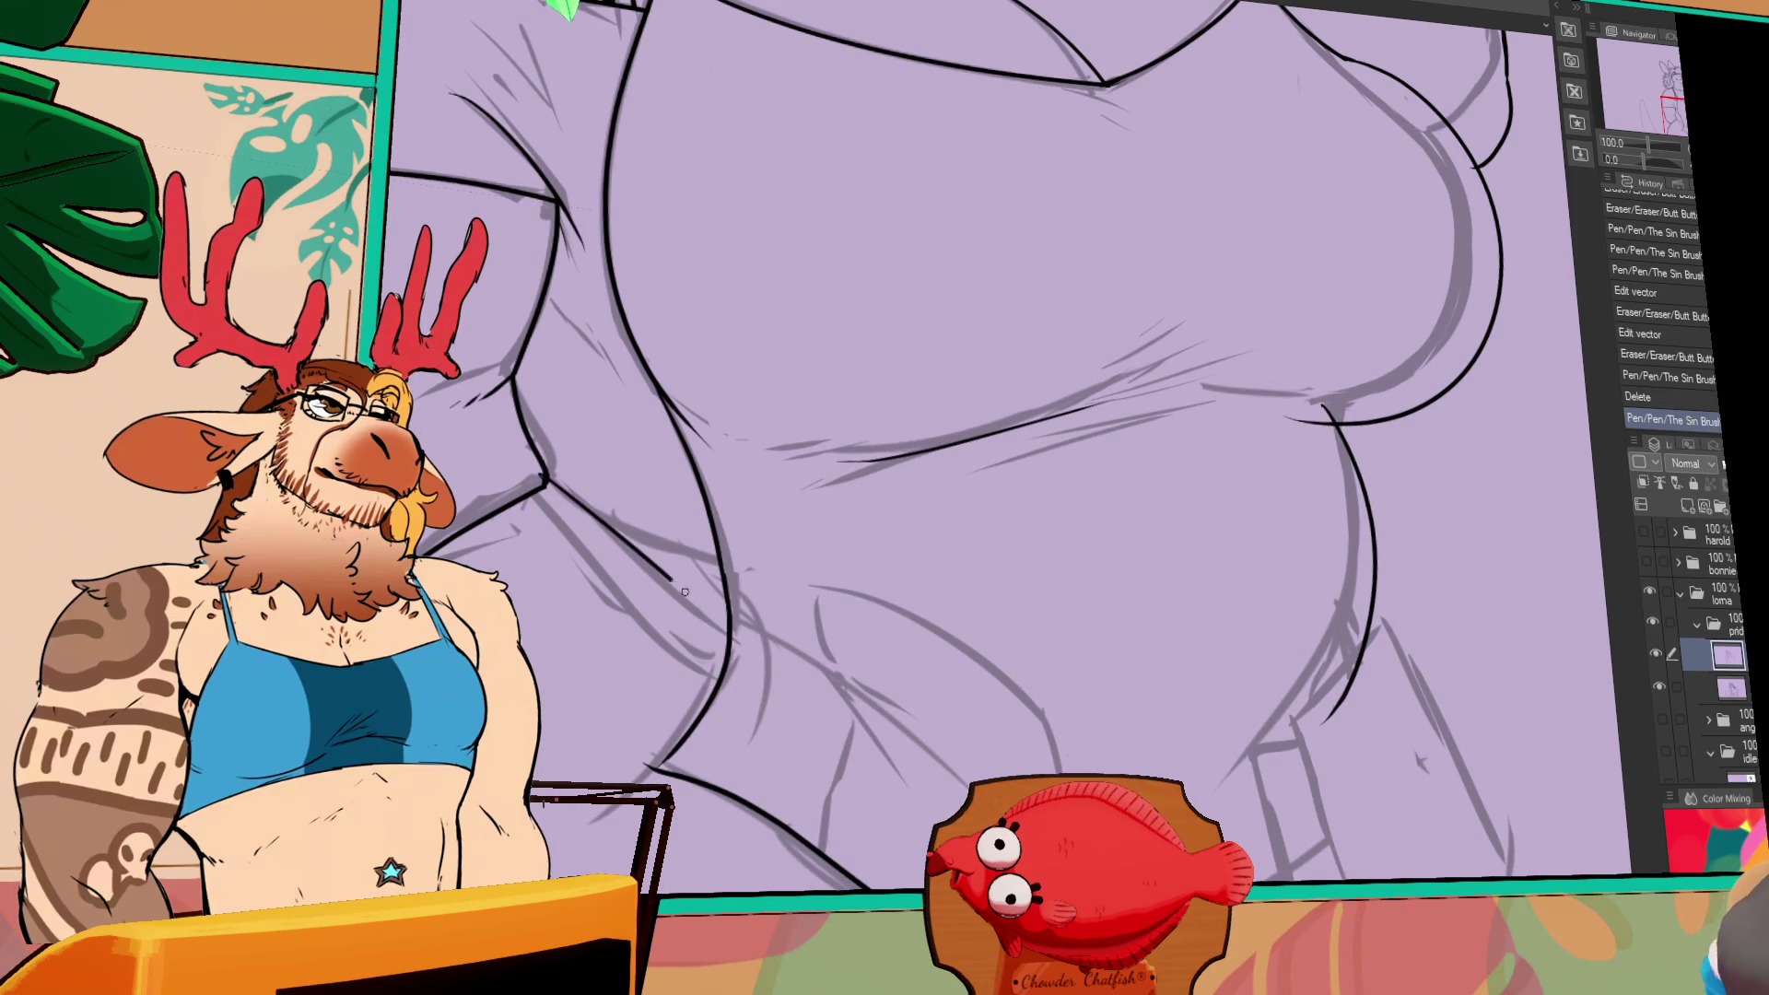
# - Ink another lower-belly line, then start the right hip contour, undoing an unwanted stroke
pyautogui.moveTo(548, 479); pyautogui.dragTo(689, 638)
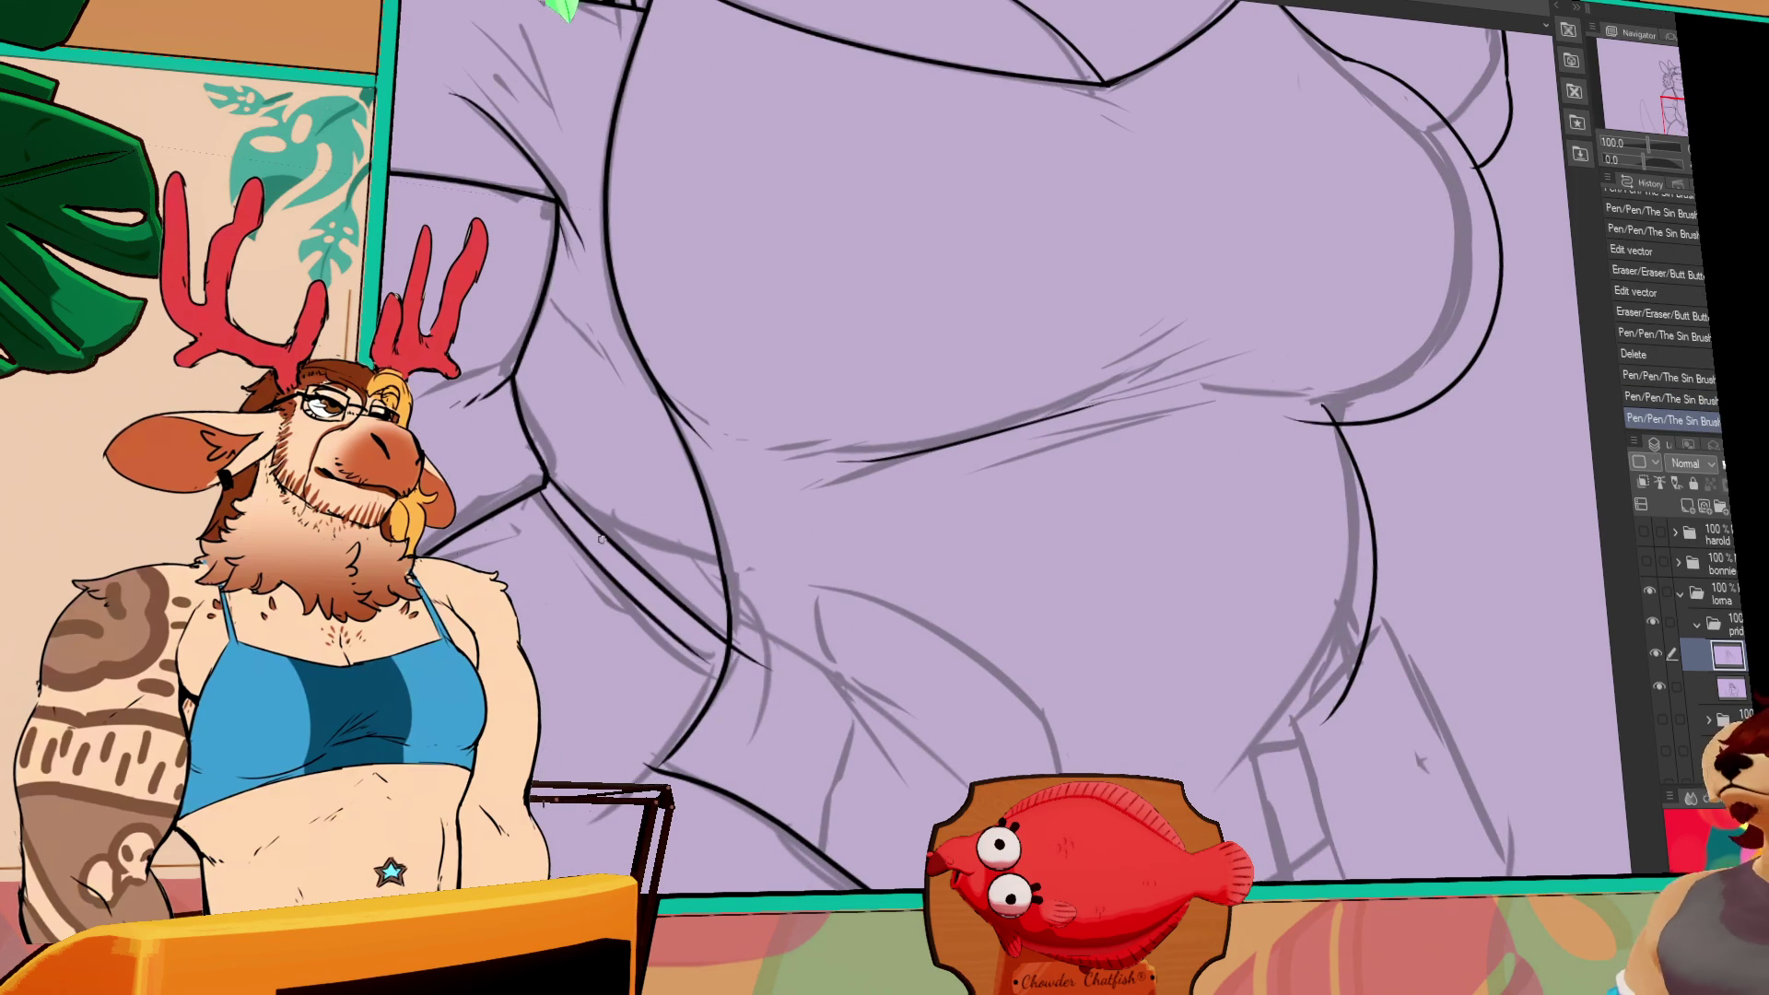
pyautogui.moveTo(1121, 635); pyautogui.dragTo(1264, 595)
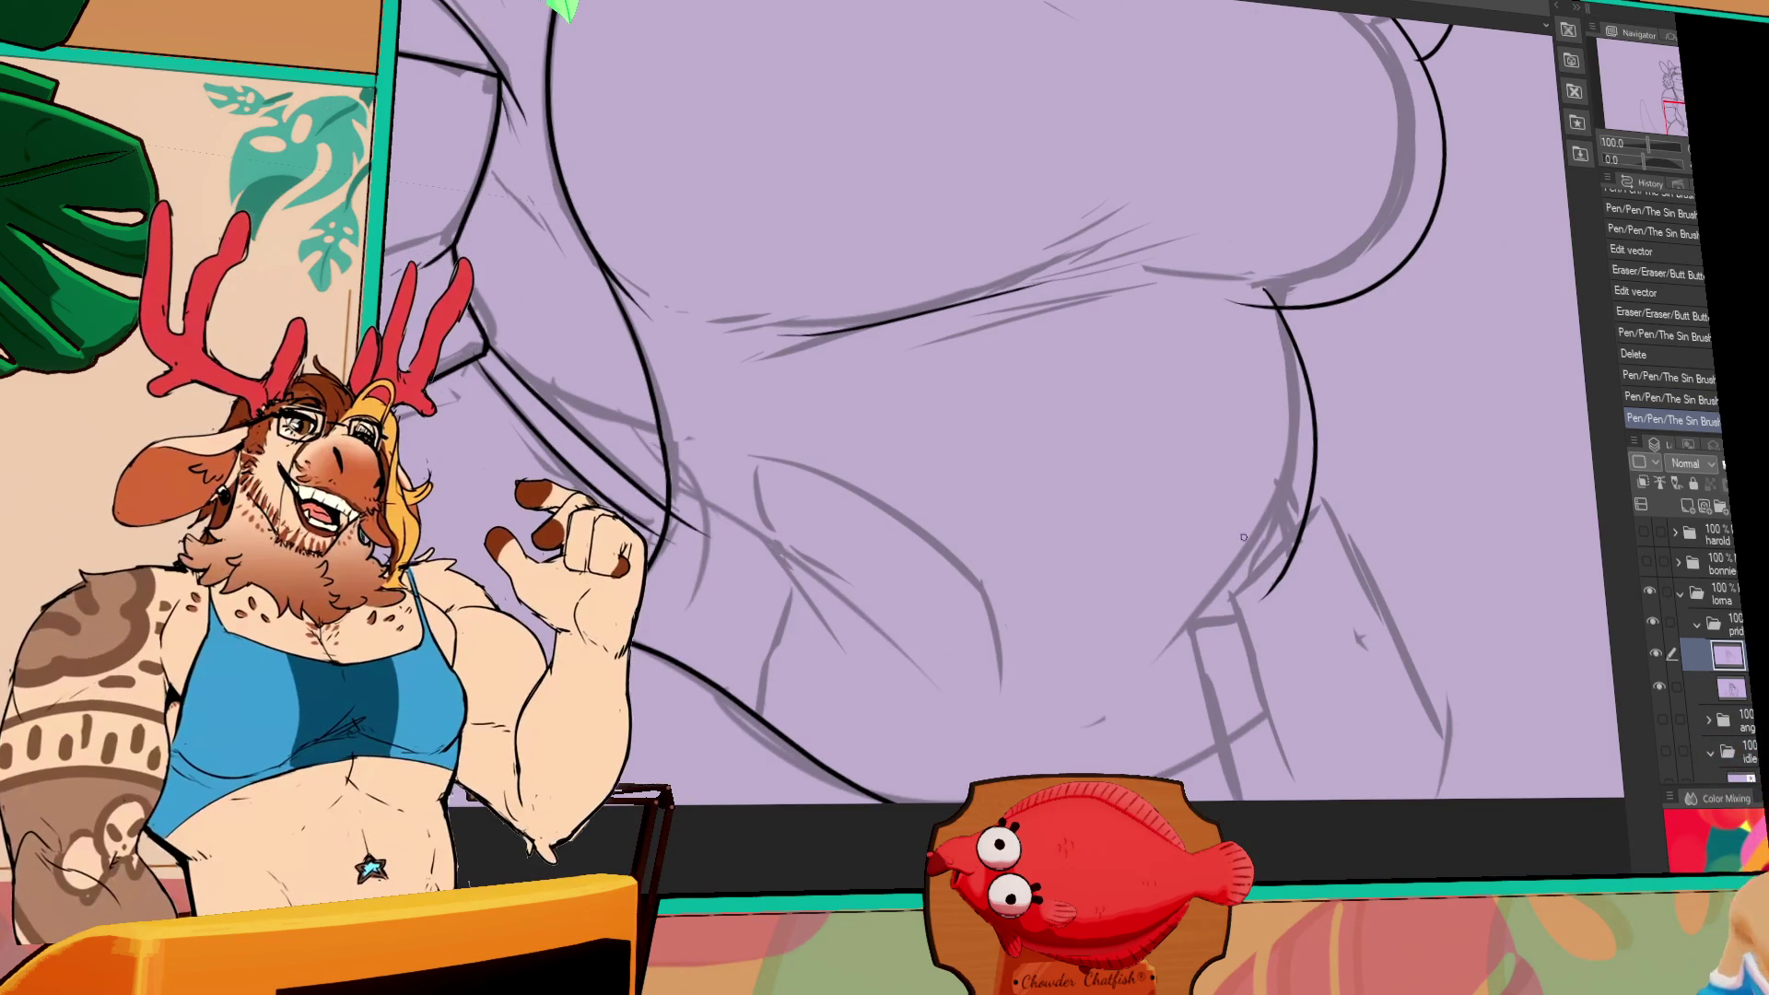
pyautogui.scroll(-2, 1221, 614)
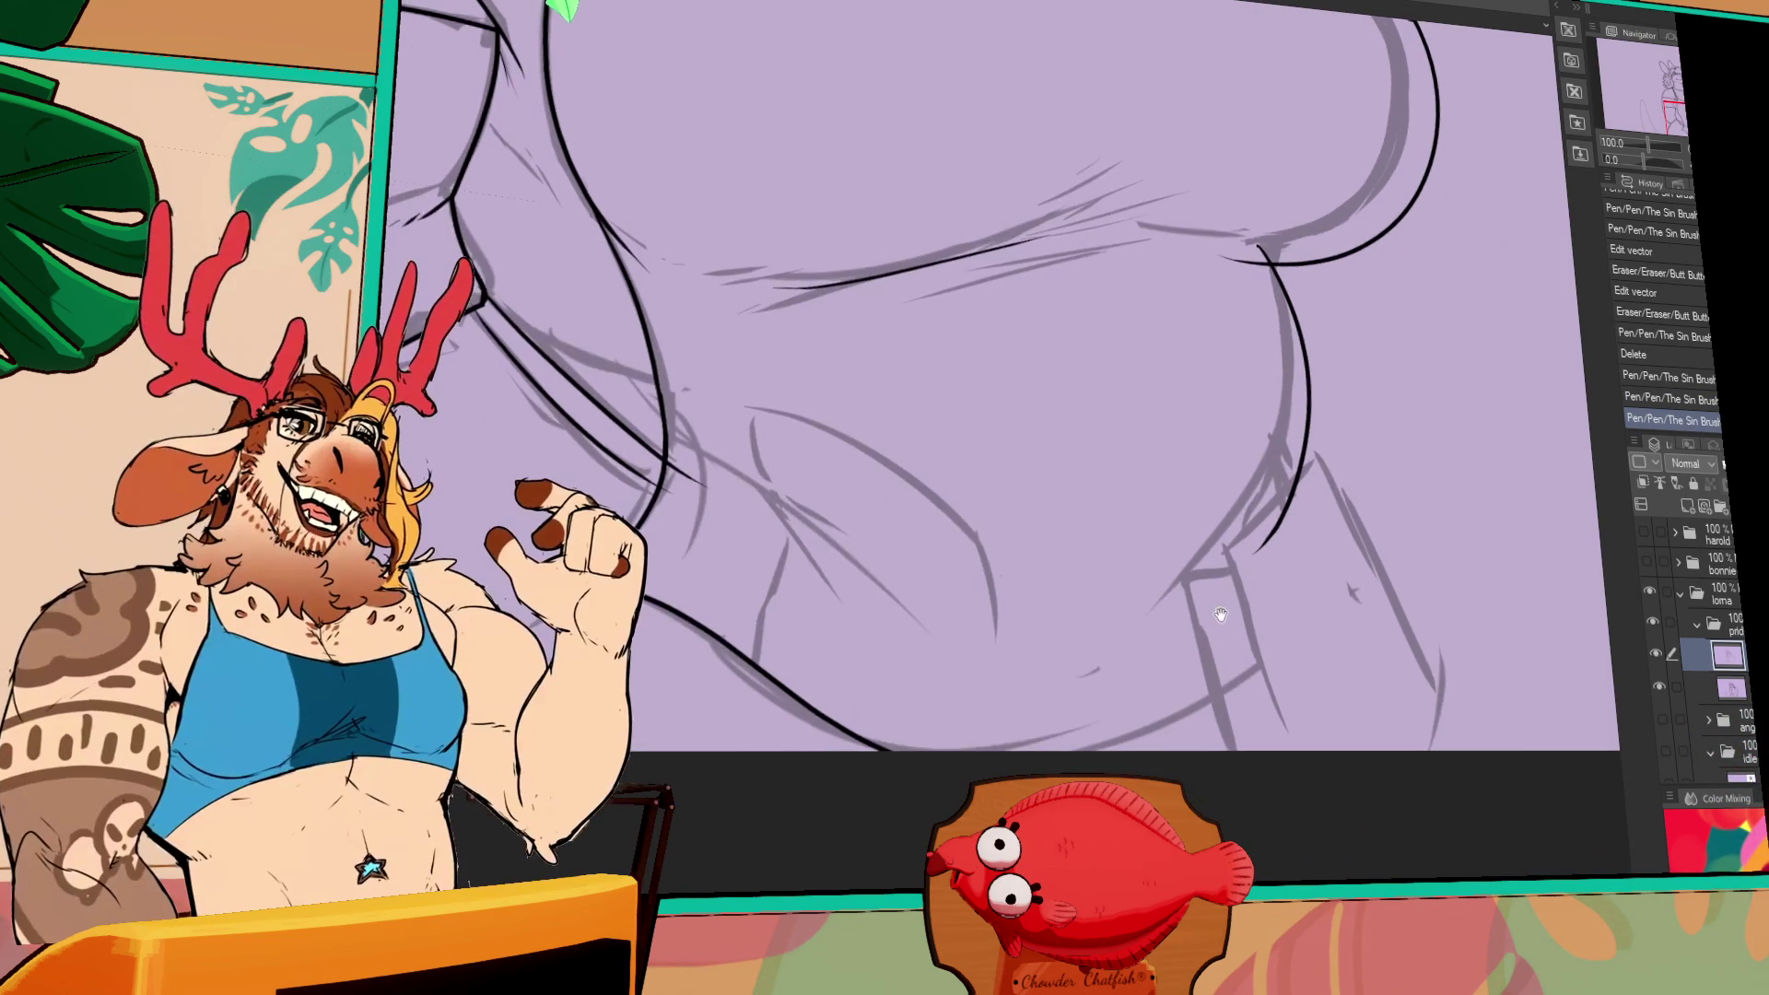
pyautogui.moveTo(755, 419); pyautogui.dragTo(781, 526)
pyautogui.moveTo(769, 422); pyautogui.dragTo(935, 476)
pyautogui.hotkey('ctrl', 'z')
# - Redraw the right hip curve and retry the short thigh strokes, undoing a faint stray one
pyautogui.moveTo(757, 424)
pyautogui.mouseDown()
pyautogui.moveTo(993, 539)
pyautogui.moveTo(1004, 751)
pyautogui.mouseUp()
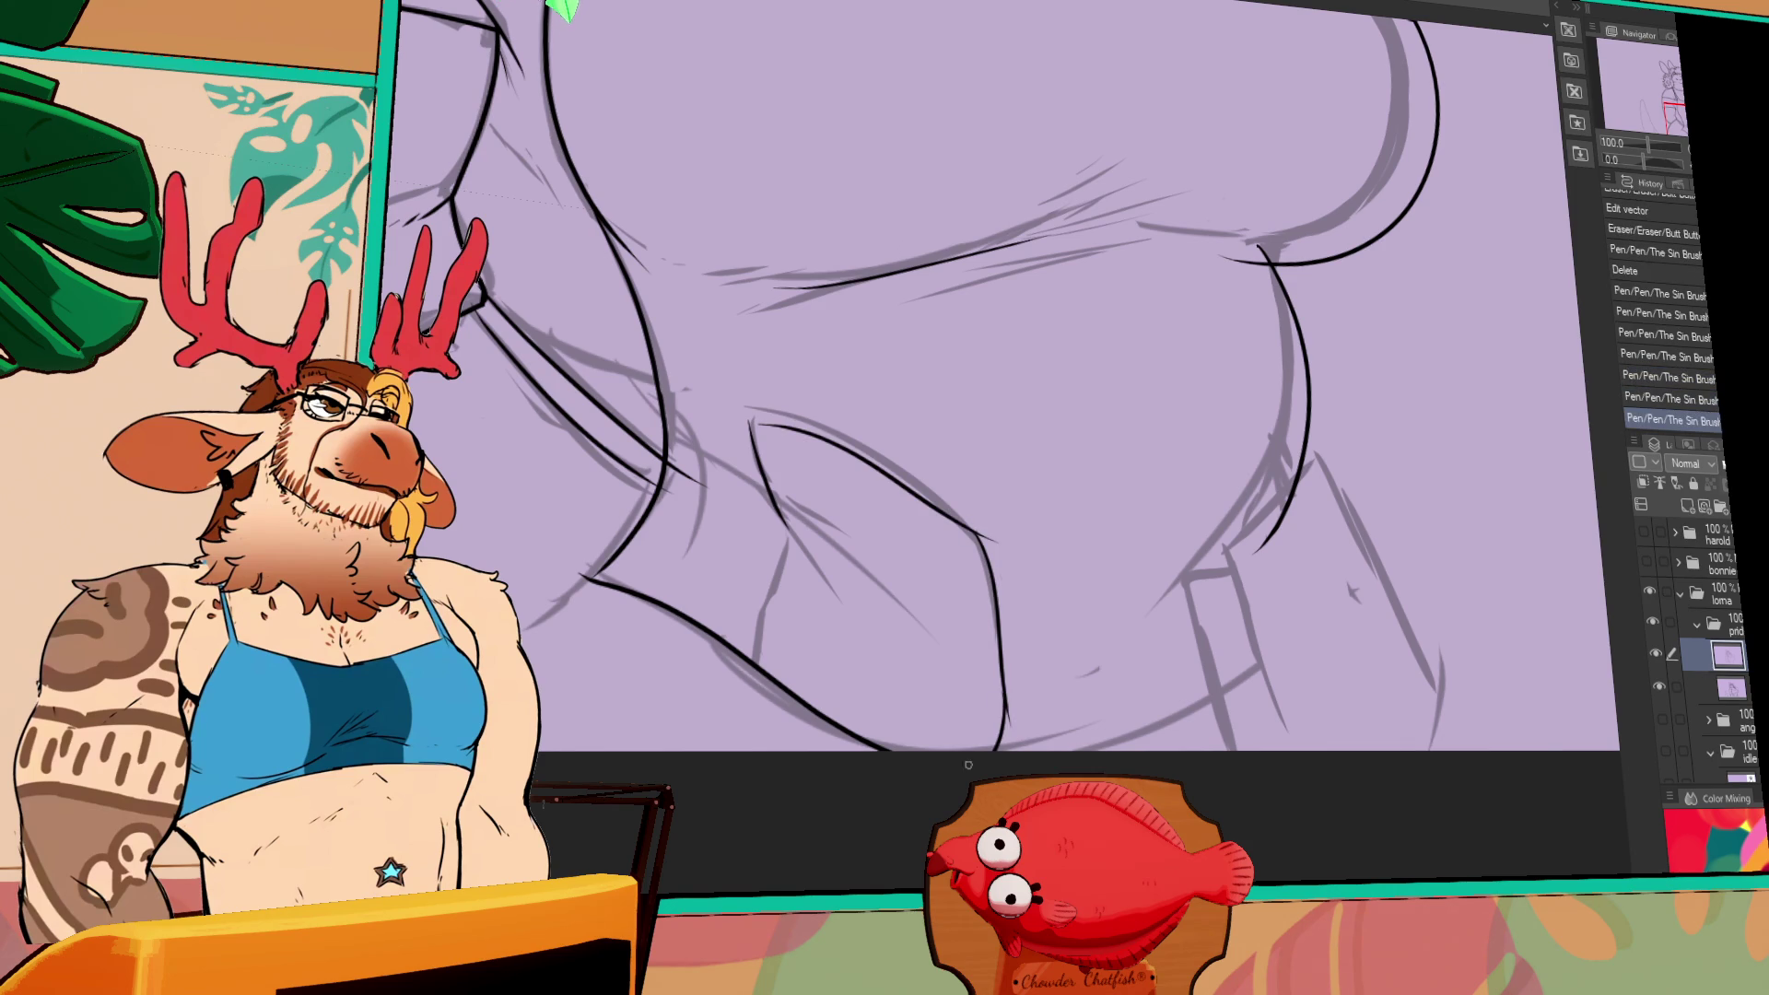
pyautogui.moveTo(771, 626); pyautogui.dragTo(758, 668)
pyautogui.moveTo(789, 571); pyautogui.dragTo(757, 659)
pyautogui.hotkey('ctrl', 'z')
pyautogui.moveTo(789, 555); pyautogui.dragTo(769, 608)
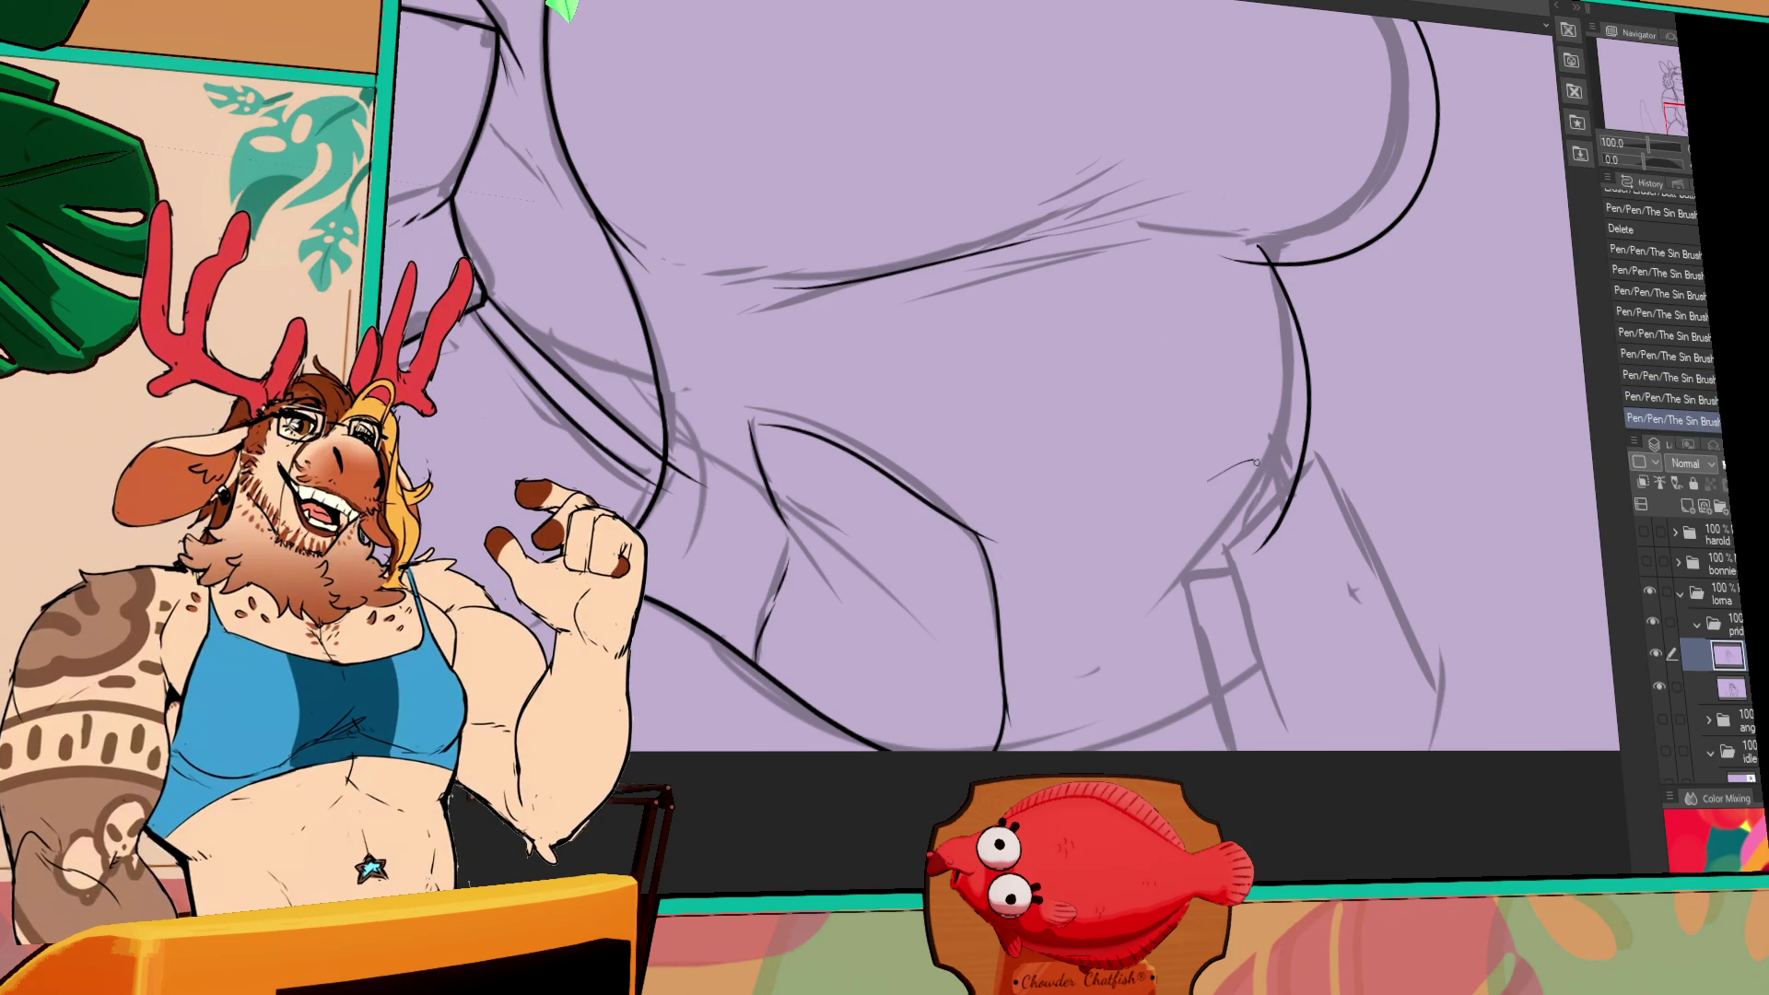
pyautogui.hotkey('ctrl', 'z')
# - Reshape the long hip vector line and discard a trial thigh stroke
pyautogui.click(1002, 663)
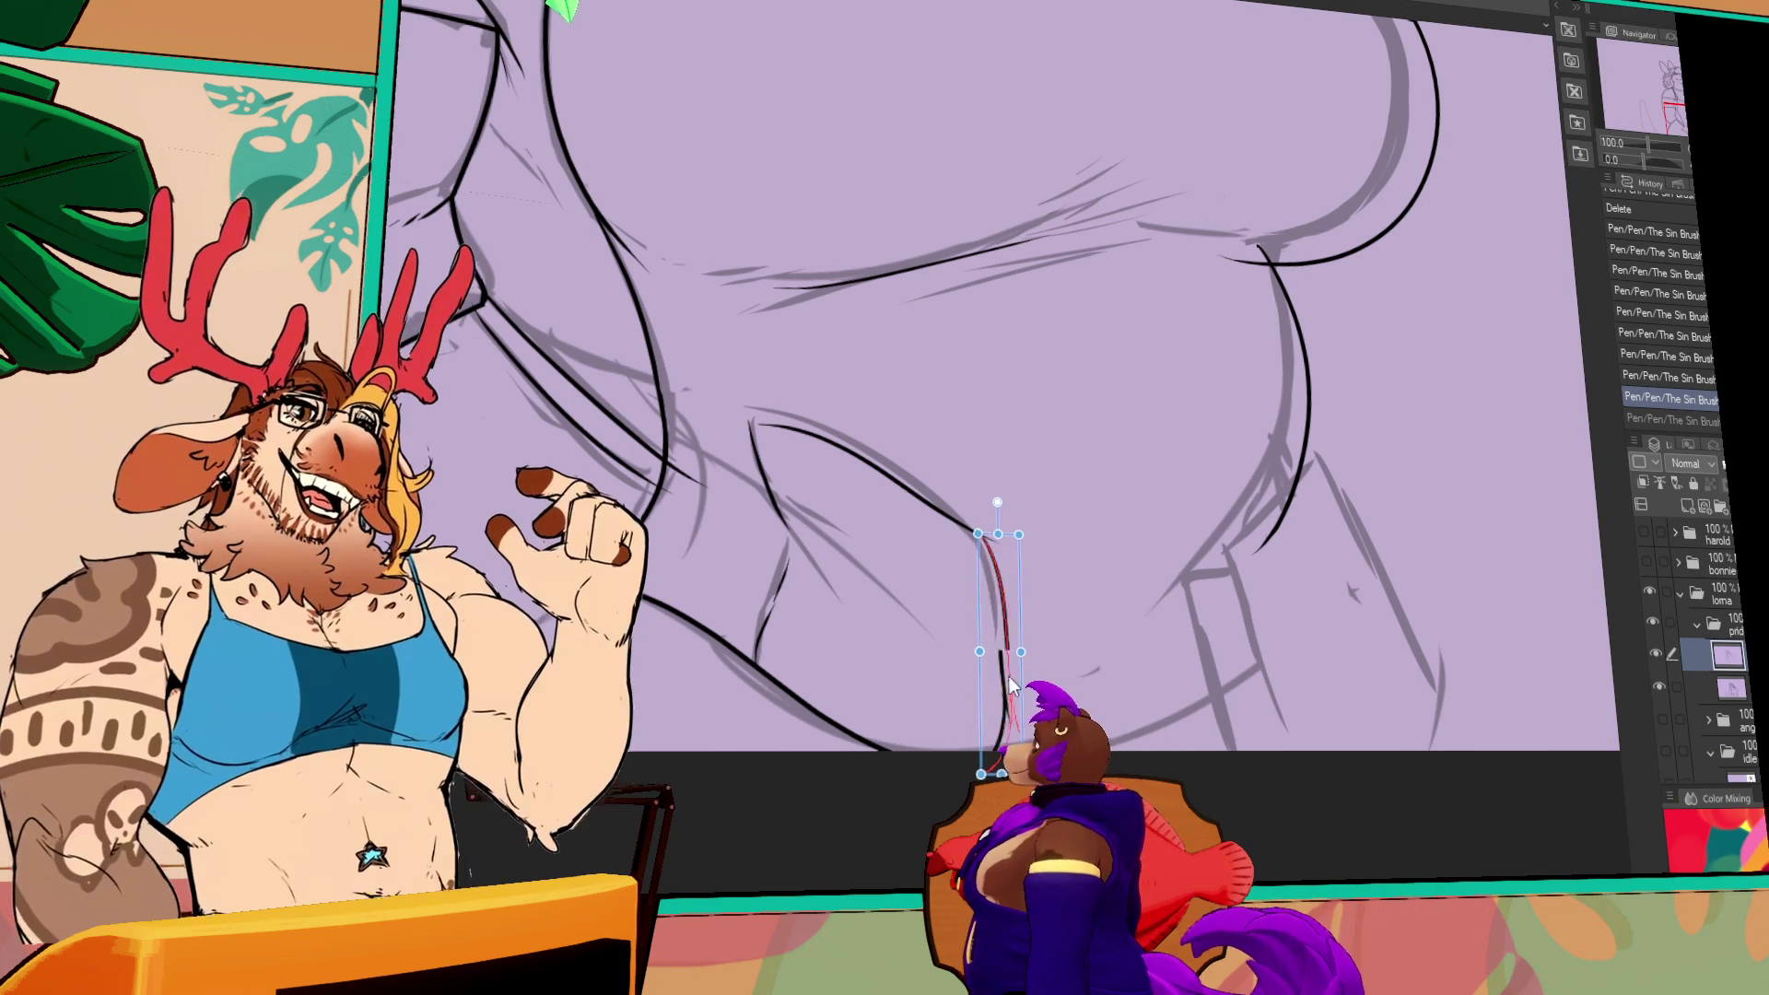
pyautogui.click(1008, 676)
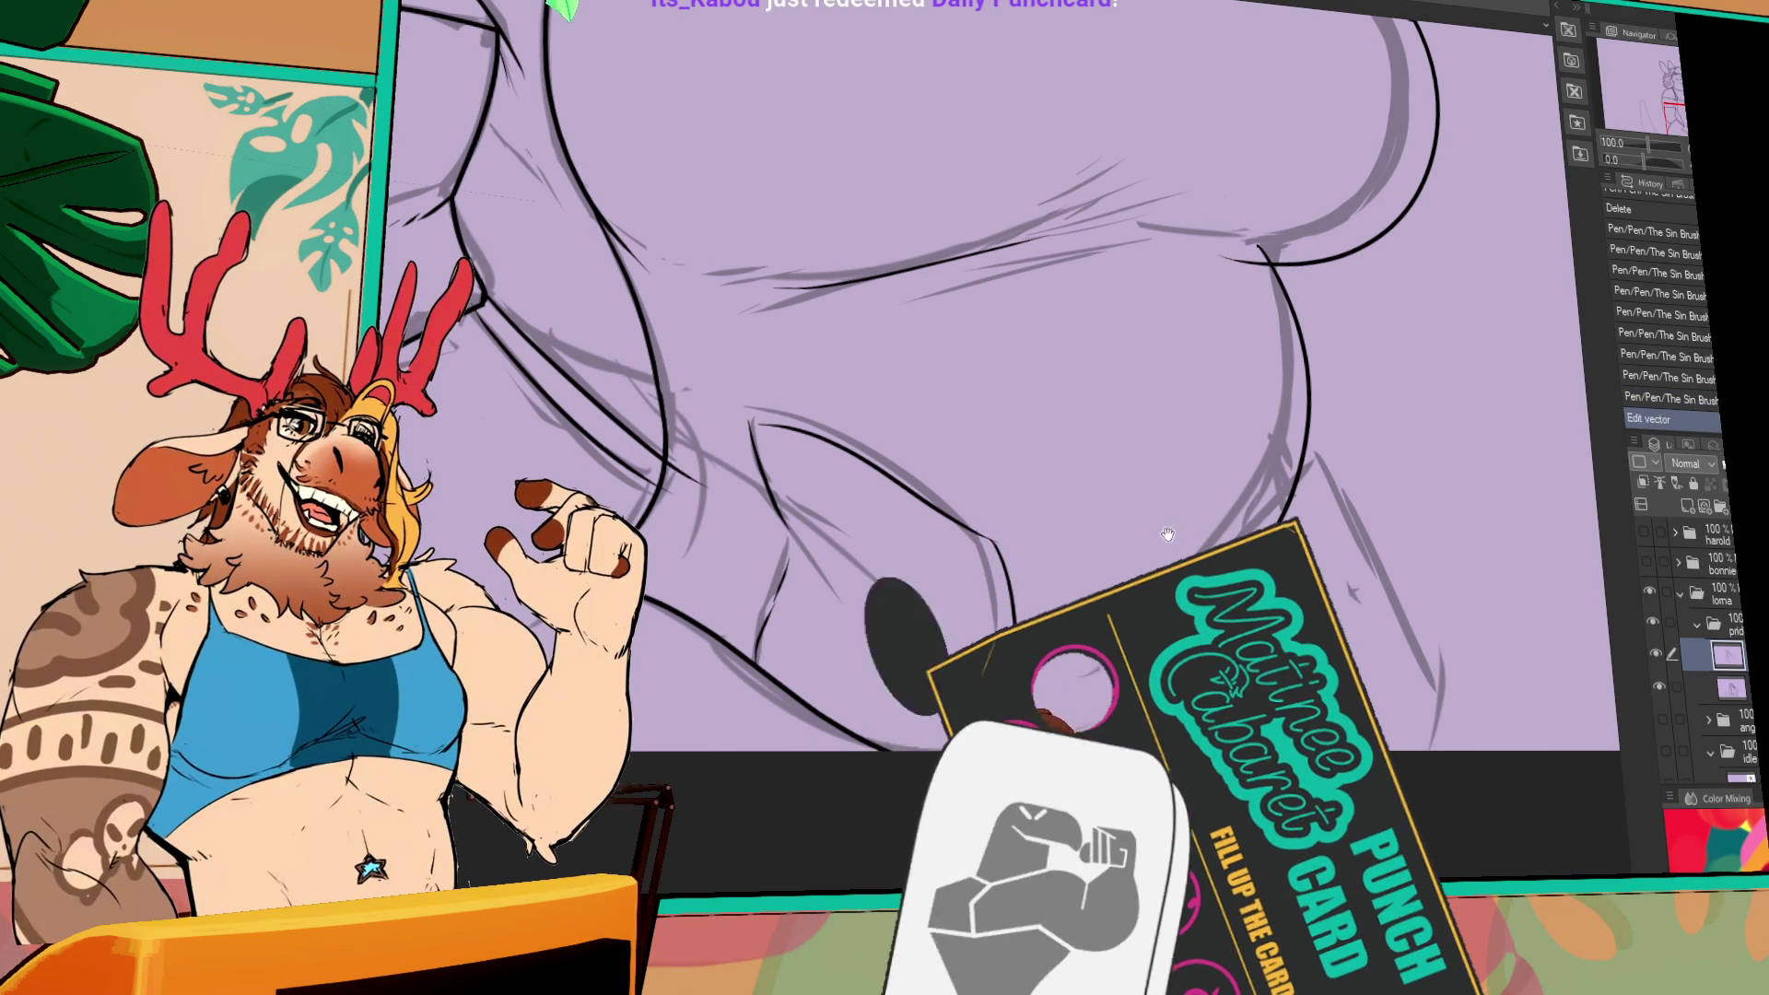
pyautogui.moveTo(1167, 535); pyautogui.dragTo(1216, 516)
pyautogui.click(1292, 463)
pyautogui.hotkey('ctrl', 'z')
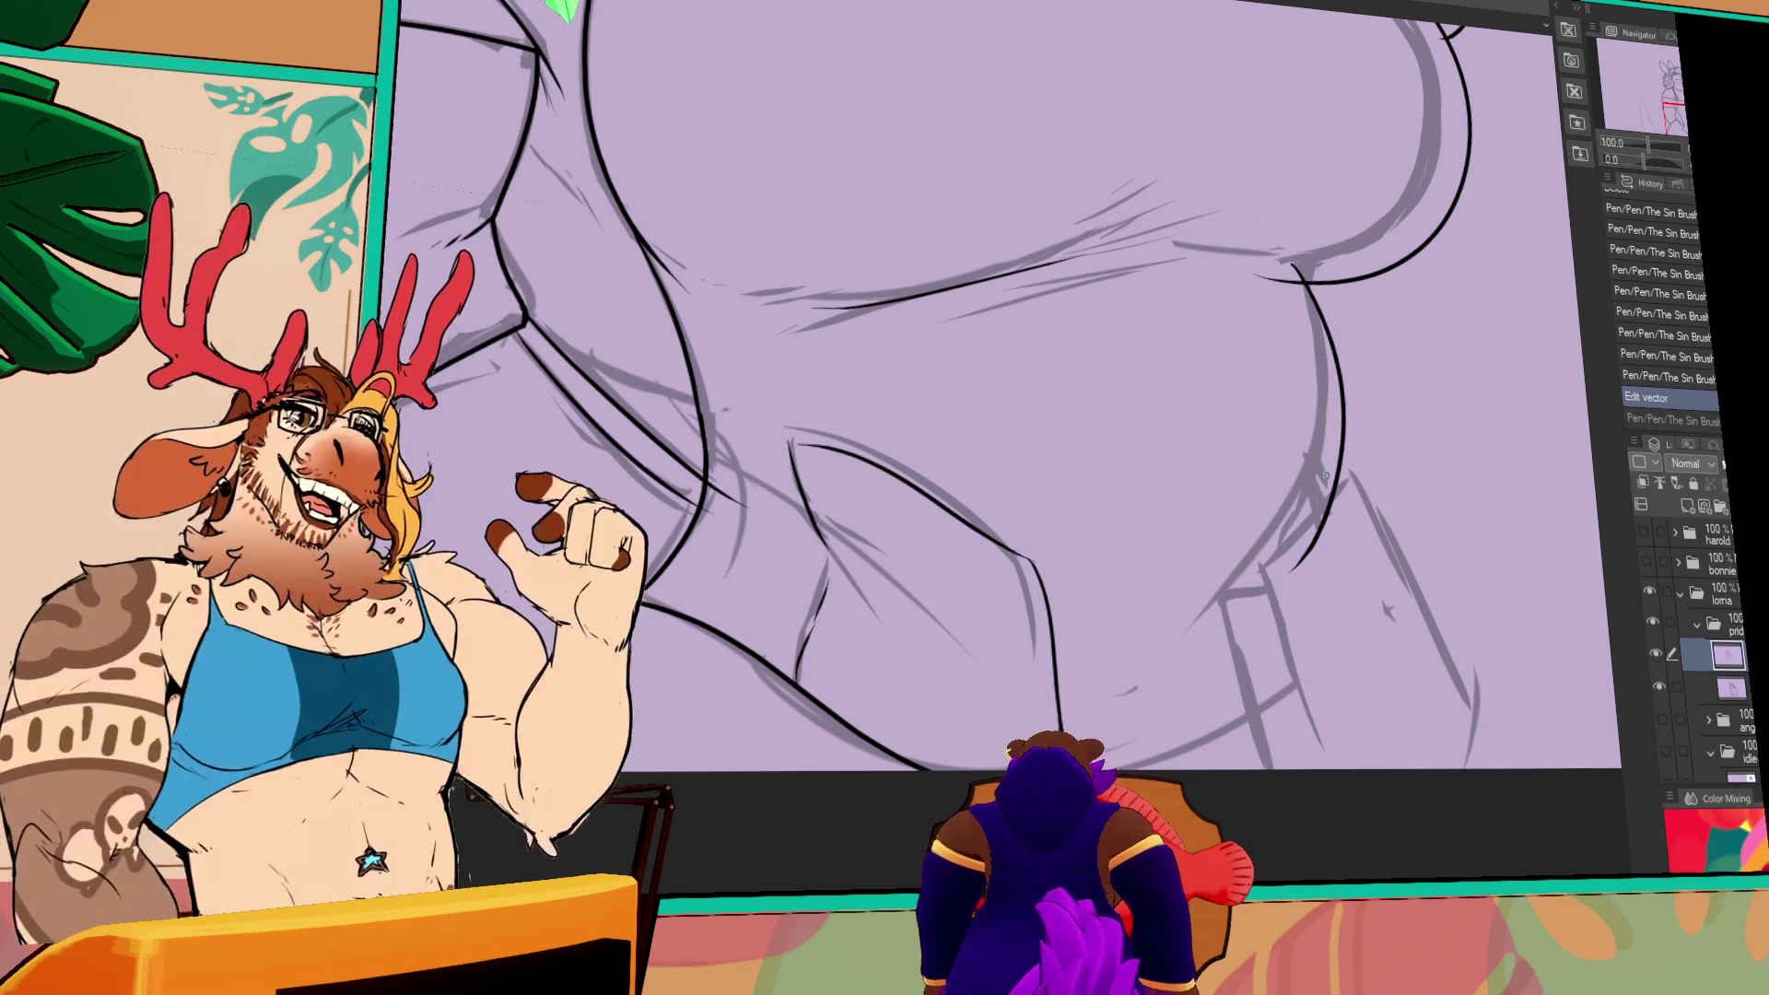
# - Erase part of the inner thigh line, redraw it and ink the right leg lines, erasing the hip overlap
pyautogui.moveTo(986, 544); pyautogui.dragTo(1037, 562)
pyautogui.moveTo(790, 442); pyautogui.dragTo(1002, 558)
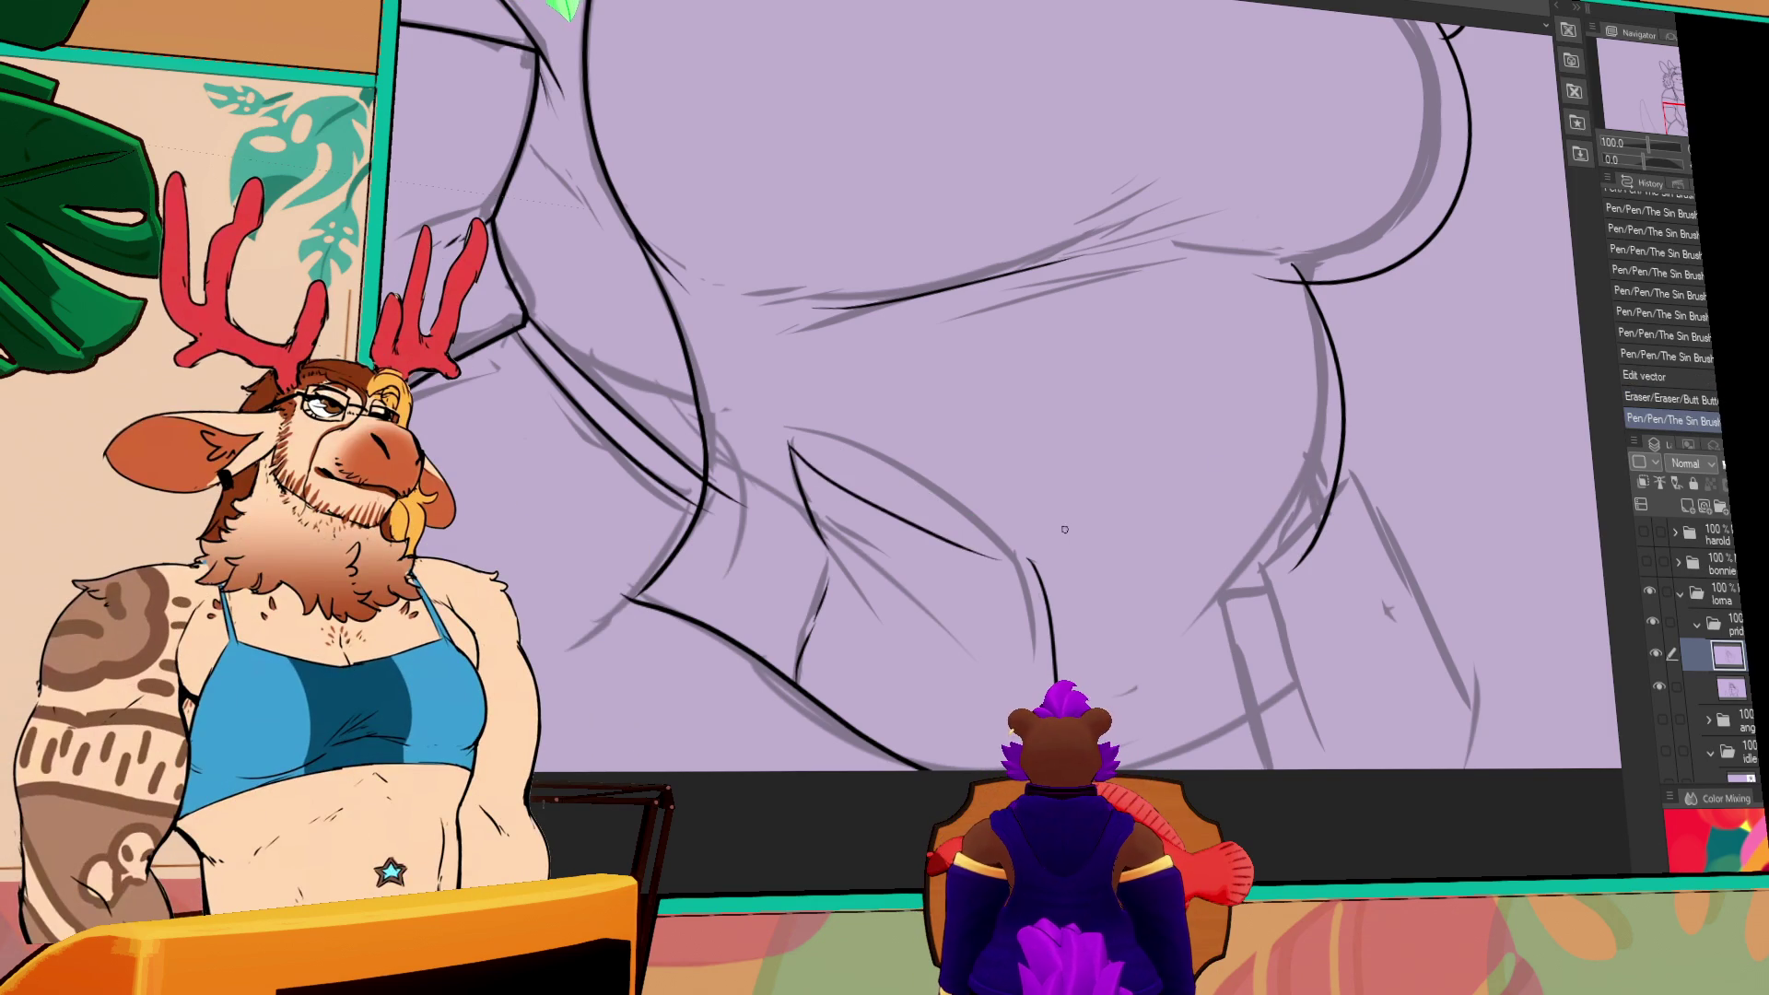
pyautogui.moveTo(1060, 728); pyautogui.dragTo(1040, 567)
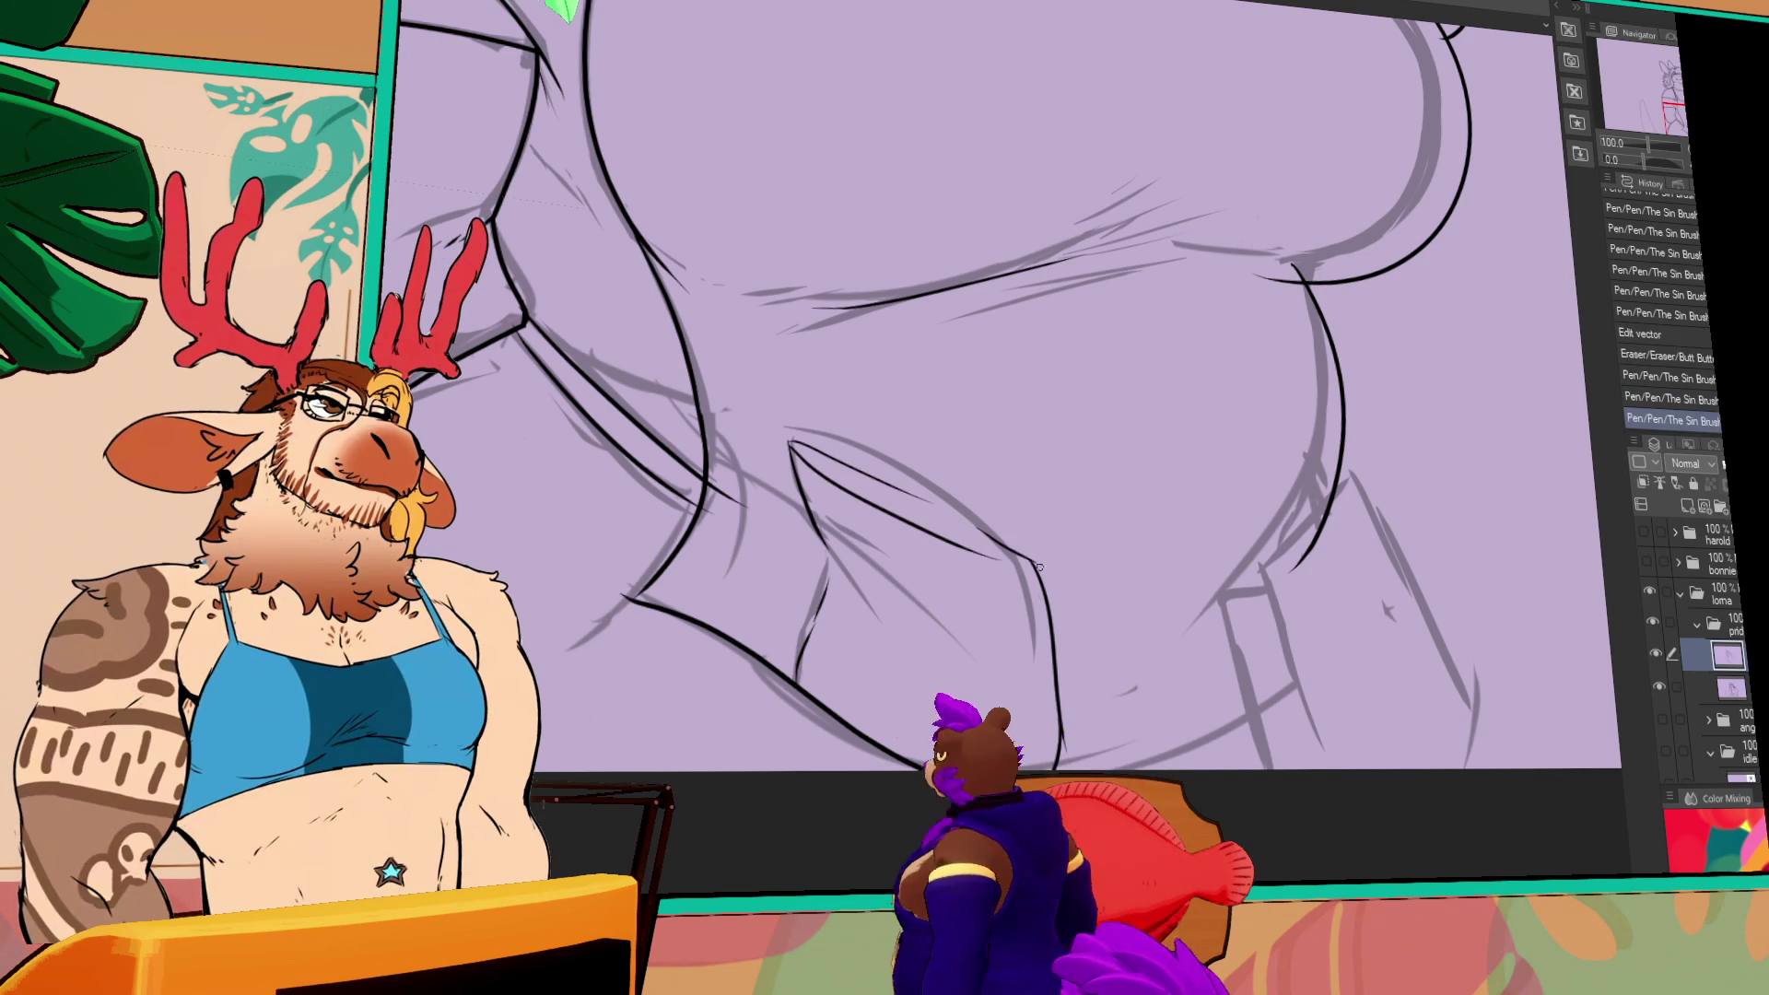
pyautogui.moveTo(790, 443)
pyautogui.mouseDown()
pyautogui.moveTo(931, 502)
pyautogui.moveTo(962, 551)
pyautogui.mouseUp()
pyautogui.moveTo(760, 589); pyautogui.dragTo(748, 508)
# - Extend the right contour with a longer dark line, undoing an eraser pass and a first attempt
pyautogui.moveTo(1264, 309)
pyautogui.mouseDown()
pyautogui.moveTo(1262, 280)
pyautogui.moveTo(1363, 562)
pyautogui.mouseUp()
pyautogui.hotkey('ctrl', 'z')
pyautogui.moveTo(1379, 488); pyautogui.dragTo(1275, 576)
pyautogui.hotkey('ctrl', 'z')
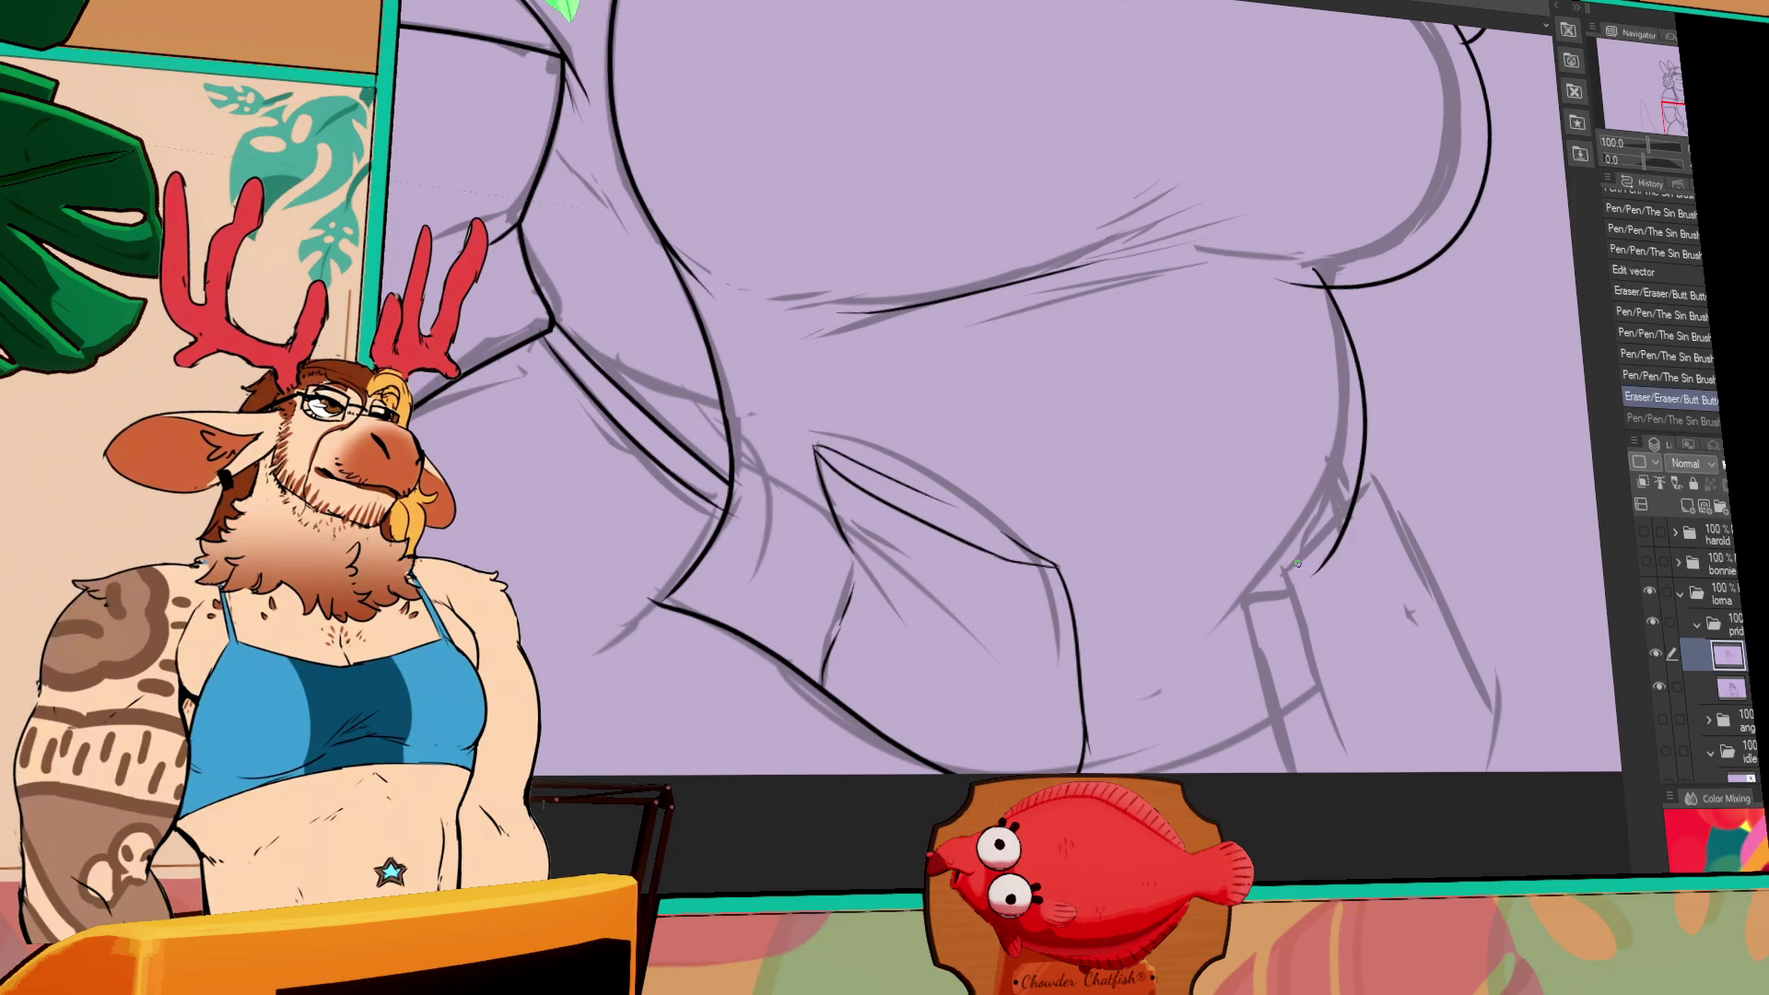
pyautogui.moveTo(1379, 488); pyautogui.dragTo(1269, 592)
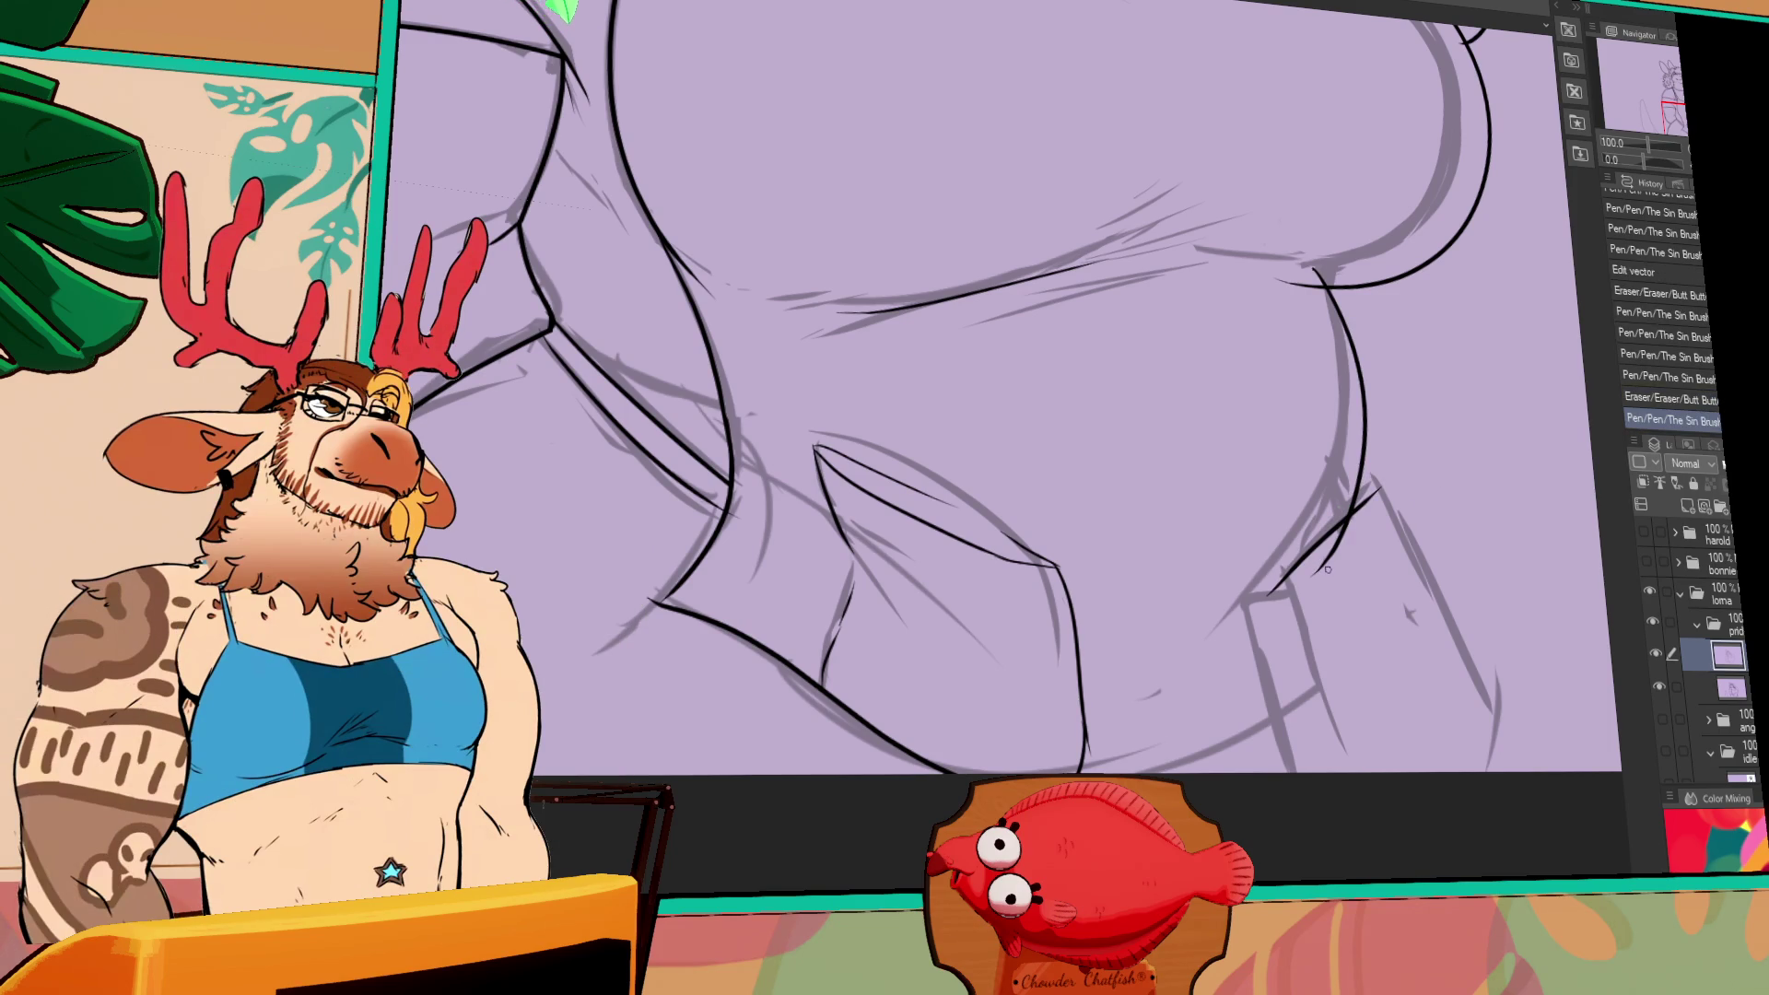
pyautogui.moveTo(1345, 638)
pyautogui.mouseDown()
pyautogui.moveTo(1345, 610)
pyautogui.moveTo(1296, 567)
pyautogui.mouseUp()
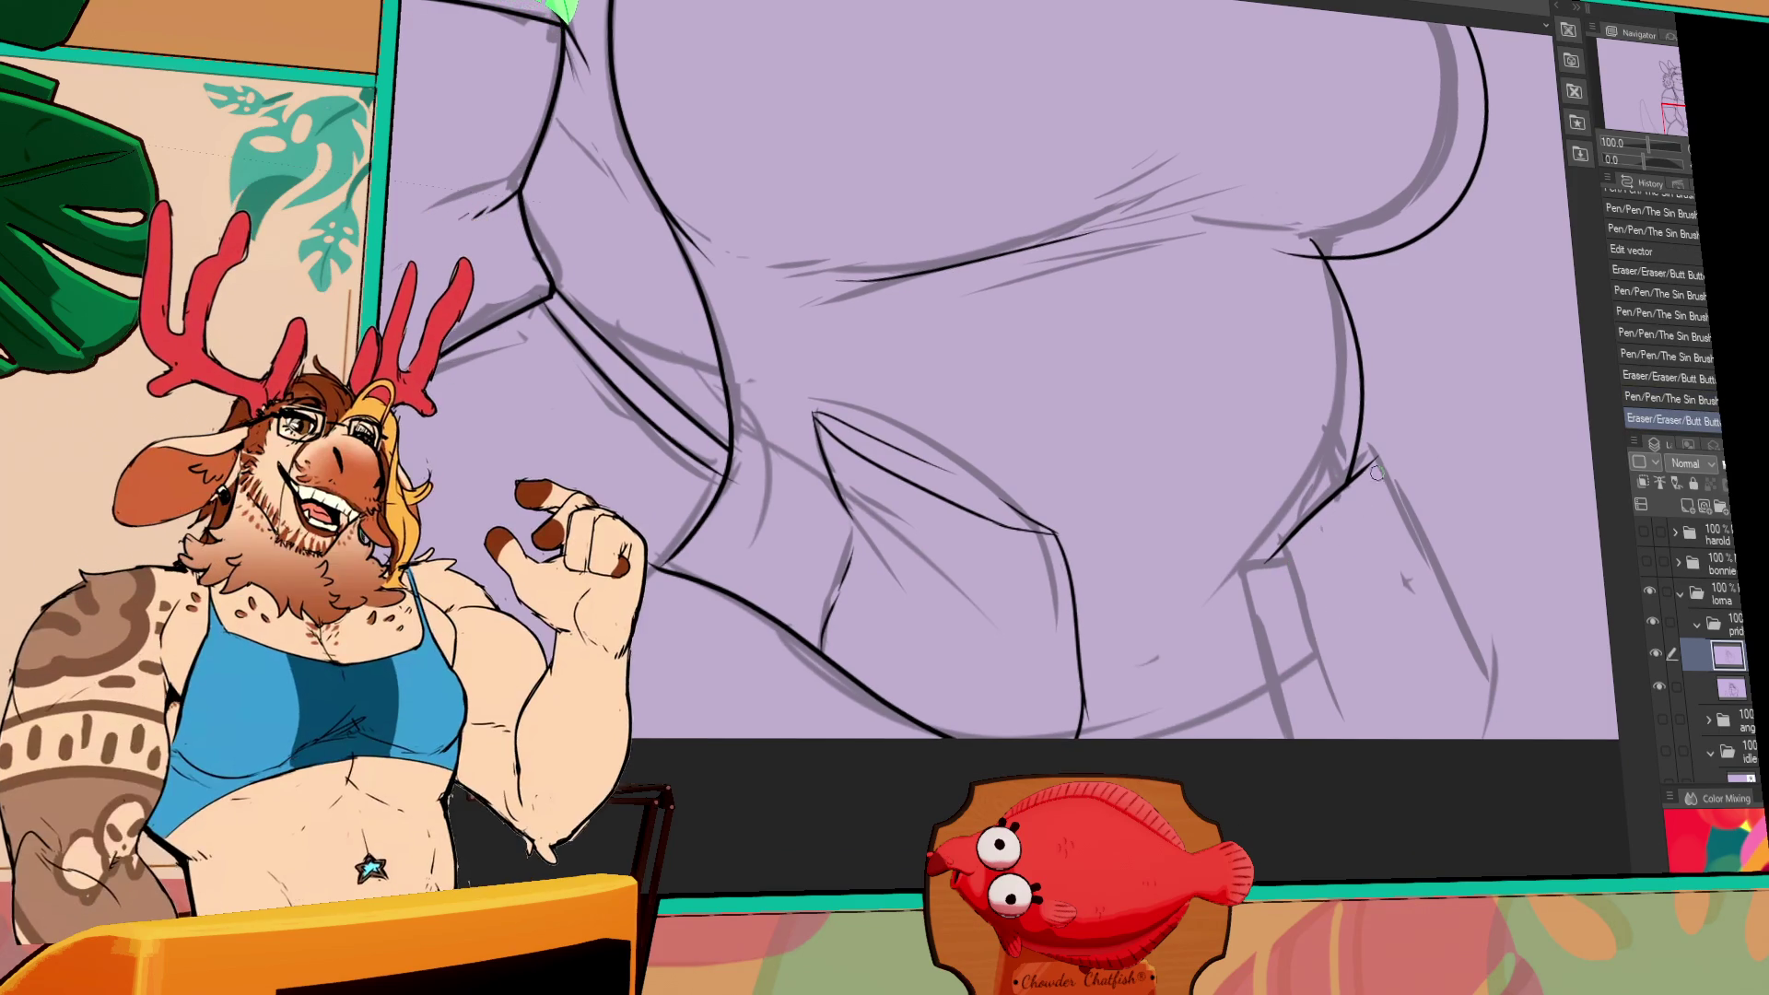
# - Rework the right contour corner, comparing strokes with undo/redo, and redraw it toward the bottom right
pyautogui.moveTo(1376, 473)
pyautogui.mouseDown()
pyautogui.moveTo(1405, 493)
pyautogui.moveTo(1378, 457)
pyautogui.moveTo(1455, 635)
pyautogui.mouseUp()
pyautogui.hotkey('ctrl', 'z')
pyautogui.hotkey('ctrl', 'z')
pyautogui.hotkey('ctrl', 'z')
pyautogui.hotkey('ctrl', 'z')
pyautogui.hotkey('ctrl', 'y')
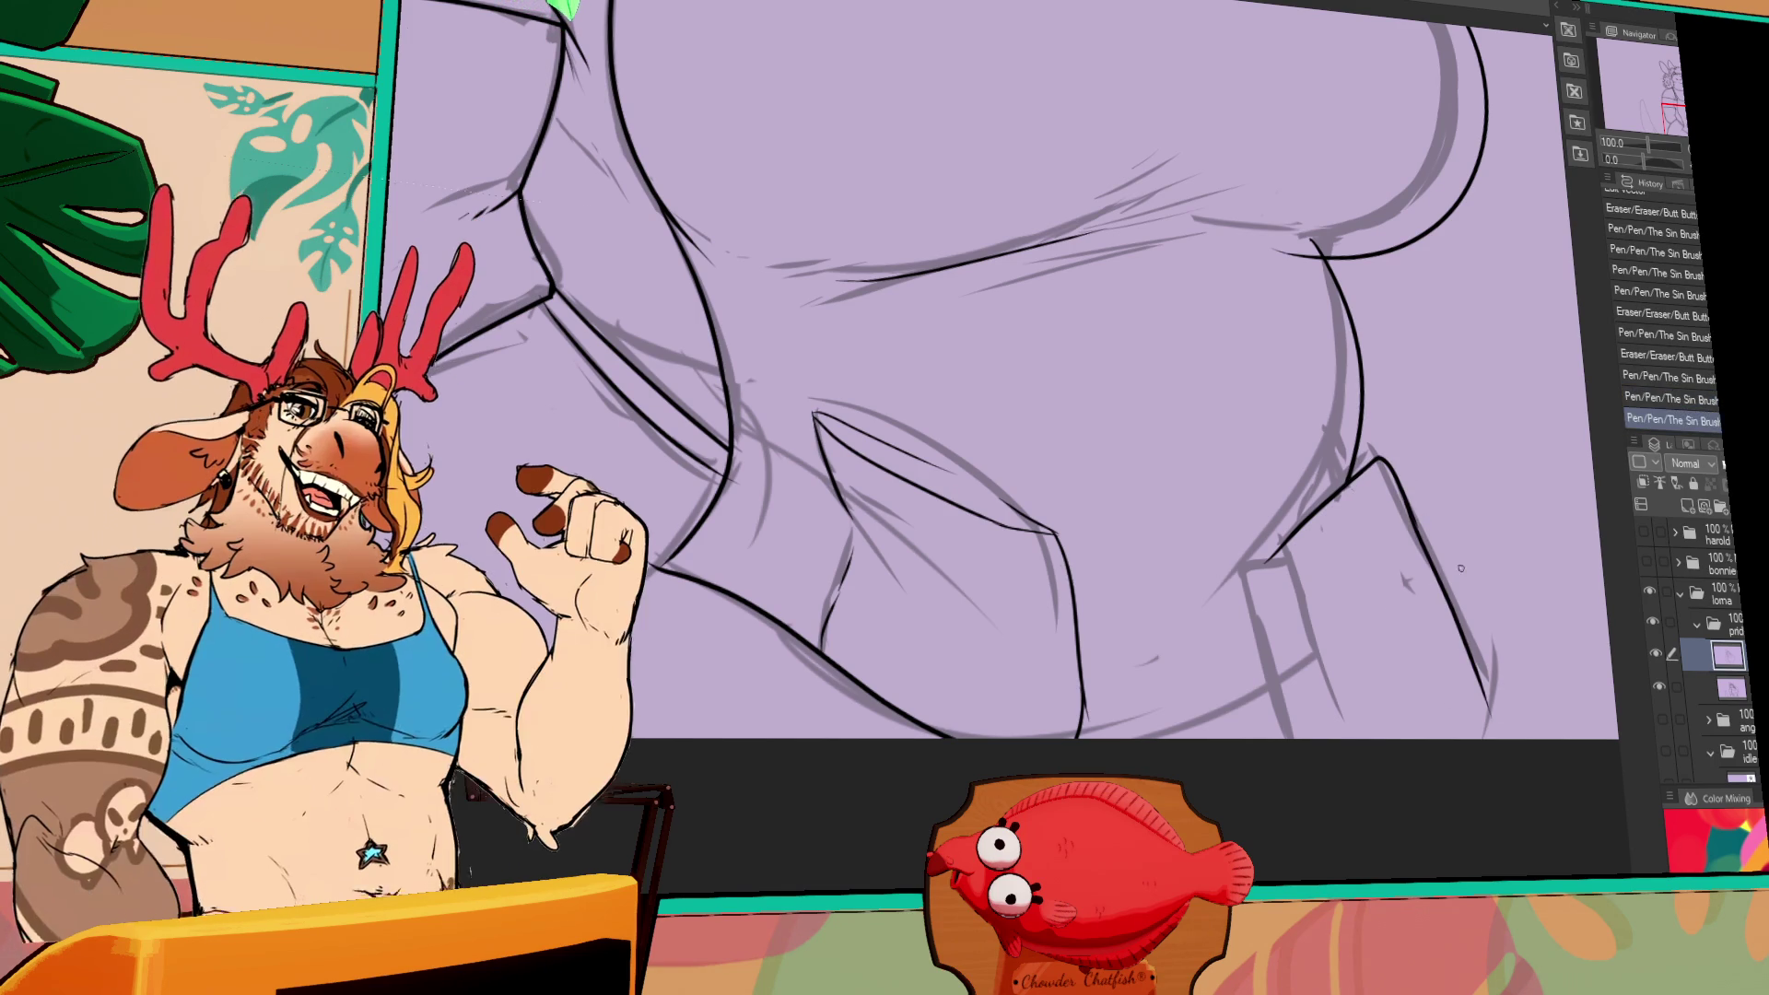
pyautogui.hotkey('ctrl', 'z')
pyautogui.hotkey('ctrl', 'y')
pyautogui.hotkey('ctrl', 'z')
pyautogui.moveTo(1409, 509); pyautogui.dragTo(1504, 683)
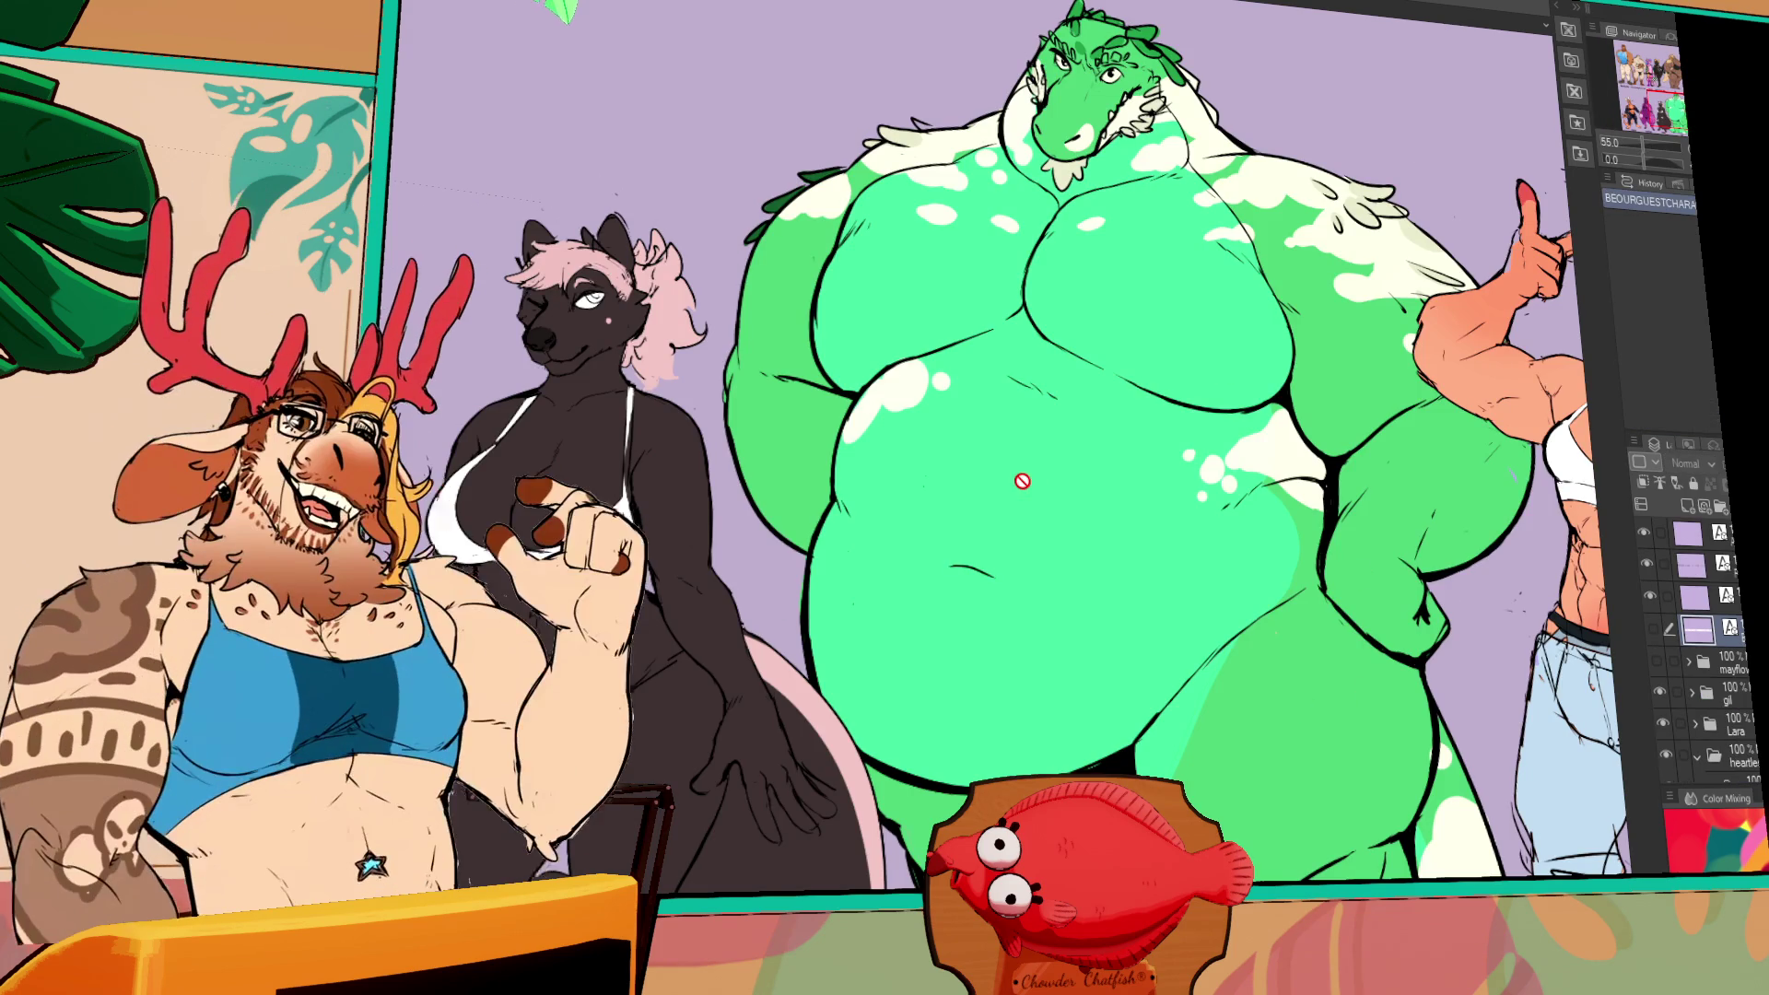
# - Select the RAV folder and drag the orange tiger up beside the brown bear under the Lara label
pyautogui.scroll(-1, 1022, 478)
pyautogui.moveTo(1108, 558)
pyautogui.mouseDown()
pyautogui.moveTo(1037, 579)
pyautogui.moveTo(1045, 531)
pyautogui.mouseUp()
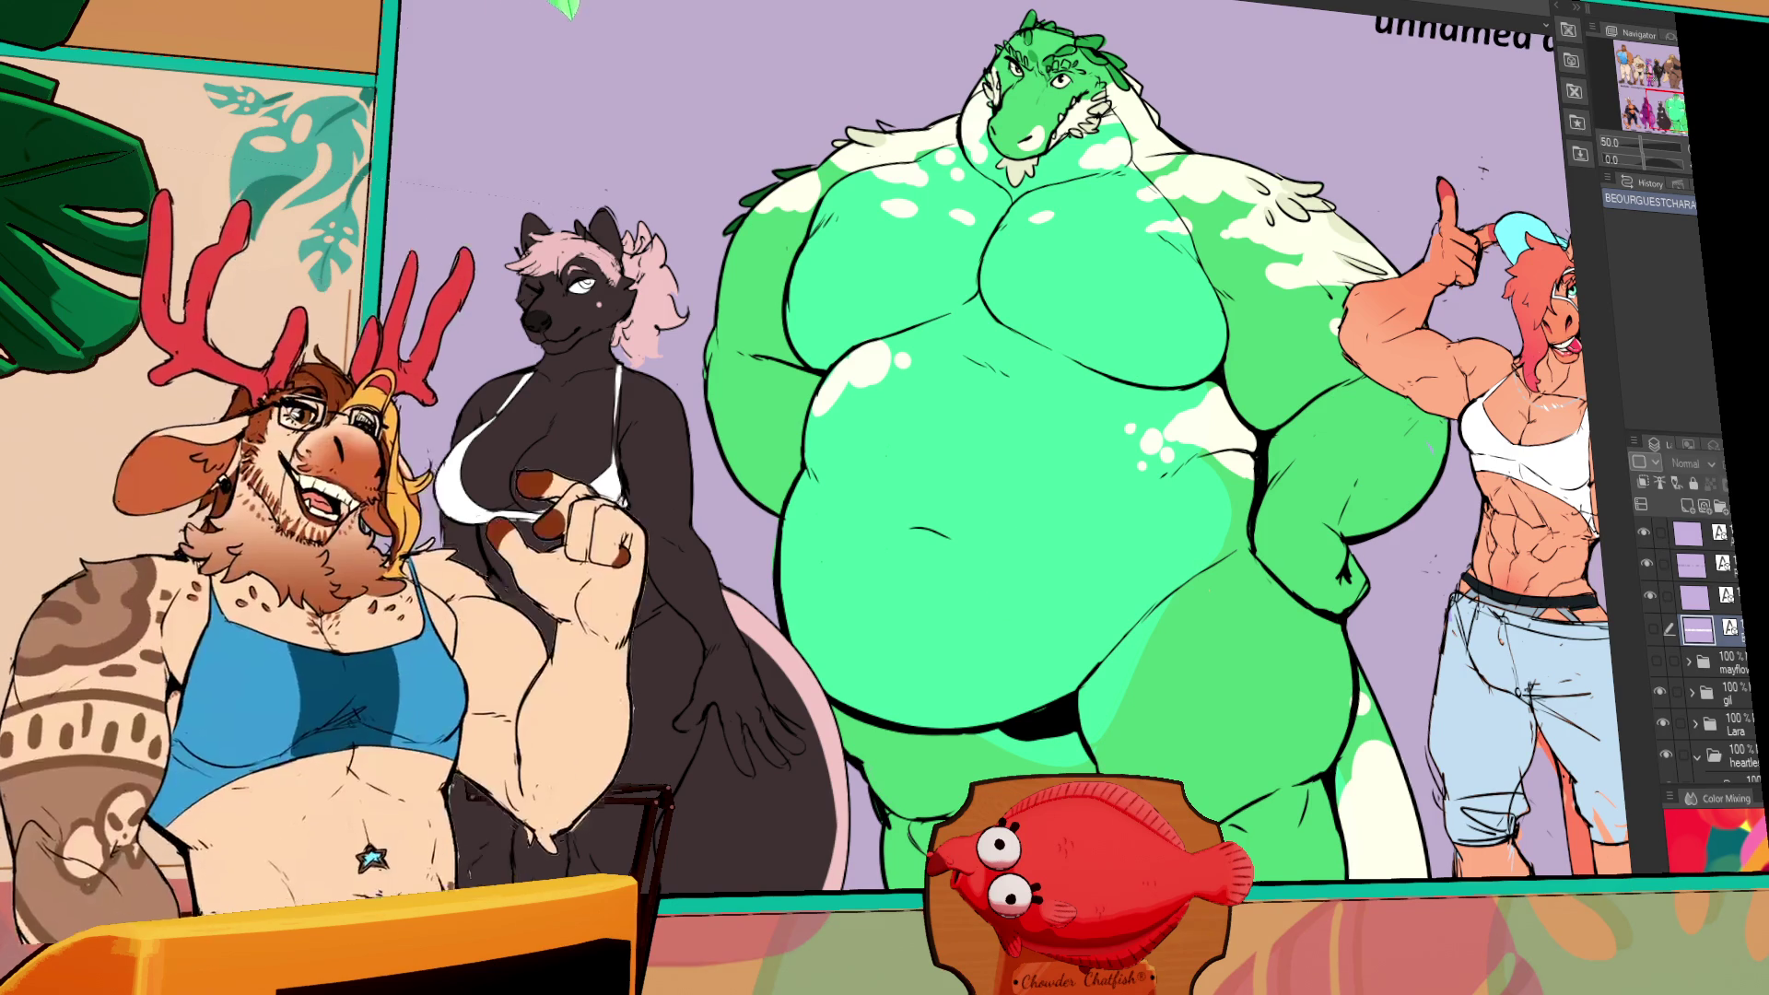
pyautogui.moveTo(1289, 461); pyautogui.dragTo(415, 460)
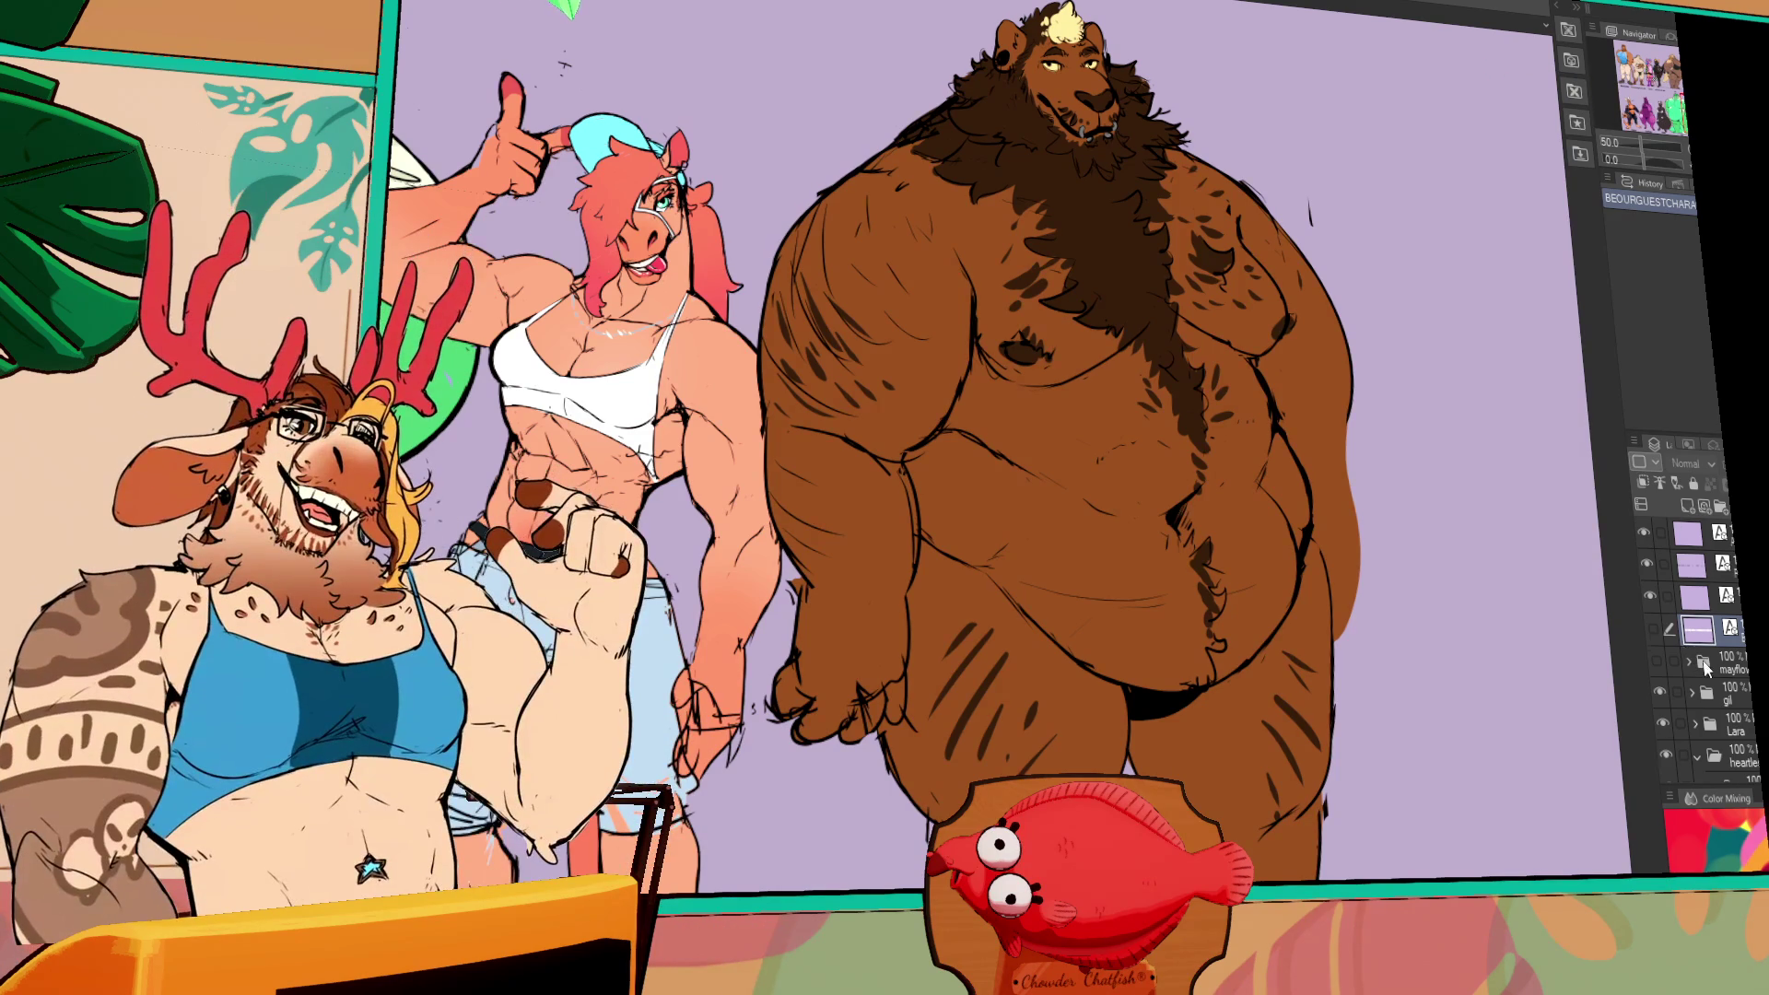
pyautogui.scroll(-5, 1700, 659)
pyautogui.scroll(-2, 1695, 668)
pyautogui.scroll(-1, 1684, 672)
pyautogui.click(1729, 744)
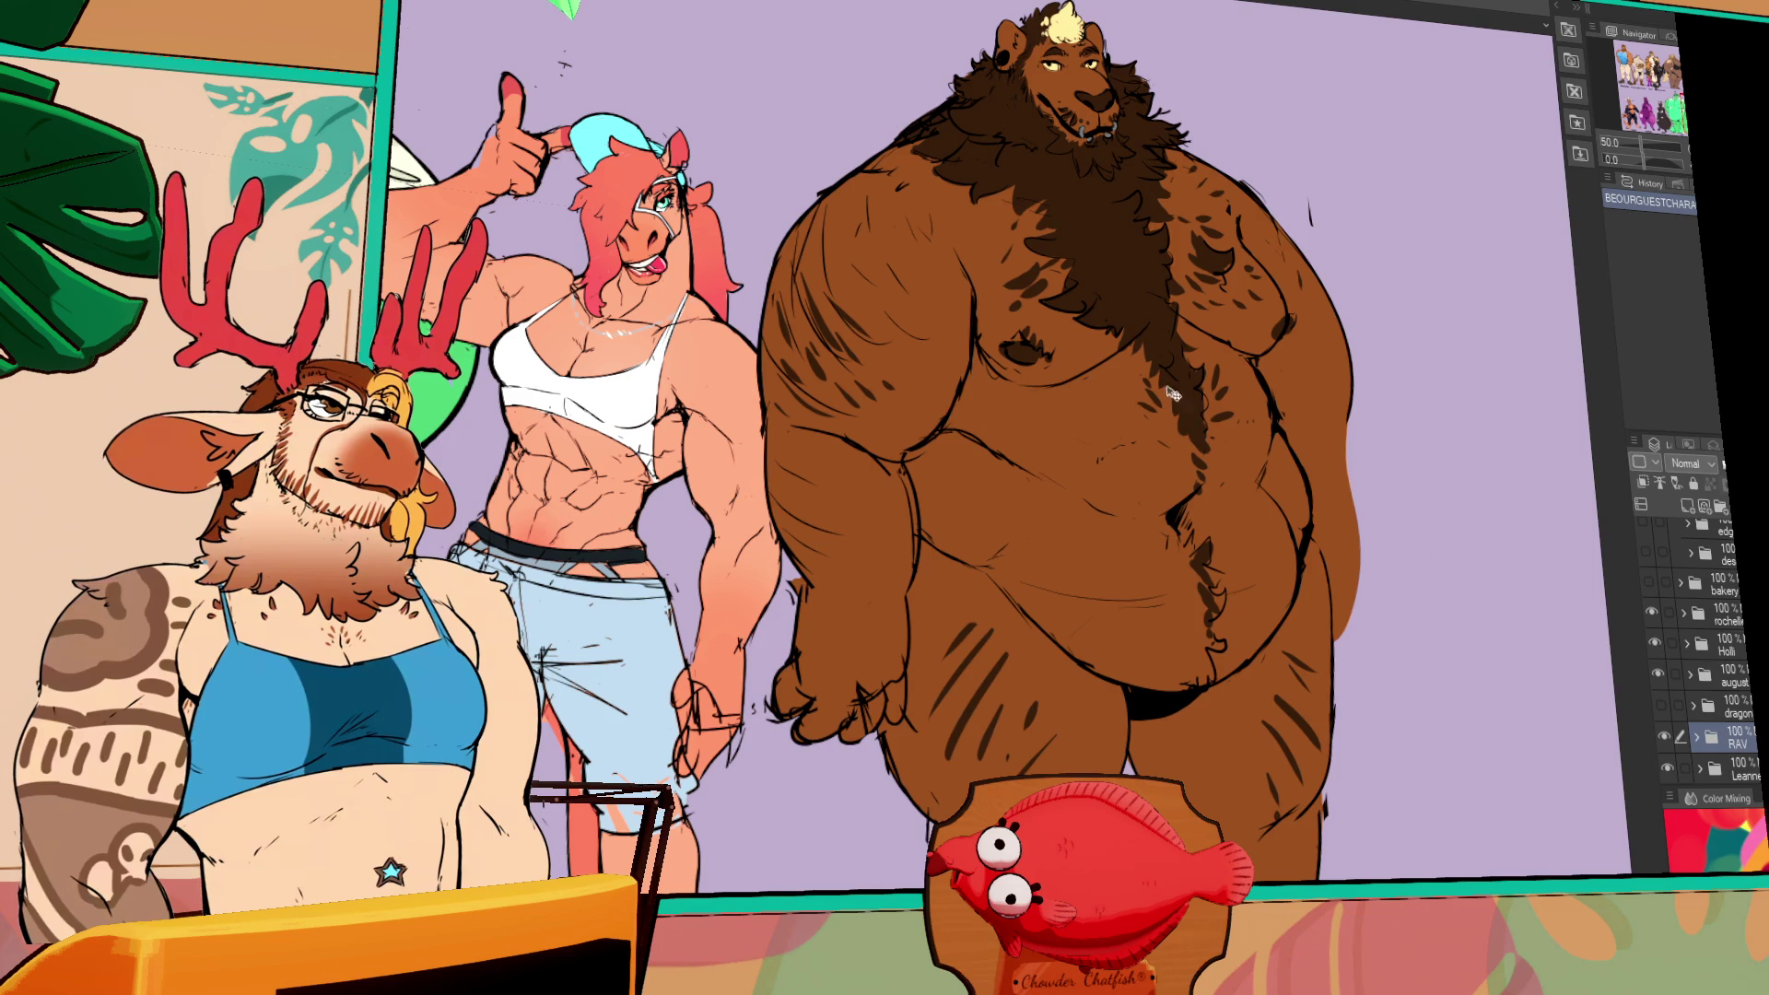
pyautogui.moveTo(1256, 352); pyautogui.dragTo(813, 352)
pyautogui.moveTo(972, 398)
pyautogui.mouseDown()
pyautogui.moveTo(959, 324)
pyautogui.moveTo(1271, 237)
pyautogui.moveTo(1267, 460)
pyautogui.mouseUp()
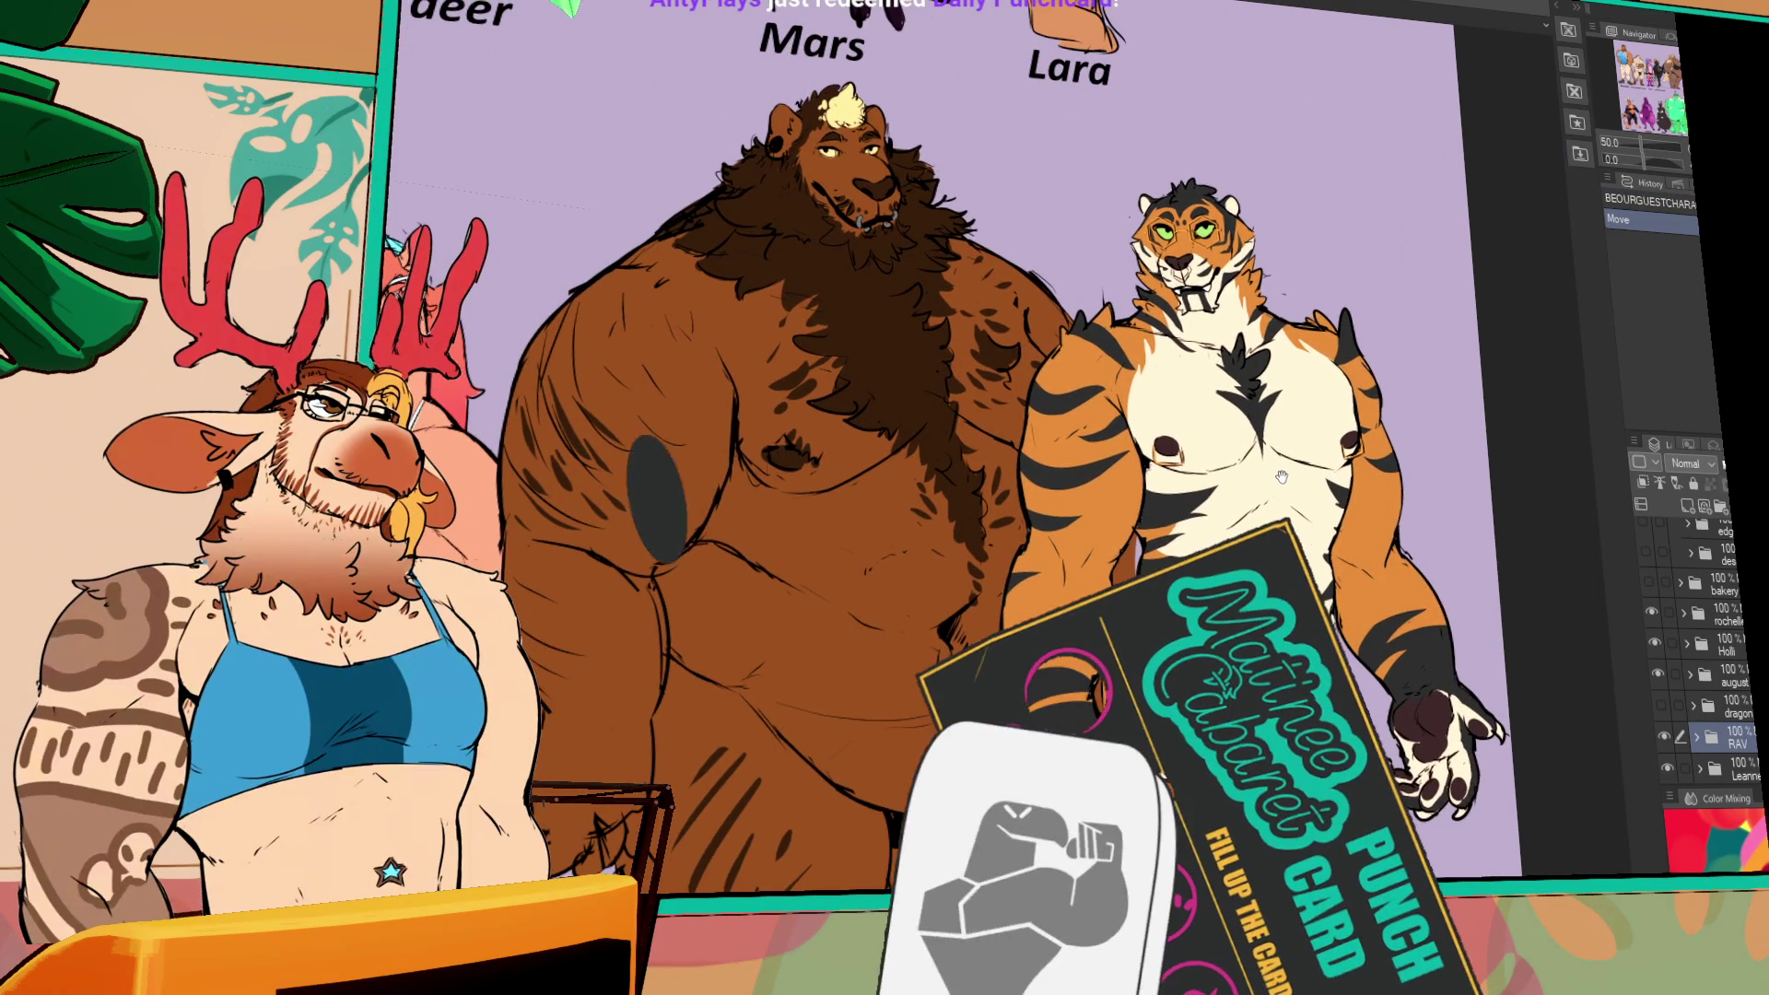
pyautogui.scroll(1, 1093, 451)
pyautogui.moveTo(1093, 360); pyautogui.dragTo(1092, 451)
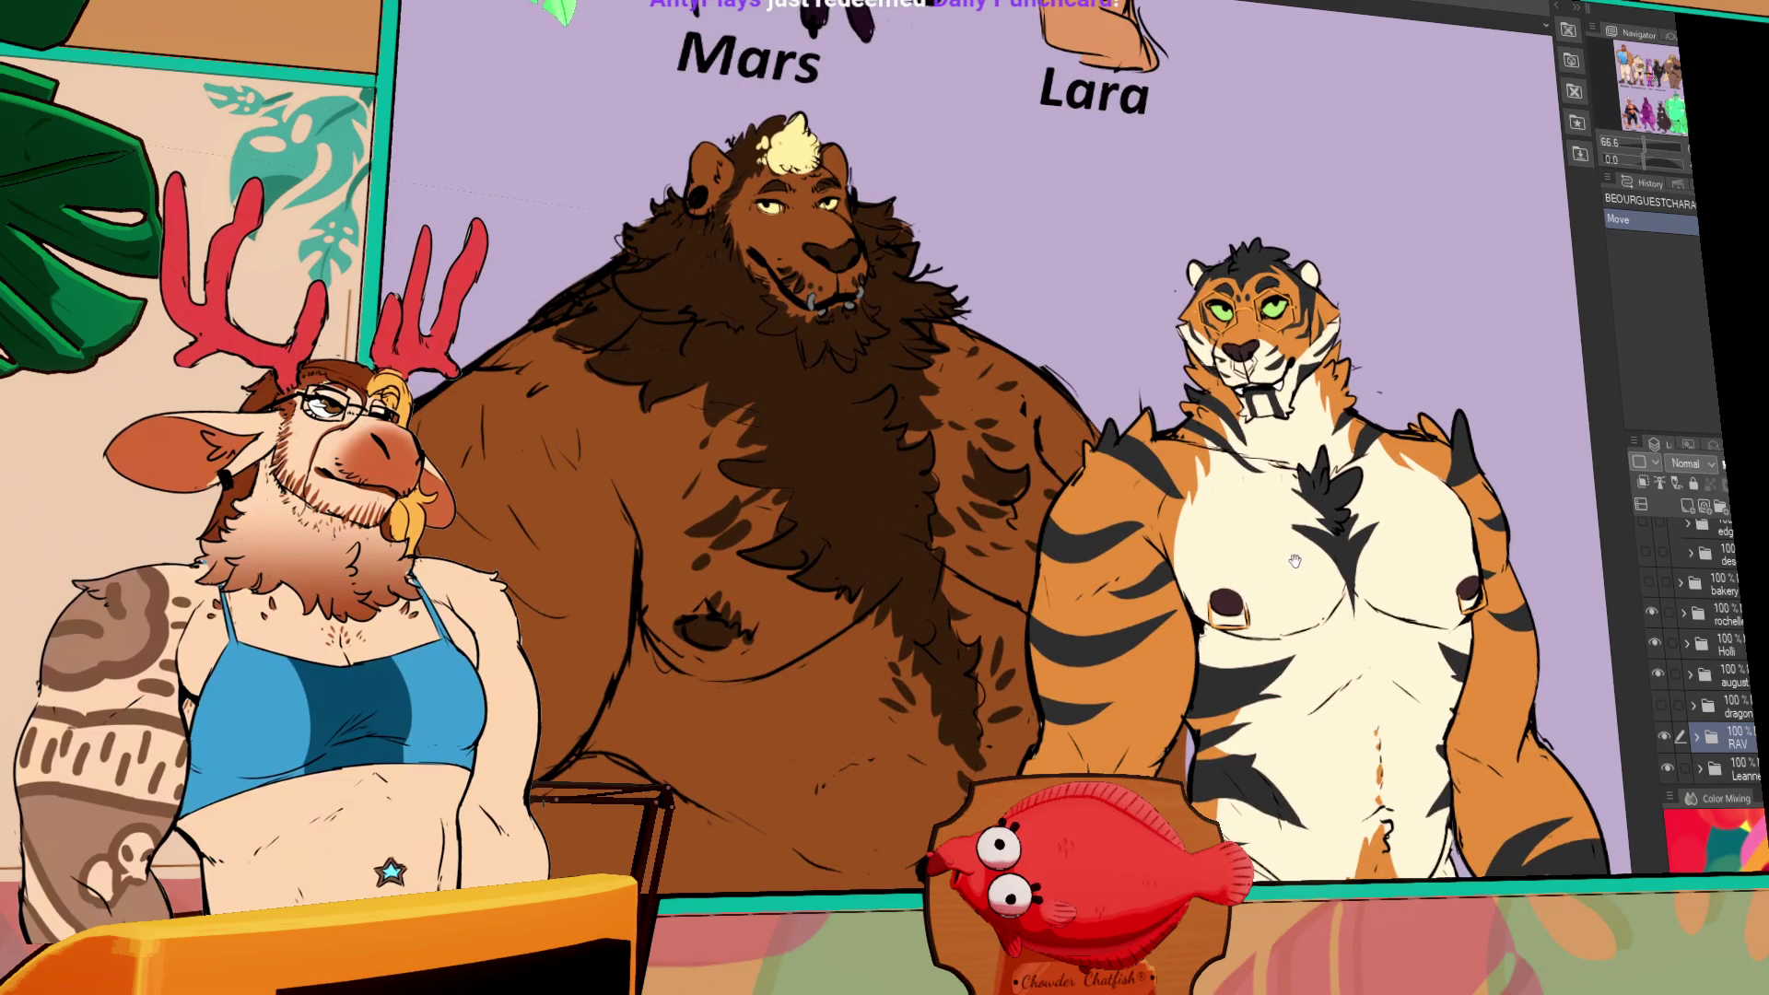
pyautogui.moveTo(1294, 560); pyautogui.dragTo(1311, 544)
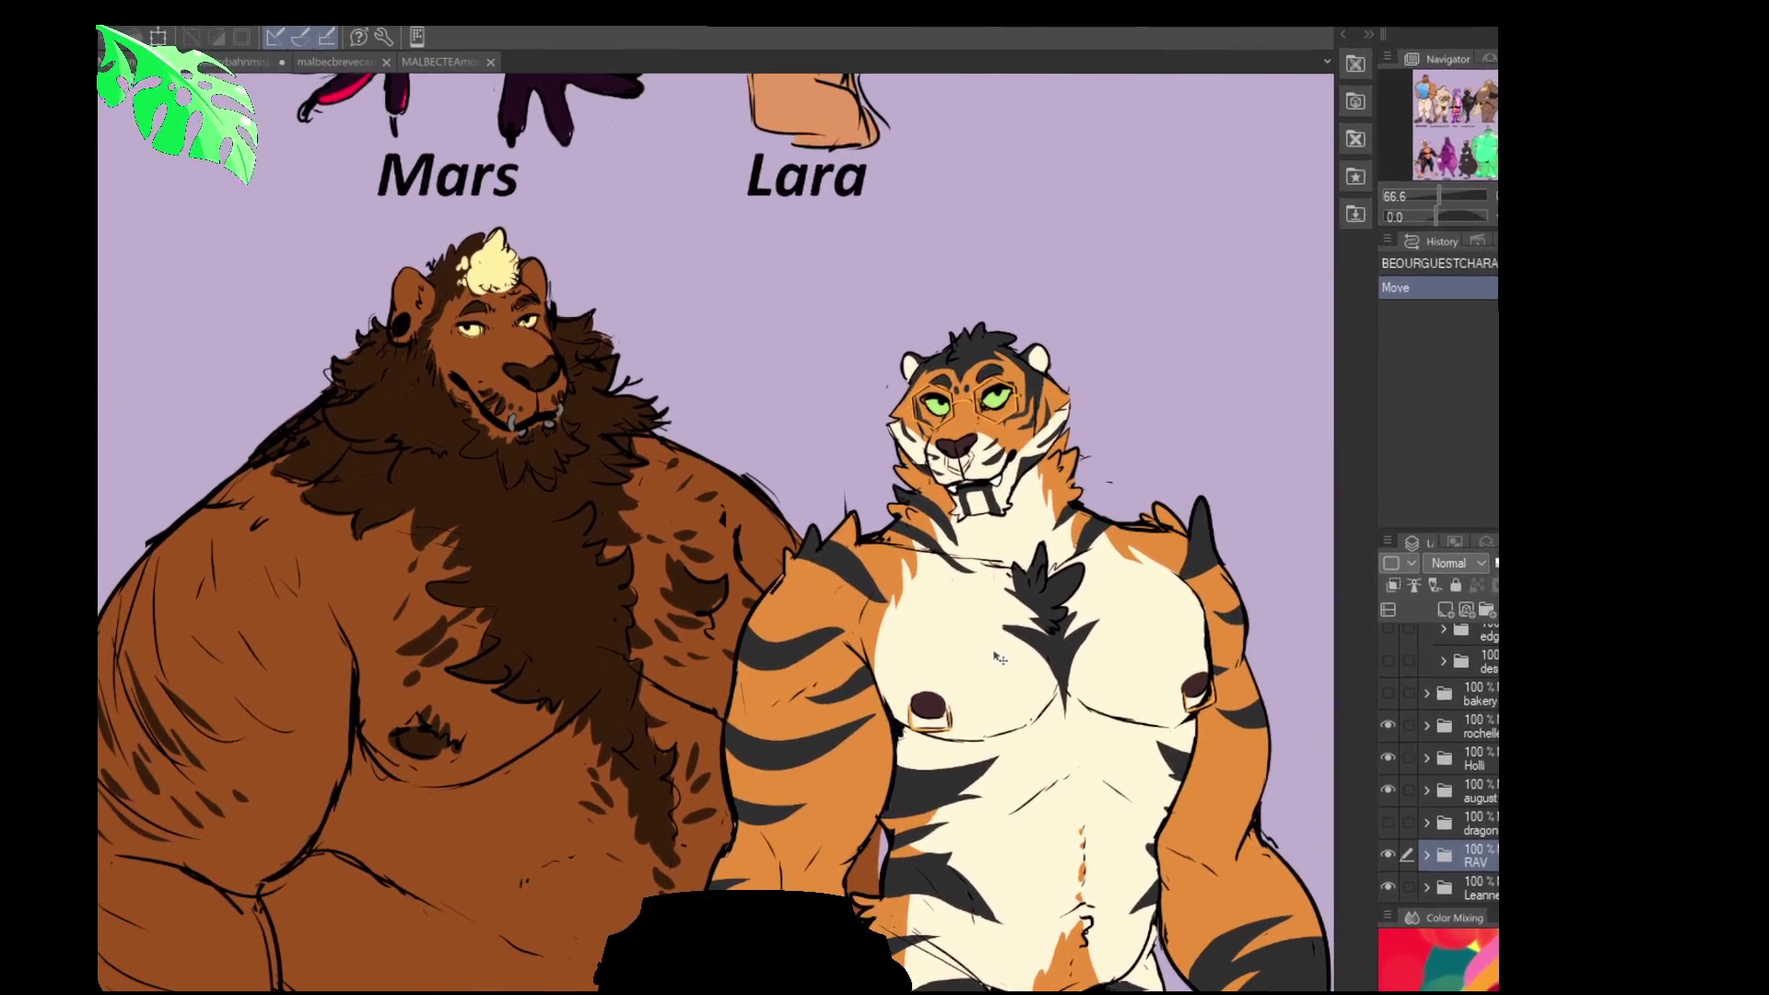
pyautogui.moveTo(976, 710); pyautogui.dragTo(1008, 706)
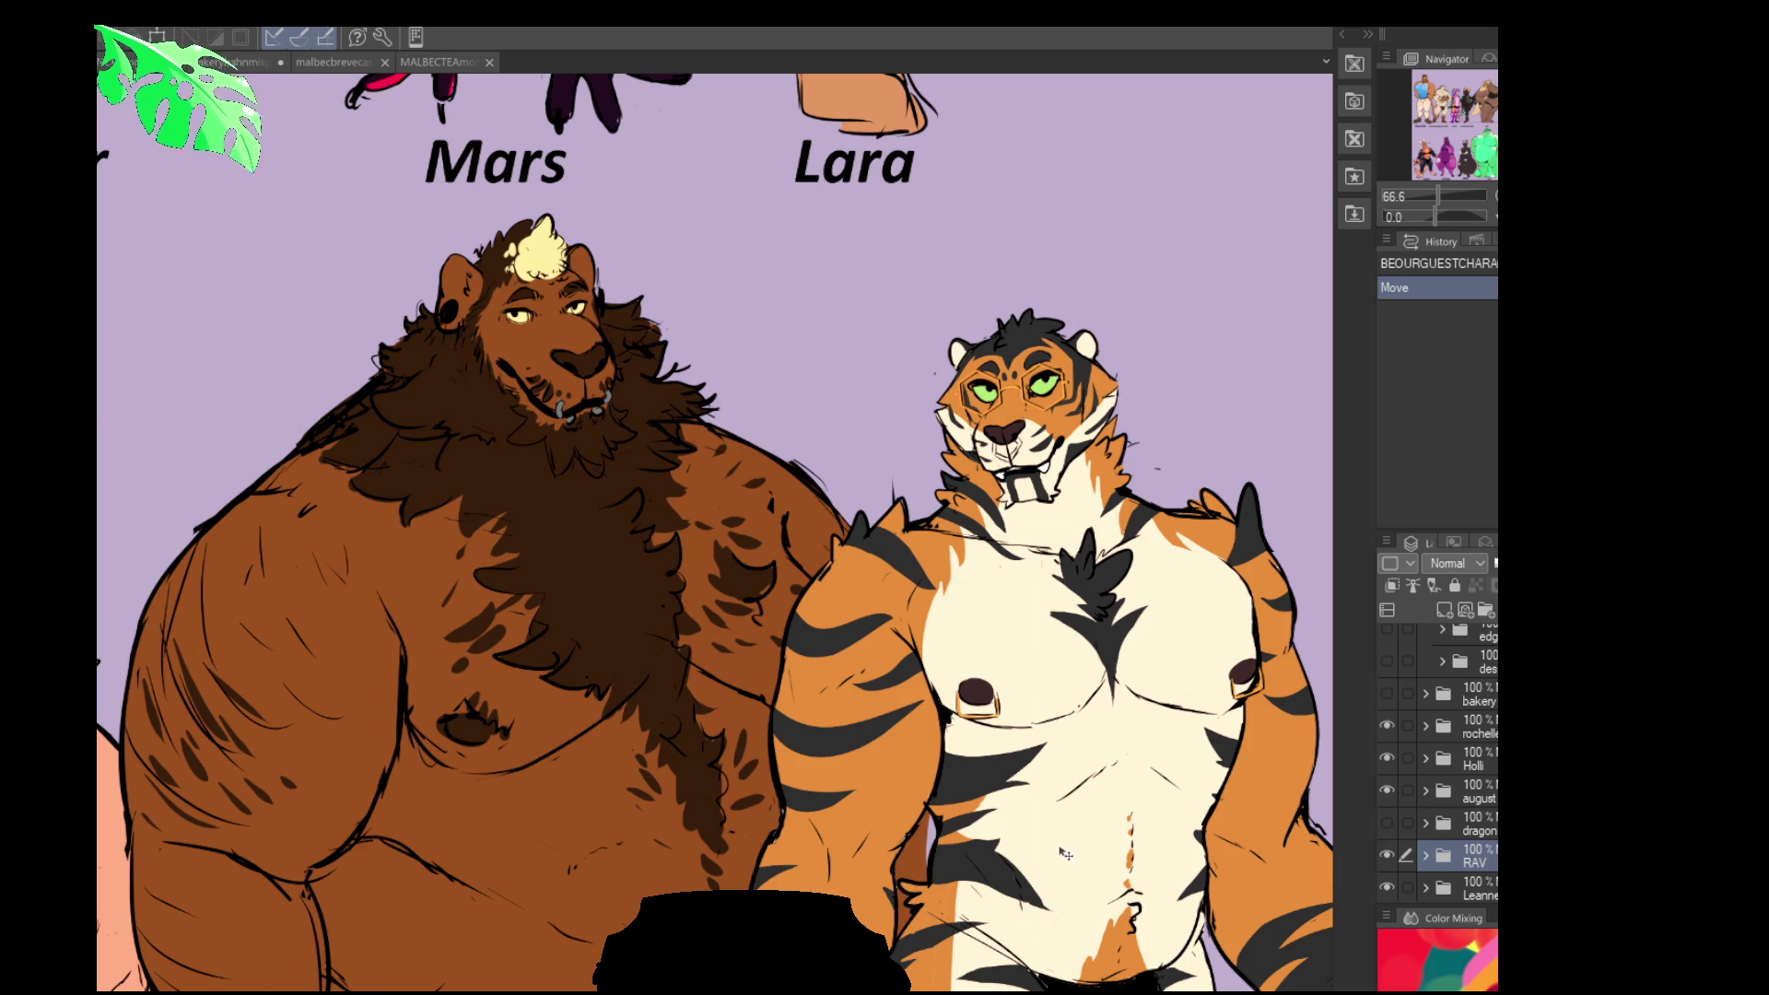
pyautogui.scroll(3, 516, 336)
pyautogui.scroll(2, 510, 305)
pyautogui.moveTo(479, 388); pyautogui.dragTo(549, 415)
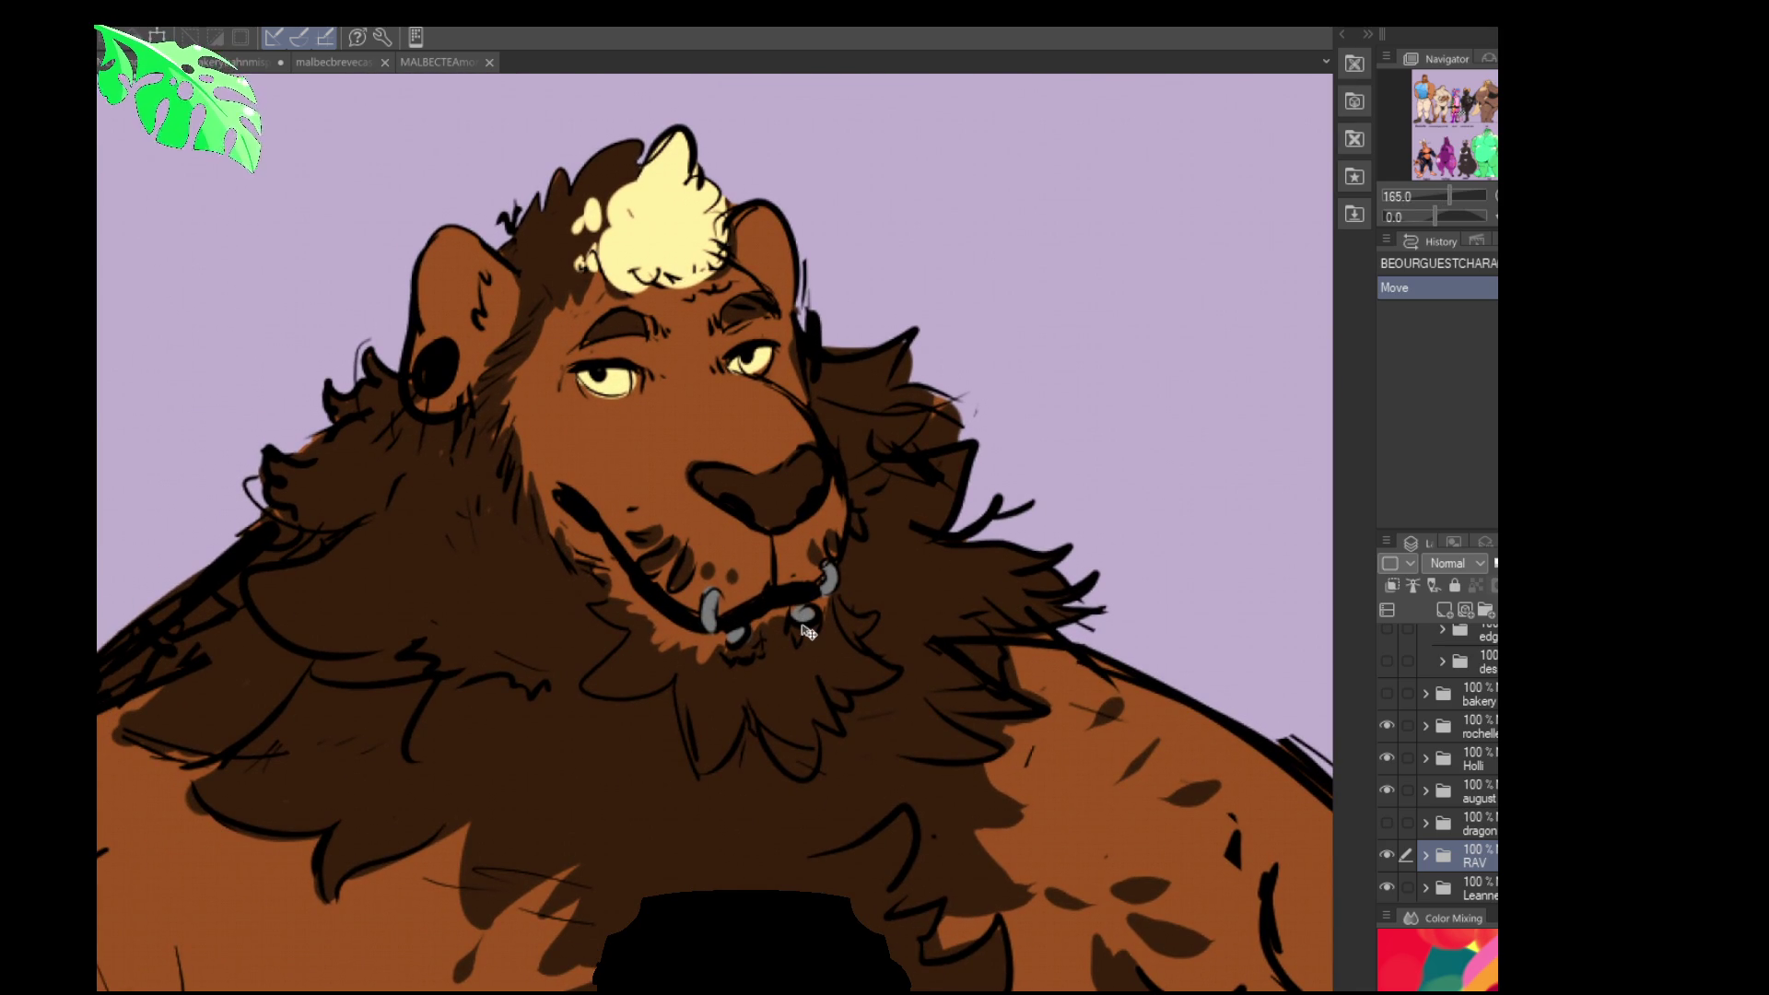
pyautogui.scroll(-3, 808, 632)
pyautogui.moveTo(1253, 663)
pyautogui.mouseDown()
pyautogui.moveTo(802, 737)
pyautogui.moveTo(634, 815)
pyautogui.mouseUp()
pyautogui.scroll(2, 803, 742)
pyautogui.scroll(2, 802, 746)
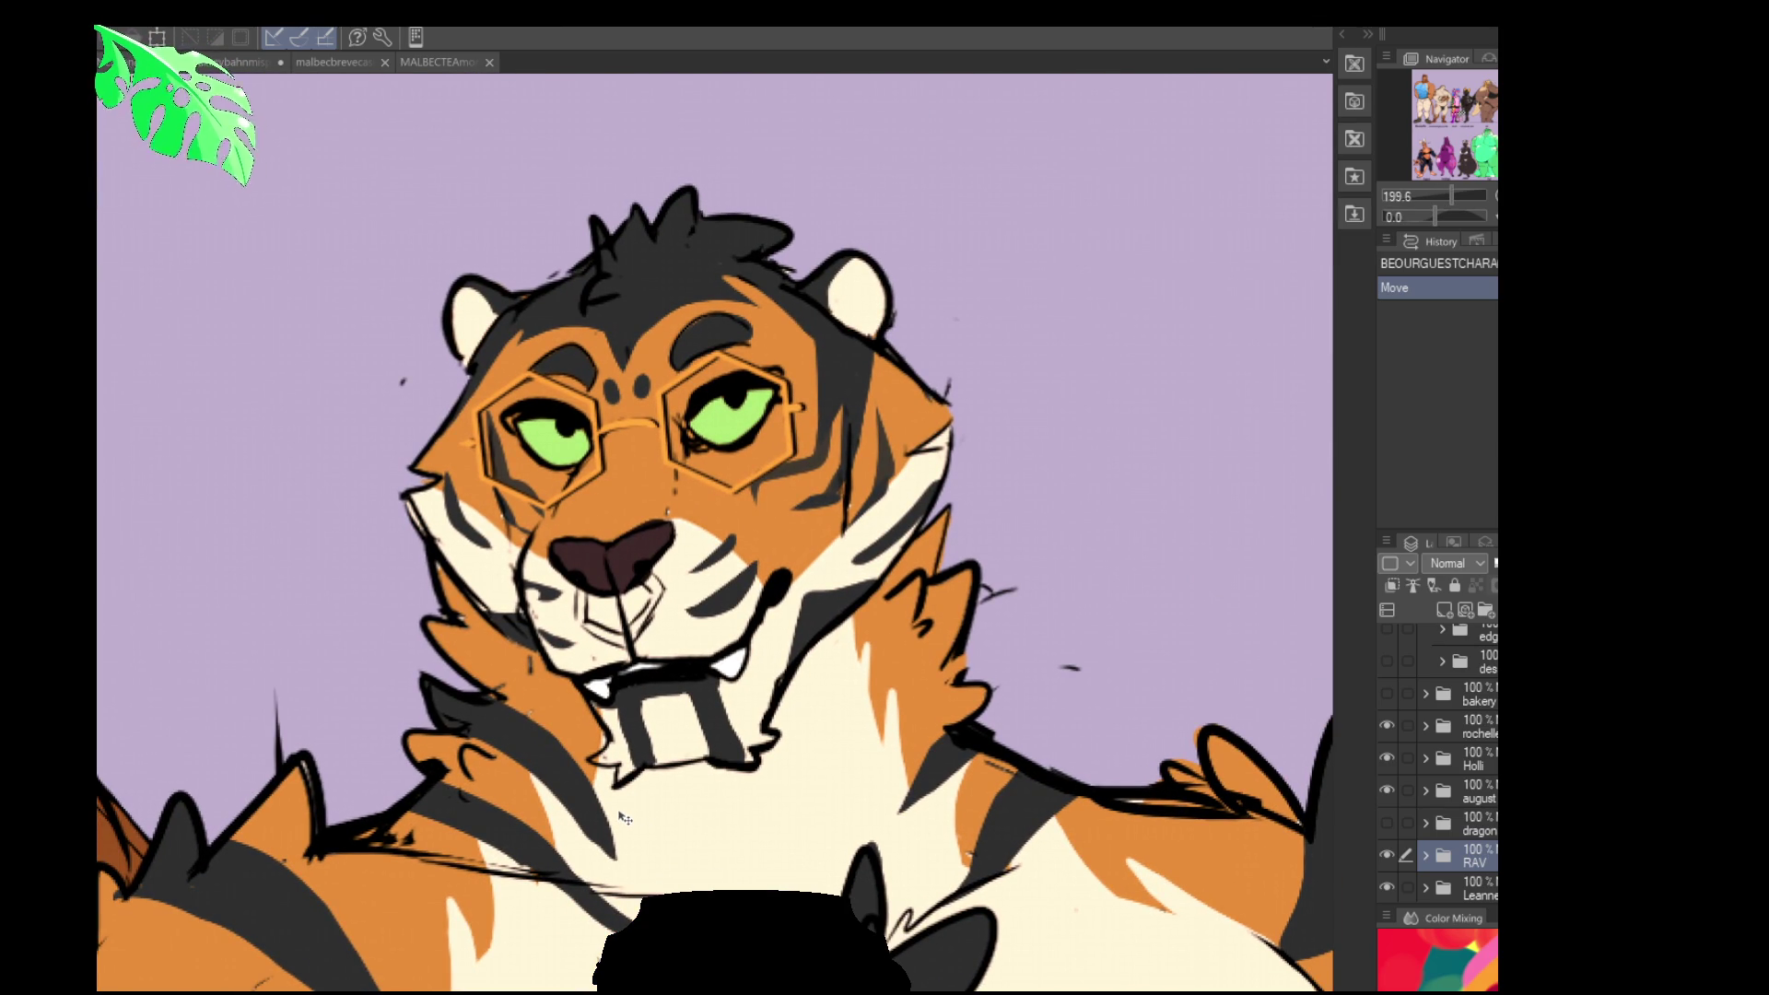
pyautogui.scroll(-3, 624, 817)
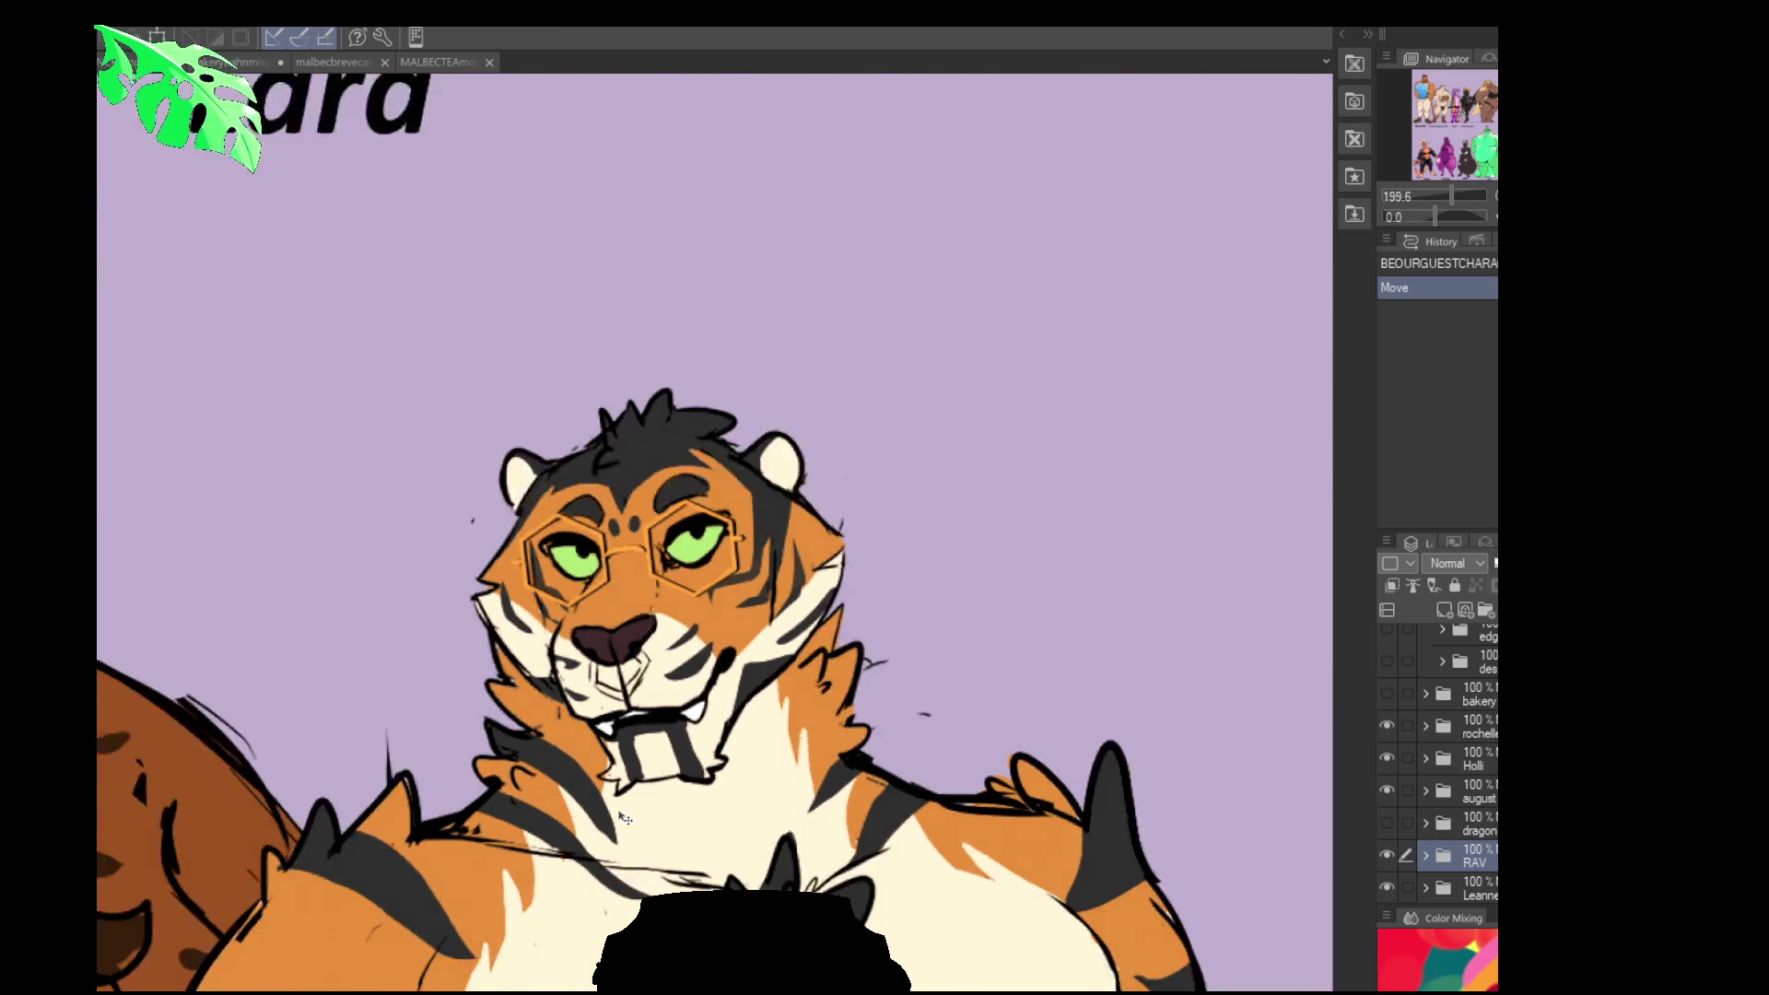
pyautogui.moveTo(184, 645); pyautogui.dragTo(977, 644)
pyautogui.scroll(3, 730, 616)
pyautogui.moveTo(731, 616); pyautogui.dragTo(853, 627)
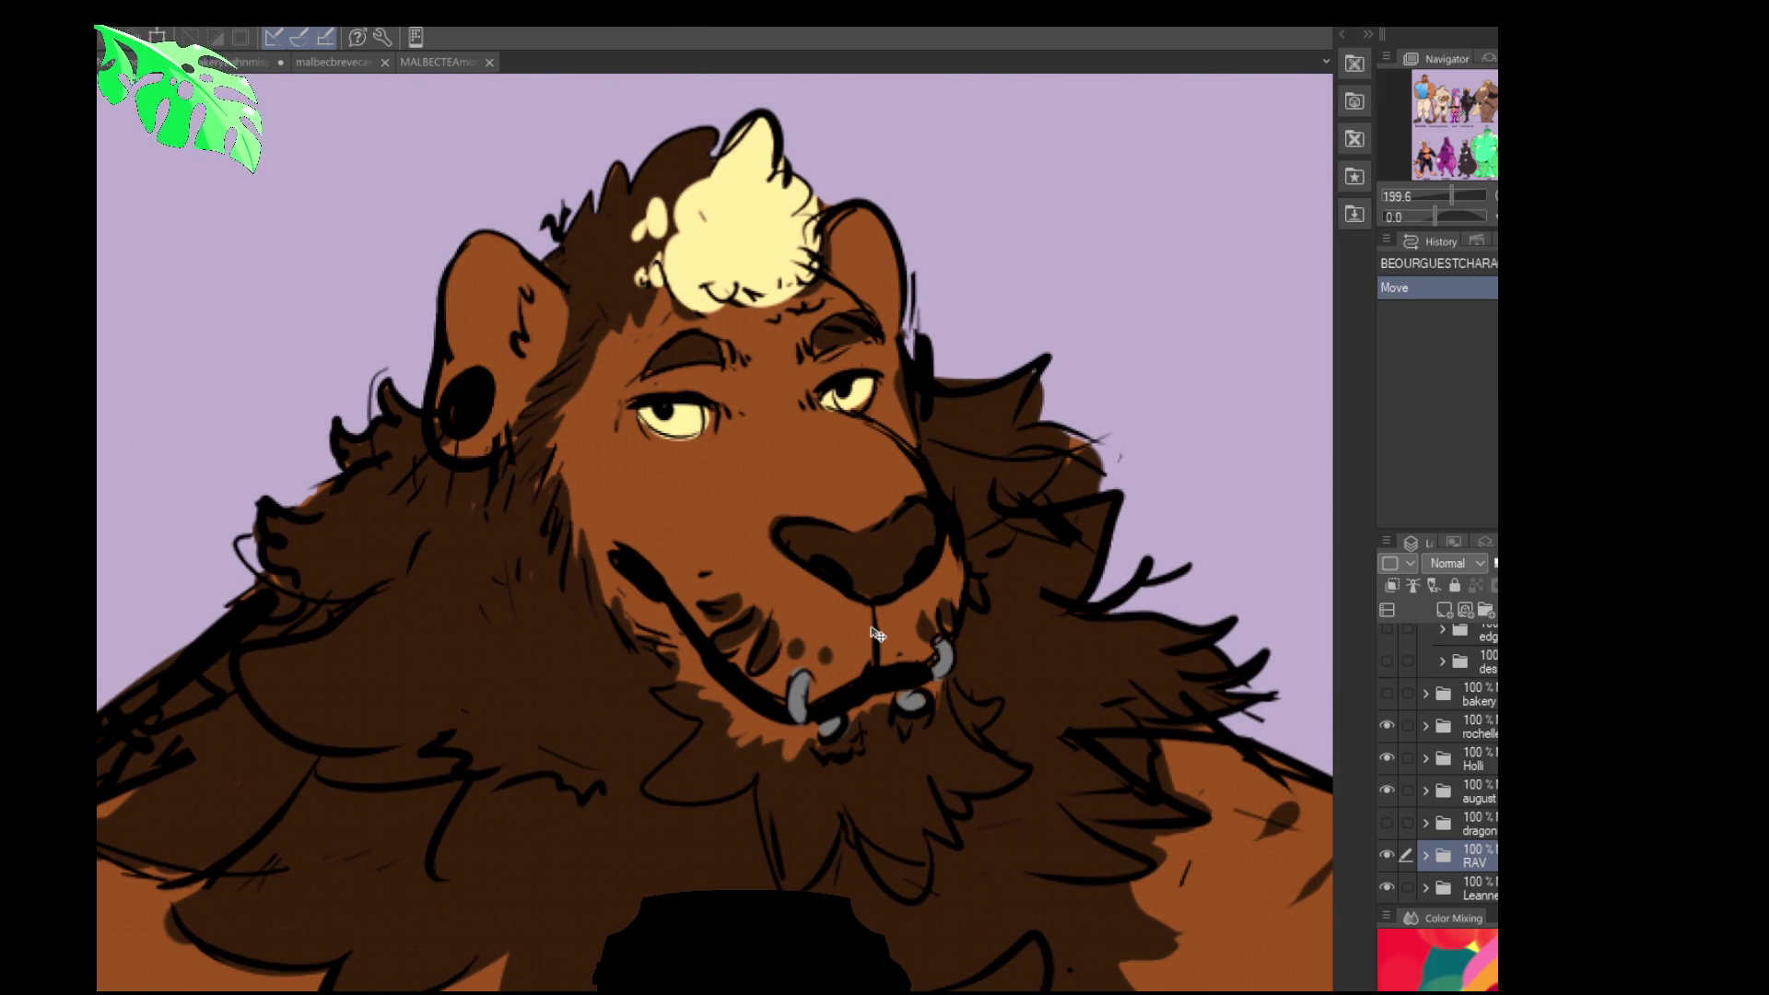
pyautogui.scroll(-3, 877, 634)
pyautogui.moveTo(1151, 691); pyautogui.dragTo(702, 727)
pyautogui.scroll(2, 702, 727)
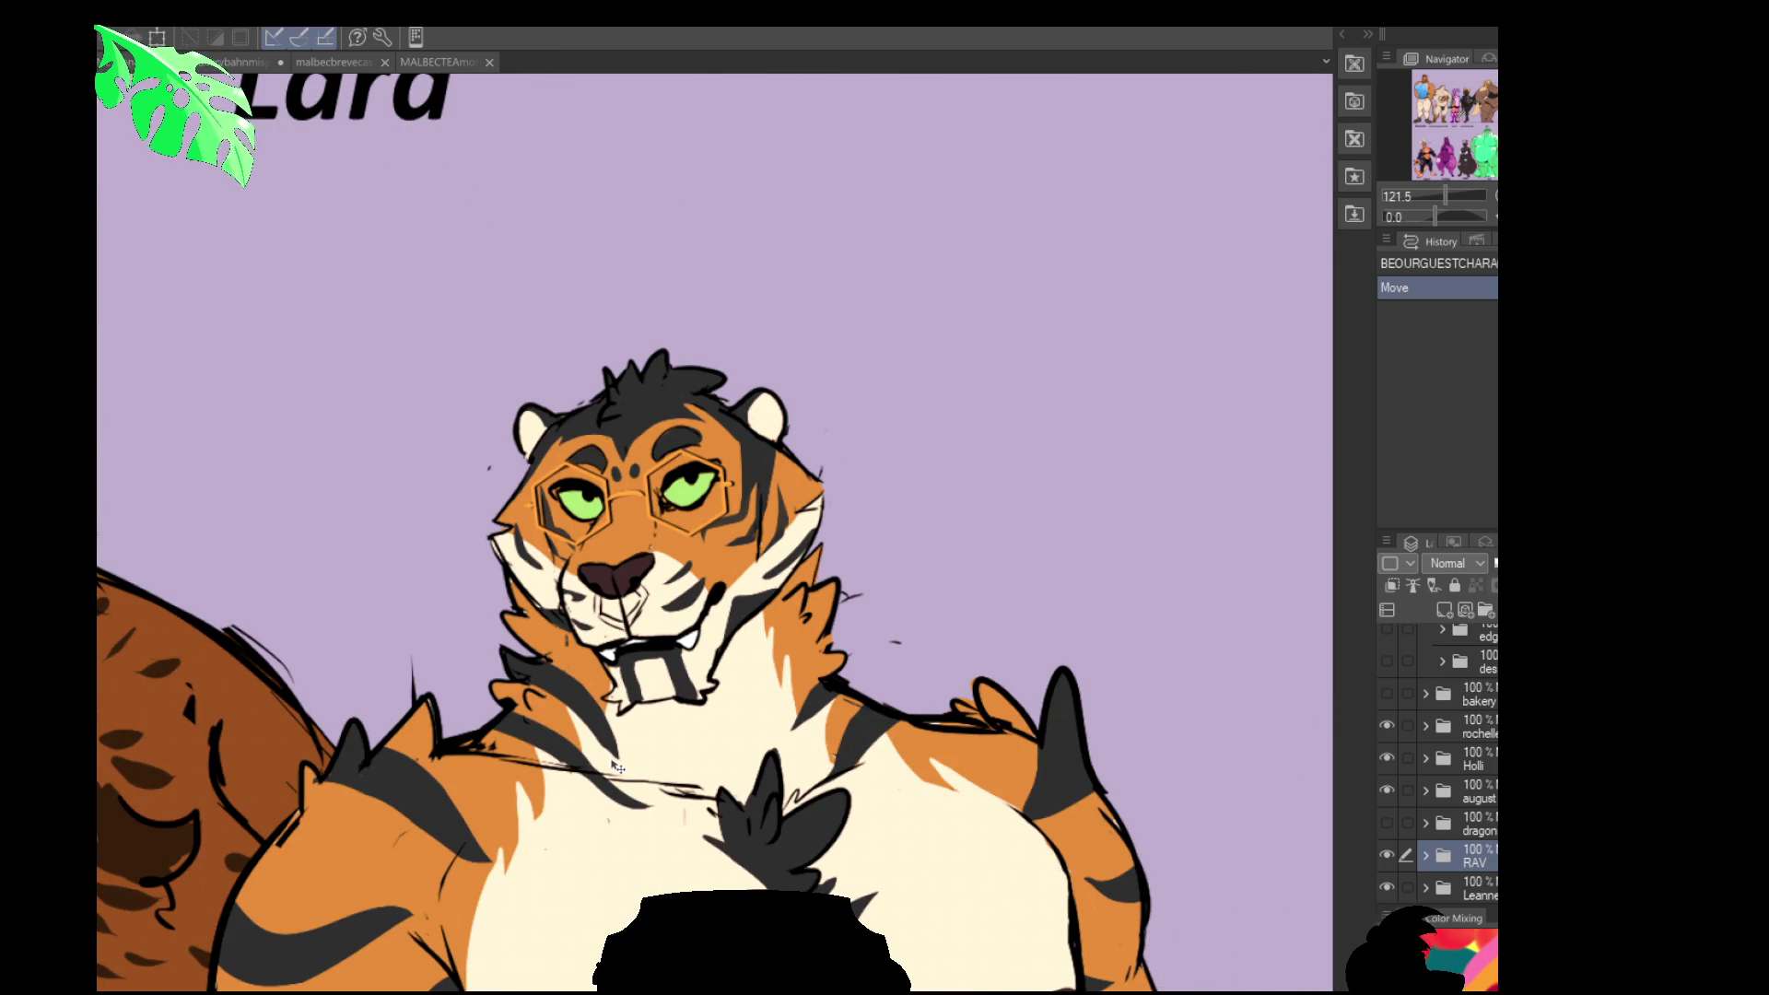
pyautogui.scroll(-3, 836, 622)
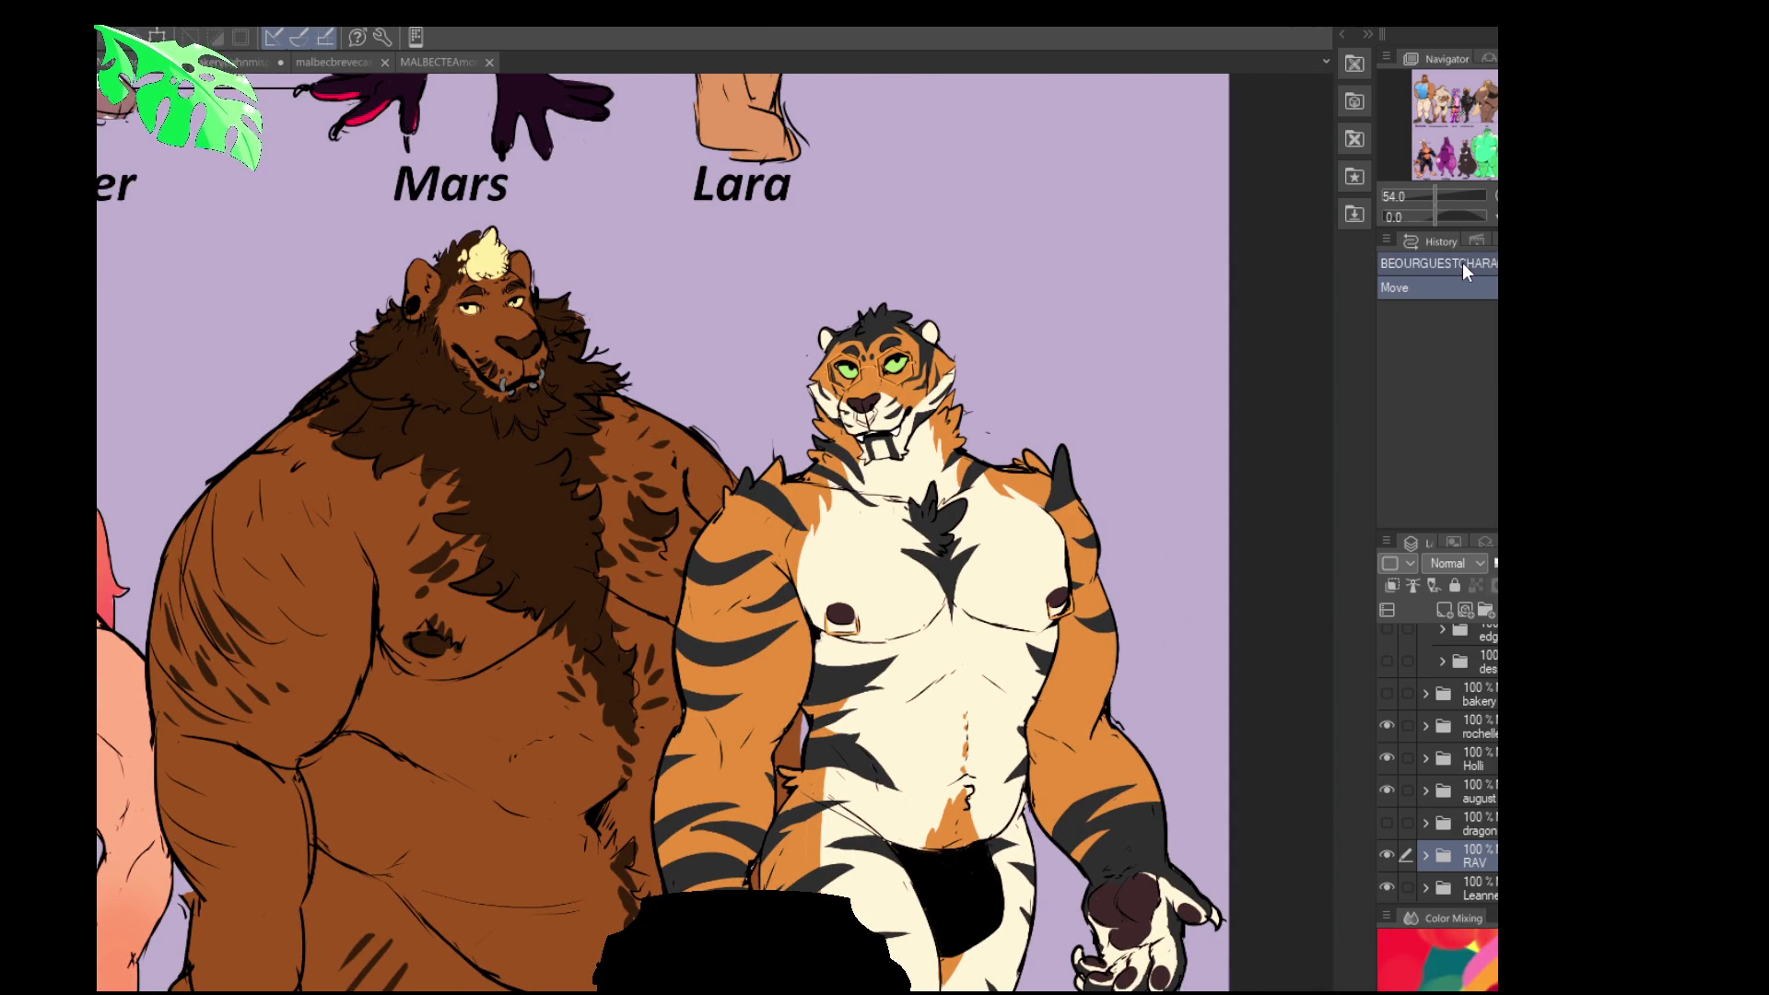
pyautogui.scroll(2, 967, 392)
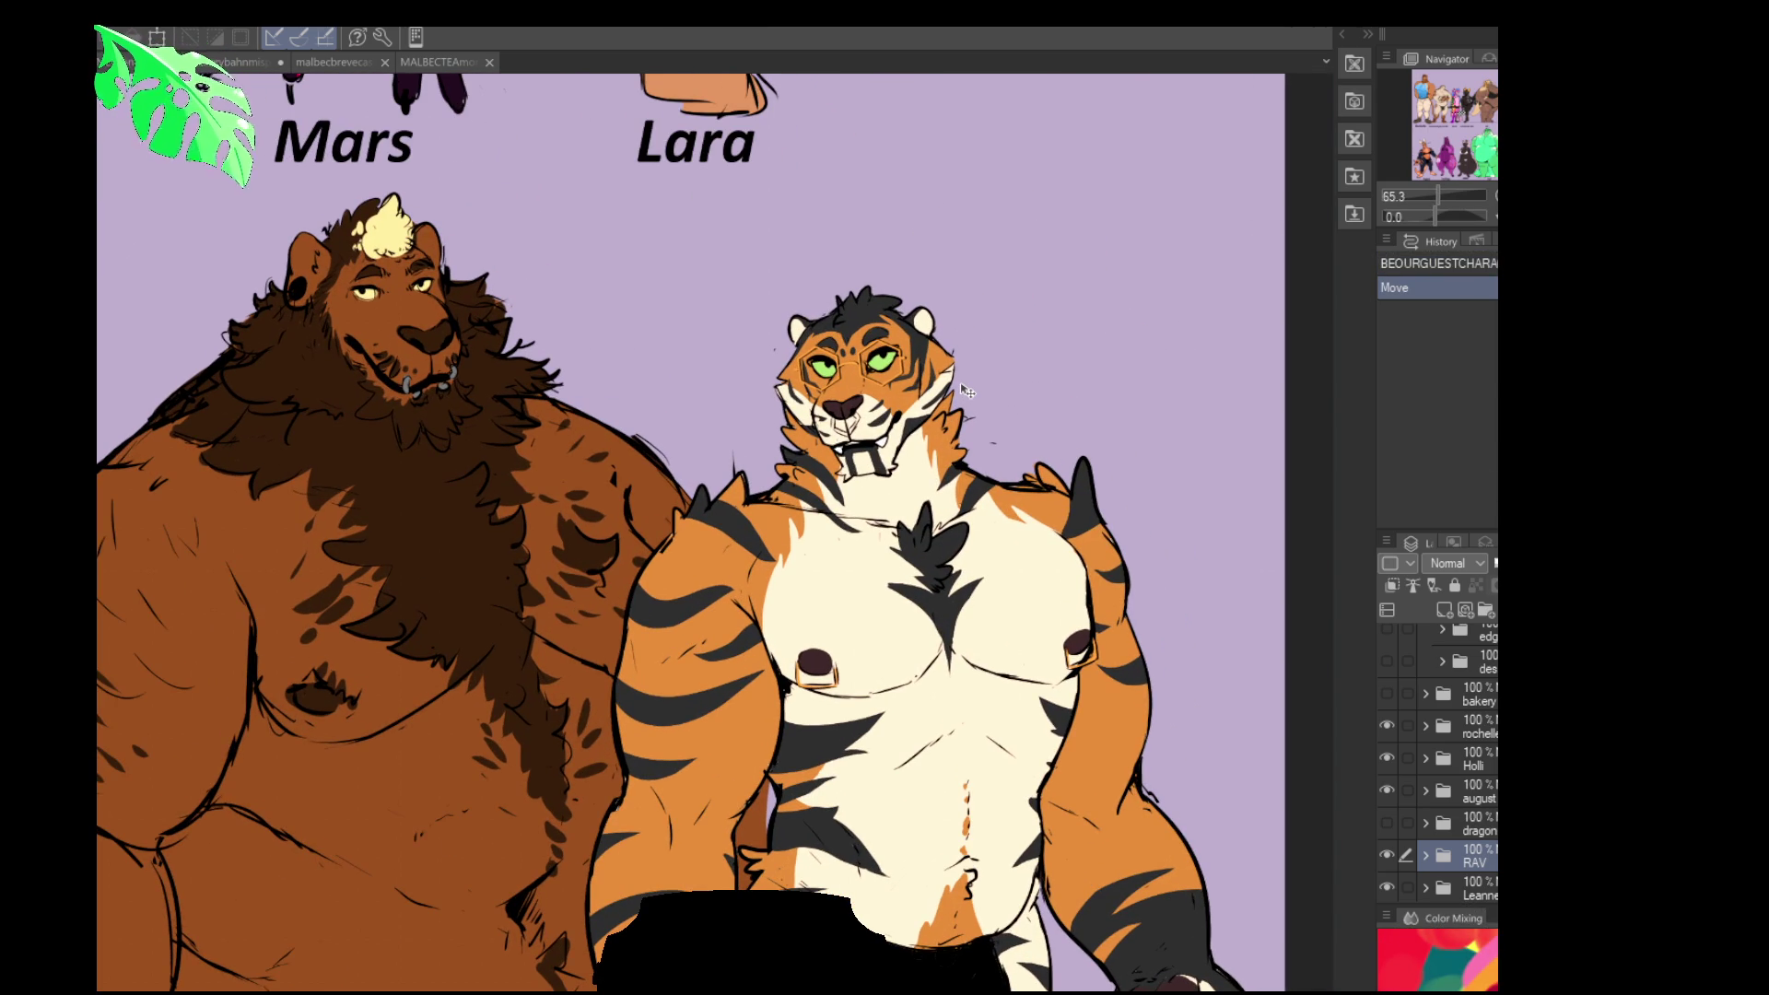
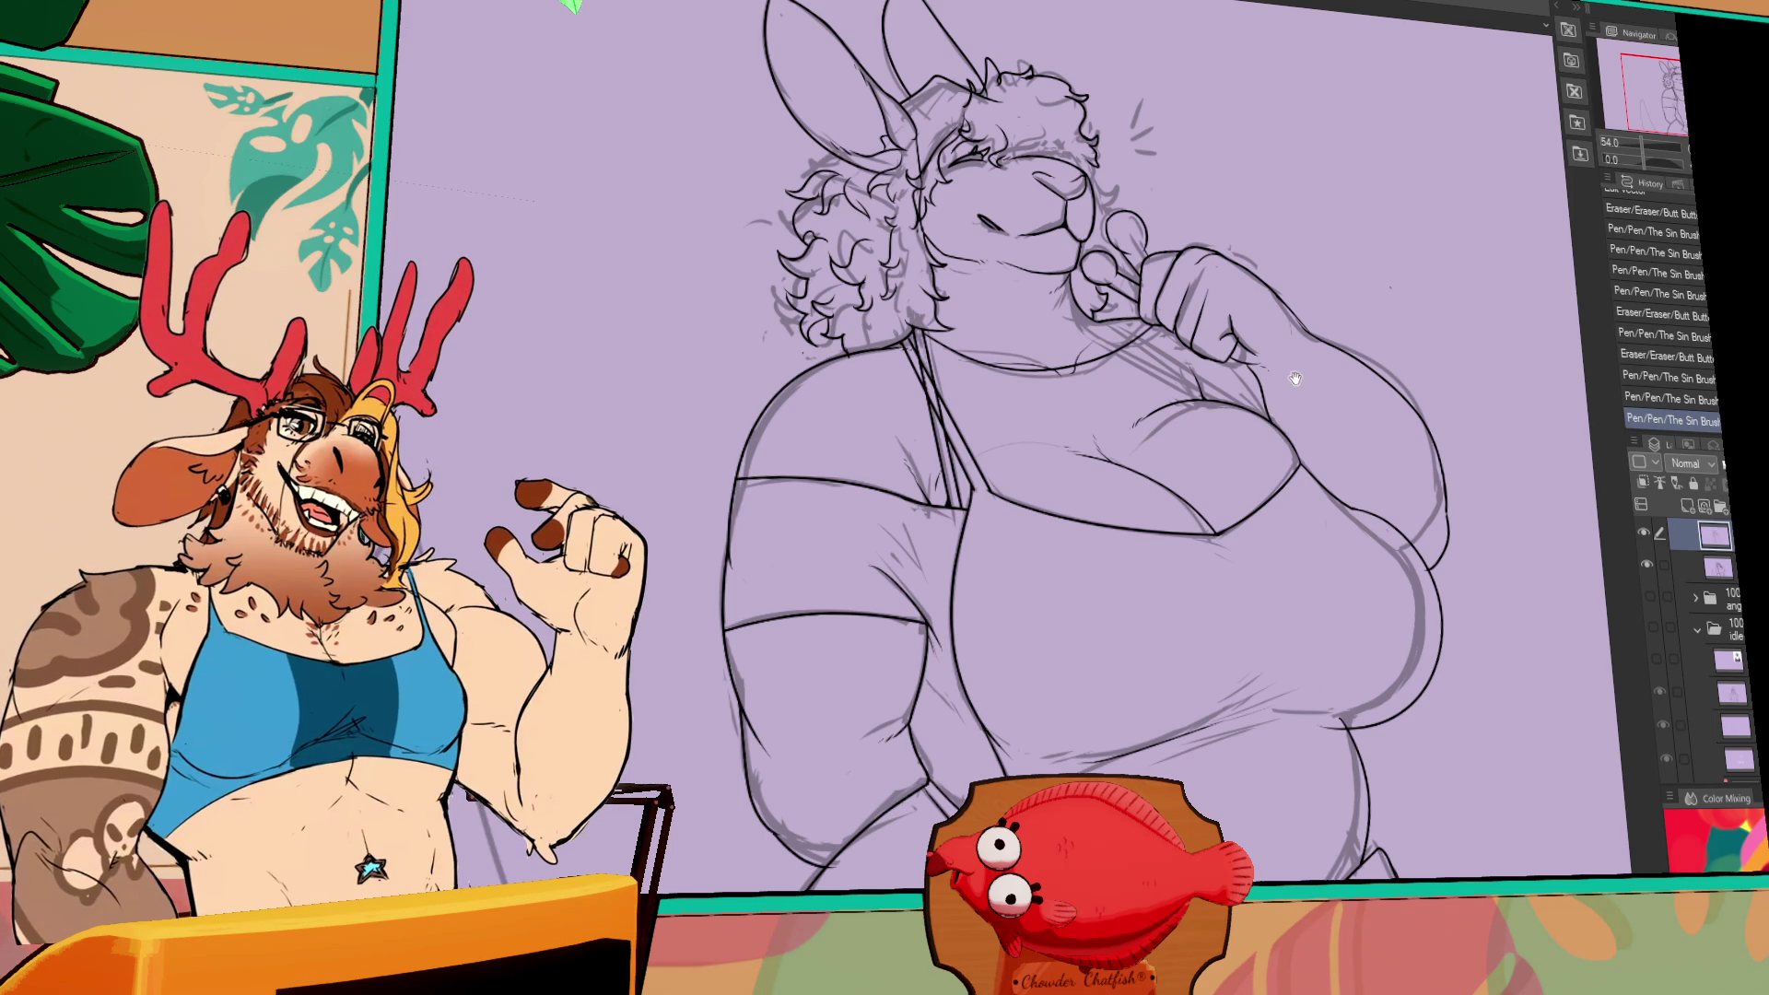
# - Nudge the rabbit sketch view aside and scroll the 'folgers brother and sister commercial' YouTube results
pyautogui.moveTo(1294, 377); pyautogui.dragTo(1244, 406)
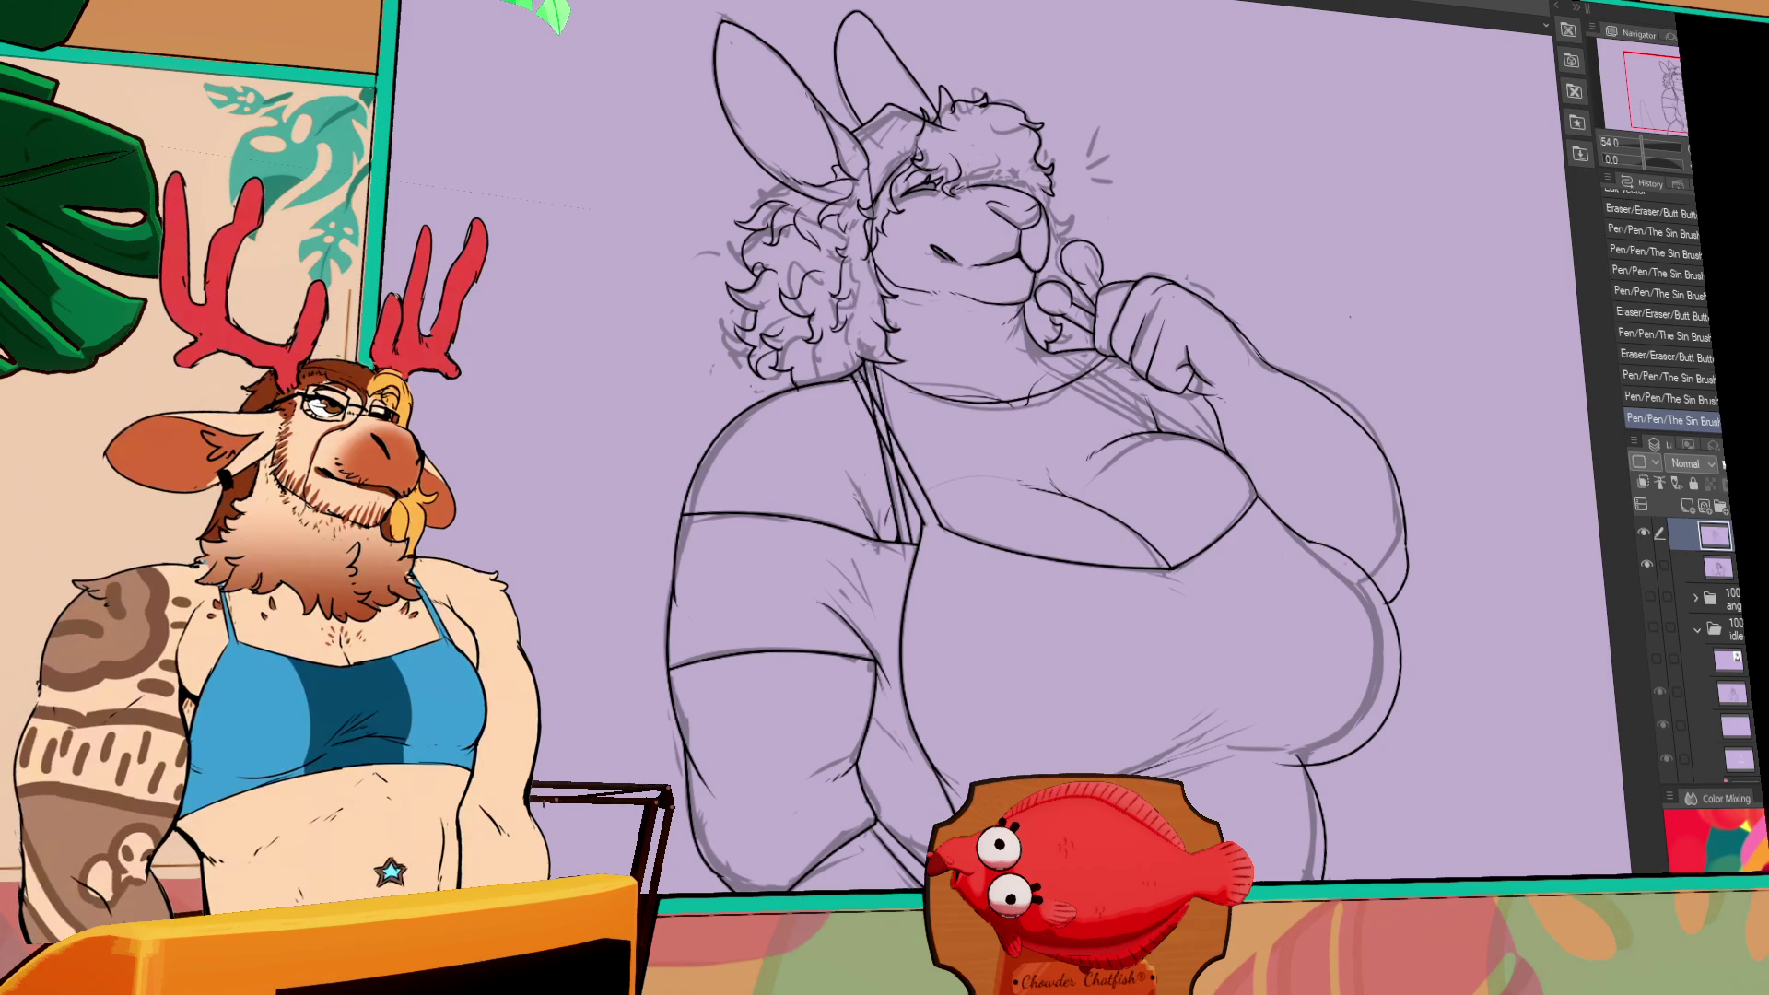
pyautogui.scroll(-3, 1520, 612)
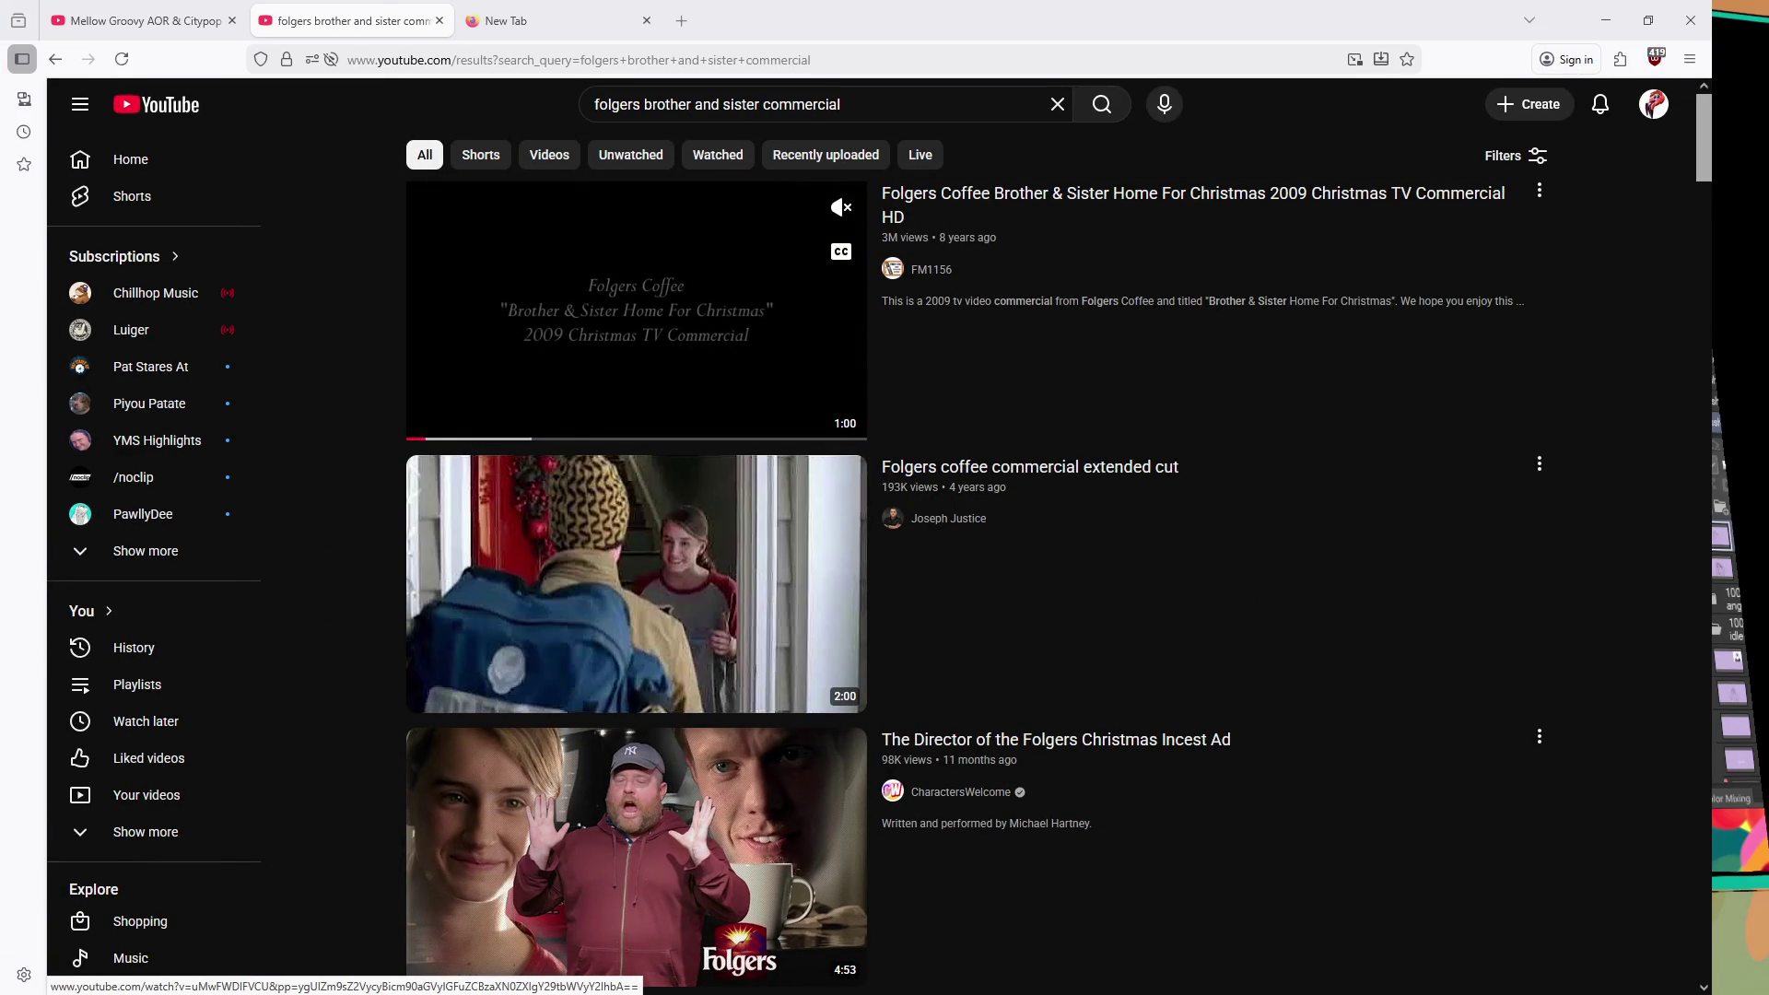
# - Play the 'Folgers Coffee Brother & Sister Home For Christmas 2009' video, pausing at 0:17 and 0:22
pyautogui.click(659, 348)
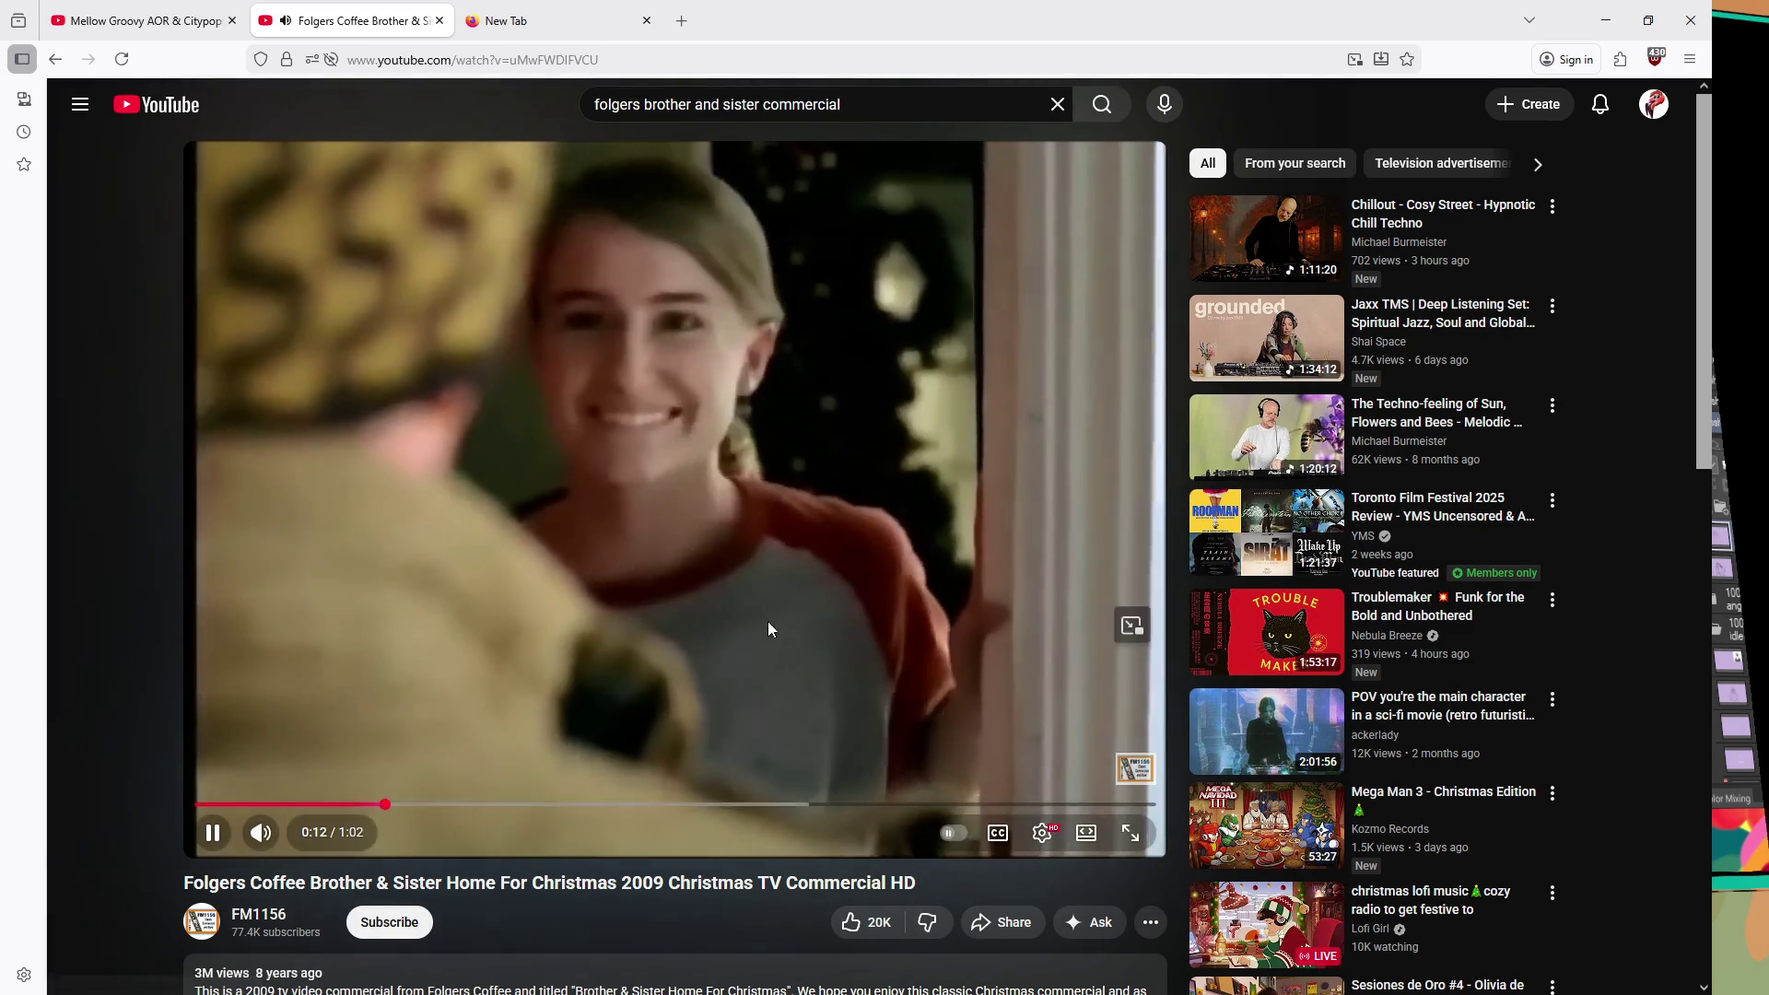
pyautogui.click(763, 642)
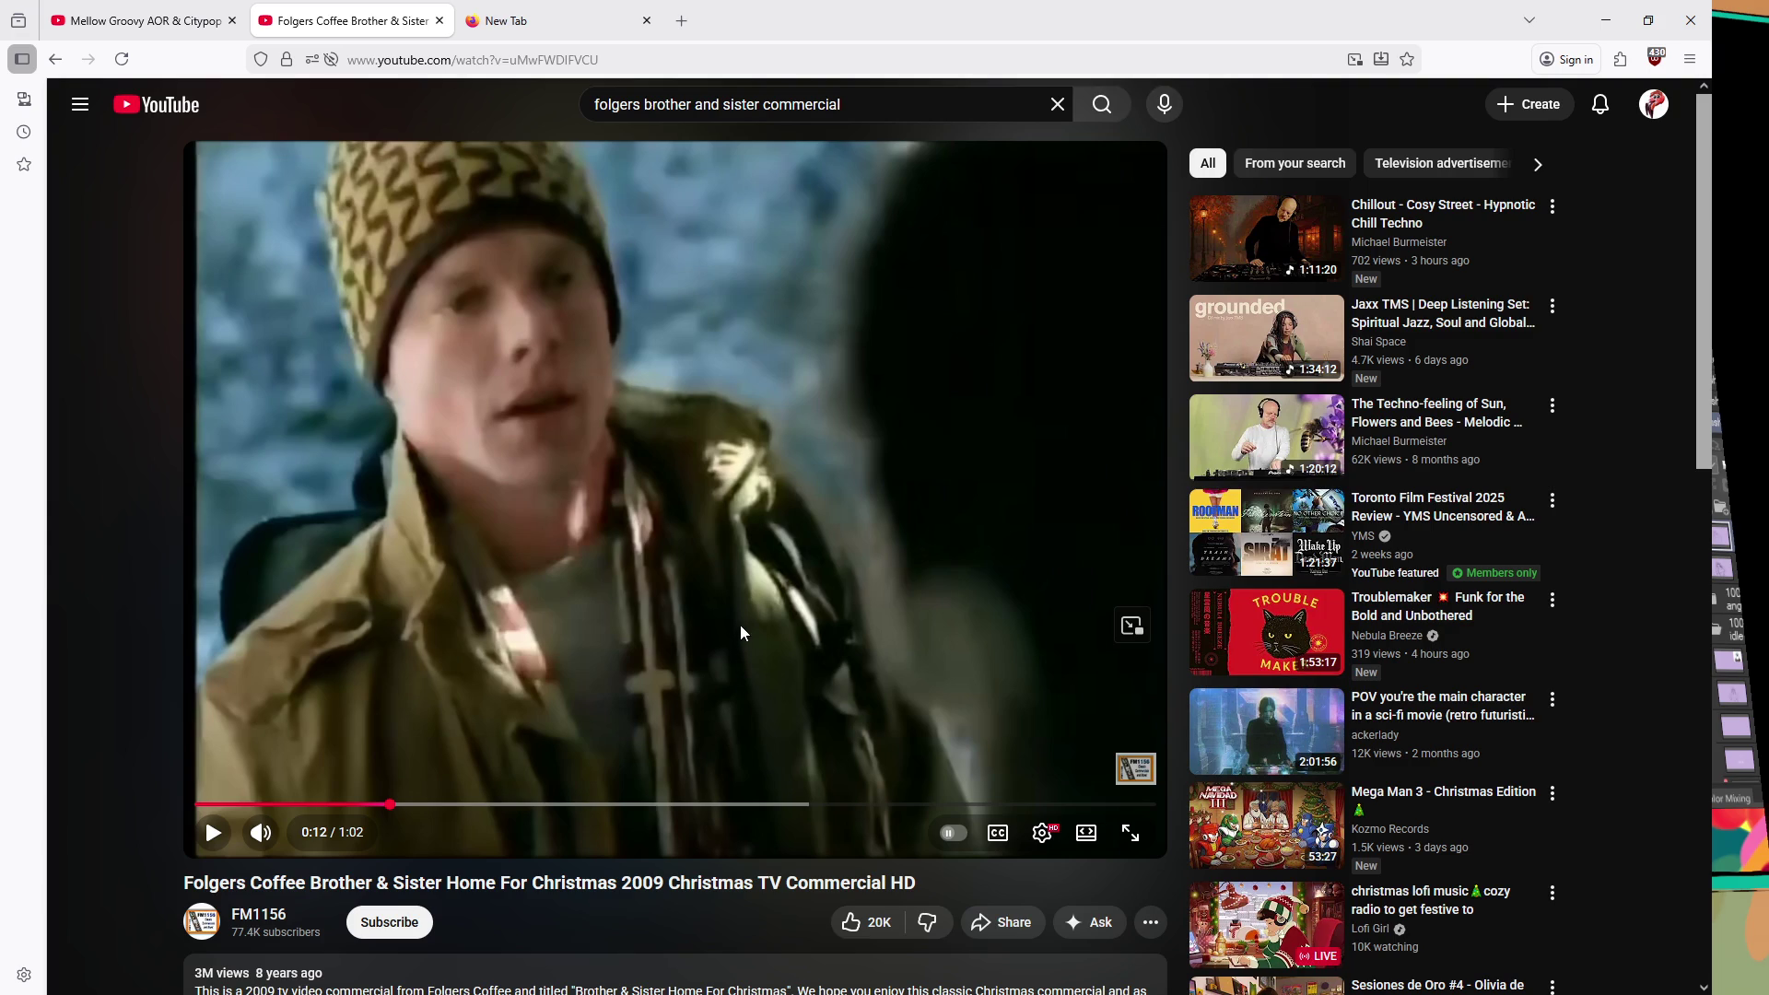
pyautogui.click(869, 683)
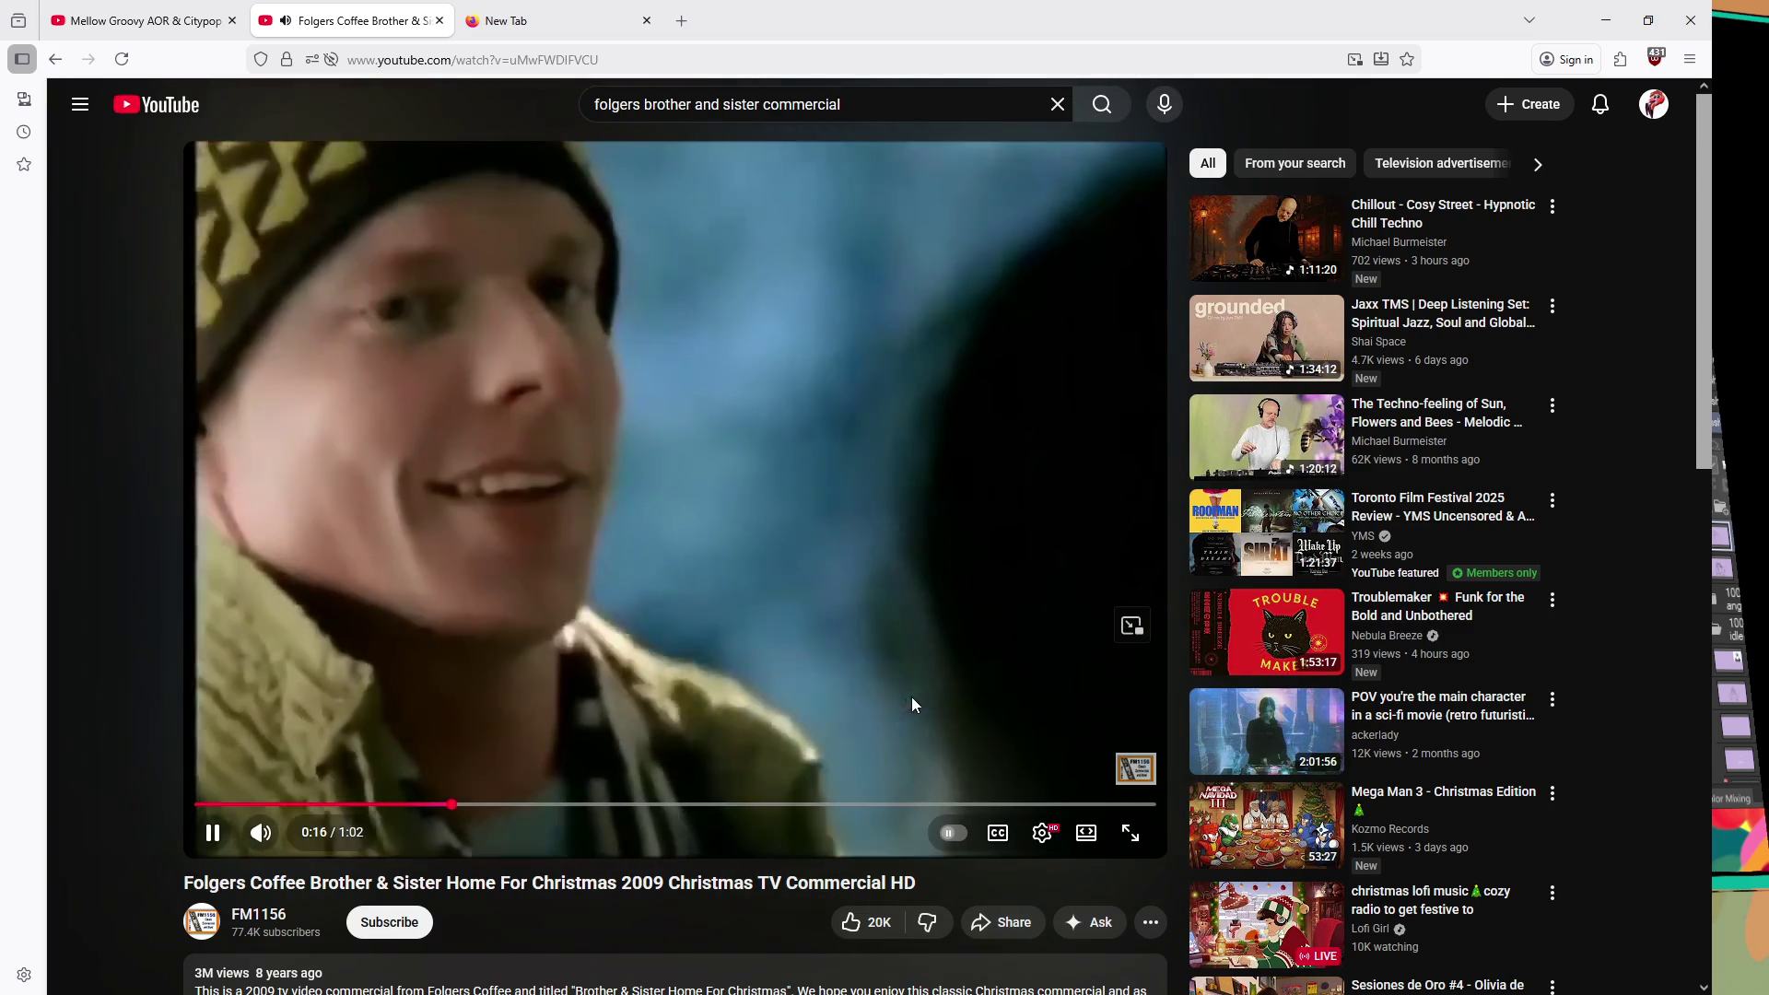
pyautogui.click(953, 678)
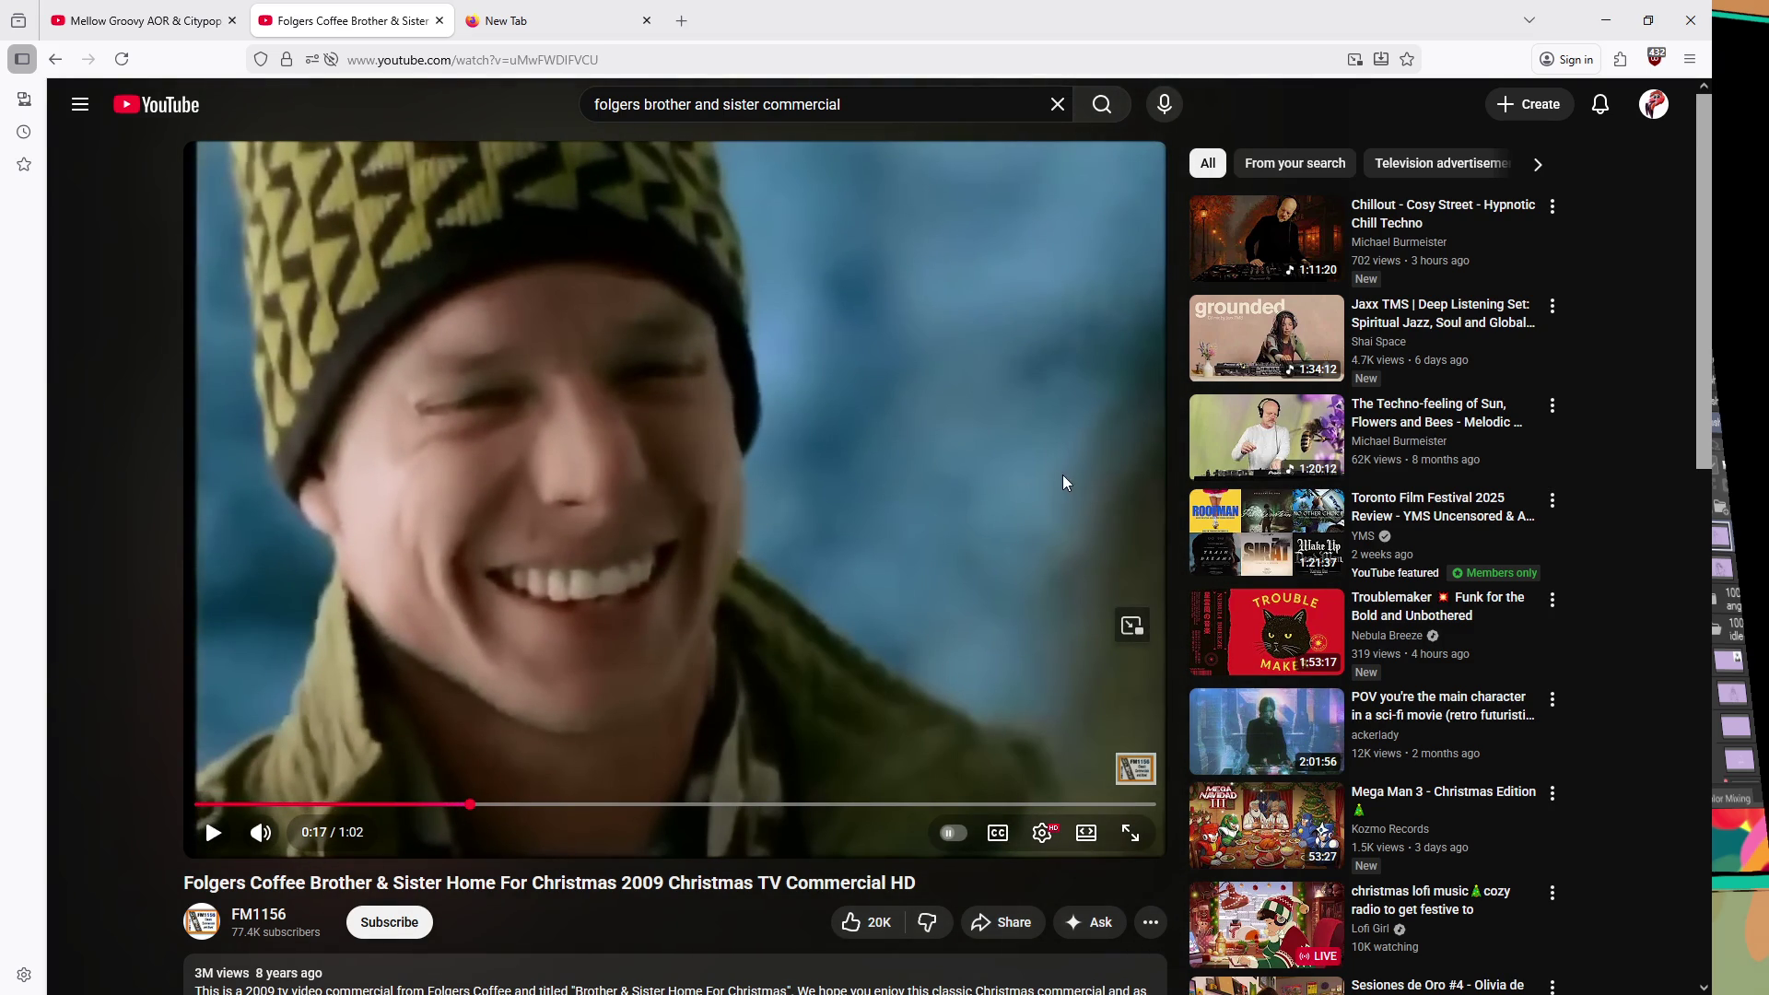
pyautogui.click(933, 592)
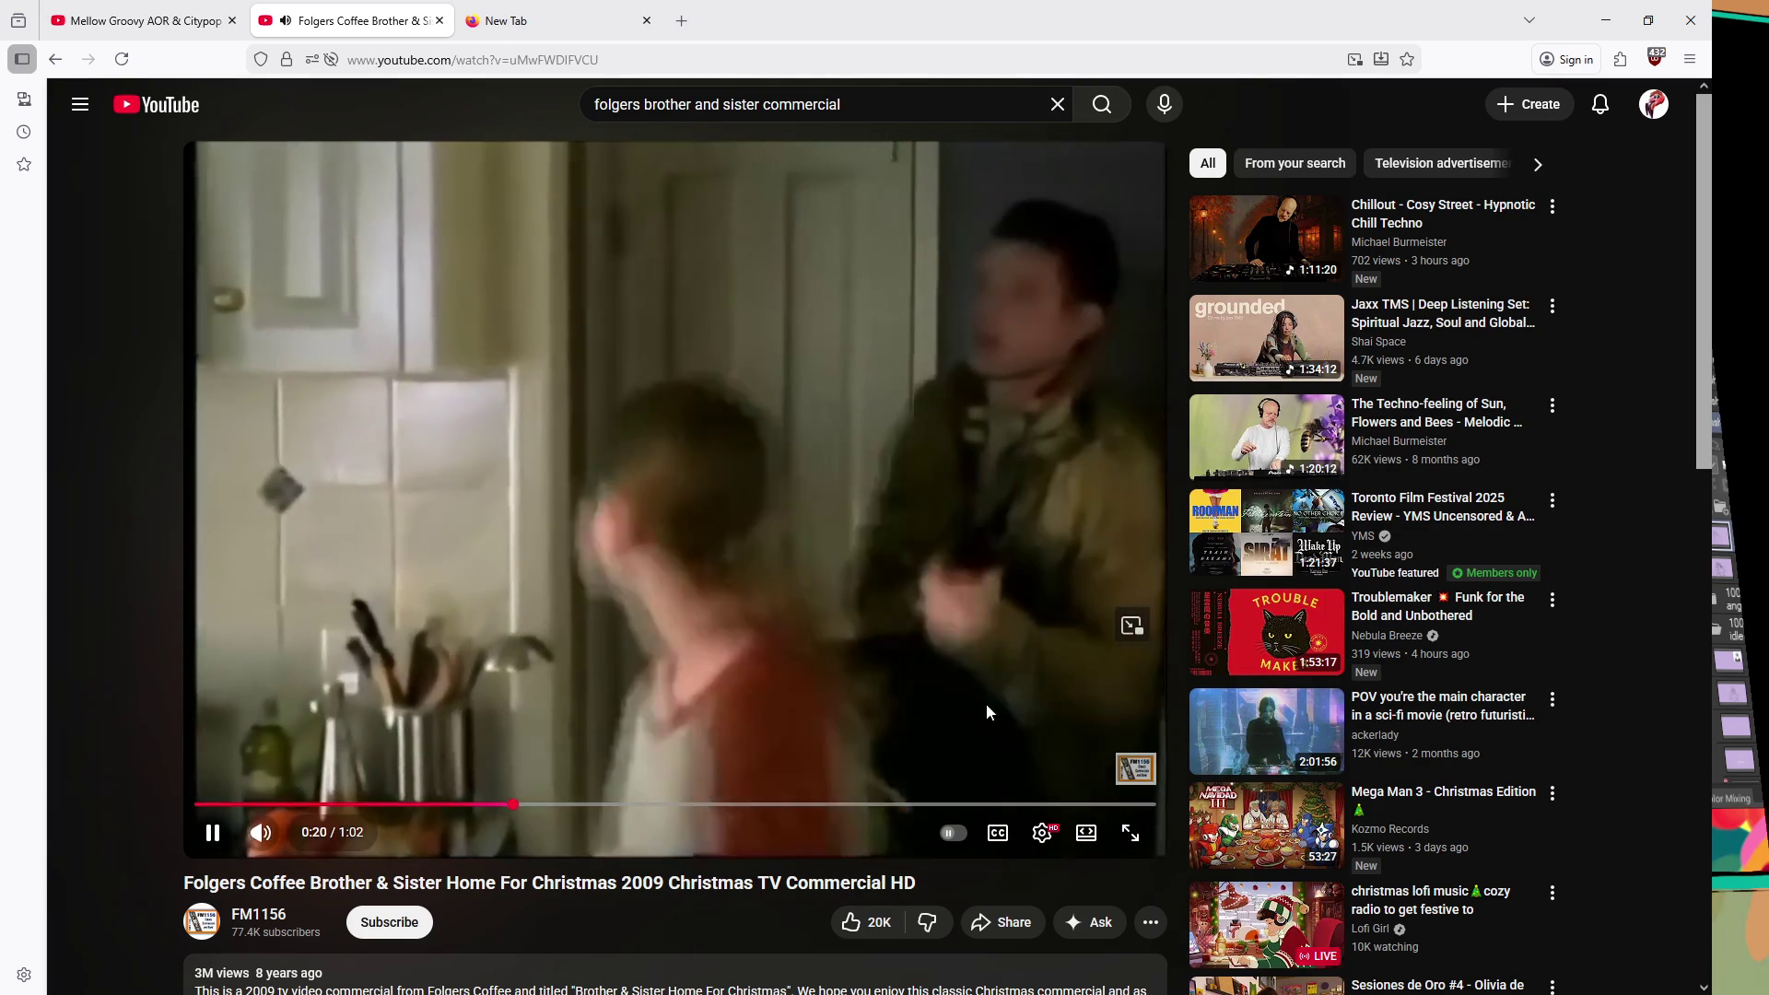
pyautogui.click(1045, 721)
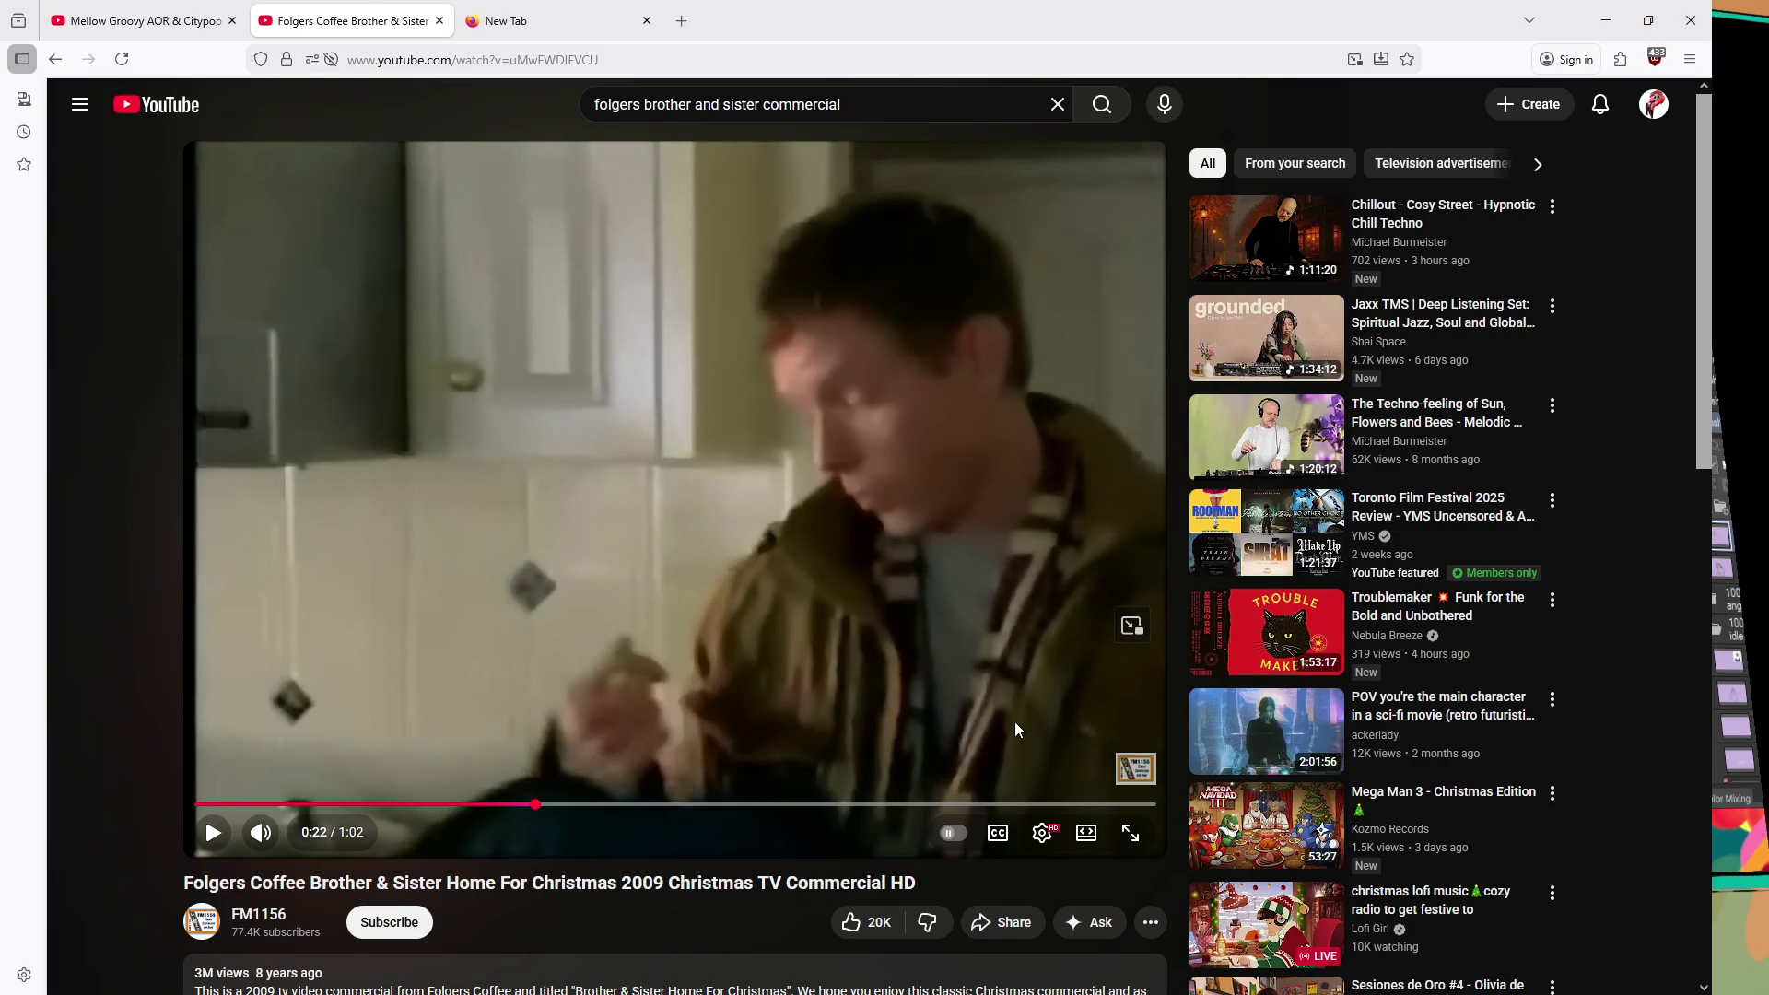
pyautogui.click(1014, 720)
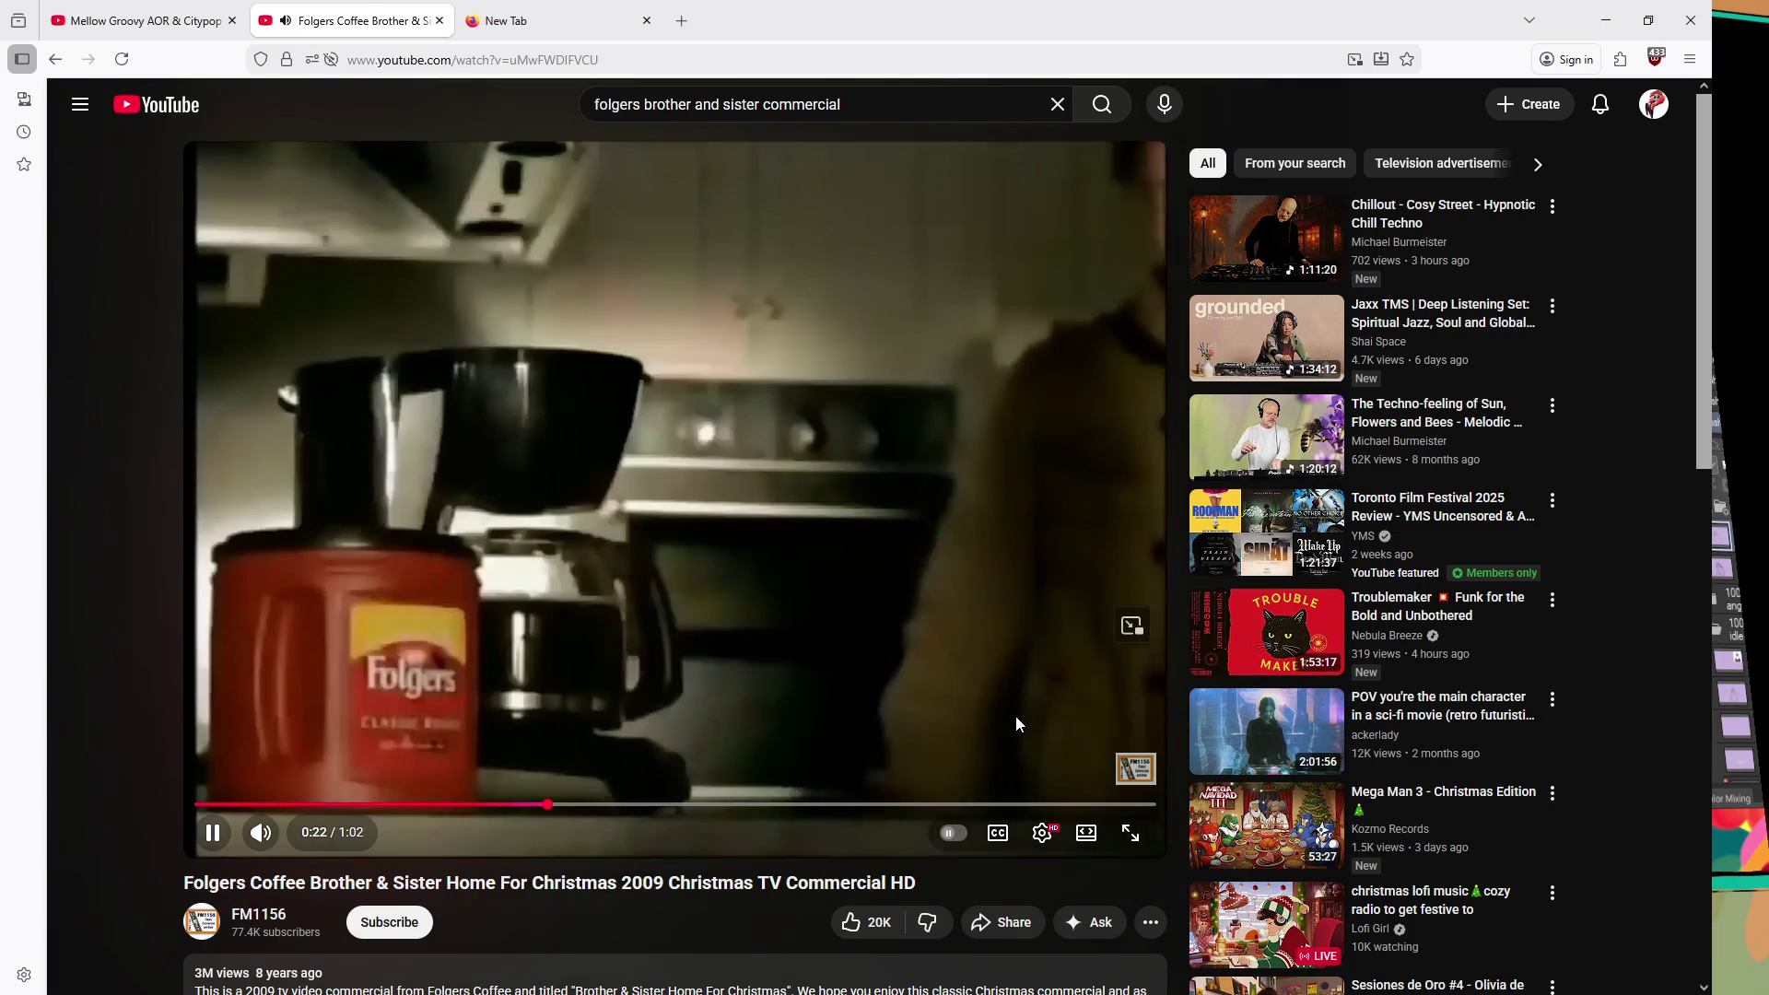
# - Play the commercial in short stretches, pausing at 0:23, 0:25 and 0:26
pyautogui.click(1020, 715)
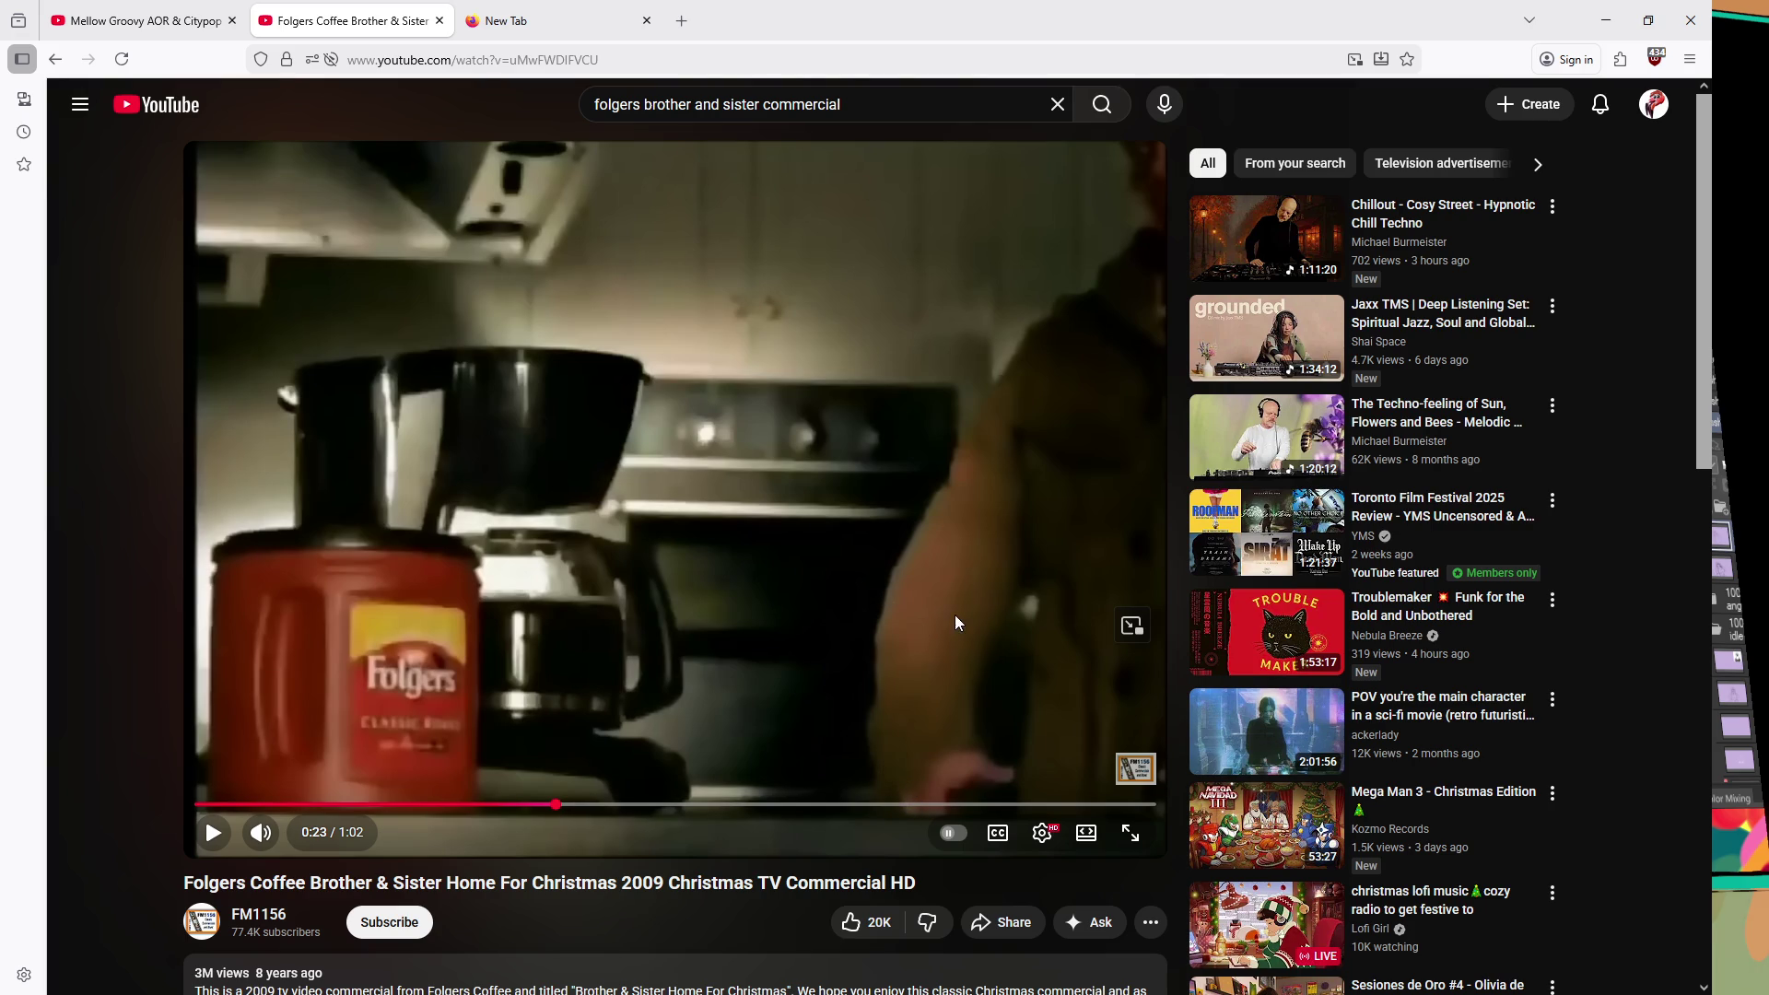
pyautogui.click(932, 623)
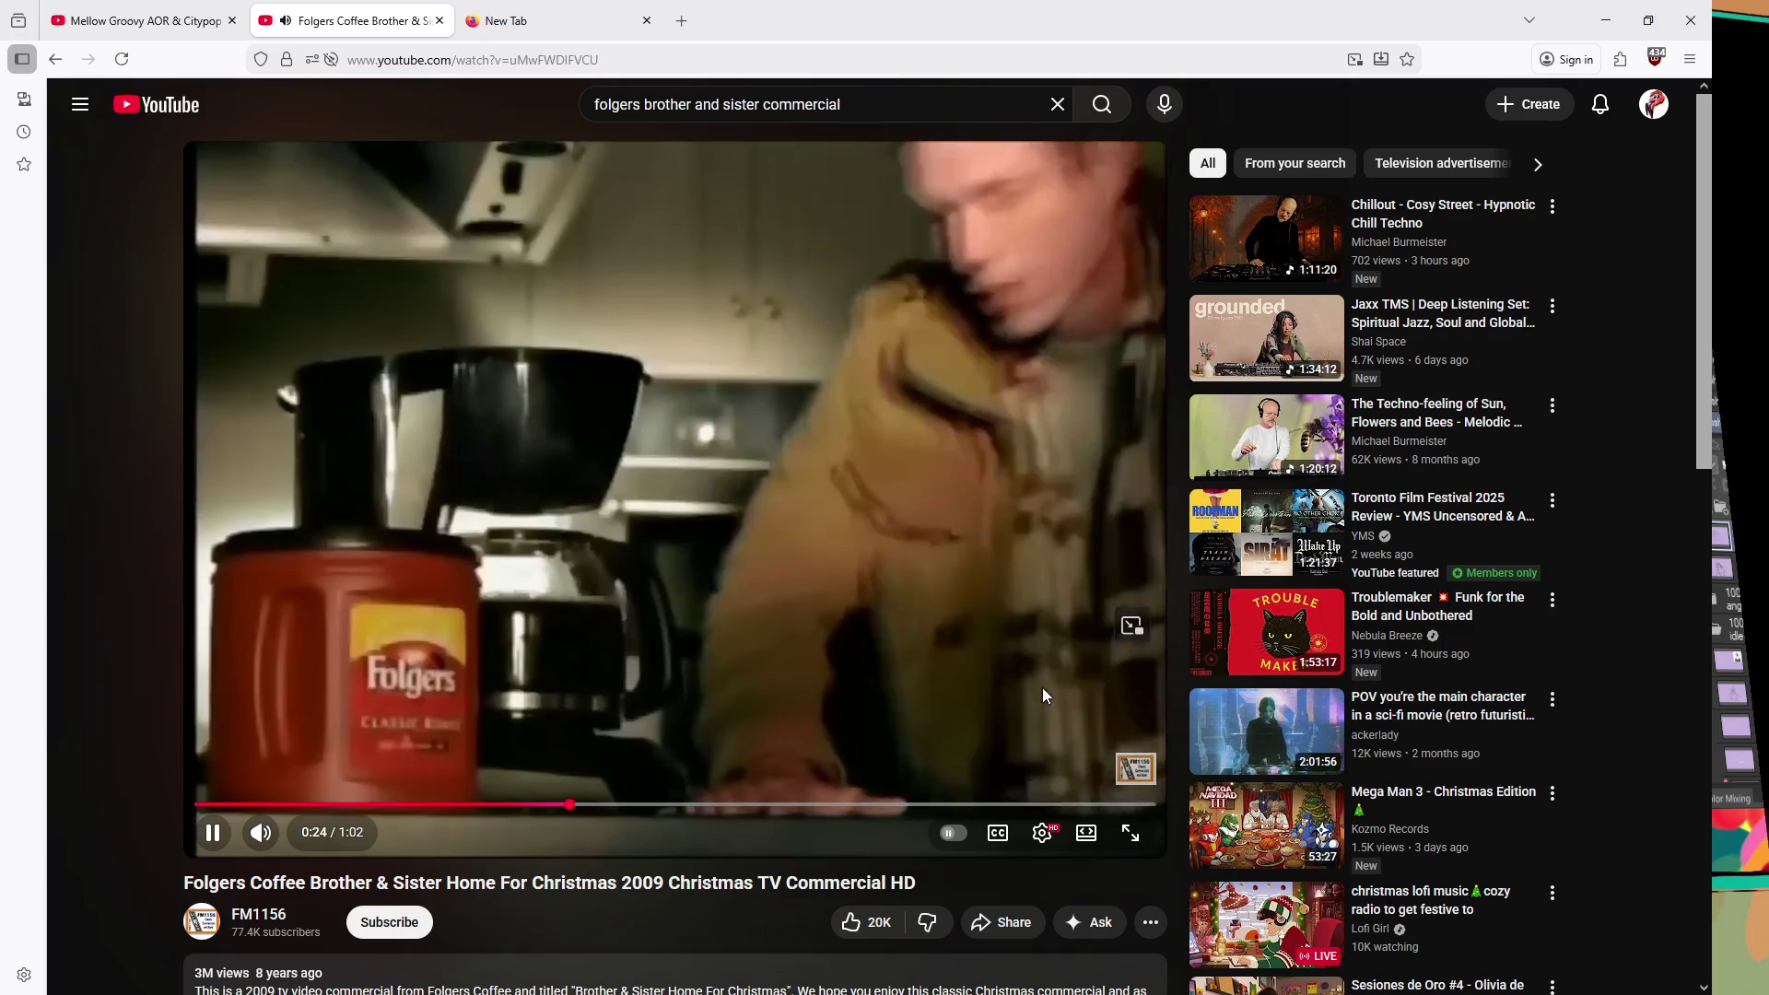
pyautogui.click(1041, 667)
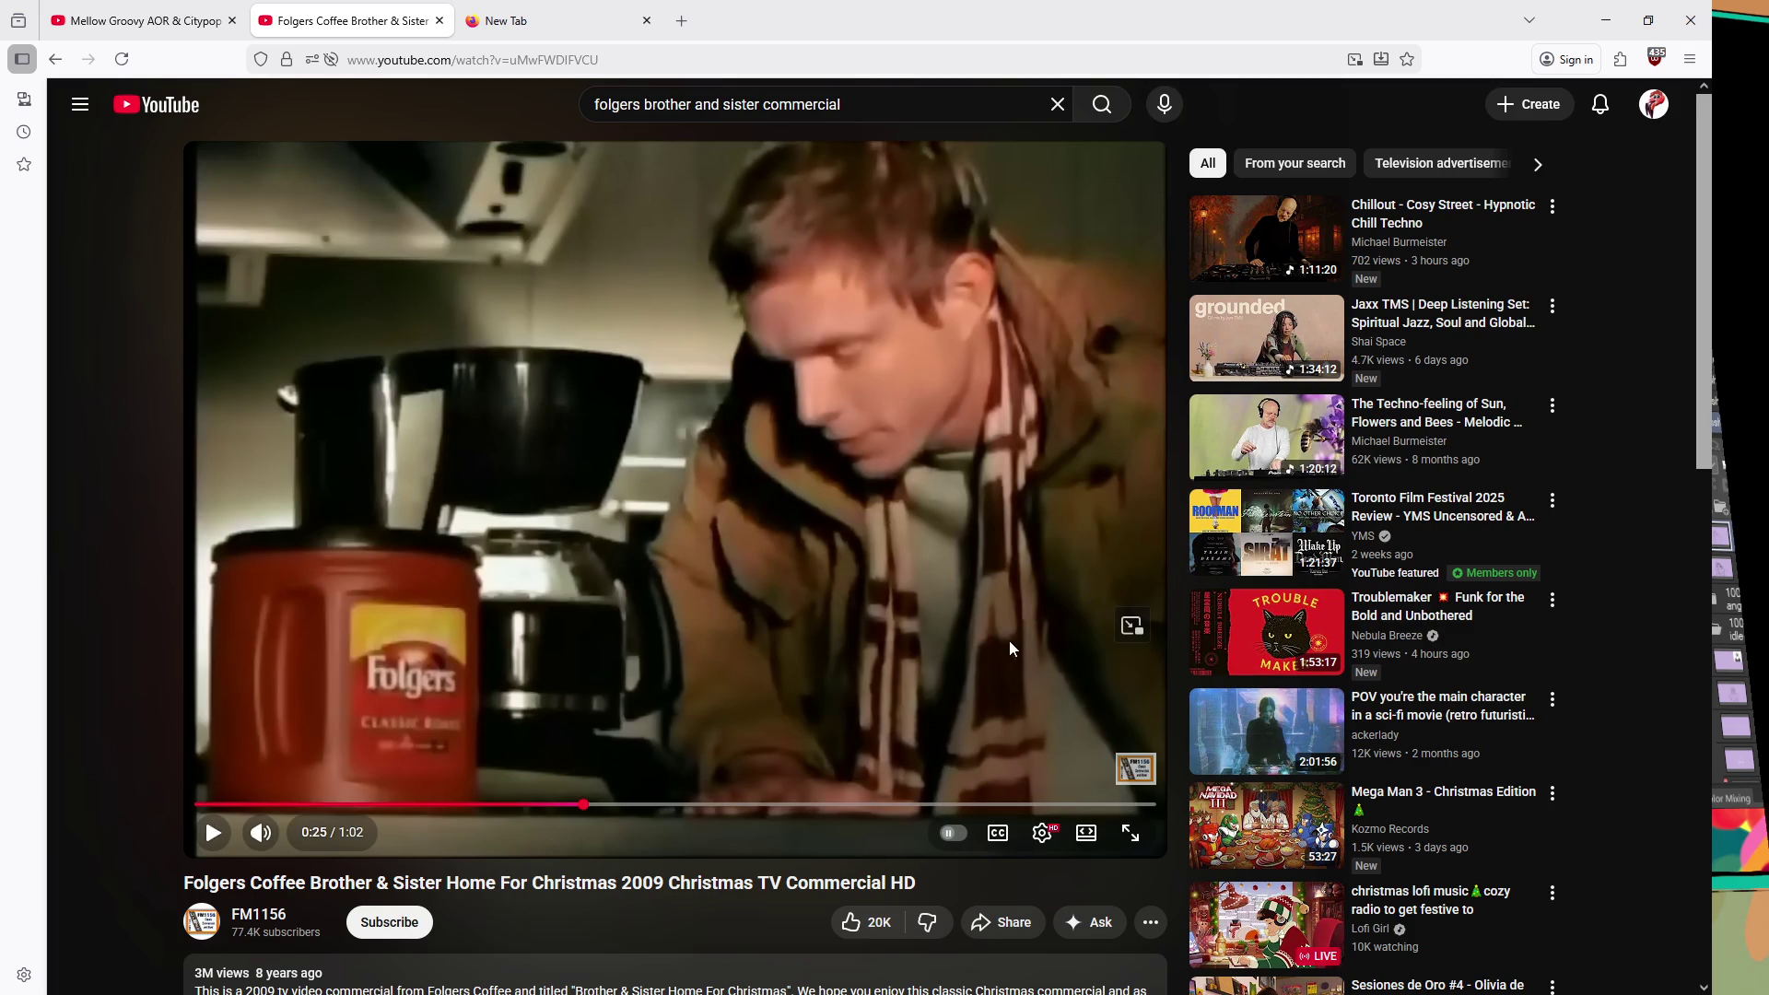
pyautogui.click(884, 509)
pyautogui.click(969, 657)
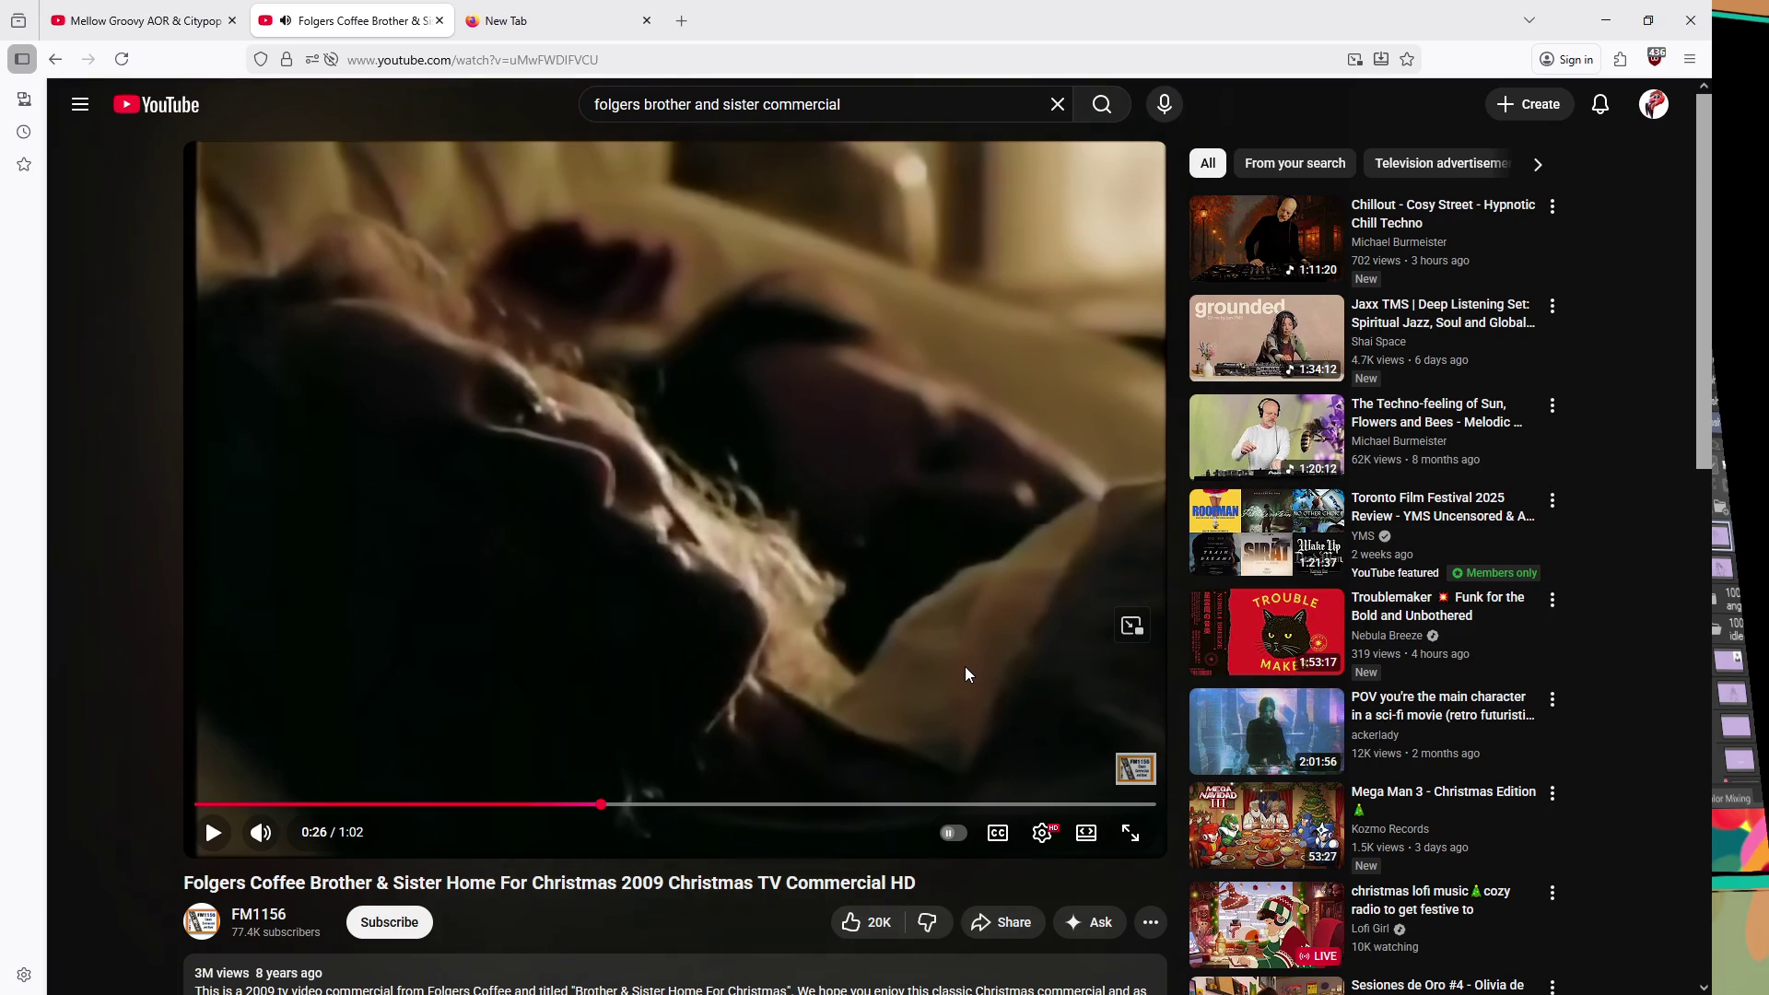
pyautogui.click(1008, 523)
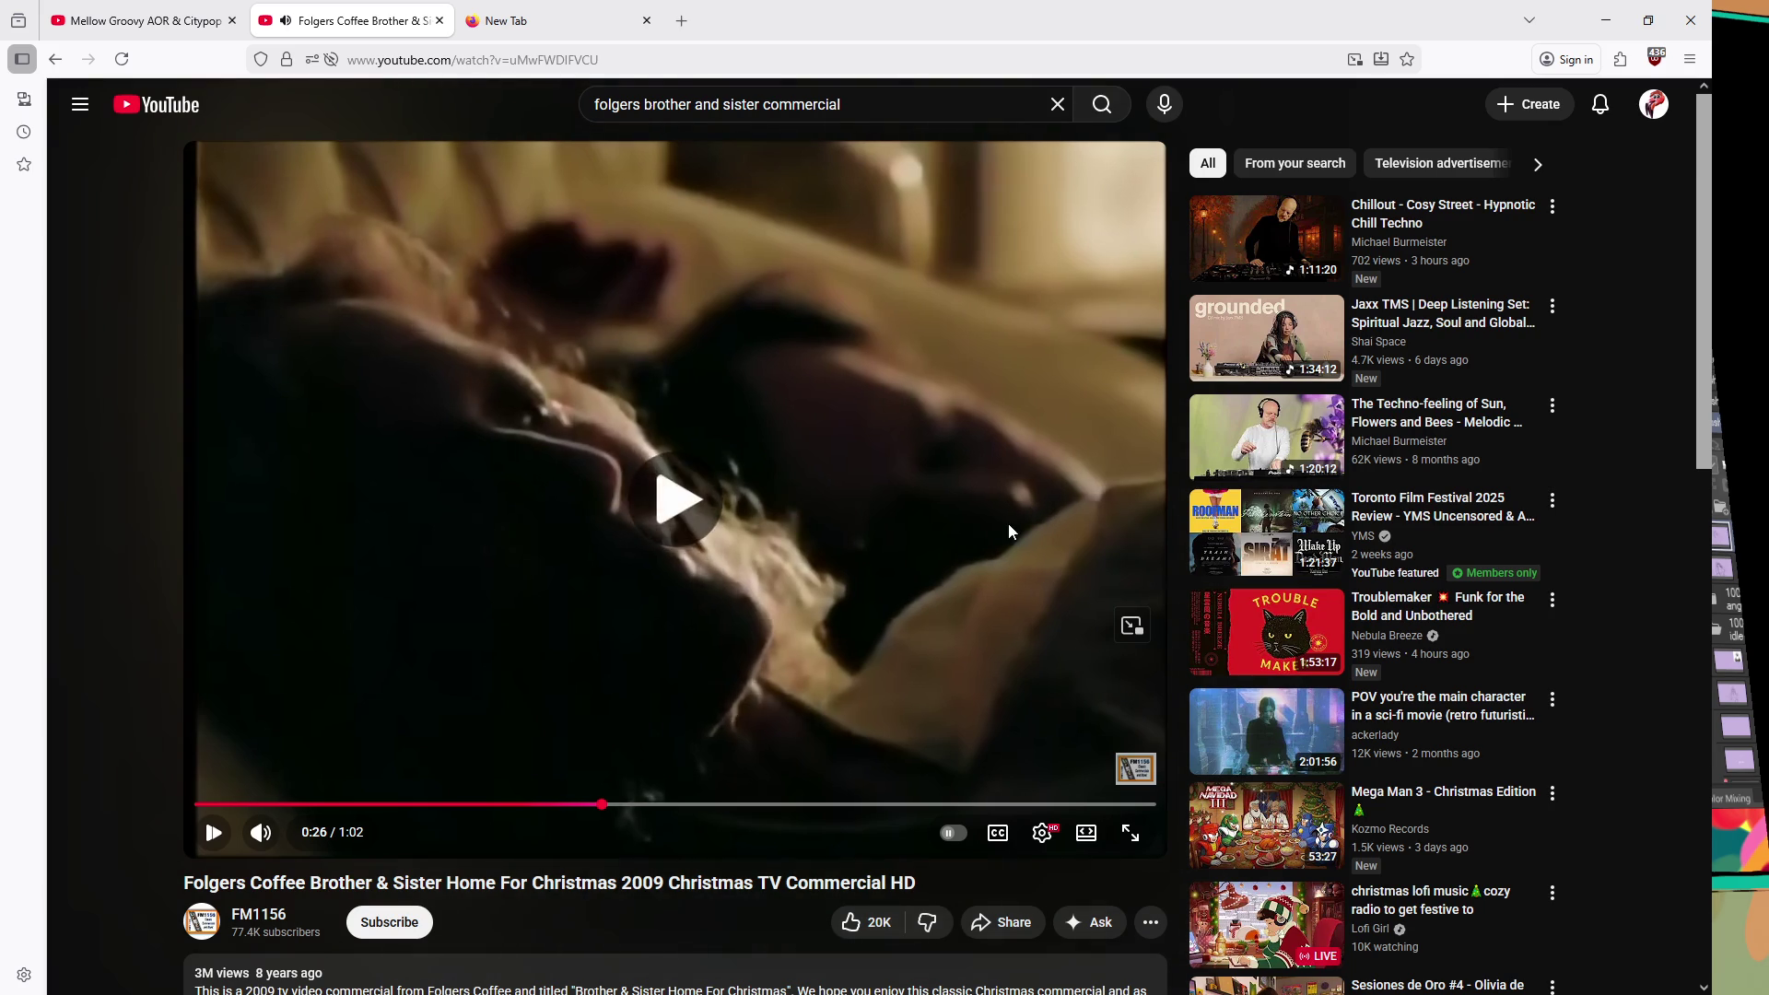
pyautogui.click(1003, 620)
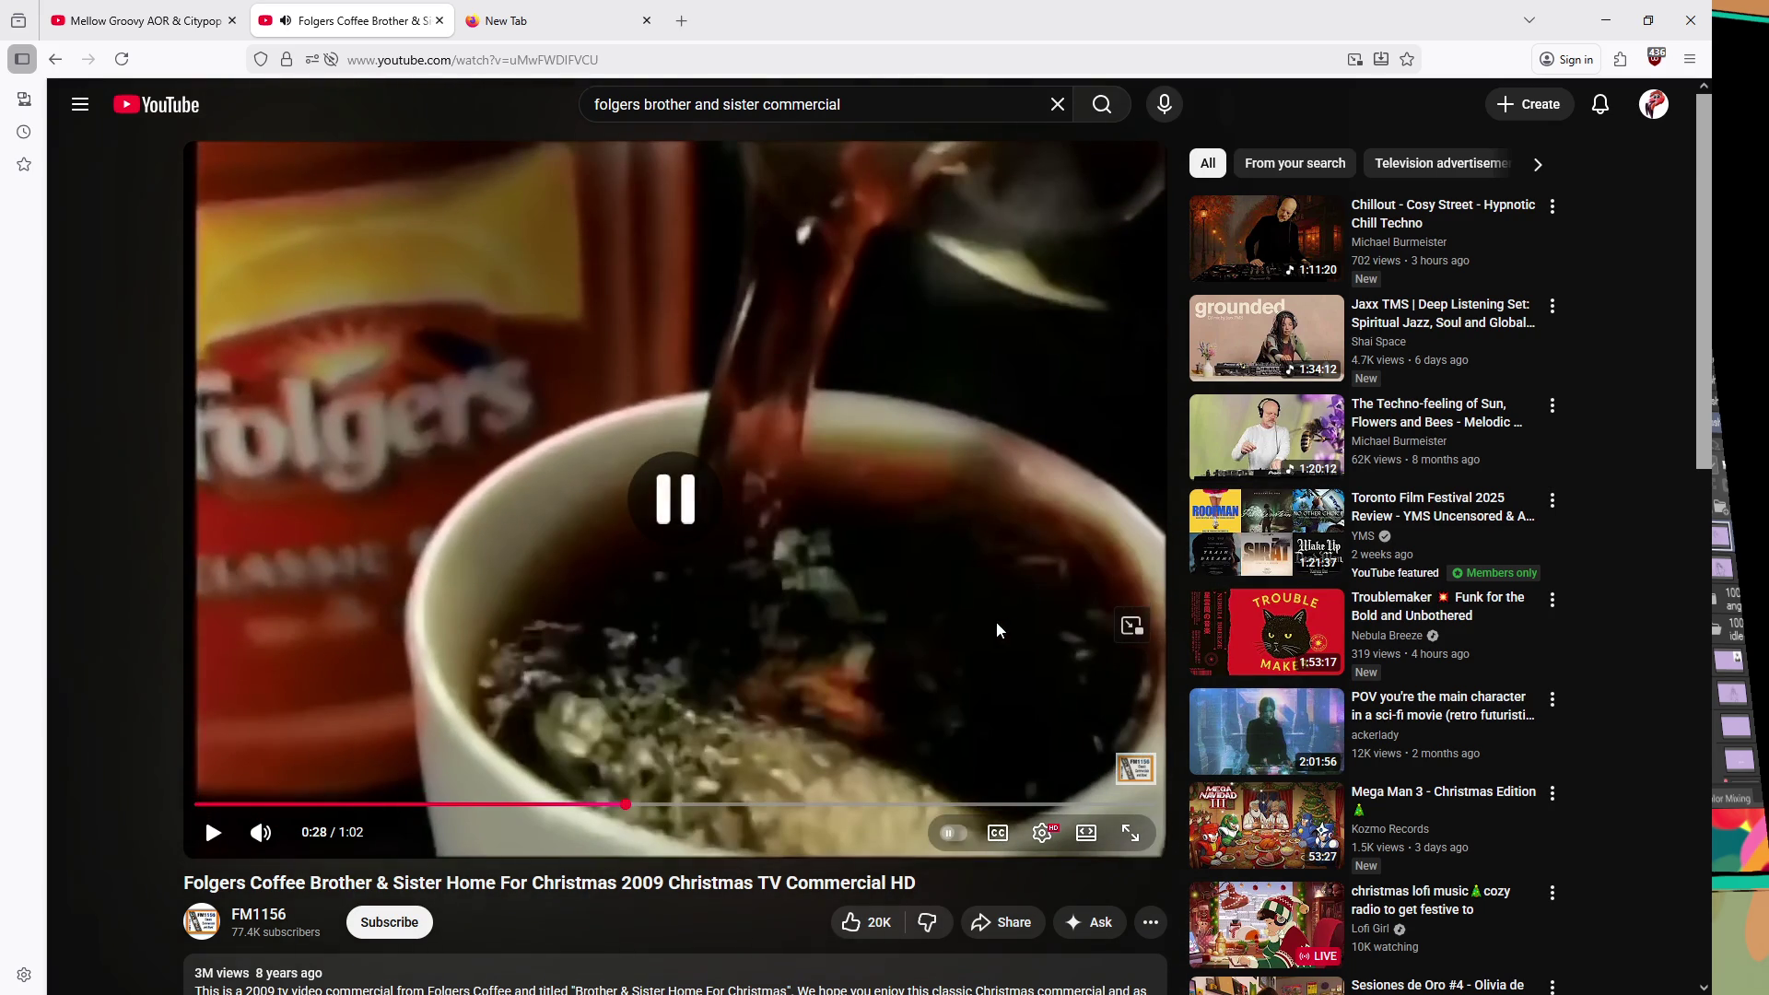
pyautogui.click(1001, 648)
# - Pause at 0:29 and 0:32, jump to a later scene, and play it full screen
pyautogui.click(1003, 644)
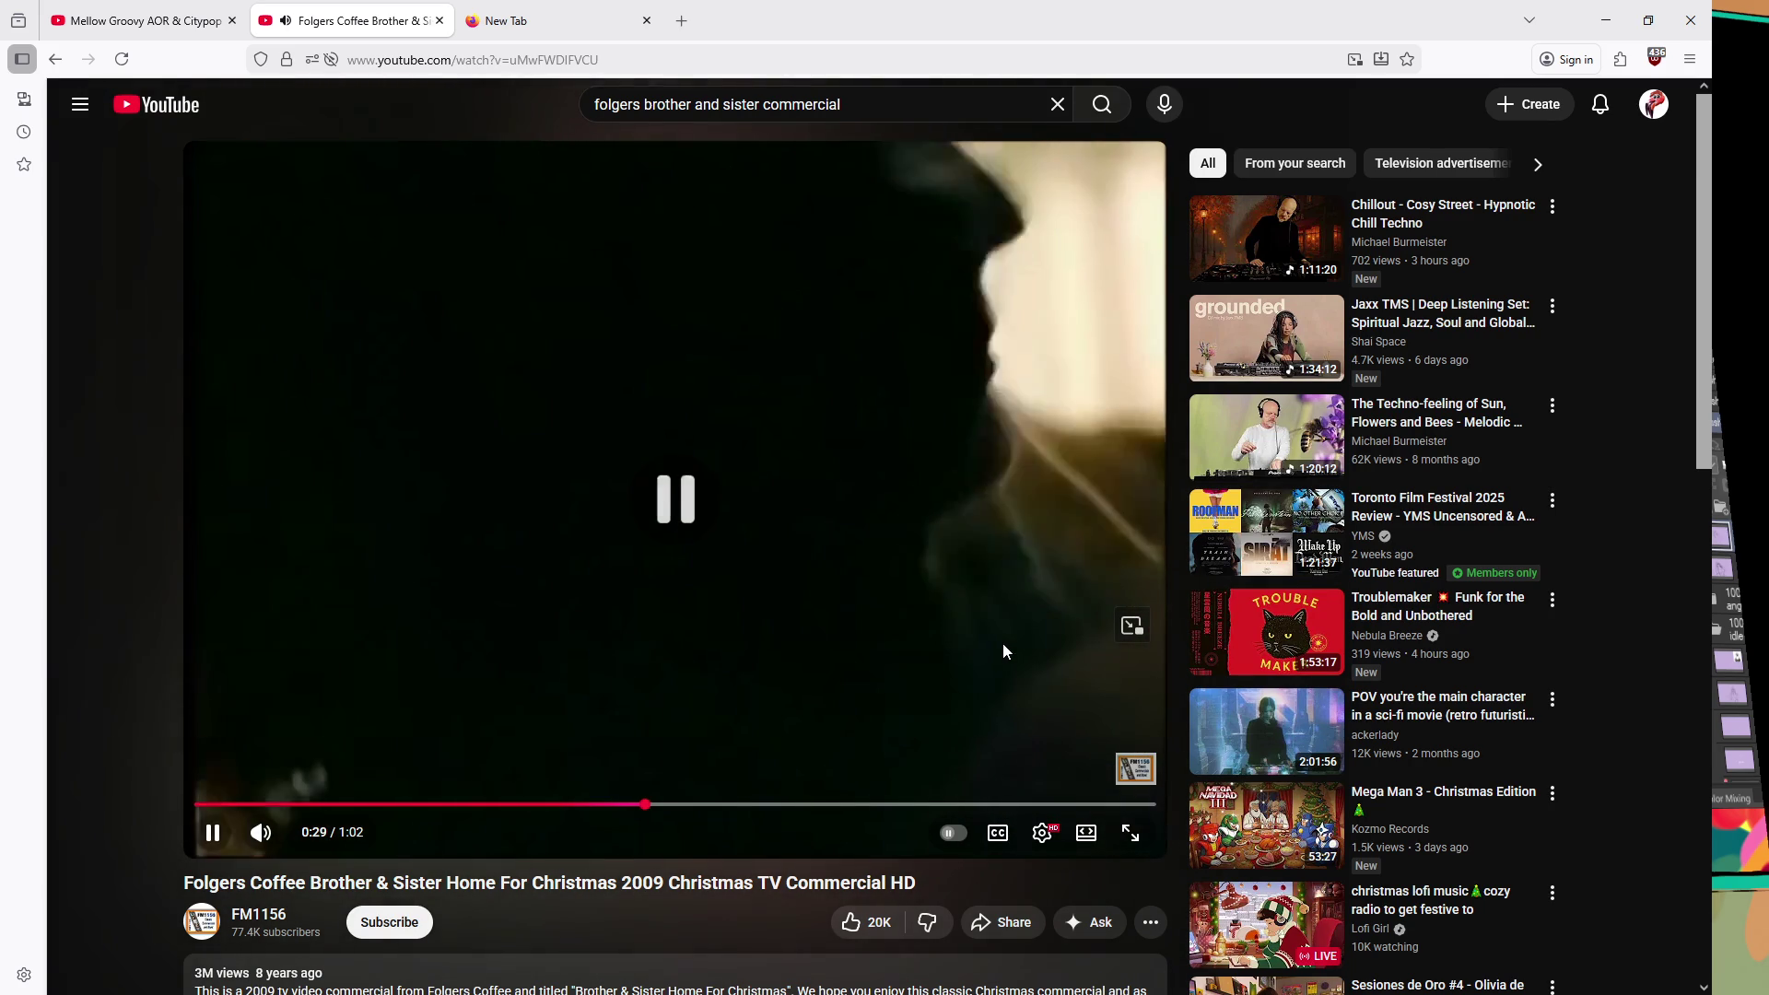
pyautogui.click(992, 652)
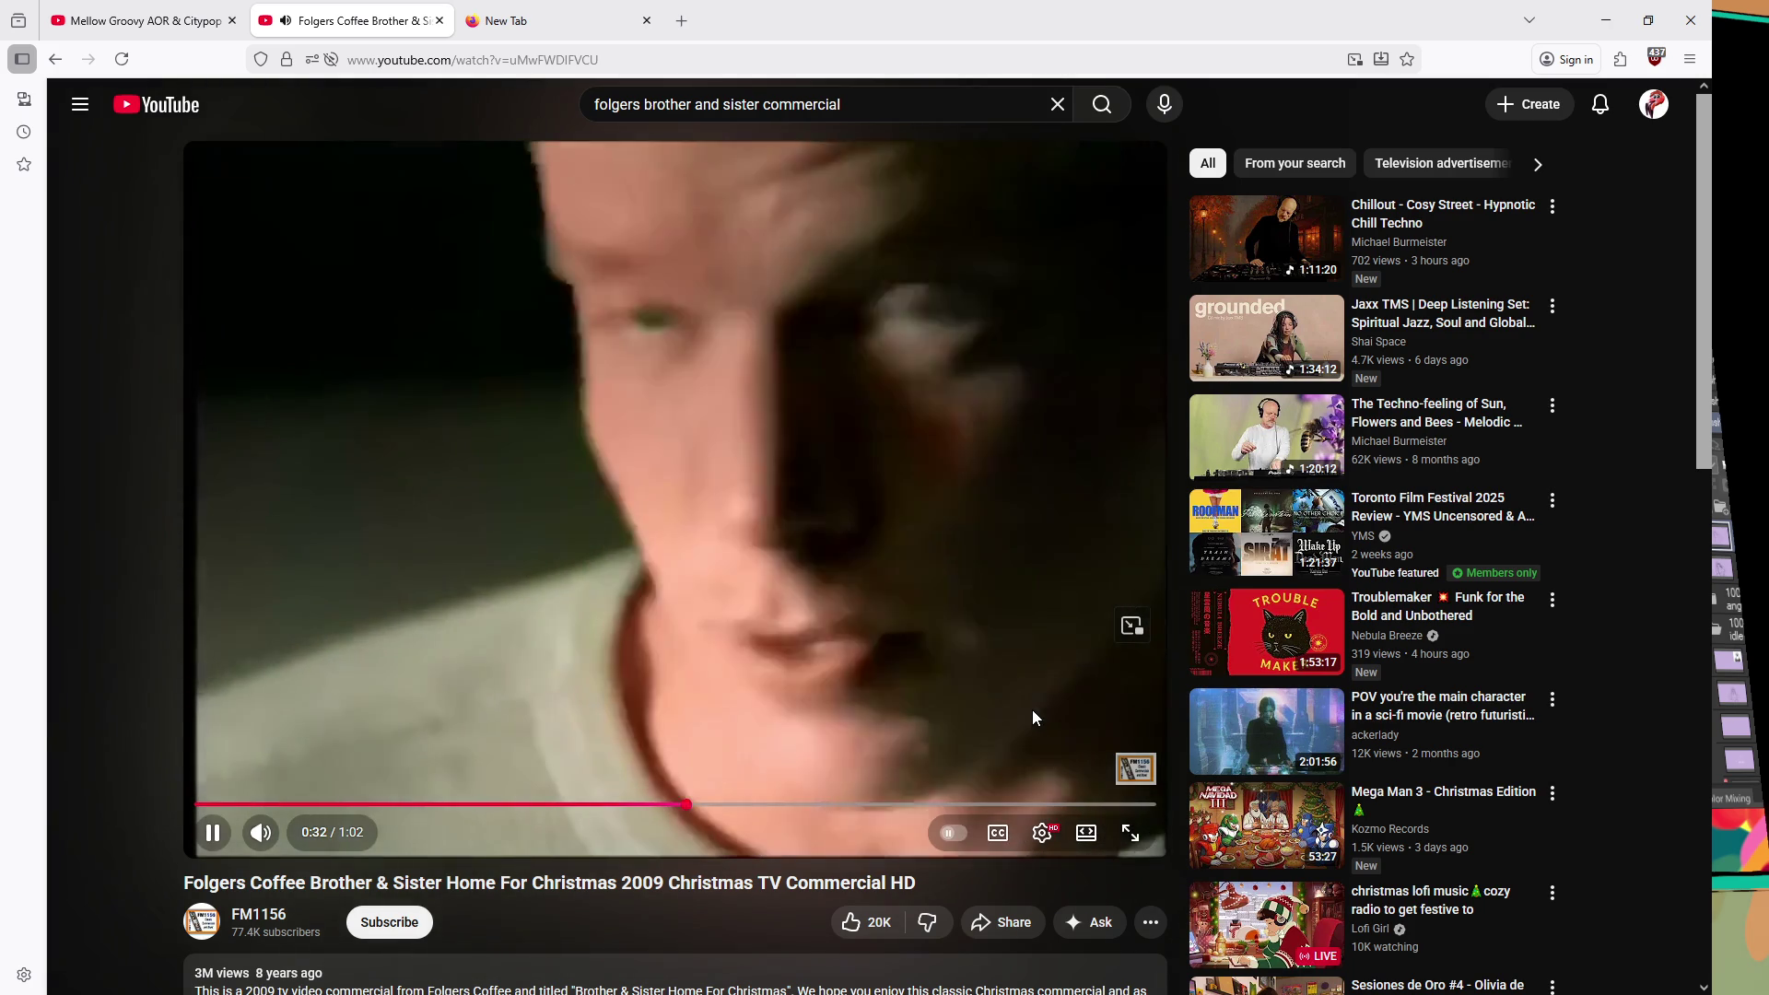
pyautogui.click(1032, 711)
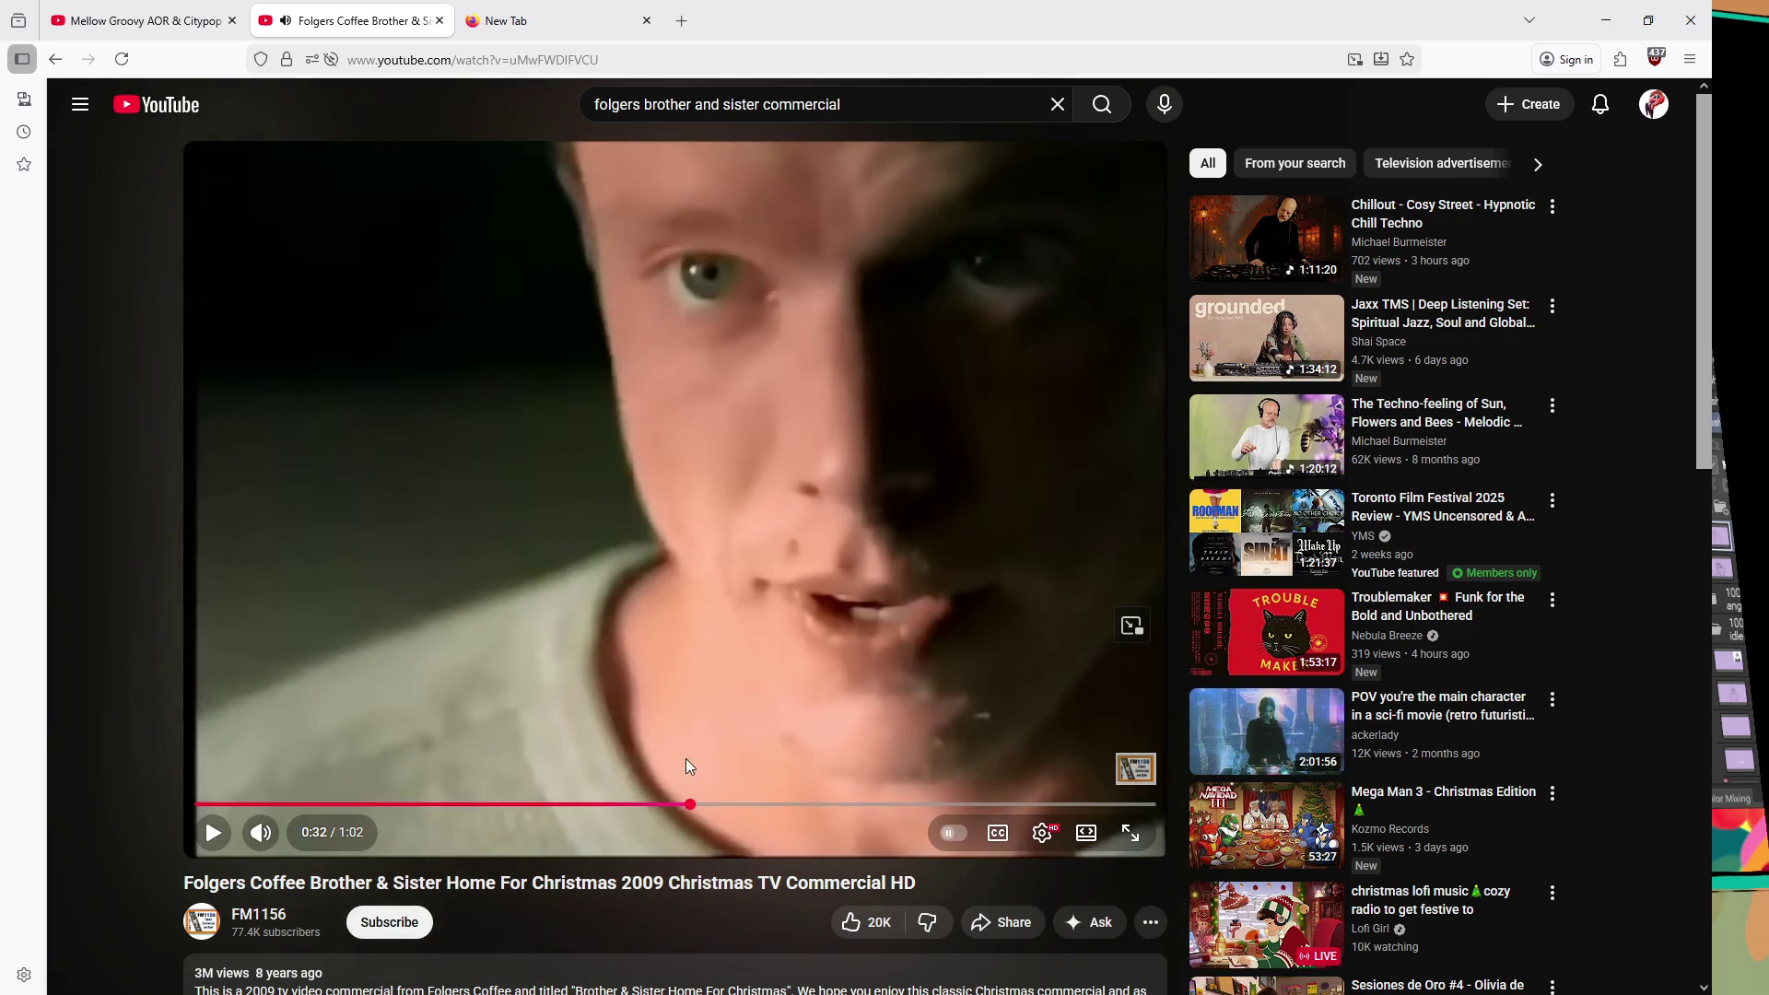
pyautogui.click(670, 804)
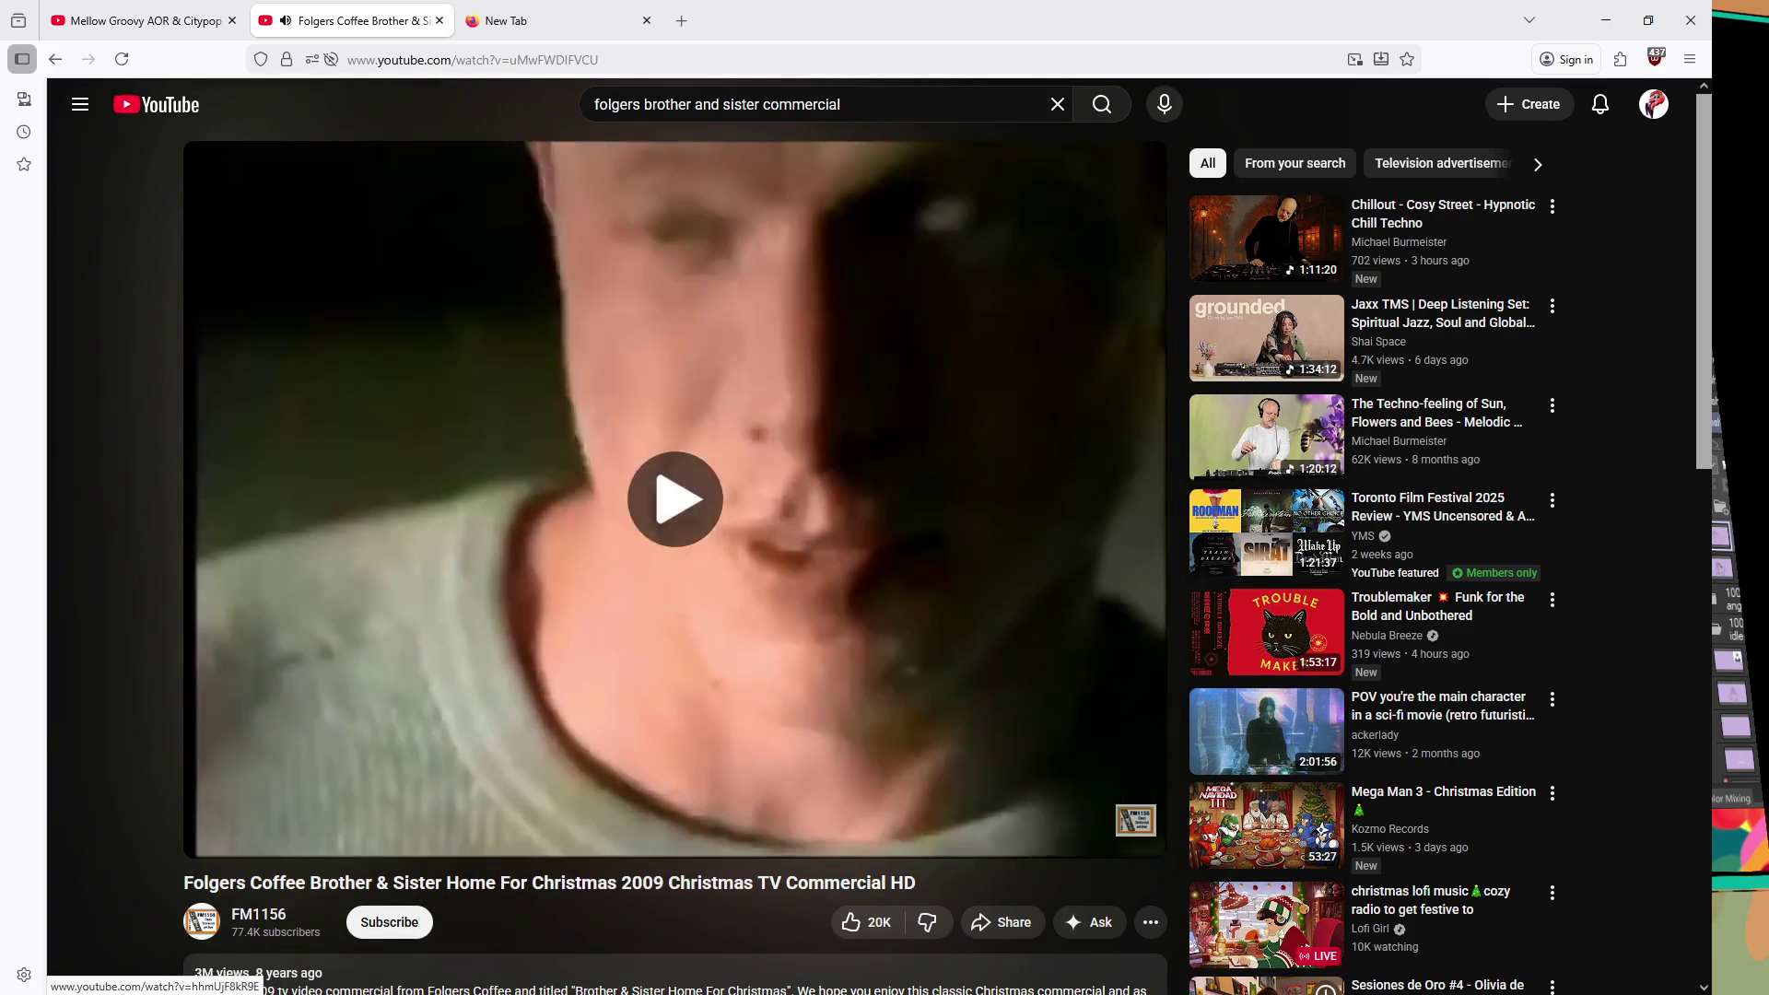
pyautogui.press('space')
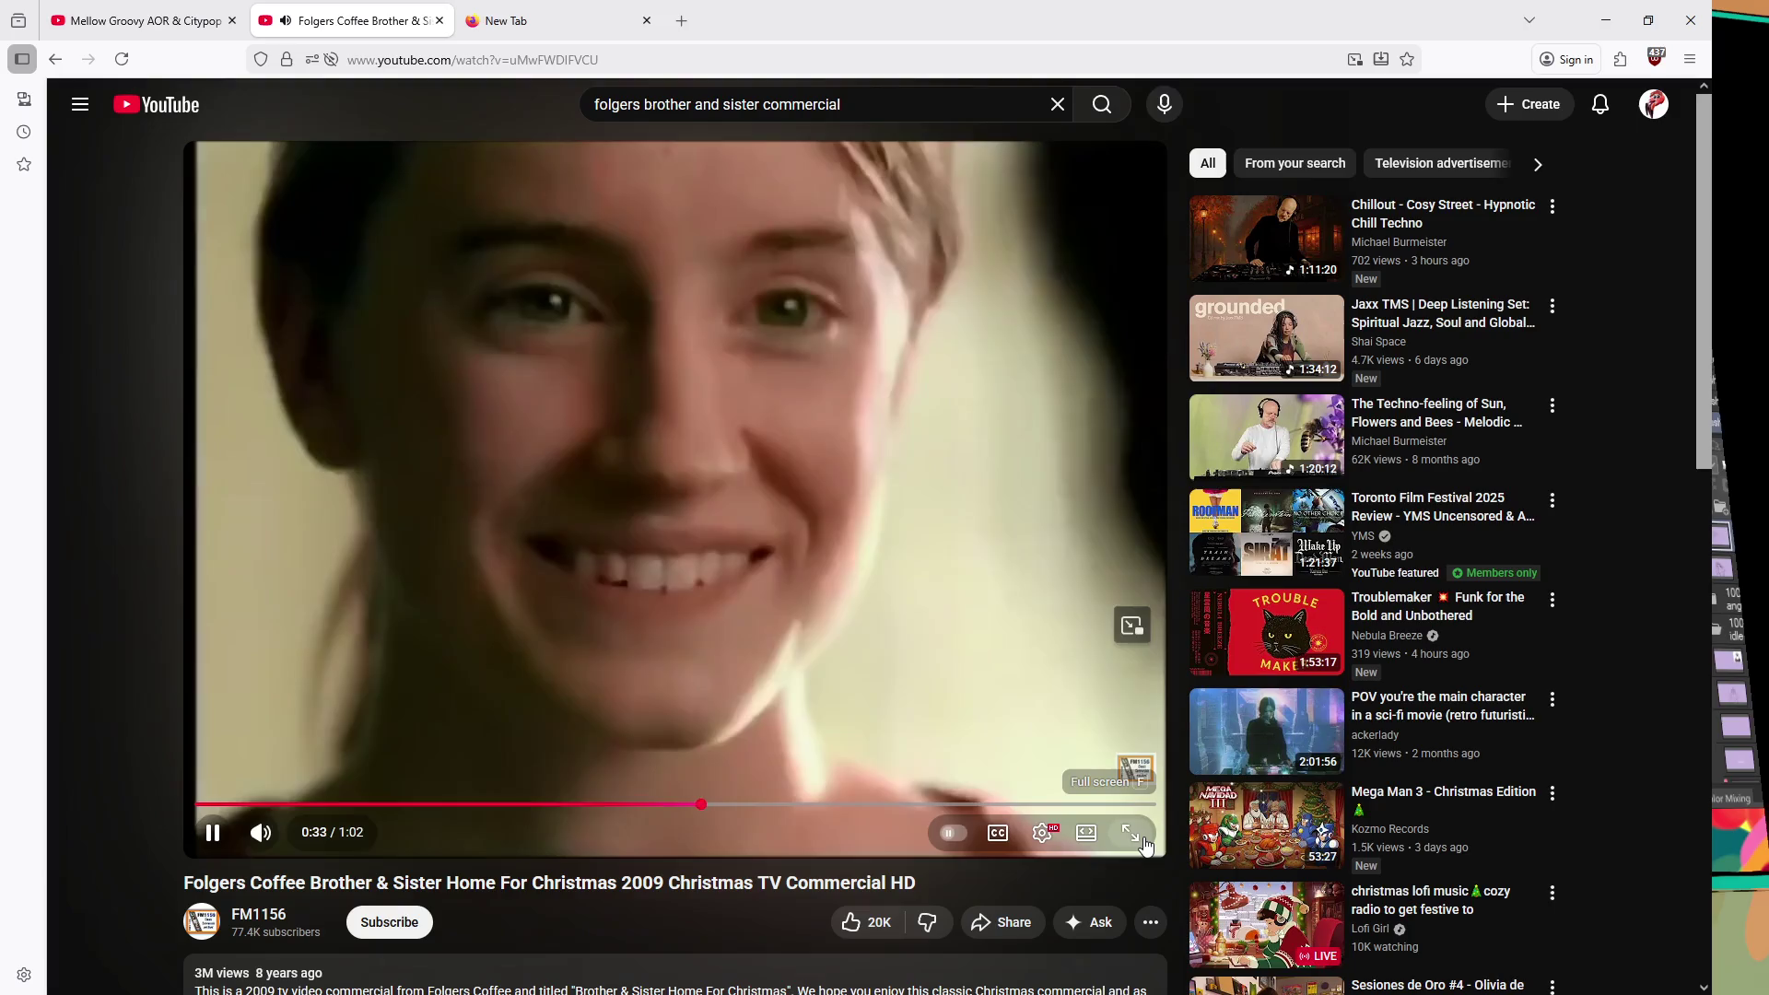
pyautogui.click(1131, 832)
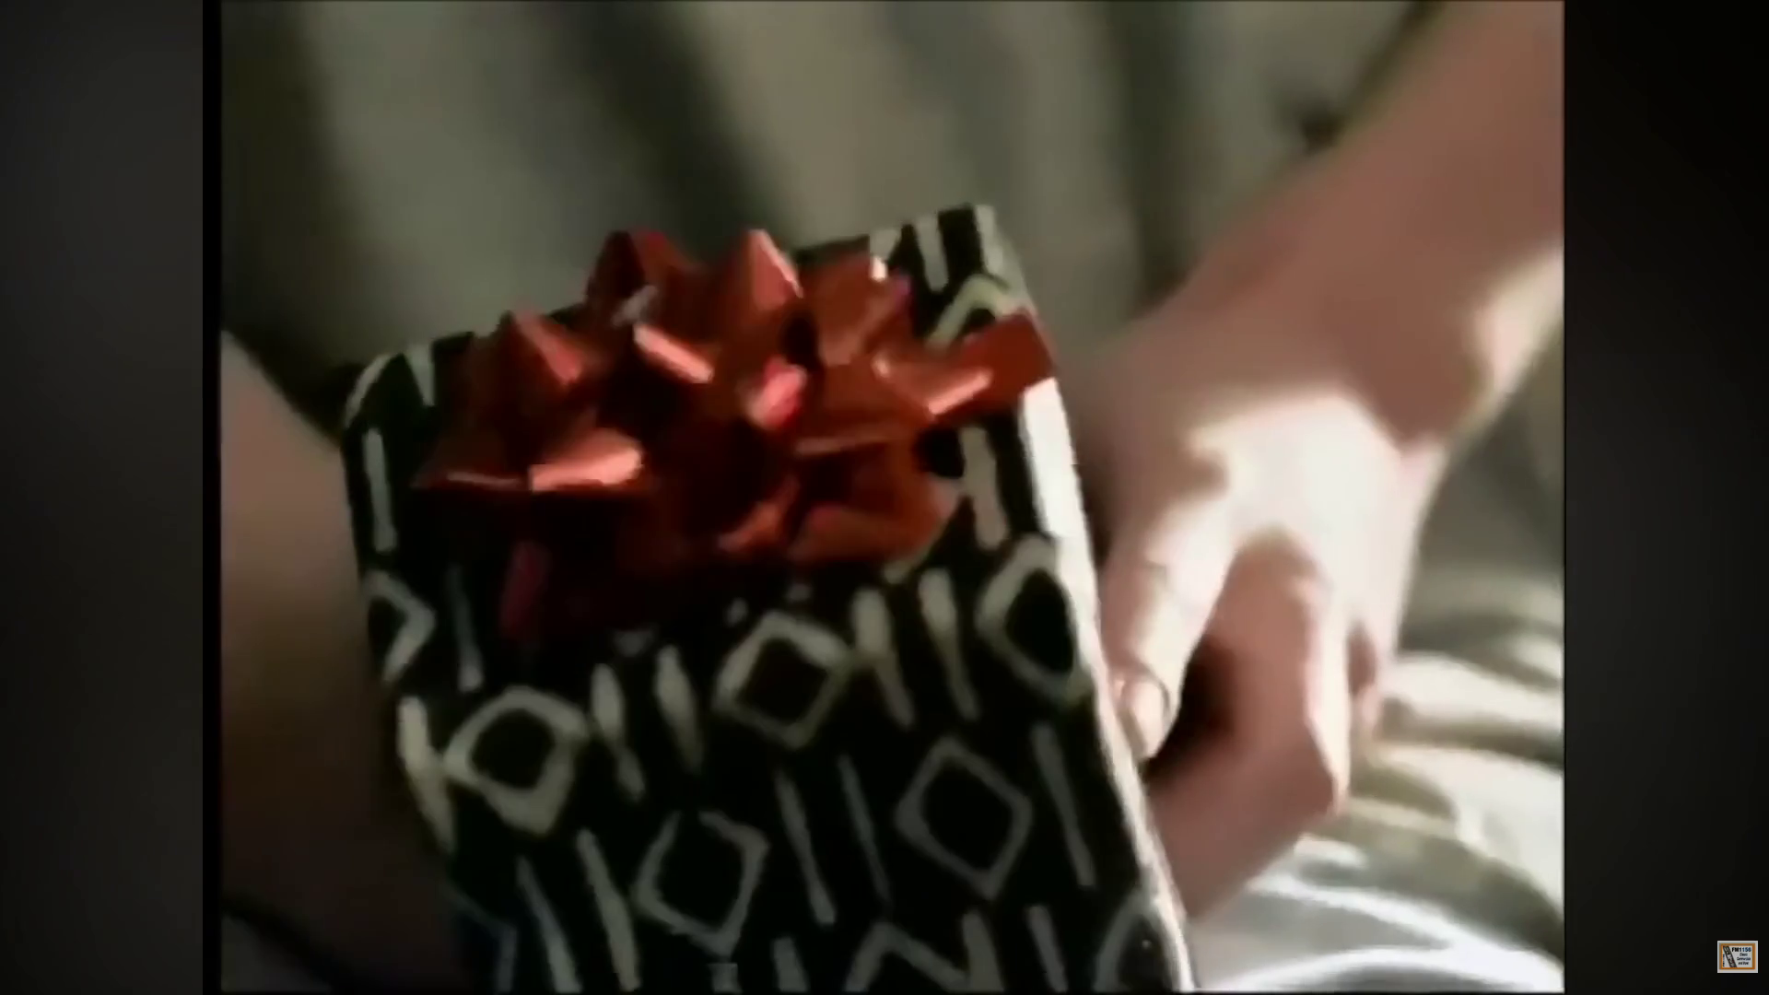
# - Watch the full-screen commercial in stretches, pausing at 0:41 and 0:44
pyautogui.press('space')
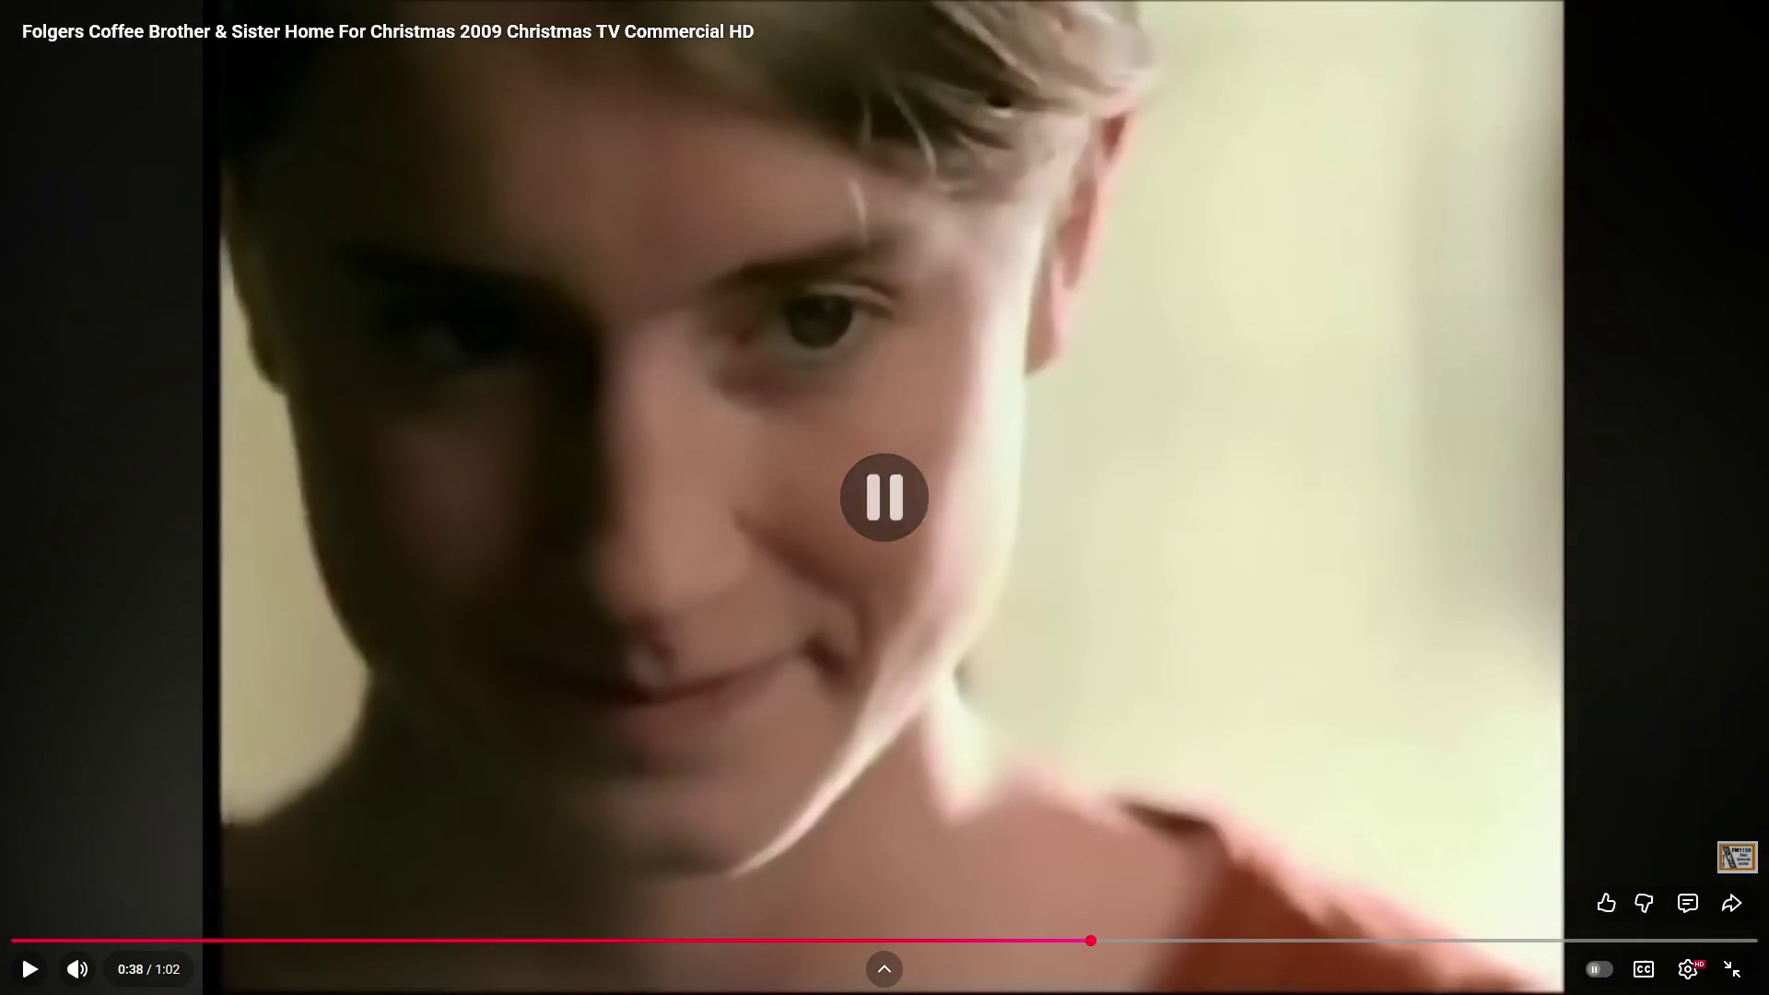
pyautogui.press('space')
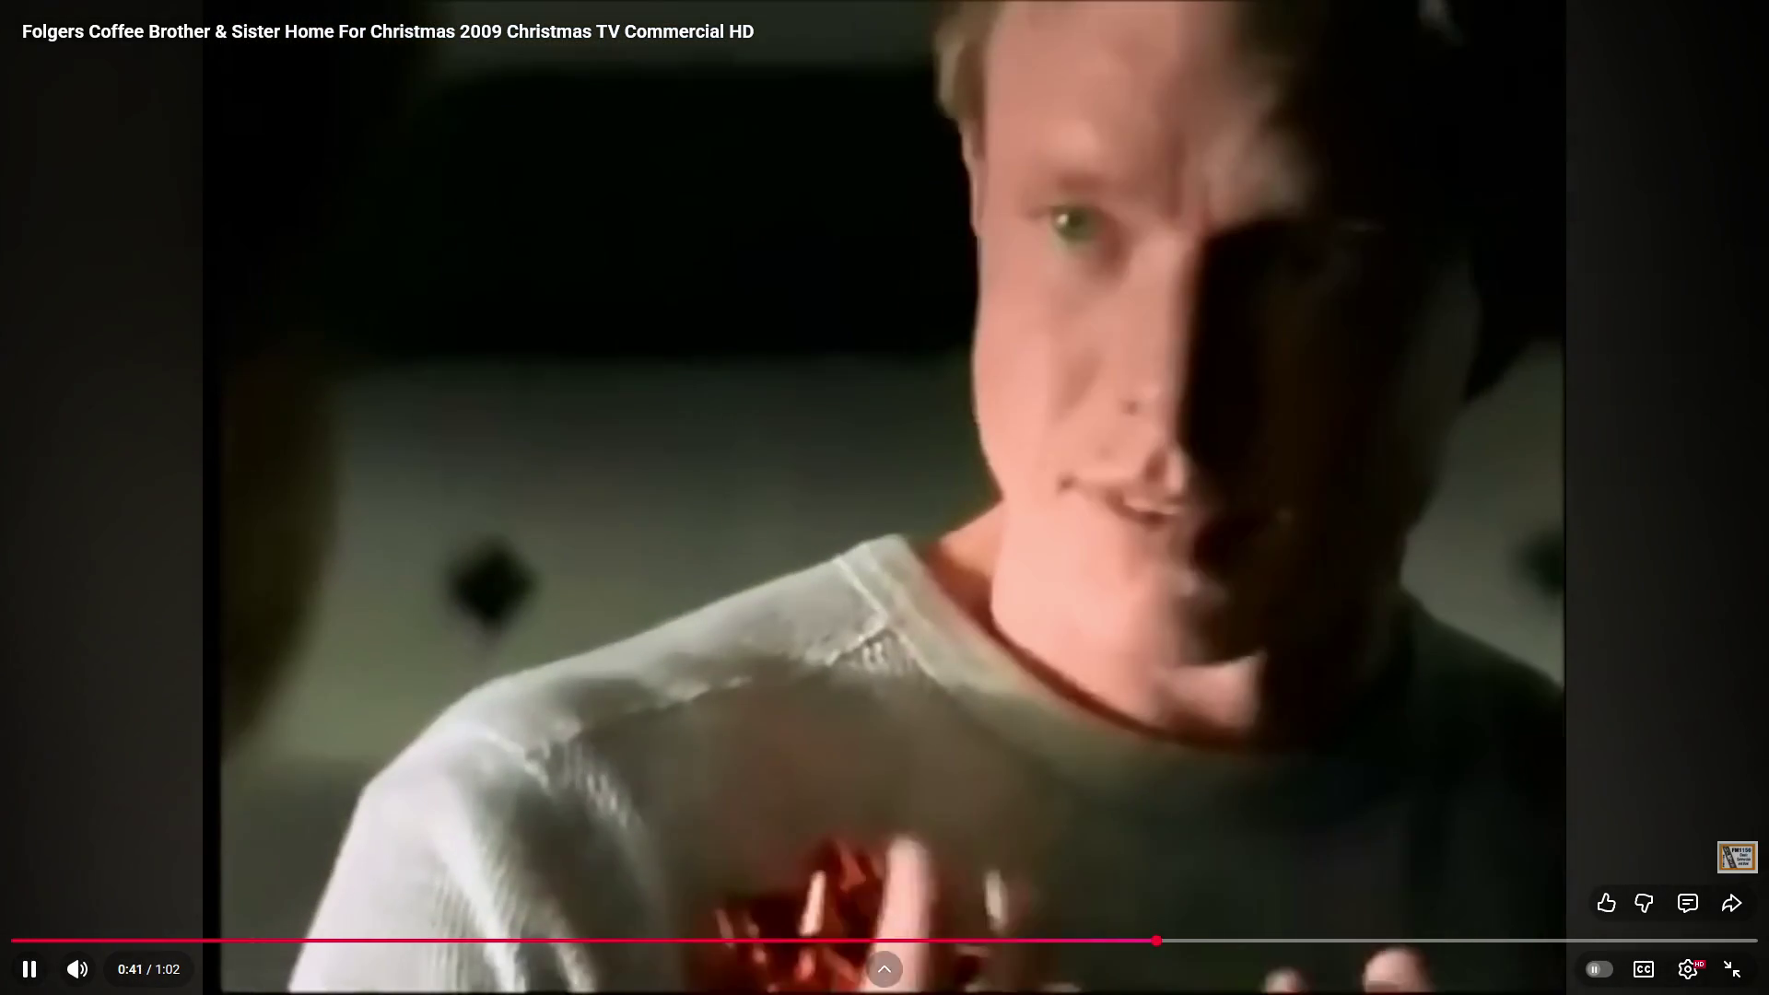
pyautogui.press('space')
pyautogui.press('space')
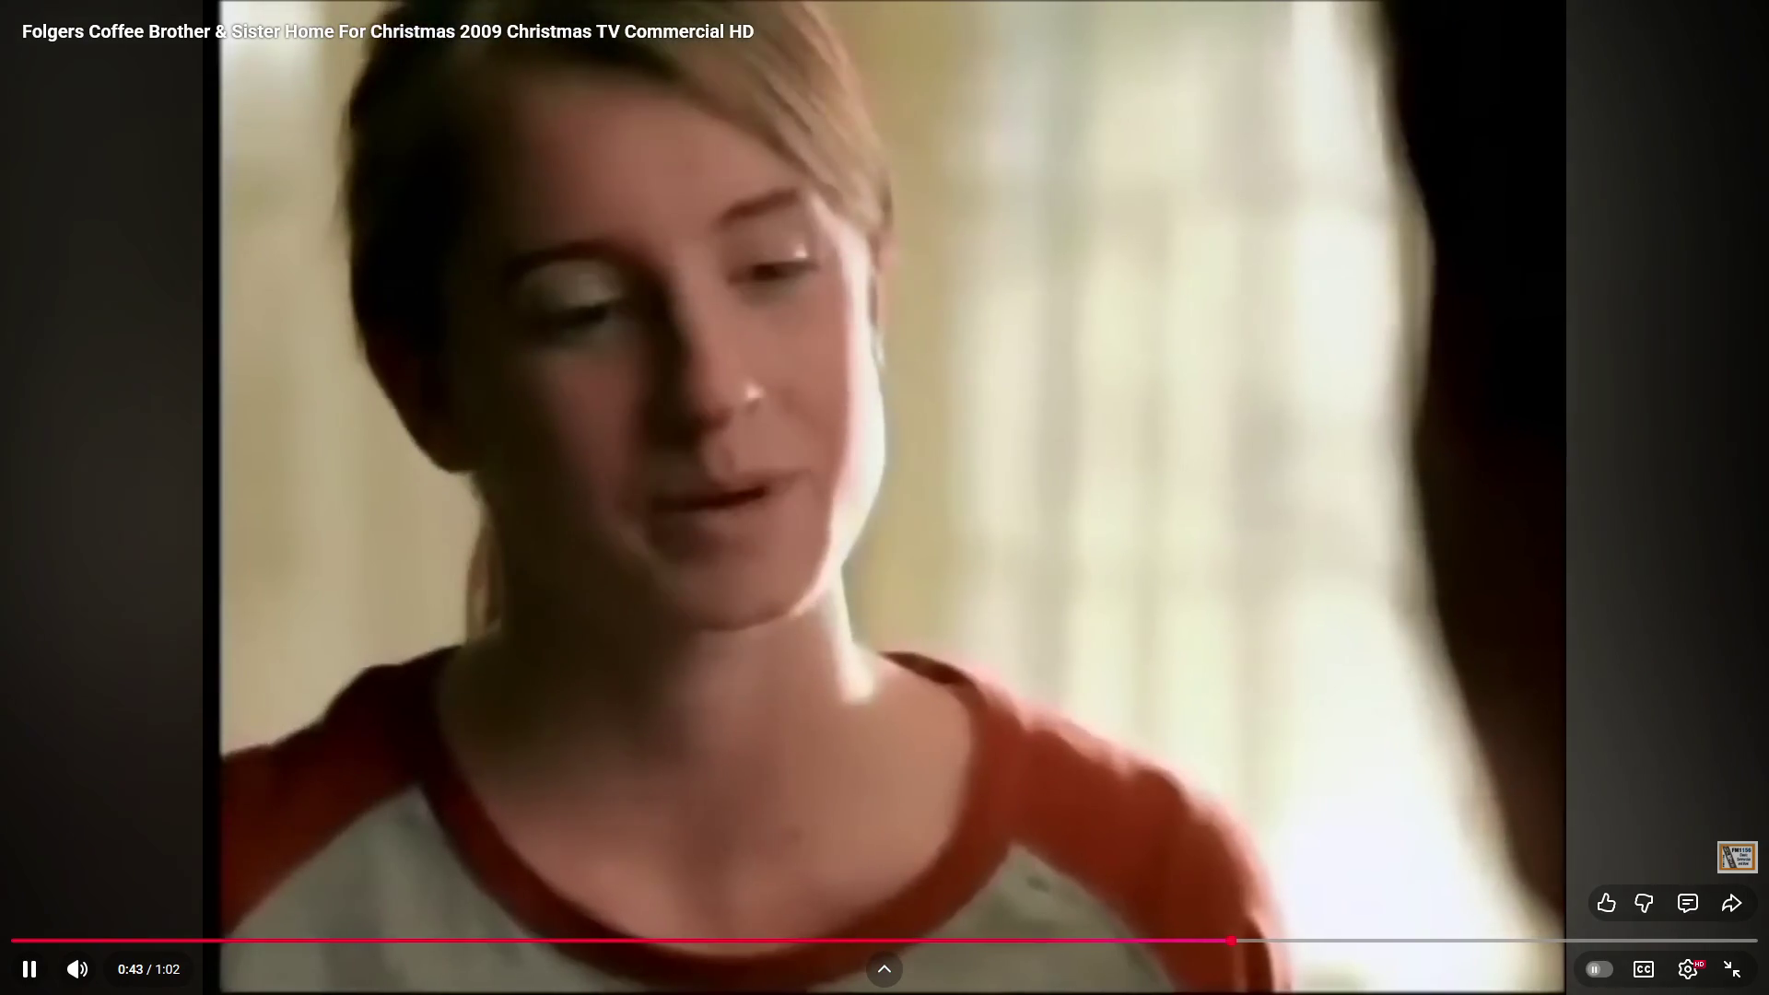
pyautogui.press('space')
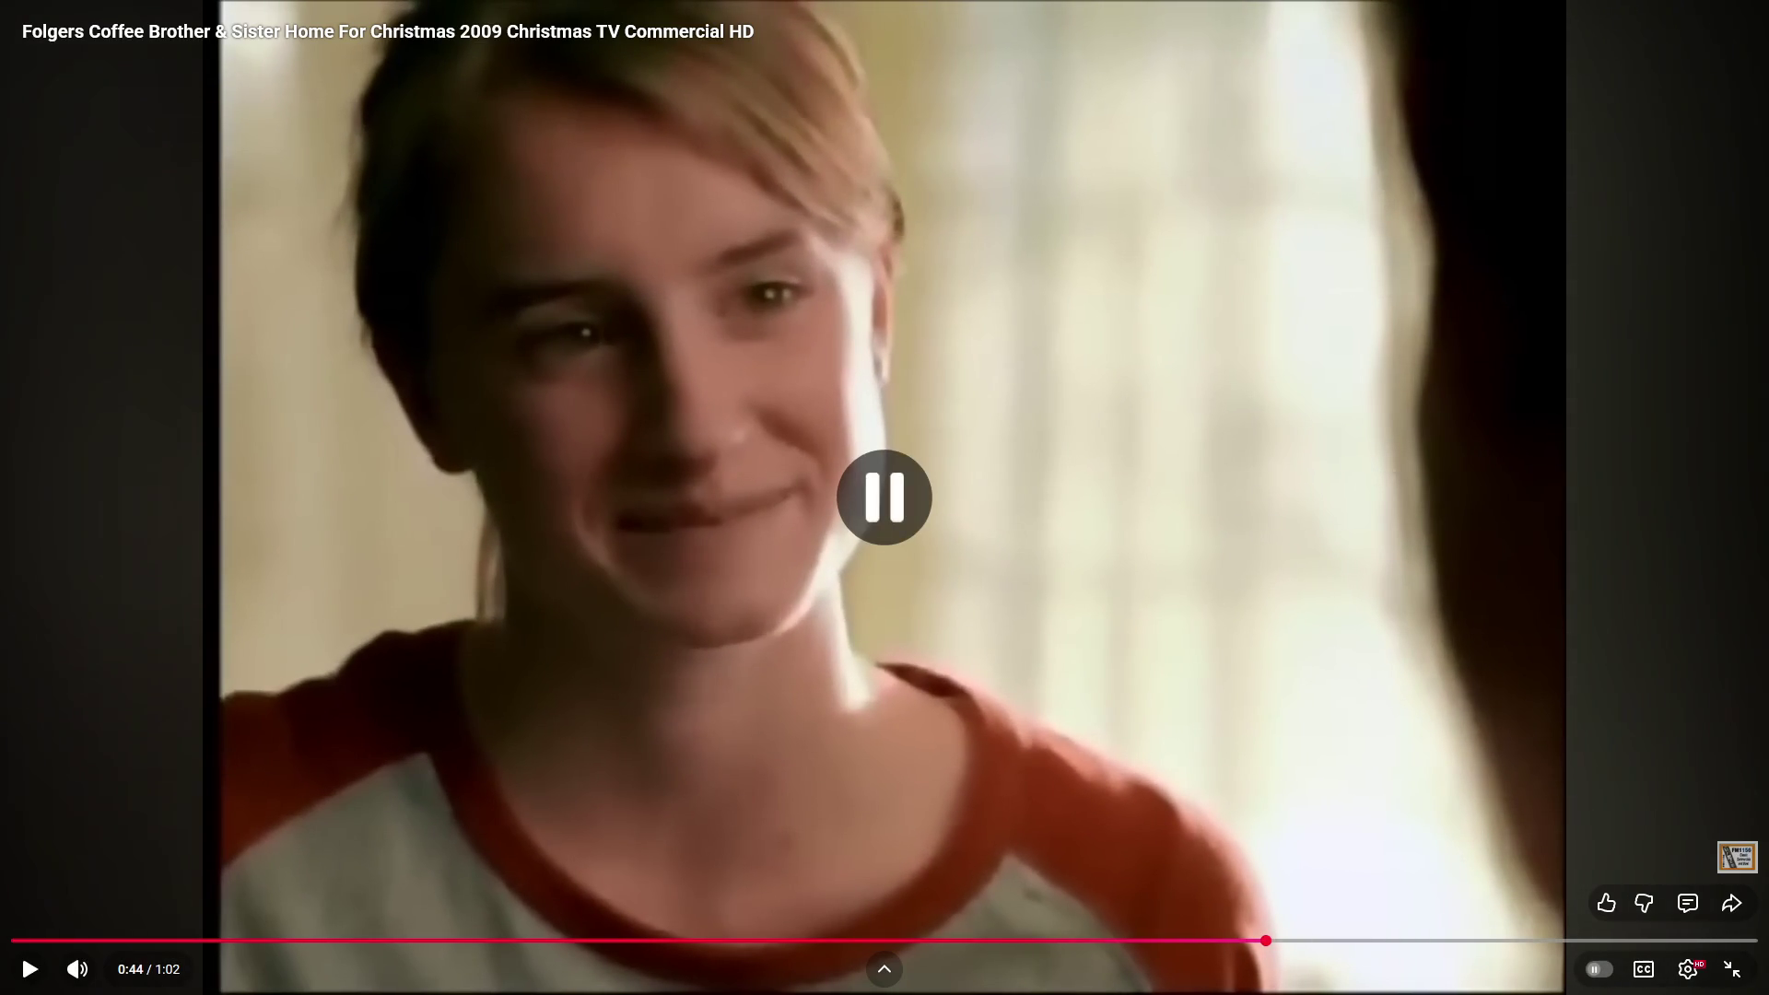
pyautogui.press('space')
pyautogui.press('space')
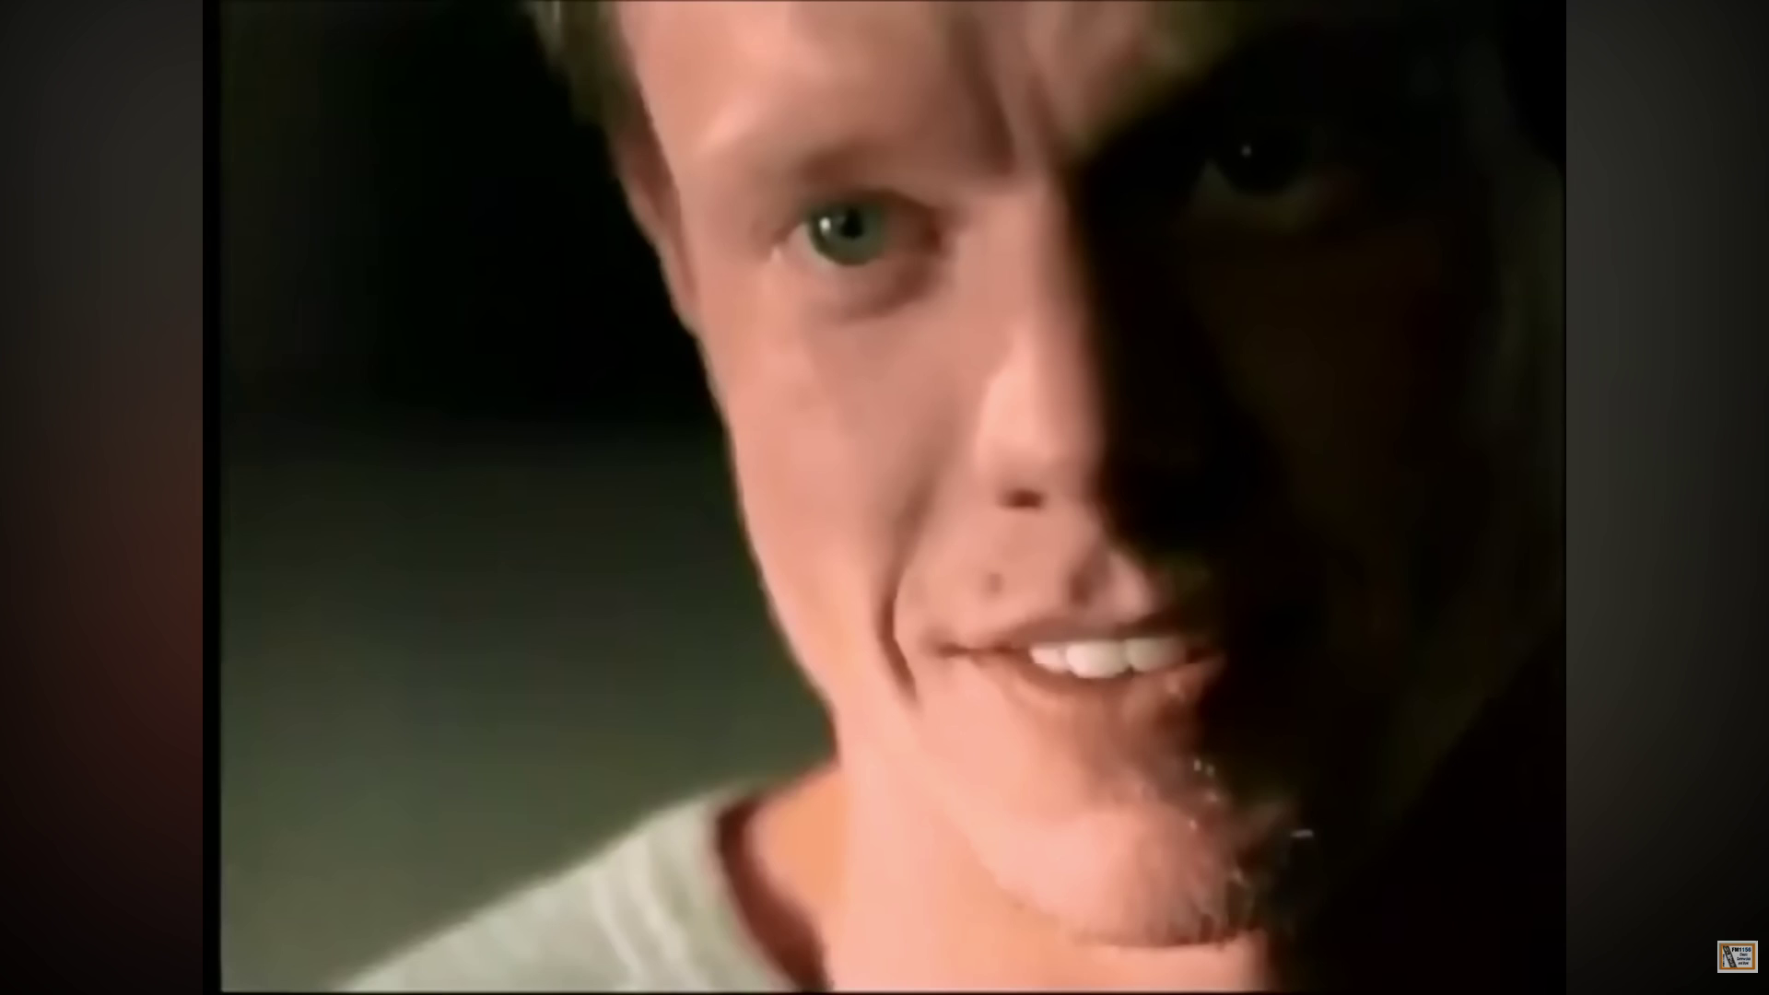
# - Play on to the 'Happy Holidays from Folgers' ending and exit full screen
pyautogui.press('space')
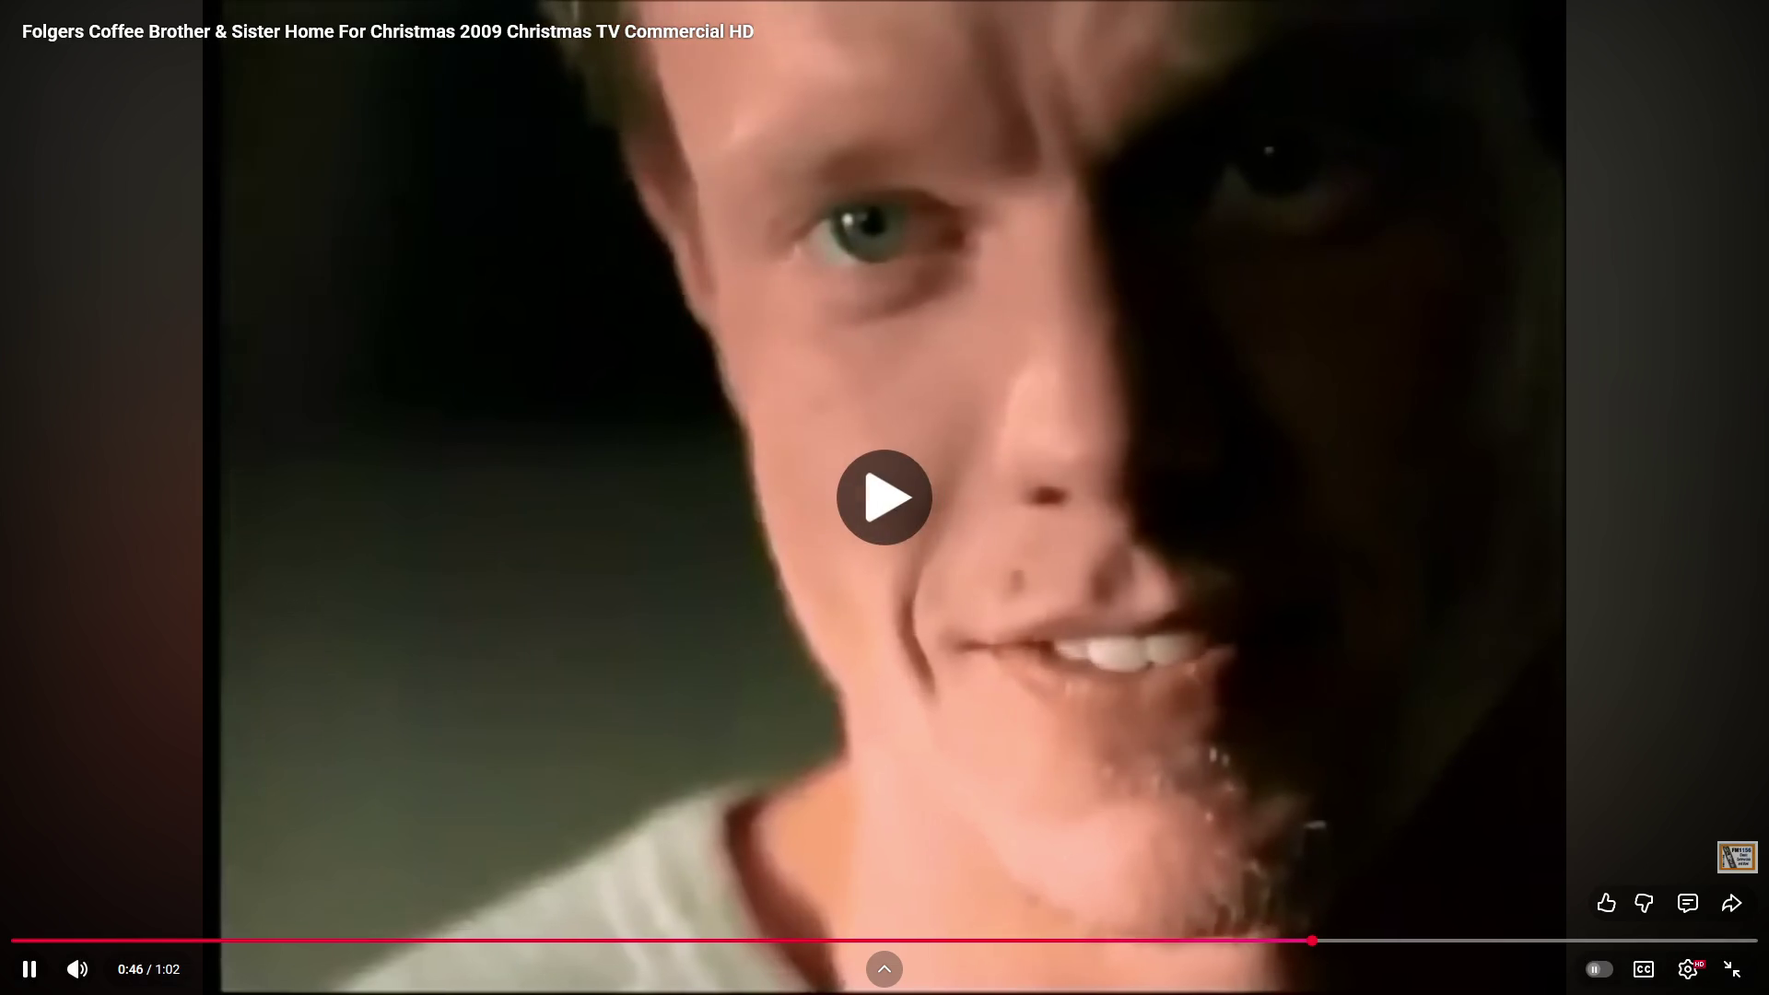
pyautogui.press('space')
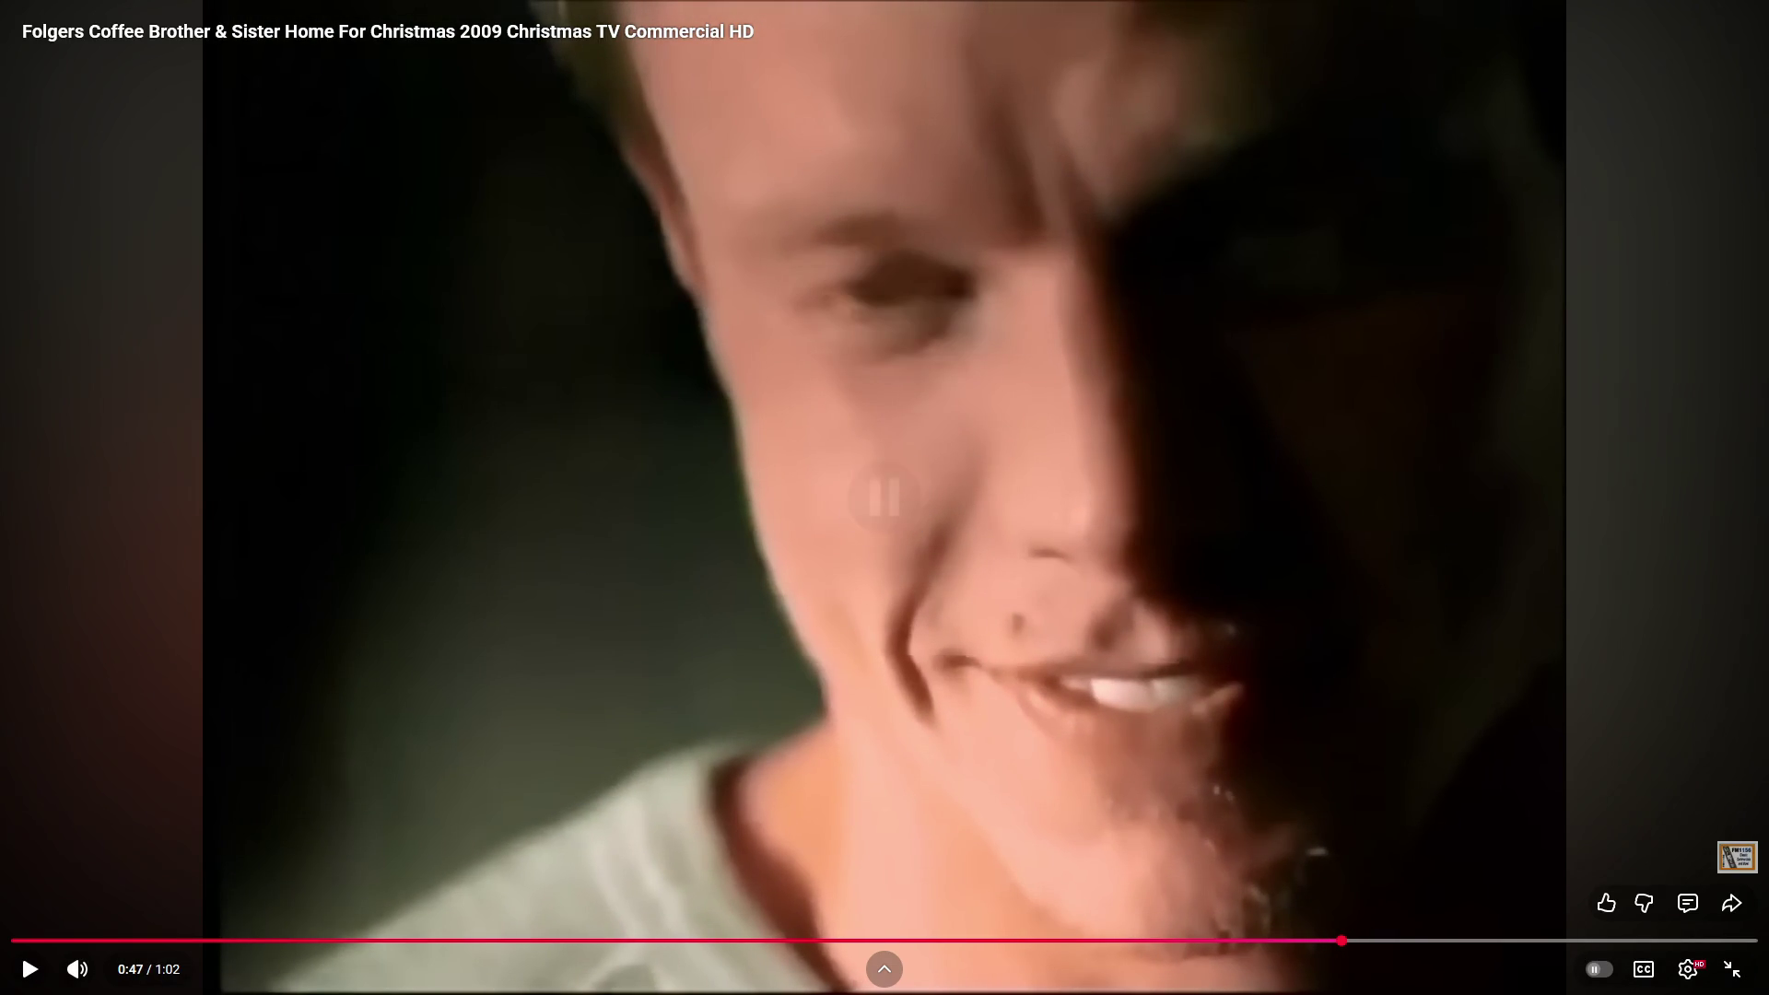
pyautogui.press('space')
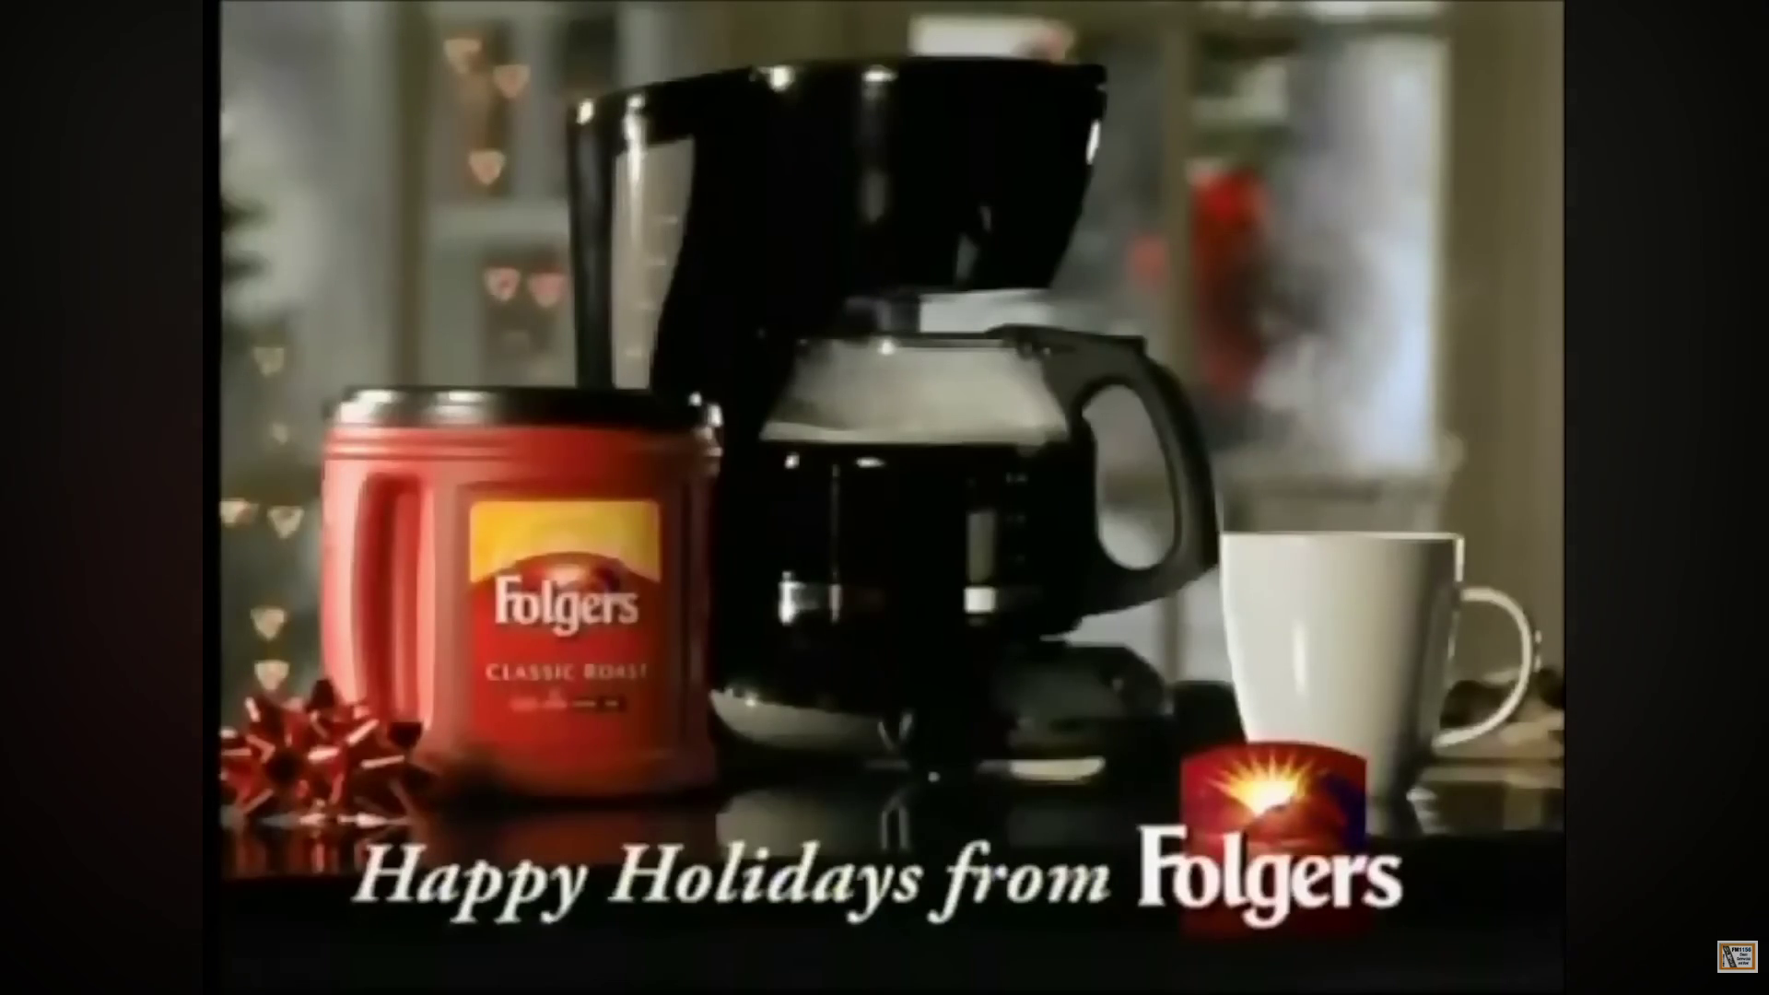
pyautogui.press('space')
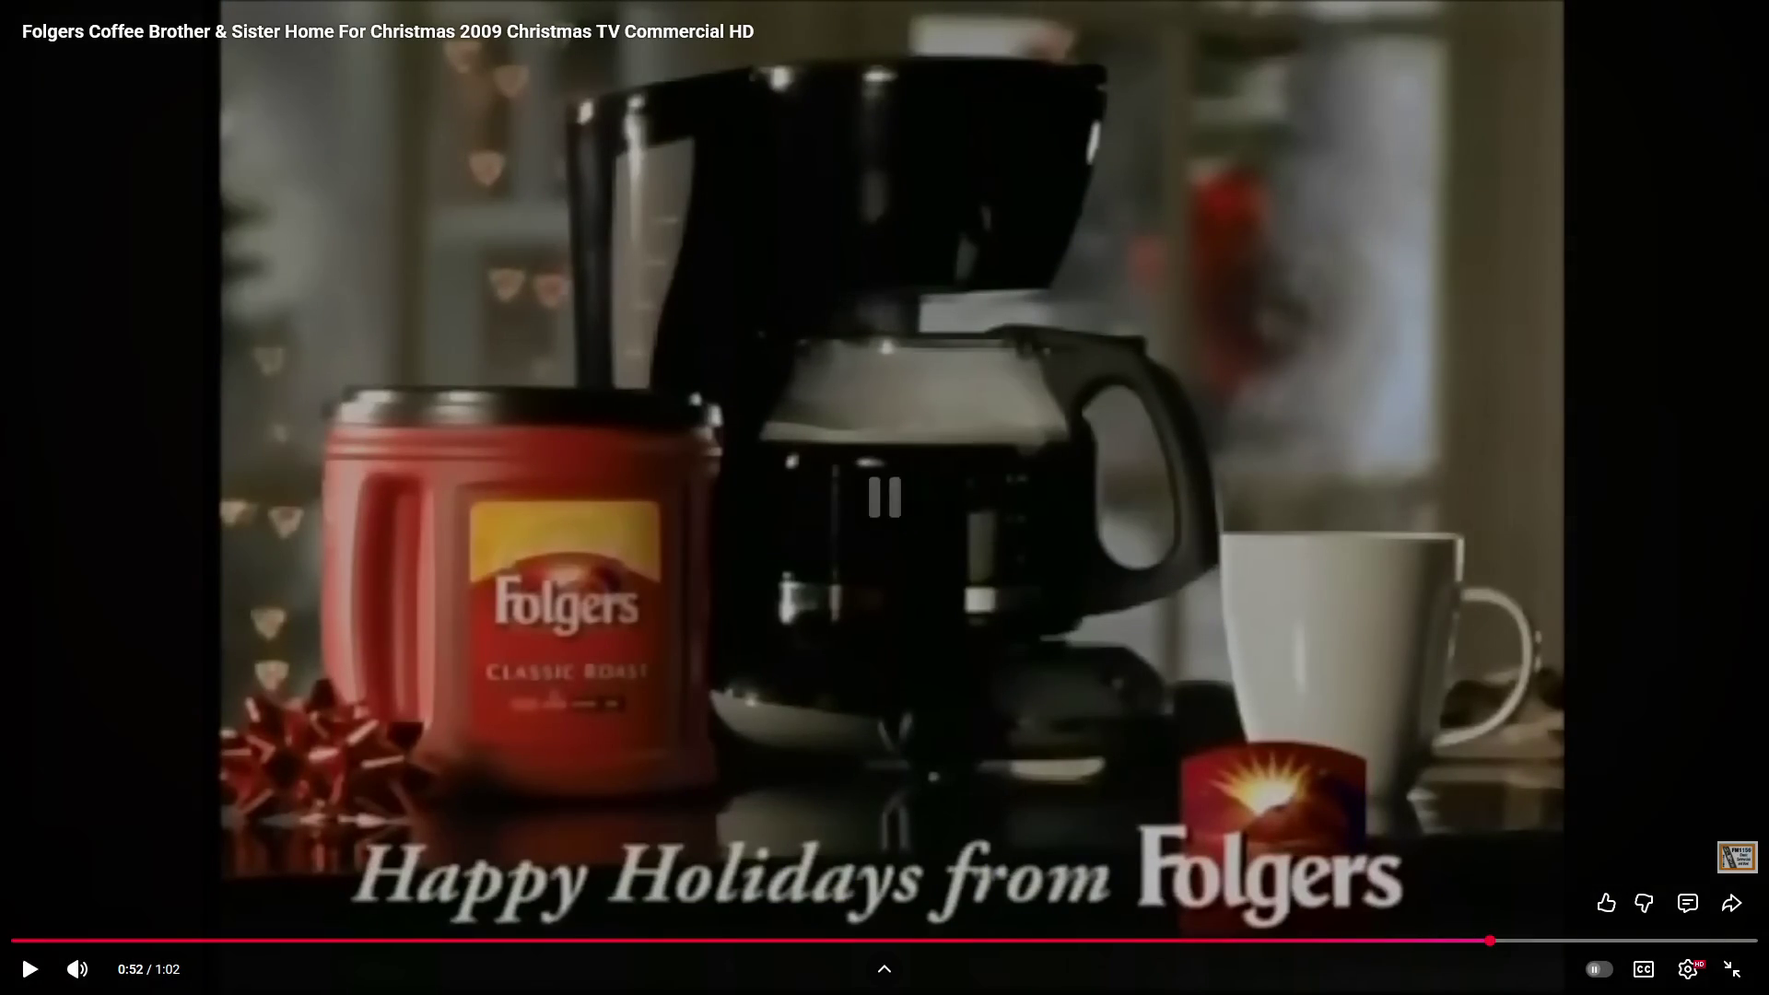
pyautogui.press('Escape')
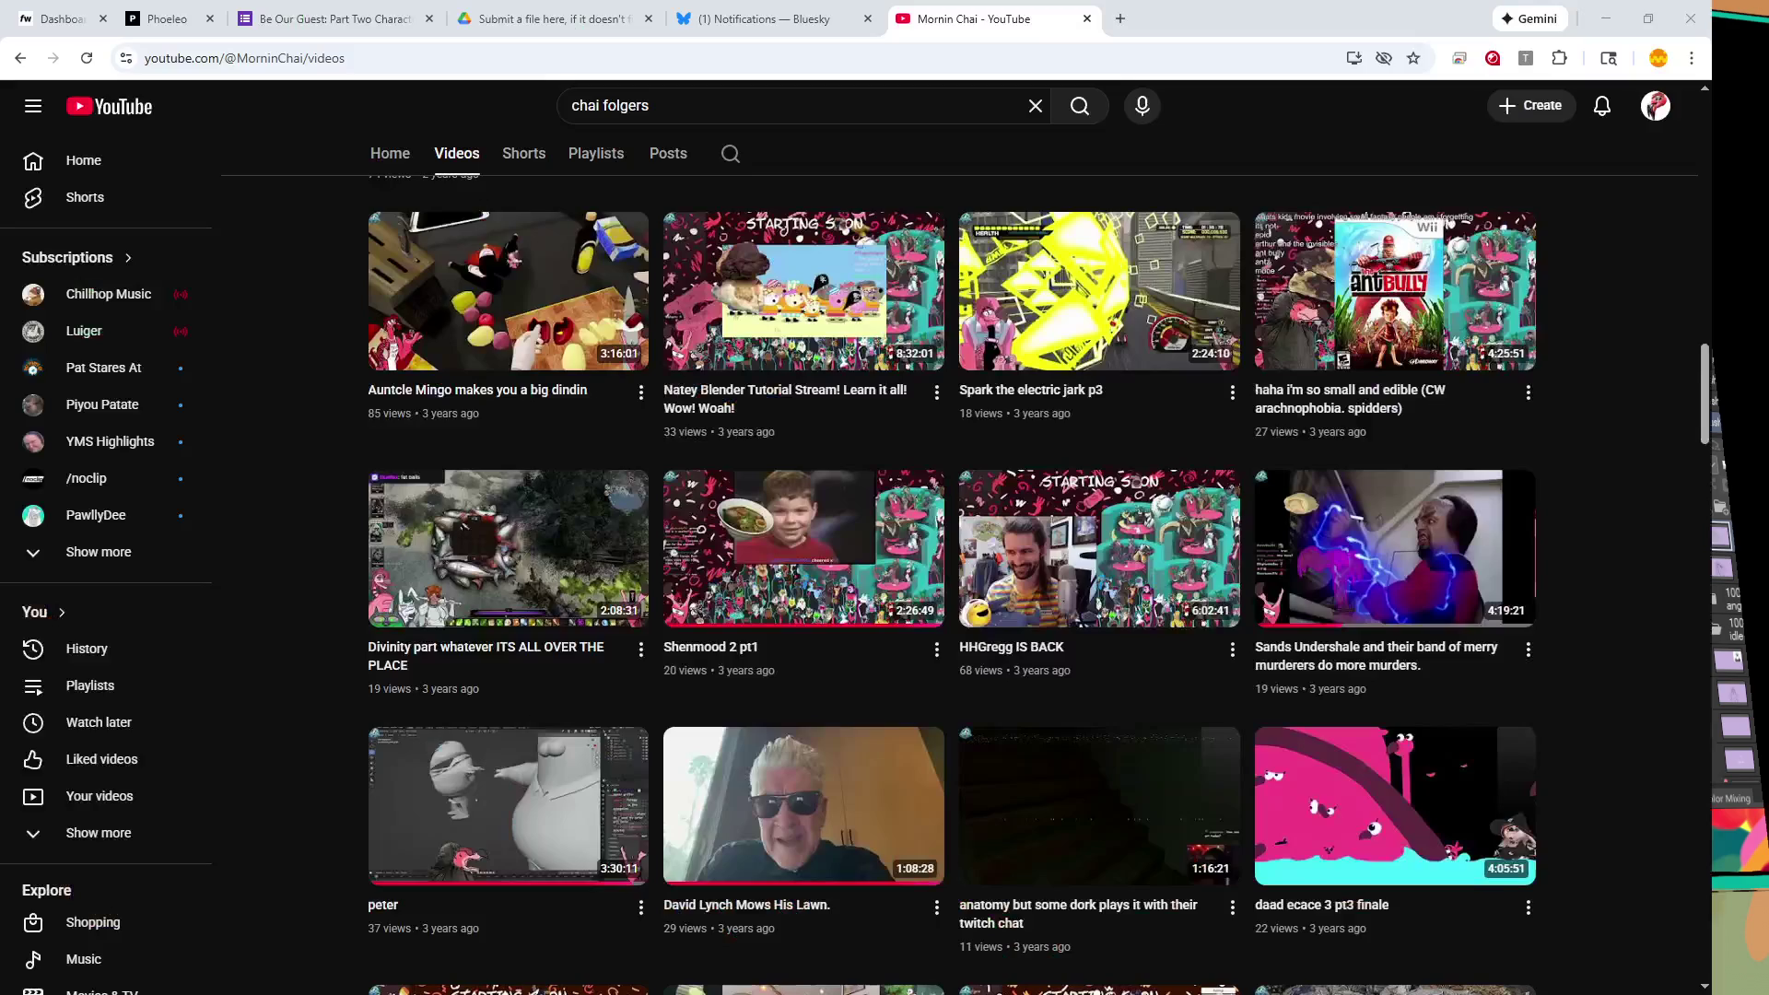
# - Show the channel's older uploads, including 'peter' and 'David Lynch Mows His Lawn'
pyautogui.moveTo(507, 804)
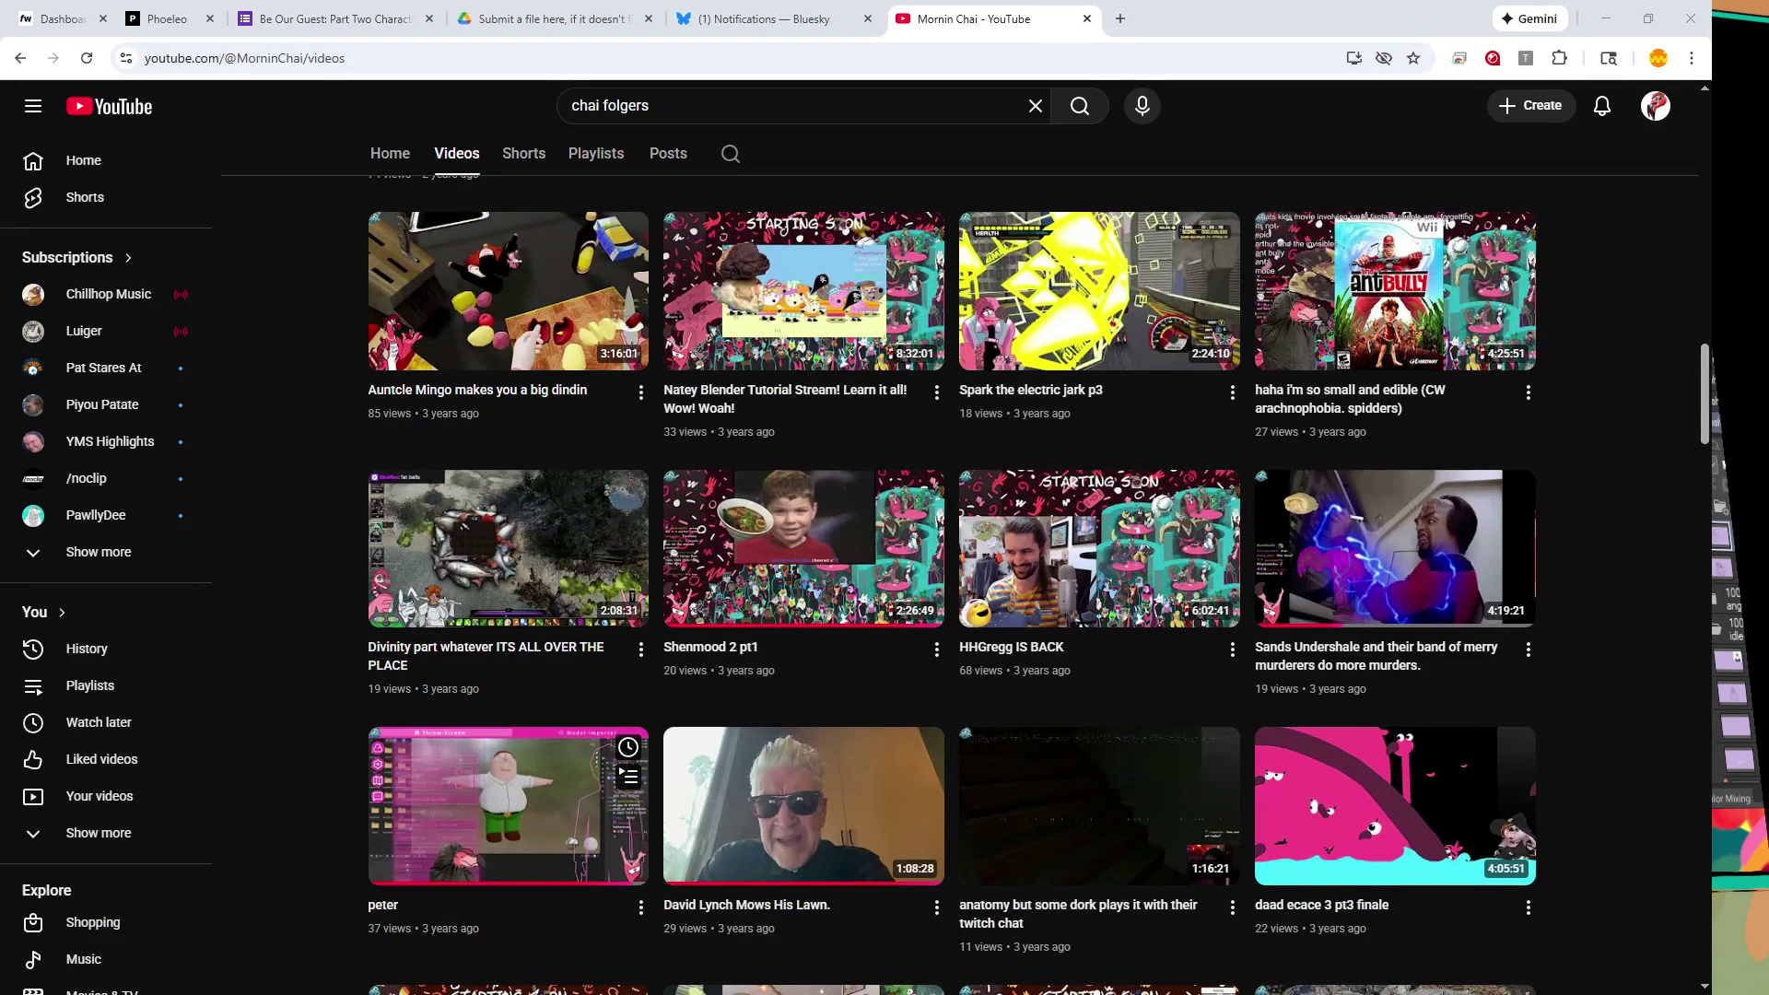
# - Browse up and down through the channel's list of stream uploads
pyautogui.scroll(1, 1106, 700)
pyautogui.moveTo(1391, 645)
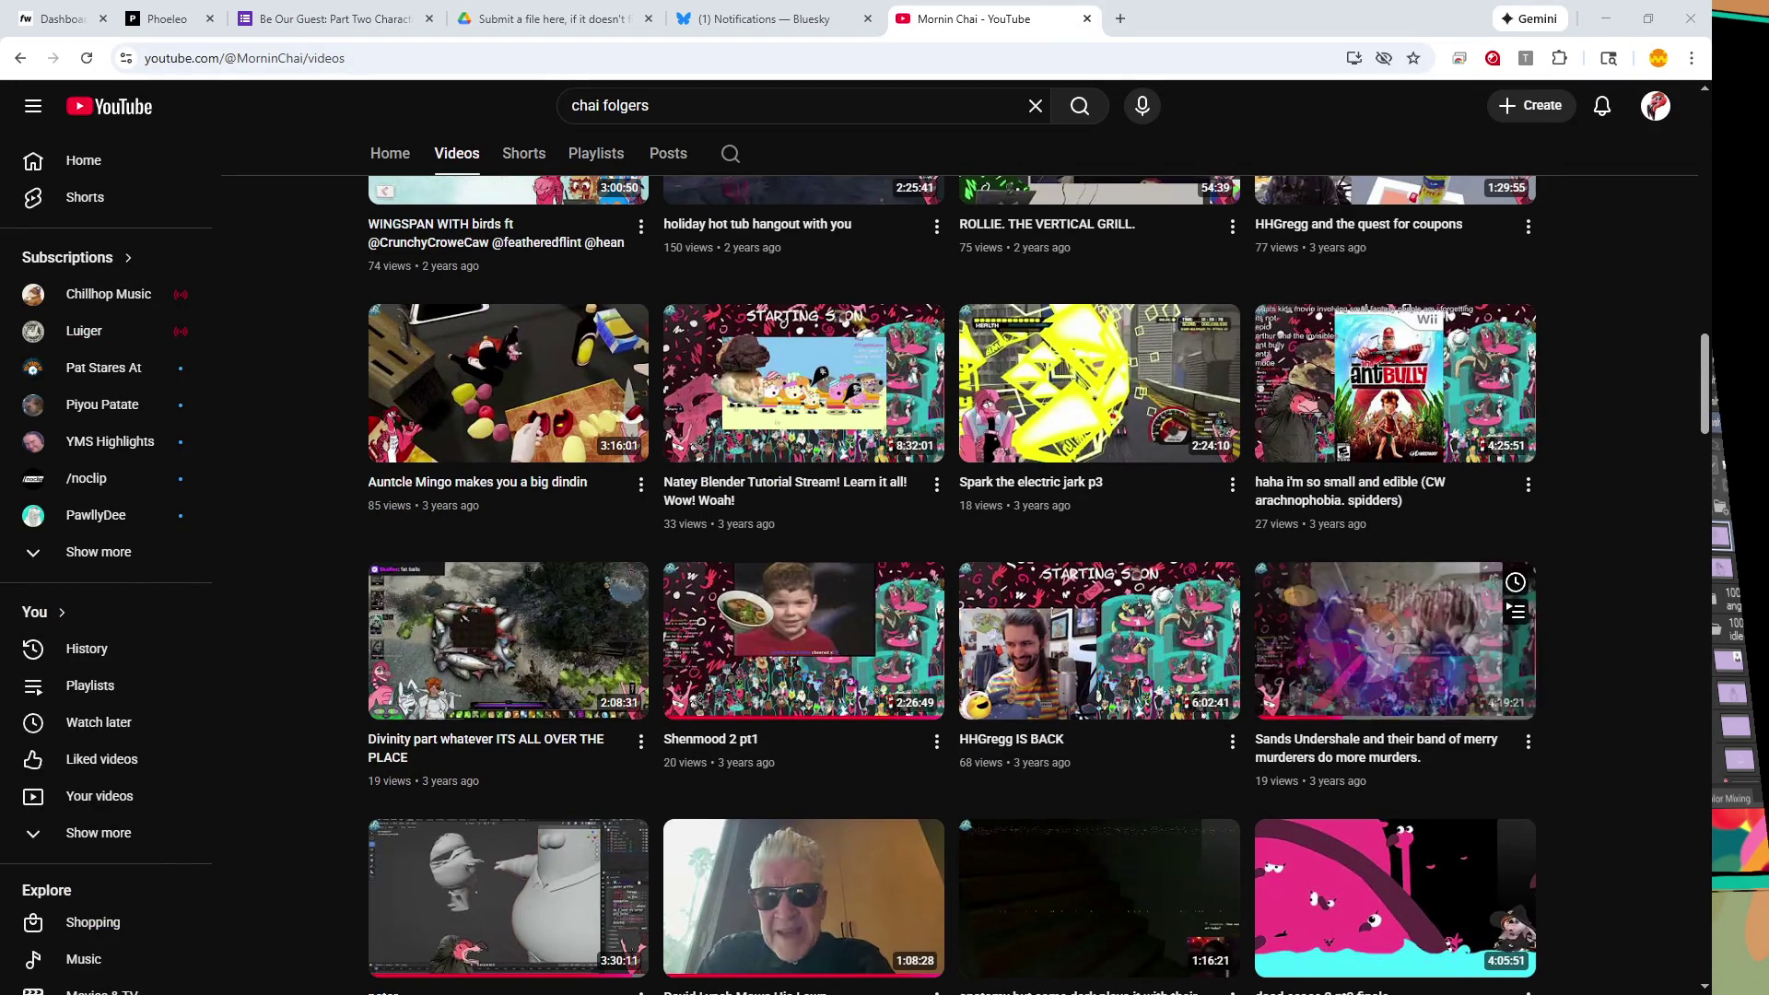
pyautogui.scroll(2, 1391, 599)
pyautogui.moveTo(802, 566)
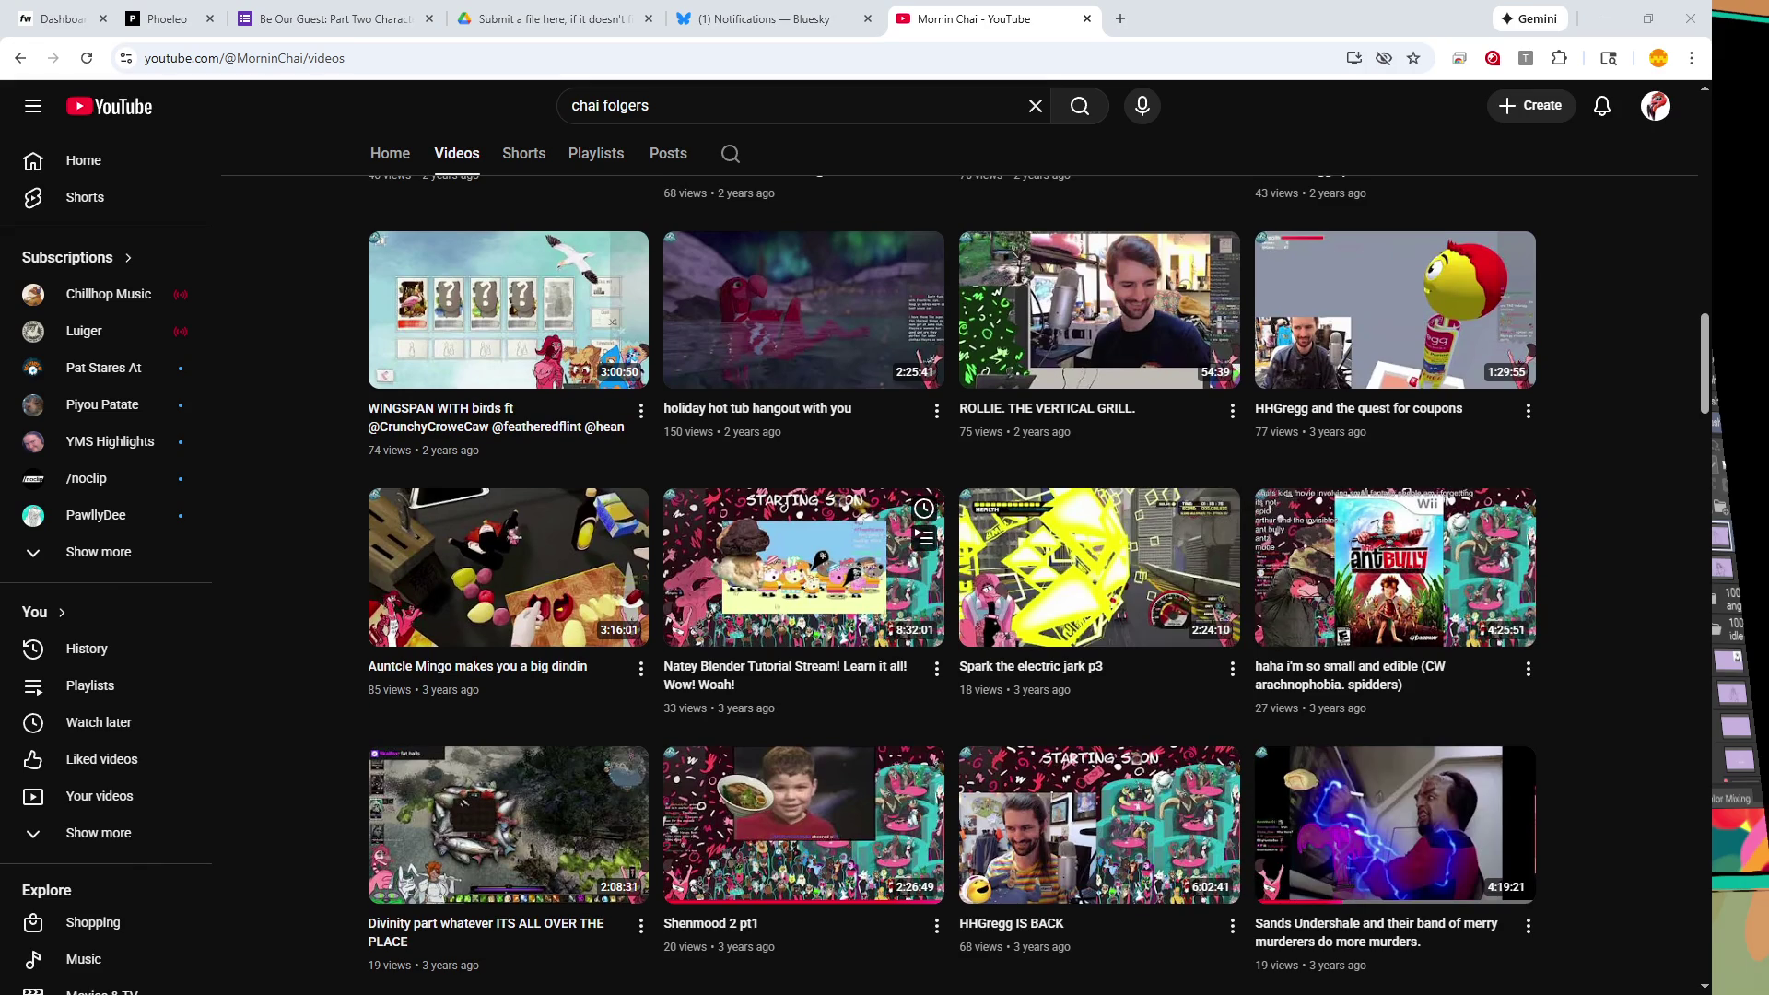
pyautogui.scroll(1, 645, 599)
pyautogui.moveTo(553, 645)
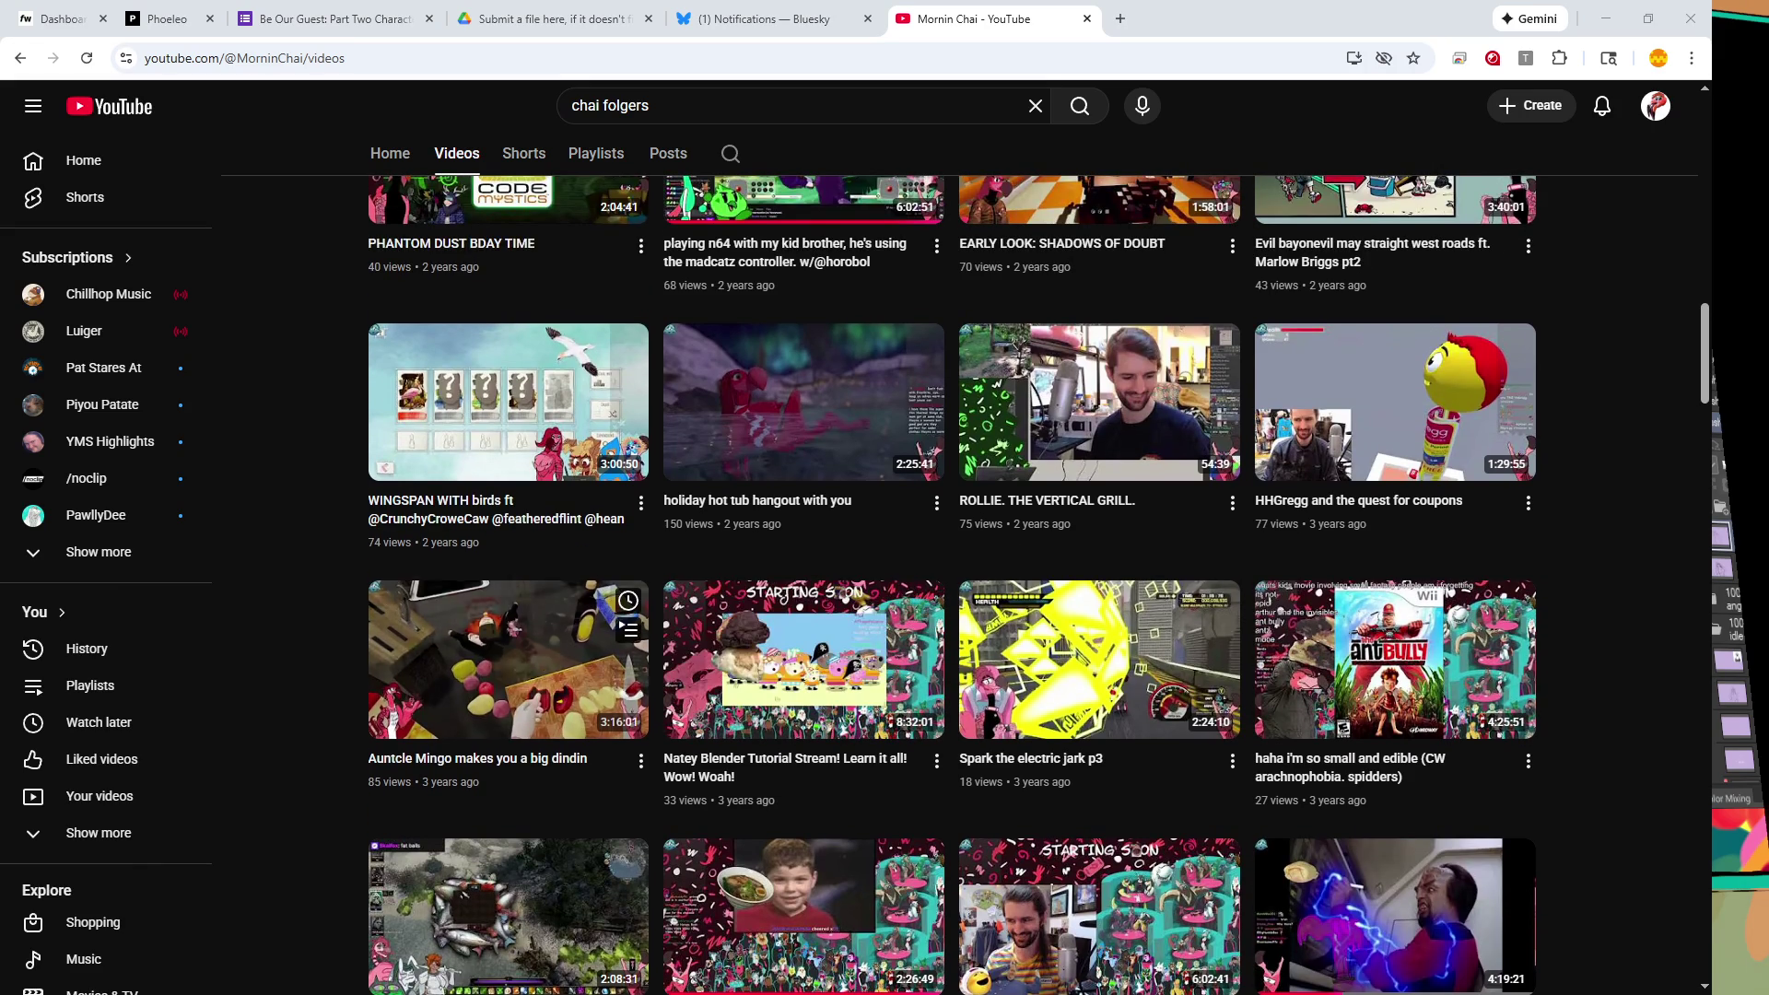
pyautogui.scroll(1, 506, 571)
pyautogui.moveTo(1096, 497)
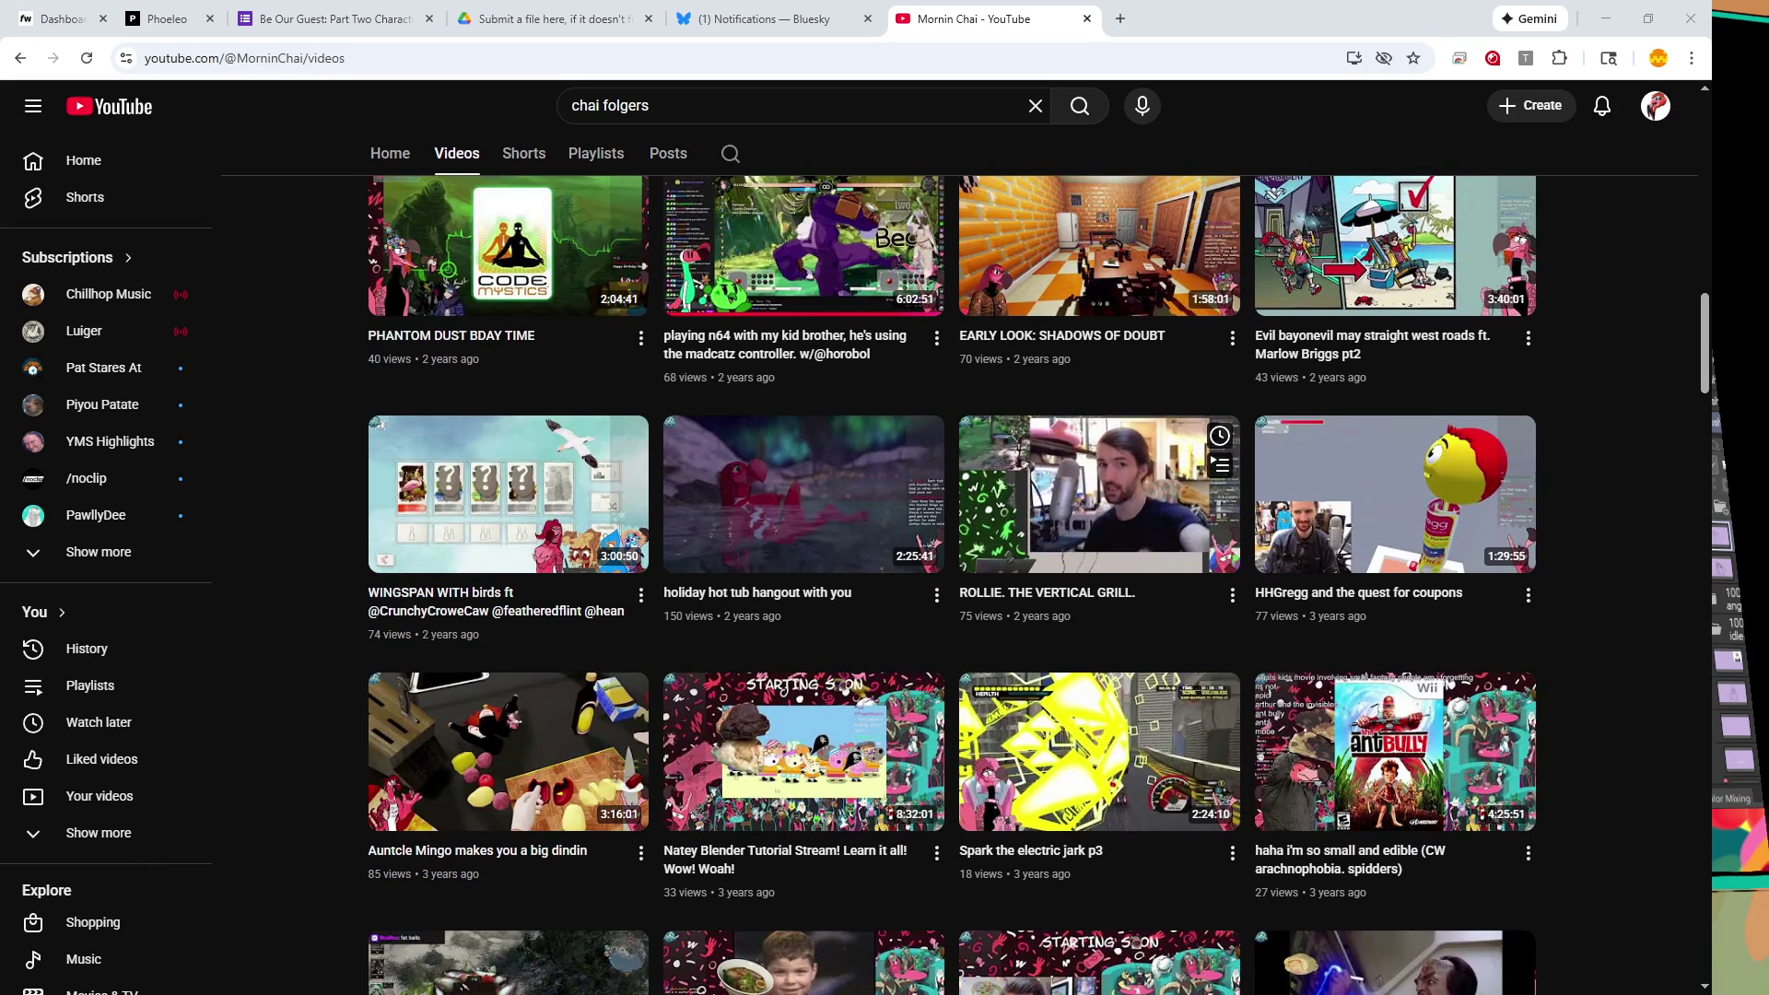
pyautogui.scroll(2, 801, 645)
pyautogui.moveTo(801, 663)
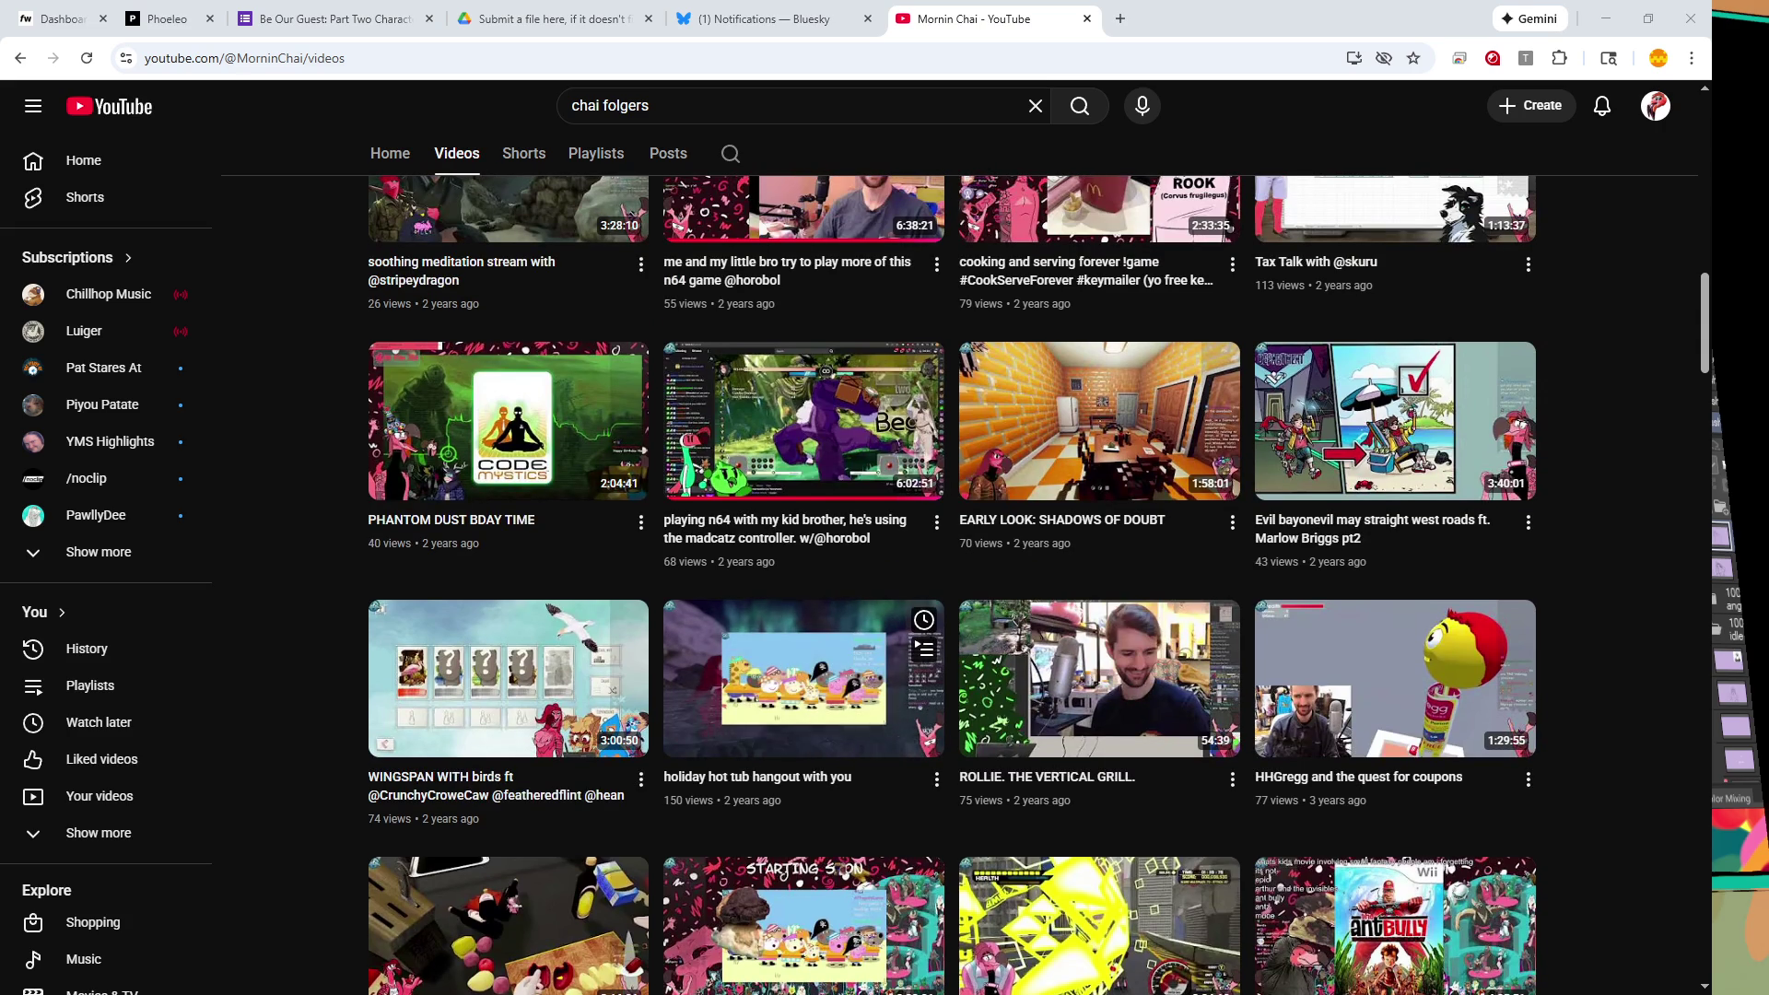
pyautogui.moveTo(1097, 421)
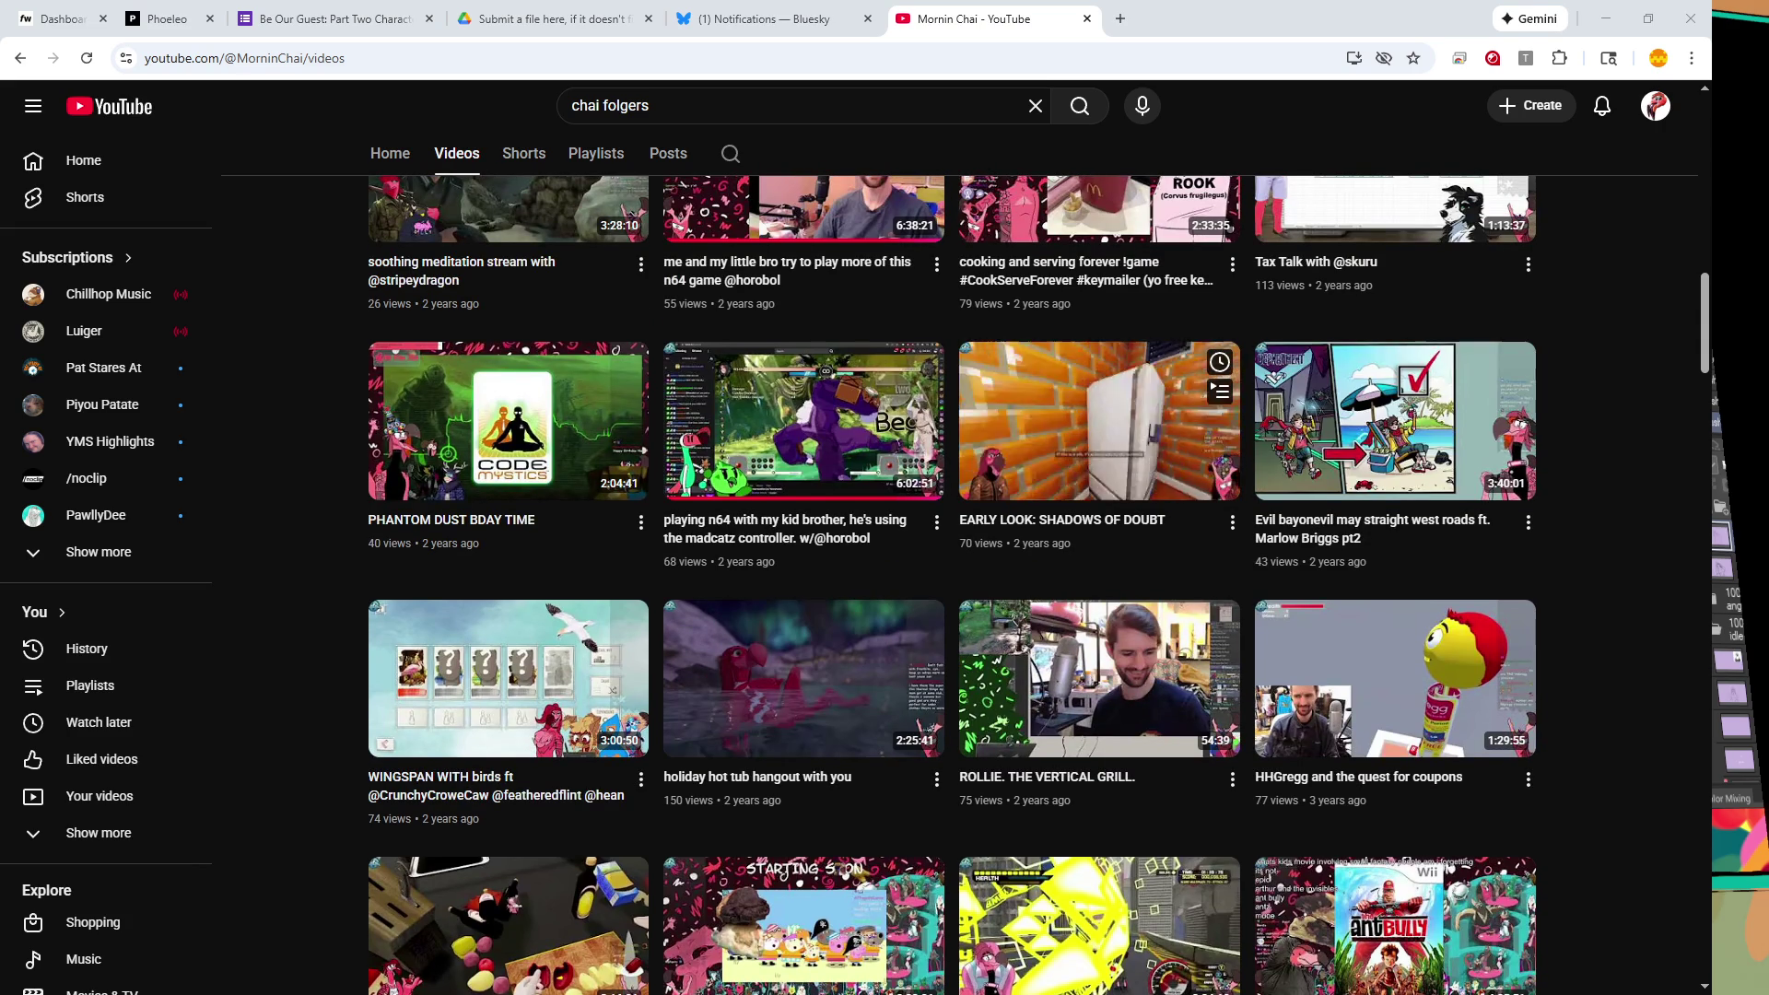
pyautogui.scroll(1, 1096, 421)
pyautogui.scroll(3, 1097, 421)
pyautogui.scroll(2, 1096, 421)
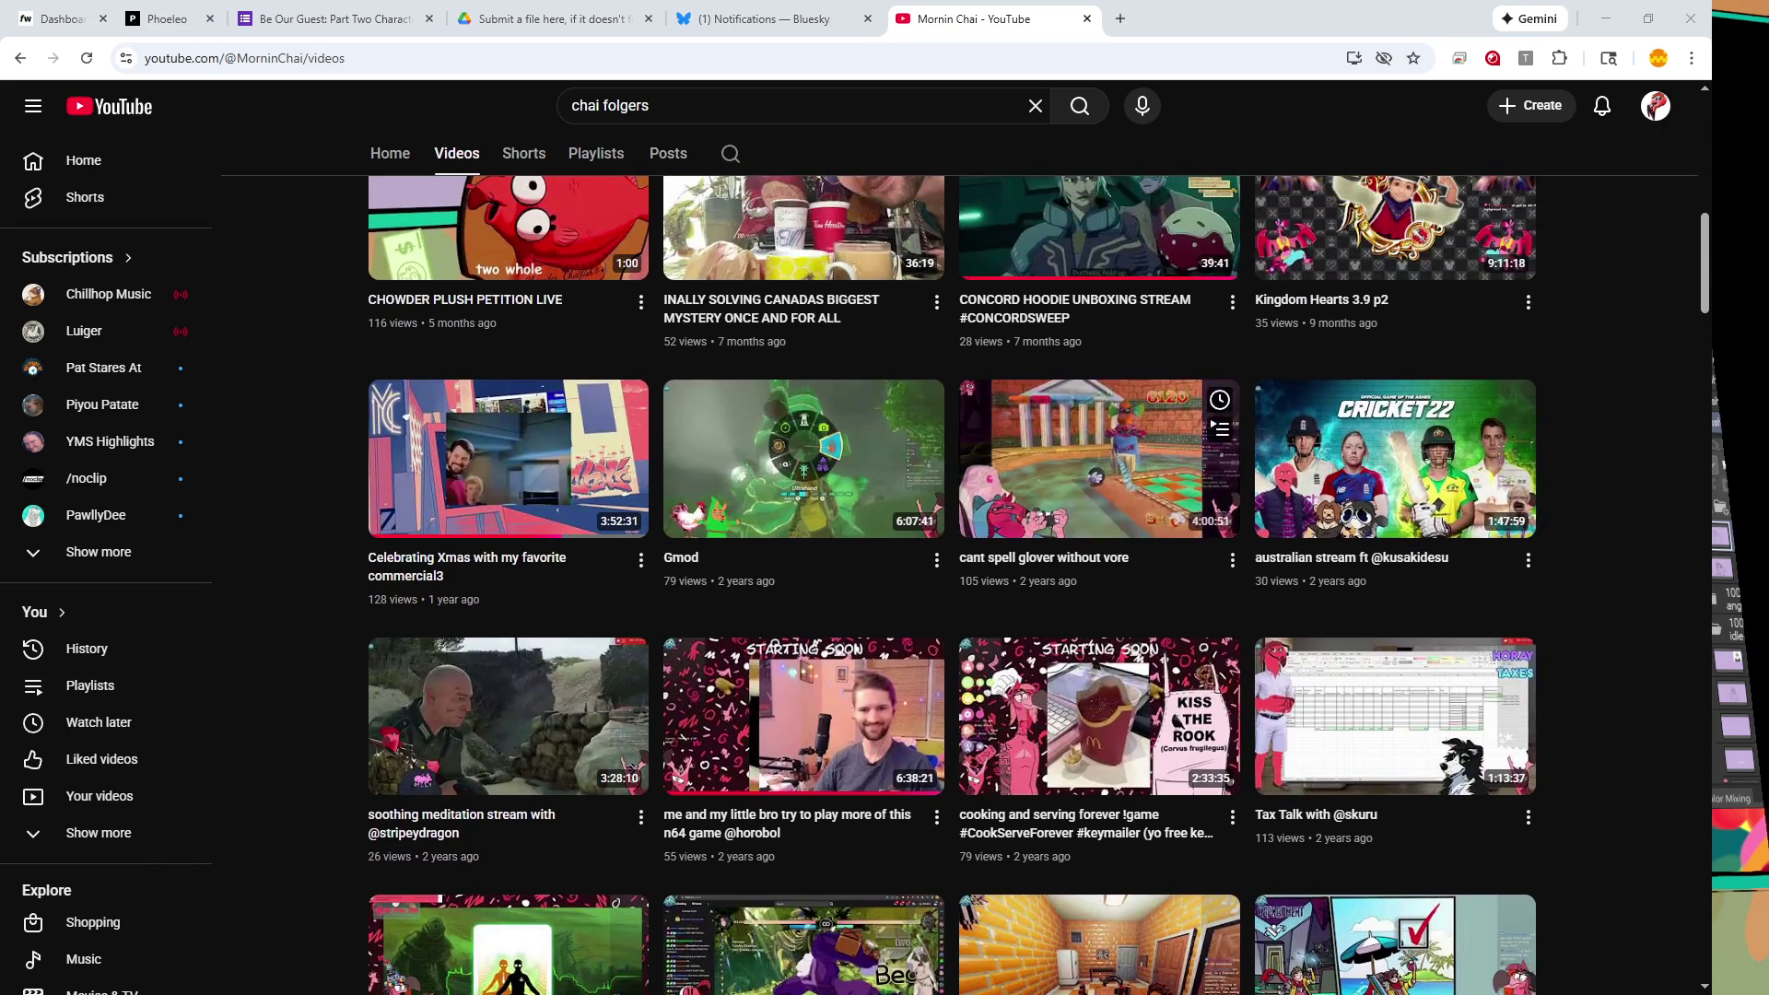
pyautogui.scroll(3, 801, 714)
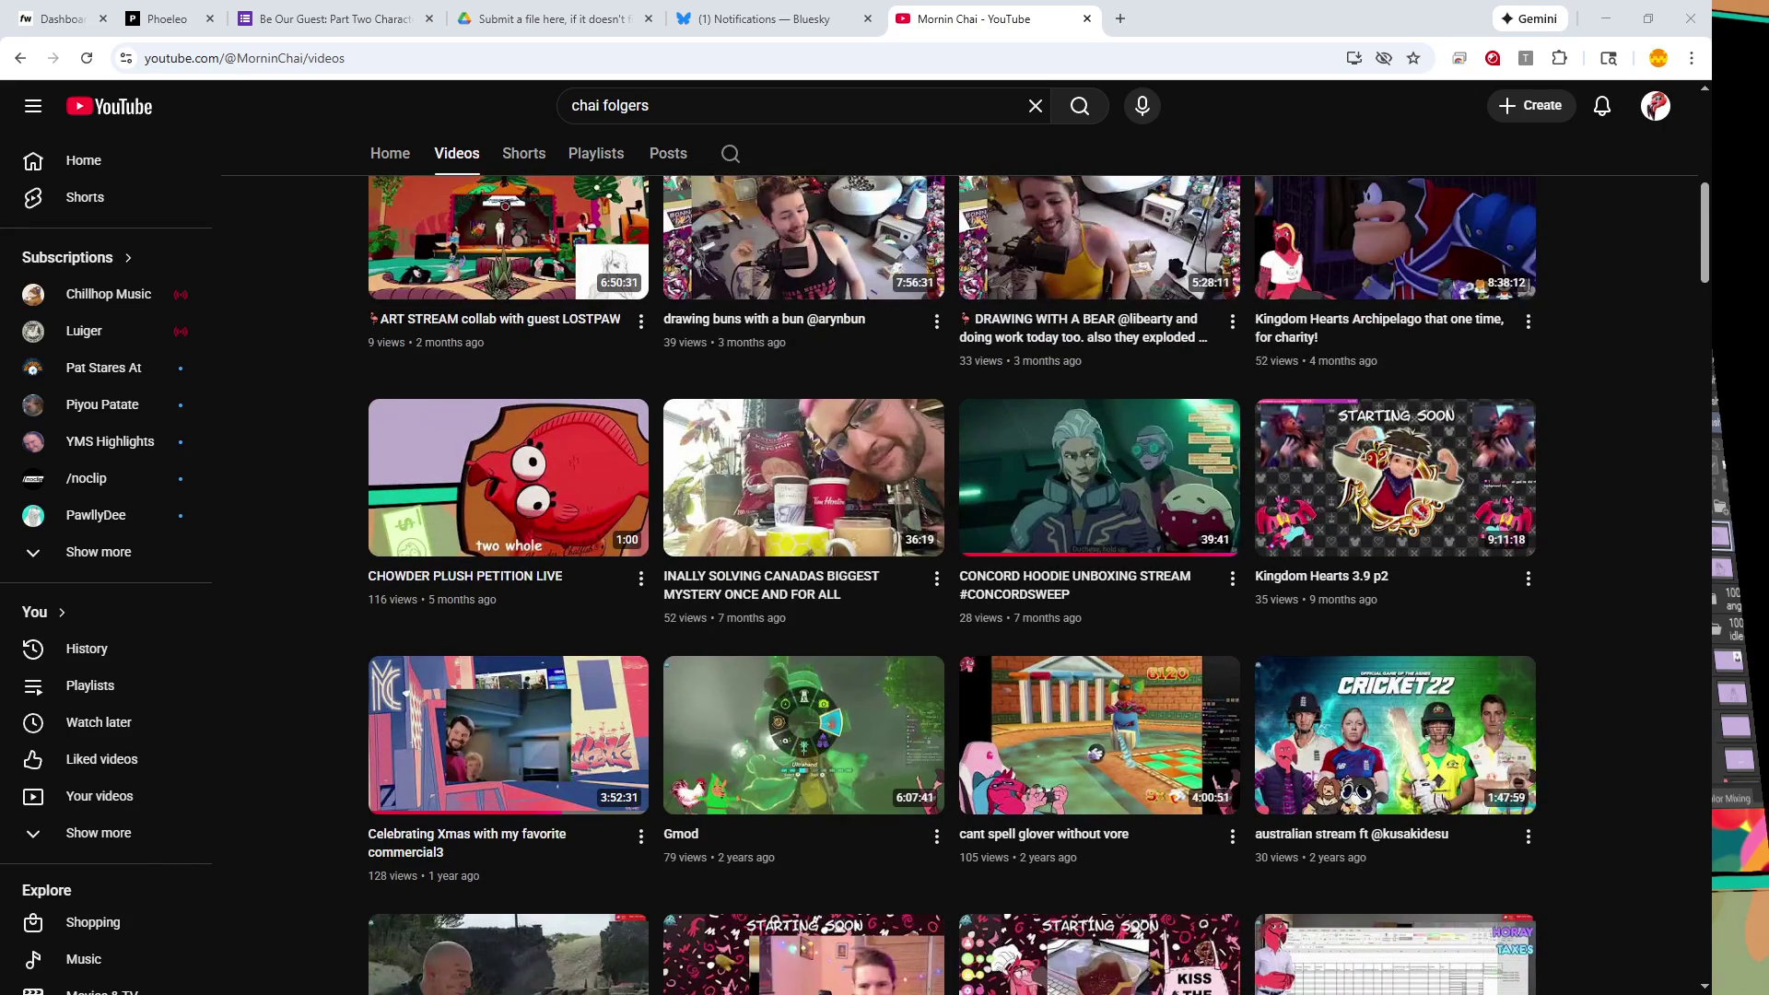
pyautogui.scroll(-5, 801, 714)
pyautogui.scroll(-4, 801, 714)
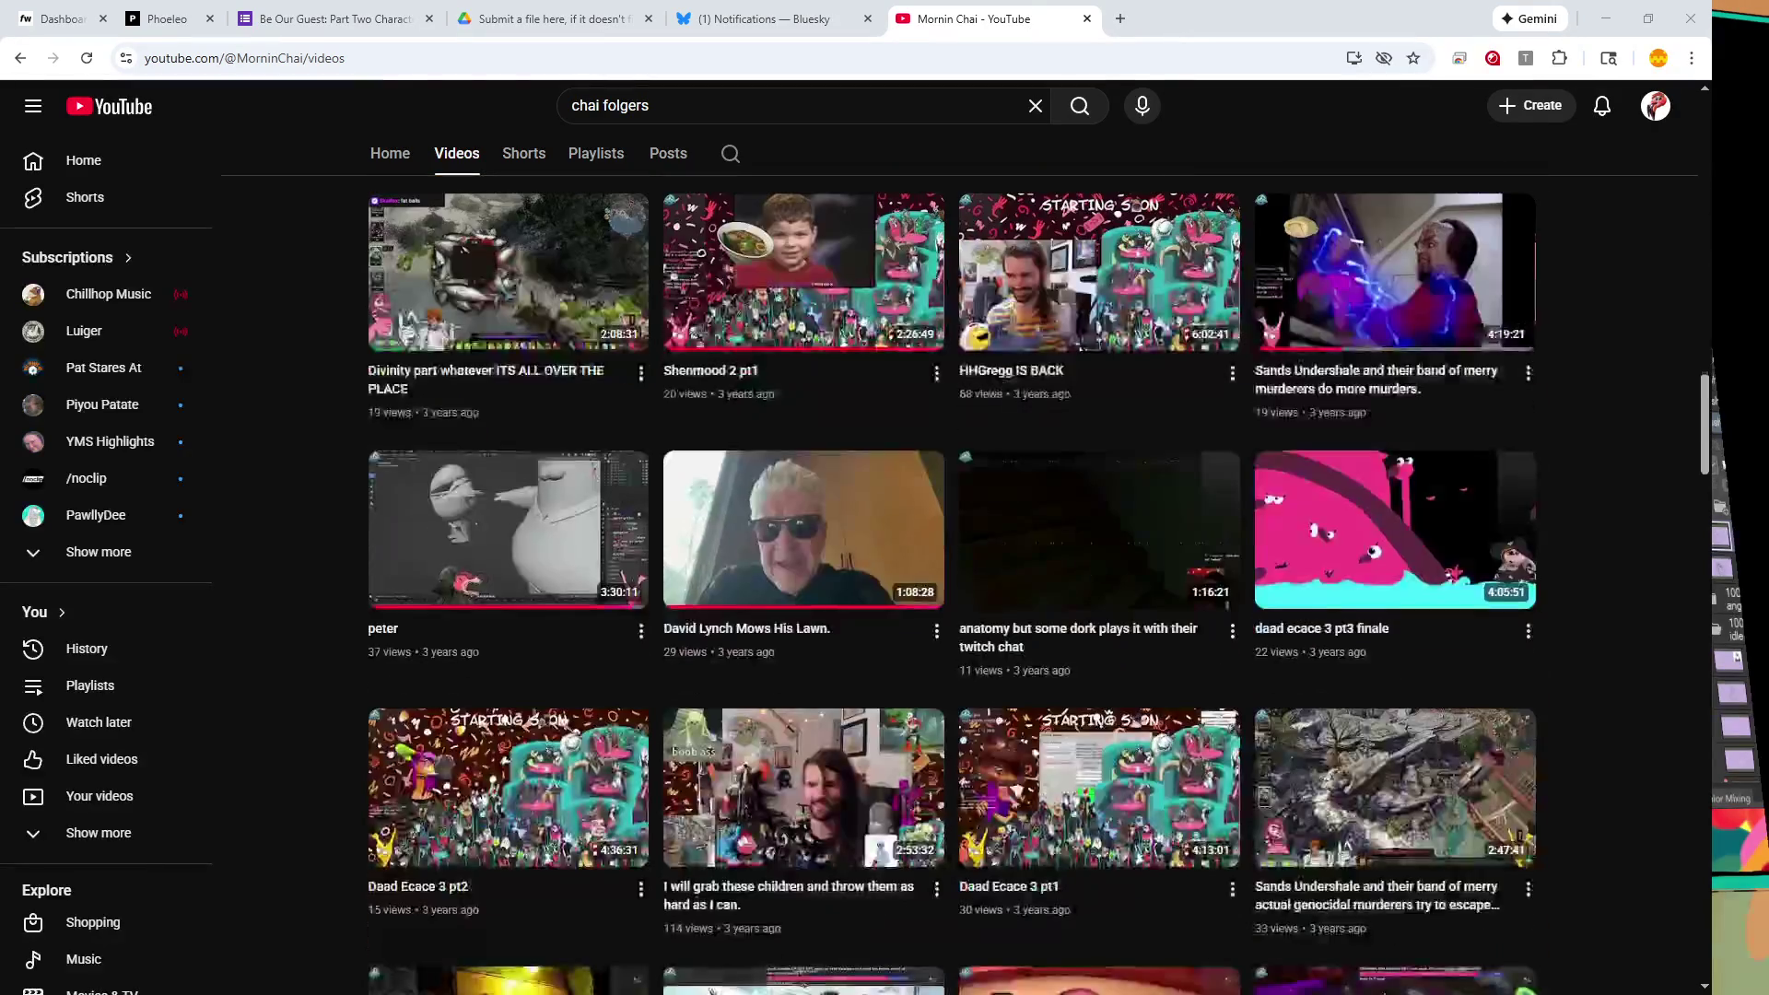
pyautogui.scroll(-3, 802, 714)
pyautogui.scroll(-5, 802, 714)
pyautogui.scroll(-3, 802, 714)
pyautogui.scroll(-4, 802, 714)
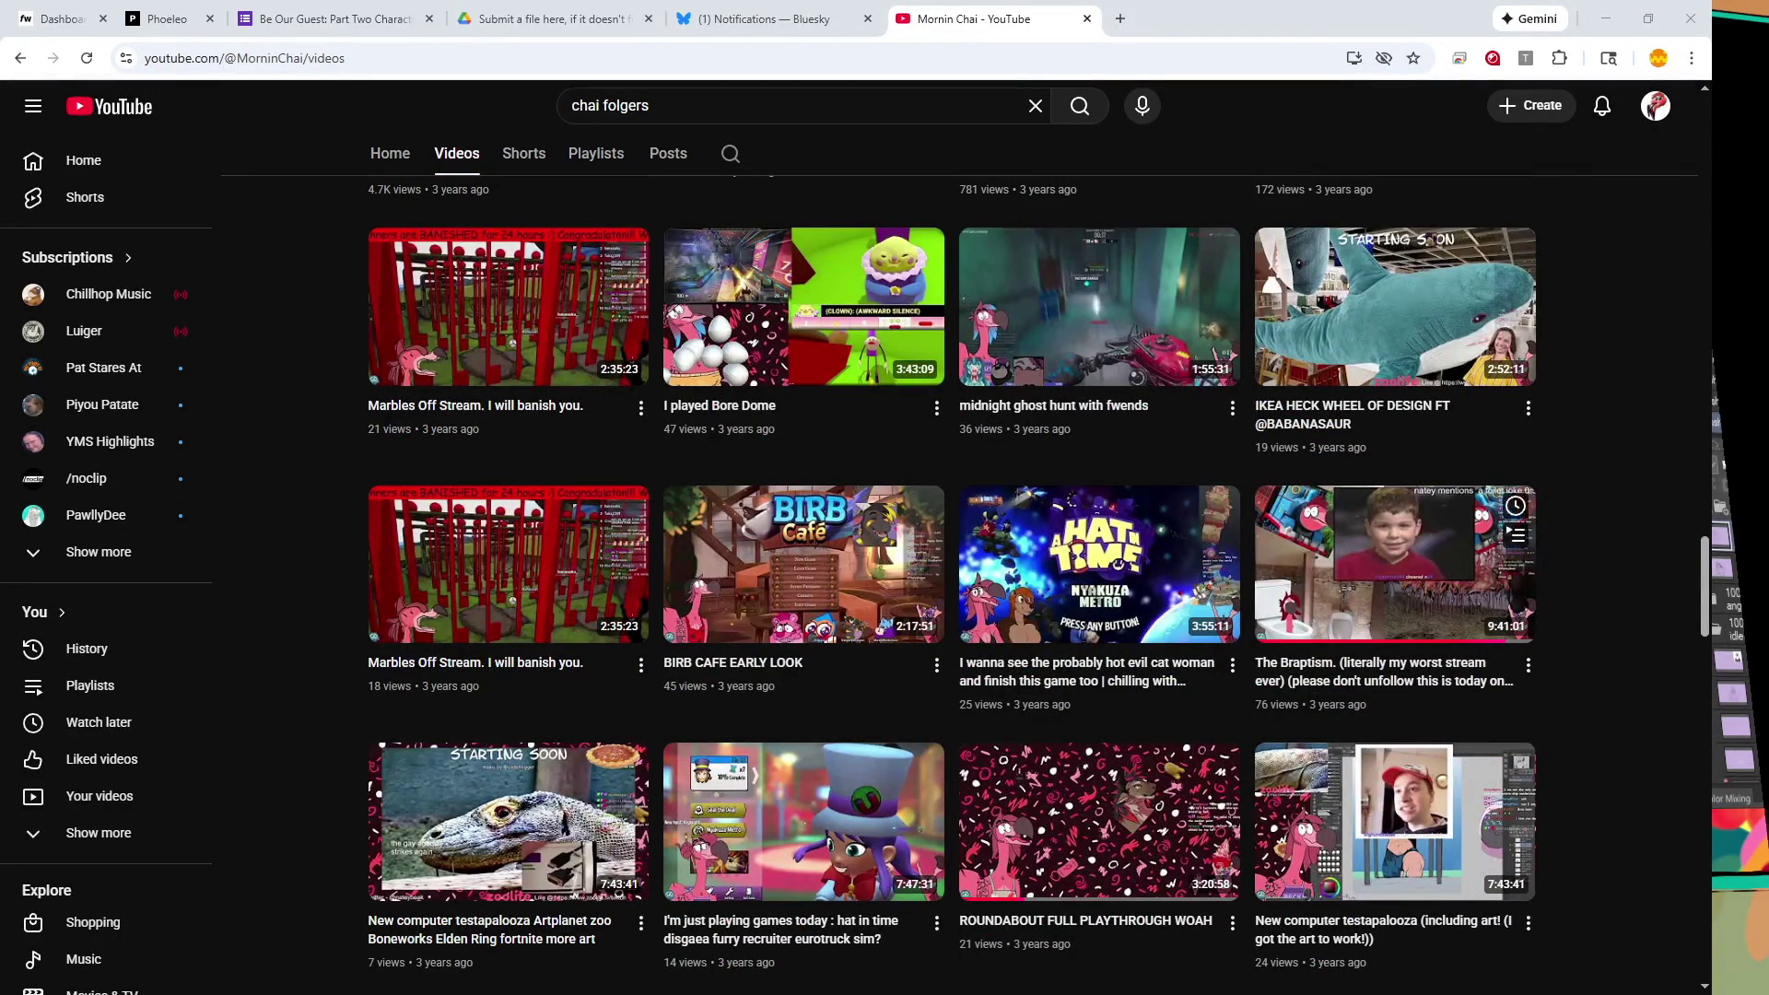
# - Scroll back up to 'Celebrating Xmas with my favorite commercial3' and open that stream
pyautogui.moveTo(1391, 562)
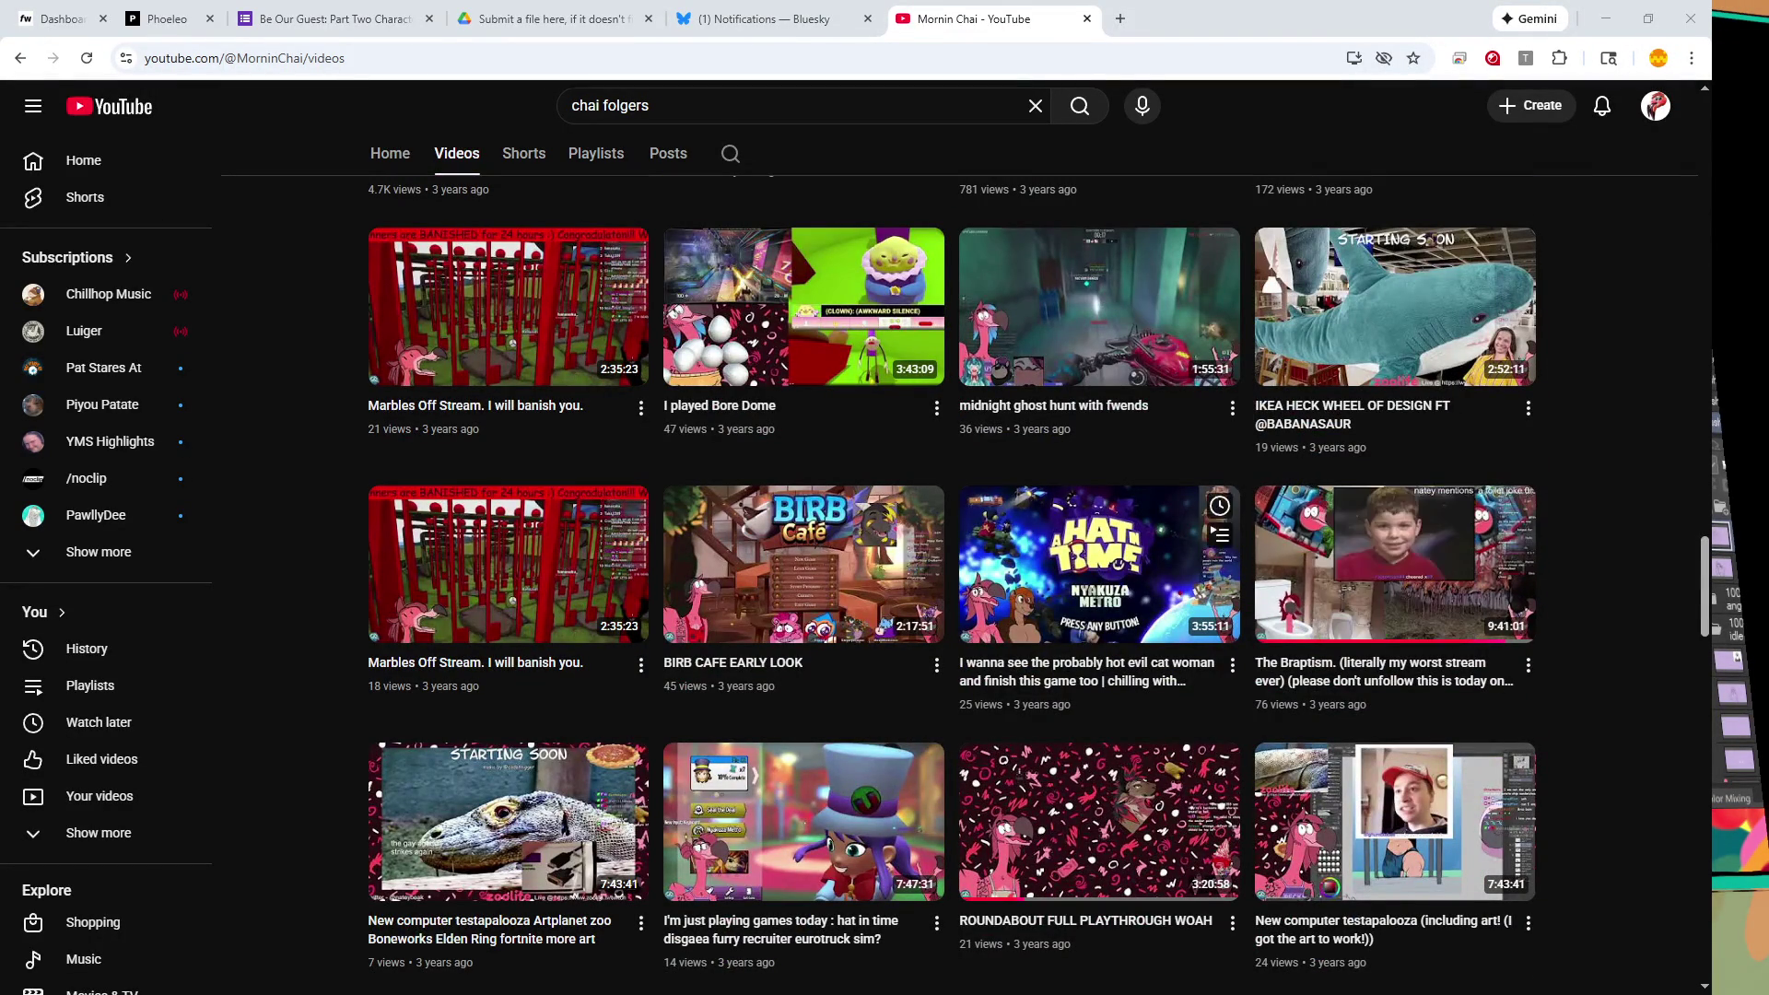
pyautogui.scroll(3, 1105, 645)
pyautogui.scroll(1, 1105, 645)
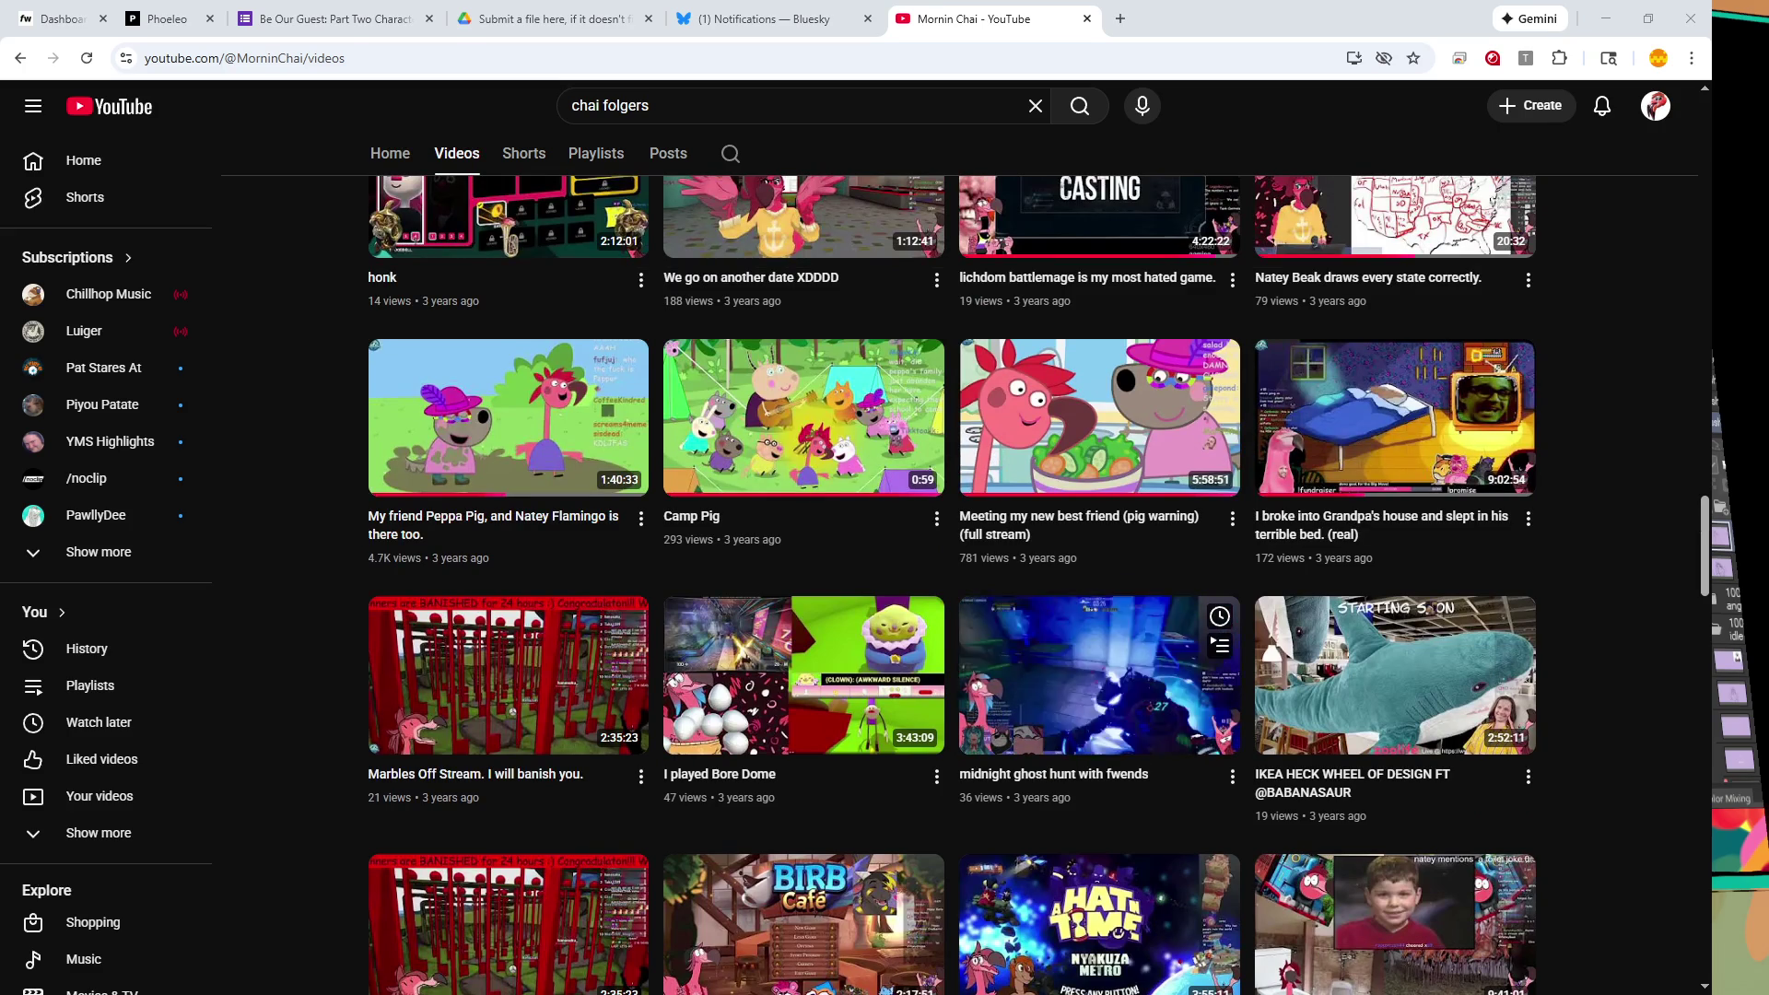
pyautogui.scroll(3, 1096, 673)
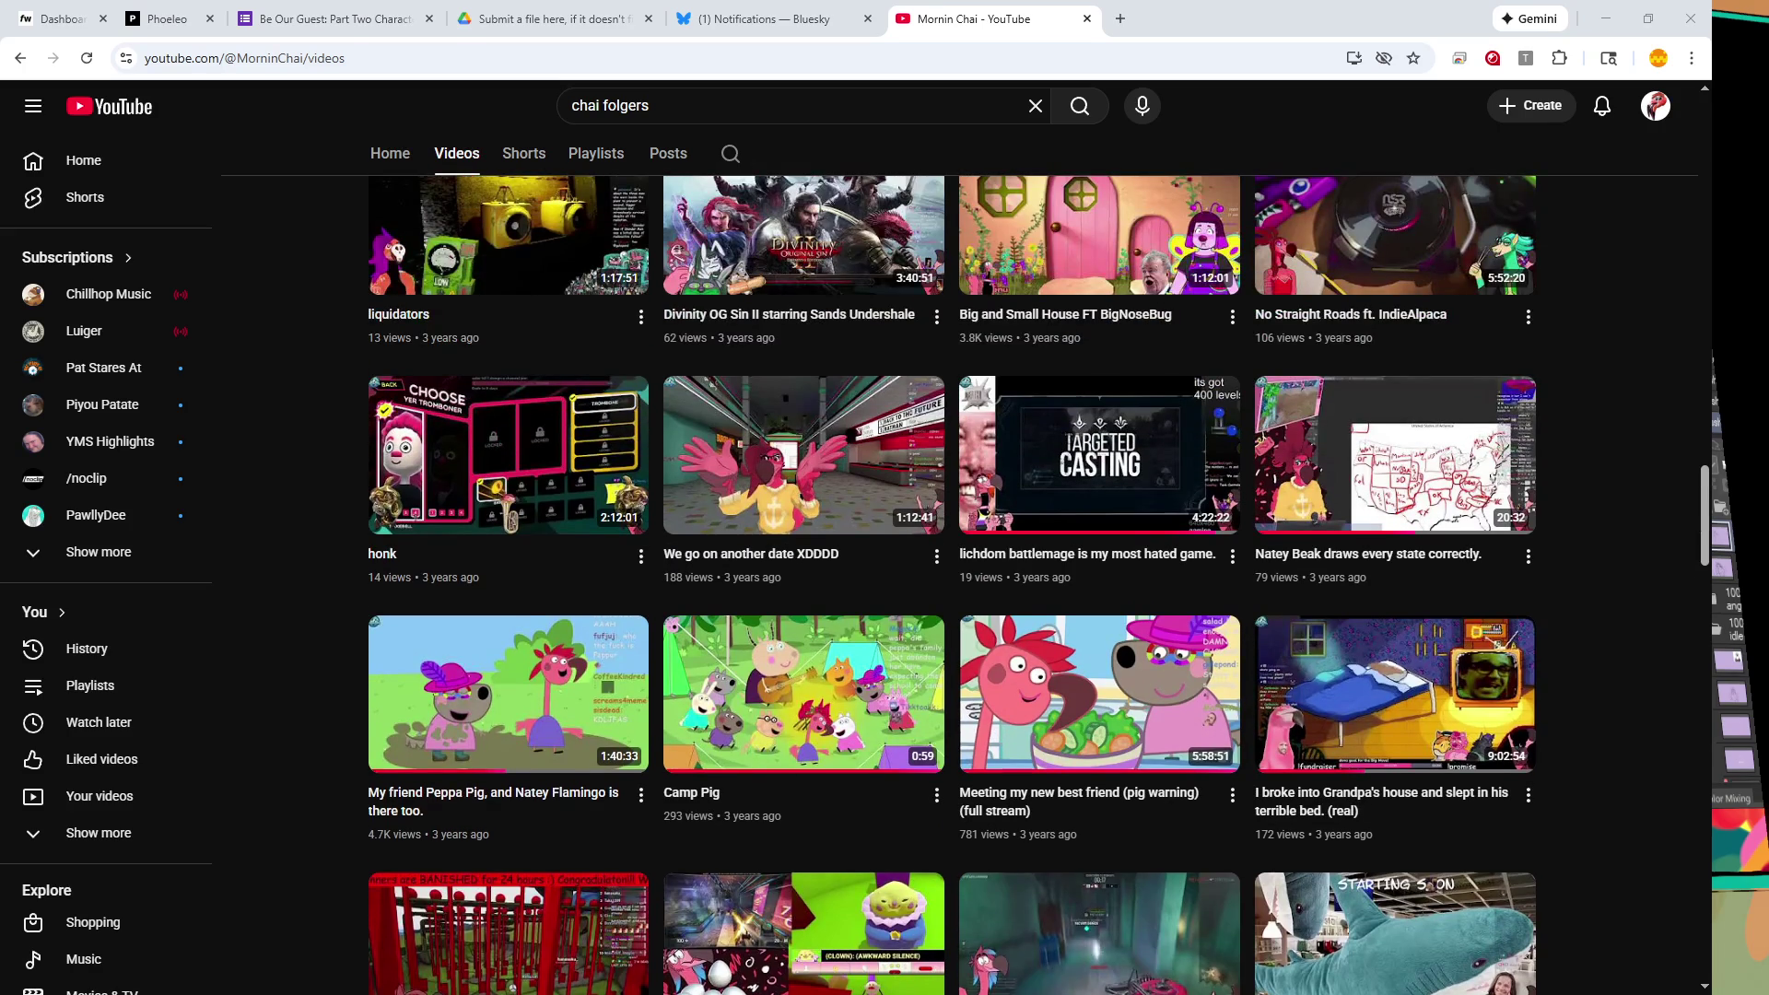
pyautogui.scroll(2, 1096, 672)
pyautogui.scroll(1, 1096, 673)
pyautogui.scroll(1, 1096, 672)
pyautogui.scroll(2, 1096, 672)
pyautogui.scroll(3, 1096, 672)
pyautogui.scroll(3, 1096, 673)
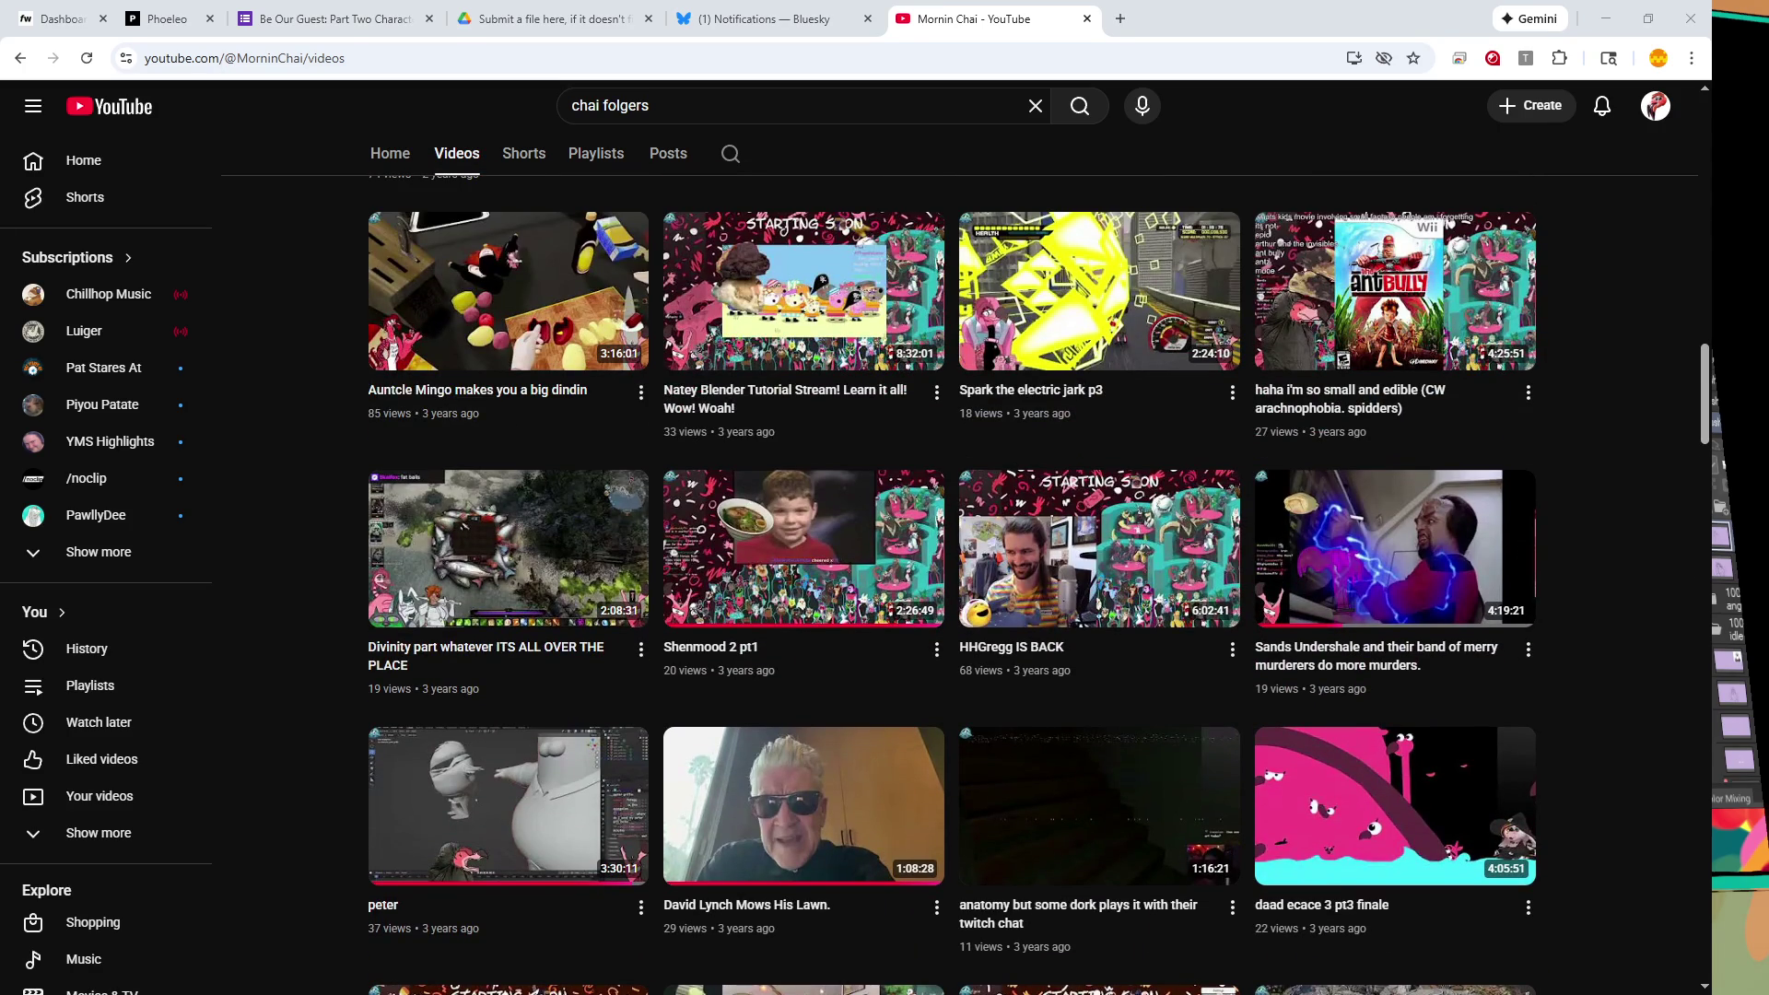
pyautogui.scroll(3, 506, 313)
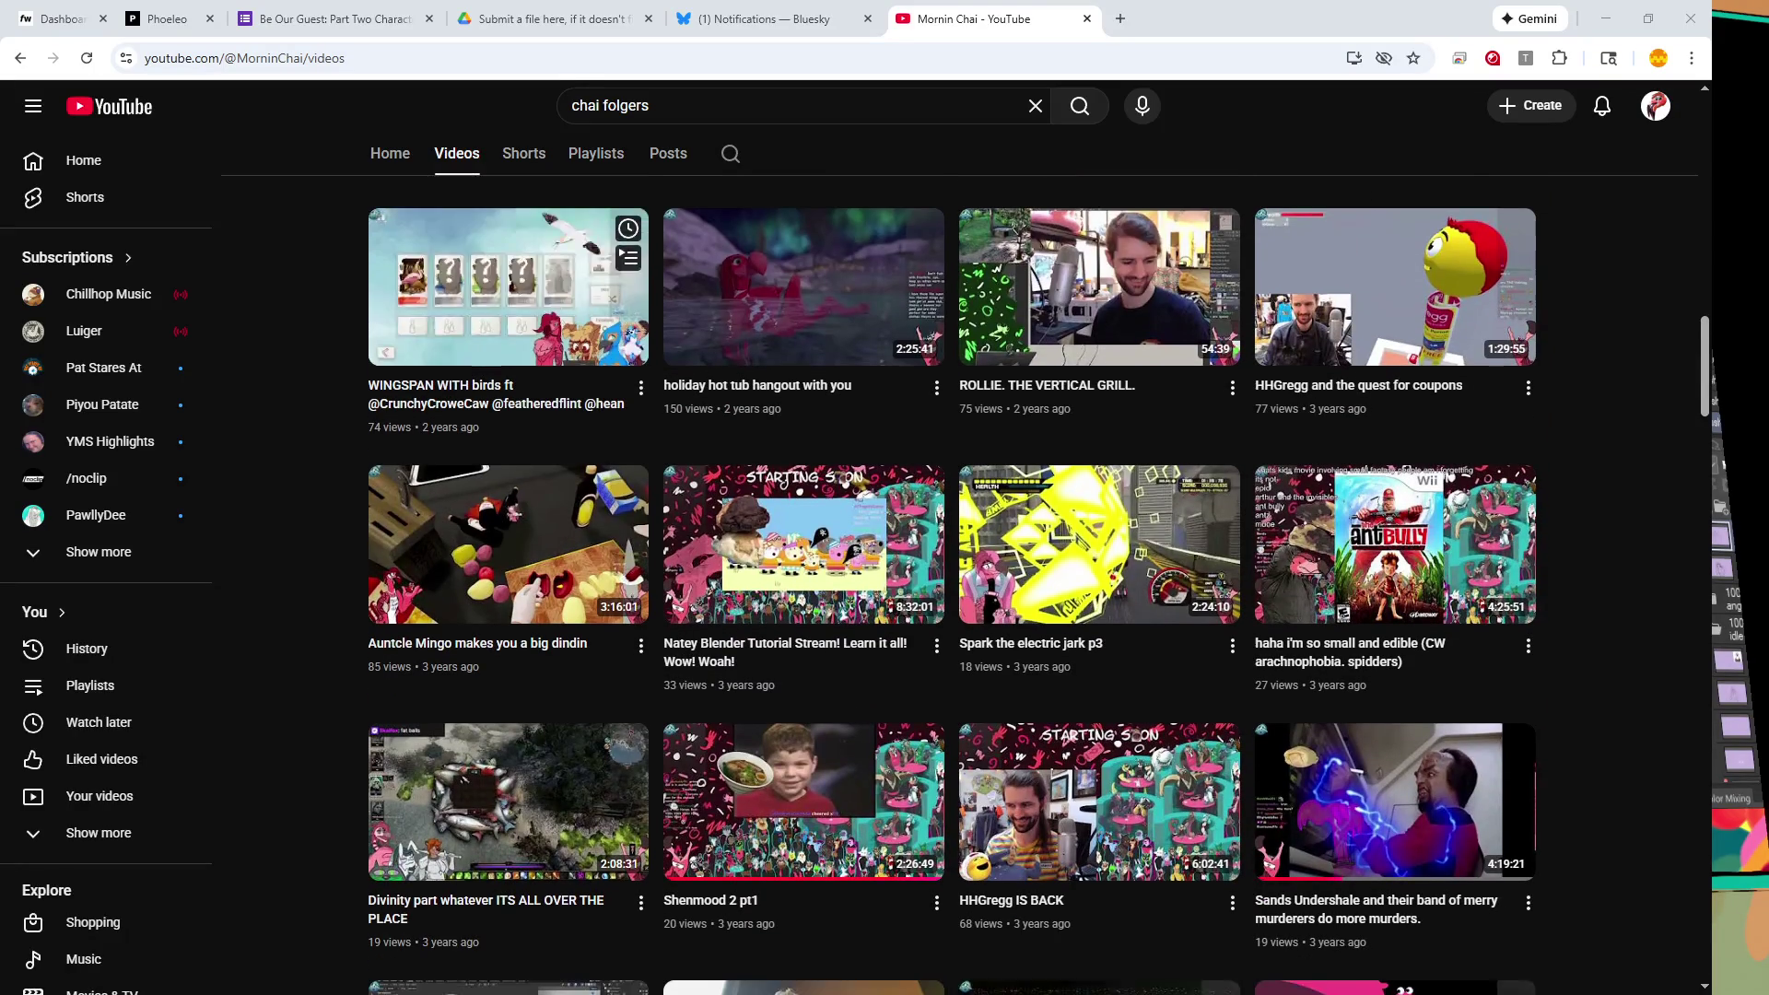
pyautogui.scroll(-1, 1097, 433)
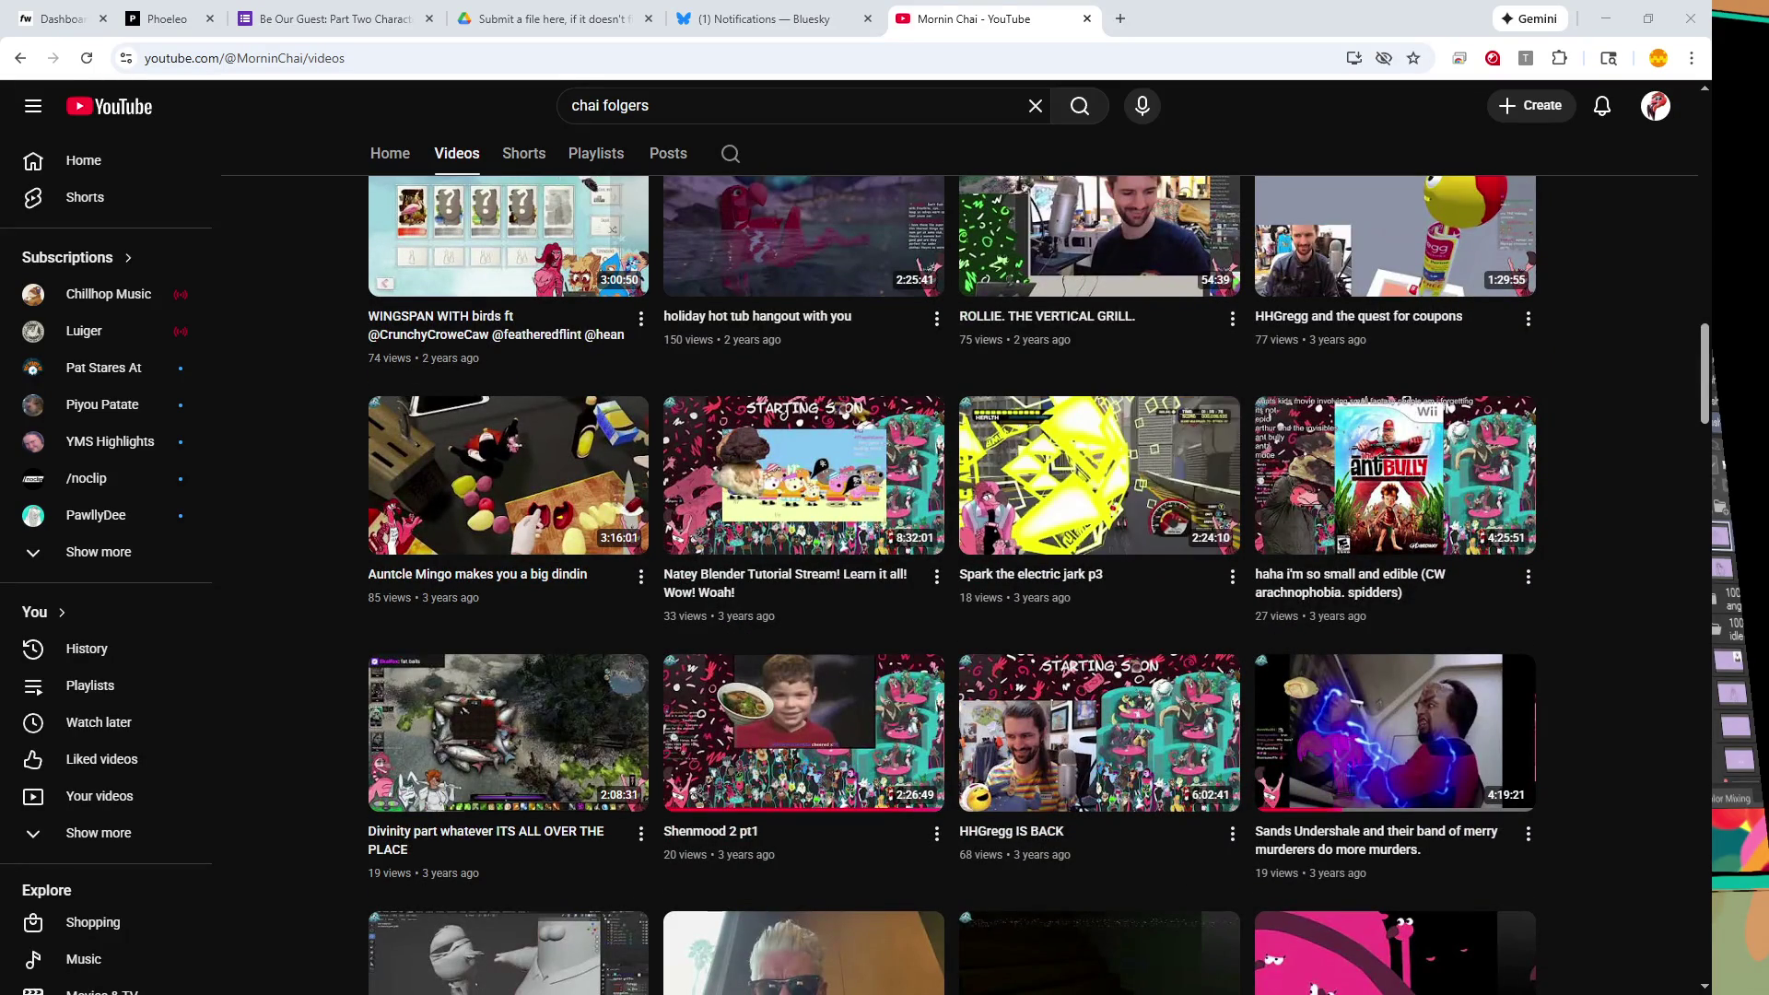
pyautogui.scroll(3, 1096, 470)
pyautogui.scroll(1, 1096, 498)
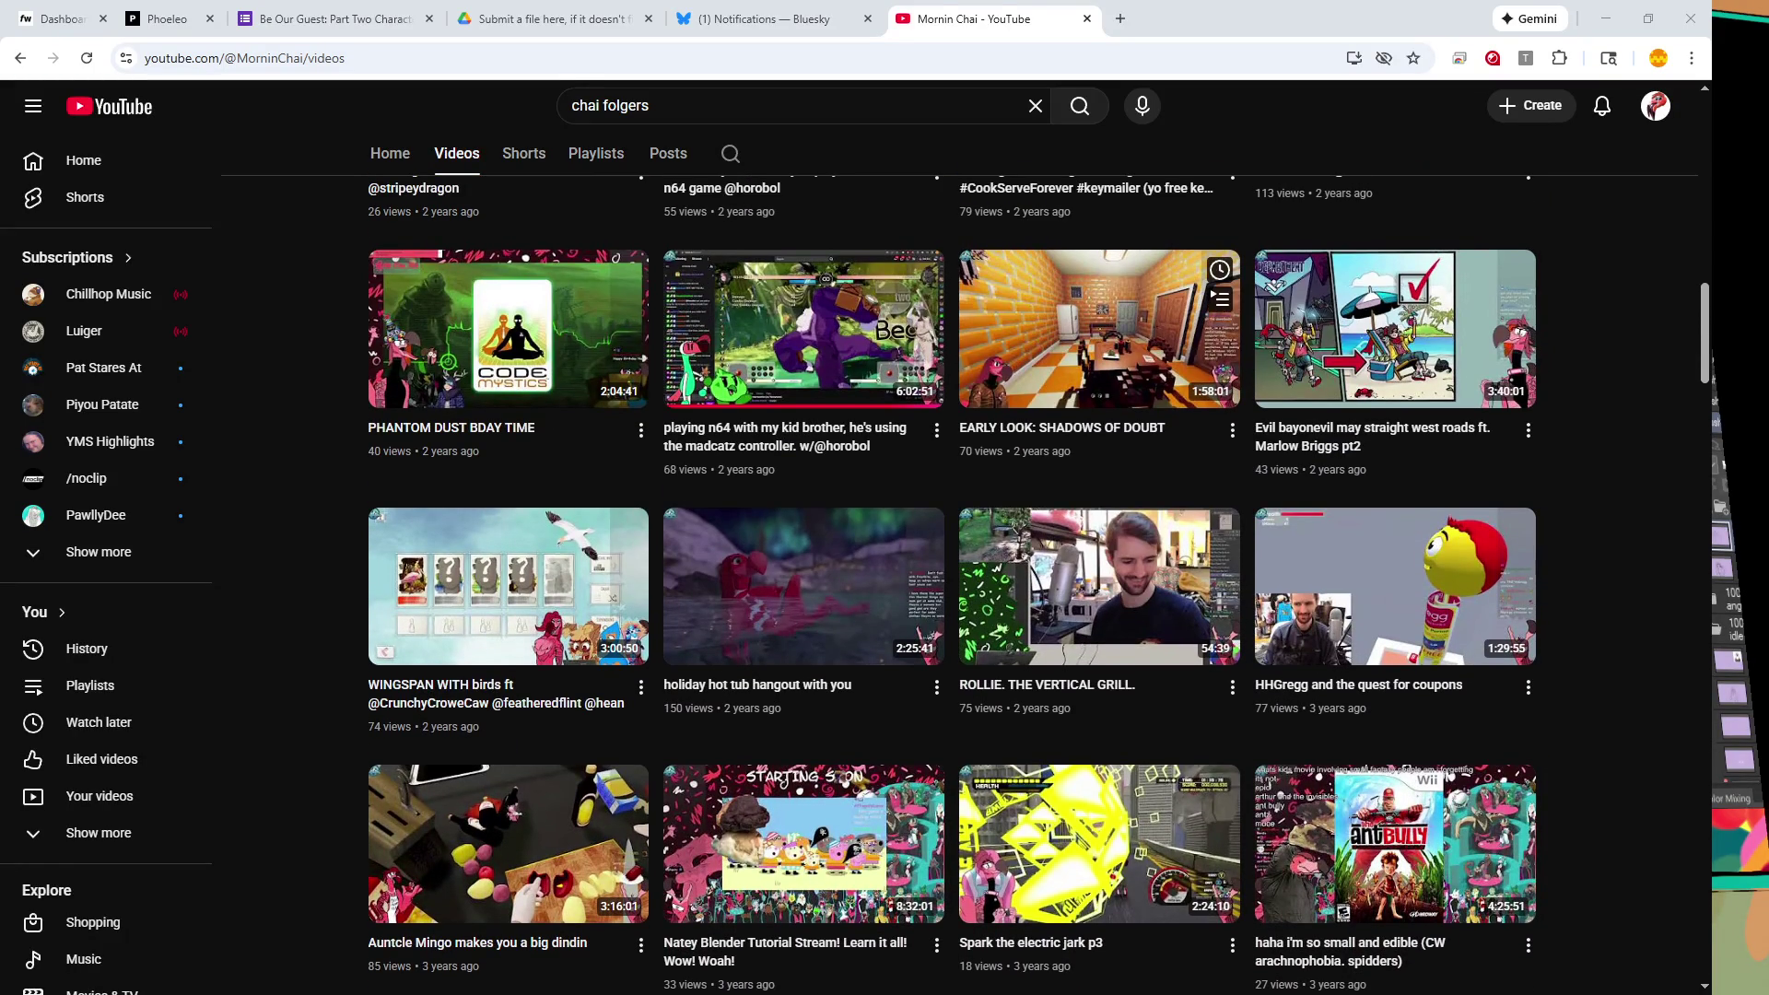
pyautogui.scroll(2, 1096, 498)
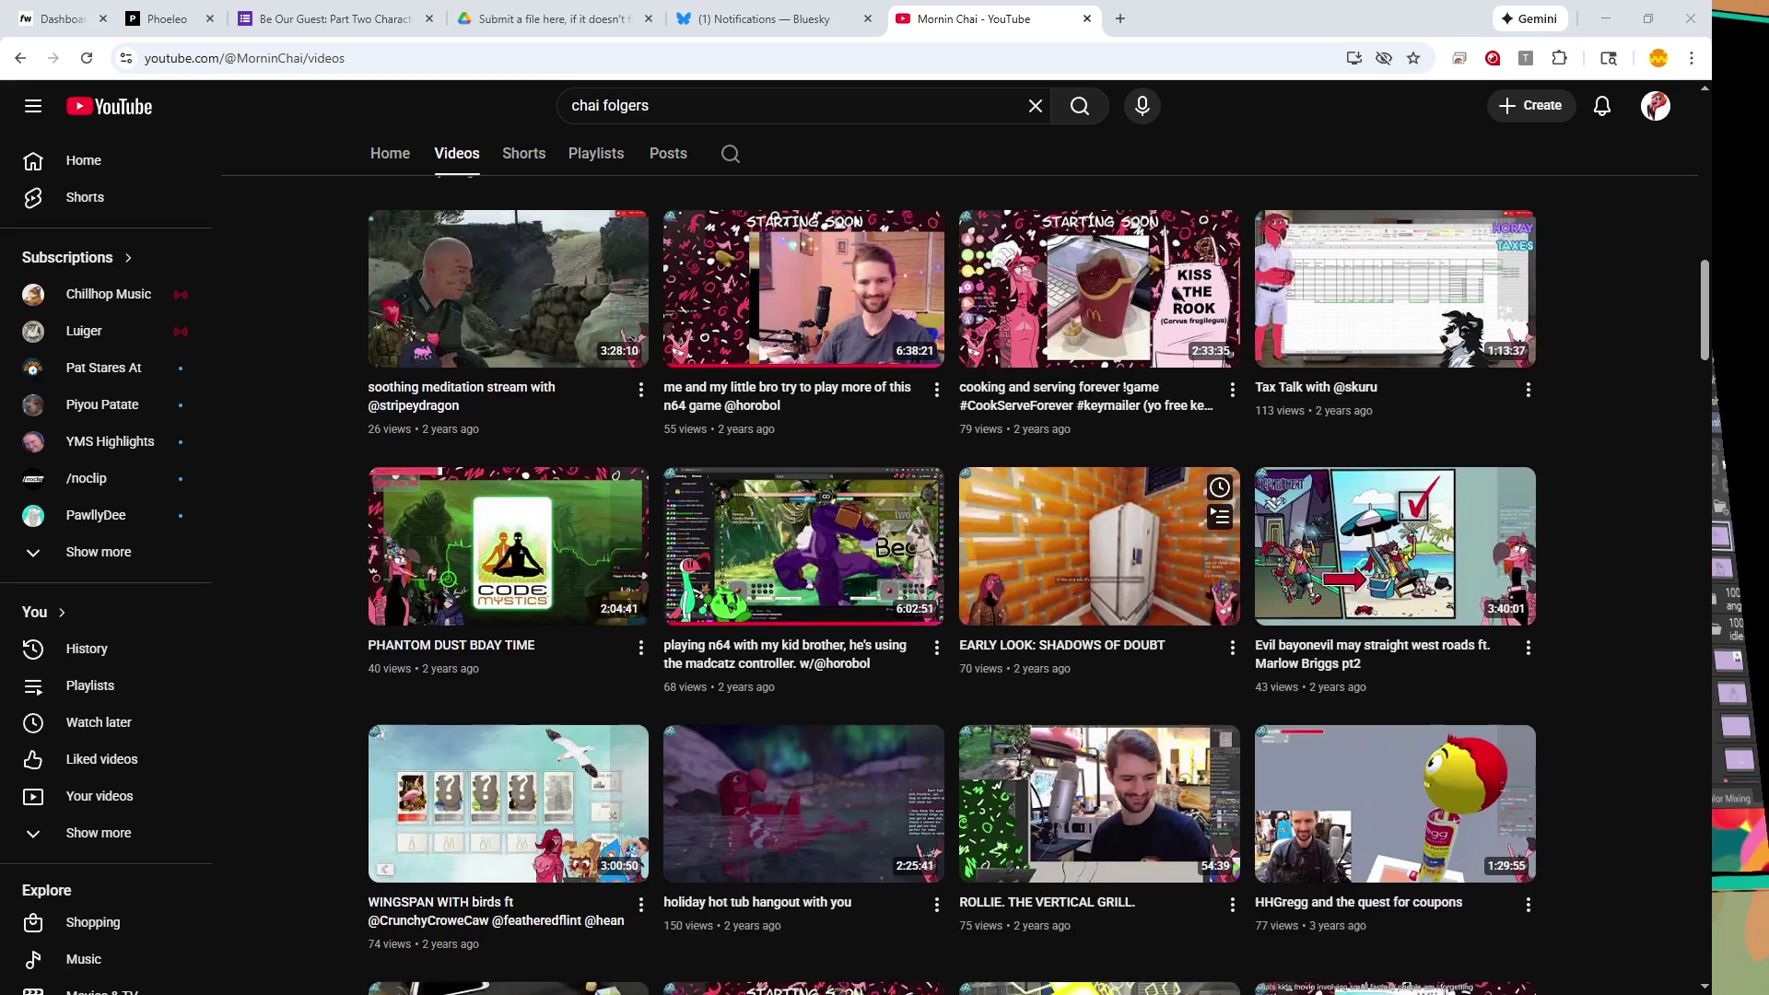
pyautogui.scroll(1, 1096, 516)
pyautogui.scroll(2, 829, 534)
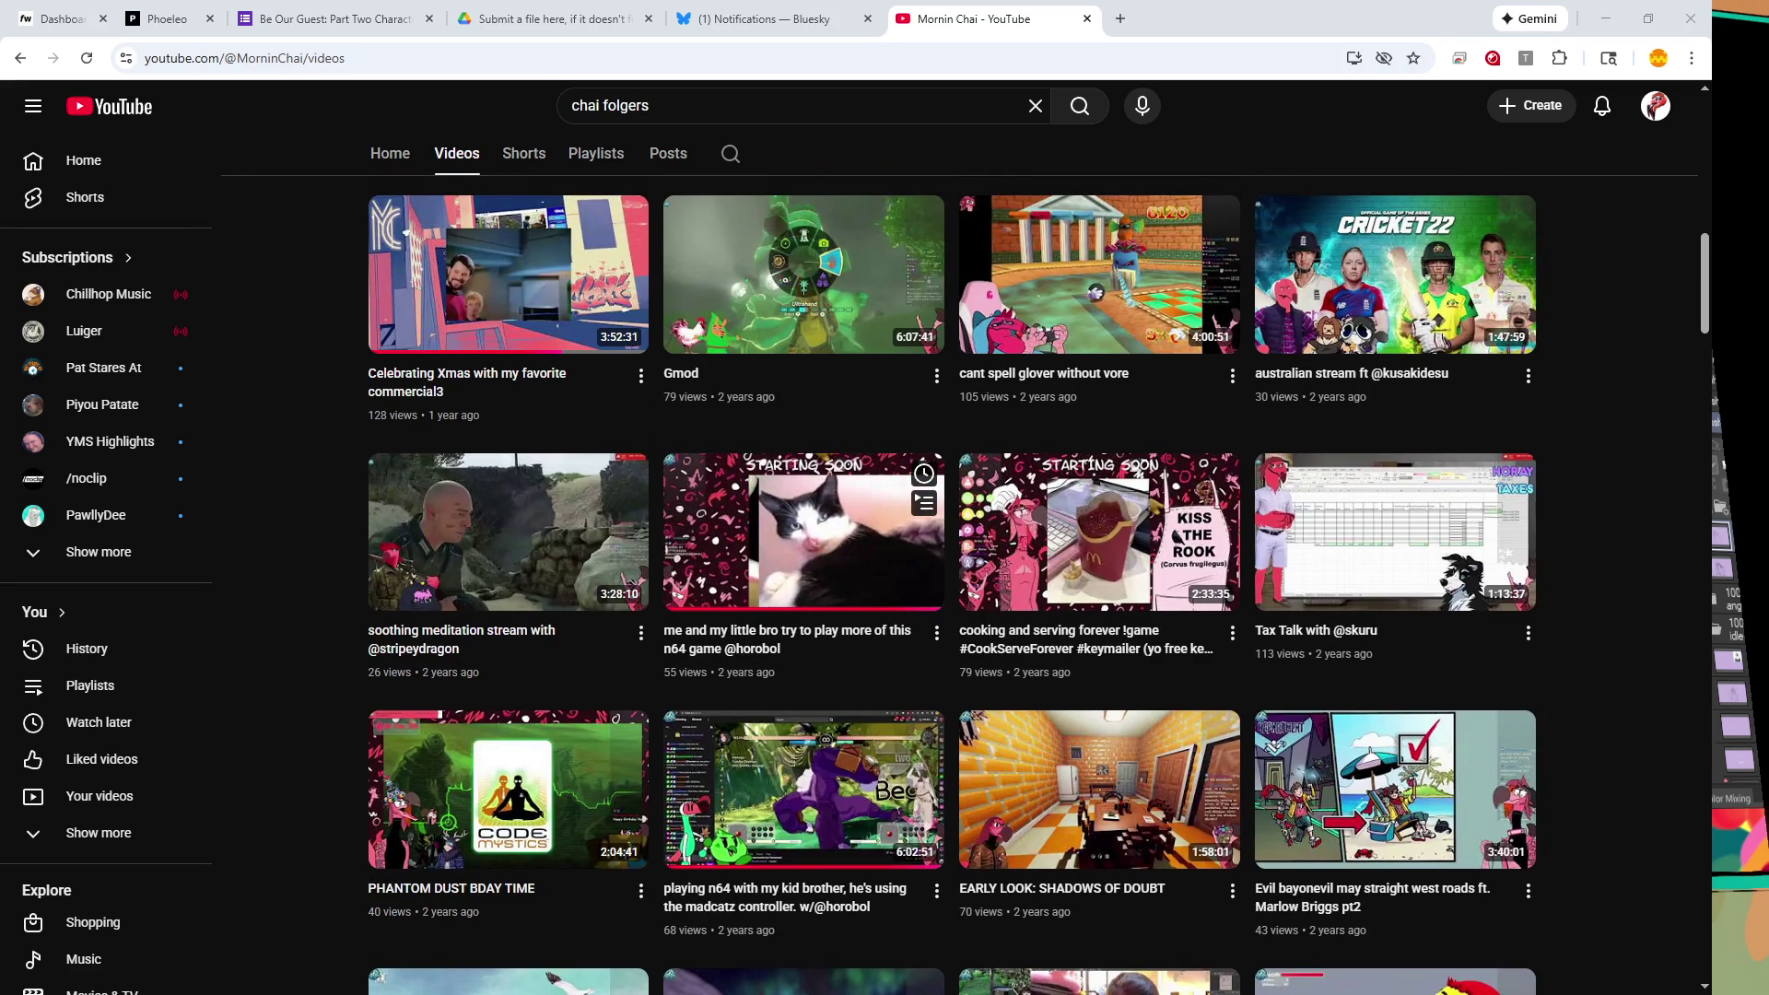
pyautogui.scroll(3, 829, 535)
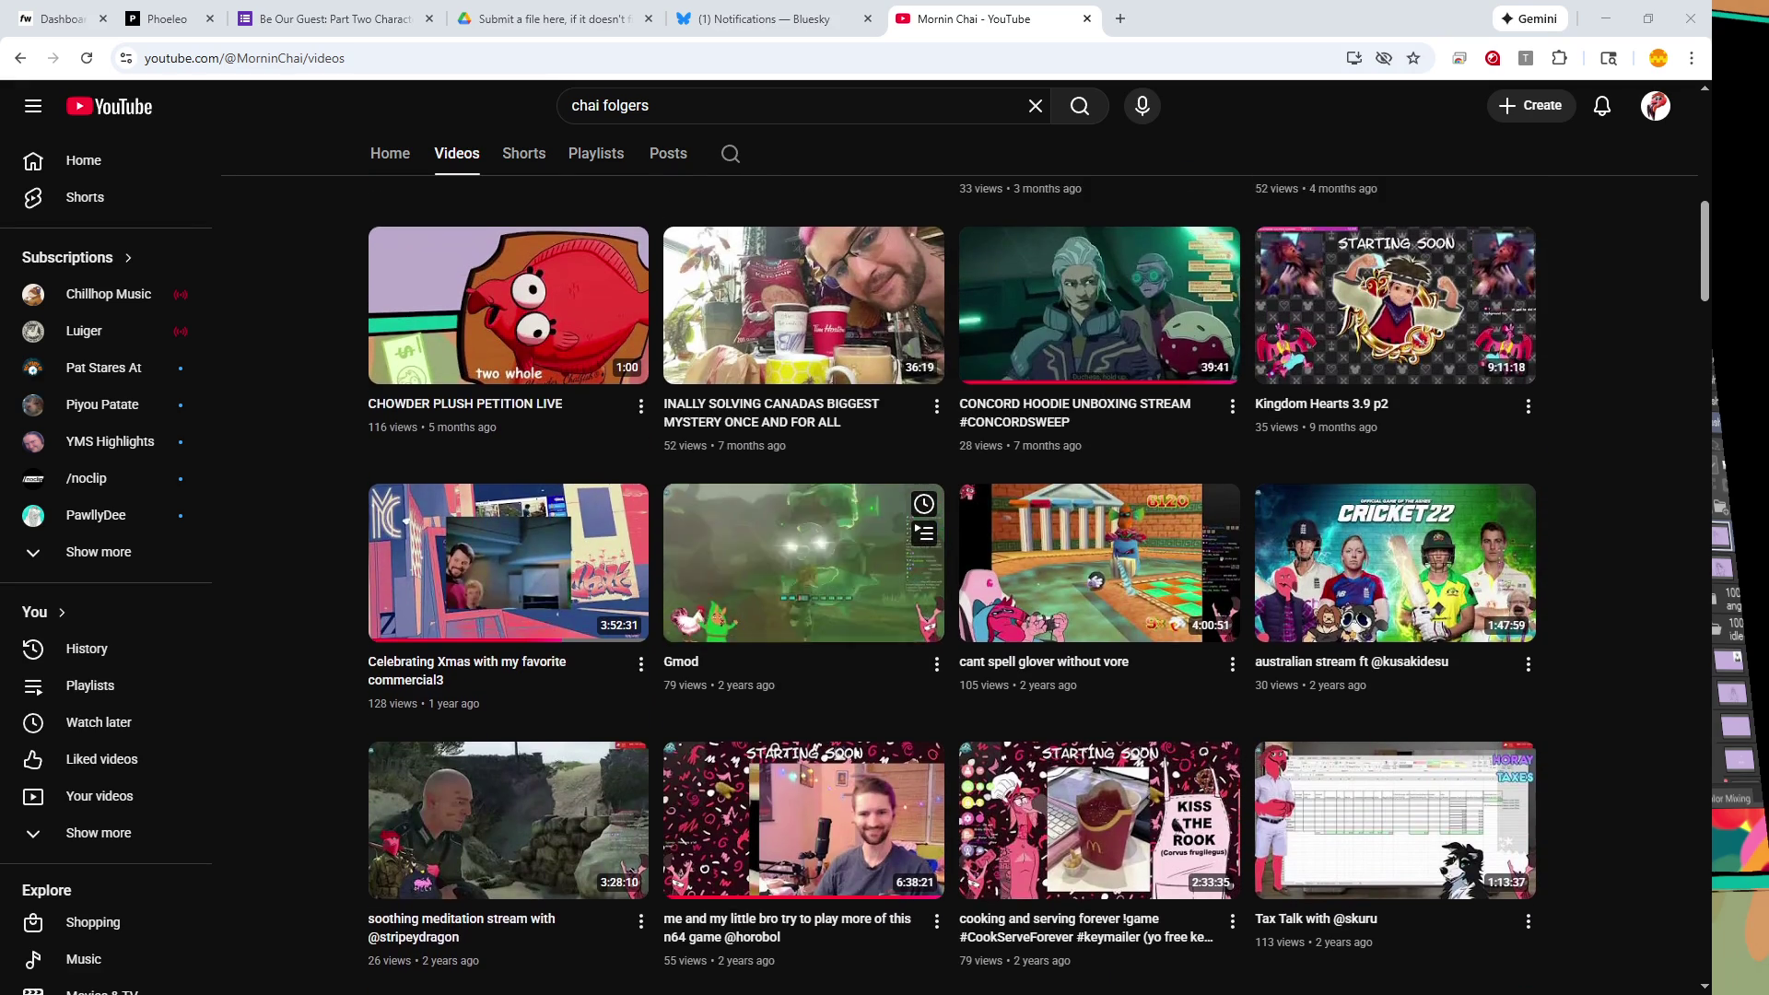
pyautogui.scroll(1, 801, 561)
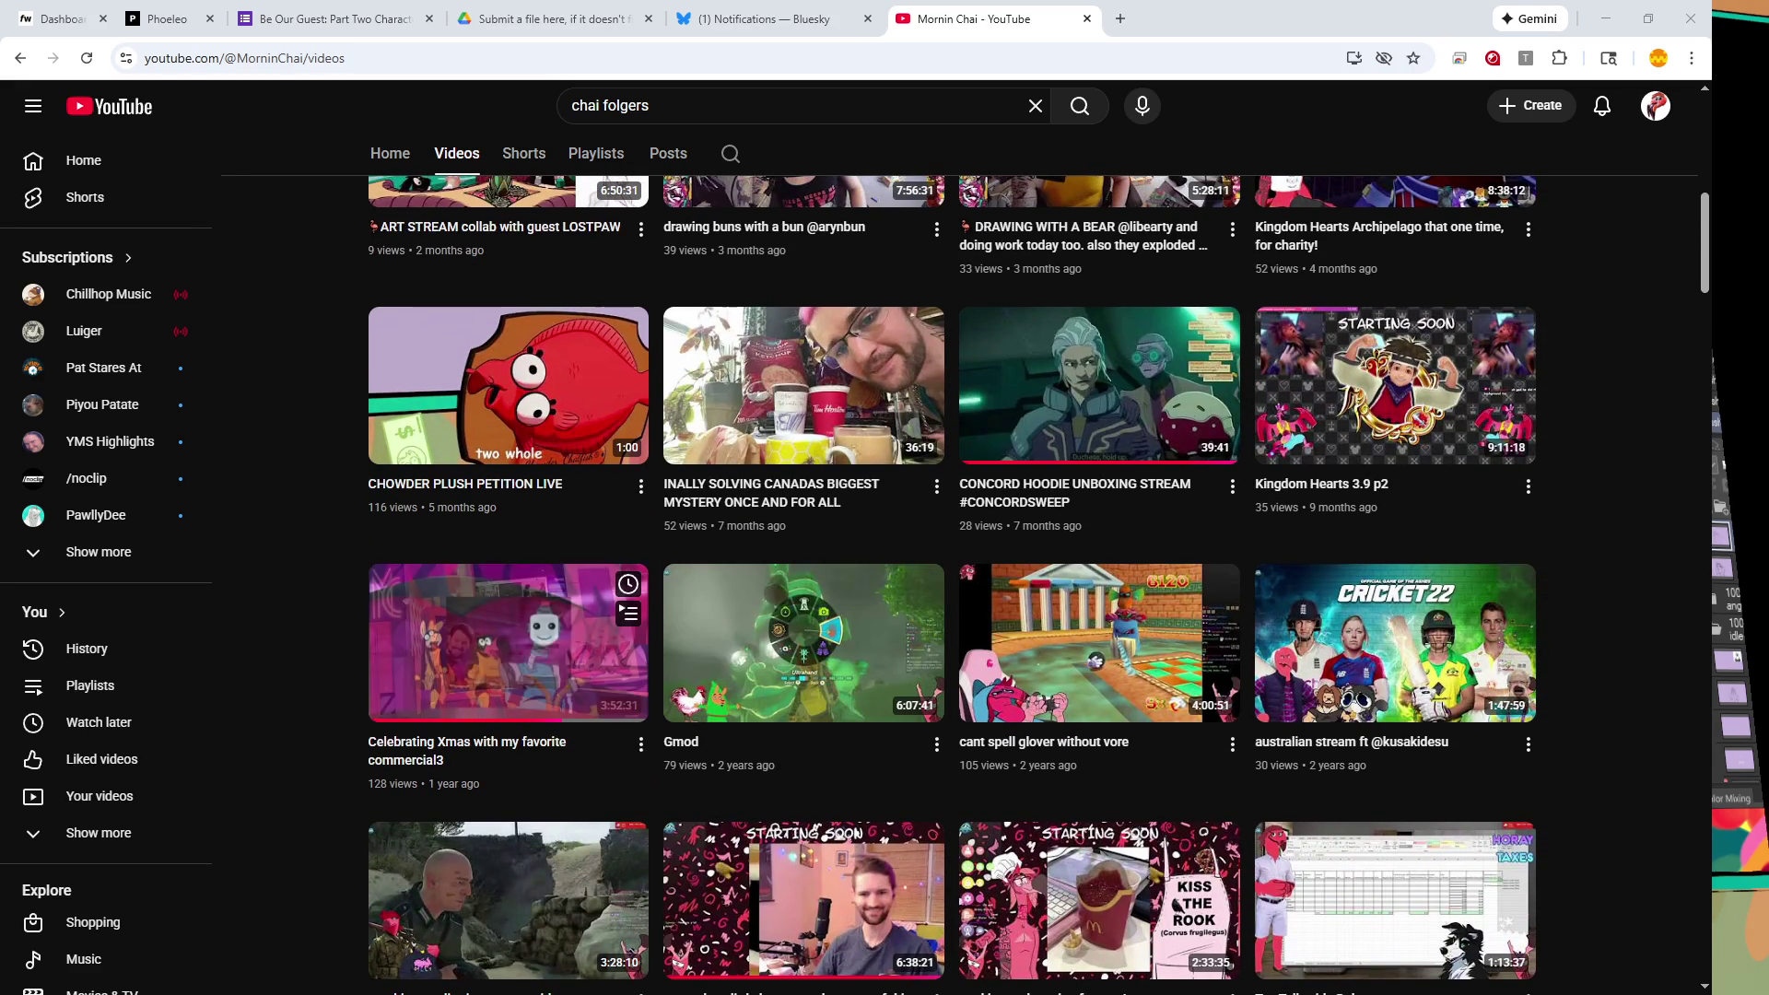
pyautogui.click(507, 645)
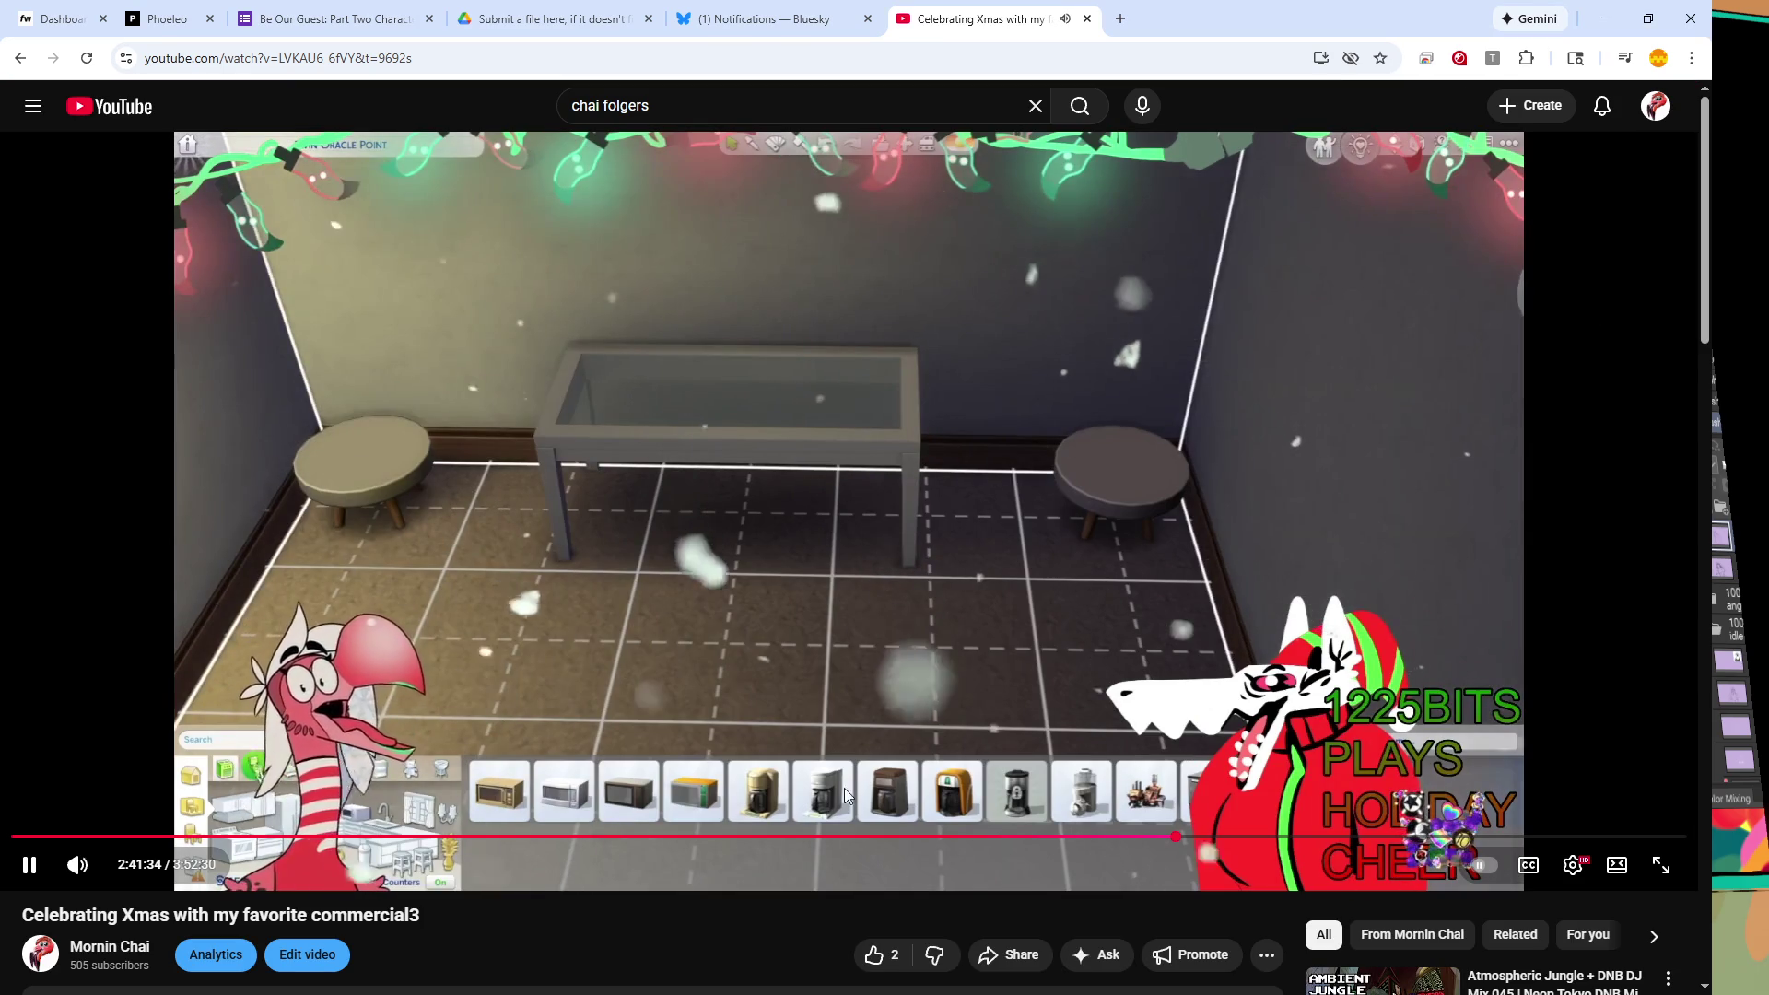
# - Seek the stream back to 1:52:59, 1:44 and about 1:21, then forward to about 2:05
pyautogui.click(827, 838)
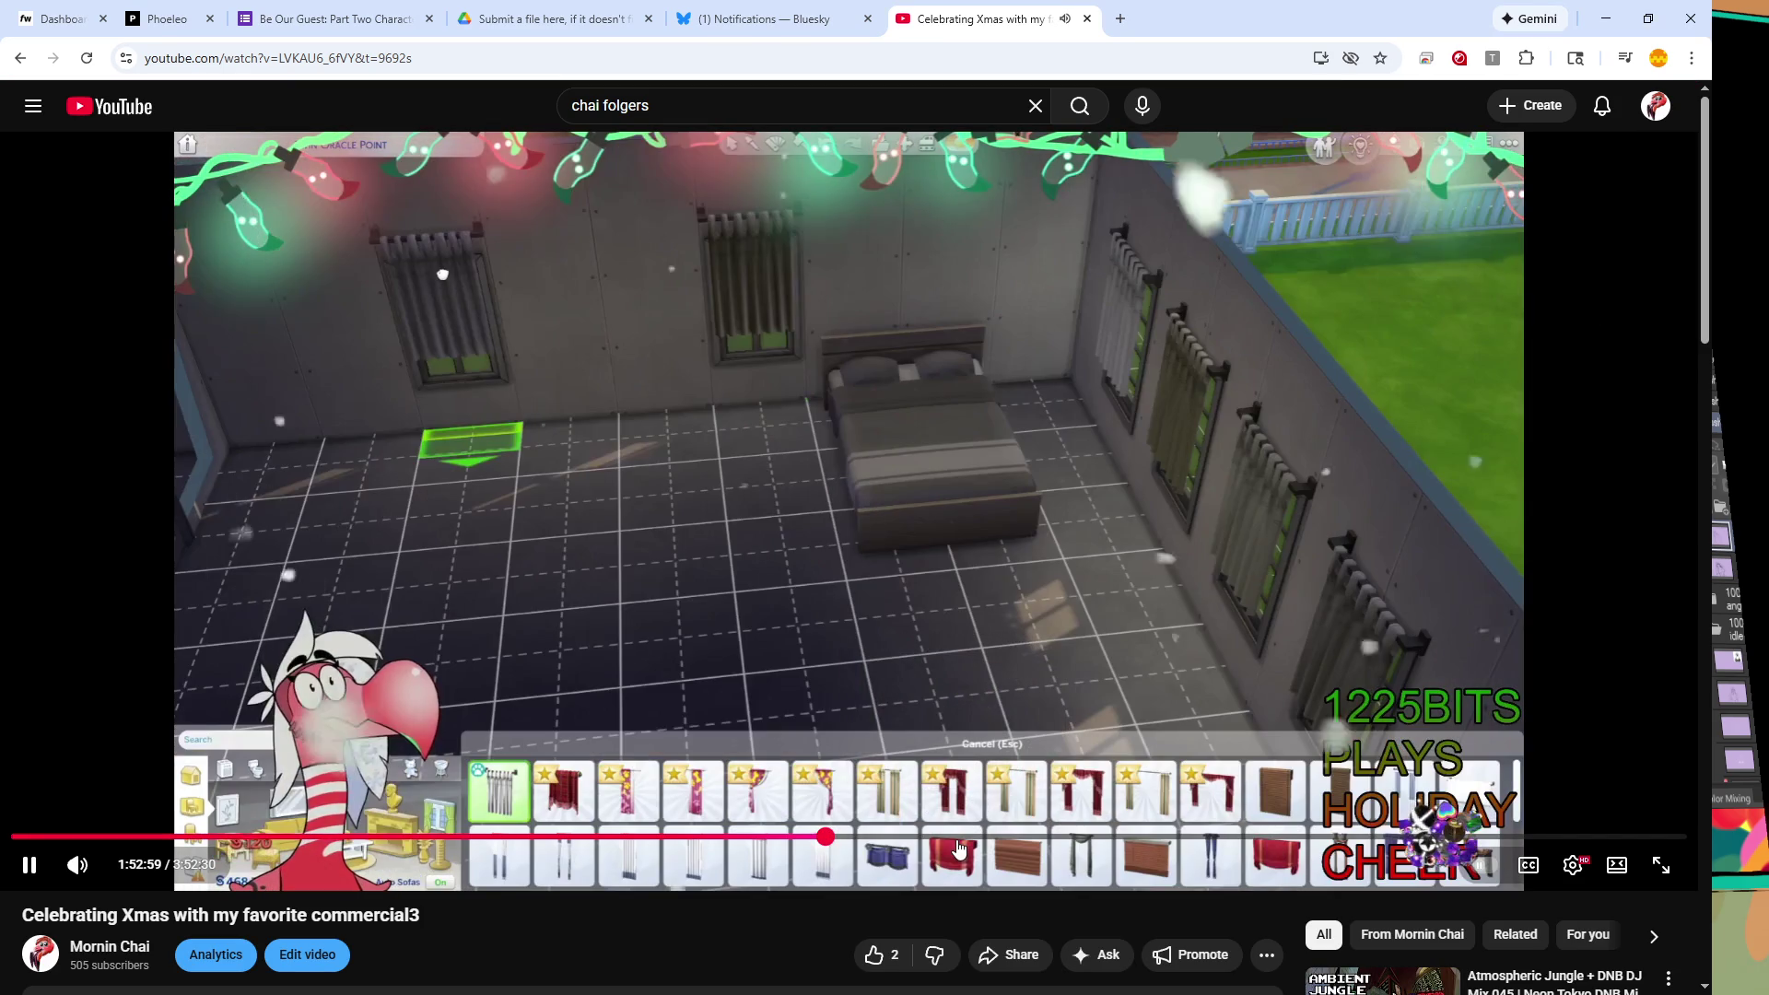
pyautogui.click(767, 836)
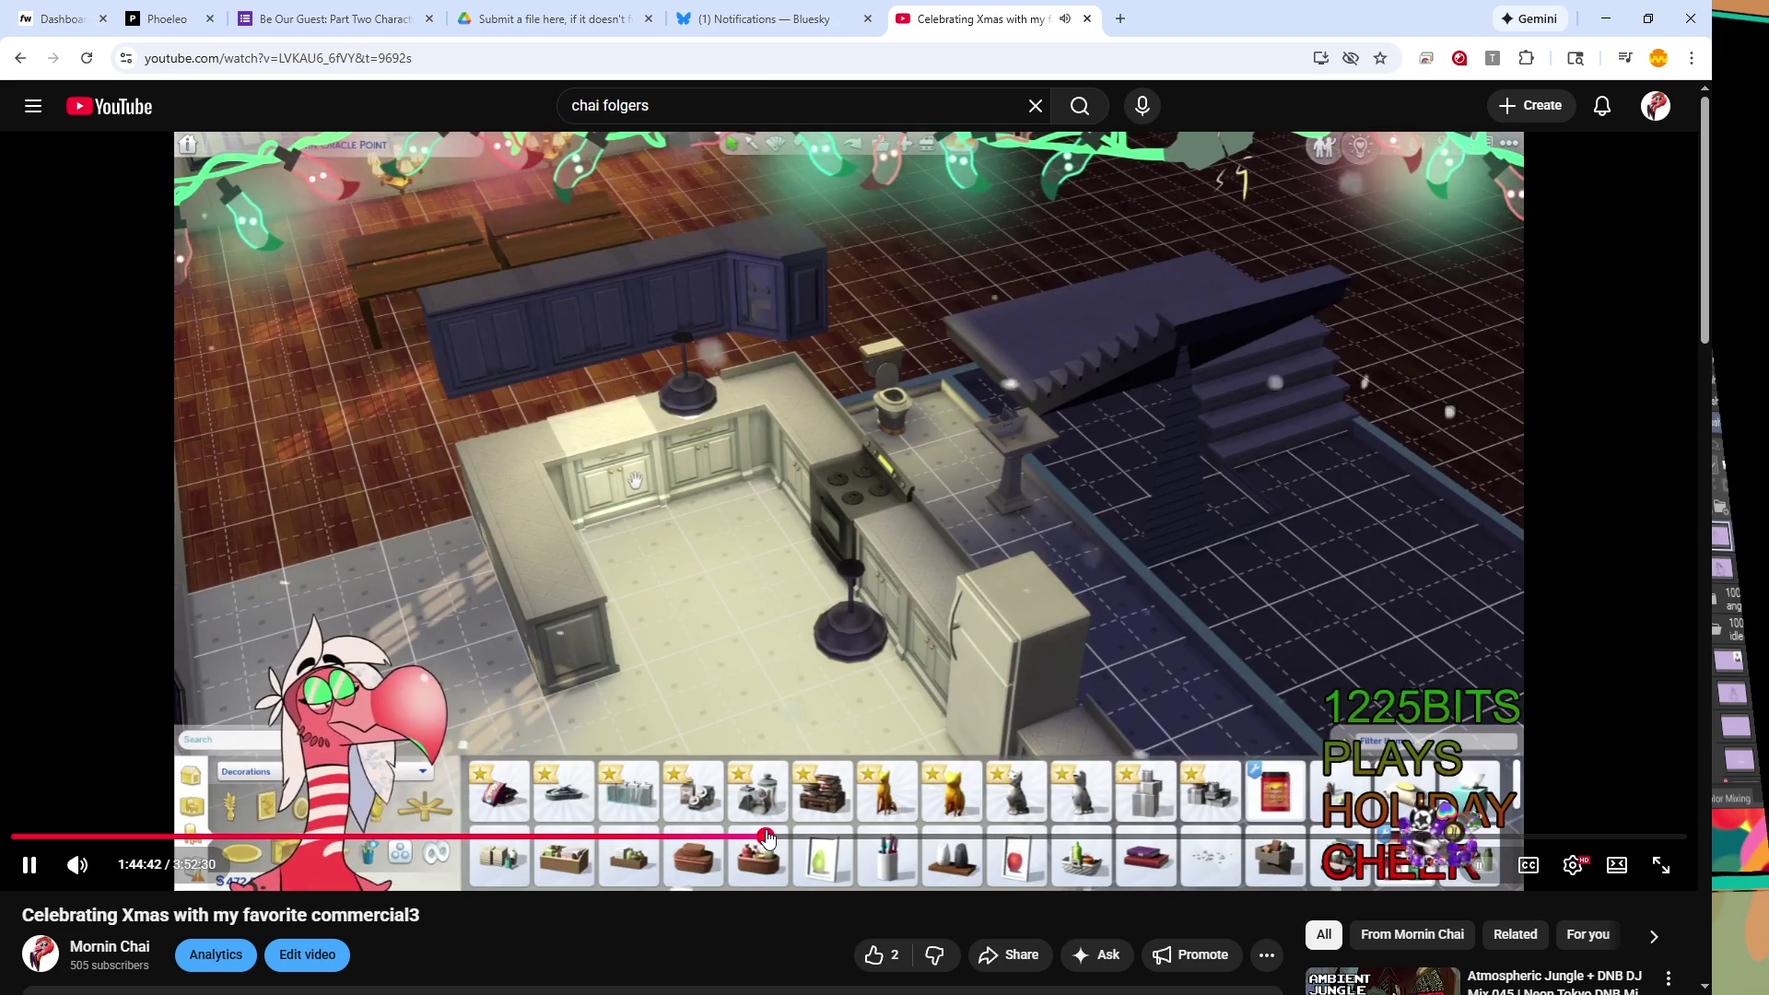
pyautogui.moveTo(751, 841); pyautogui.dragTo(606, 840)
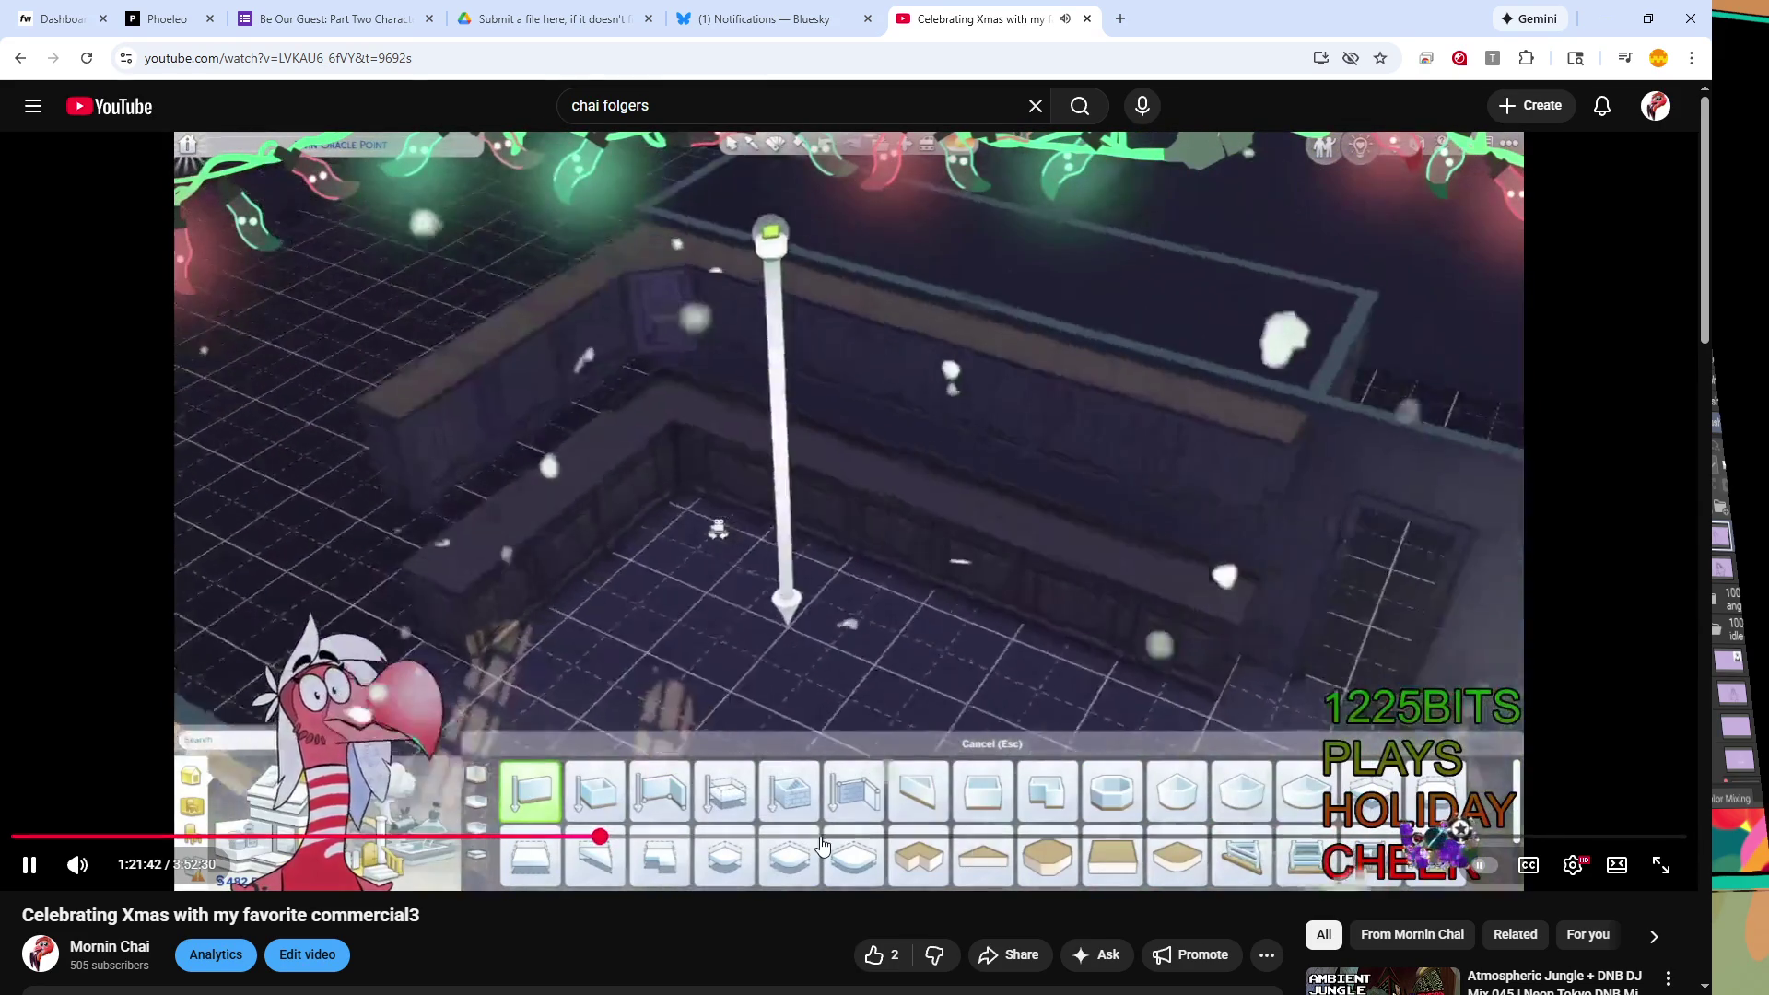
pyautogui.click(826, 840)
pyautogui.click(855, 841)
pyautogui.click(916, 841)
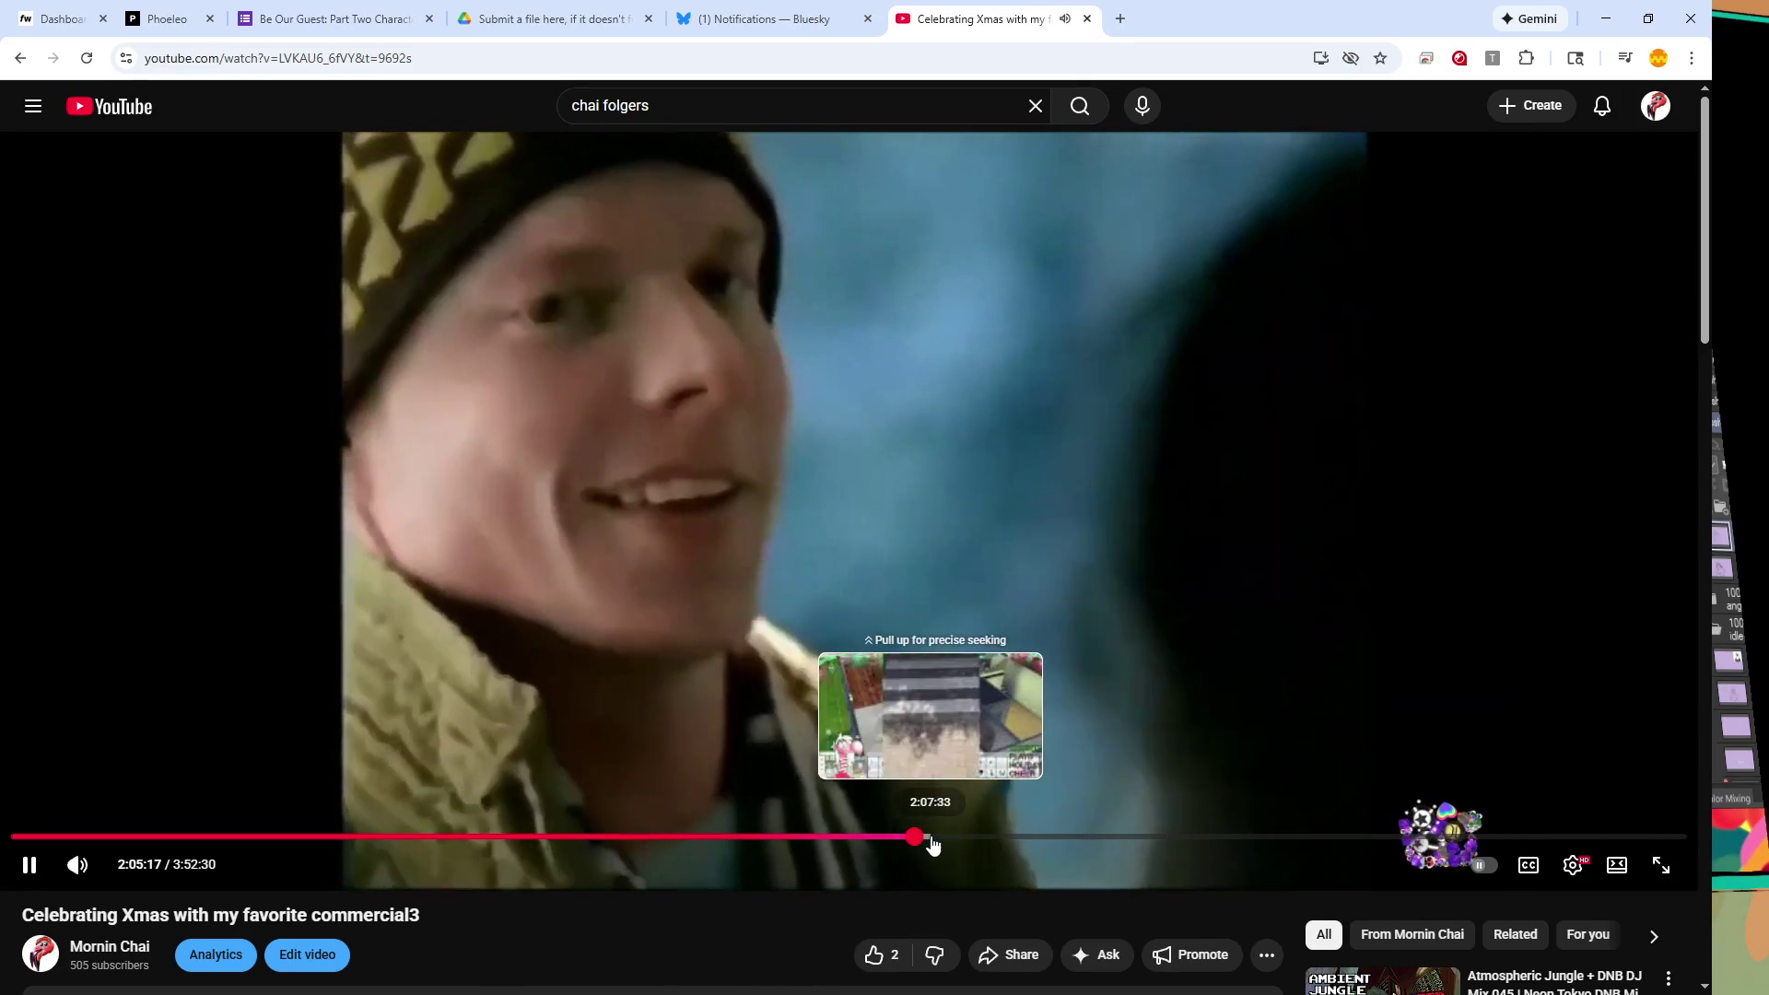
# - Advance through 2:11 and 2:17 to about 2:23, the Sims kitchen with coffee cans
pyautogui.click(933, 841)
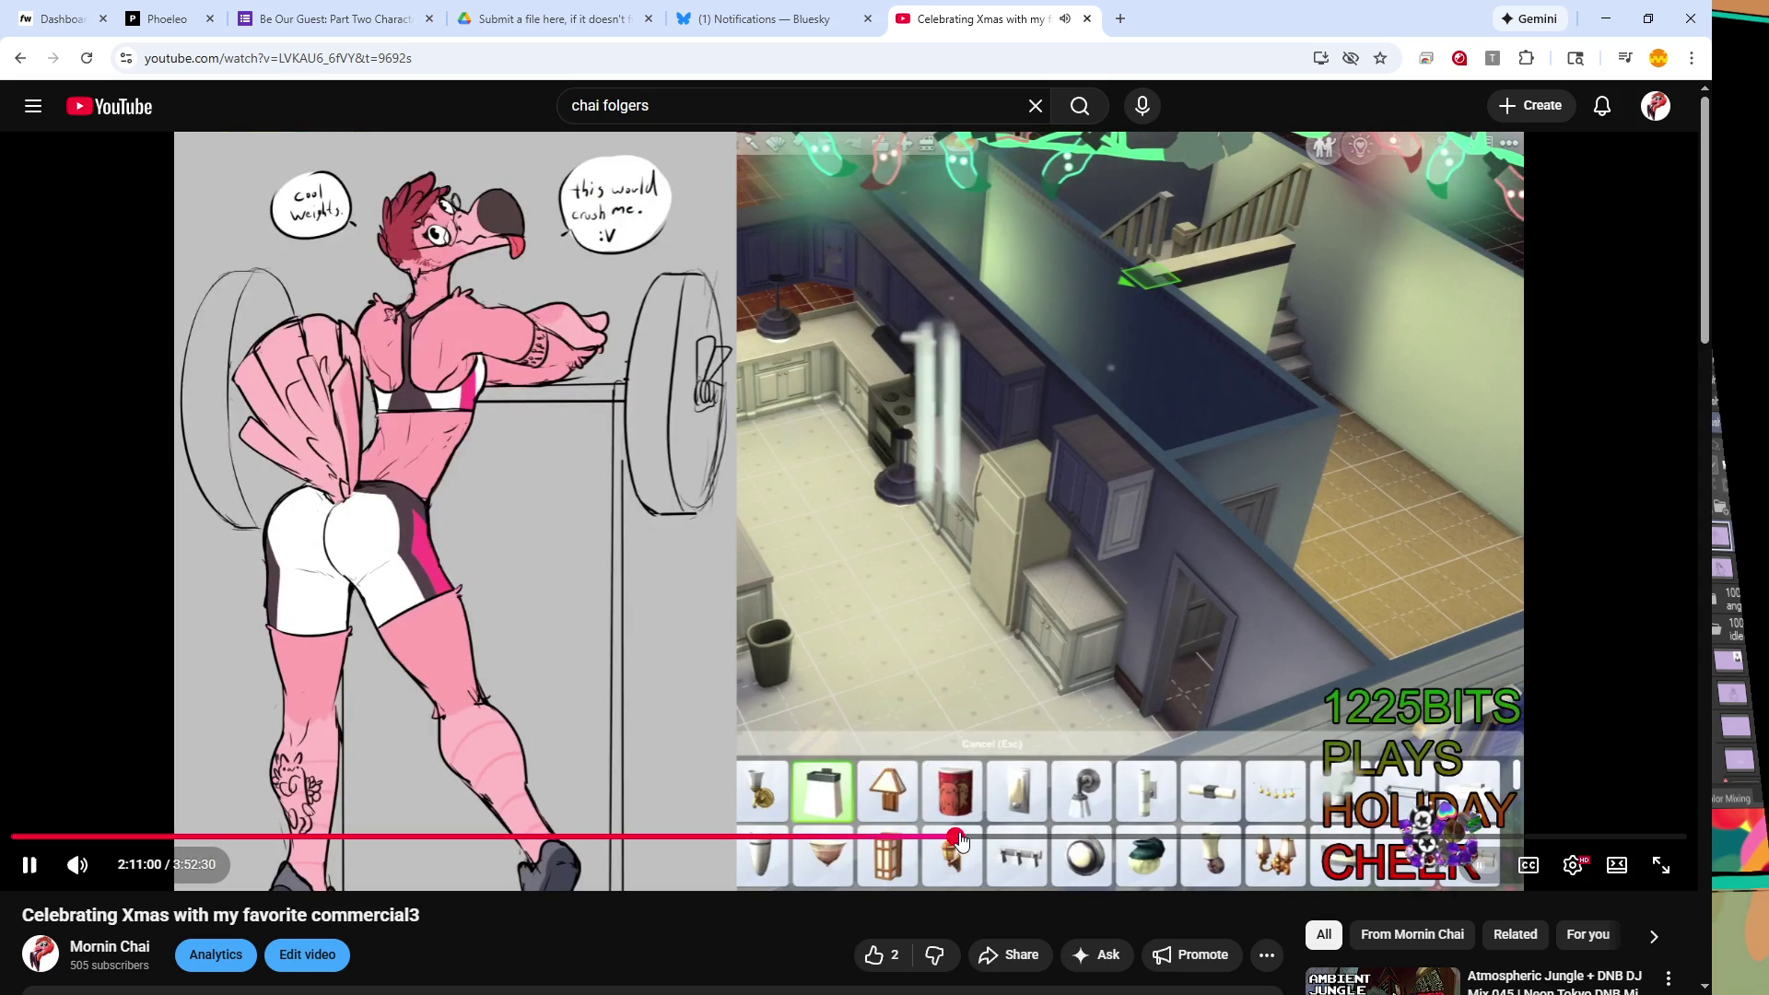
pyautogui.click(955, 840)
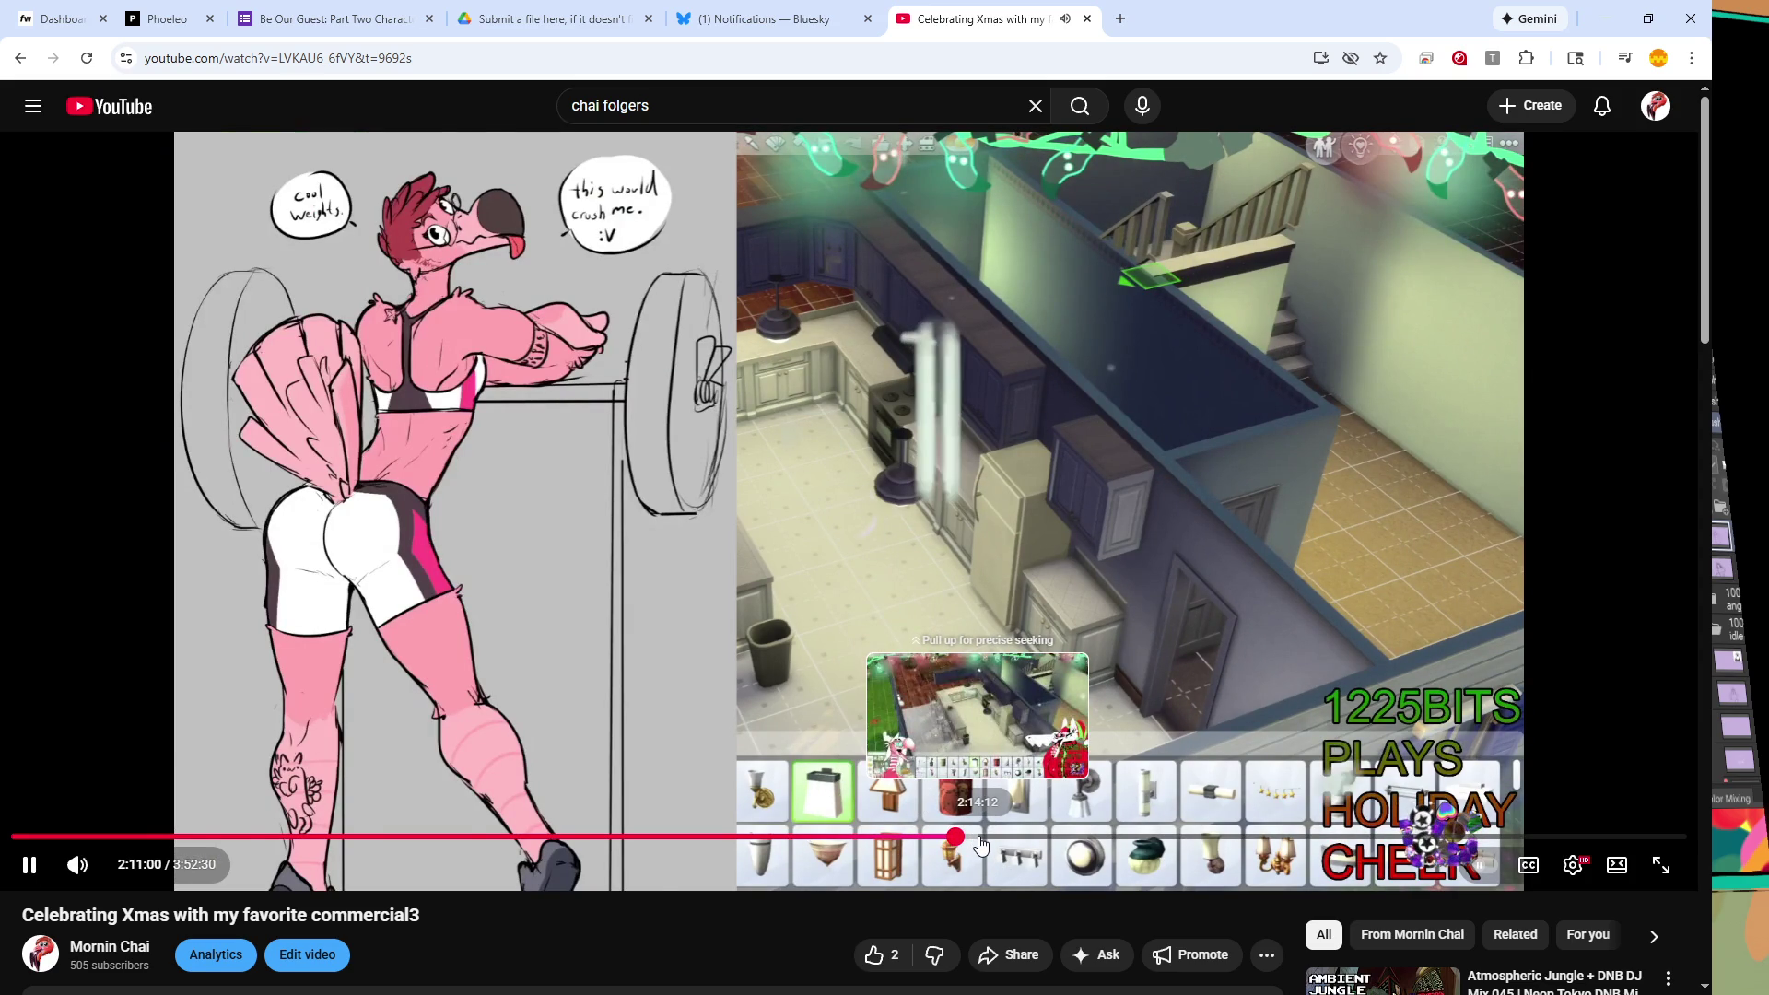
pyautogui.click(1005, 838)
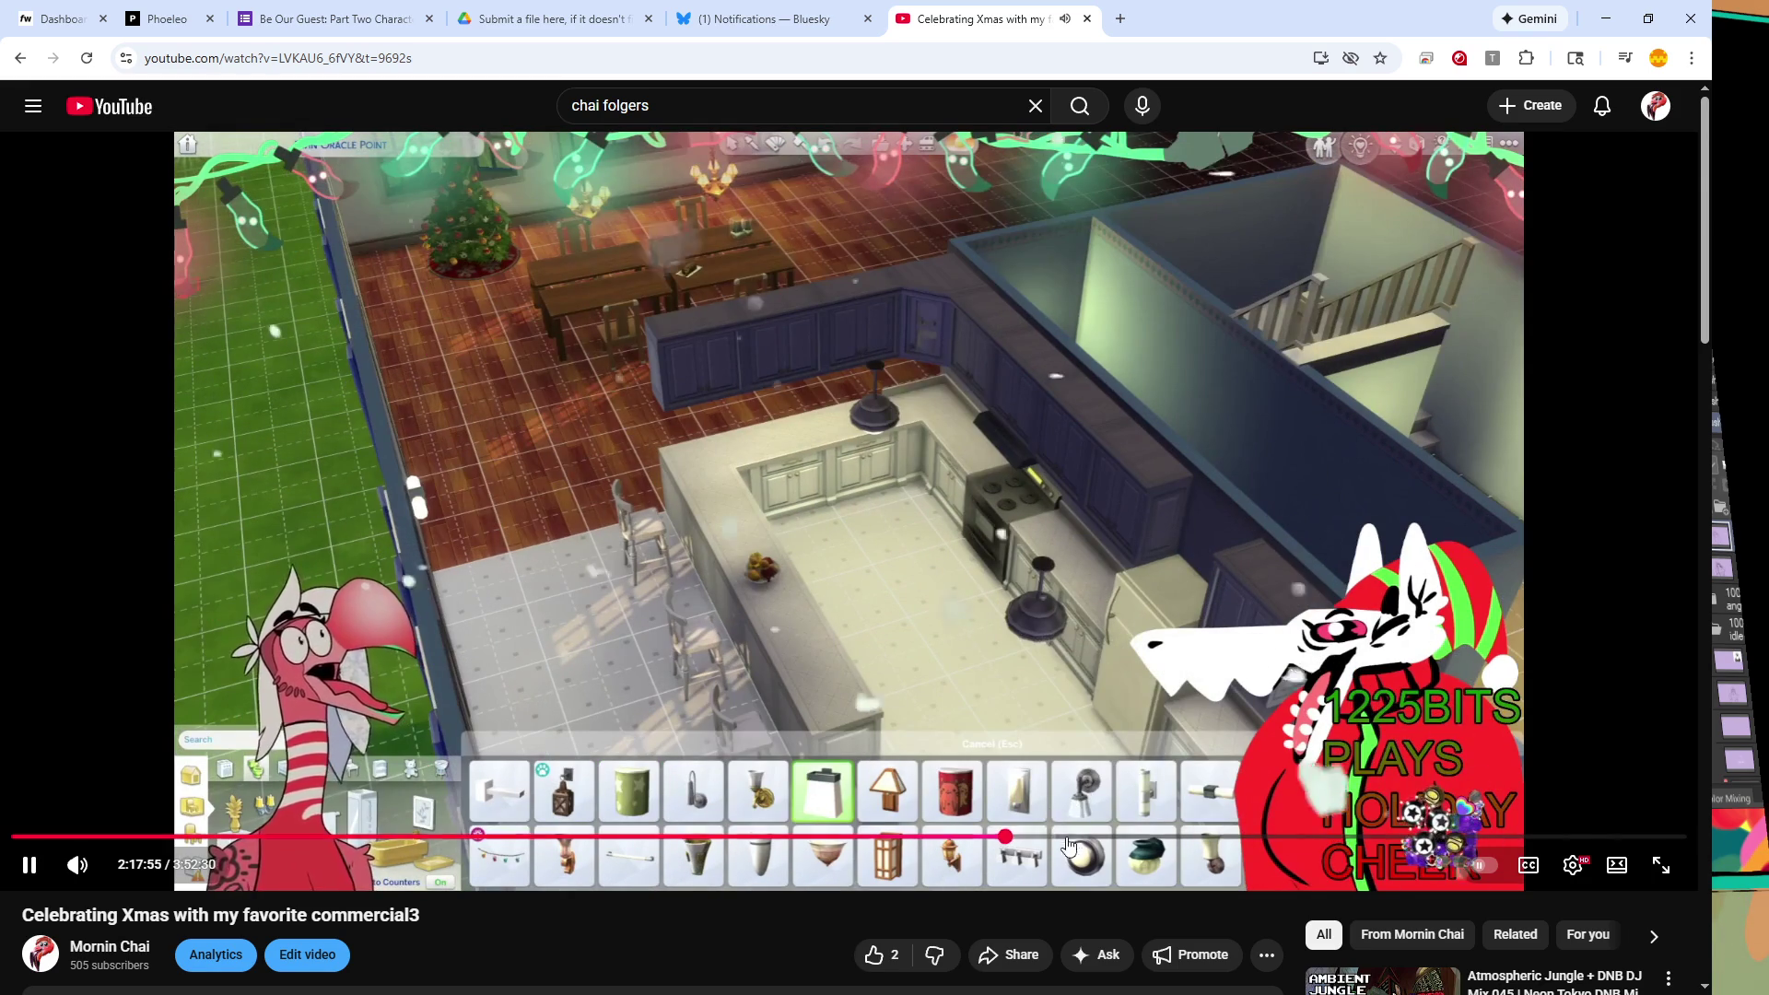
pyautogui.click(1041, 840)
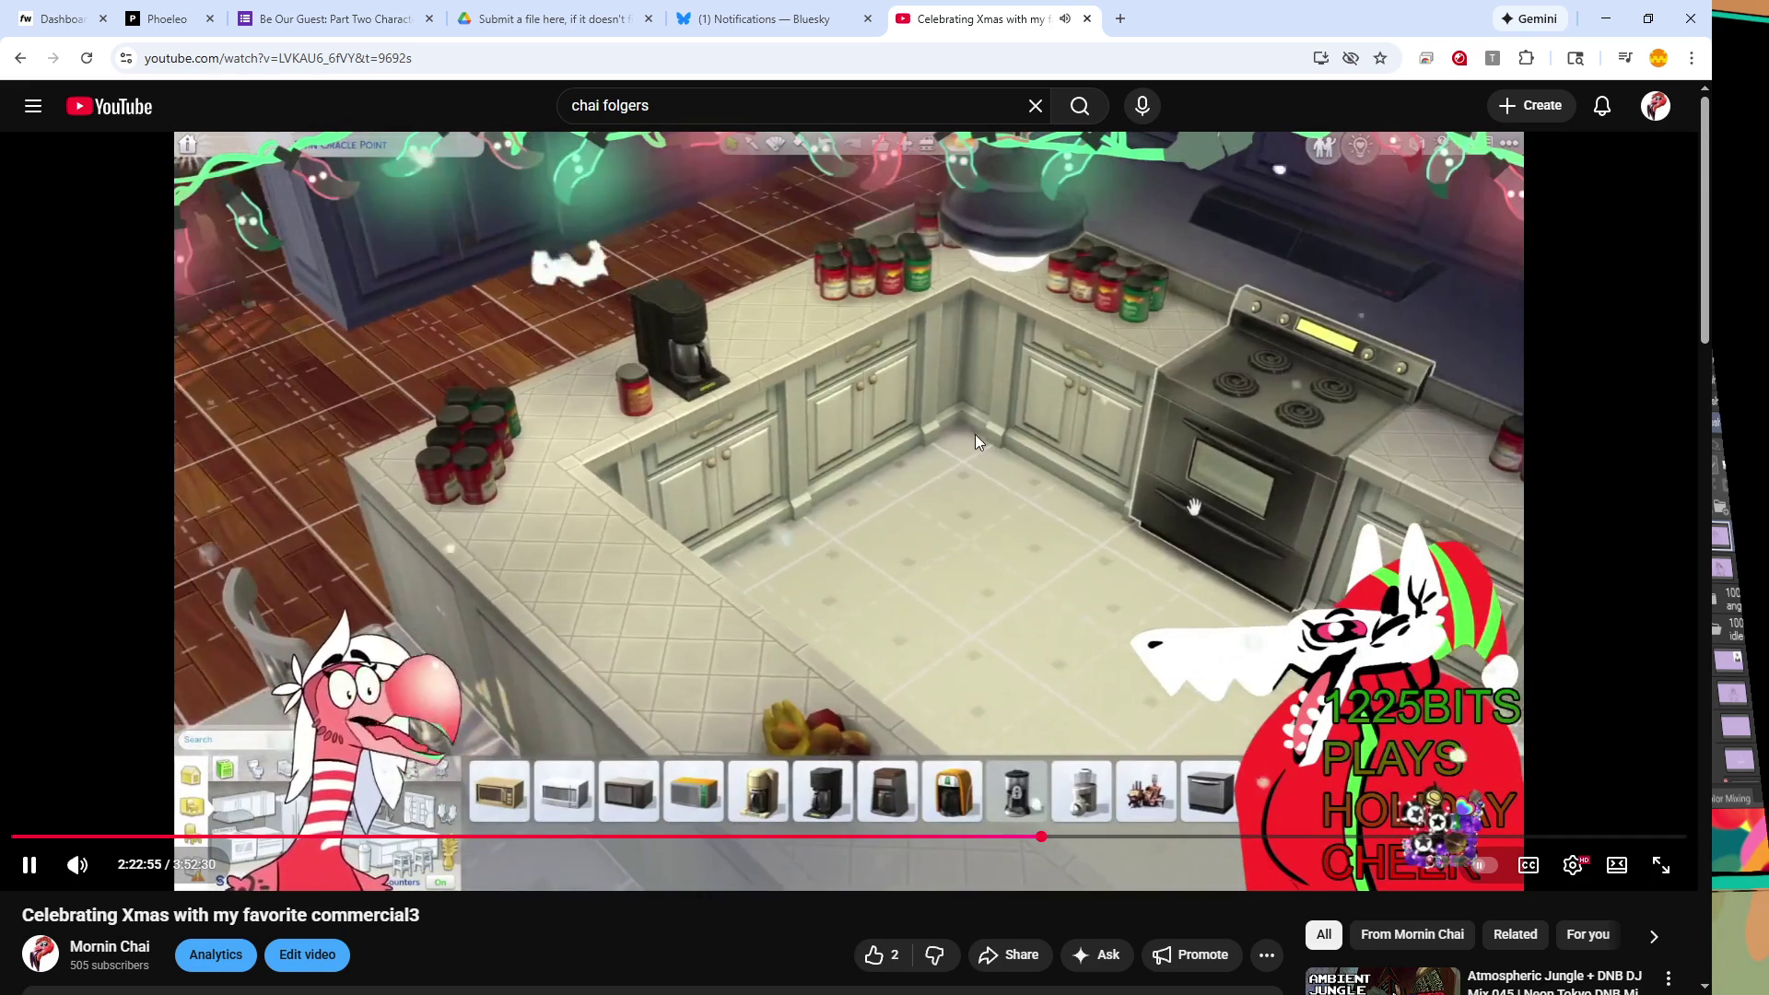
pyautogui.click(790, 478)
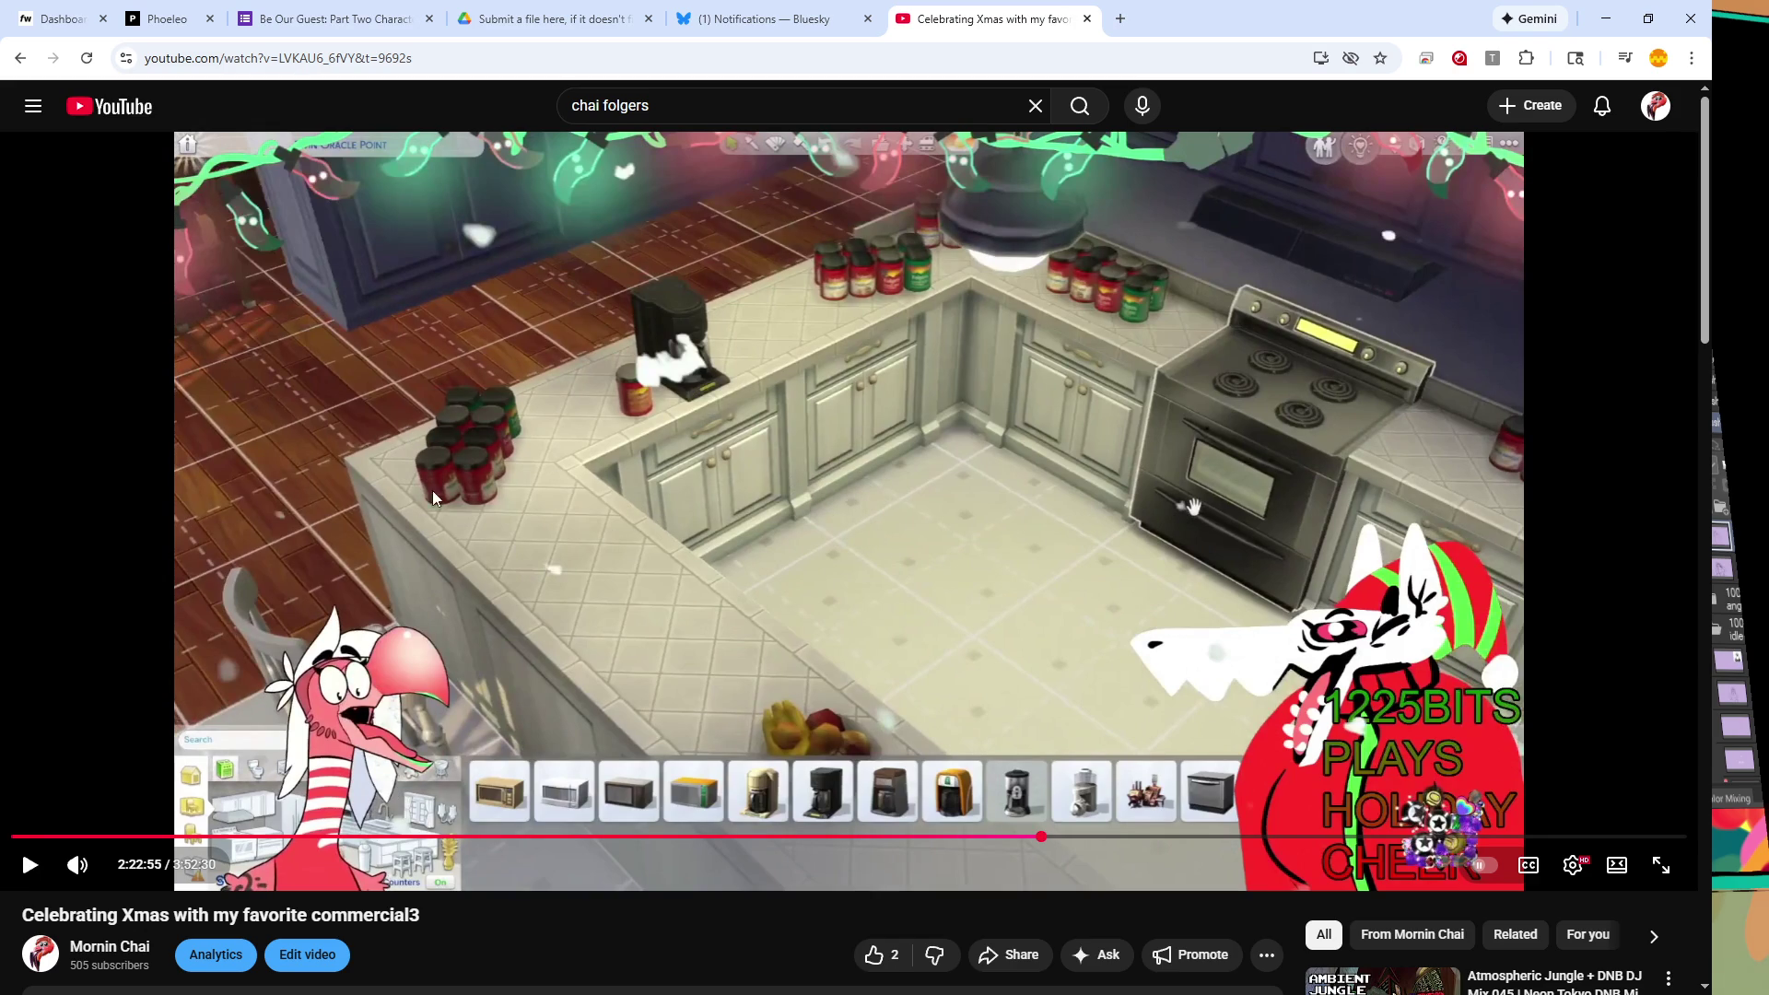
pyautogui.click(956, 562)
pyautogui.press('Right')
pyautogui.press('Right')
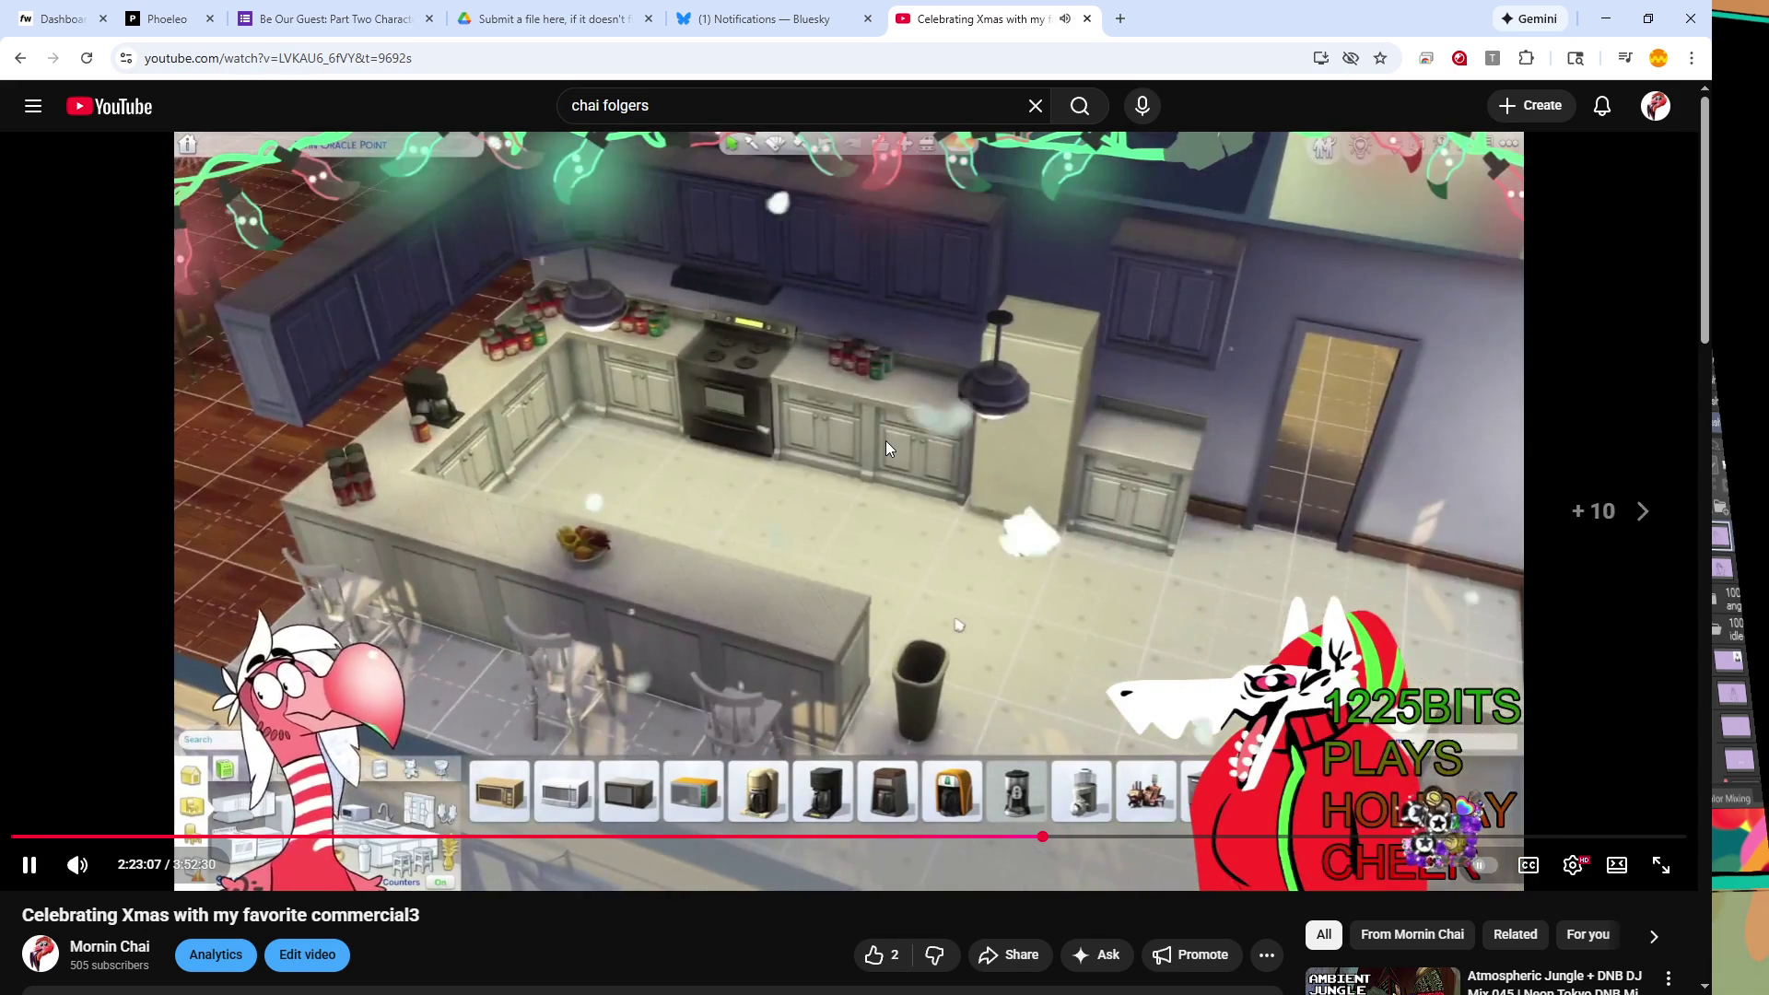
# - Skip the stream forward through the bathroom and kitchen build past the coffee maker placement
pyautogui.press('Right')
pyautogui.press('Right')
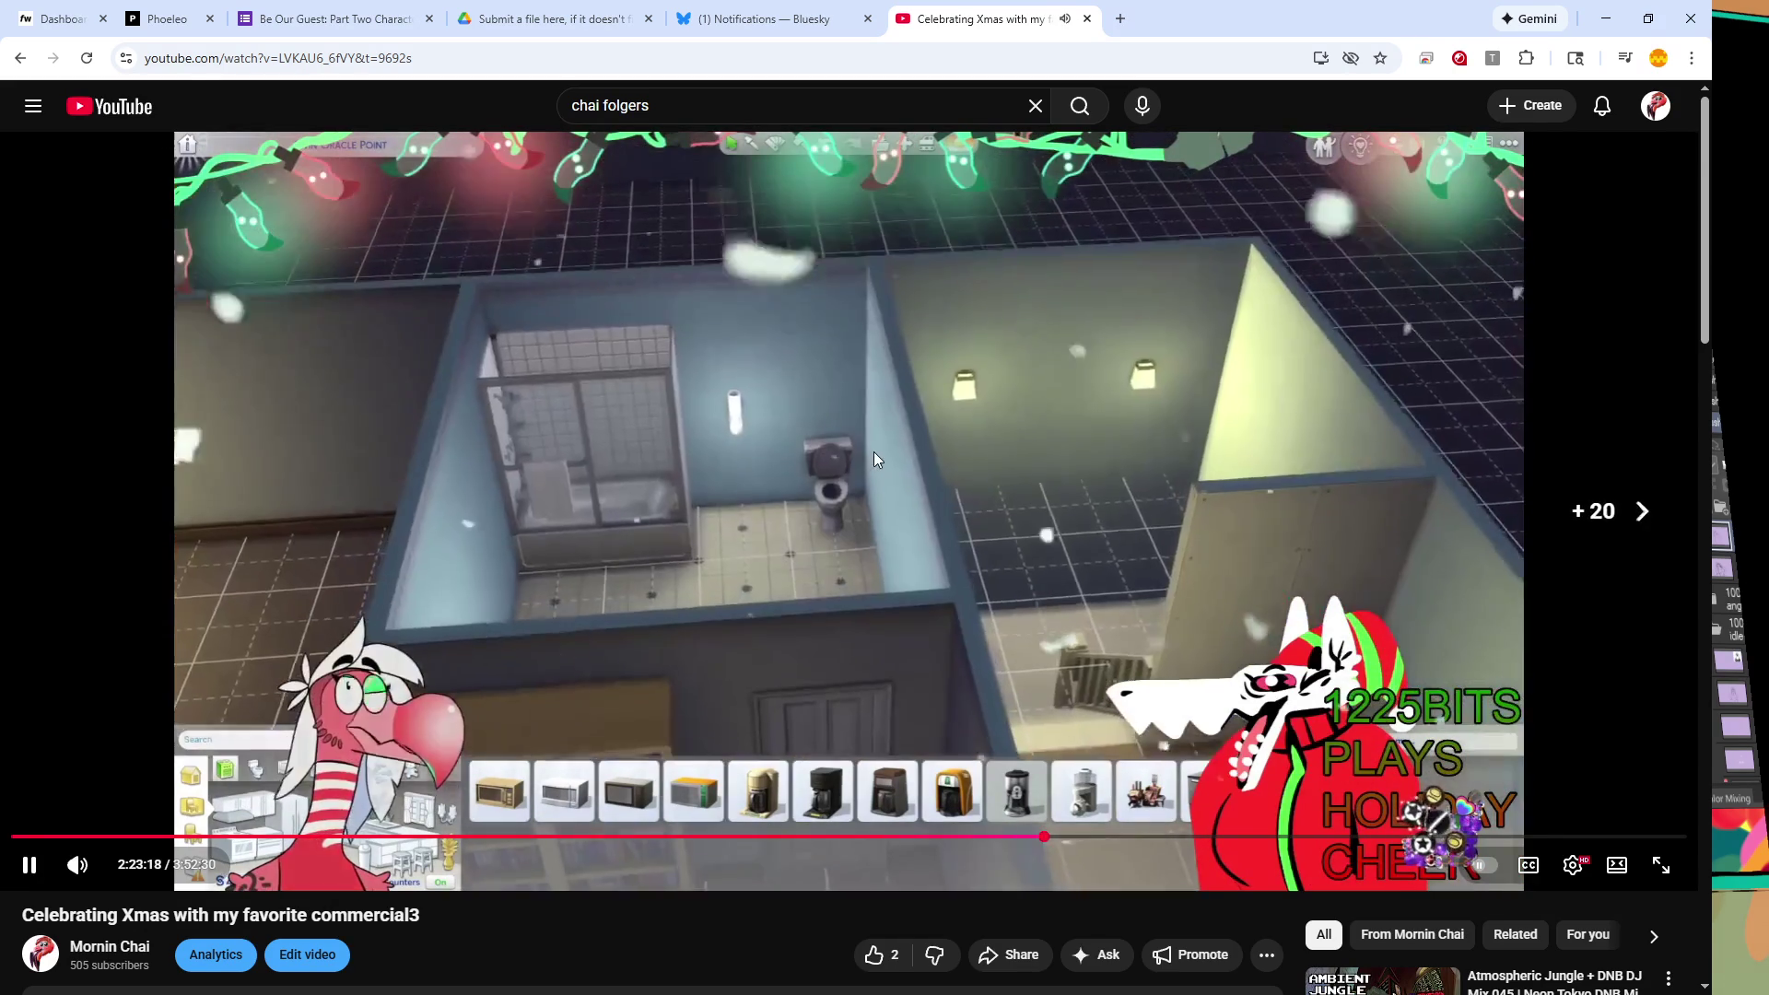
pyautogui.press('Right')
pyautogui.press('Right')
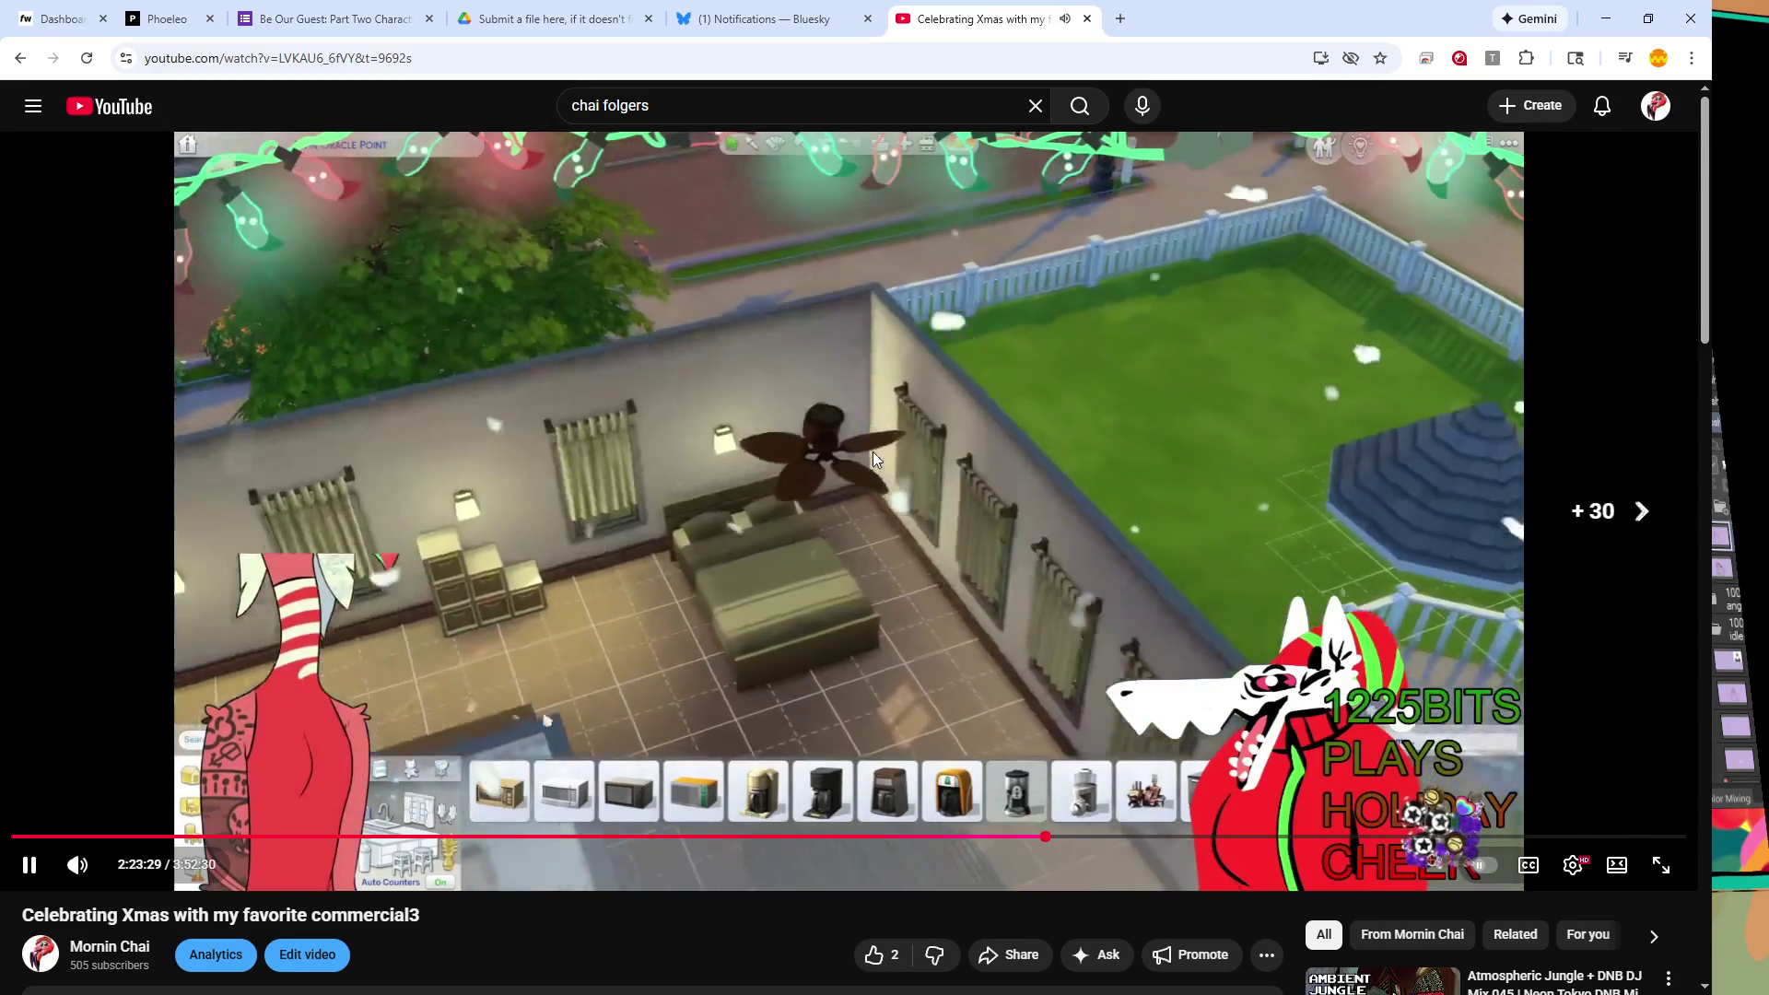
pyautogui.press('Right')
pyautogui.press('Right')
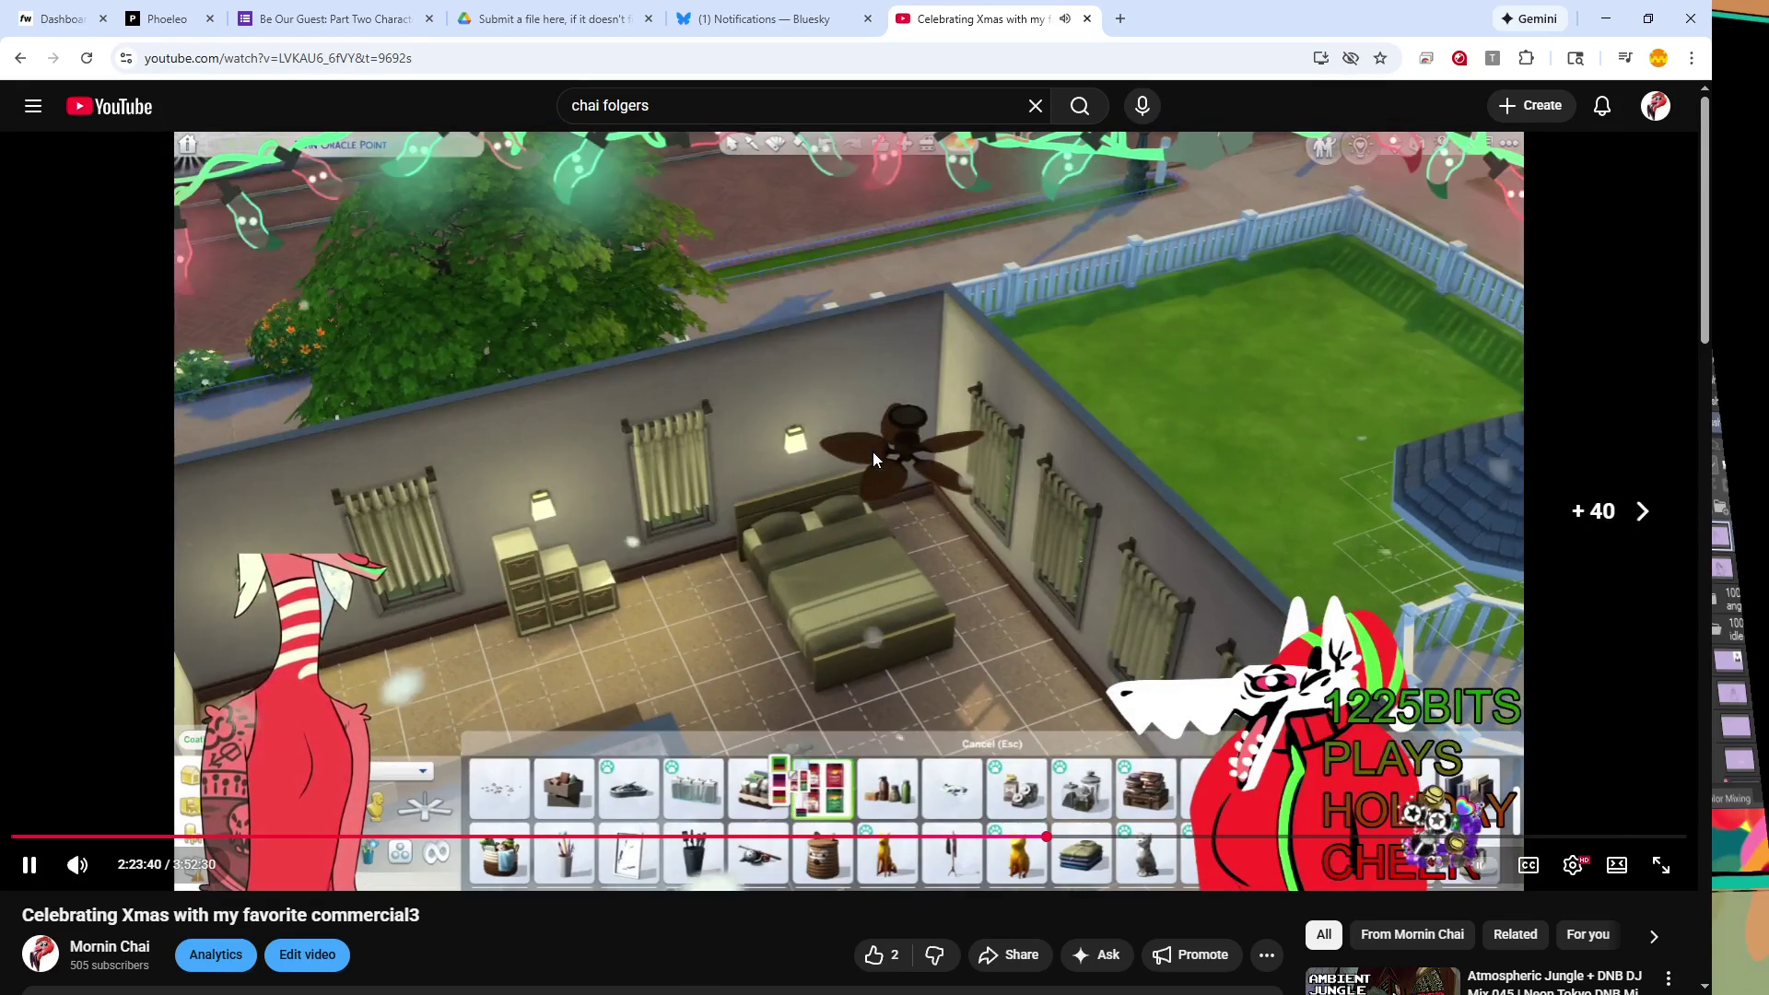
pyautogui.press('Right')
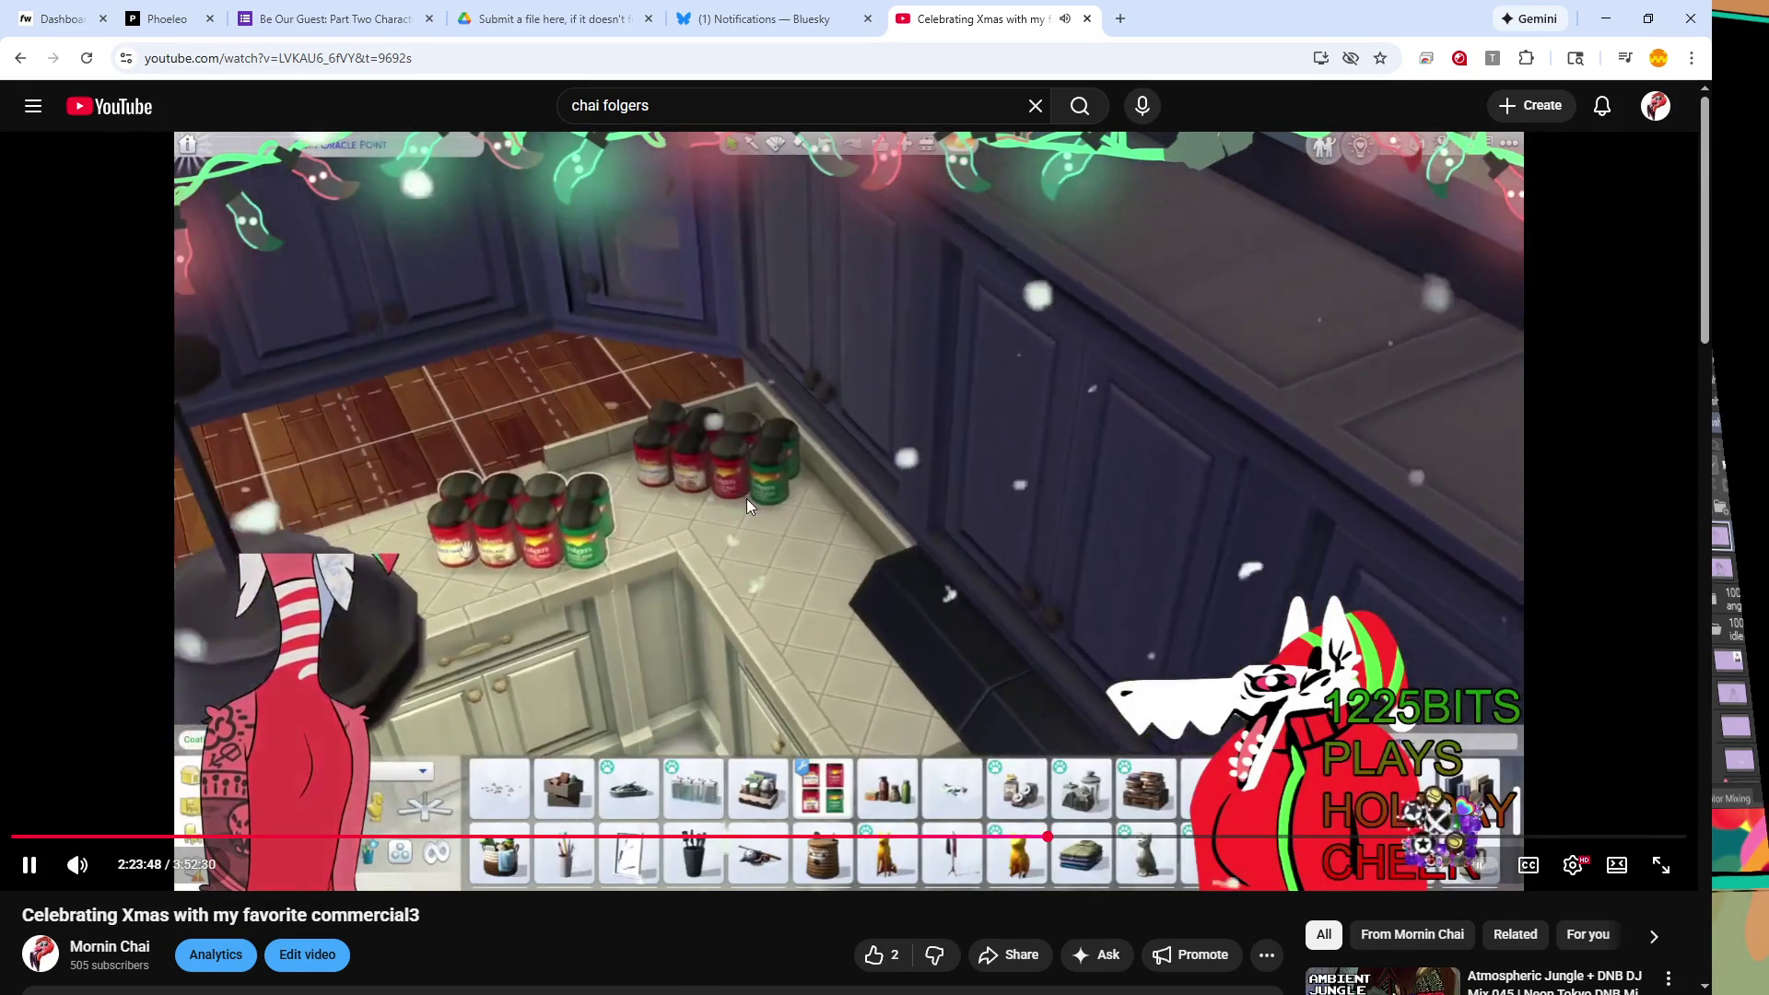
pyautogui.press('Right')
pyautogui.press('Right')
pyautogui.press('Right')
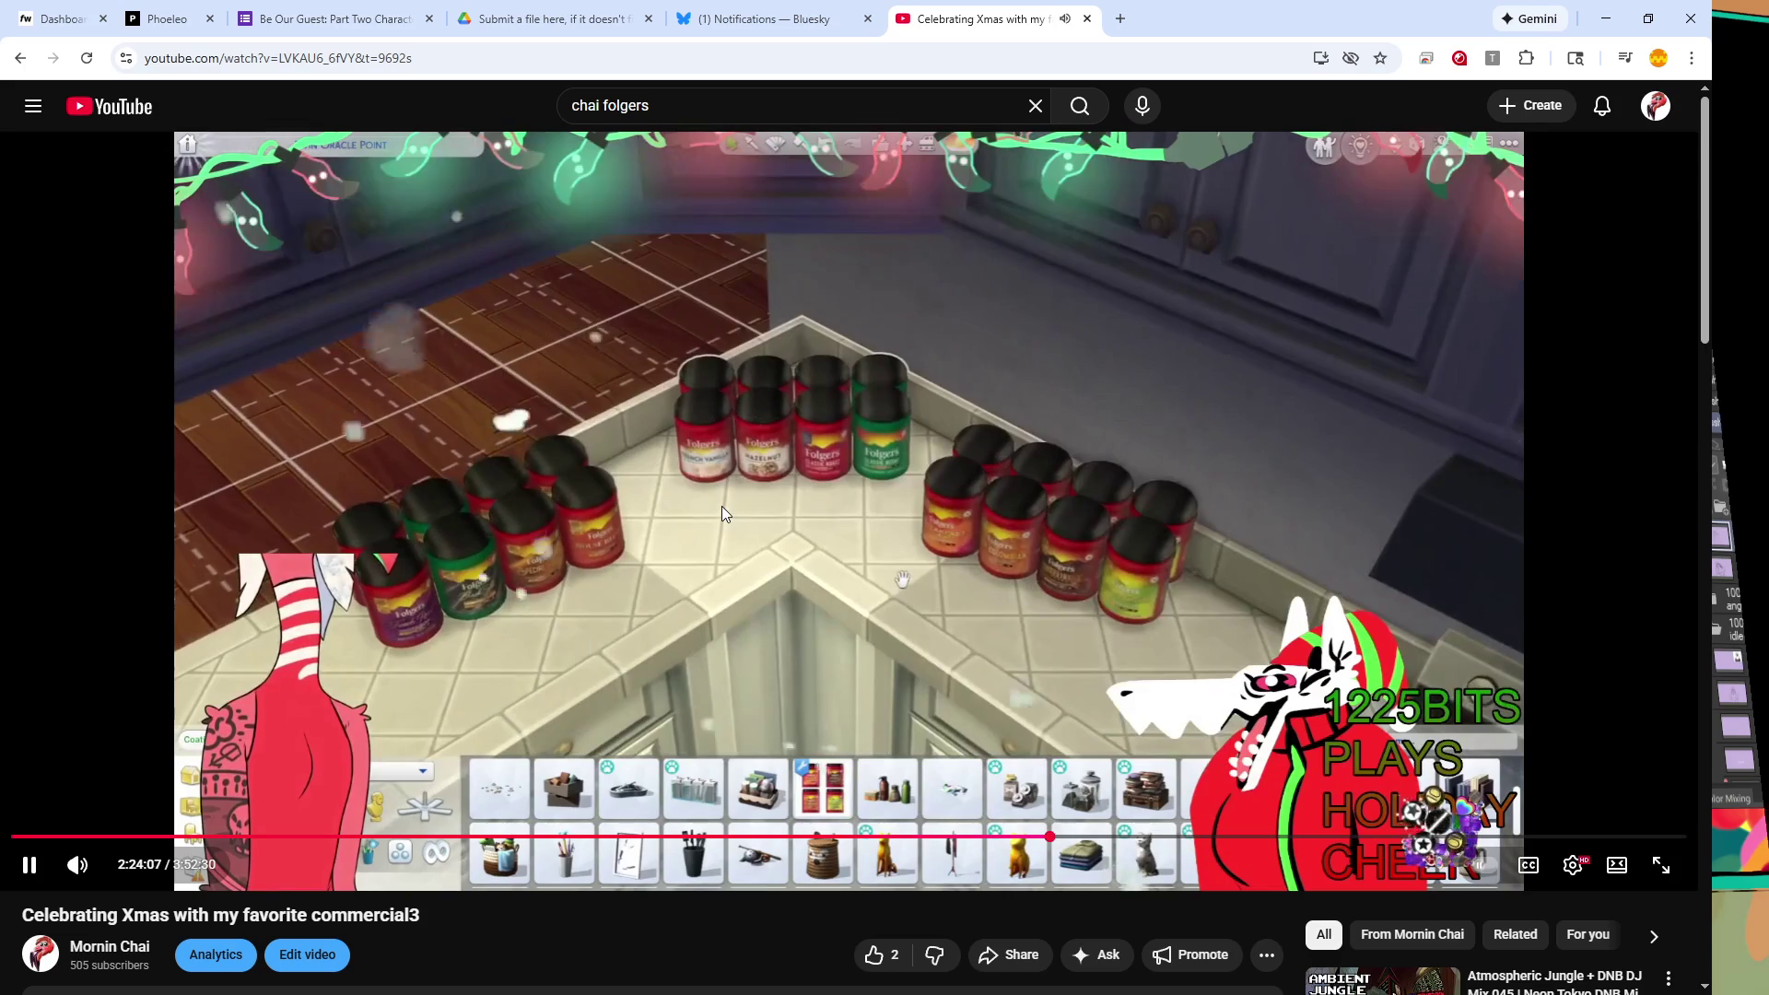
pyautogui.press('Right')
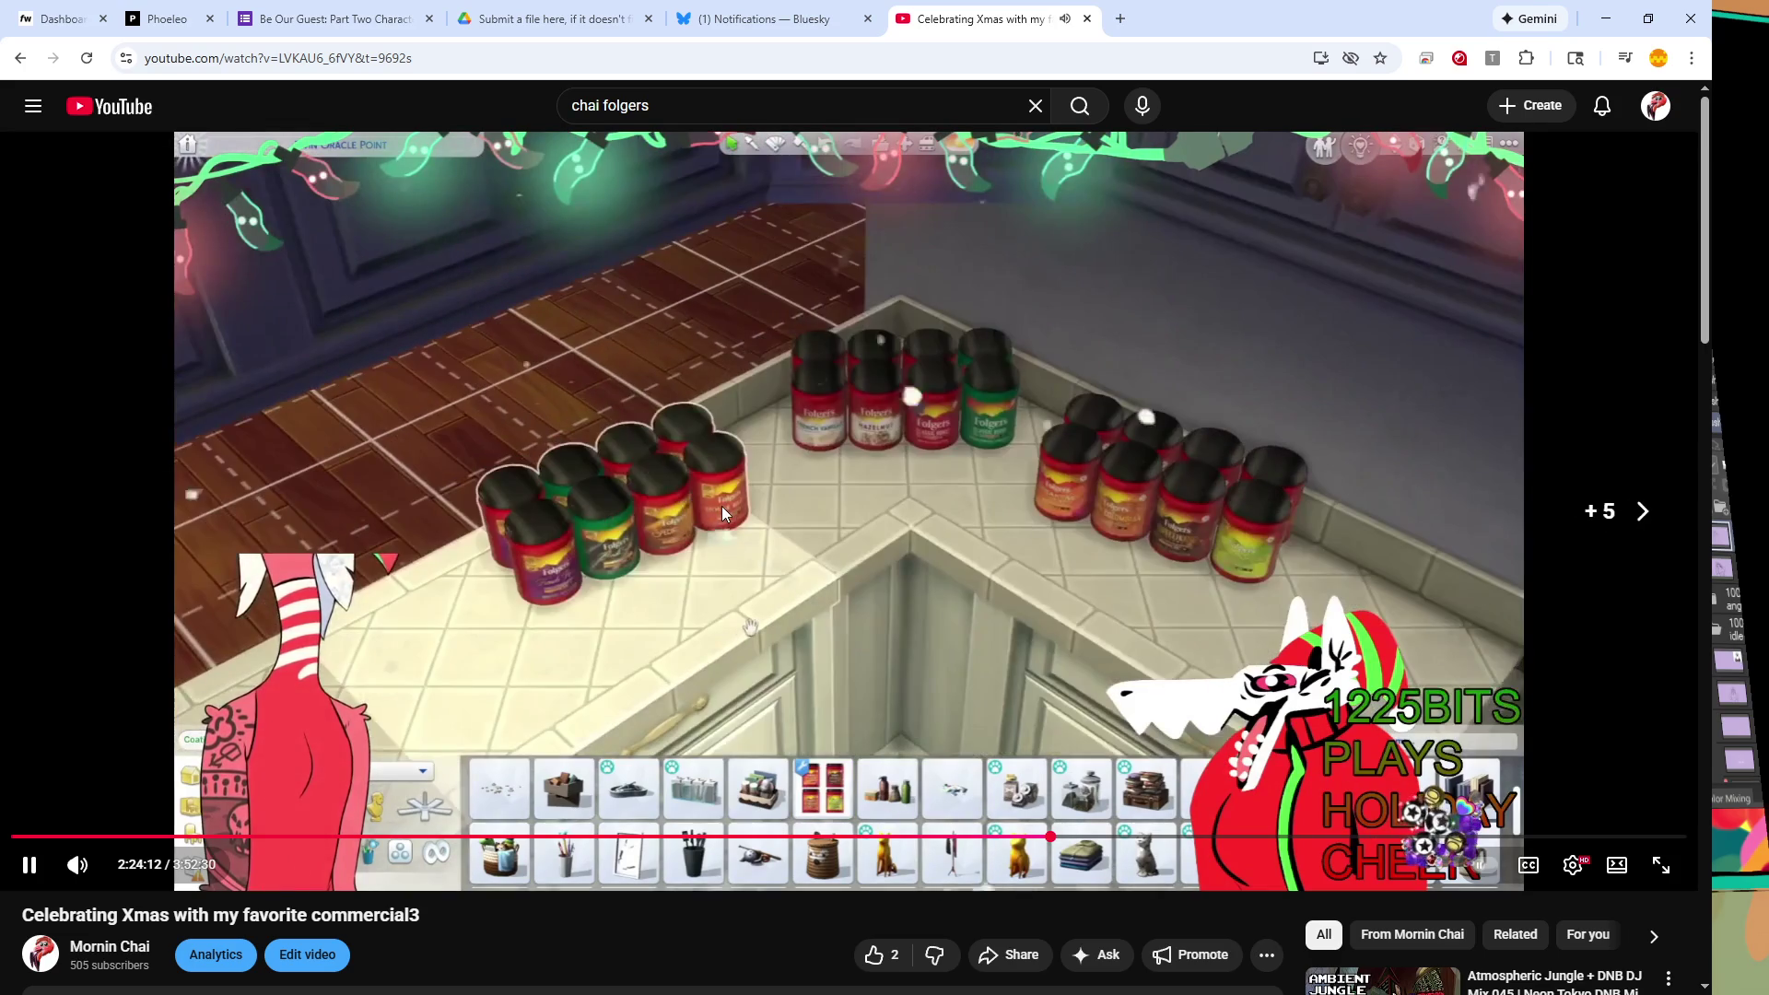
pyautogui.press('Right')
pyautogui.press('Right')
pyautogui.press('Right')
pyautogui.press('Right')
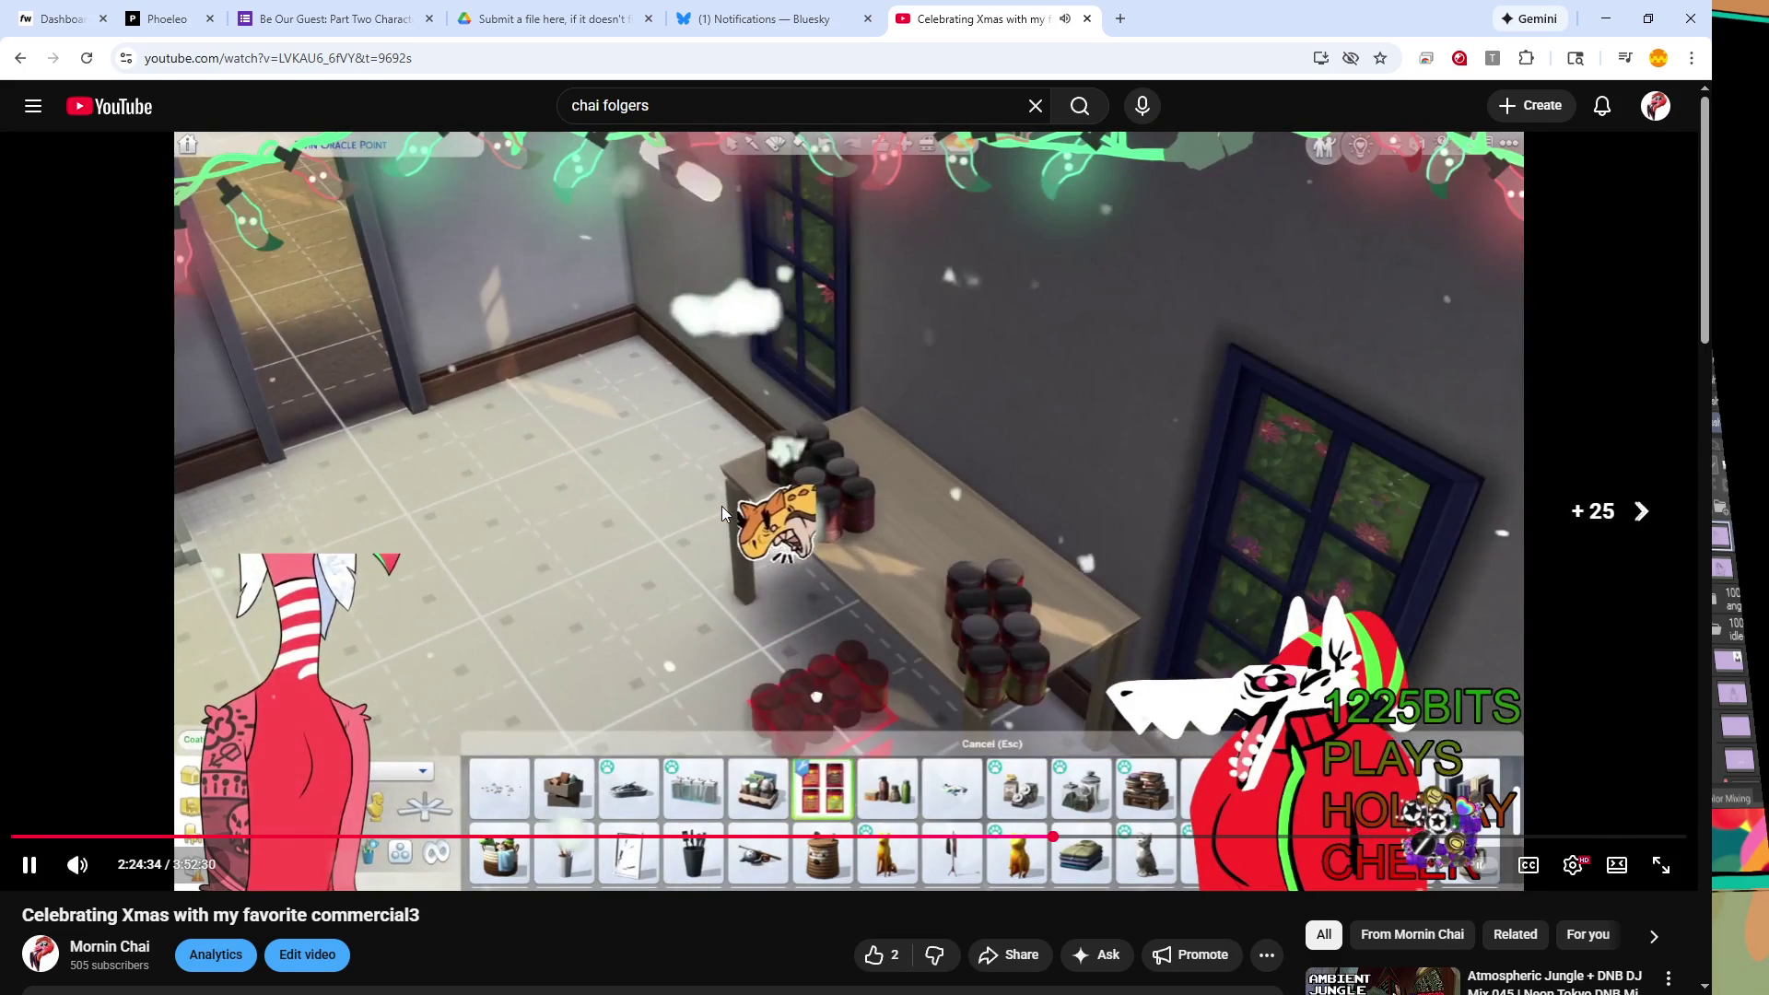
pyautogui.press('Right')
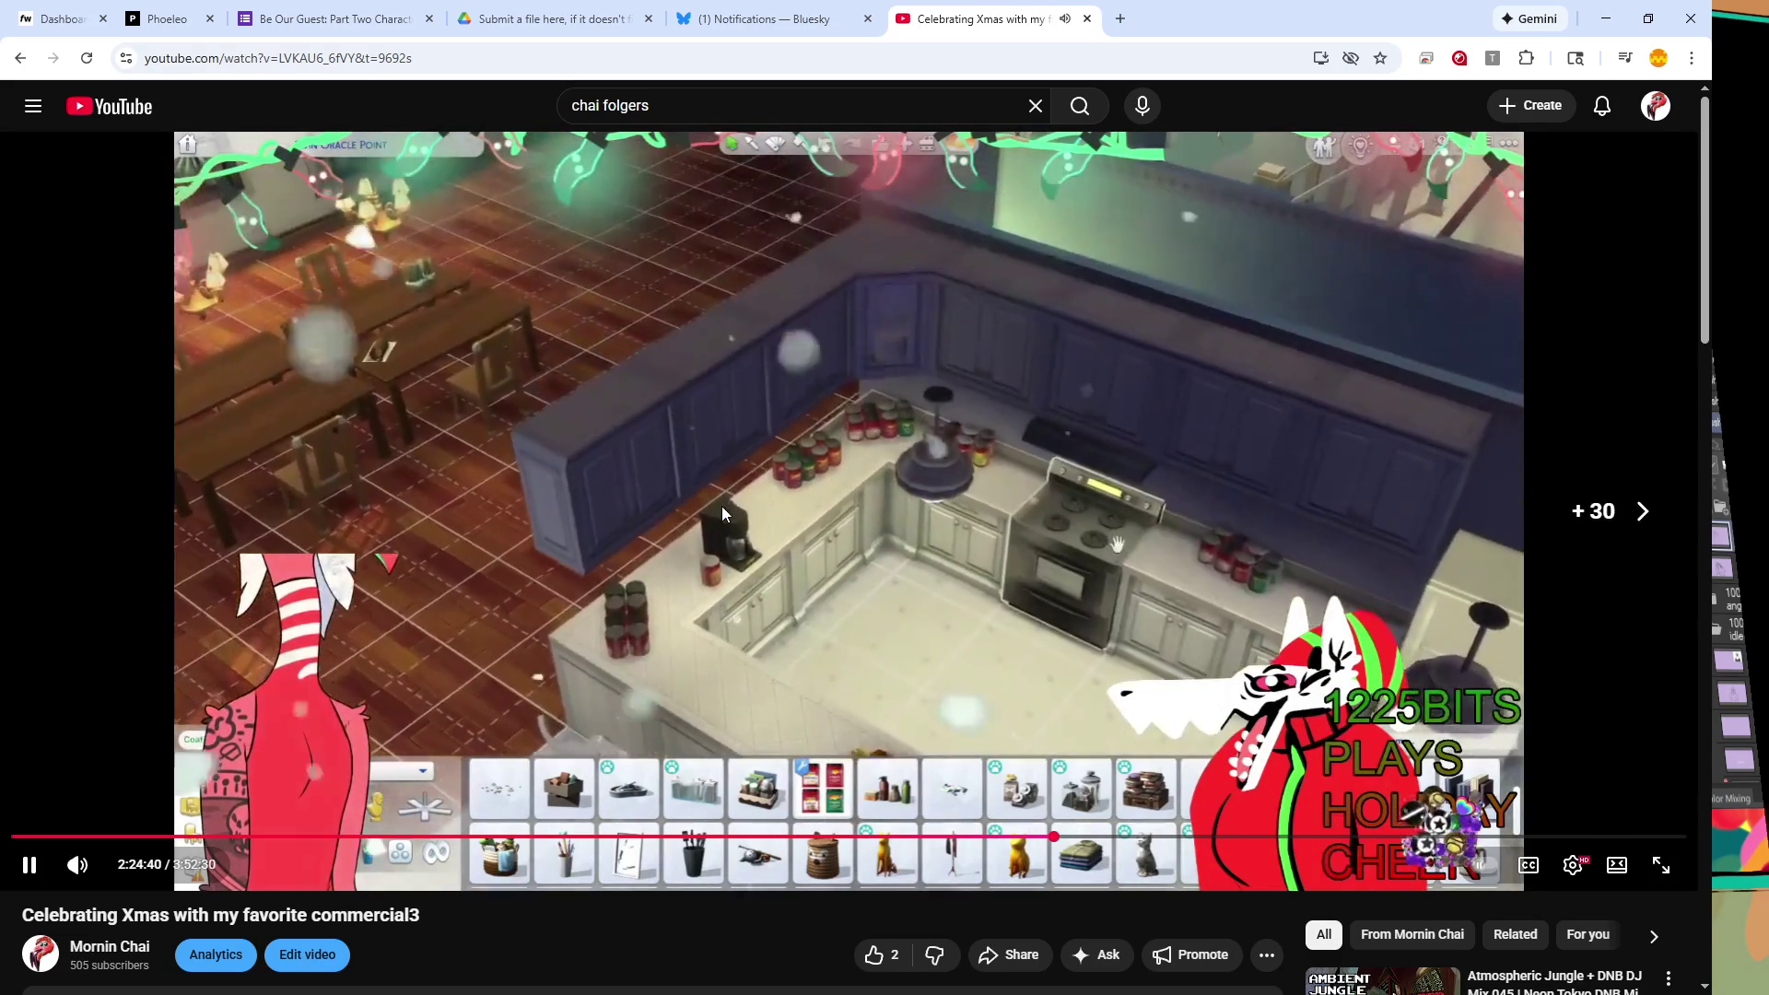
pyautogui.press('Right')
pyautogui.press('Right')
pyautogui.press('Right')
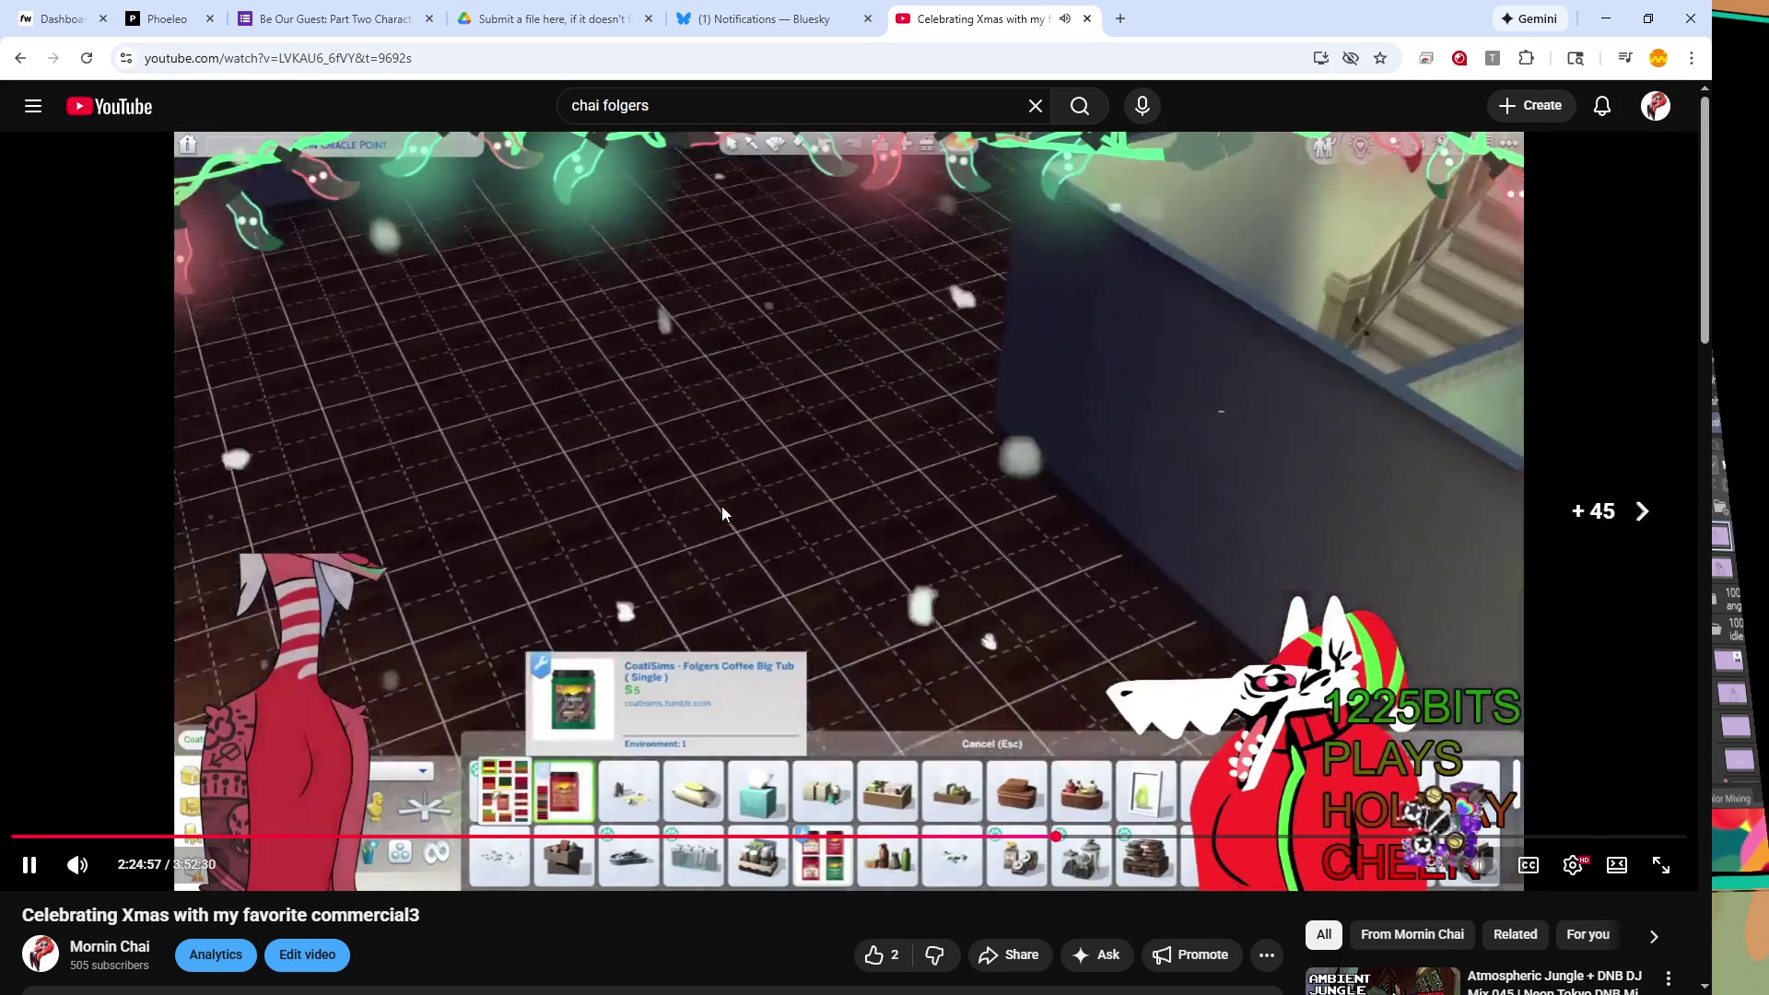
pyautogui.press('Right')
pyautogui.press('Right')
pyautogui.press('Right')
pyautogui.press('Right')
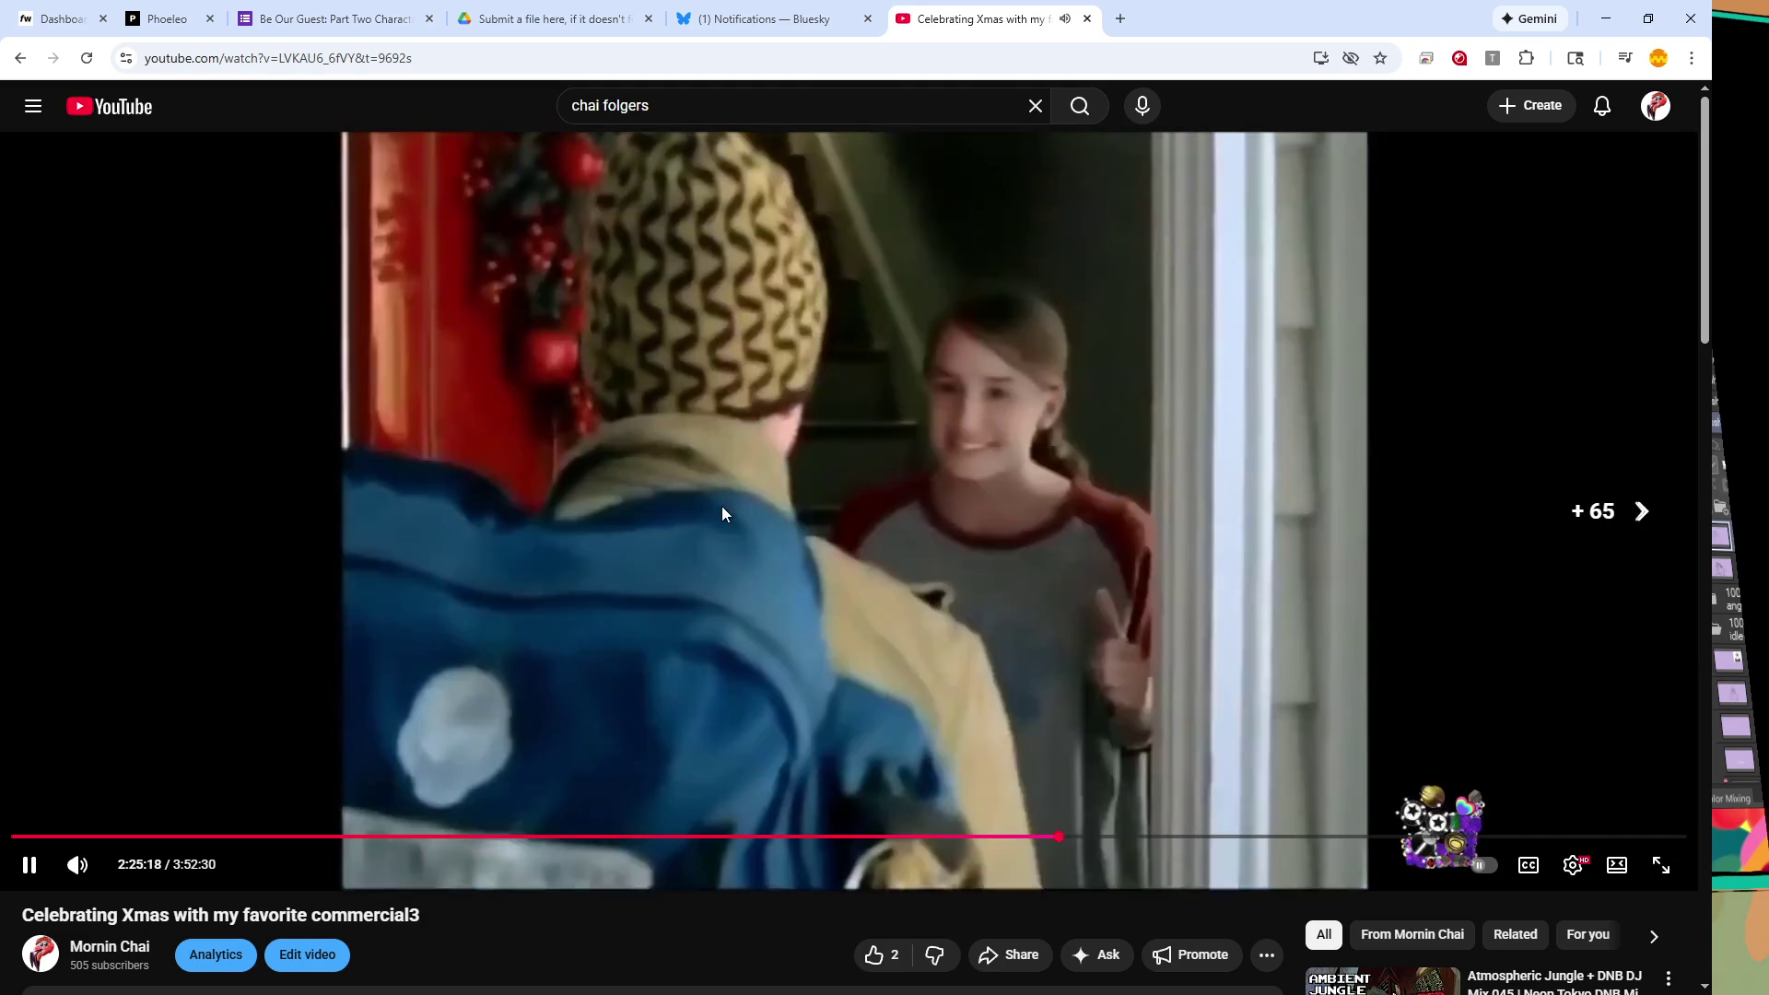
pyautogui.press('Right')
pyautogui.press('Right')
pyautogui.press('Right')
pyautogui.press('Right')
pyautogui.press('Right')
pyautogui.press('Right')
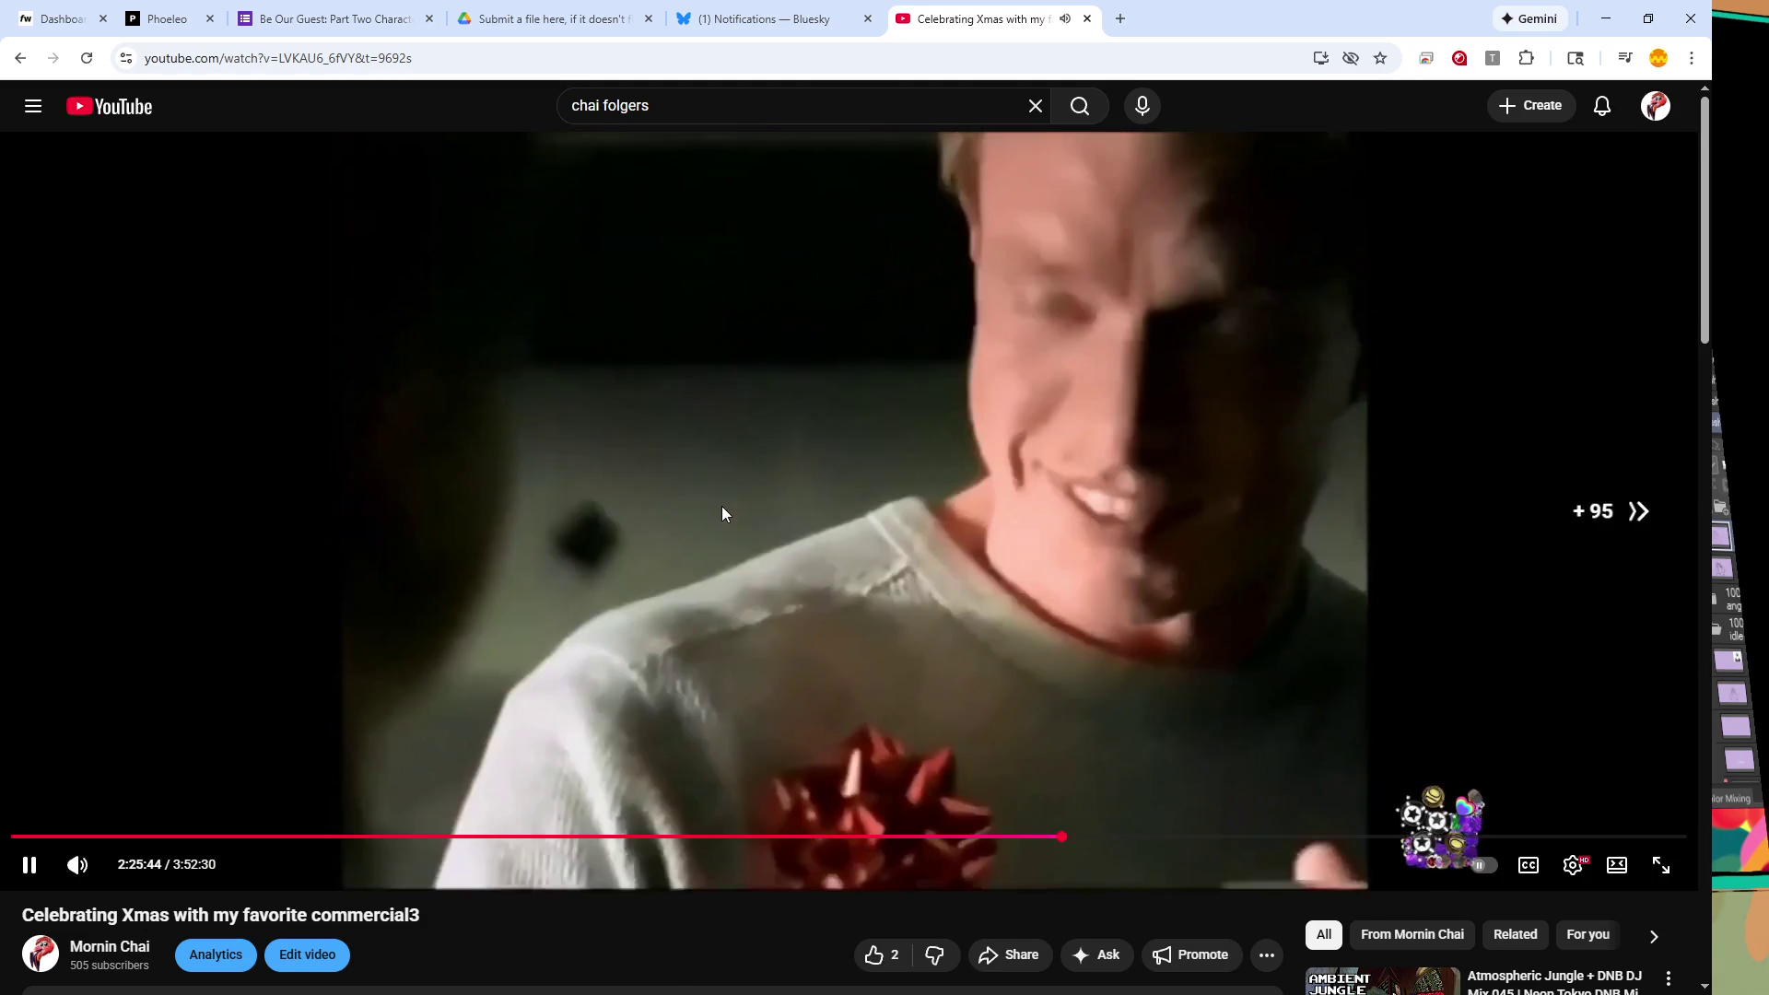
pyautogui.press('Right')
pyautogui.press('Right')
pyautogui.press('Right')
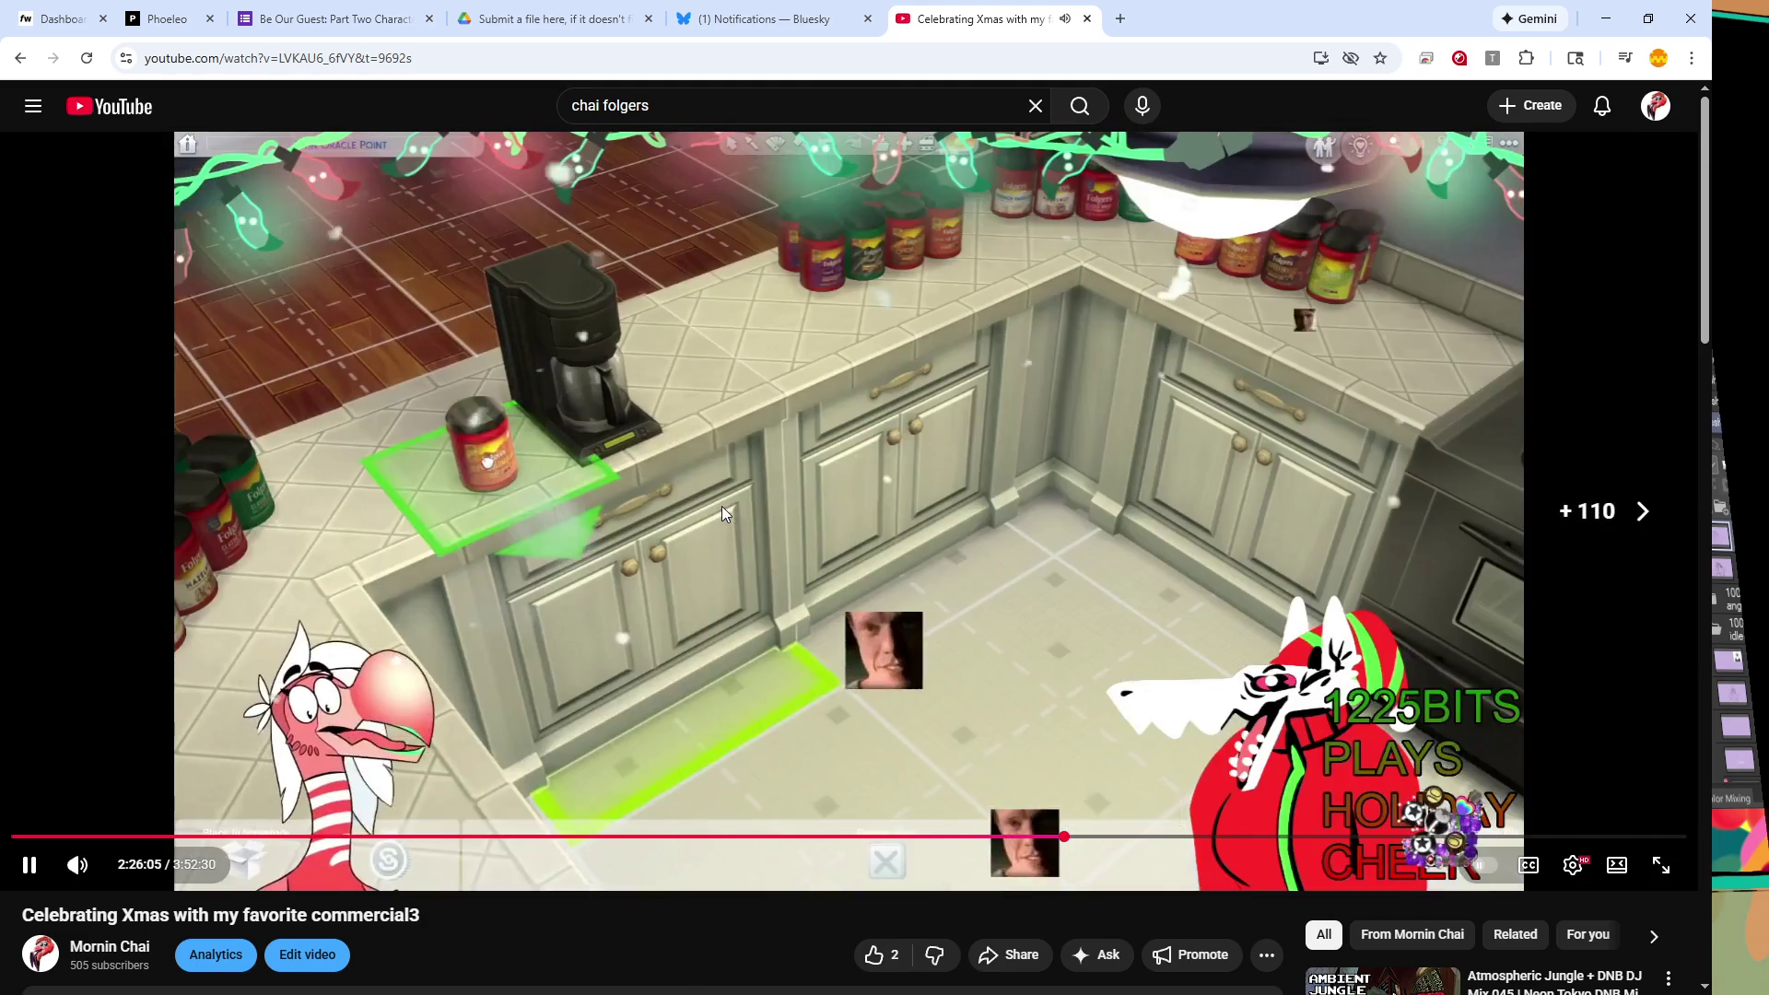
pyautogui.press('Right')
pyautogui.press('Right')
pyautogui.press('Right')
pyautogui.press('Right')
pyautogui.press('Right')
pyautogui.press('Right')
pyautogui.press('Right')
pyautogui.press('Right')
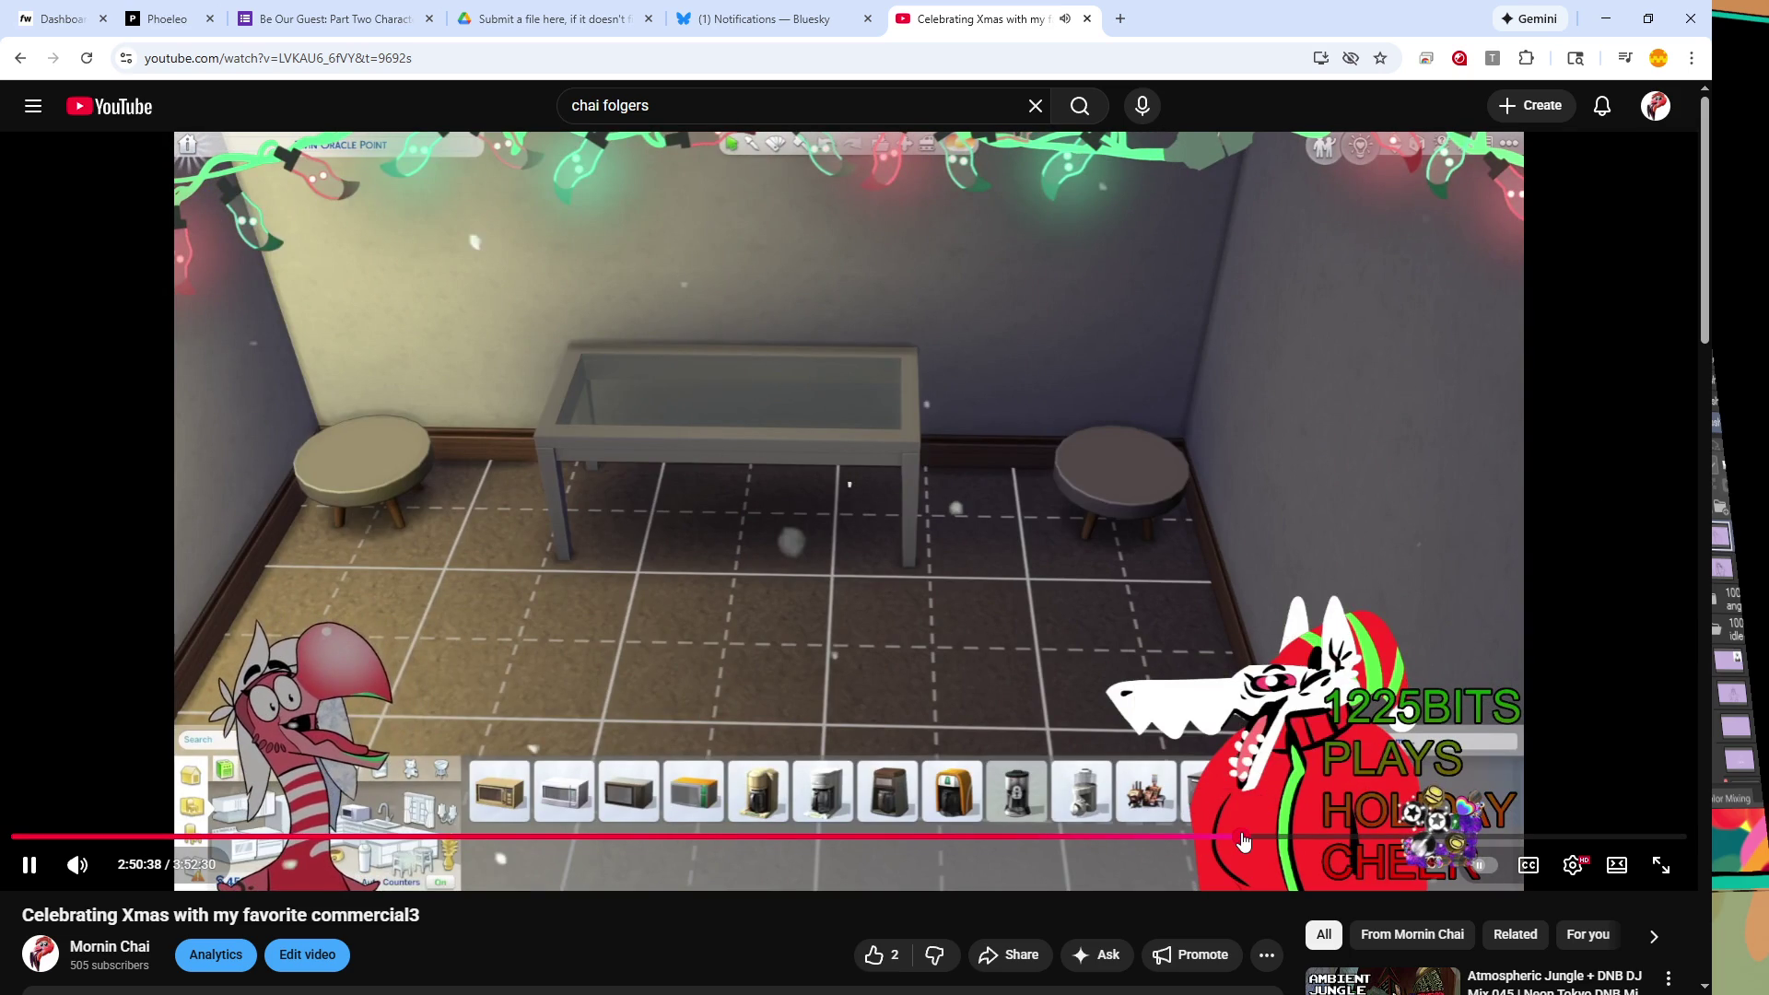
# - Jump to about 2:59:33, resume, and skip ahead through the kitchen table scene
pyautogui.click(1306, 837)
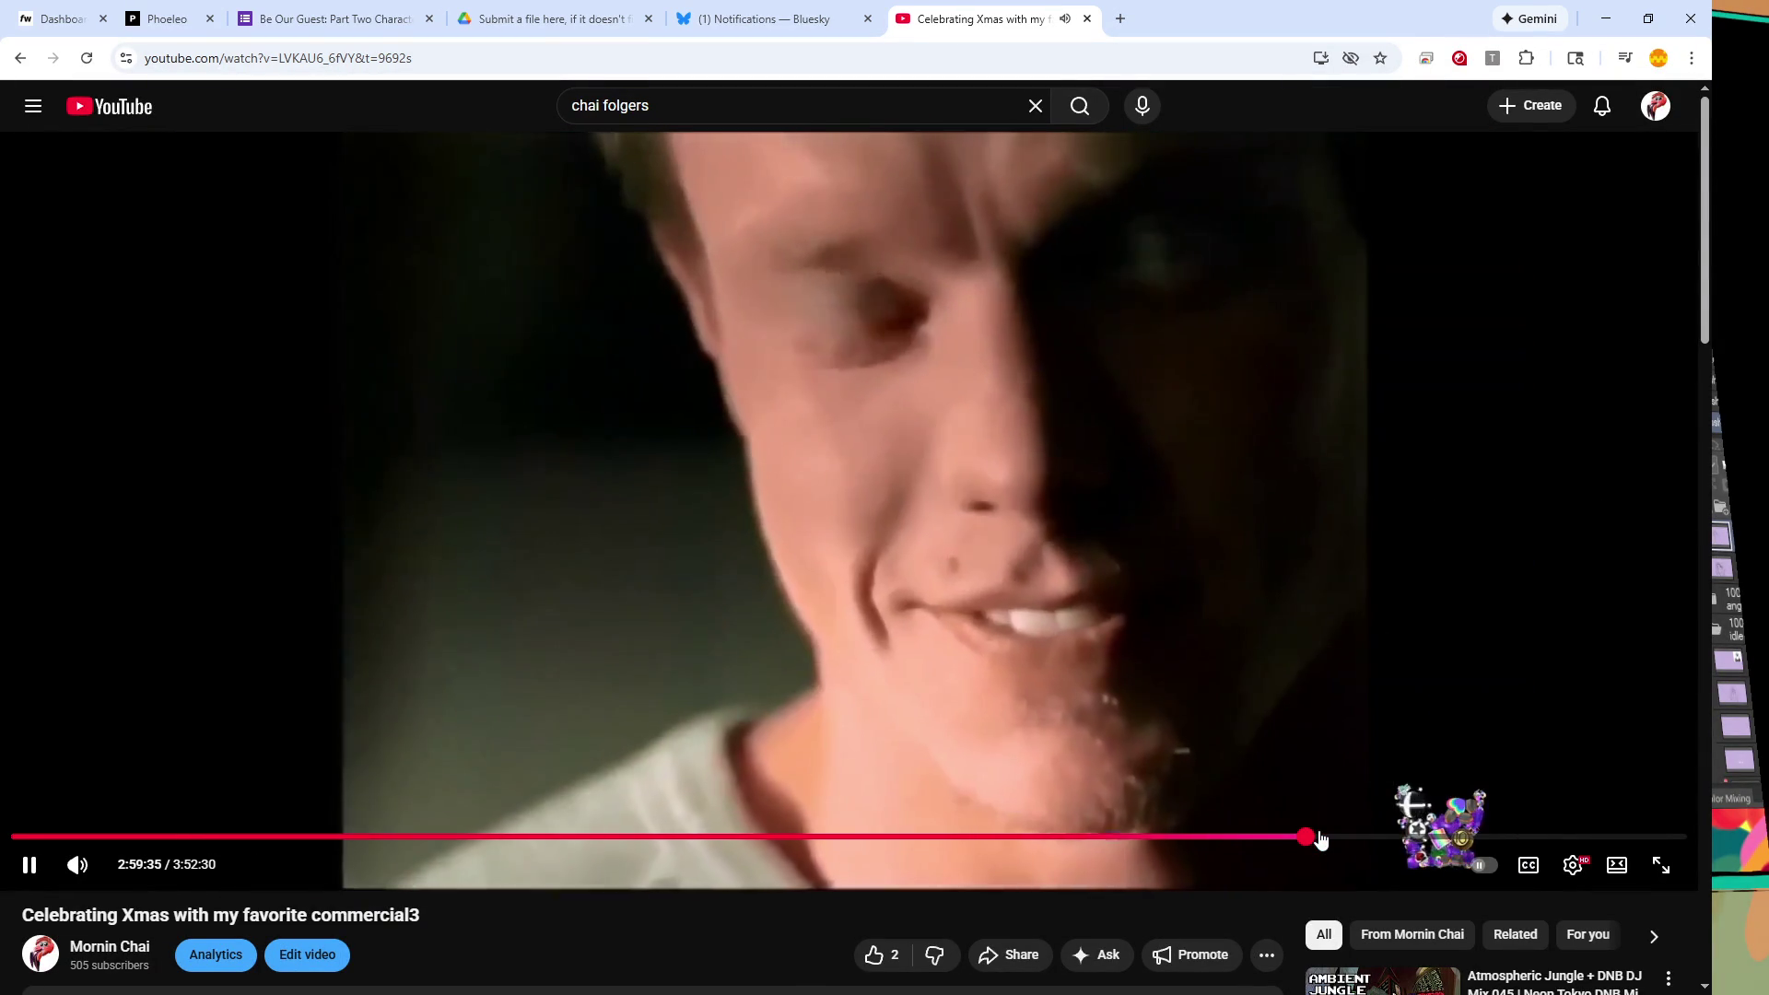
pyautogui.press('Right')
pyautogui.press('Right')
pyautogui.press('Left')
pyautogui.press('k')
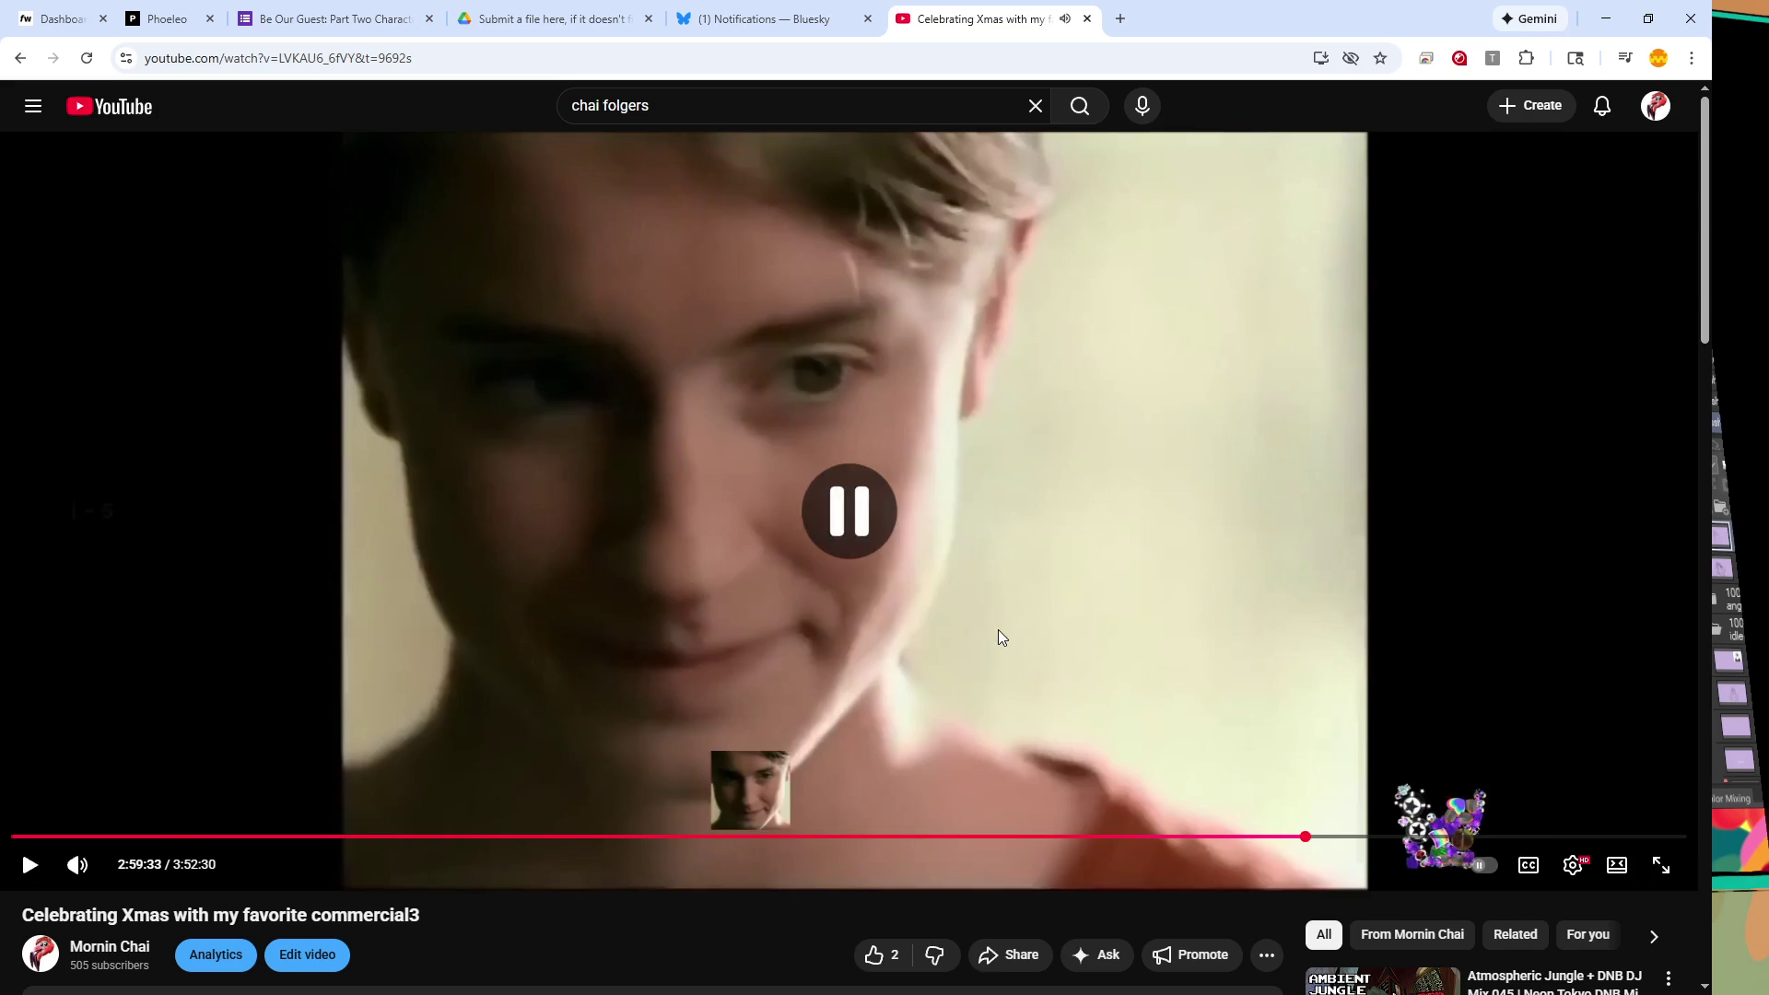
pyautogui.click(831, 573)
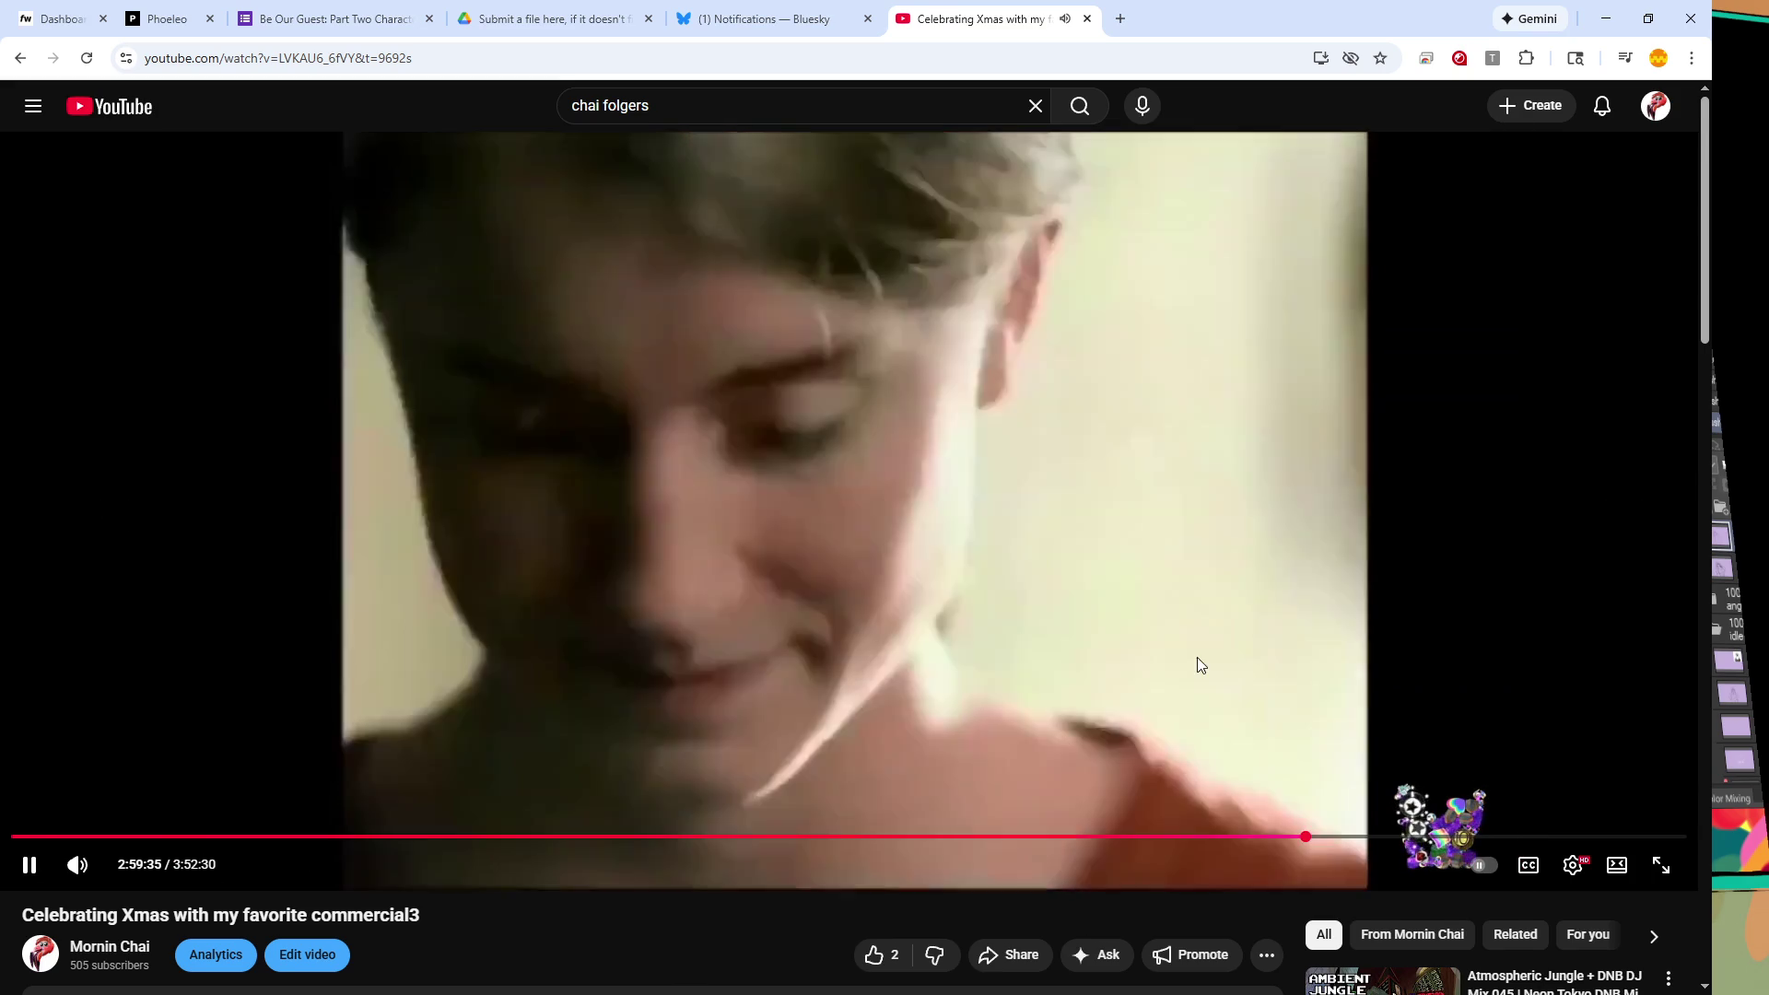
pyautogui.click(1197, 656)
pyautogui.click(1197, 655)
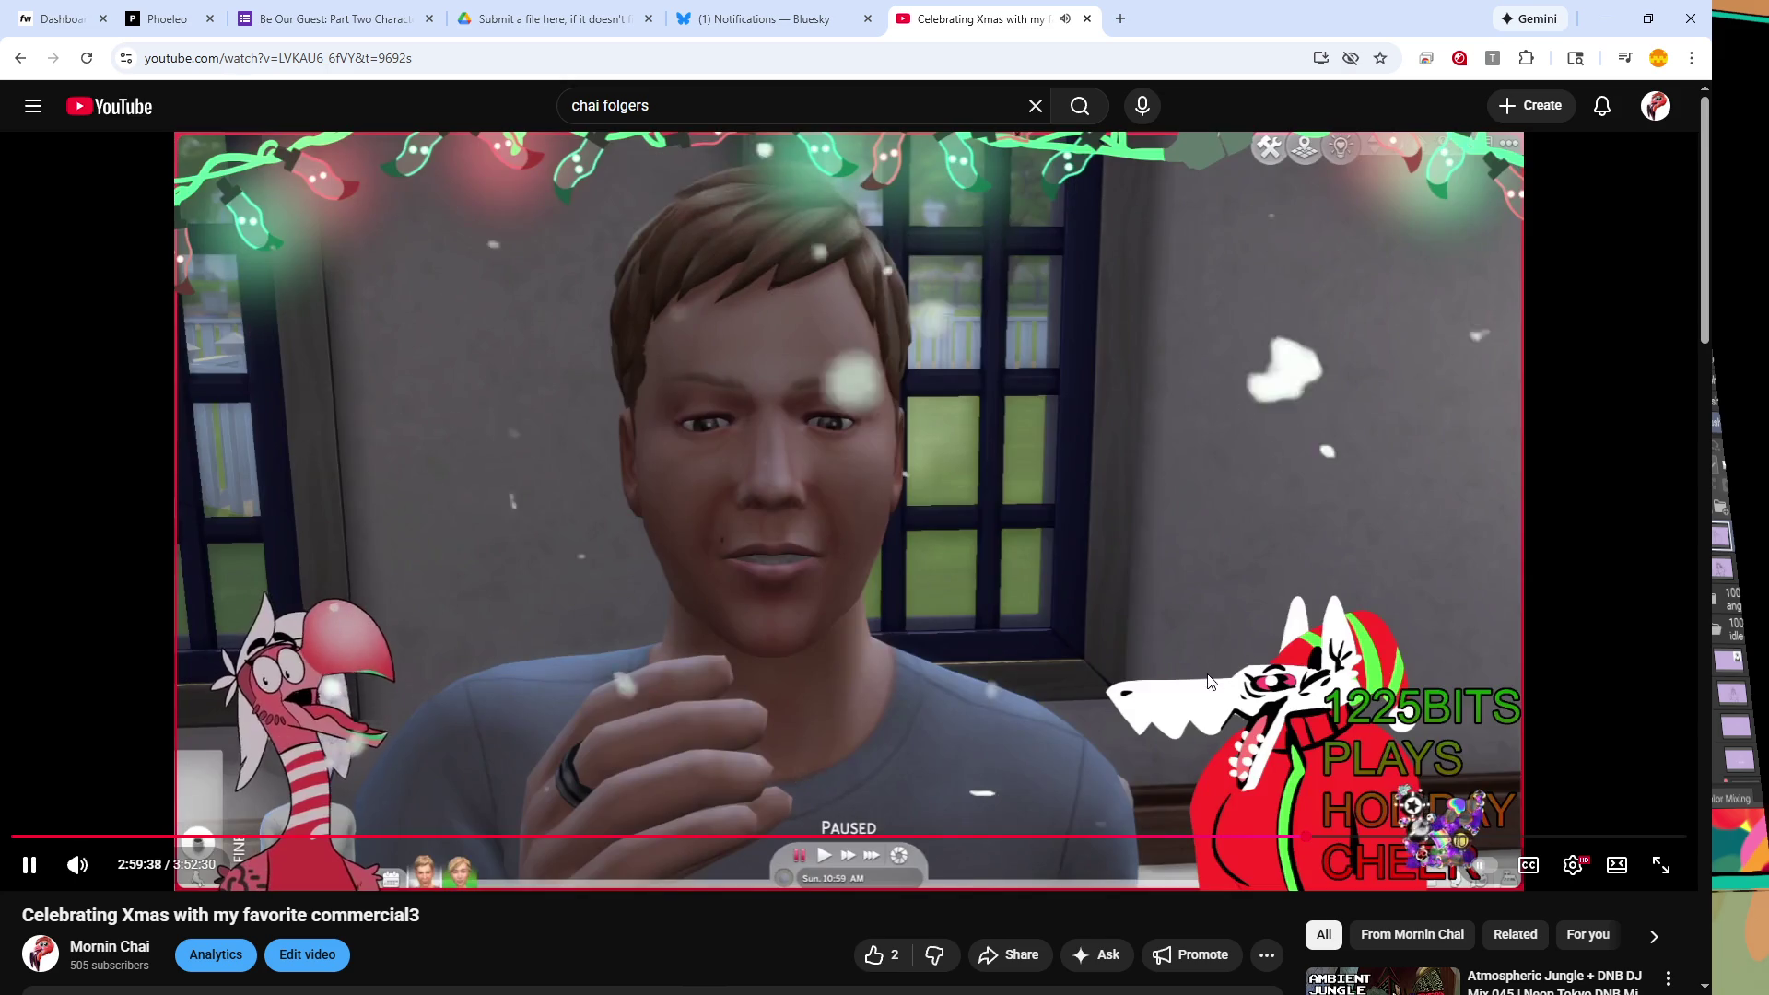
pyautogui.press('Right')
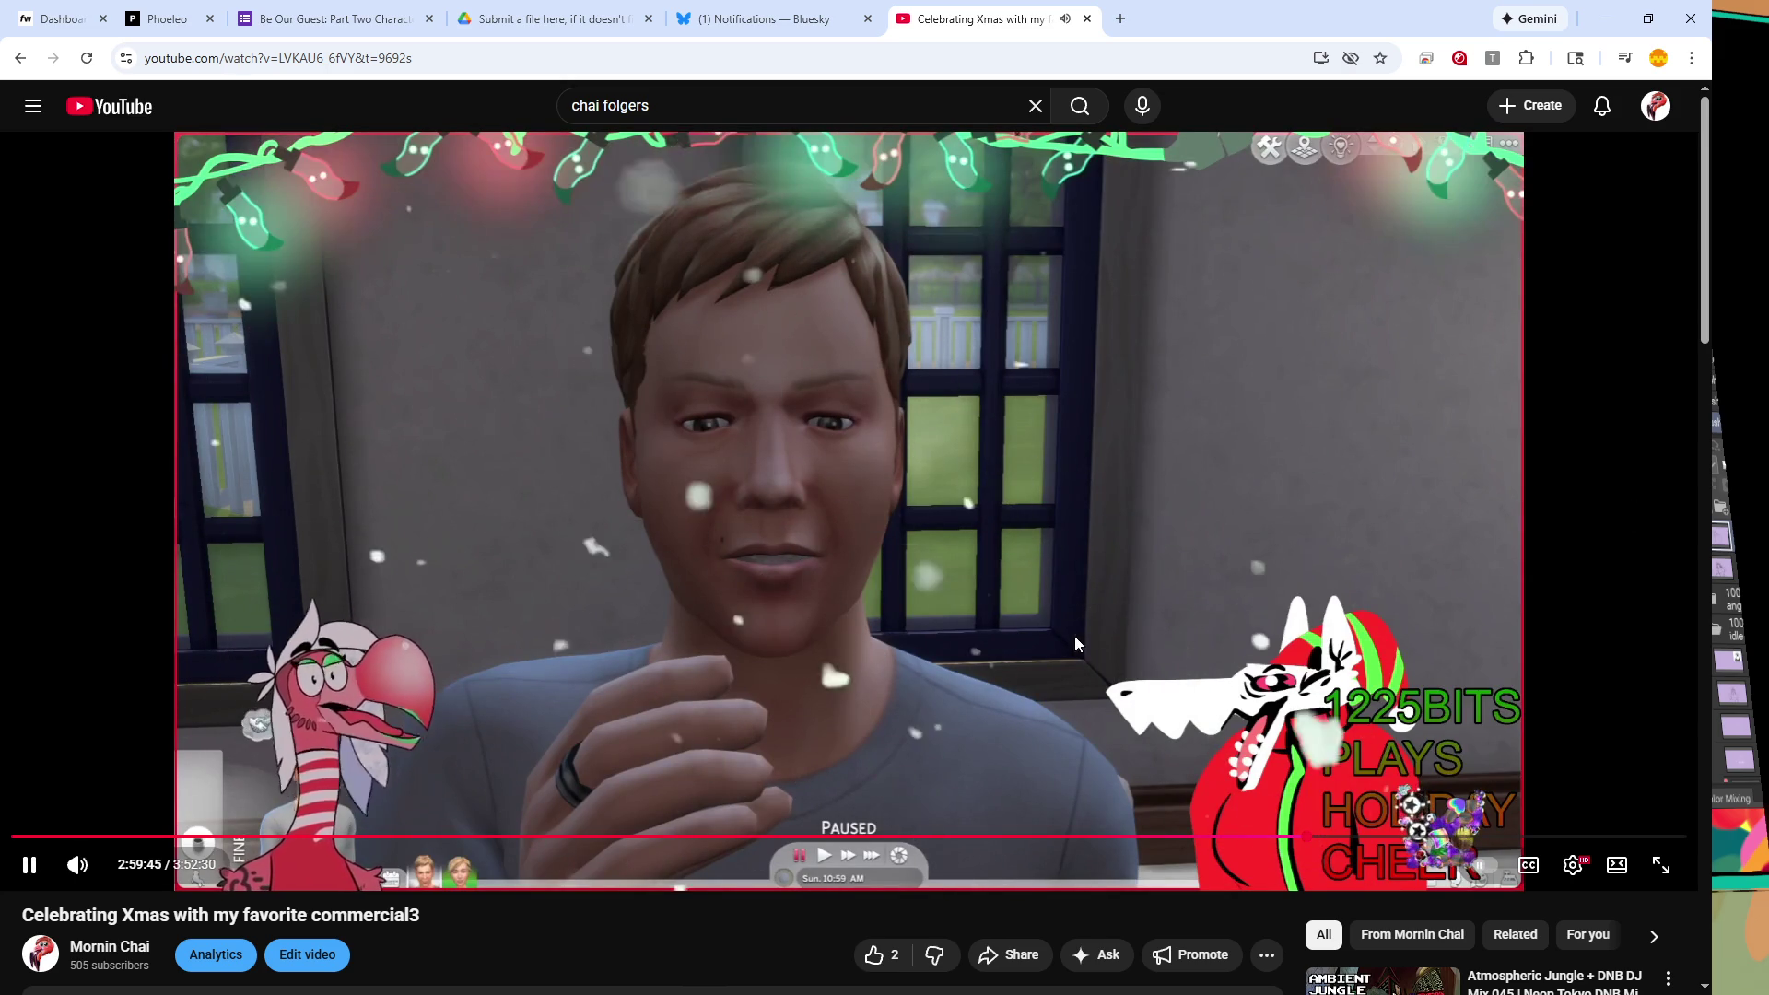
pyautogui.press('Right')
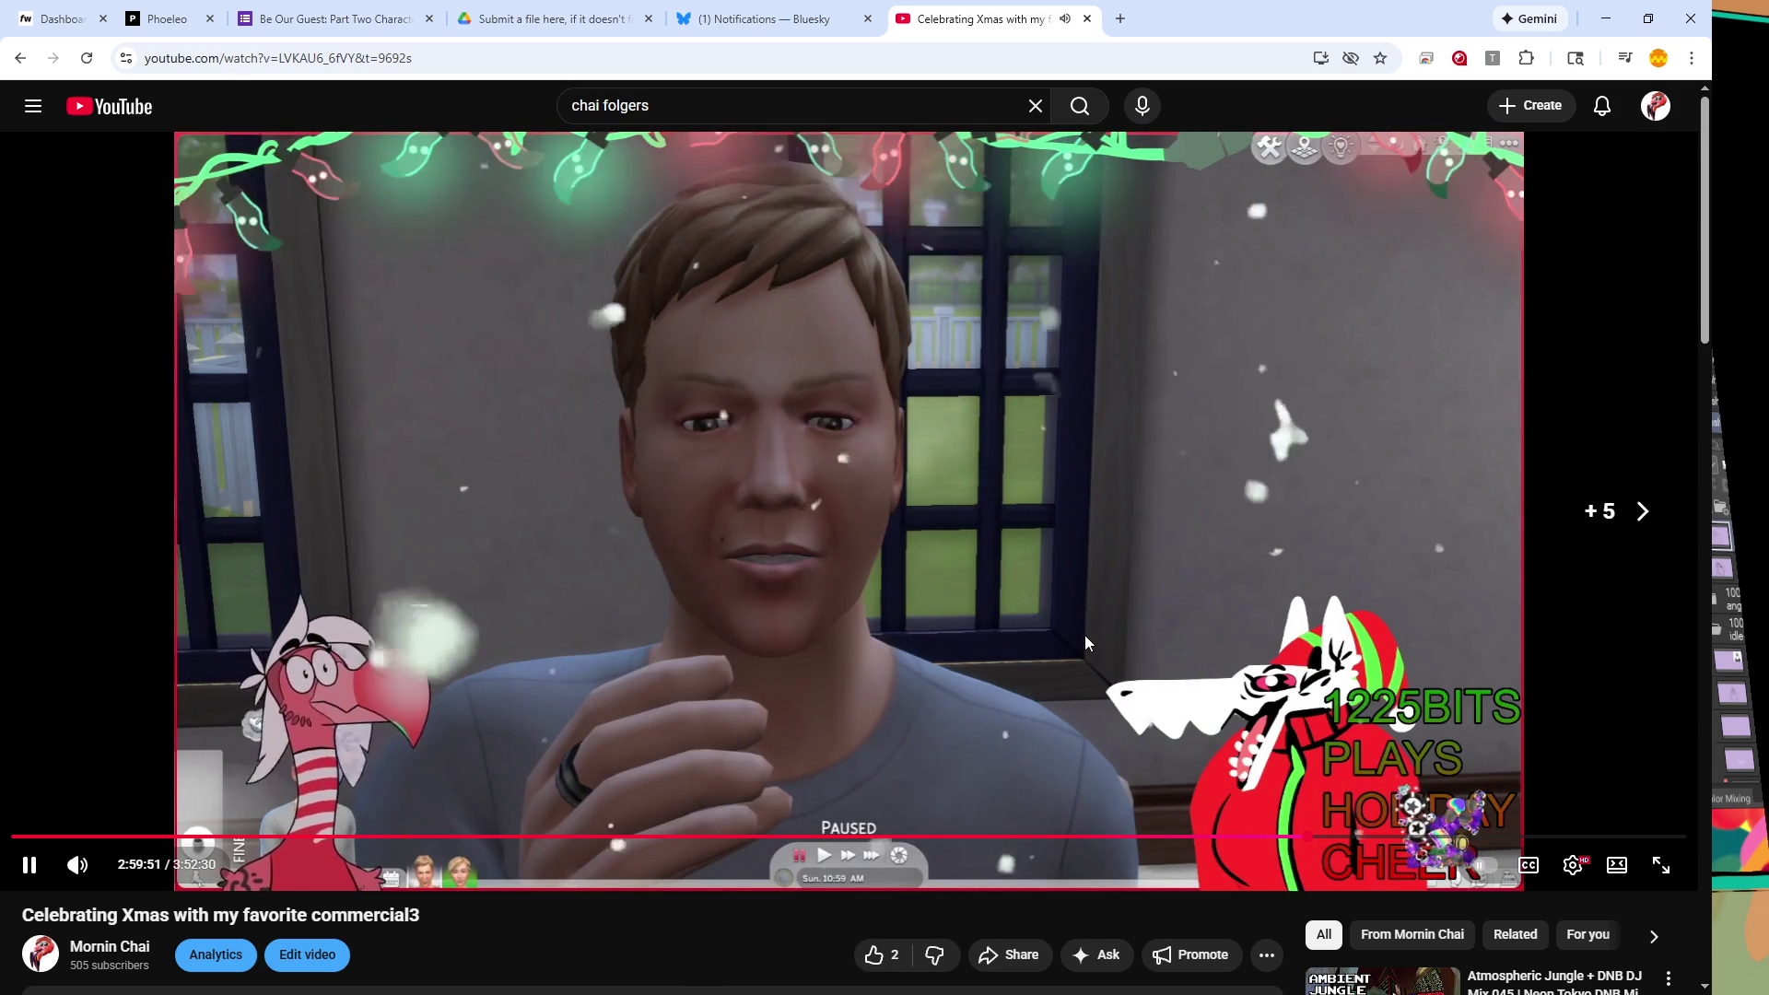
pyautogui.press('Right')
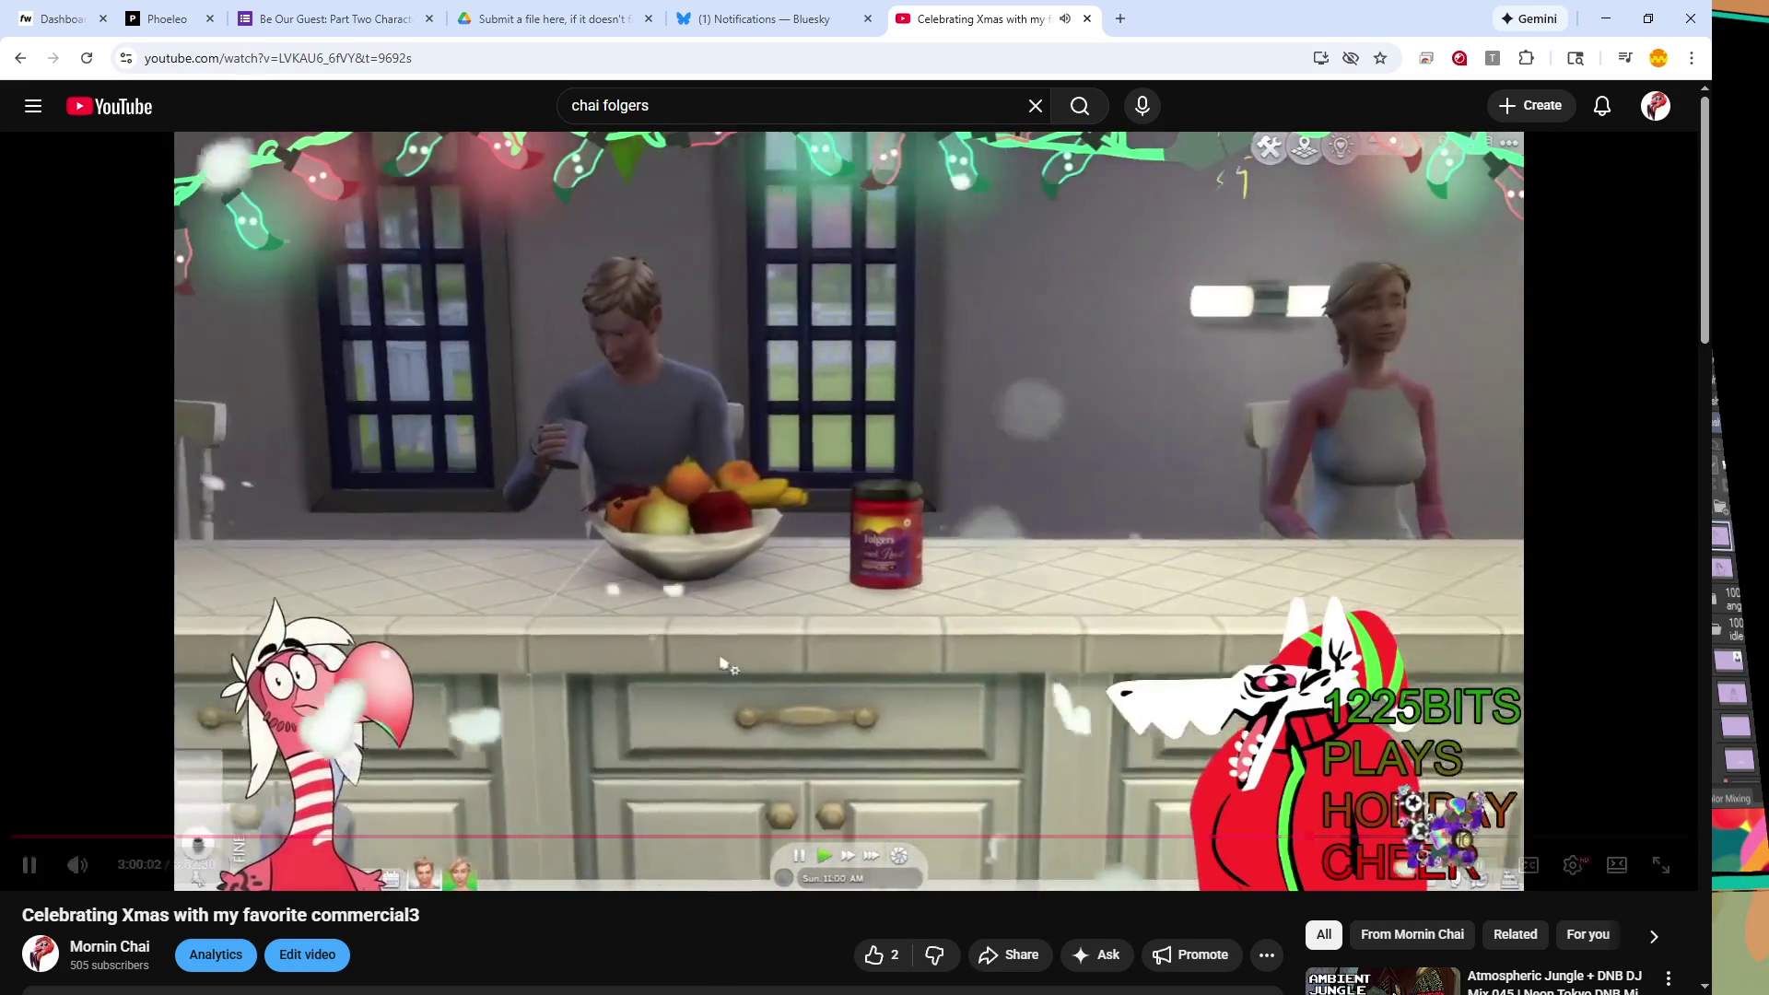
pyautogui.press('Right')
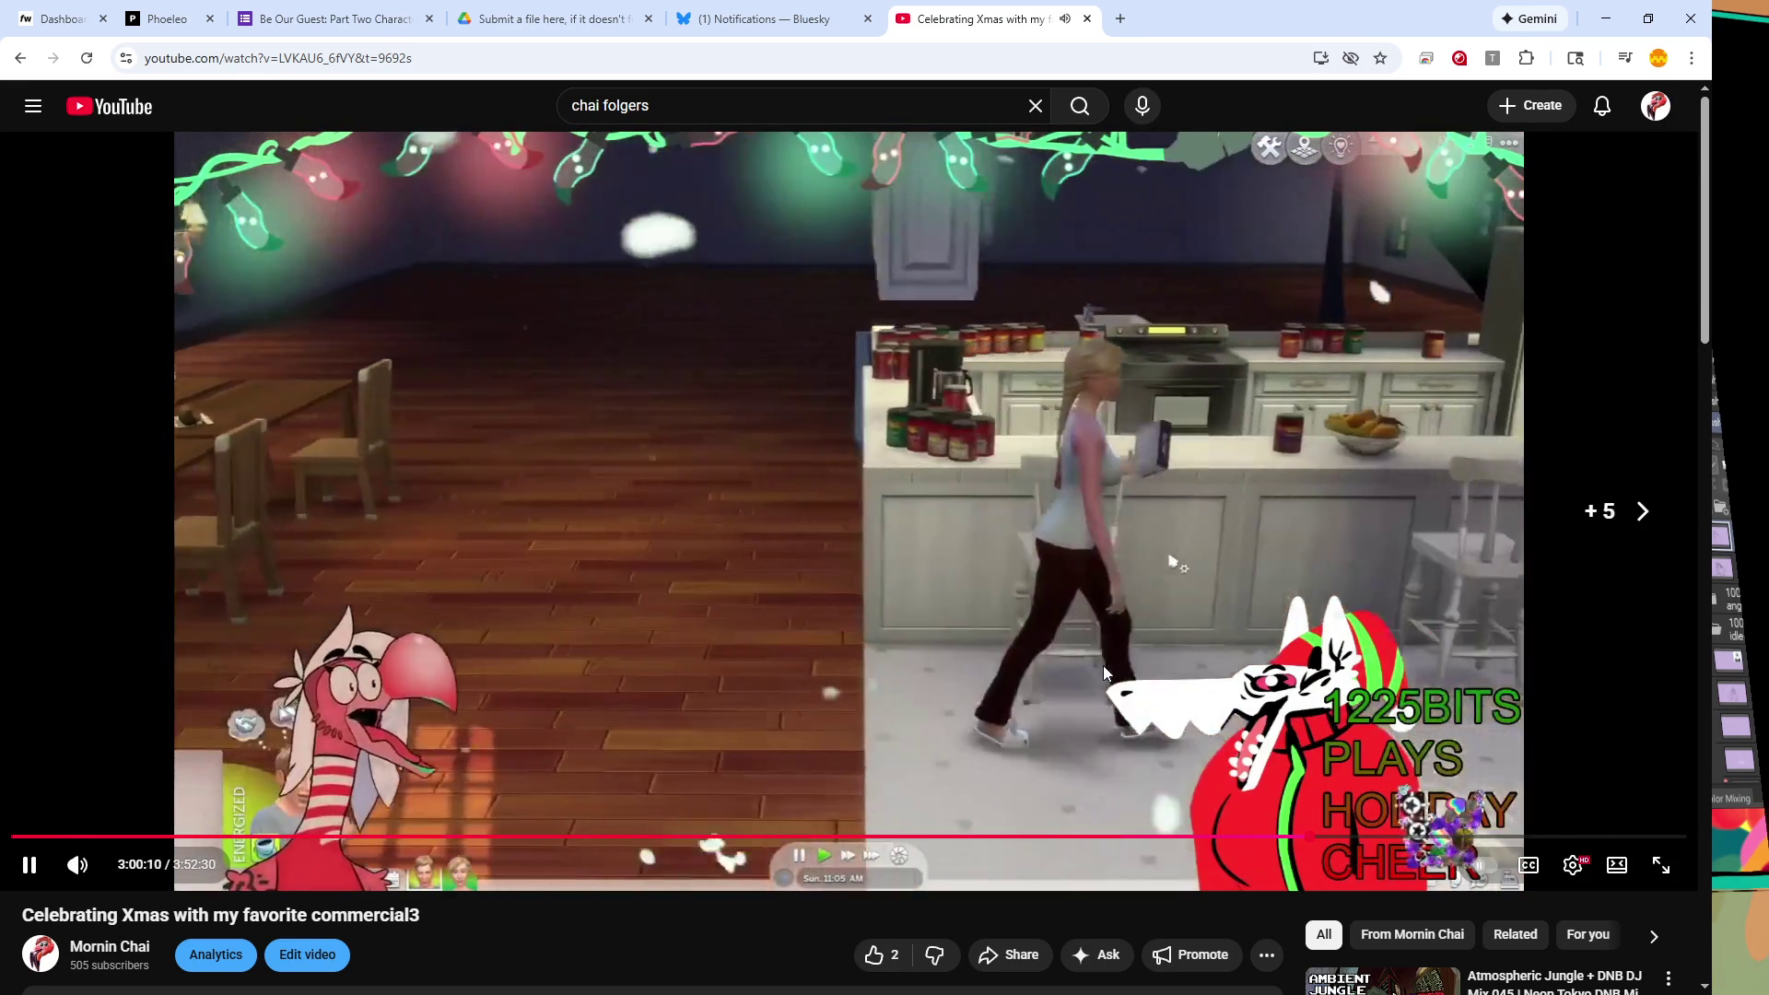
pyautogui.press('Right')
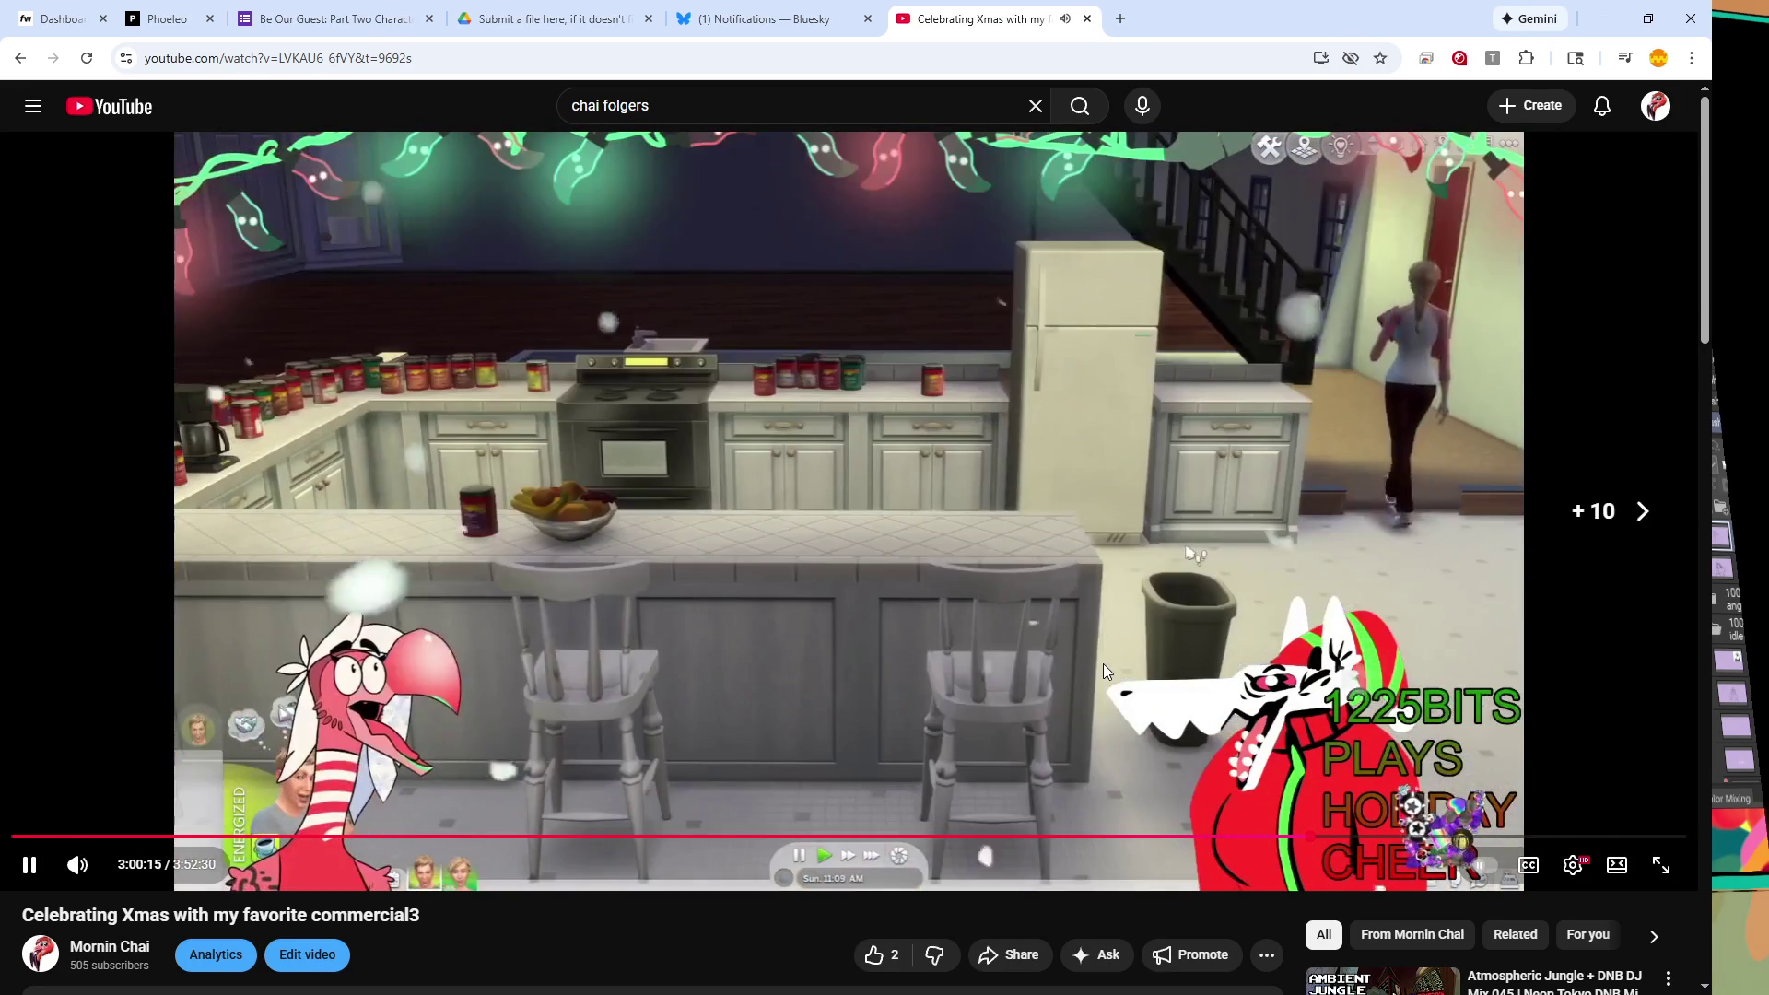
pyautogui.press('Right')
pyautogui.press('Right')
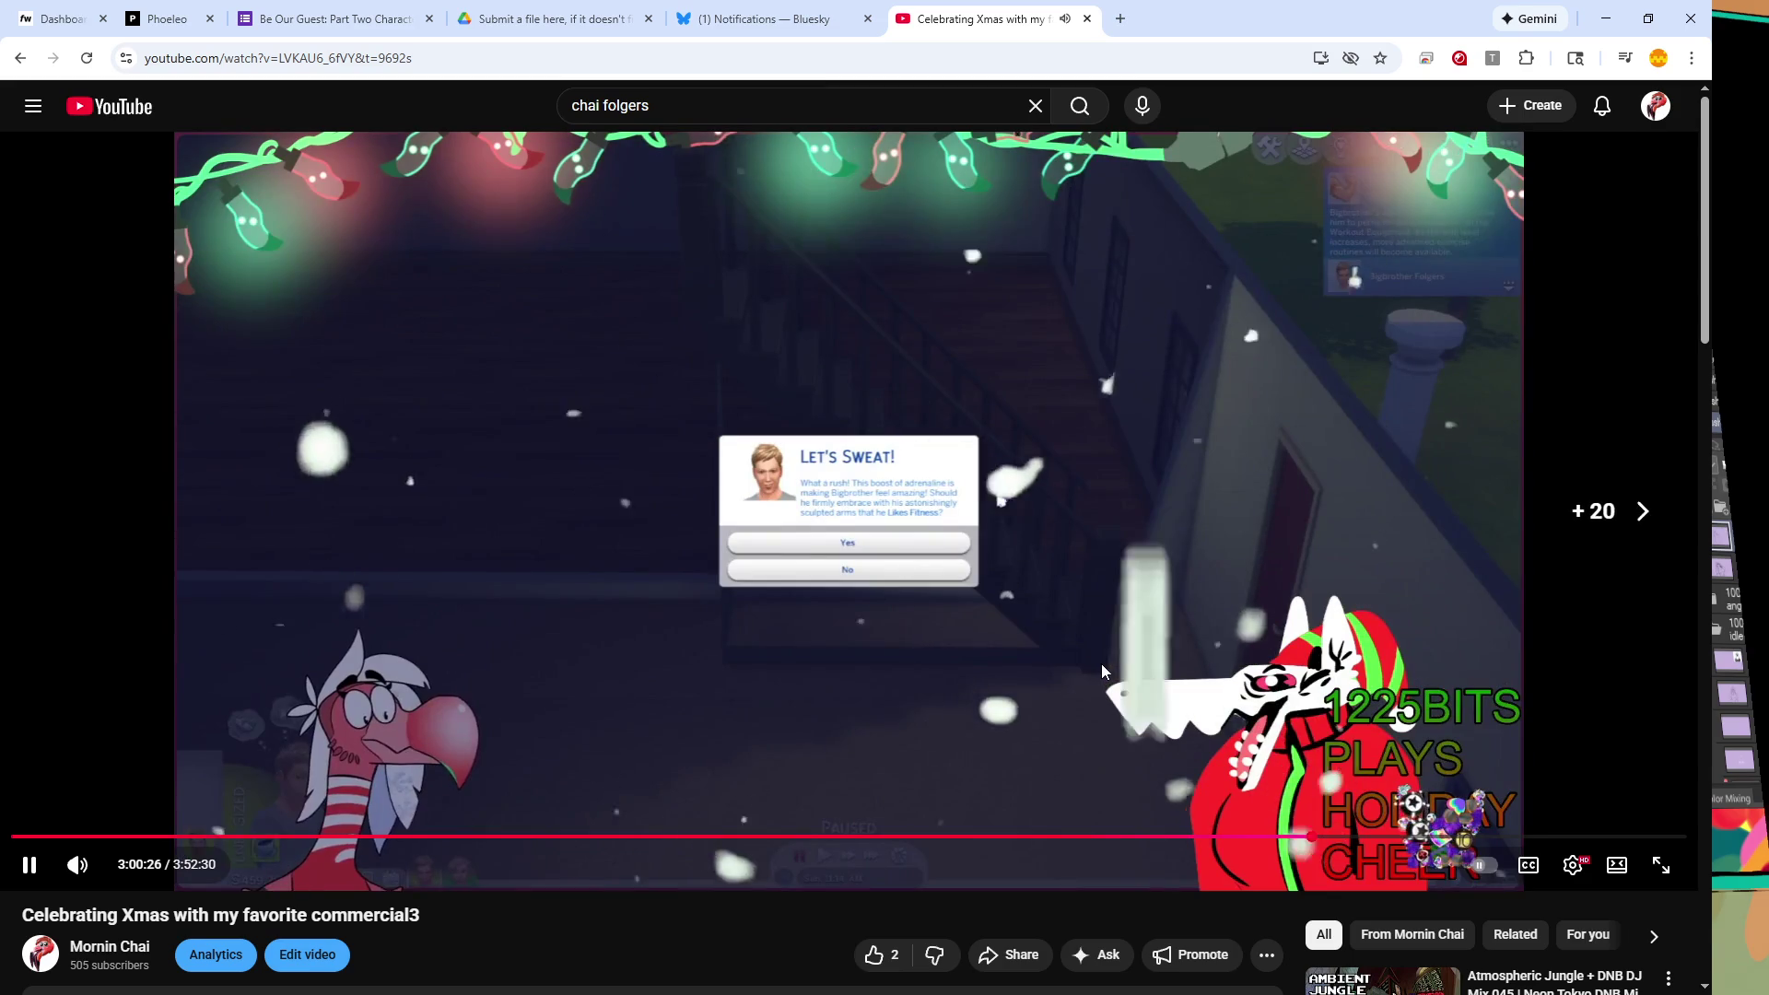
pyautogui.press('Right')
pyautogui.press('Right')
pyautogui.press('Right')
pyautogui.press('Right')
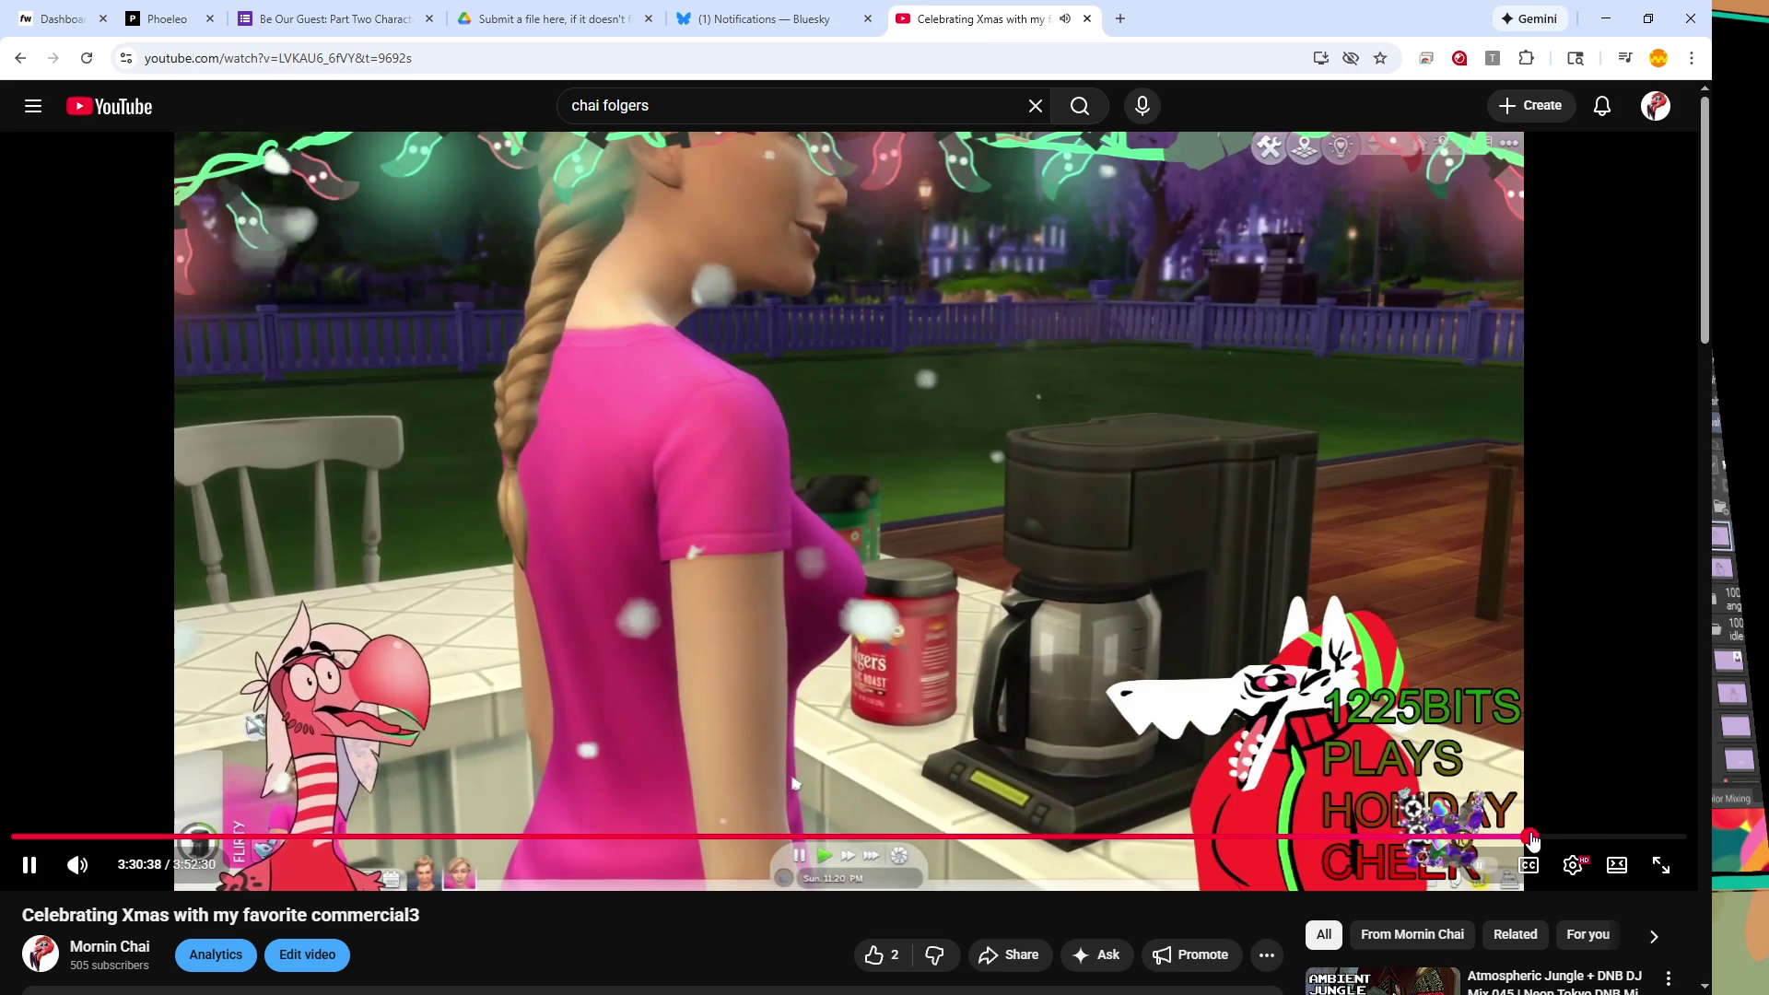
# - Jump through the dining-room and staircase scenes to near the end, pausing at 3:52:18
pyautogui.click(1583, 837)
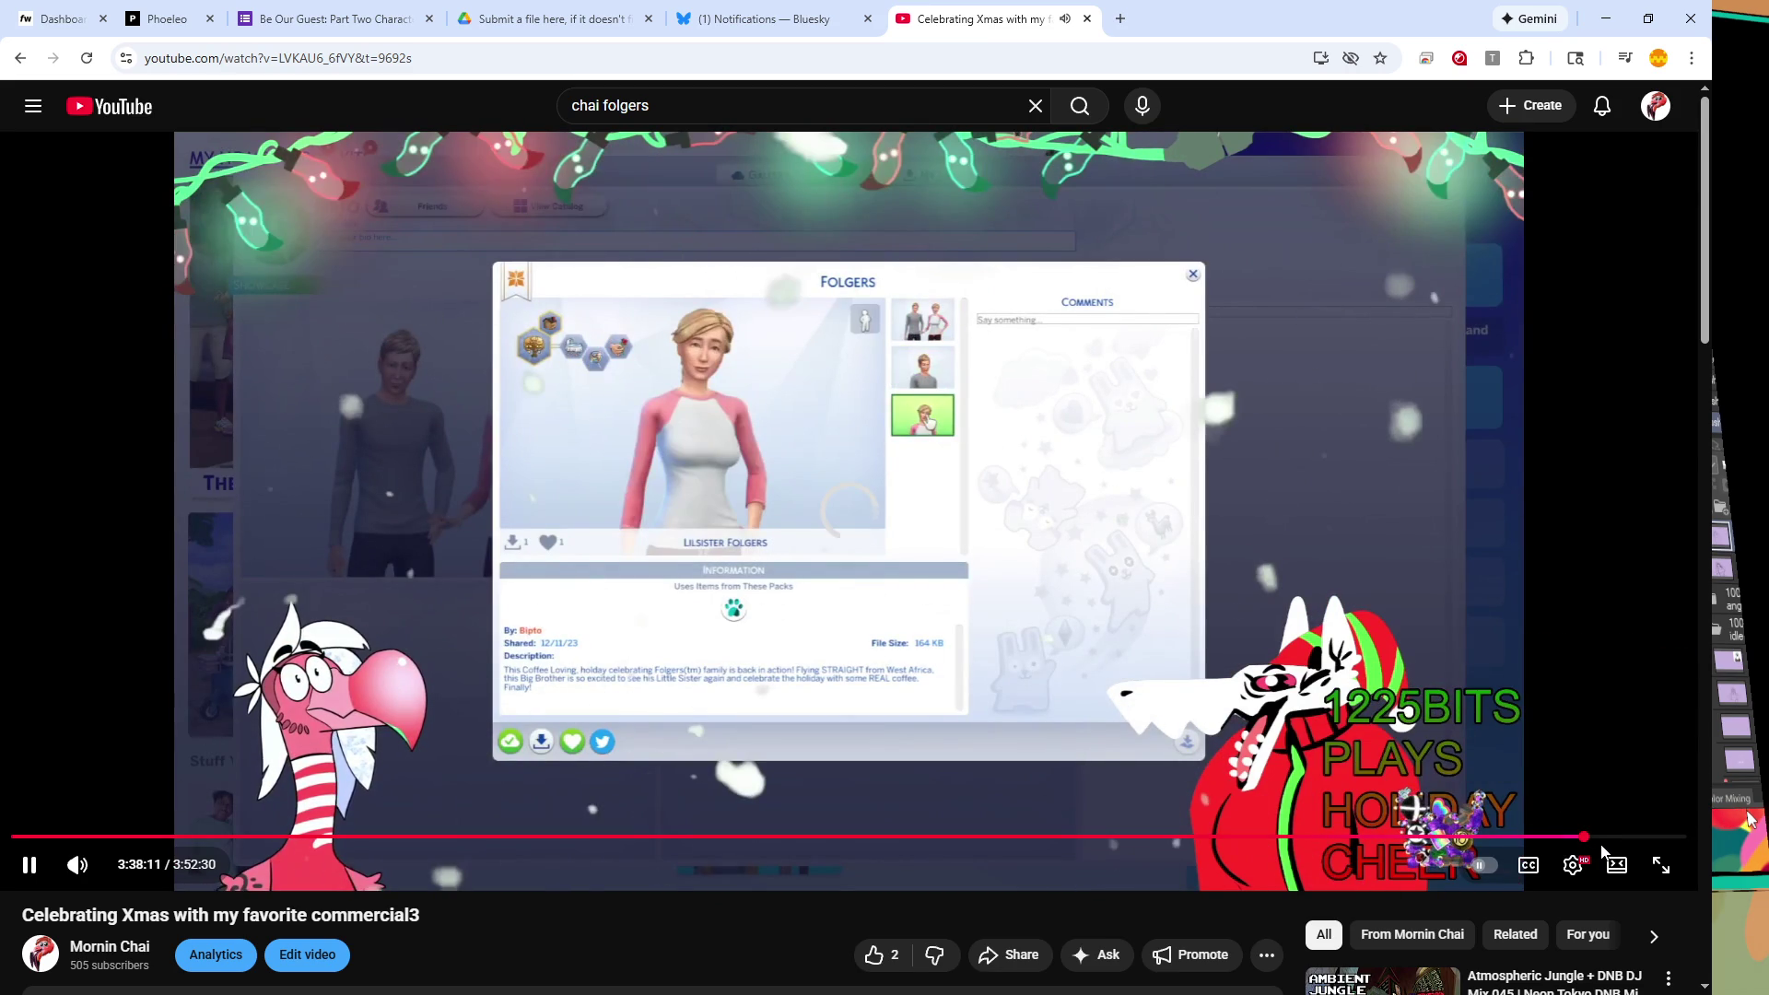
pyautogui.click(1619, 838)
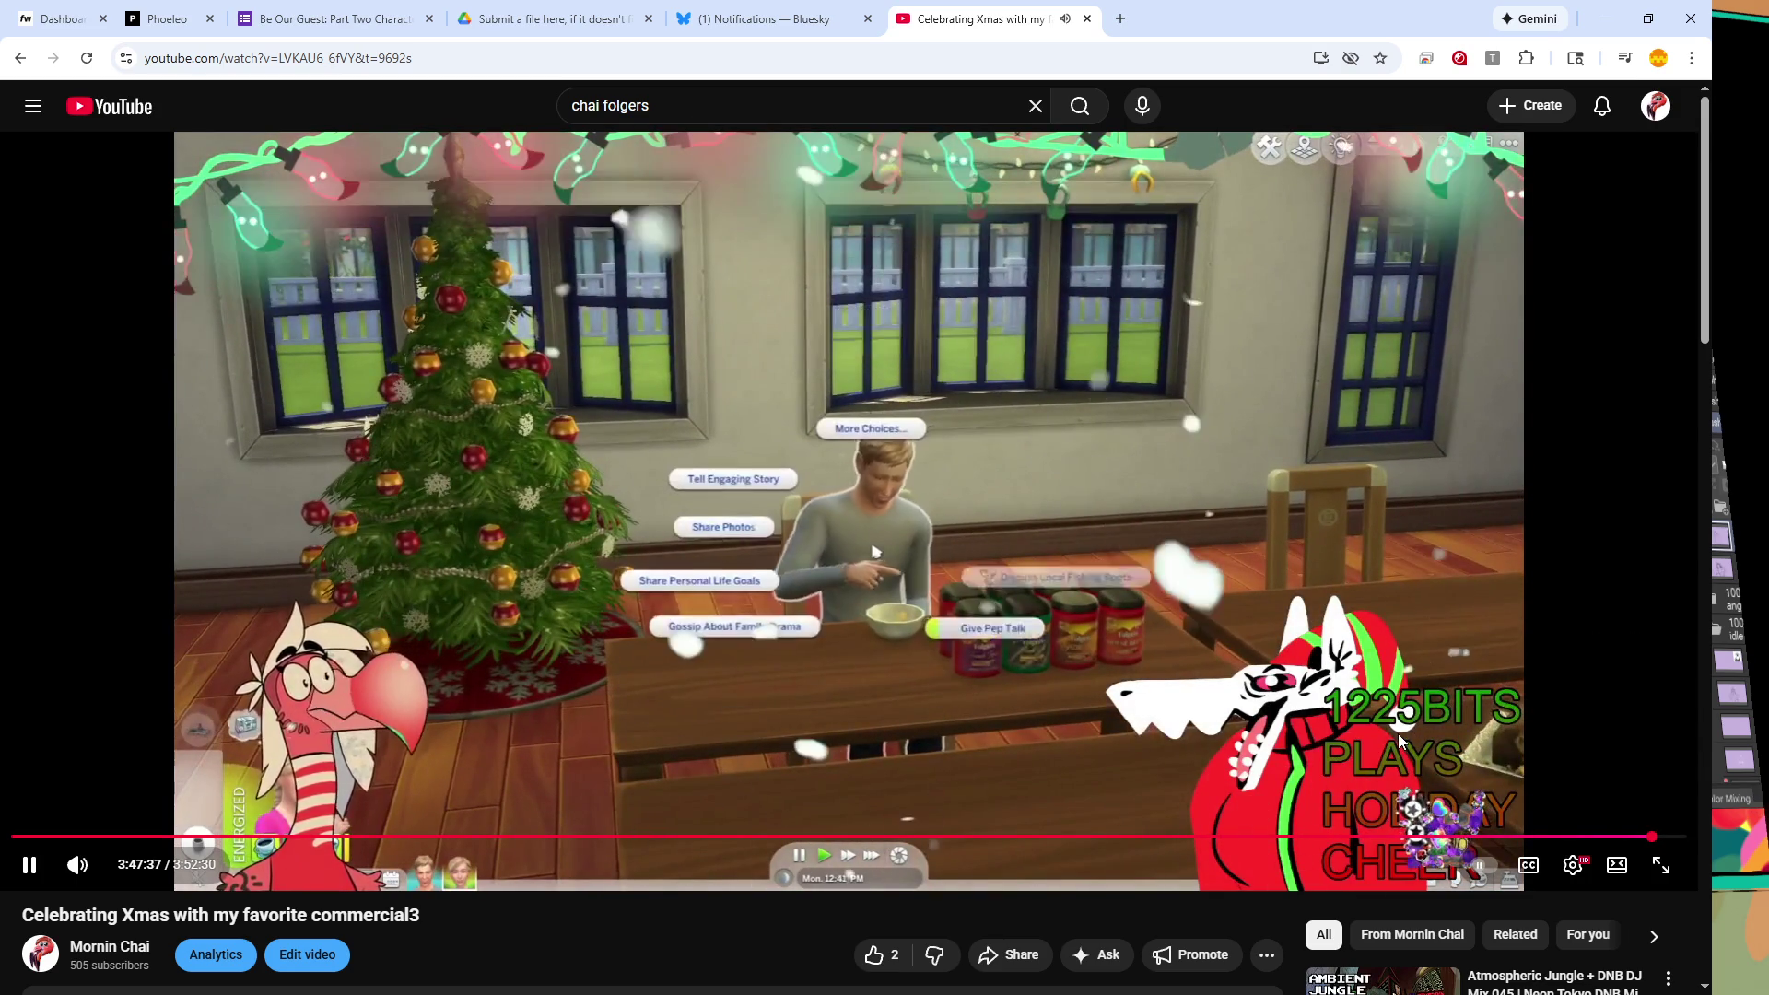
pyautogui.press('Right')
pyautogui.press('Right')
pyautogui.press('Right')
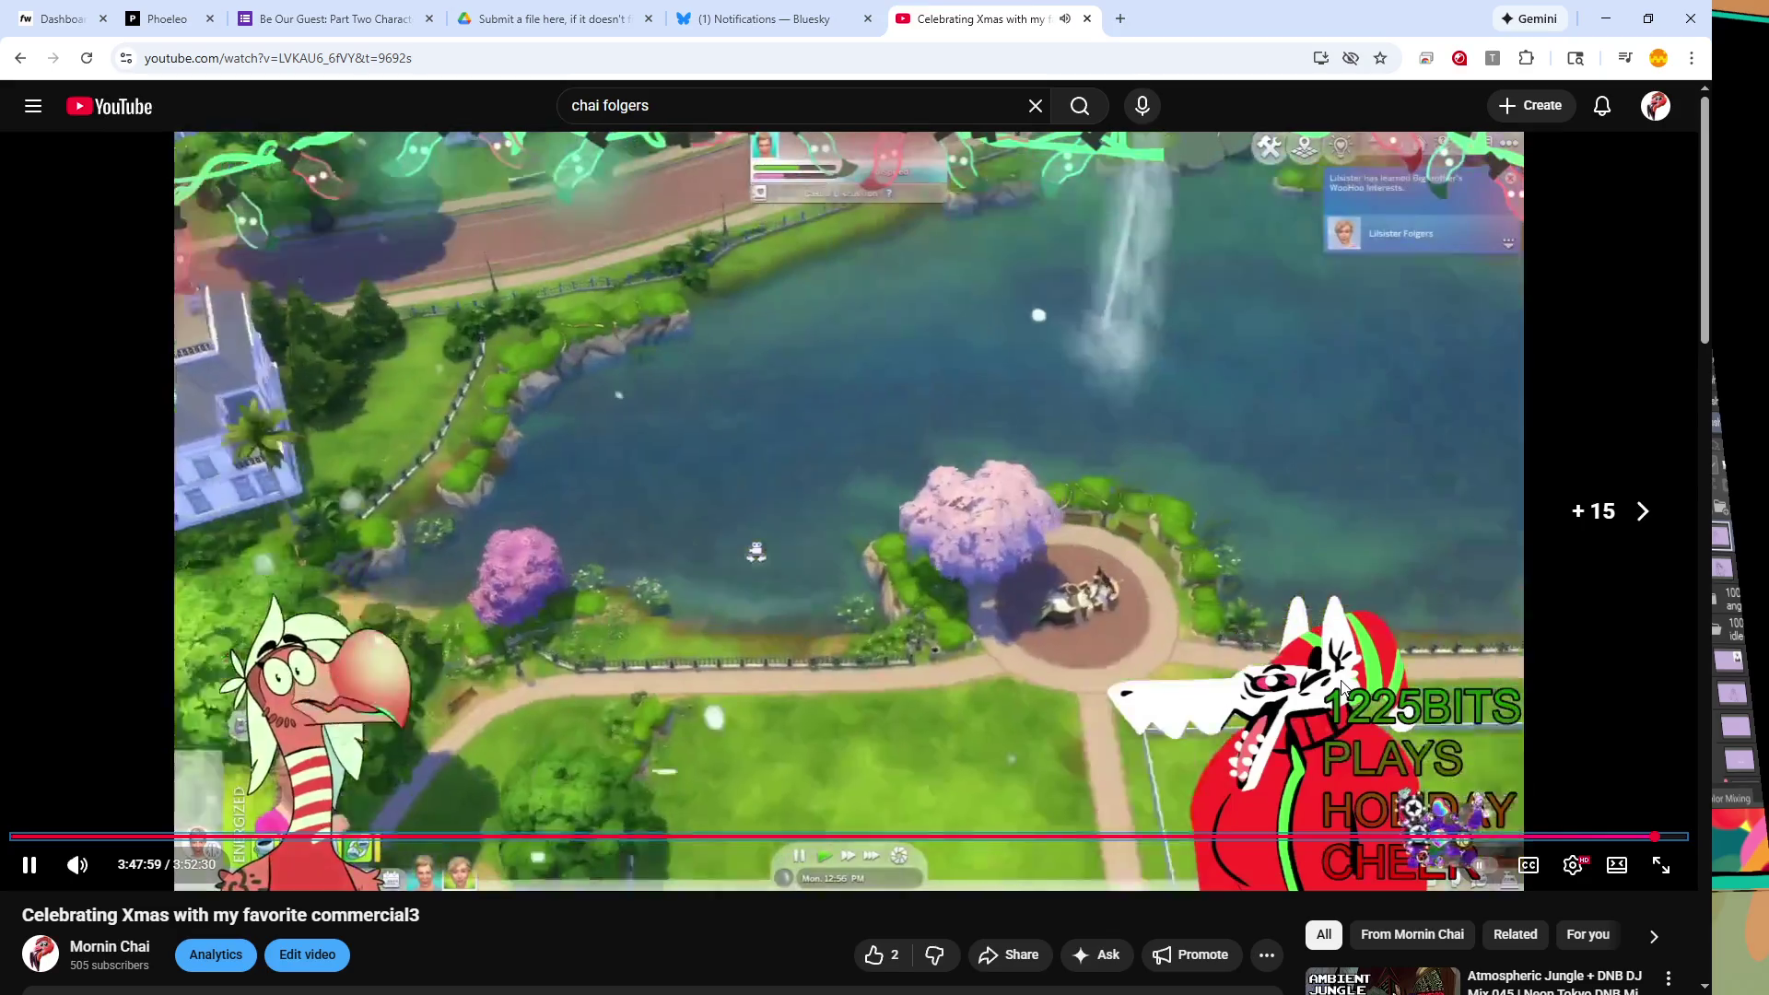
pyautogui.press('Right')
pyautogui.press('Right')
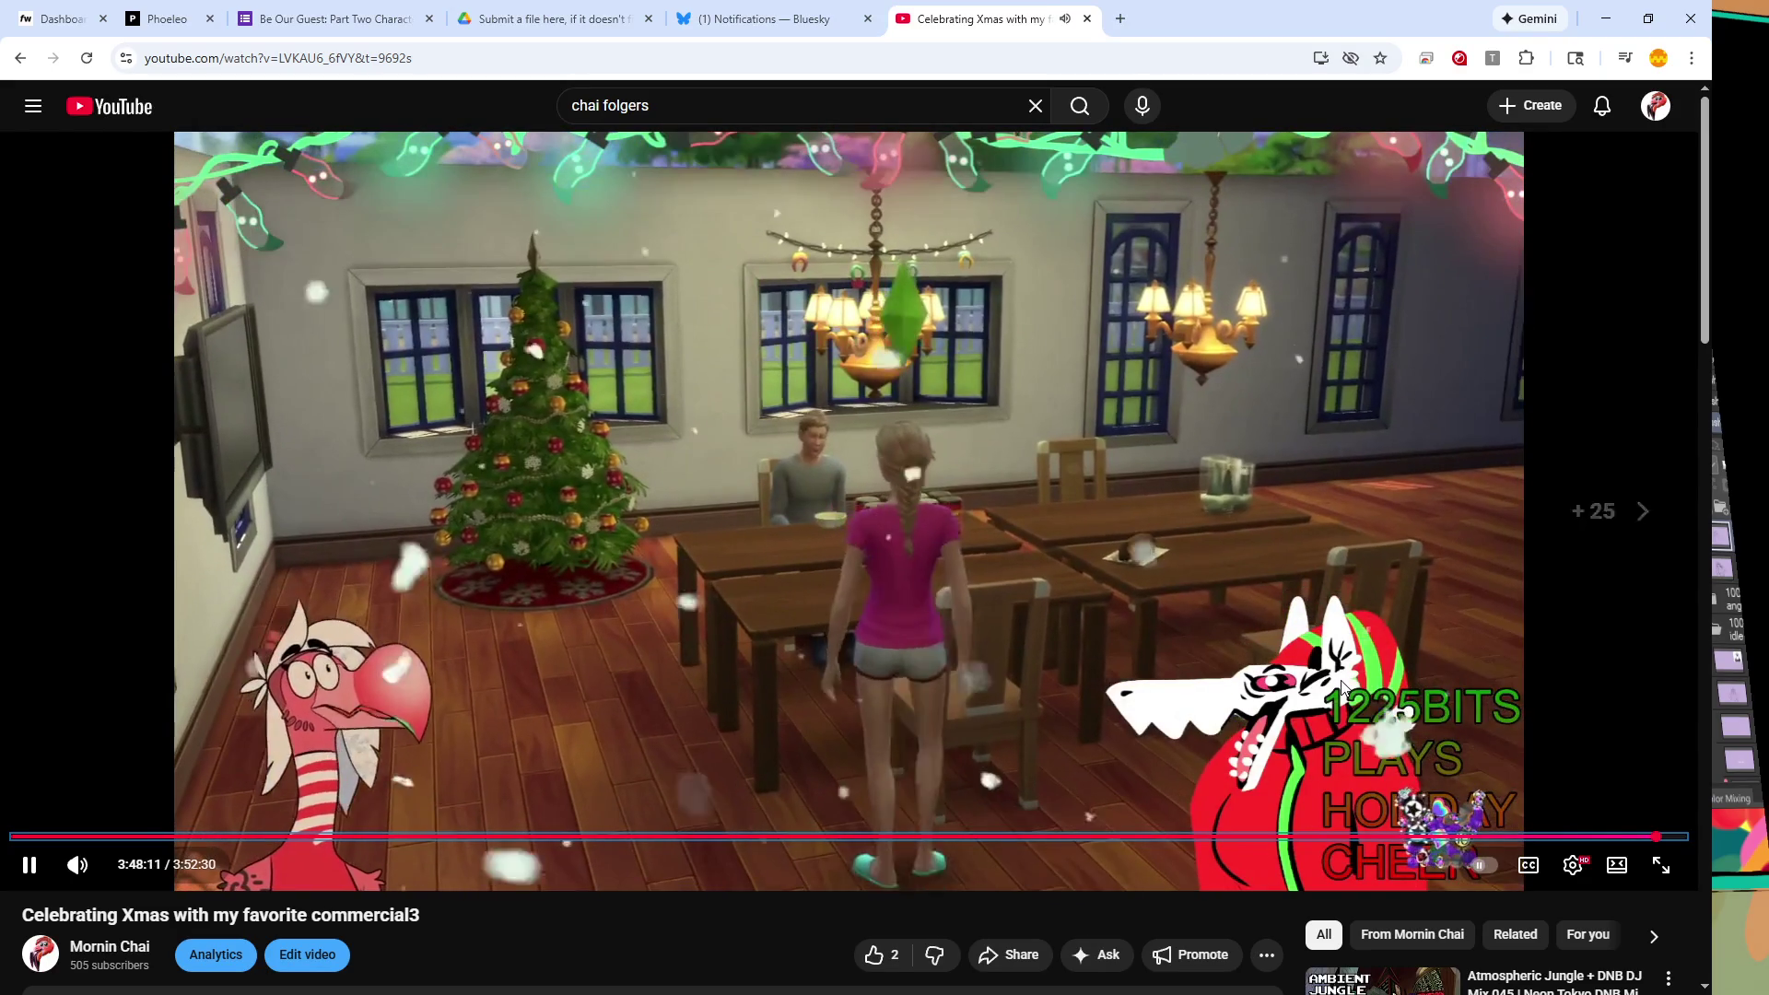
pyautogui.press('Right')
pyautogui.press('Right')
pyautogui.press('Right')
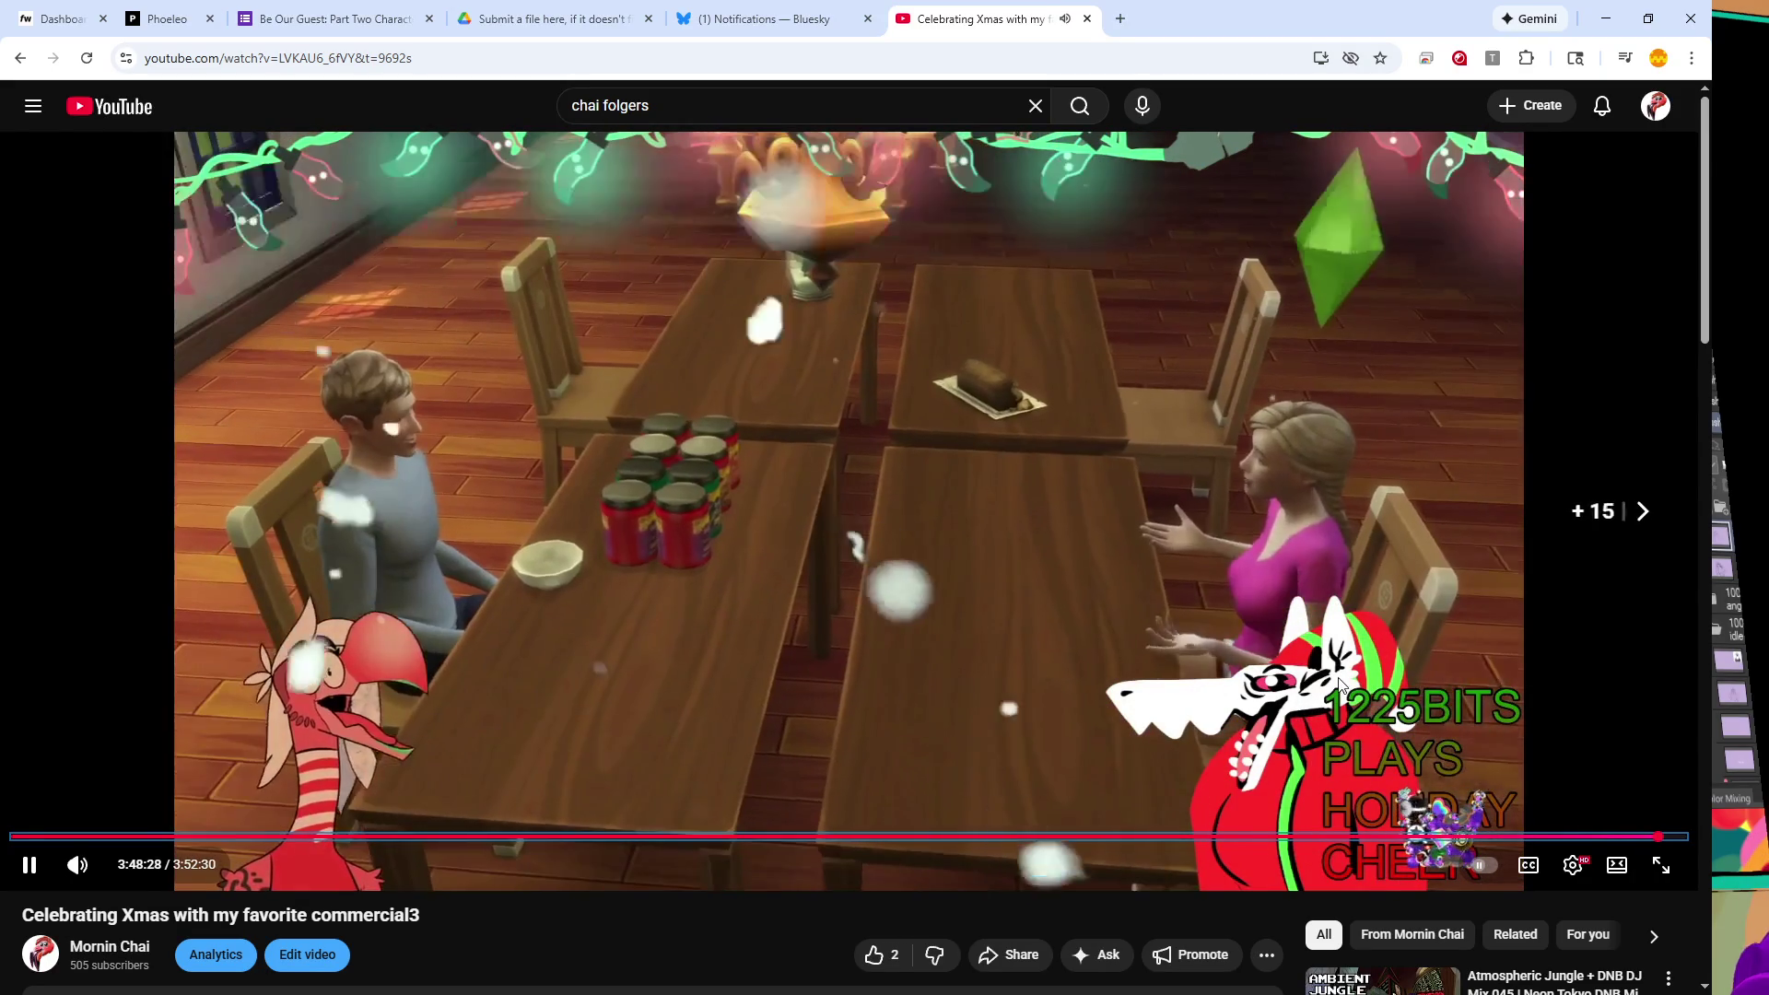
pyautogui.press('Right')
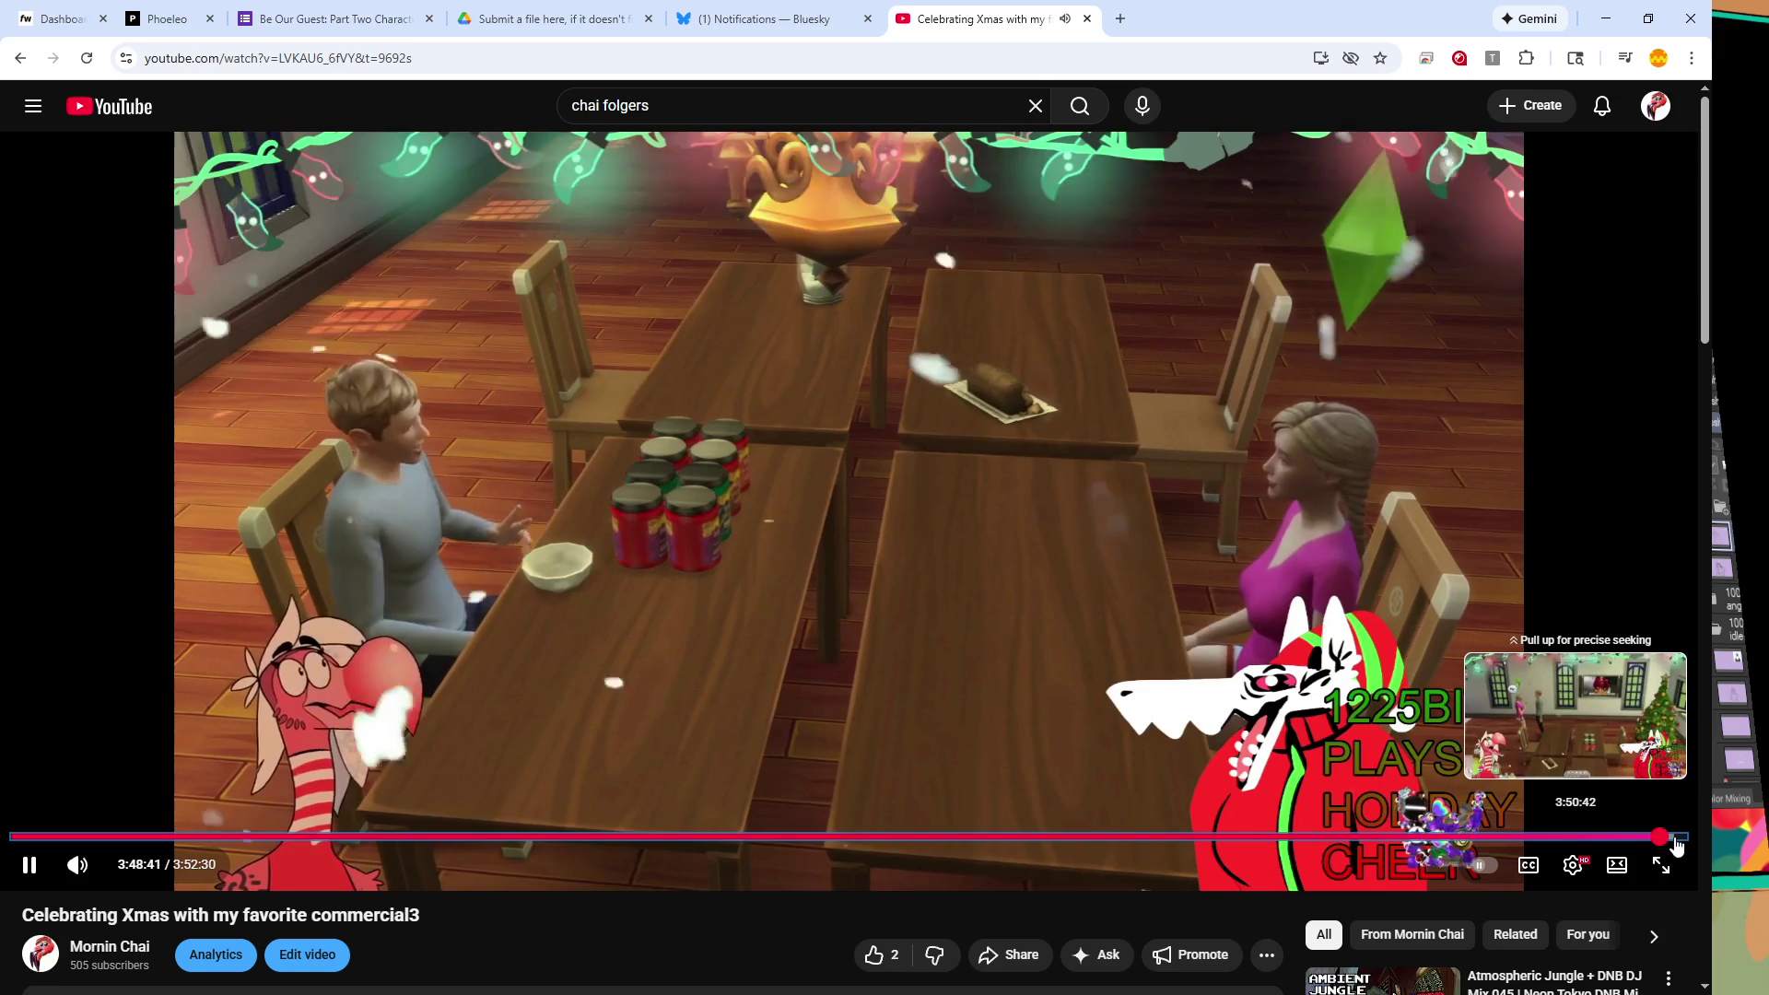
pyautogui.click(1677, 836)
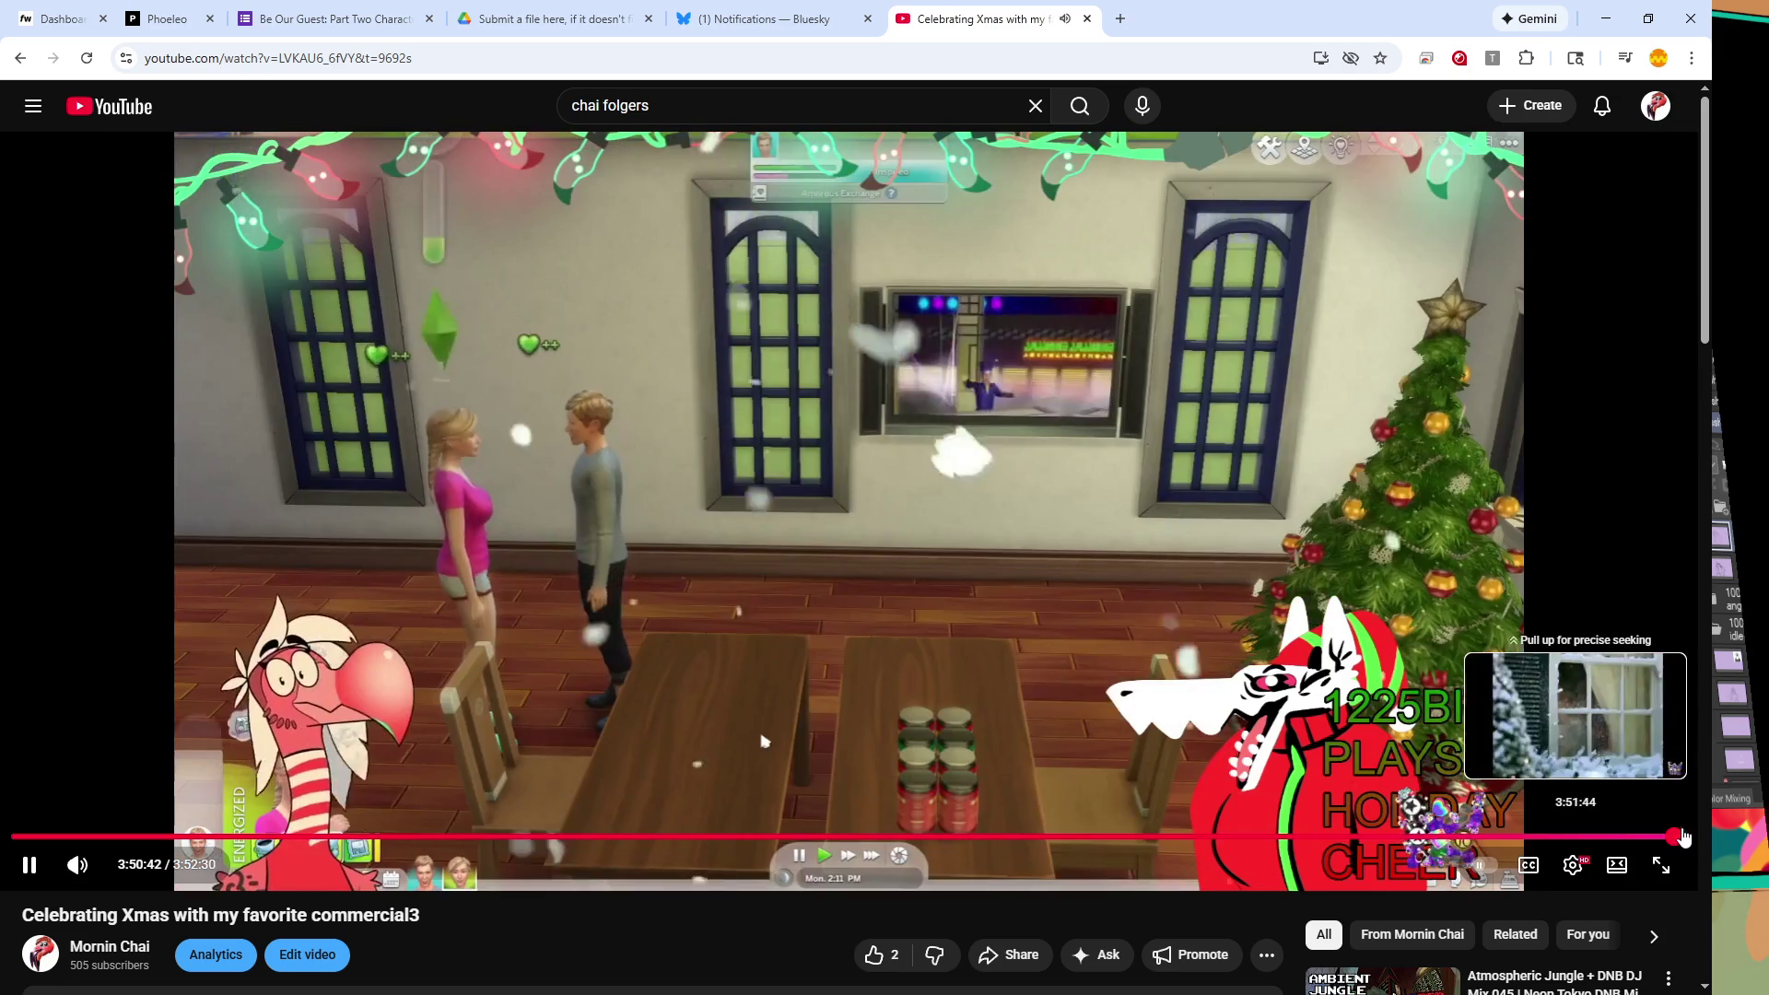
pyautogui.press('Right')
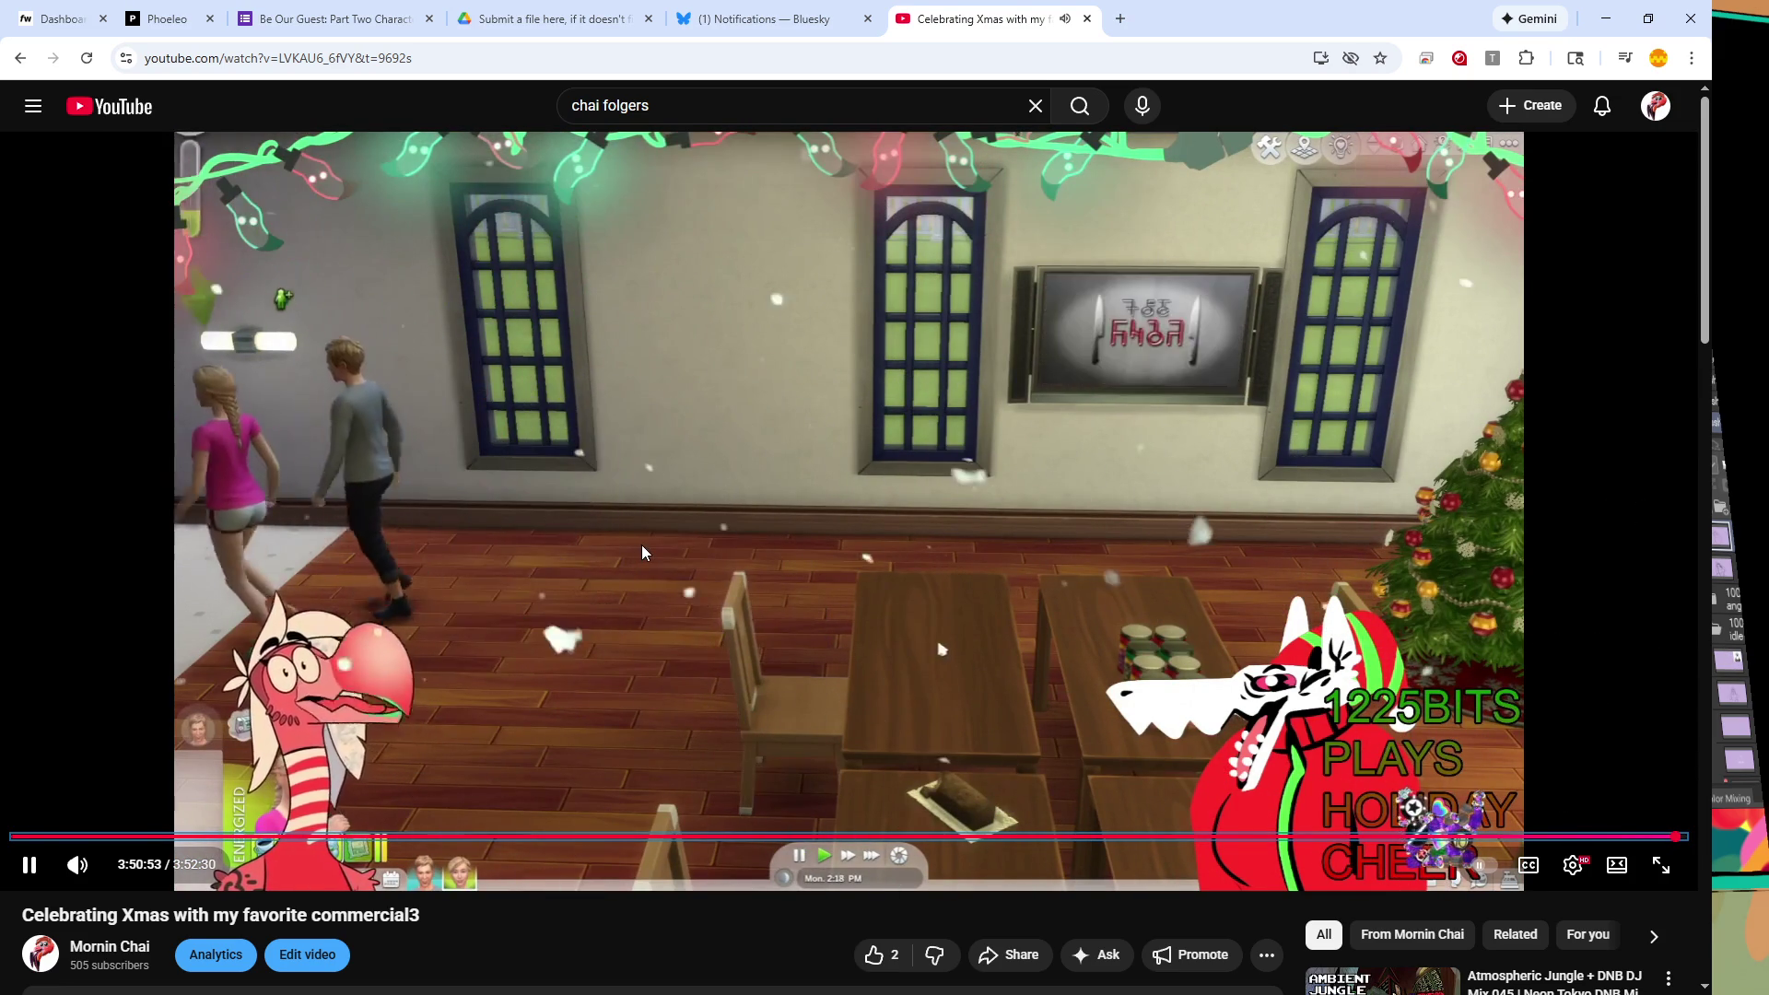
pyautogui.press('Right')
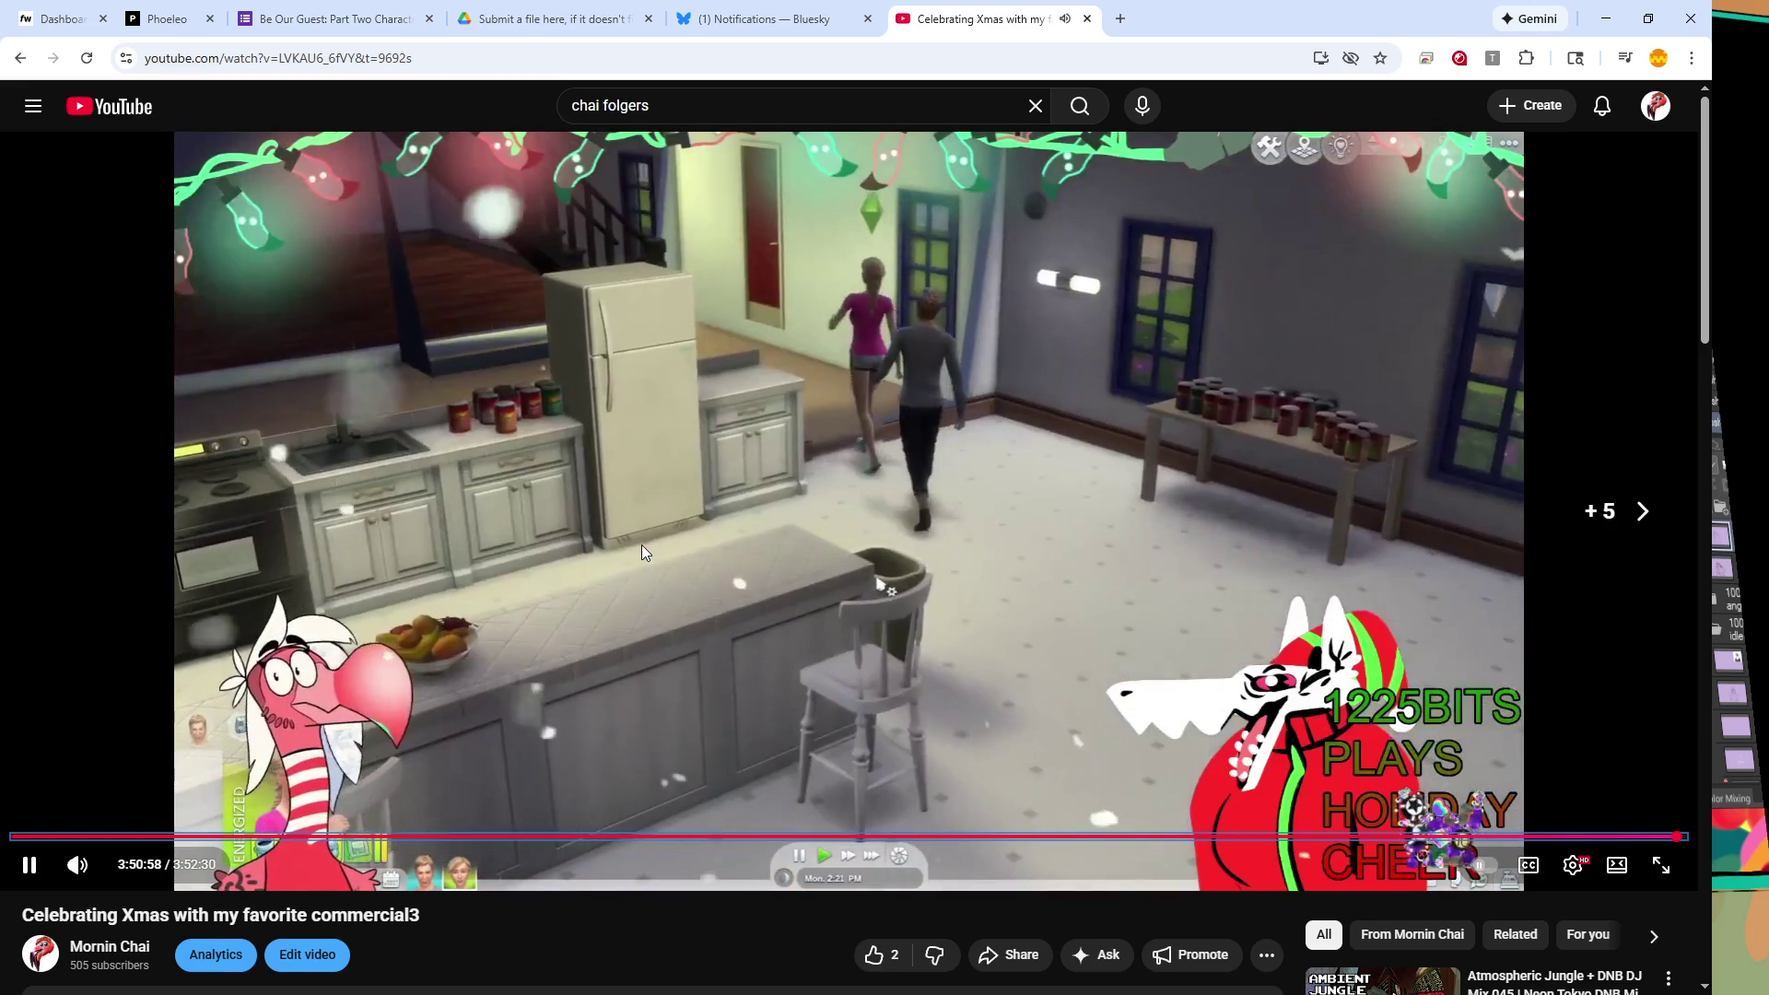
pyautogui.press('Right')
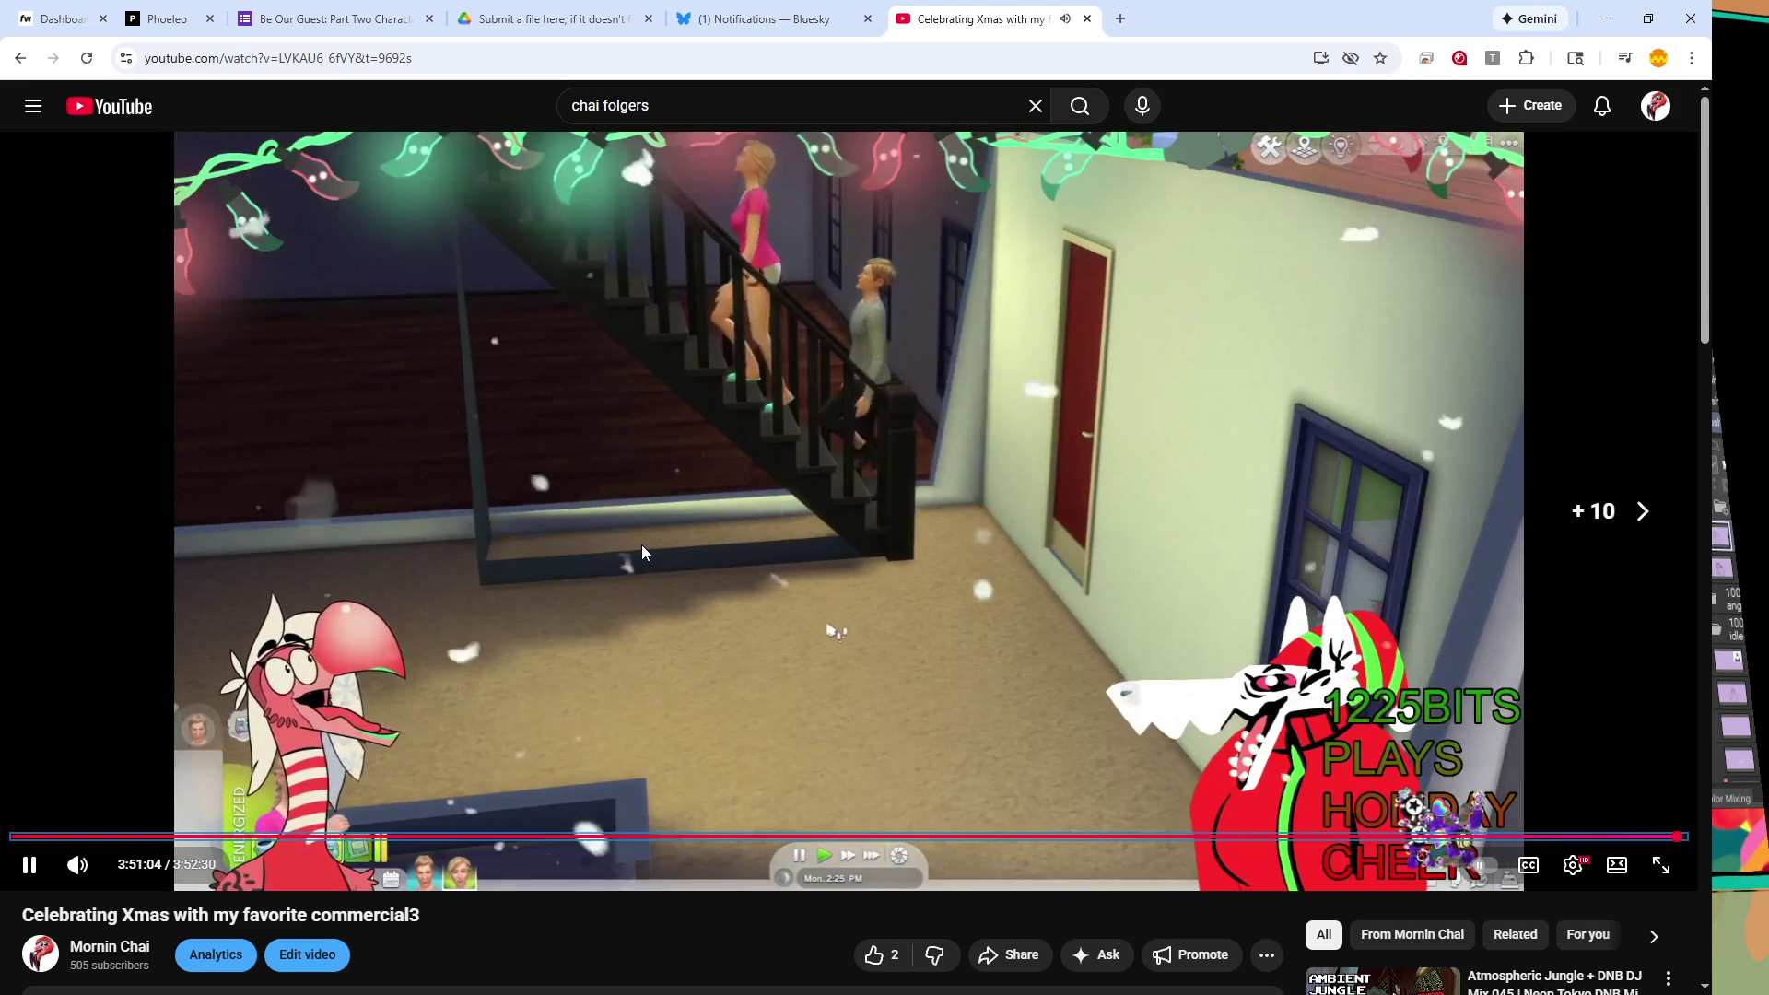
pyautogui.press('Right')
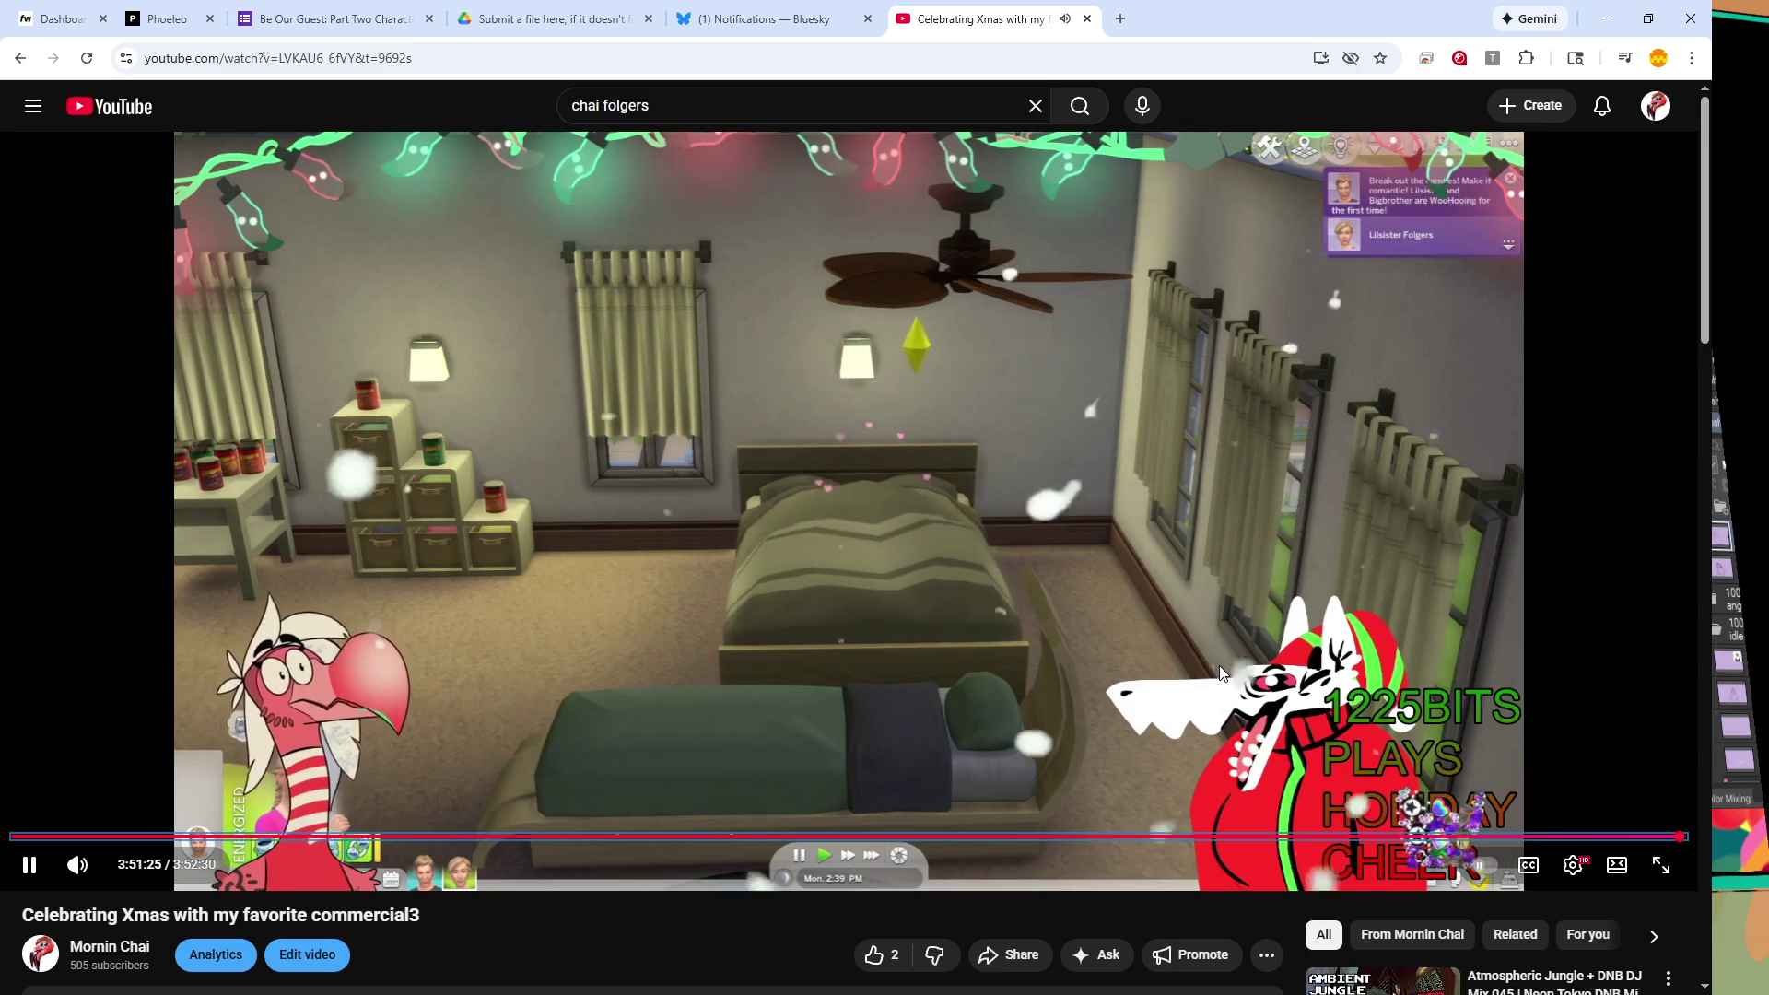
pyautogui.press('Right')
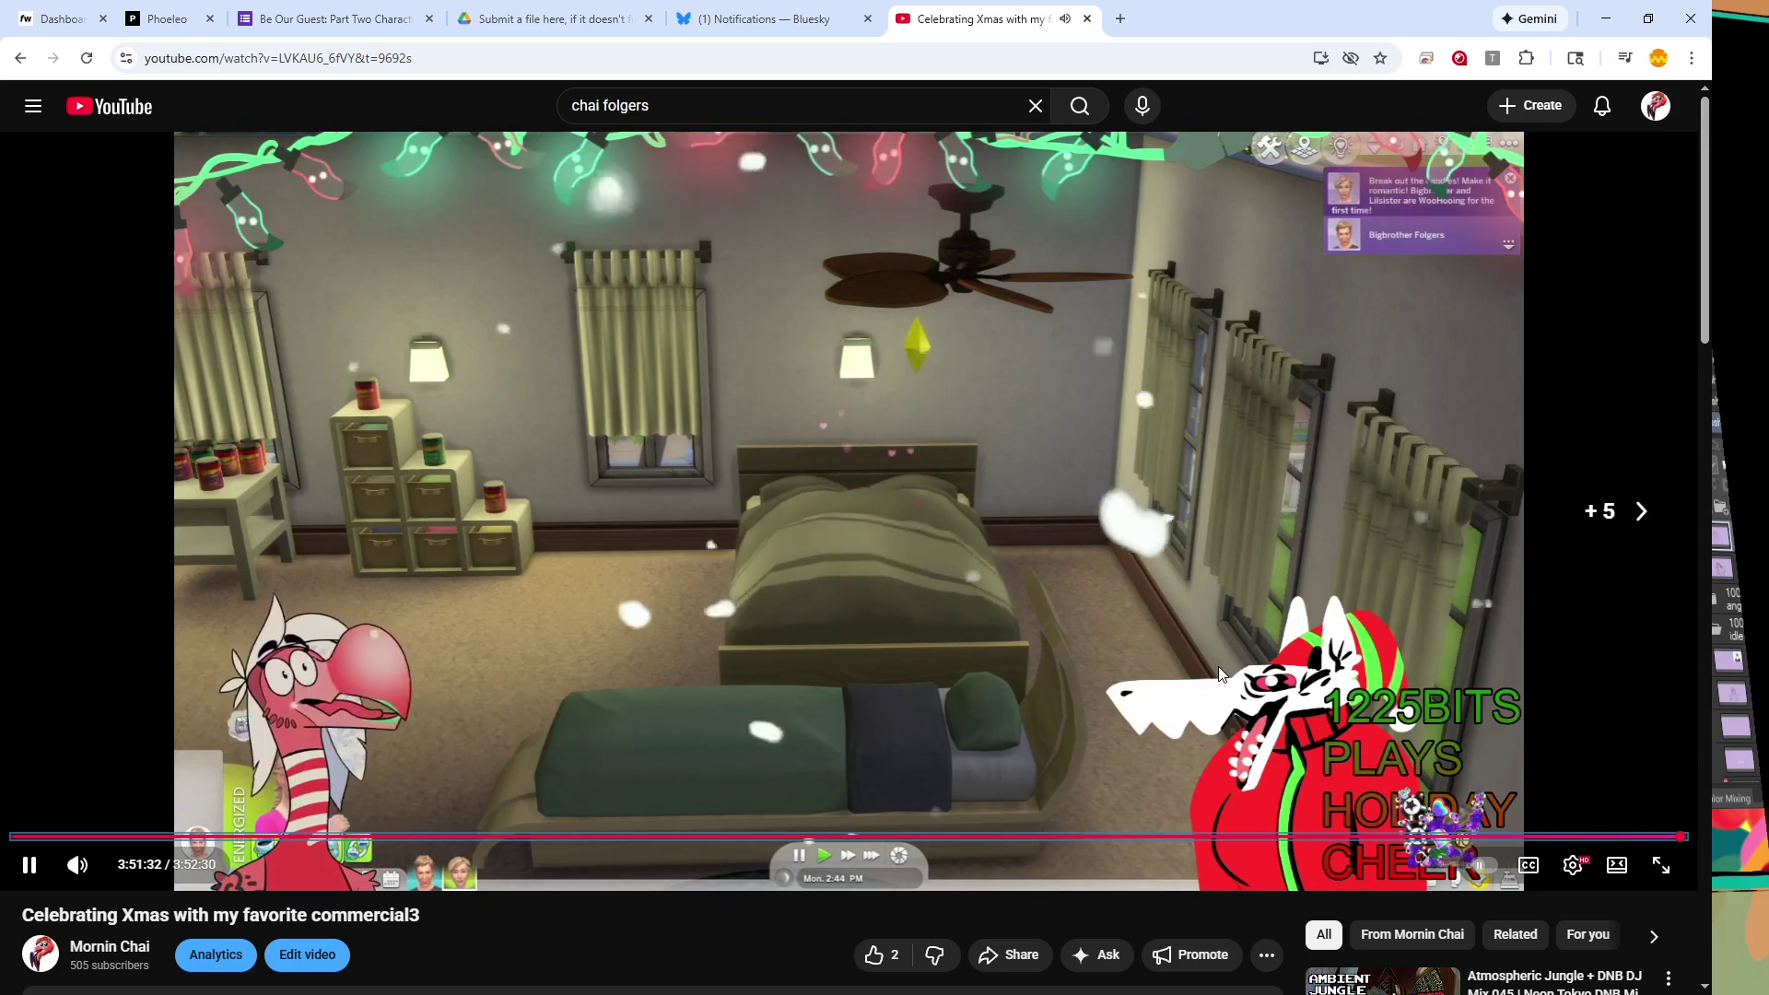
pyautogui.press('Right')
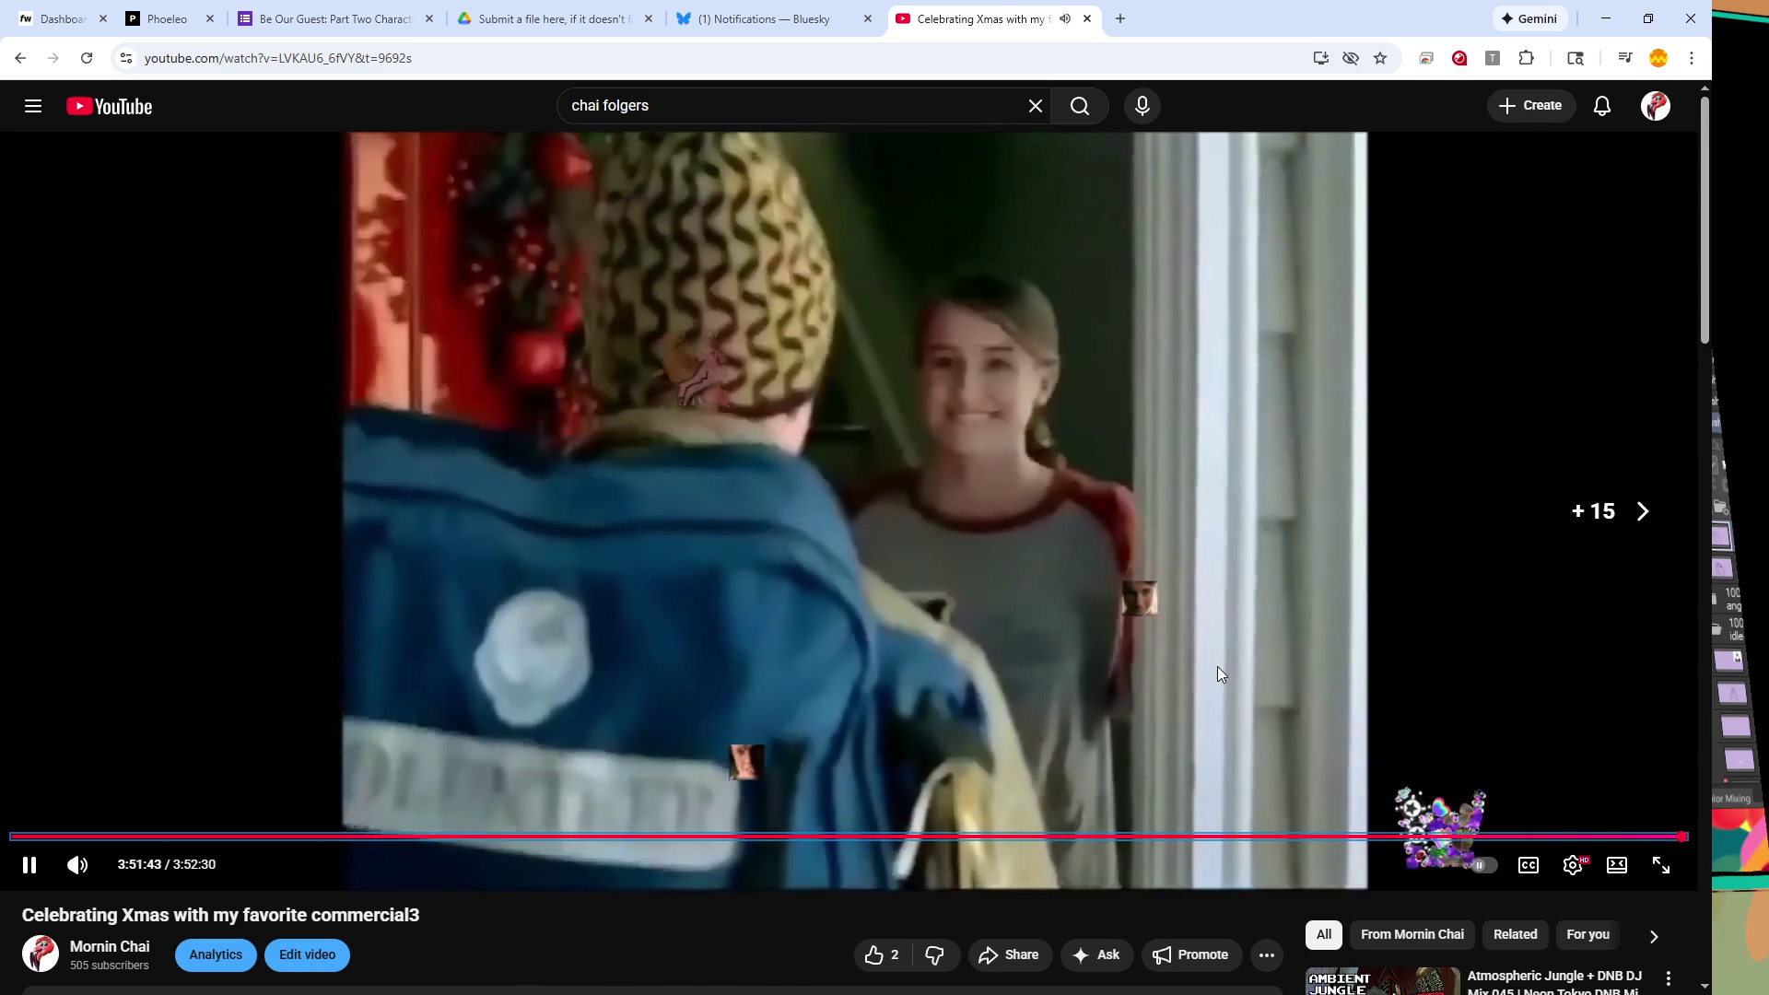
pyautogui.press('Right')
pyautogui.press('Right')
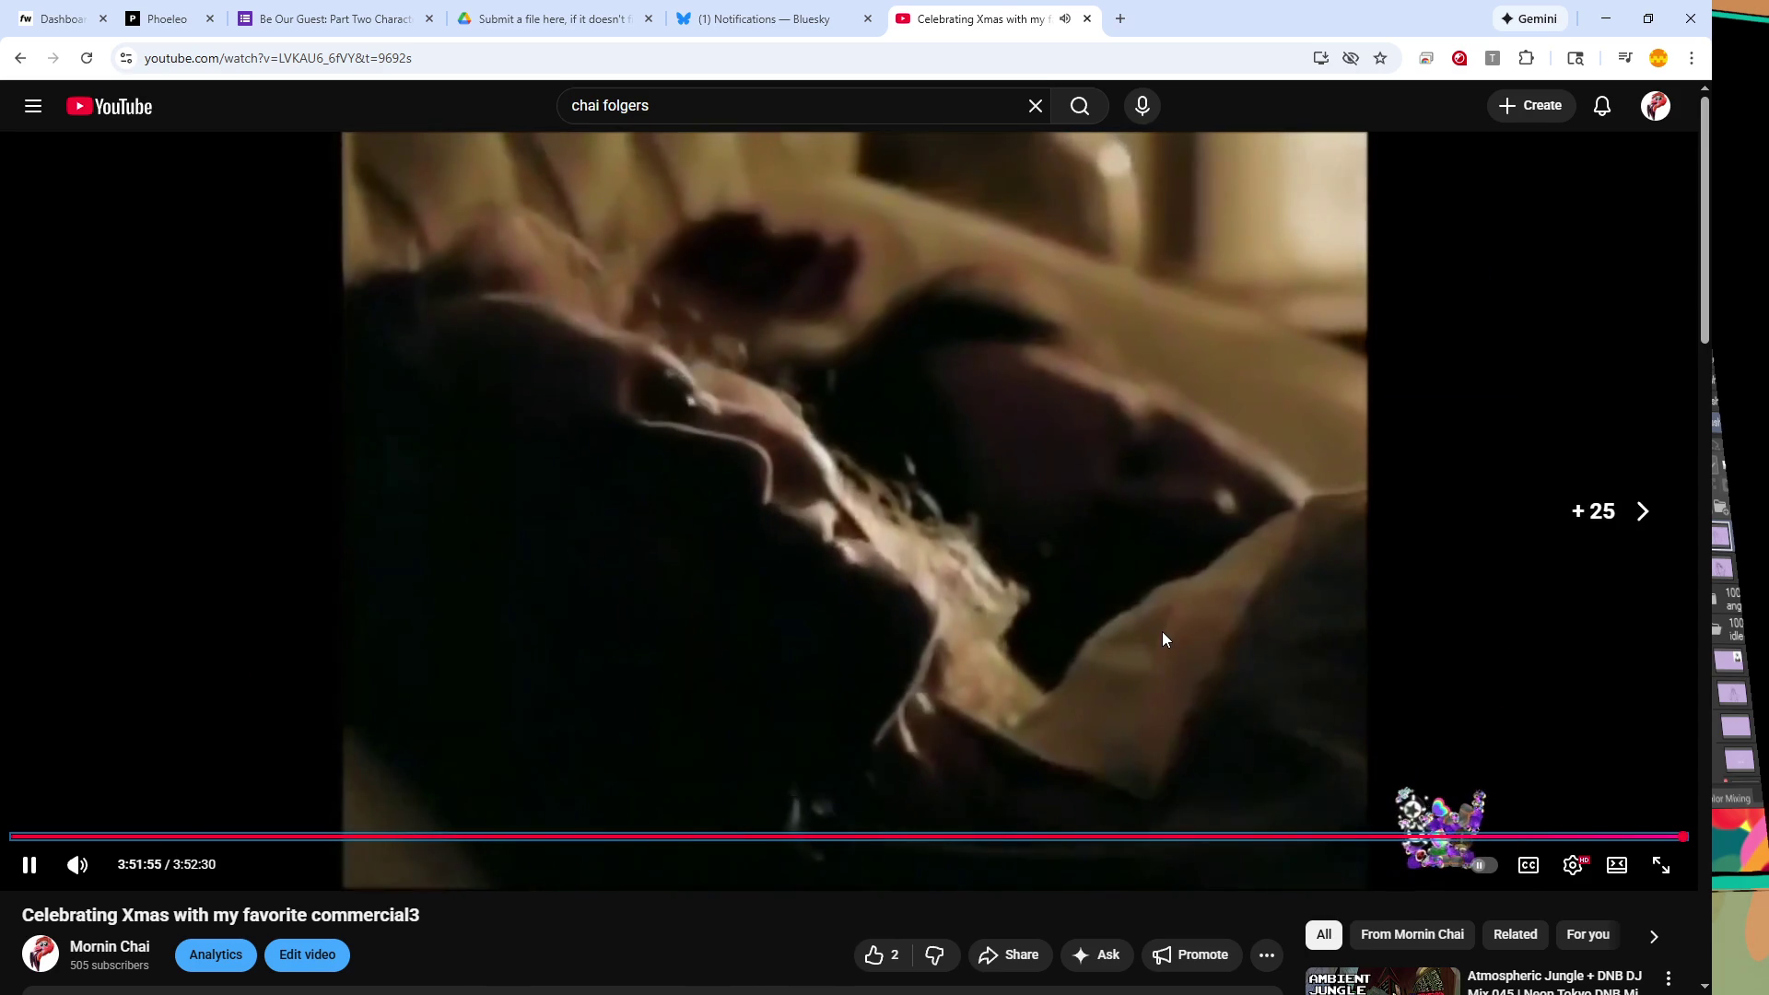
pyautogui.press('Right')
pyautogui.press('Right')
pyautogui.press('Right')
pyautogui.press('Right')
pyautogui.press('space')
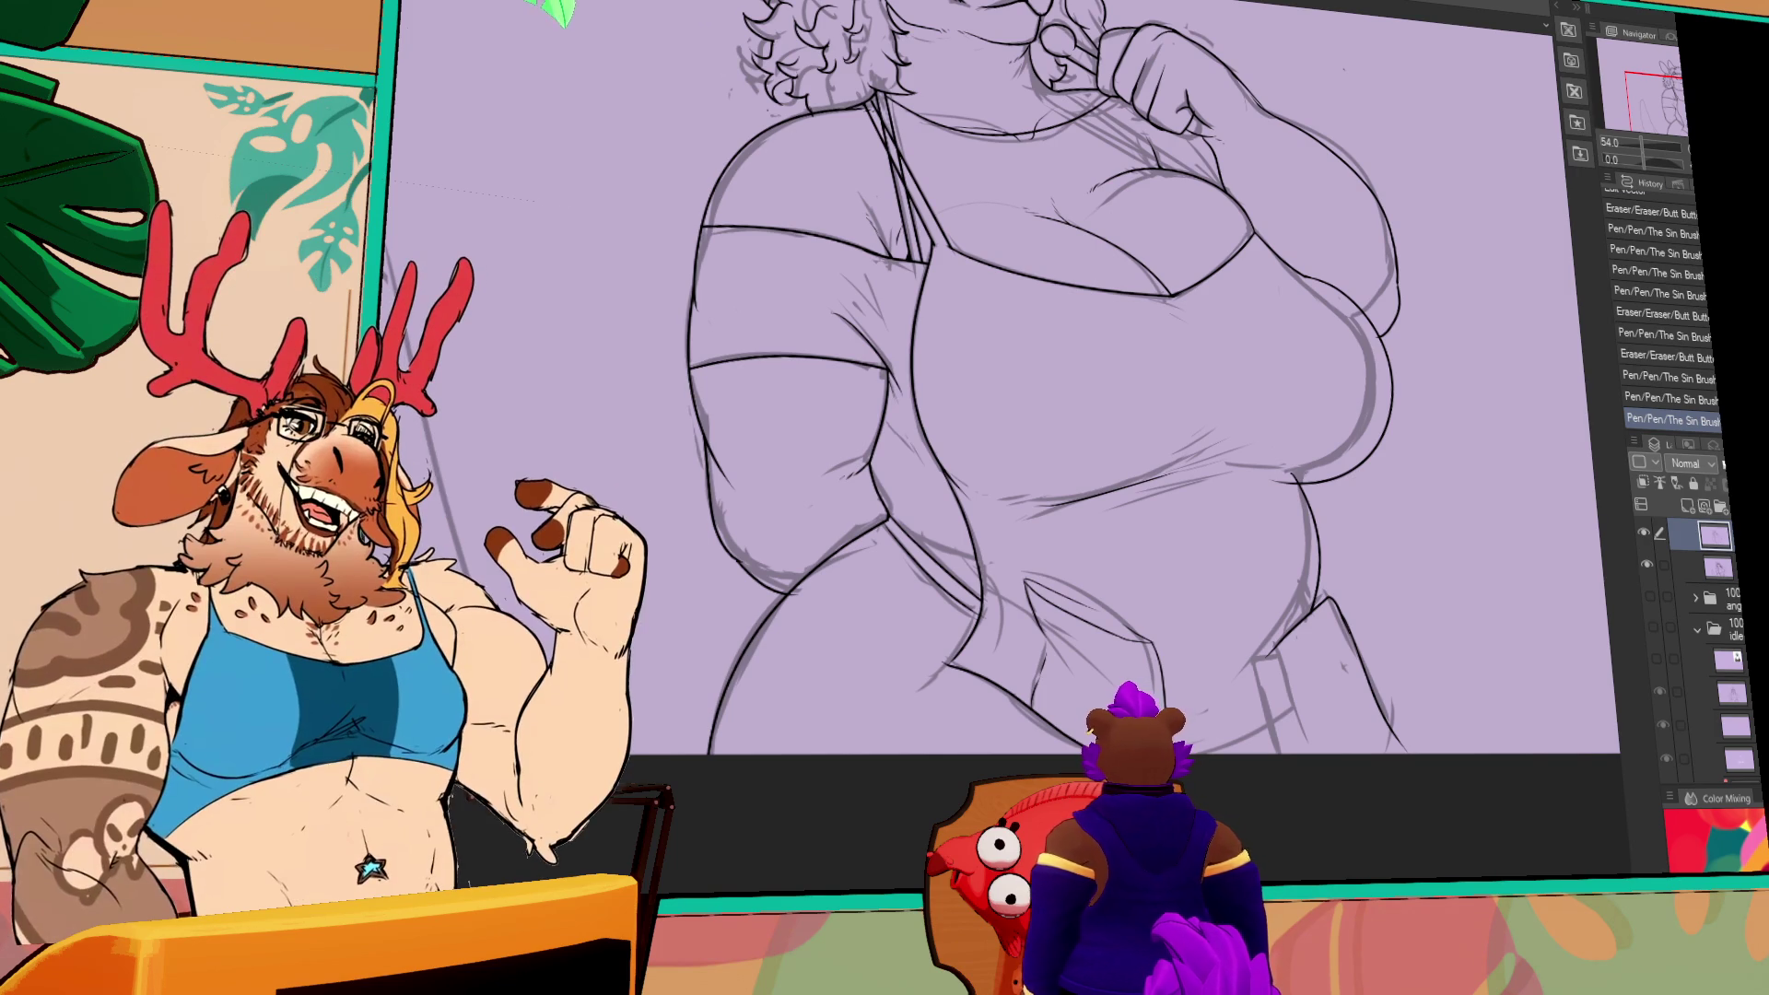
# - Drag the rabbit's right chest curve upward into a new shape and nudge the view up
pyautogui.scroll(-1, 1478, 224)
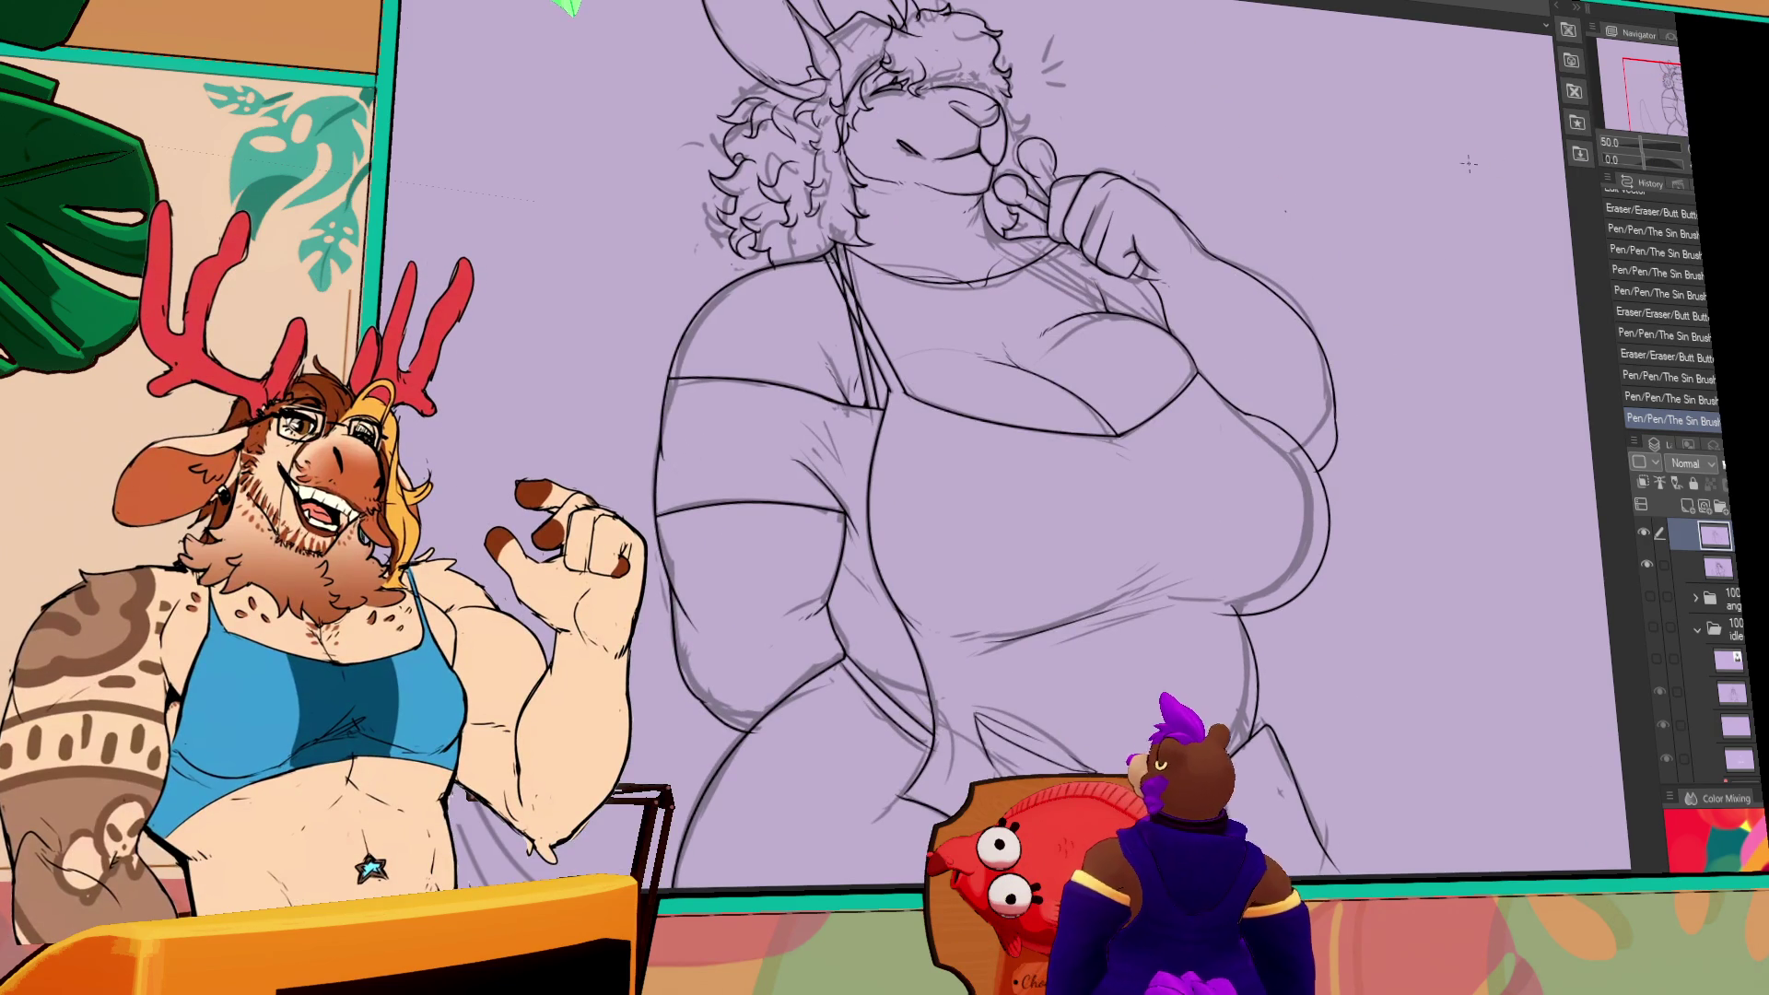
pyautogui.moveTo(1310, 566); pyautogui.dragTo(1345, 461)
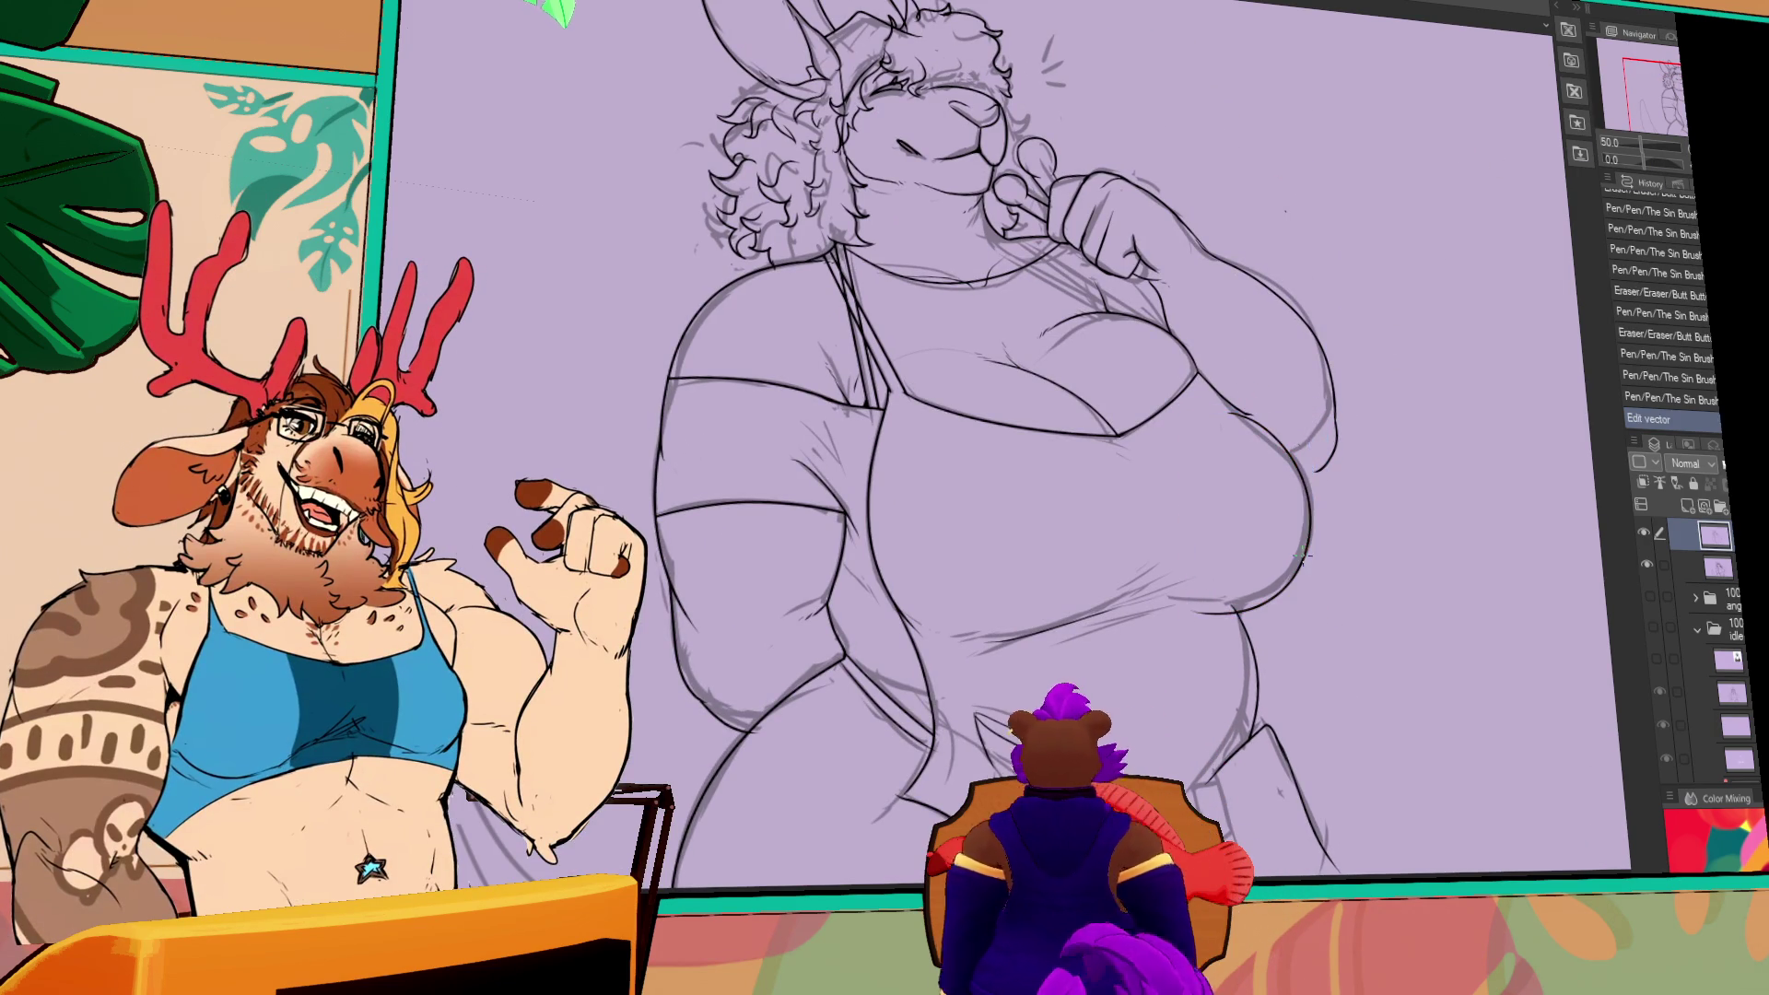
pyautogui.moveTo(1166, 568); pyautogui.dragTo(1284, 513)
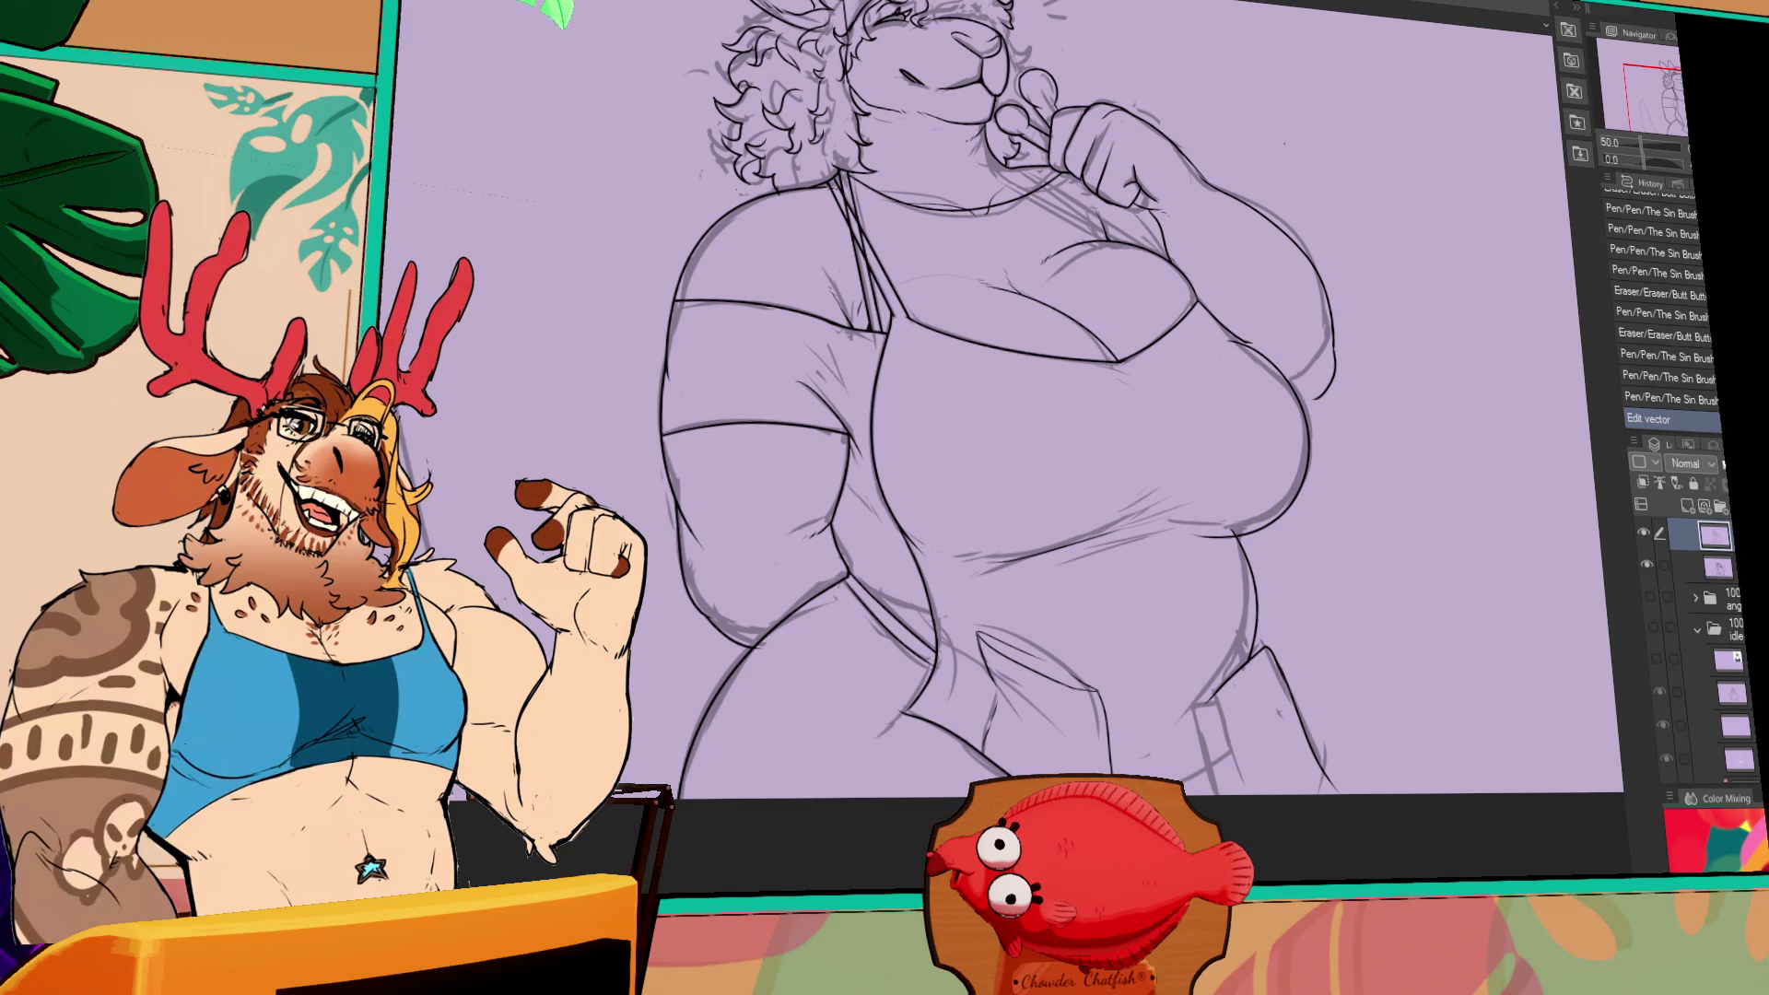
pyautogui.hotkey('alt', 'Tab')
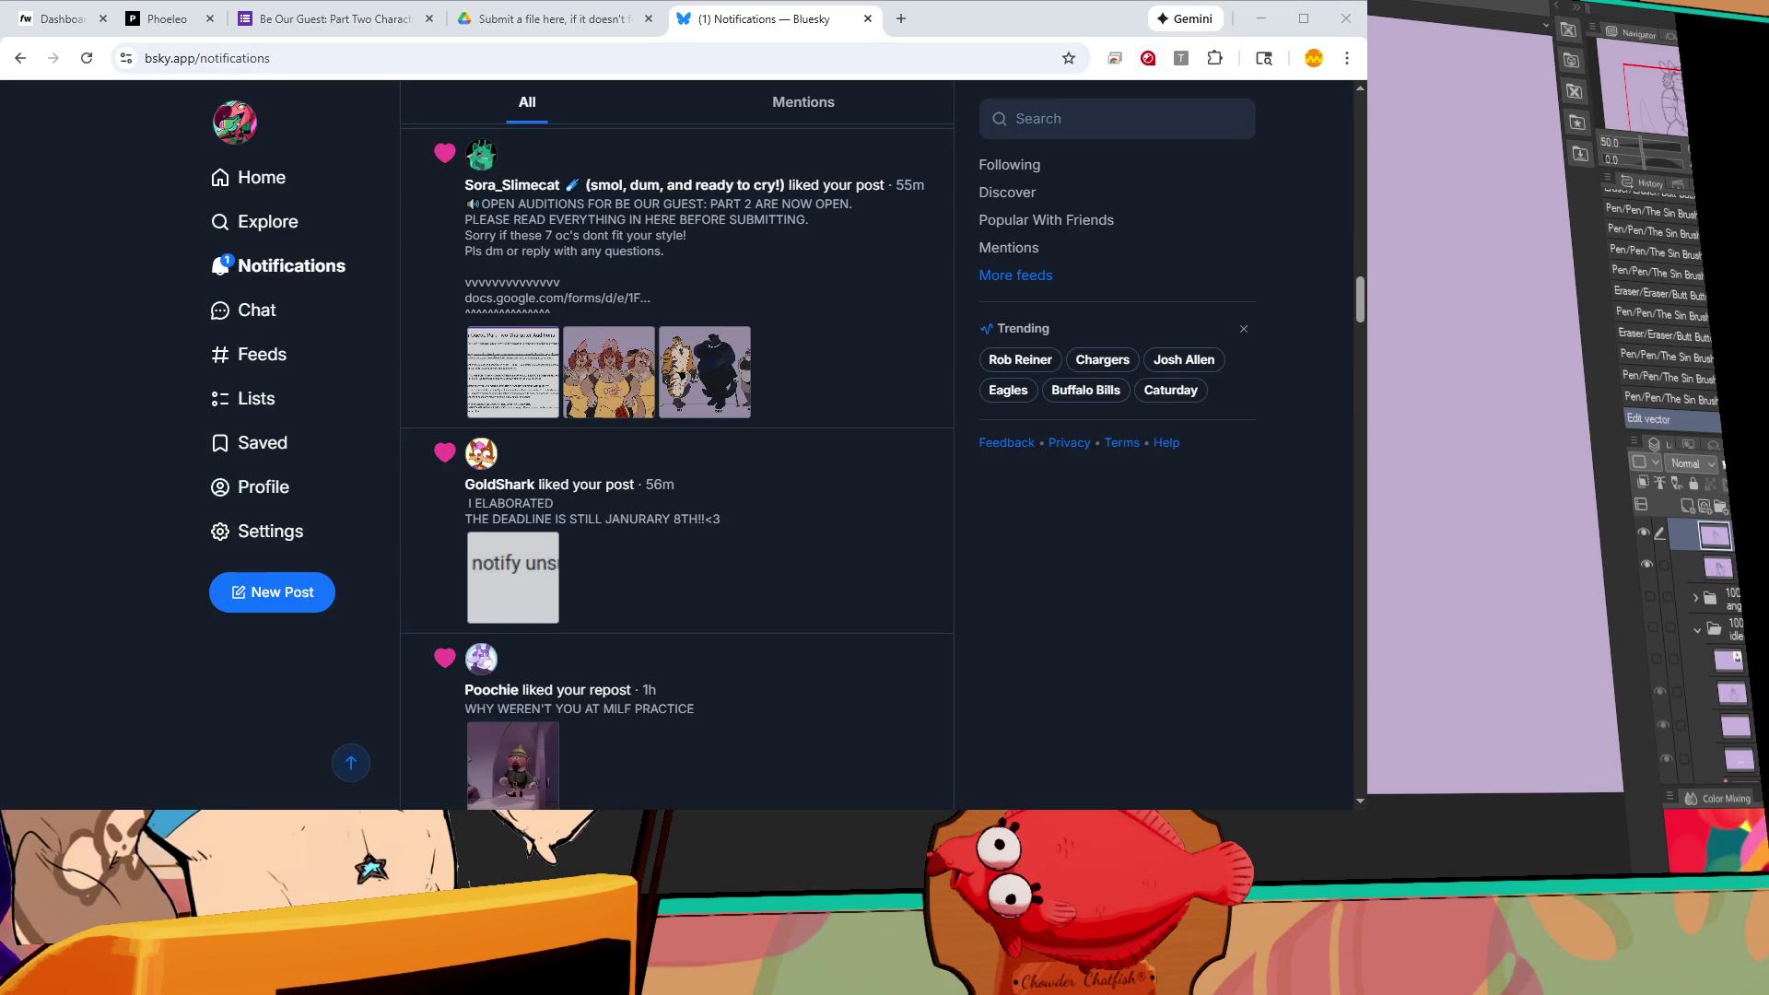
pyautogui.hotkey('alt', 'Tab')
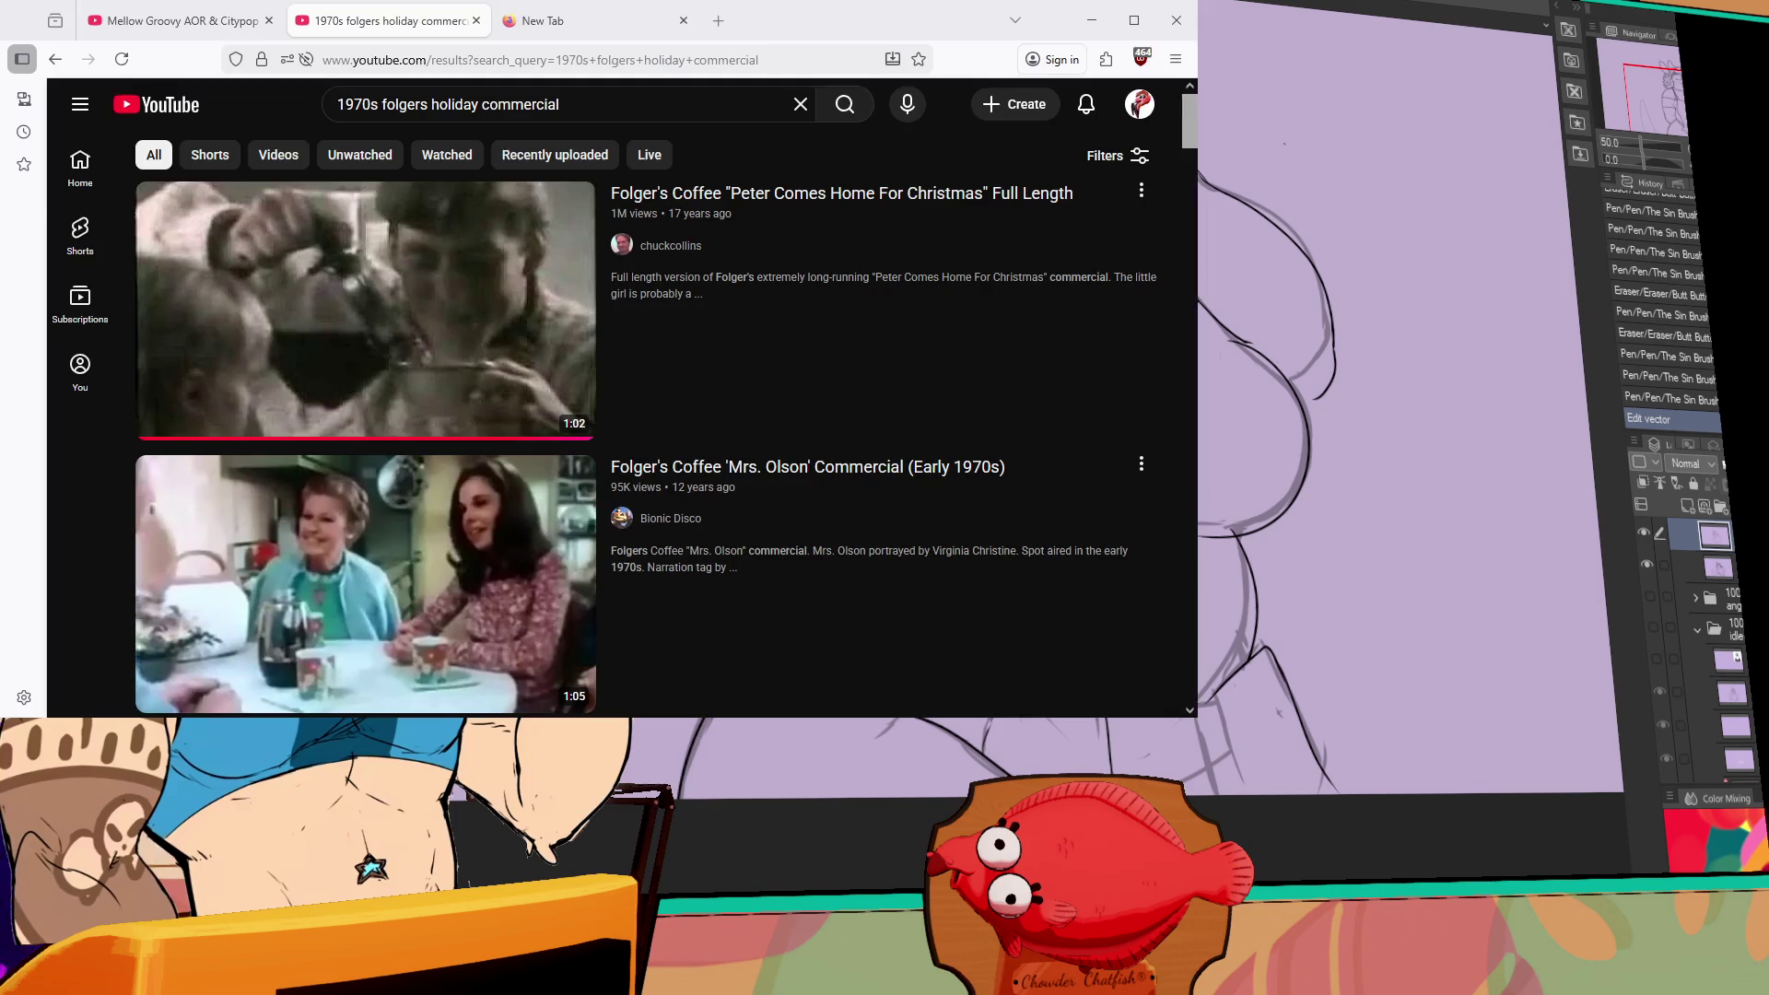
pyautogui.click(553, 368)
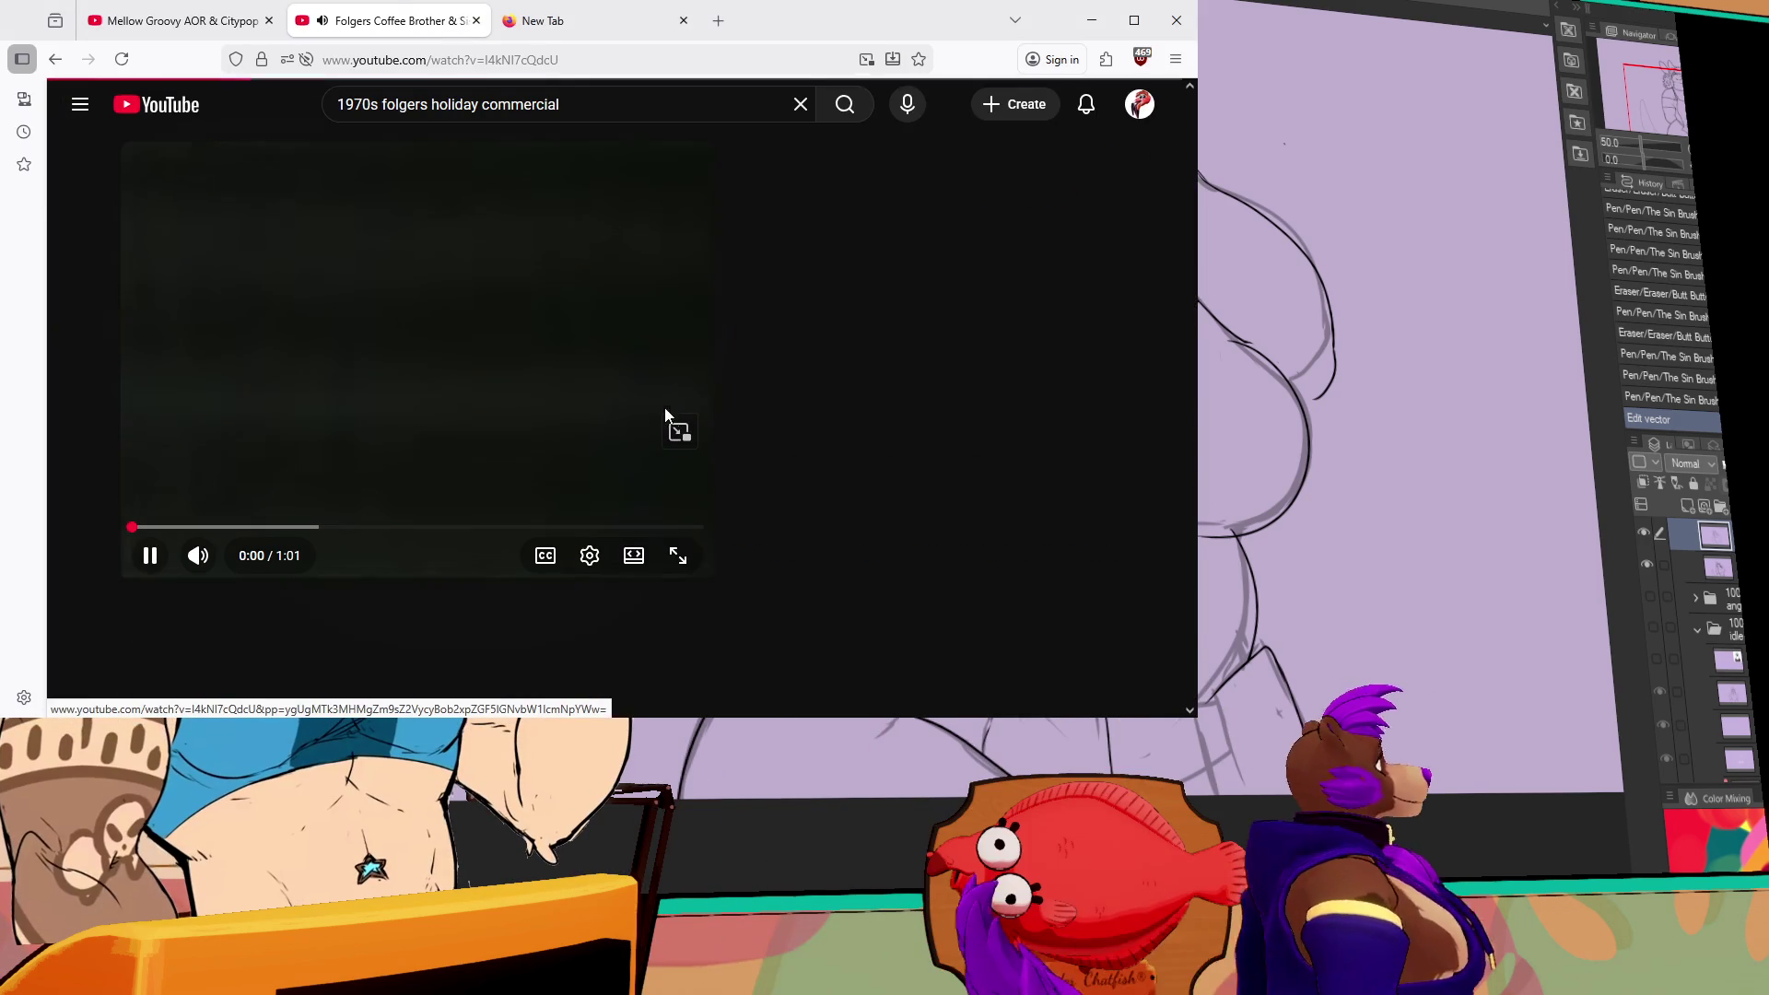
pyautogui.click(681, 555)
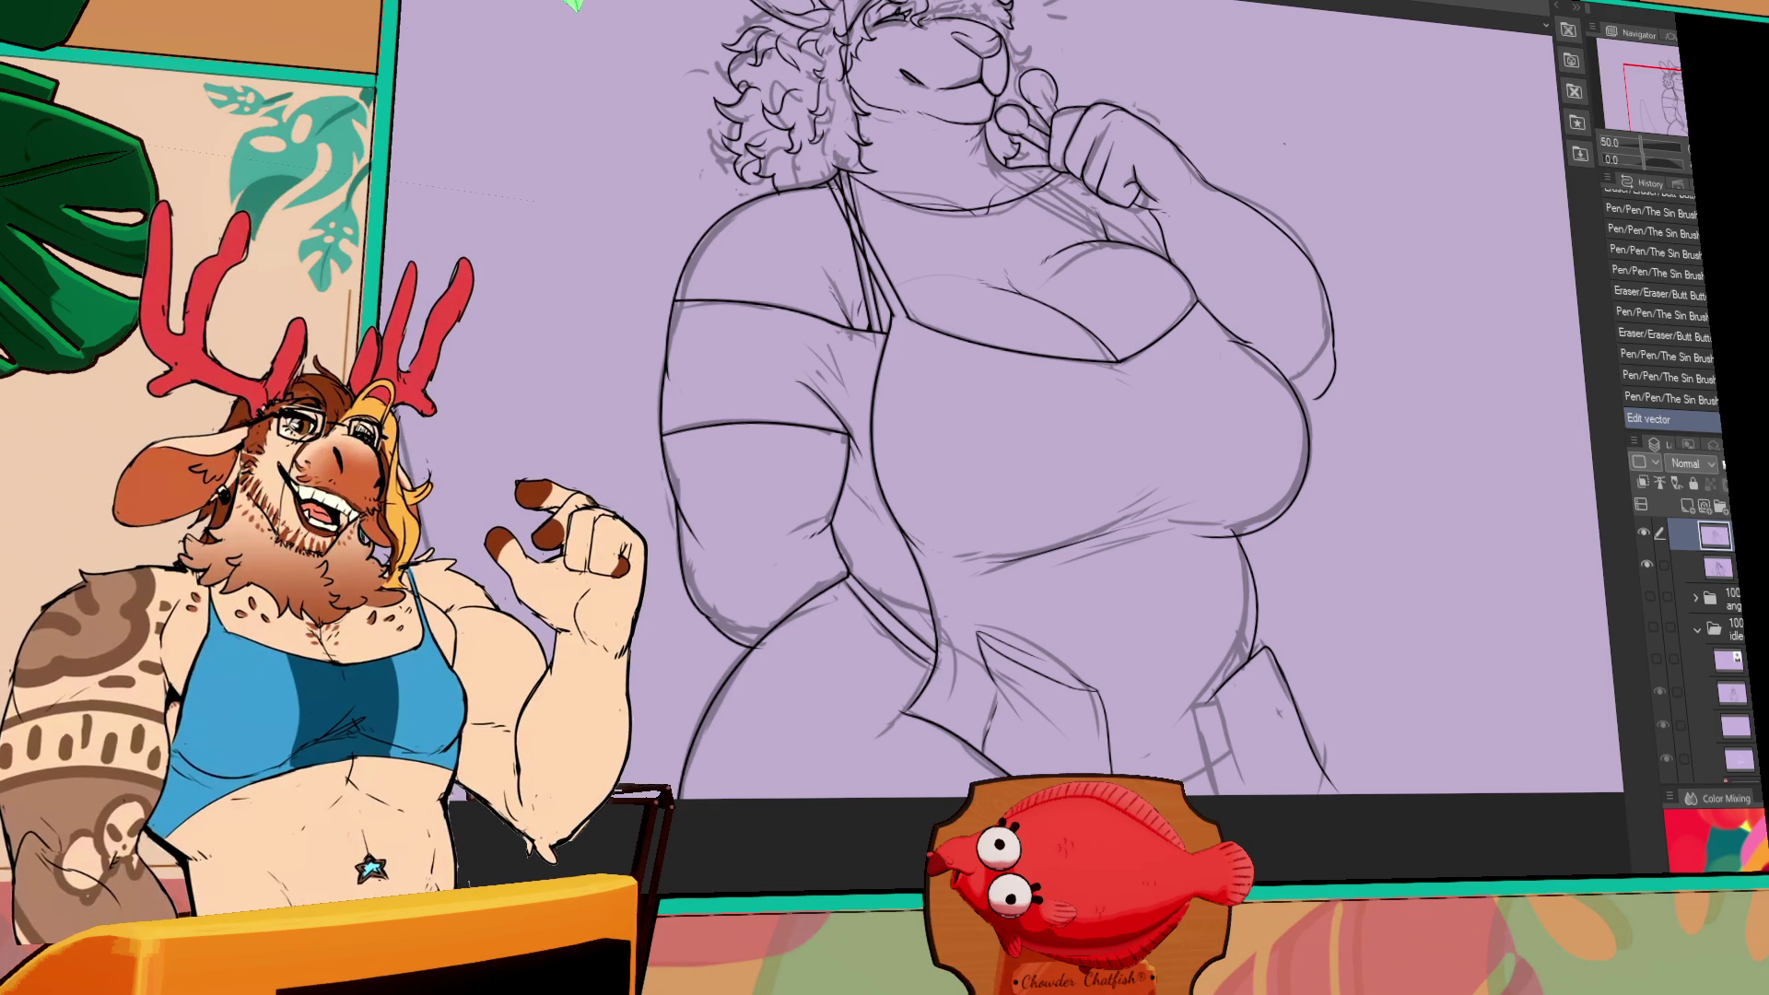
# - Adjust the vector curve on the chest's right side and erase stray lineart nearby
pyautogui.click(1242, 342)
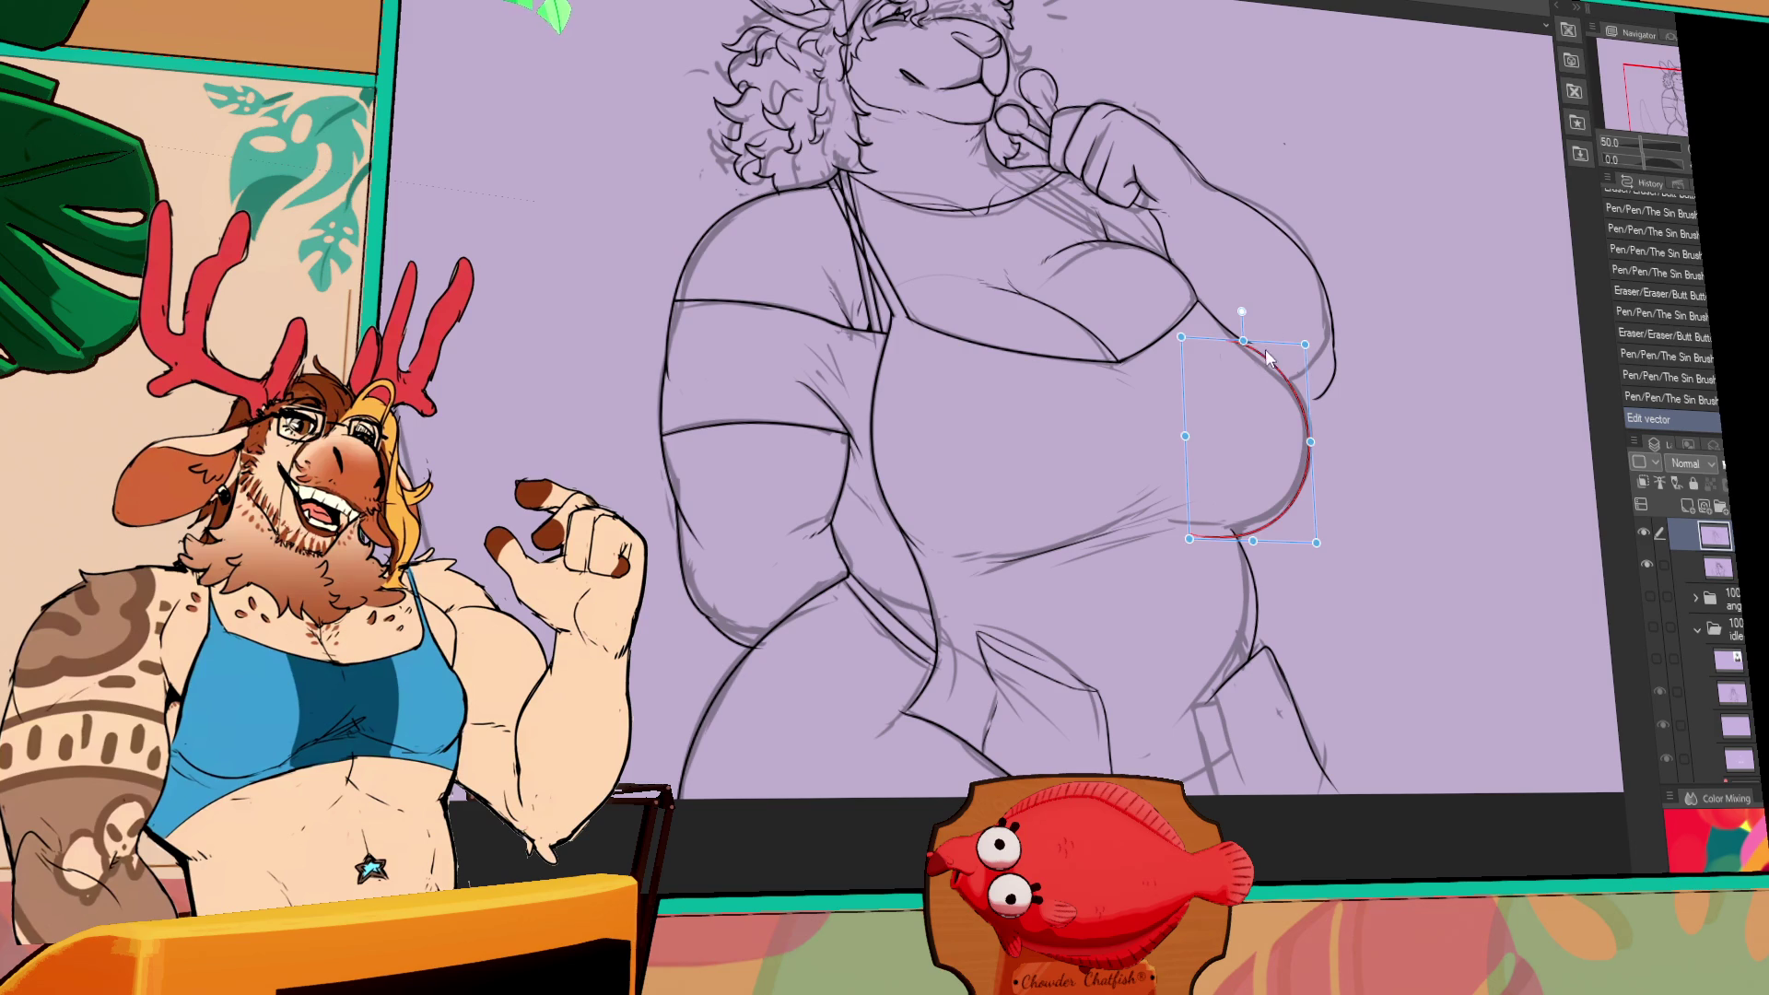
pyautogui.press('p')
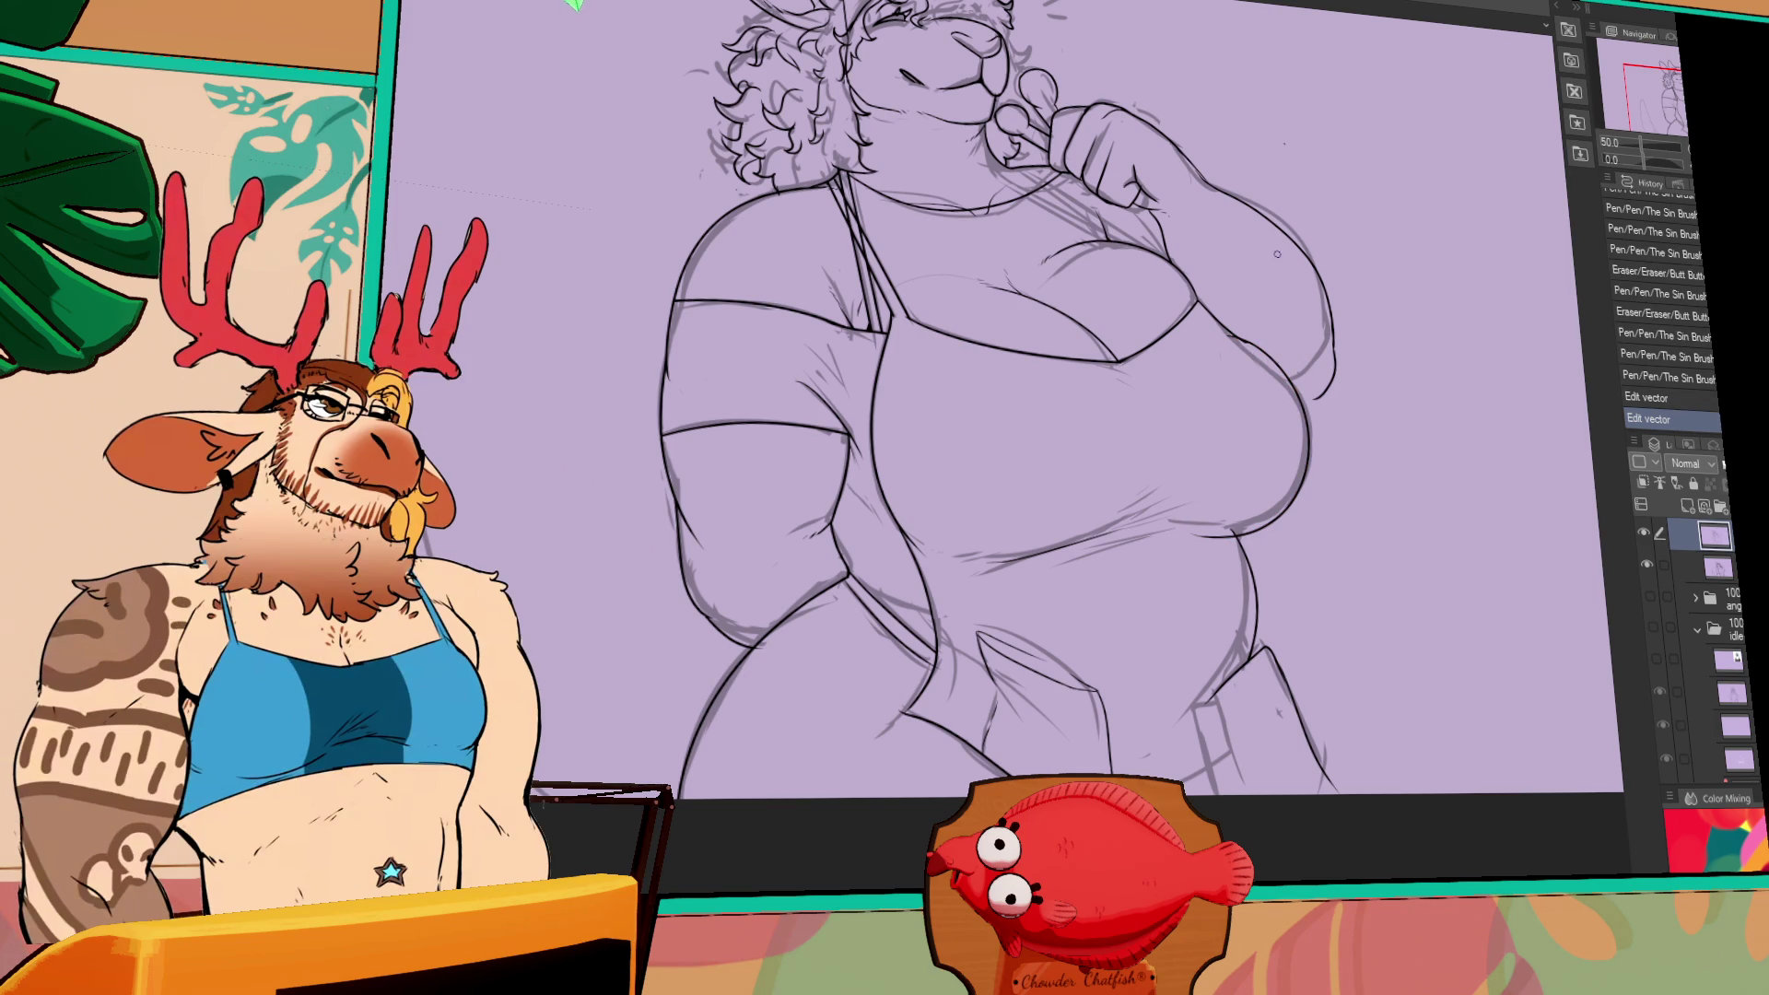
pyautogui.moveTo(1277, 254); pyautogui.dragTo(1258, 270)
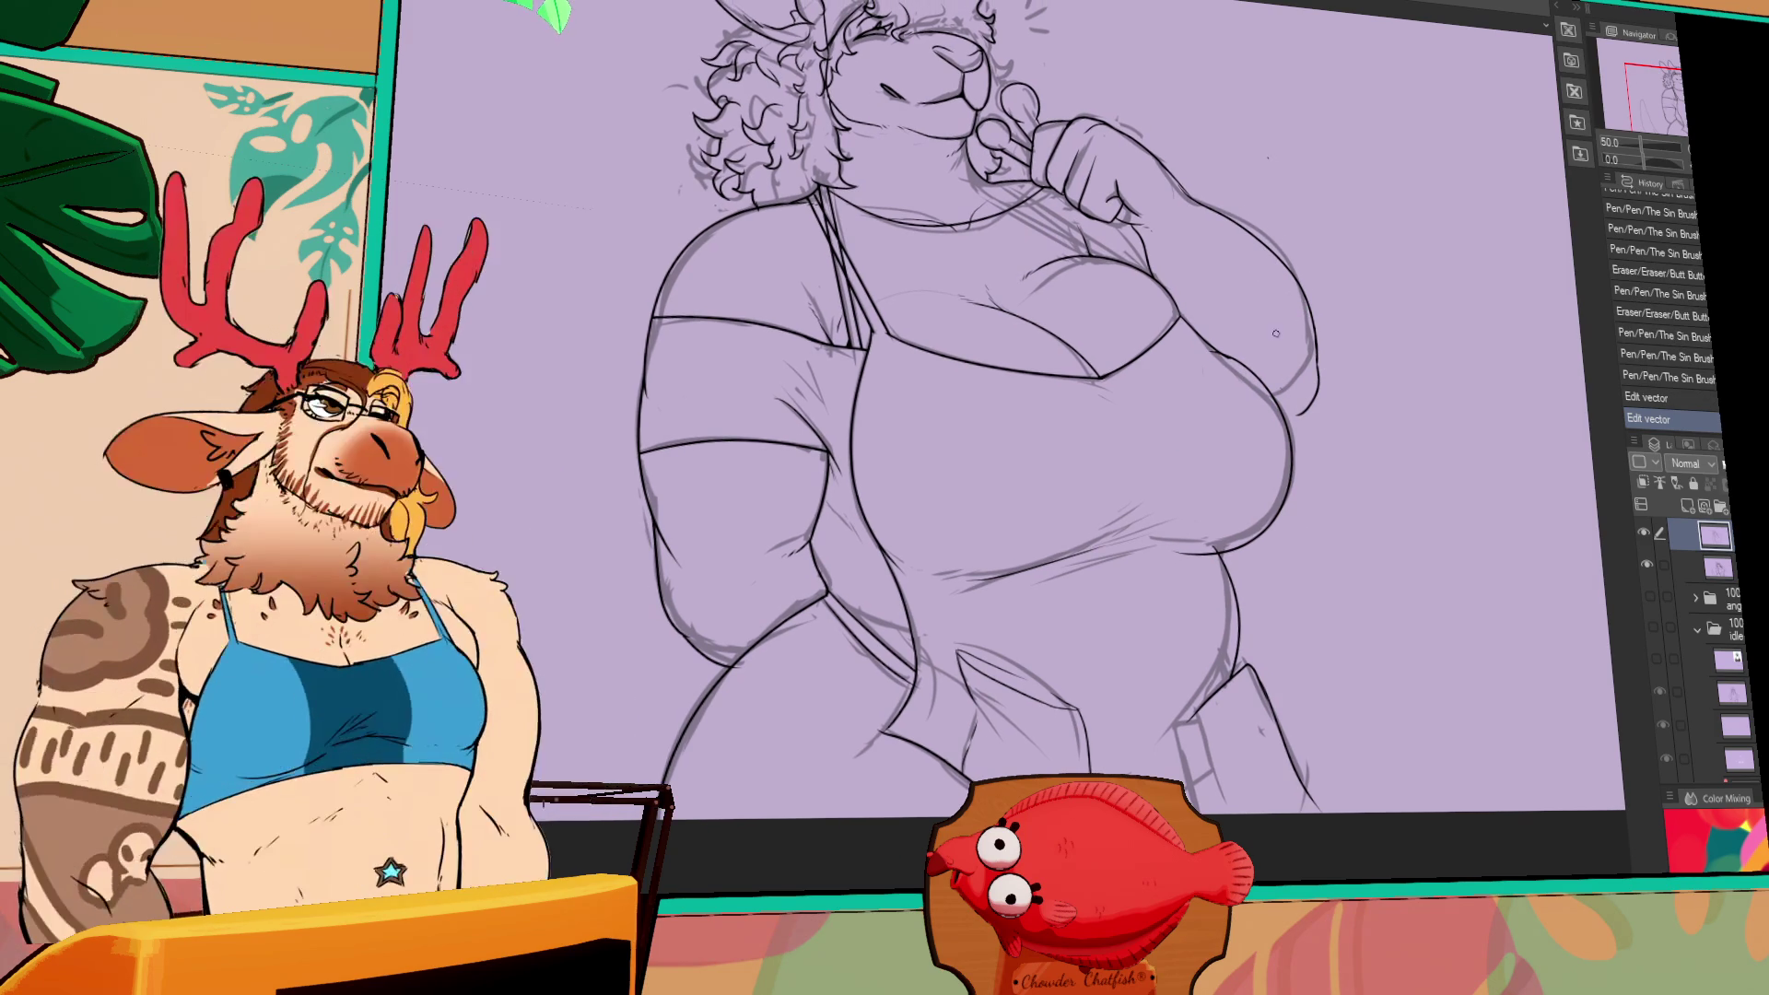
pyautogui.moveTo(1200, 352); pyautogui.dragTo(1214, 355)
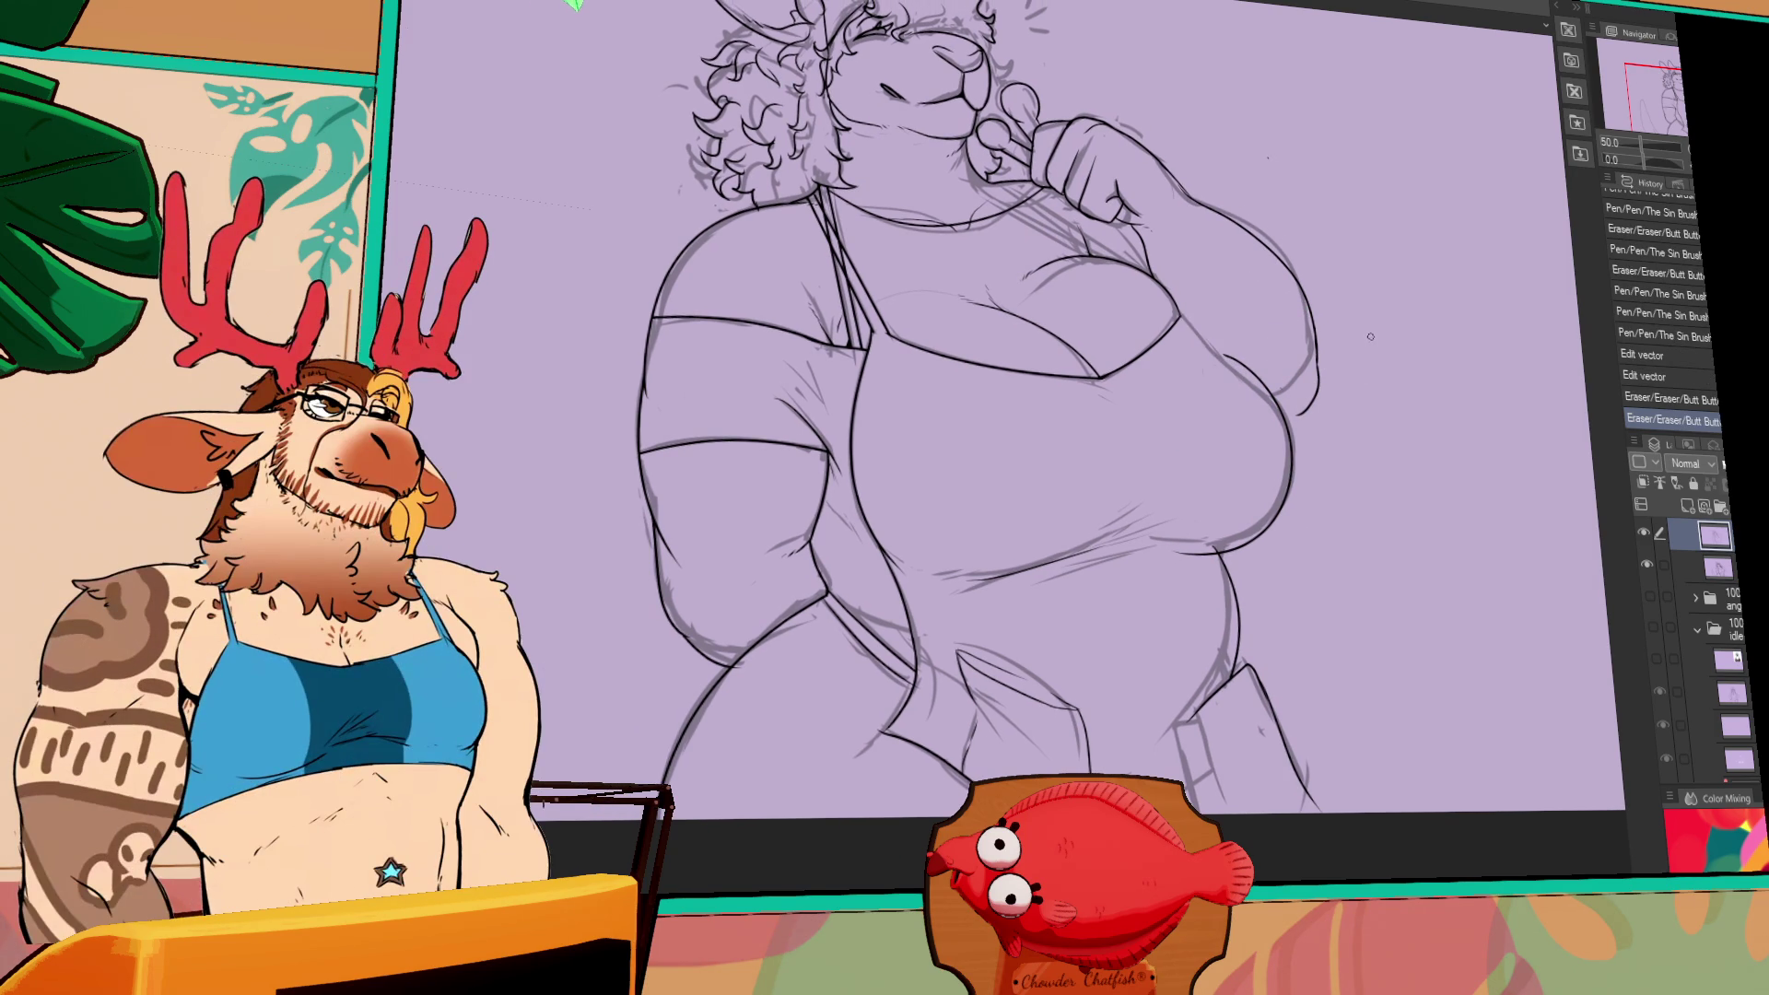
pyautogui.scroll(-2, 1214, 387)
pyautogui.moveTo(1227, 459); pyautogui.dragTo(1331, 479)
pyautogui.keyDown('ctrl'); pyautogui.click(1227, 479); pyautogui.keyUp('ctrl')
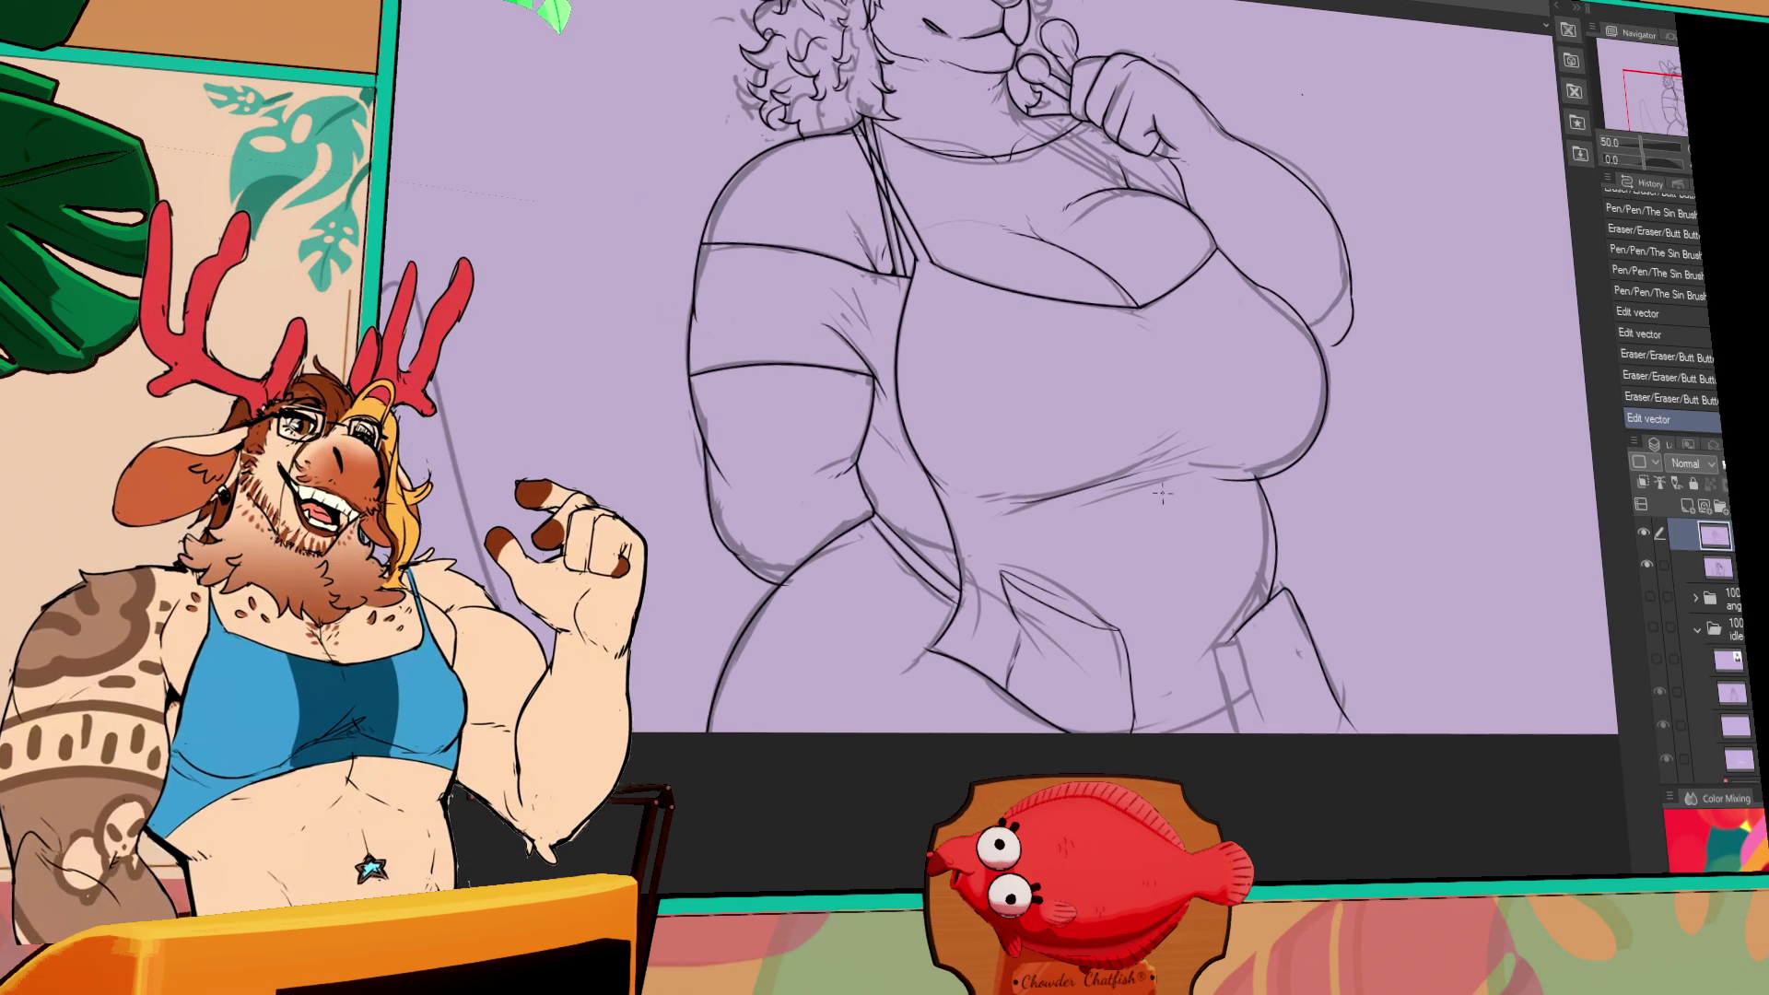
# - Redraw the apron line at its lower right and add a short apron stroke beside it
pyautogui.scroll(-2, 1157, 489)
pyautogui.hotkey('ctrl', 'z')
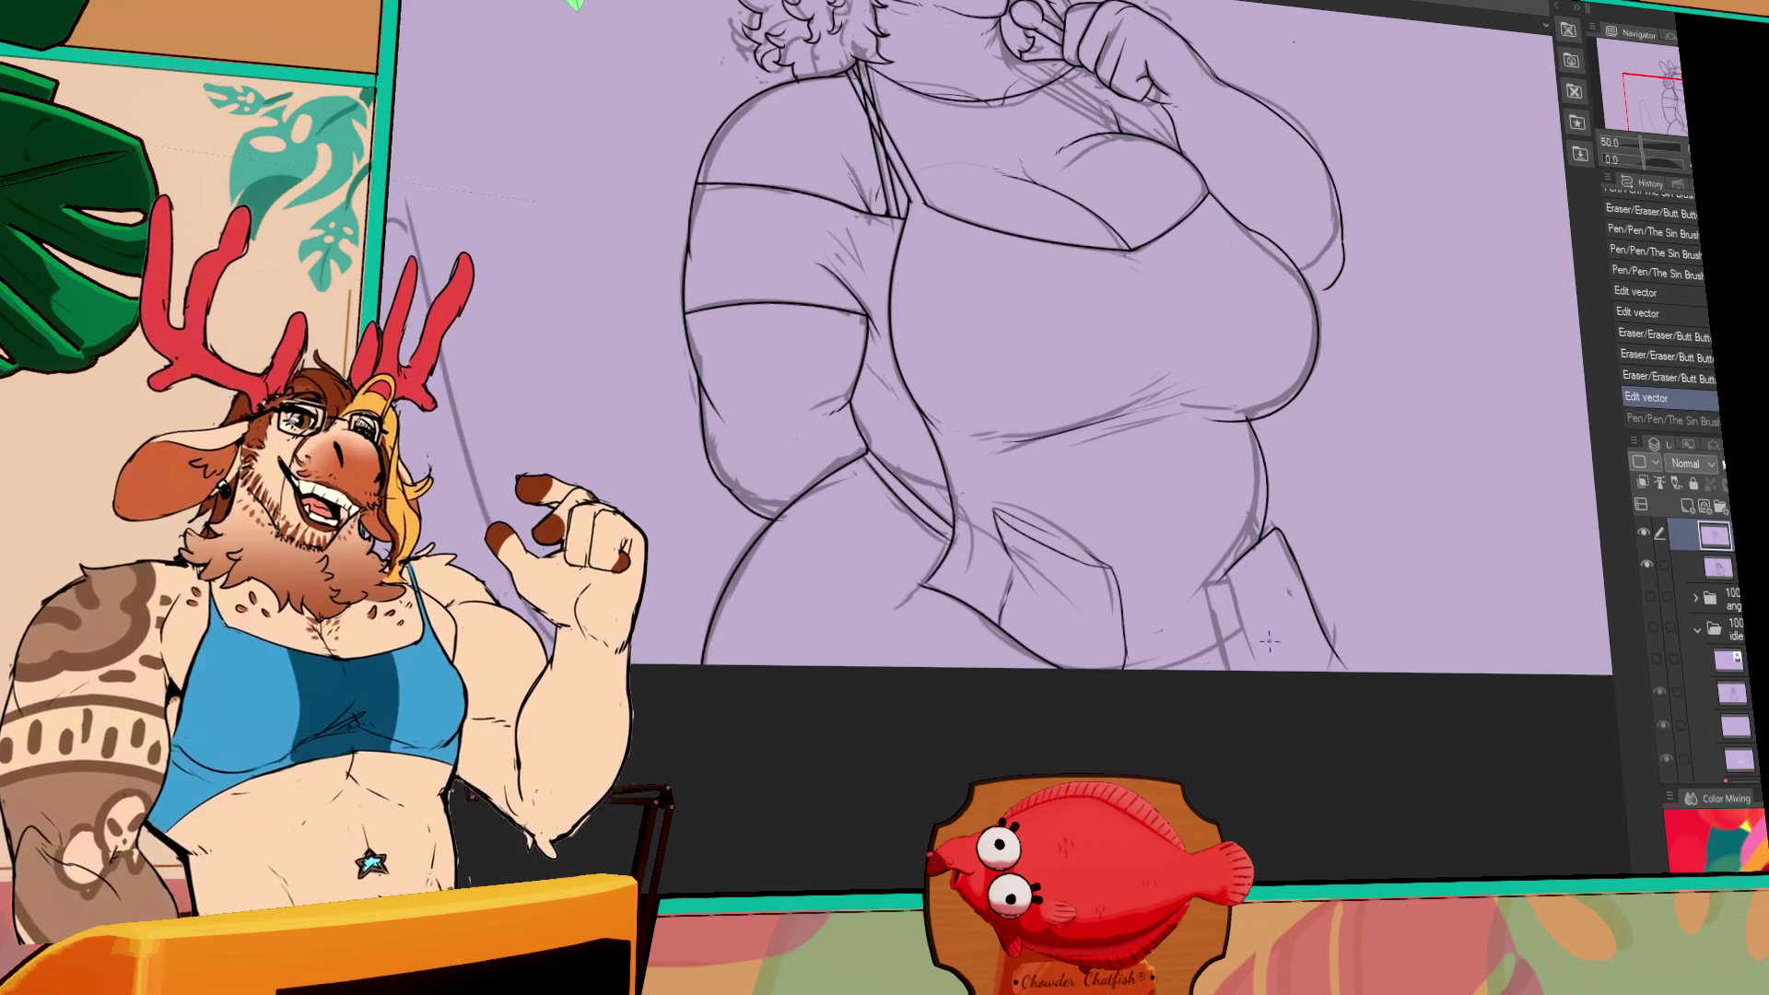
pyautogui.moveTo(1251, 667)
pyautogui.mouseDown()
pyautogui.moveTo(1210, 582)
pyautogui.moveTo(1226, 673)
pyautogui.mouseUp()
pyautogui.hotkey('ctrl', 'z')
pyautogui.hotkey('ctrl', 'z')
pyautogui.moveTo(1207, 586); pyautogui.dragTo(1228, 677)
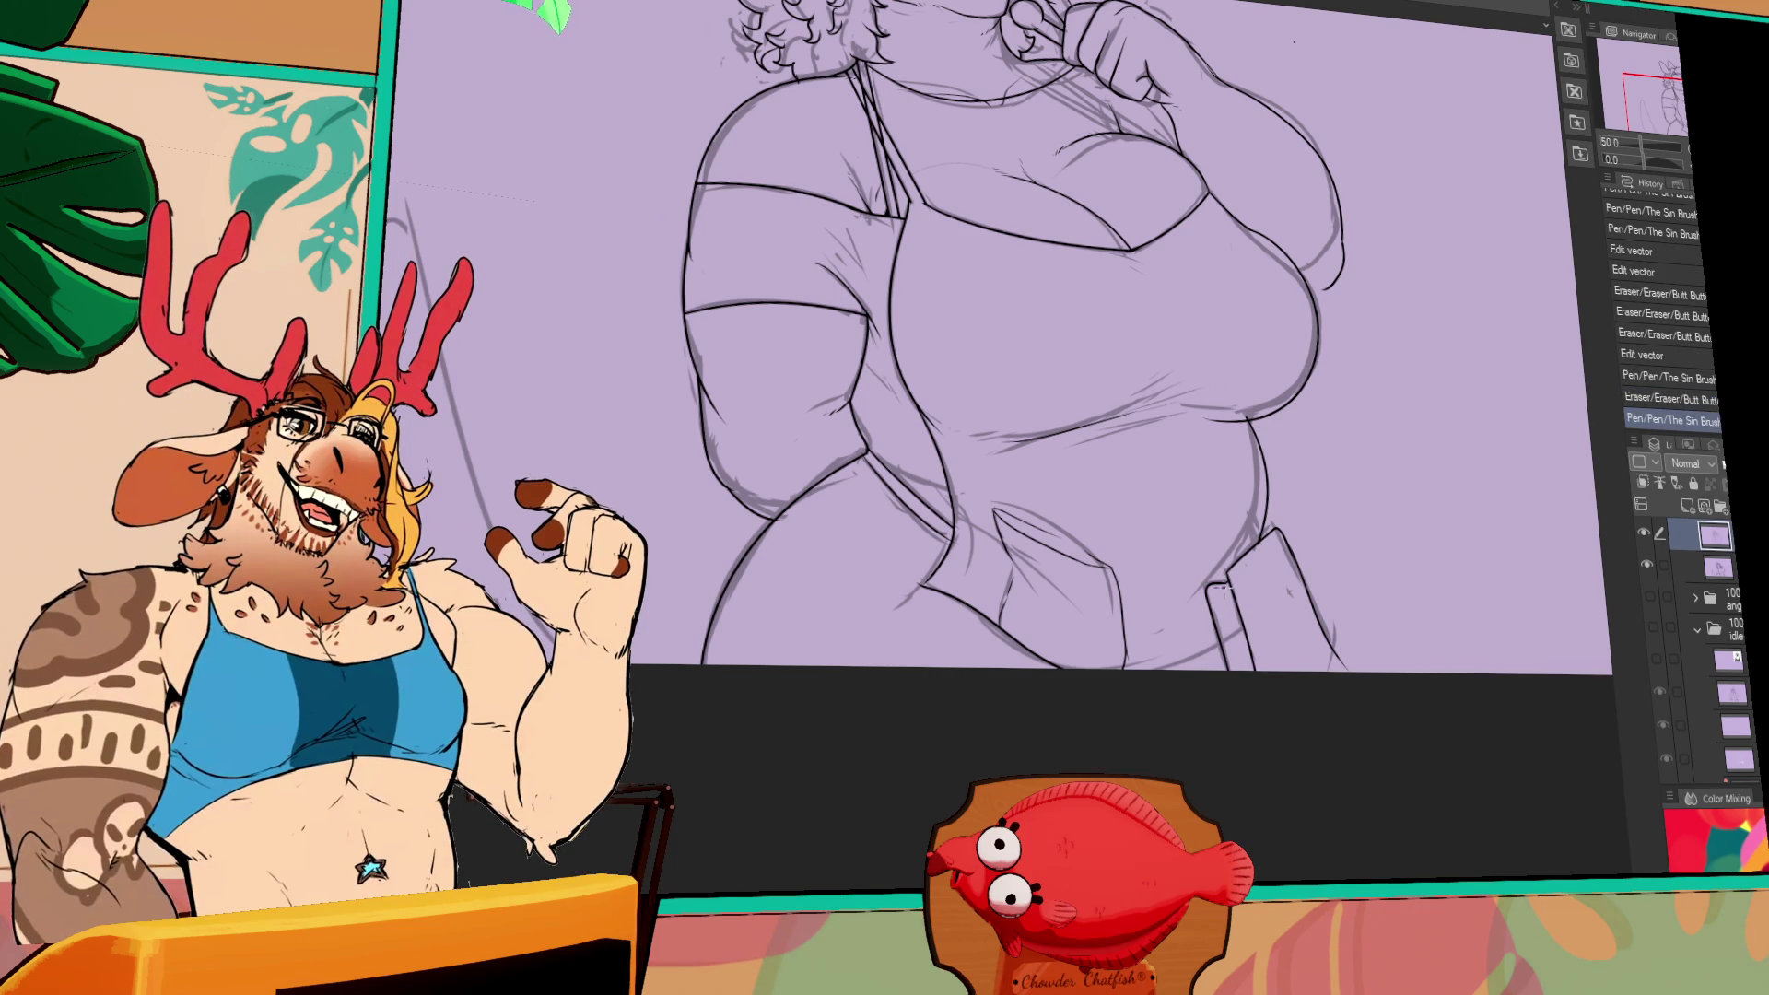
pyautogui.moveTo(1255, 541); pyautogui.dragTo(1260, 534)
pyautogui.hotkey('ctrl', 'z')
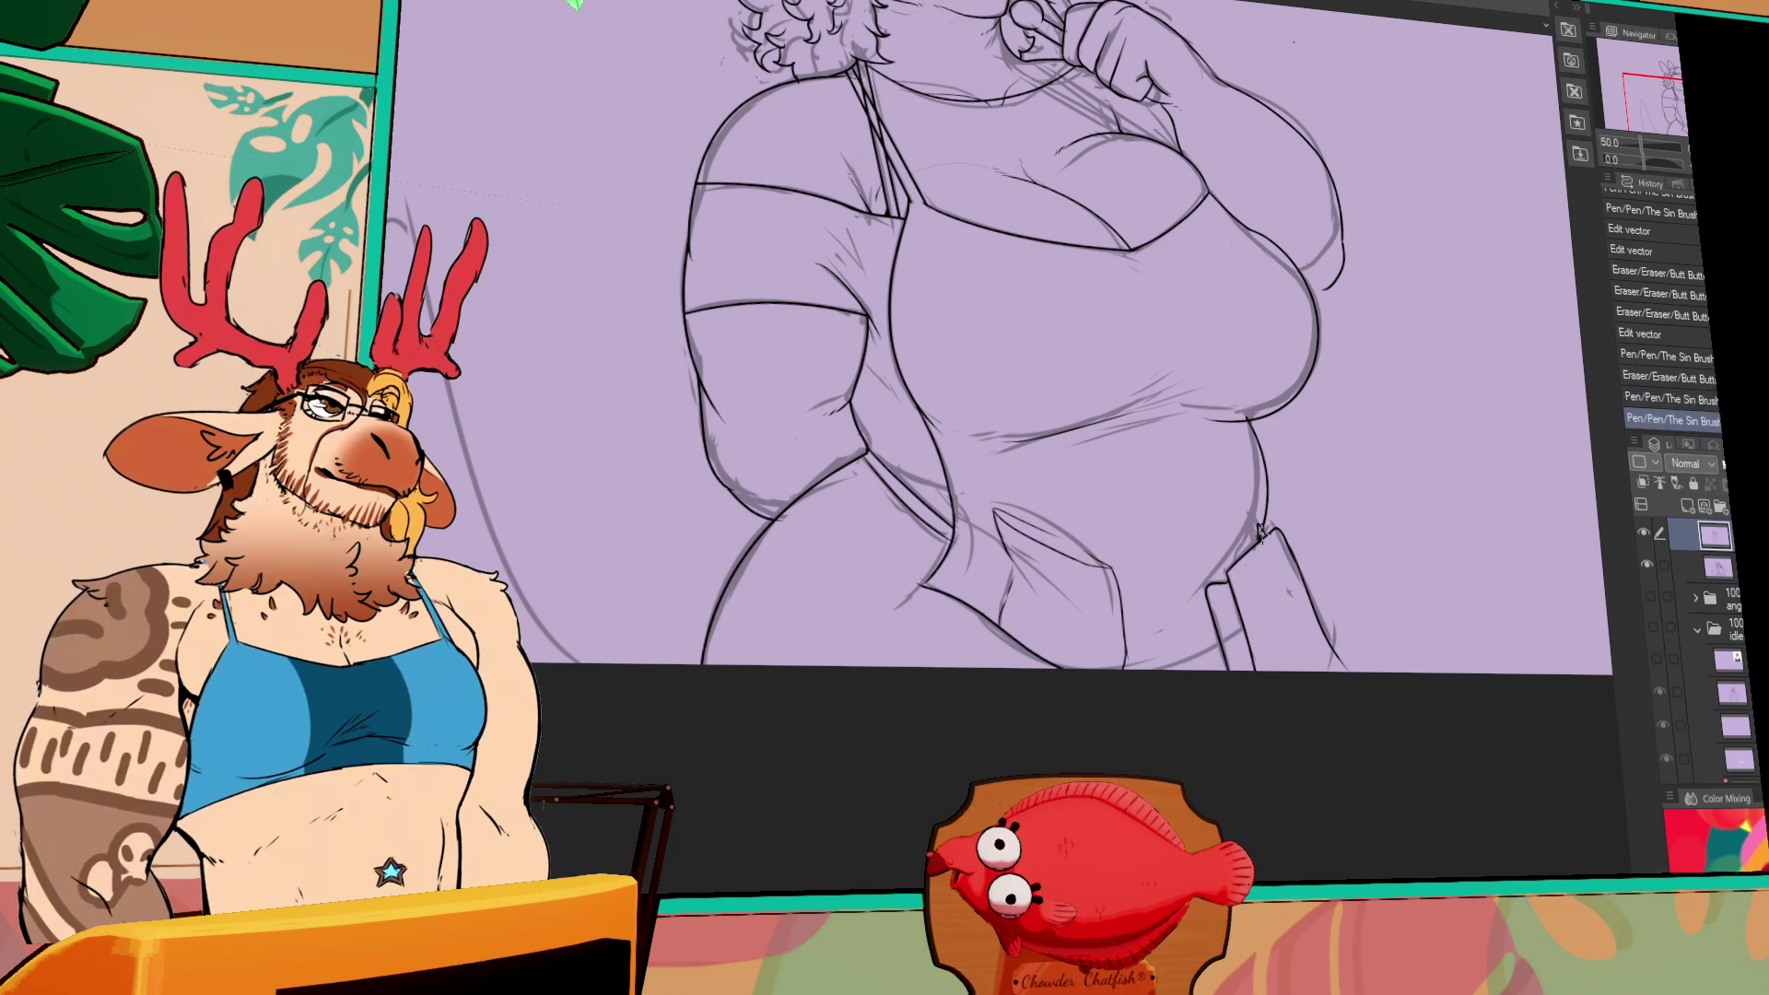
pyautogui.hotkey('ctrl', 'y')
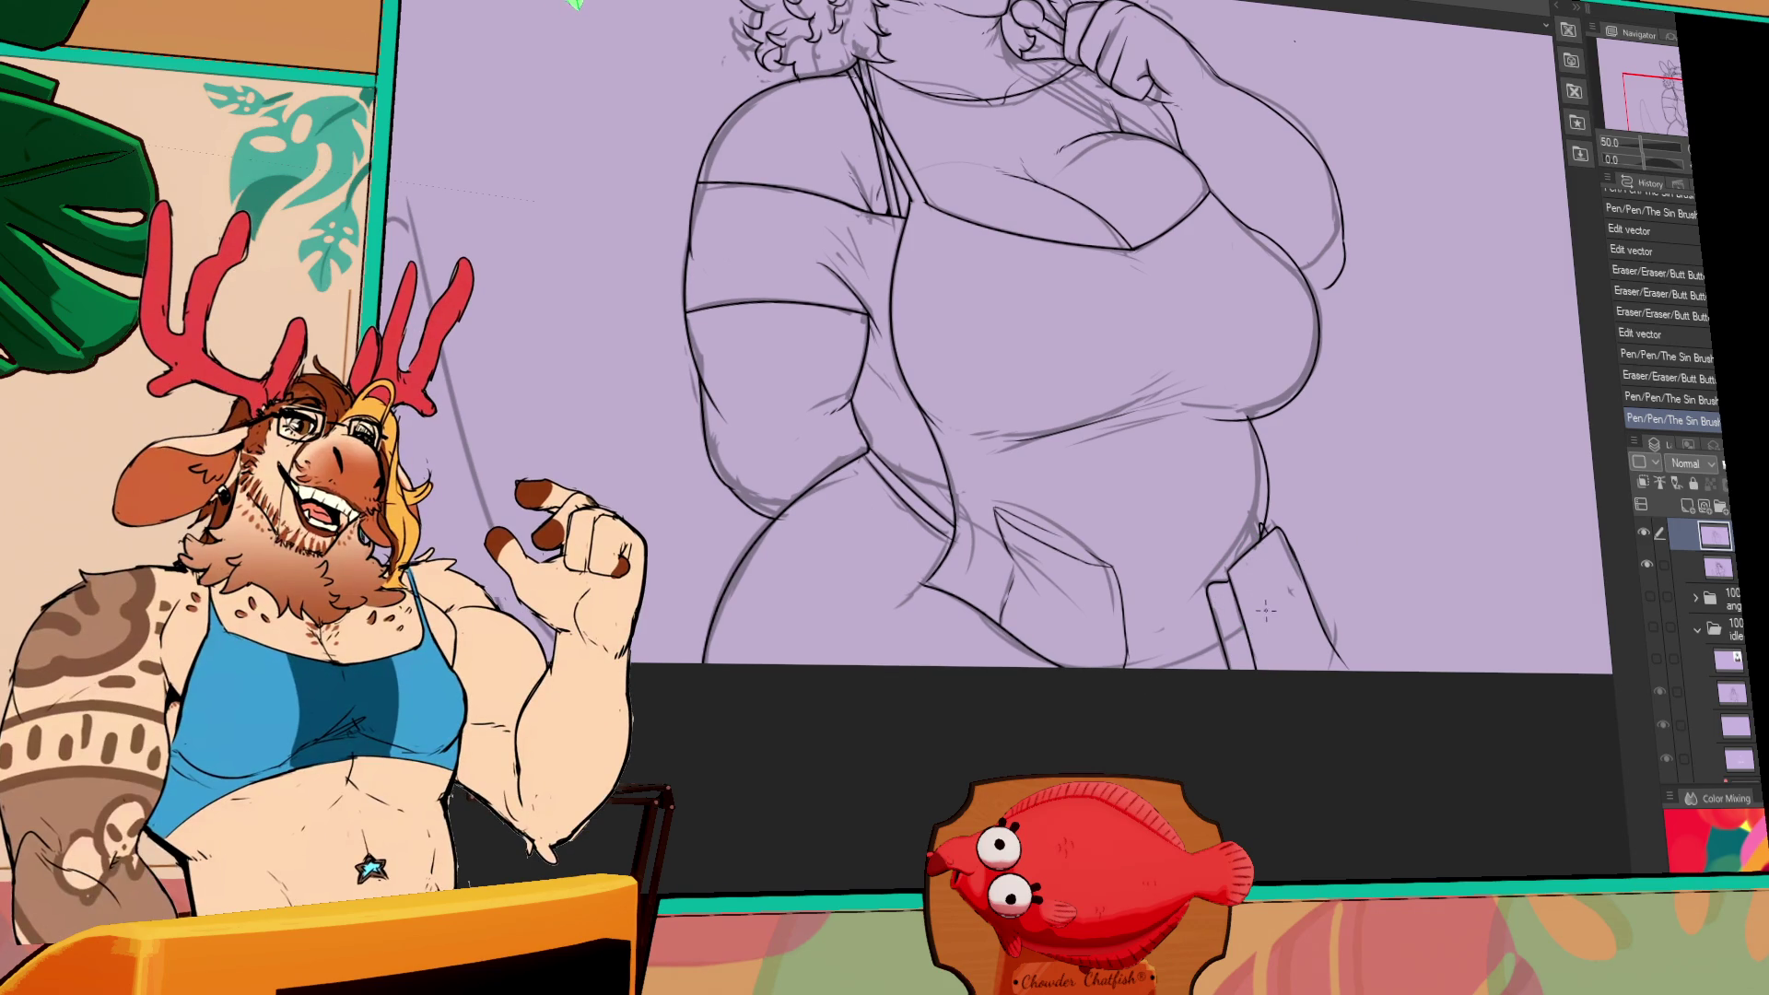
# - Touch up the lines at the belly's left side and finish reshaping the selected curve
pyautogui.moveTo(1266, 610); pyautogui.dragTo(1067, 576)
pyautogui.moveTo(995, 633)
pyautogui.mouseDown()
pyautogui.moveTo(1000, 650)
pyautogui.moveTo(1005, 631)
pyautogui.moveTo(908, 647)
pyautogui.mouseUp()
pyautogui.hotkey('ctrl', 'z')
pyautogui.hotkey('ctrl', 'z')
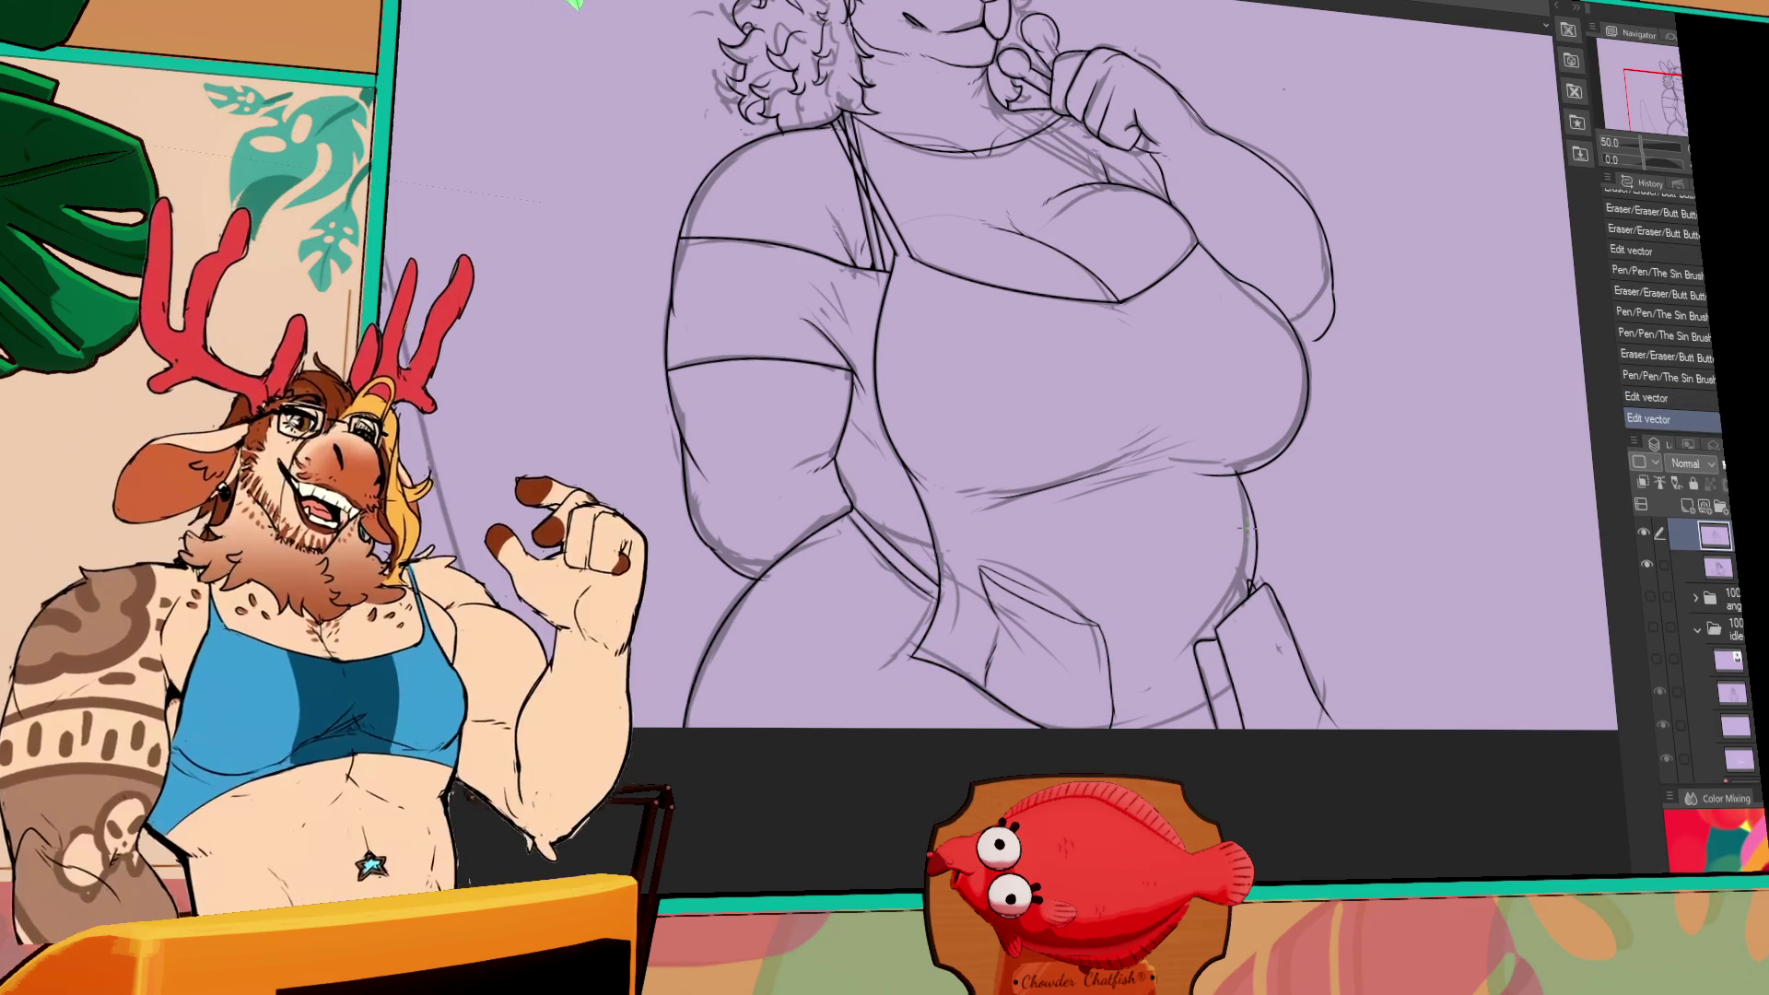
pyautogui.moveTo(1398, 510); pyautogui.dragTo(1398, 504)
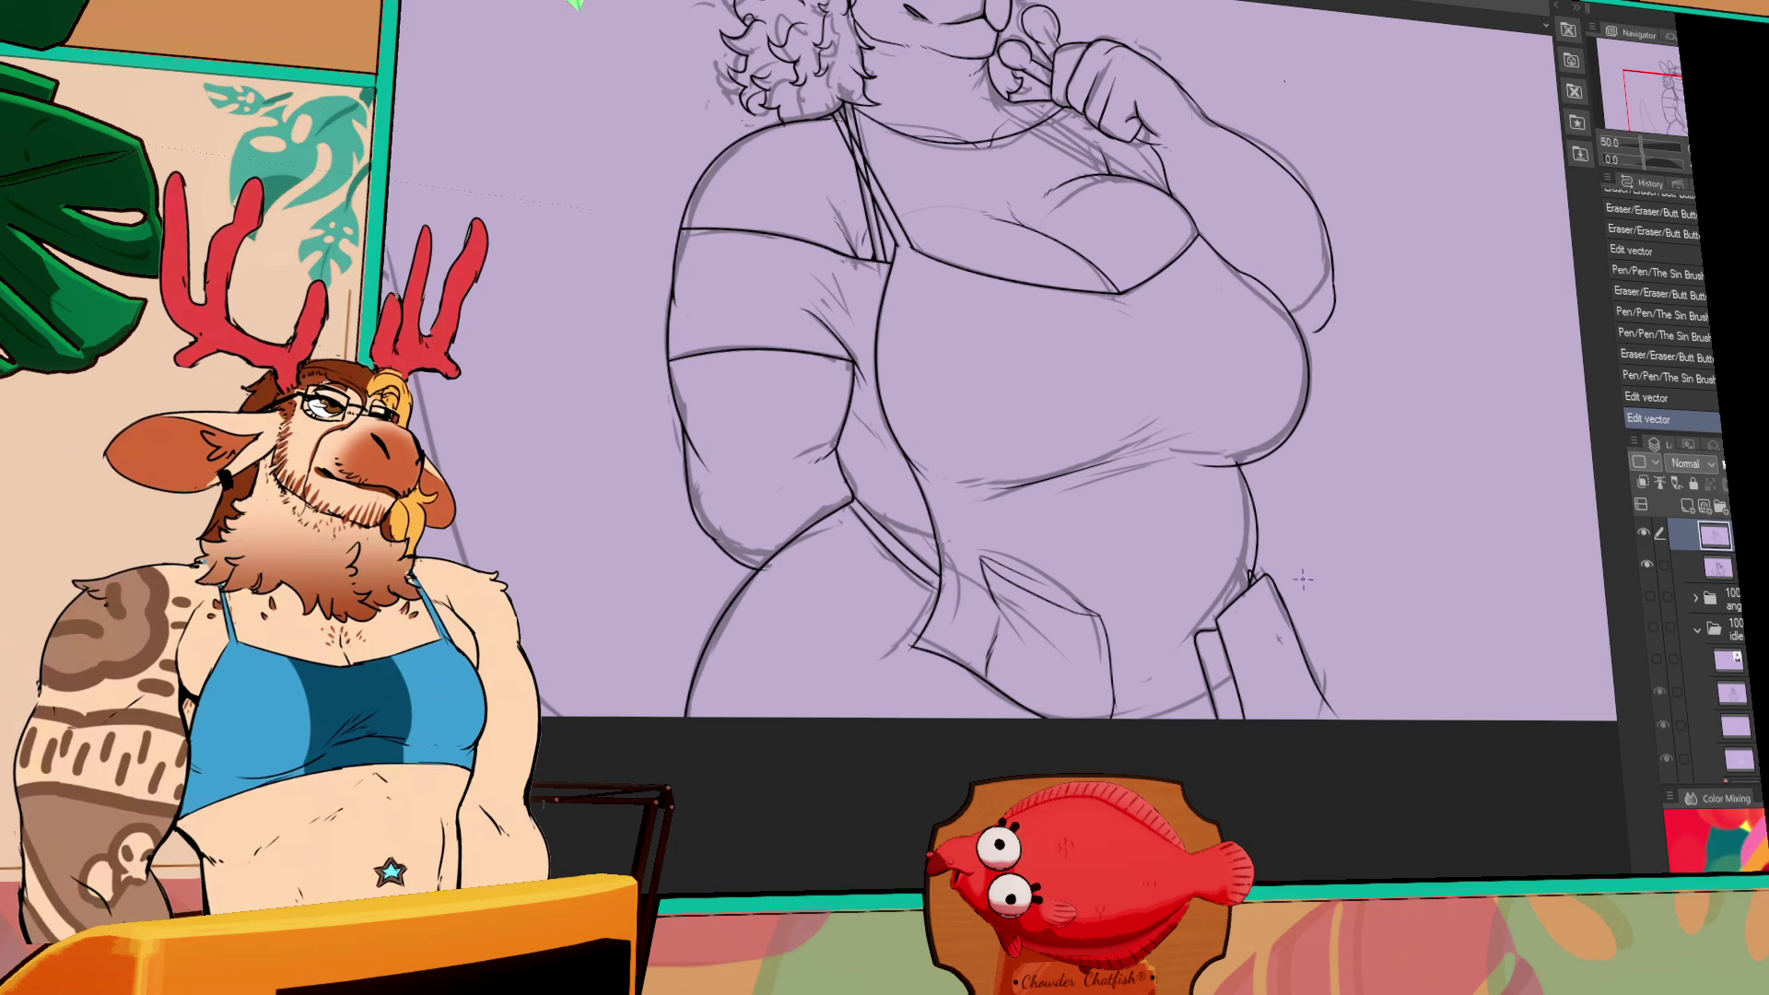
pyautogui.moveTo(1244, 156); pyautogui.dragTo(1243, 313)
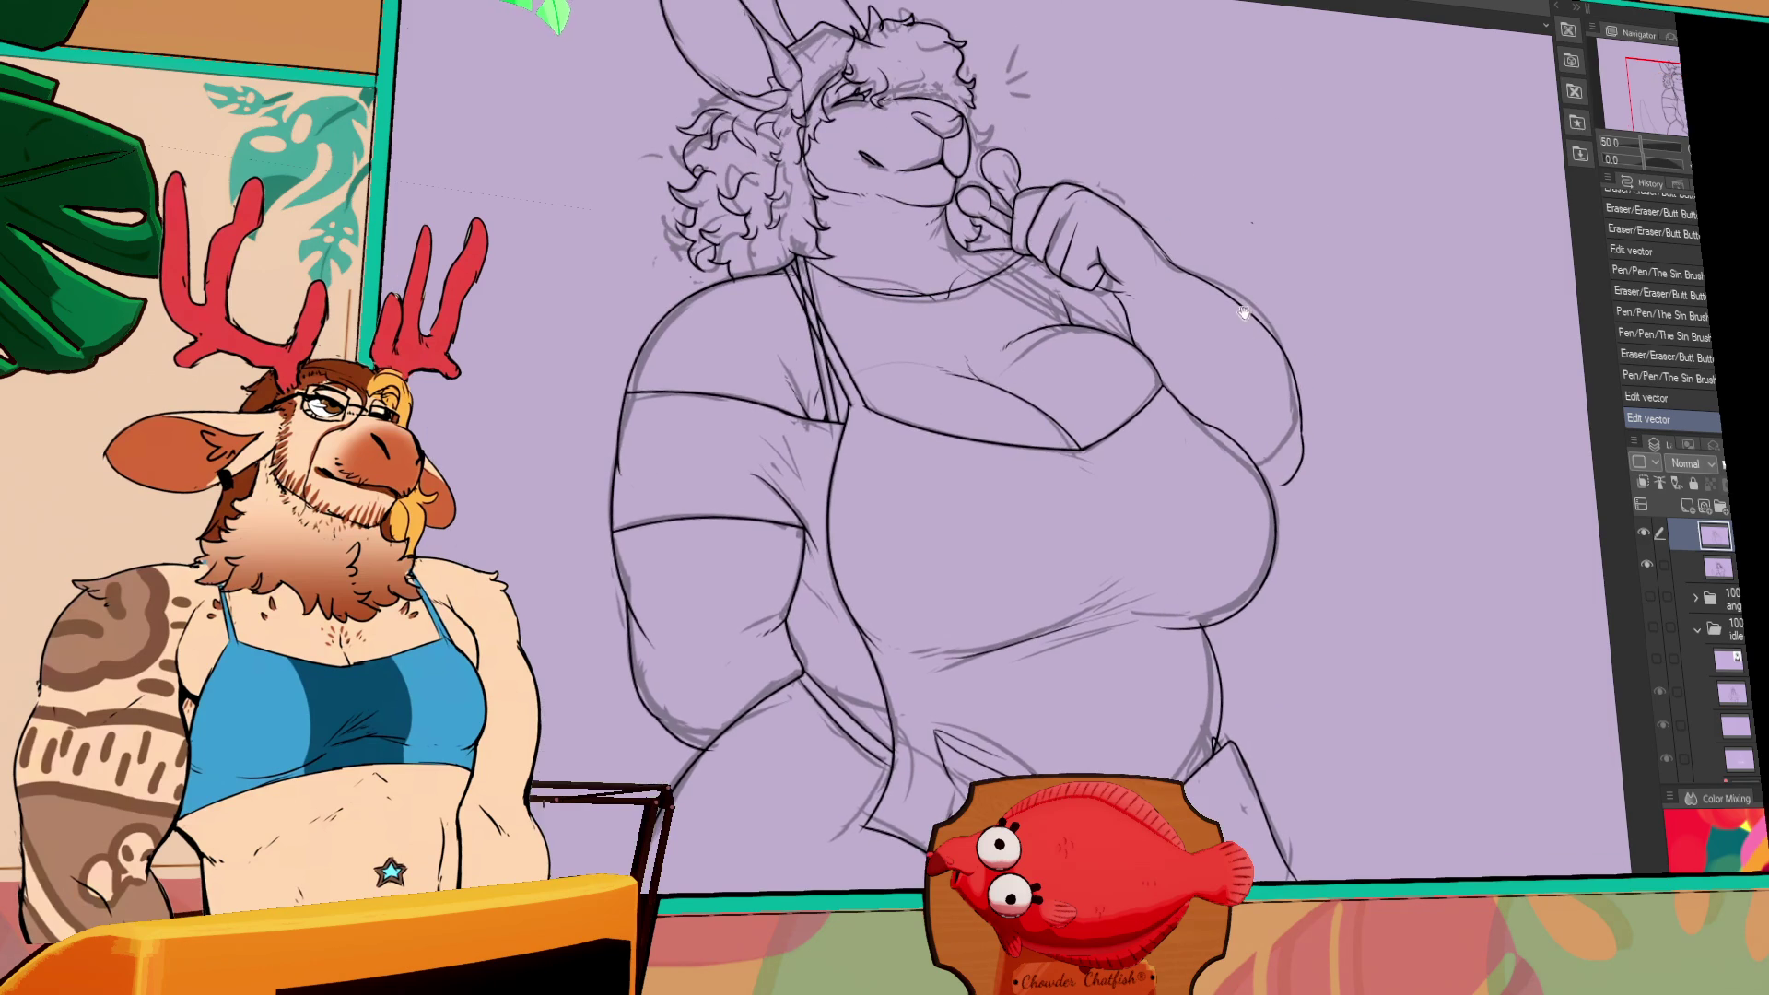
# - Erase the stray stroke under the breast and add a short stroke on the chest
pyautogui.moveTo(1258, 485); pyautogui.dragTo(1286, 482)
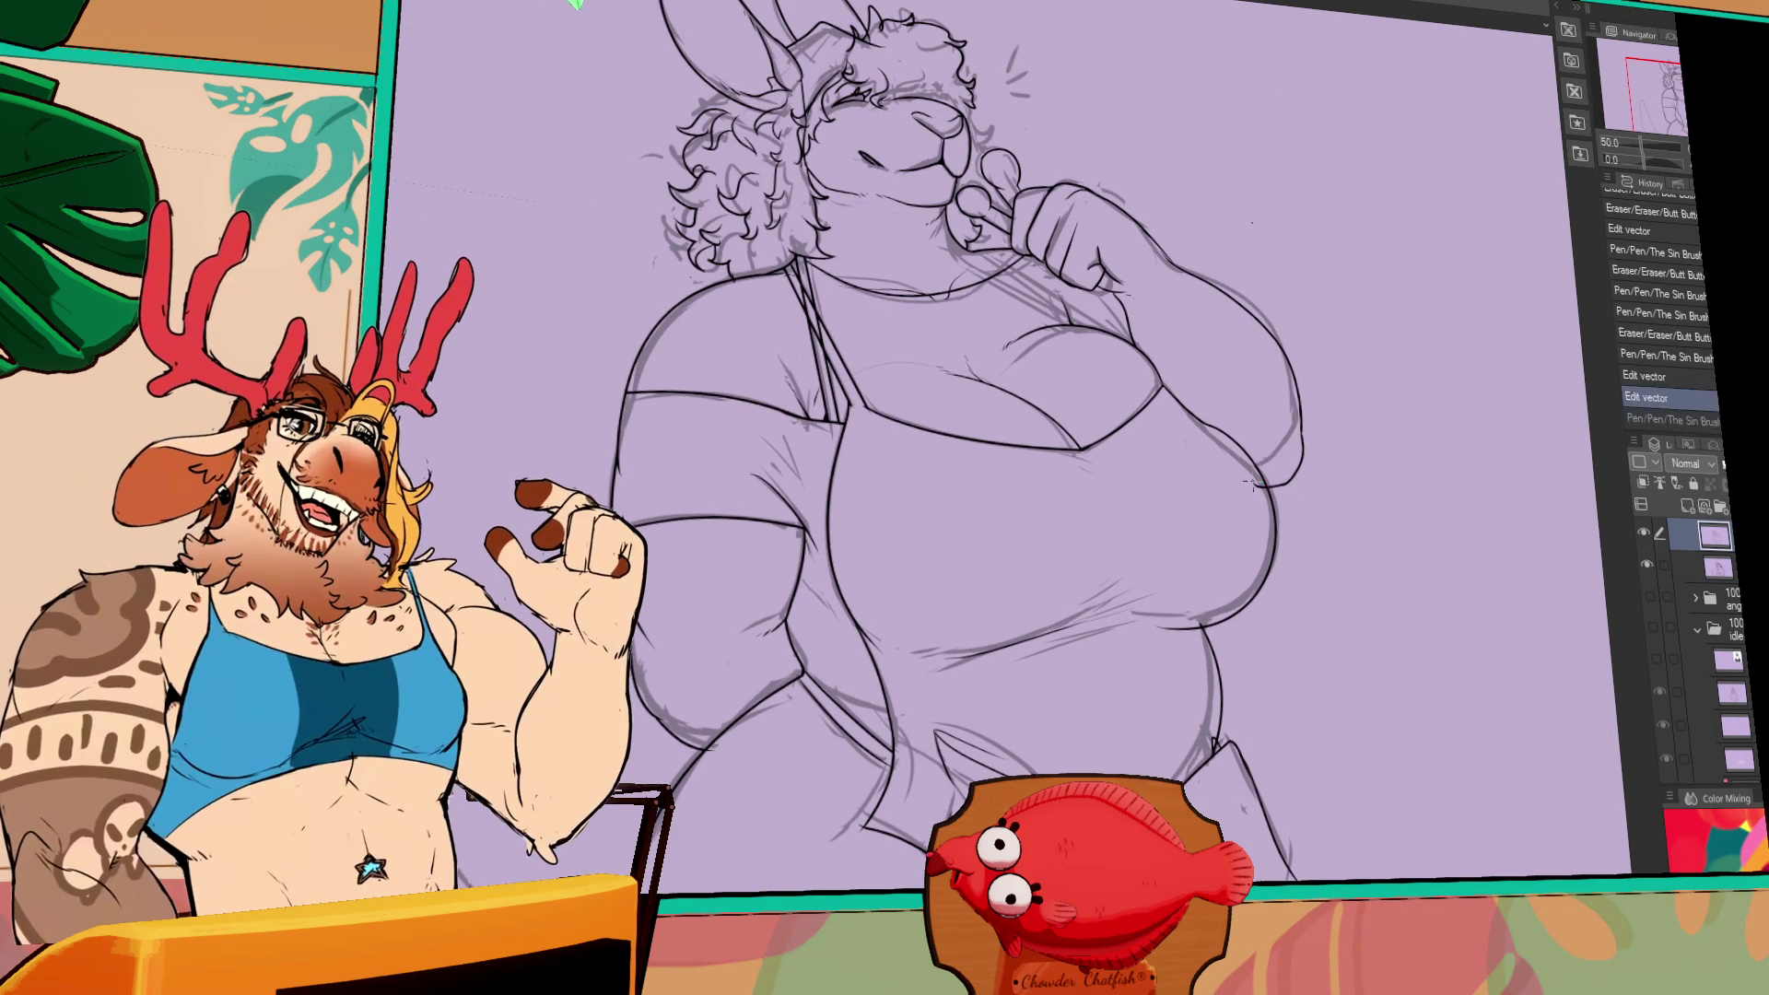
pyautogui.press('e')
pyautogui.moveTo(1257, 477); pyautogui.dragTo(1294, 480)
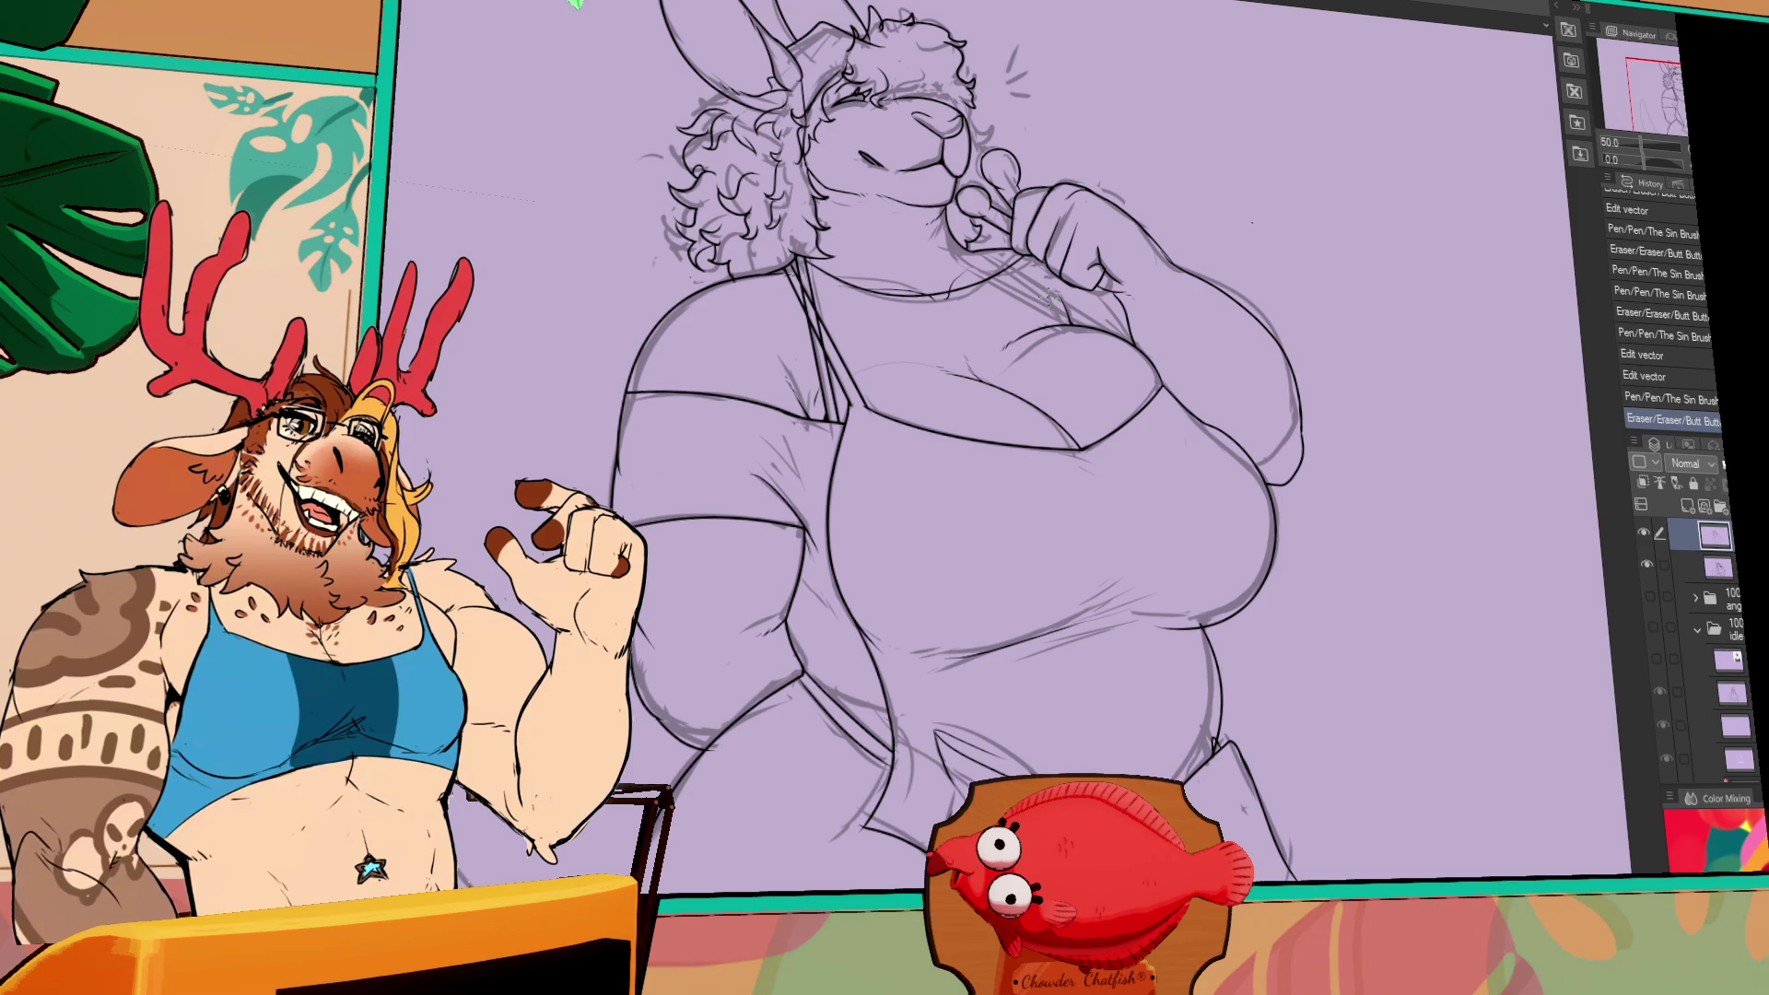
pyautogui.hotkey('ctrl', 'y')
pyautogui.hotkey('ctrl', 'y')
pyautogui.hotkey('ctrl', 'y')
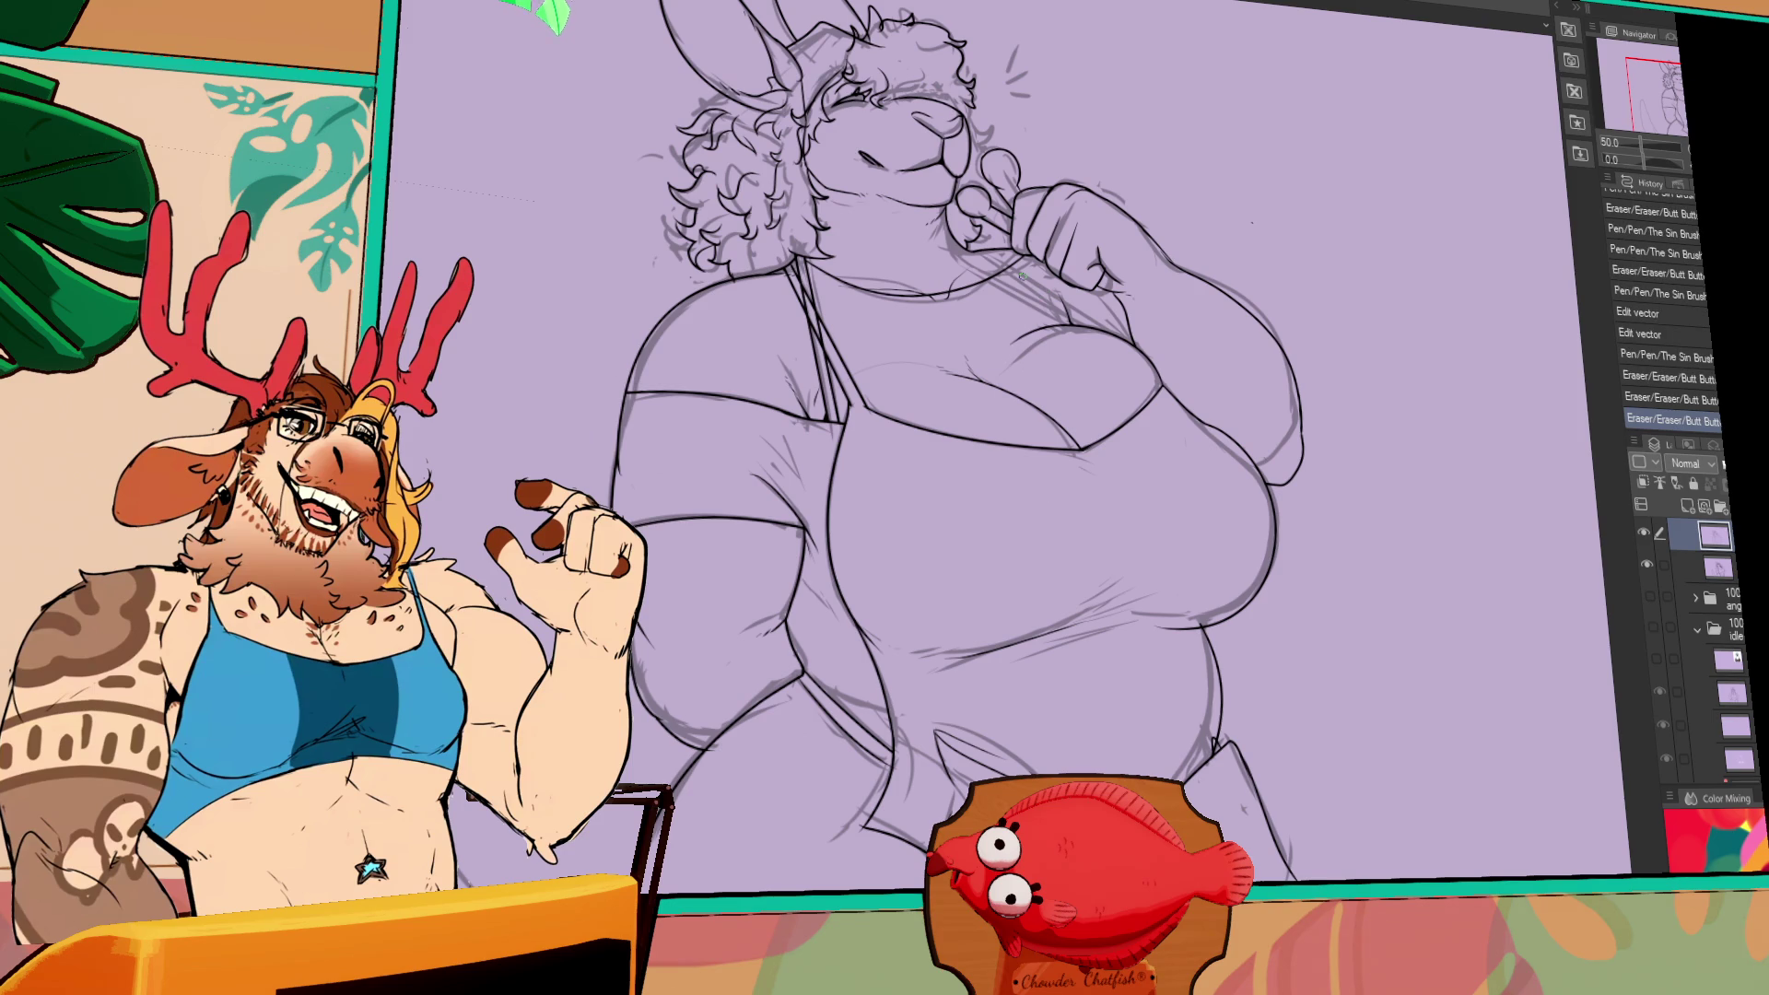
pyautogui.hotkey('ctrl', 'z')
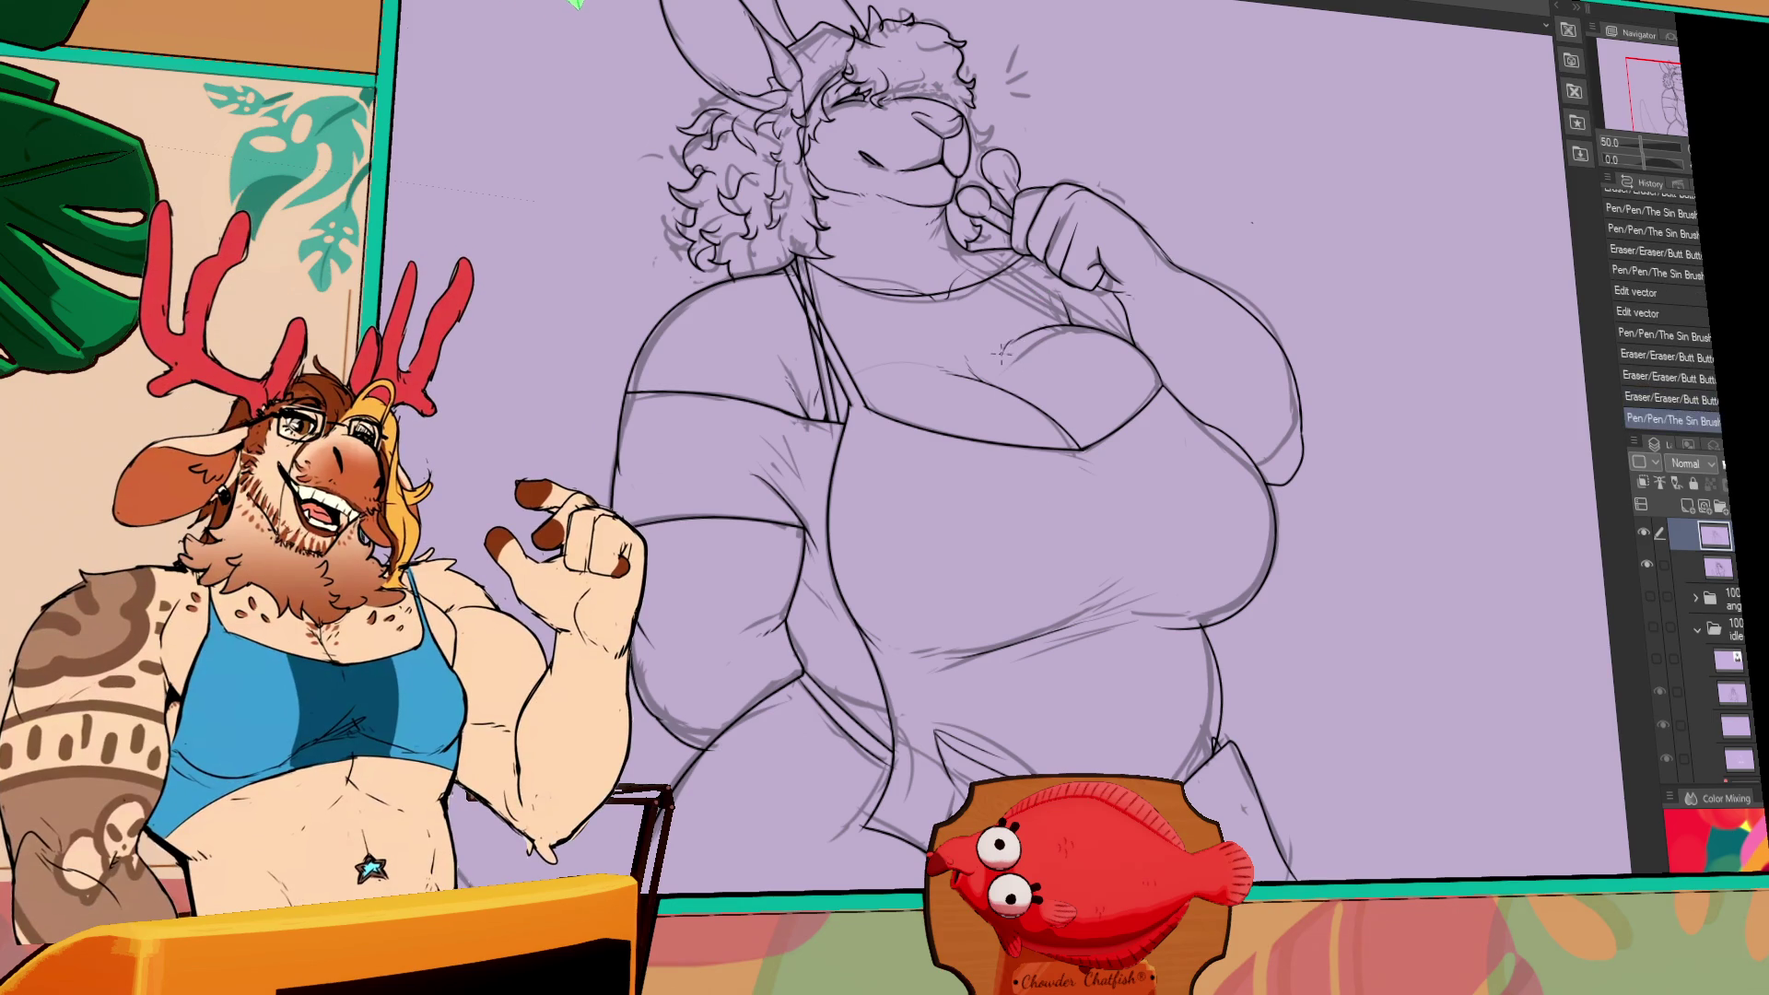
pyautogui.hotkey('ctrl', 'y')
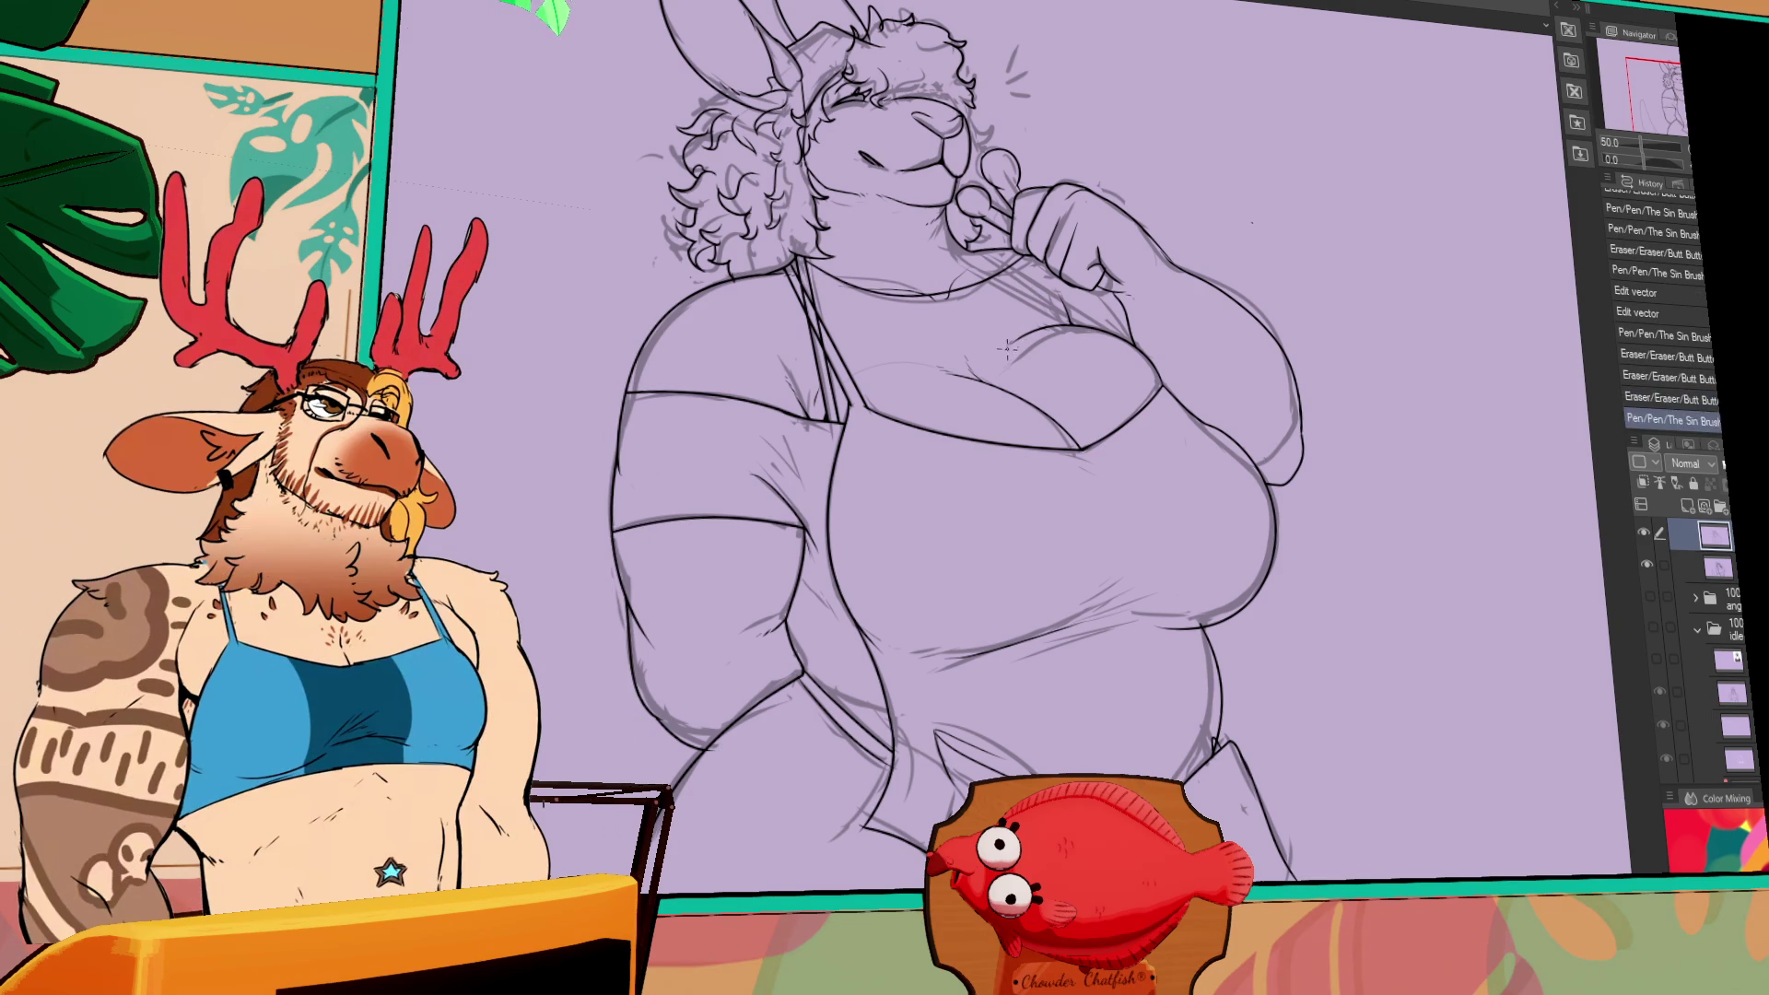
pyautogui.moveTo(1004, 344); pyautogui.dragTo(997, 341)
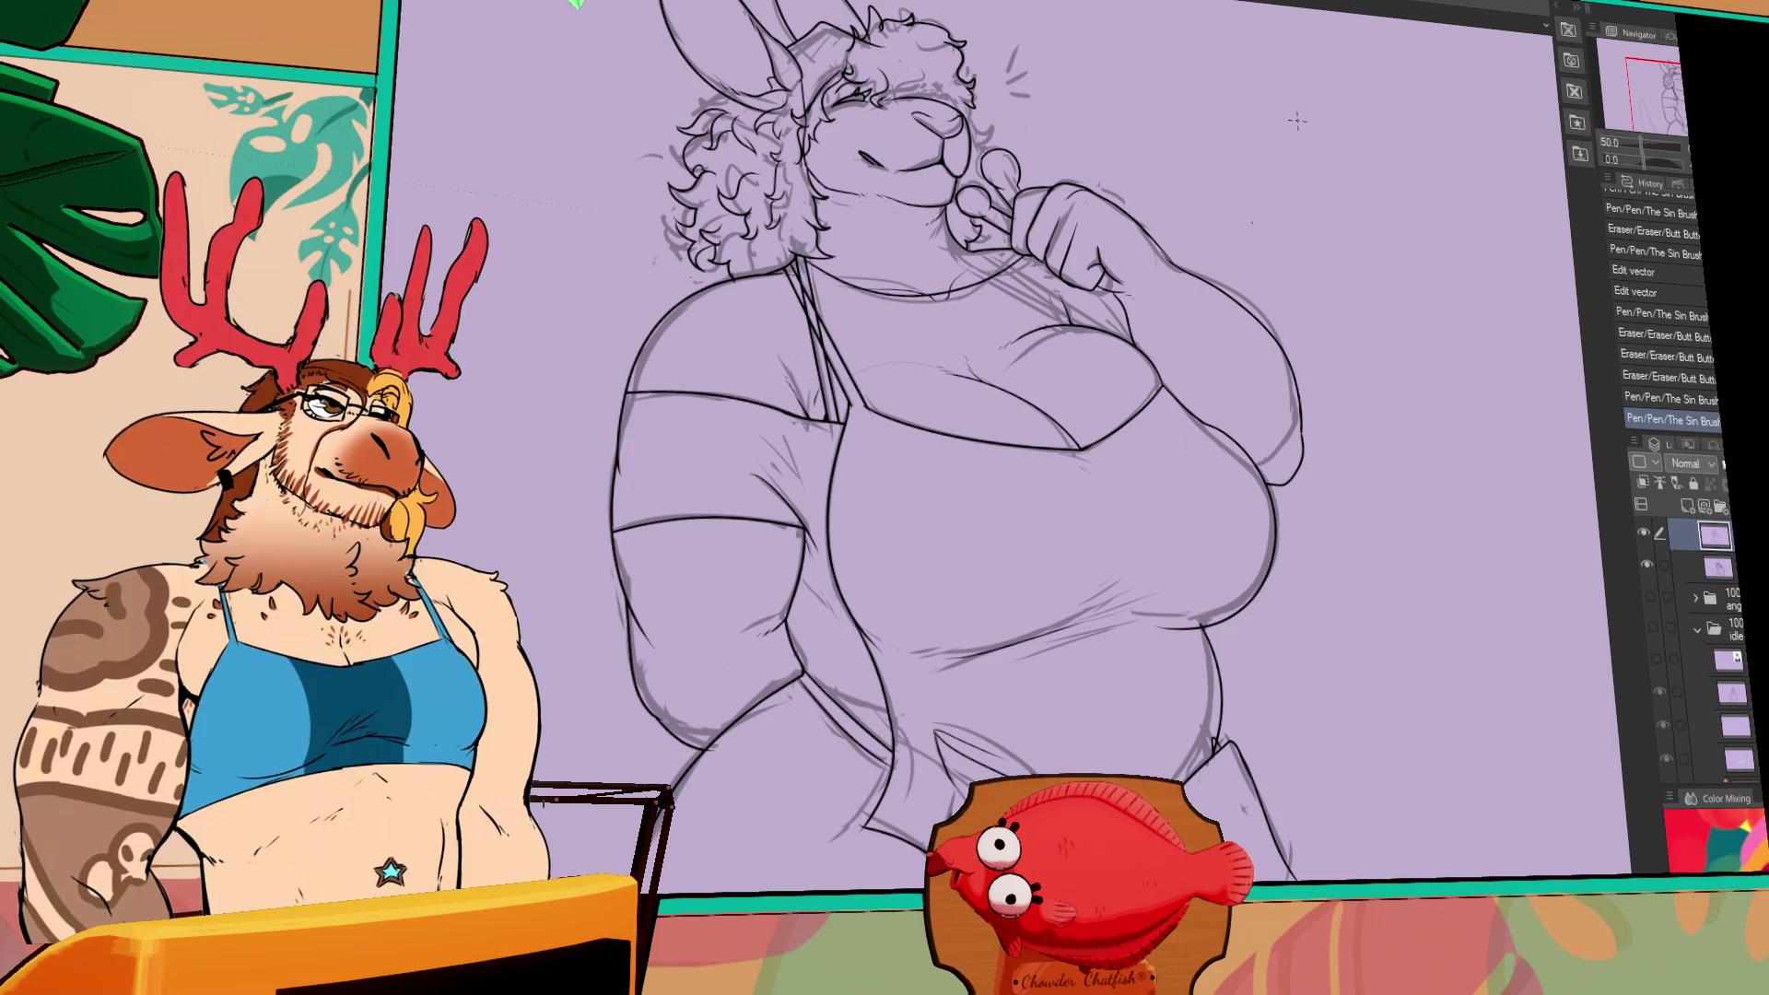
pyautogui.moveTo(1156, 314)
pyautogui.mouseDown()
pyautogui.moveTo(1178, 316)
pyautogui.moveTo(1150, 334)
pyautogui.mouseUp()
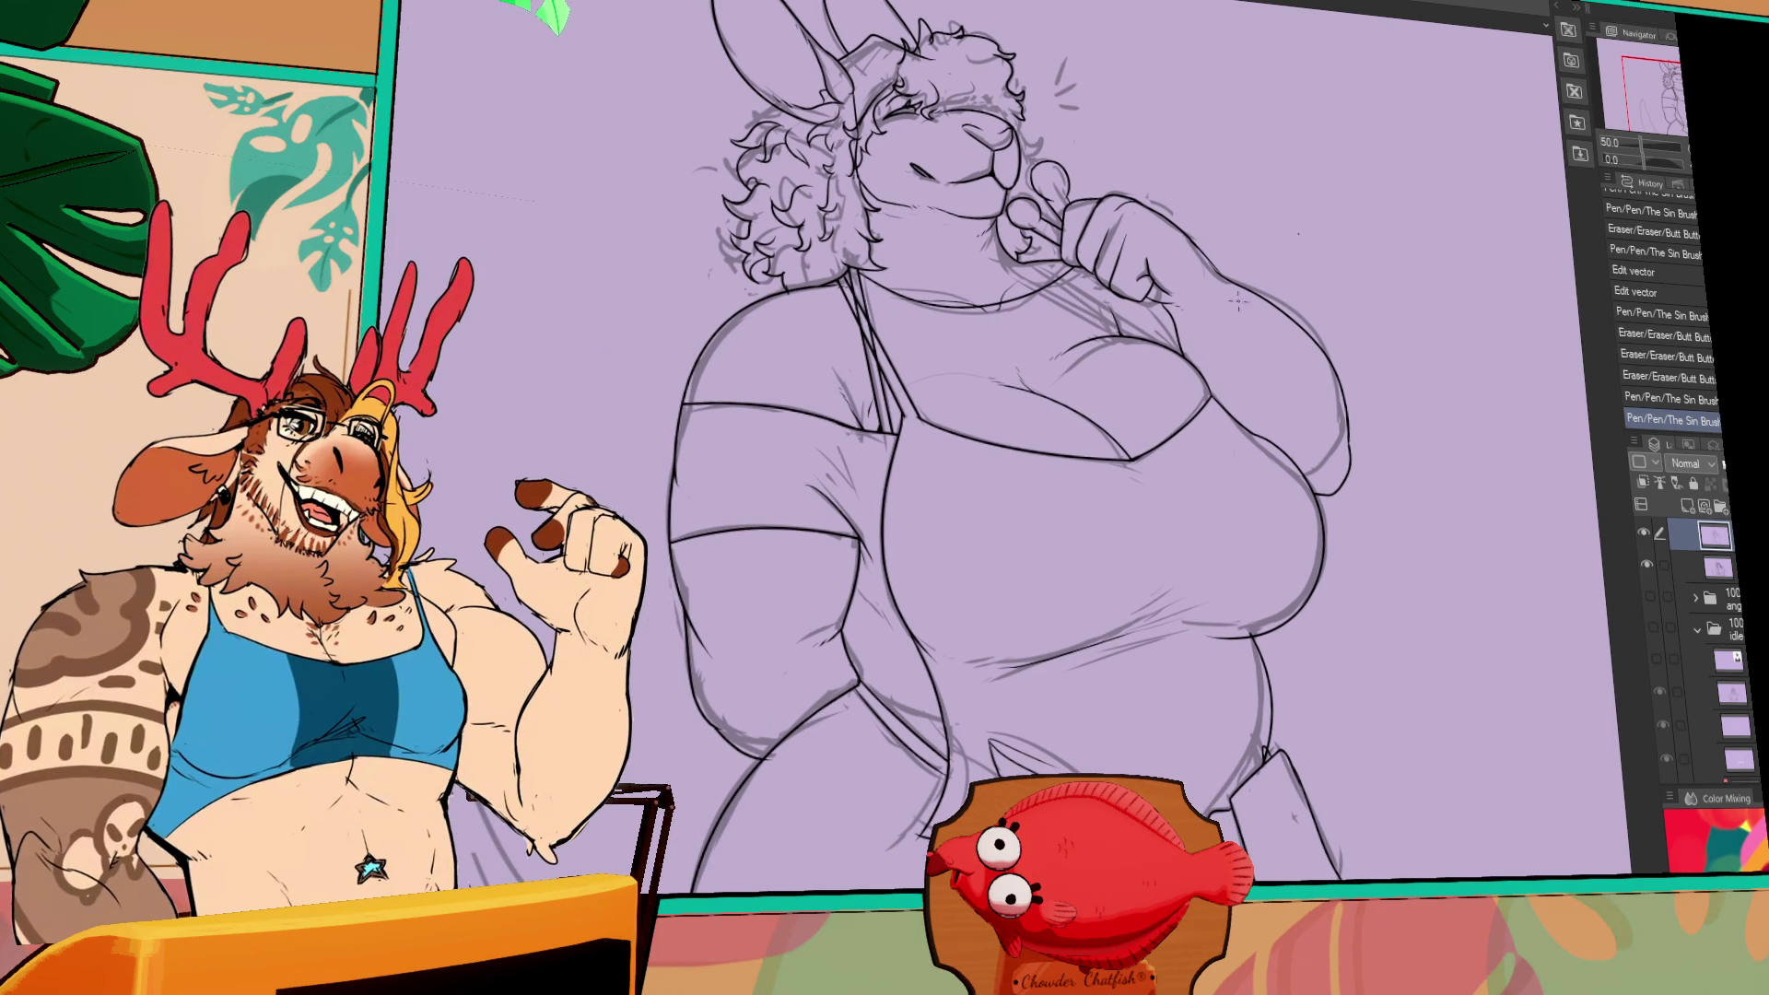
pyautogui.moveTo(1130, 486)
pyautogui.mouseDown()
pyautogui.moveTo(1083, 597)
pyautogui.moveTo(1147, 616)
pyautogui.mouseUp()
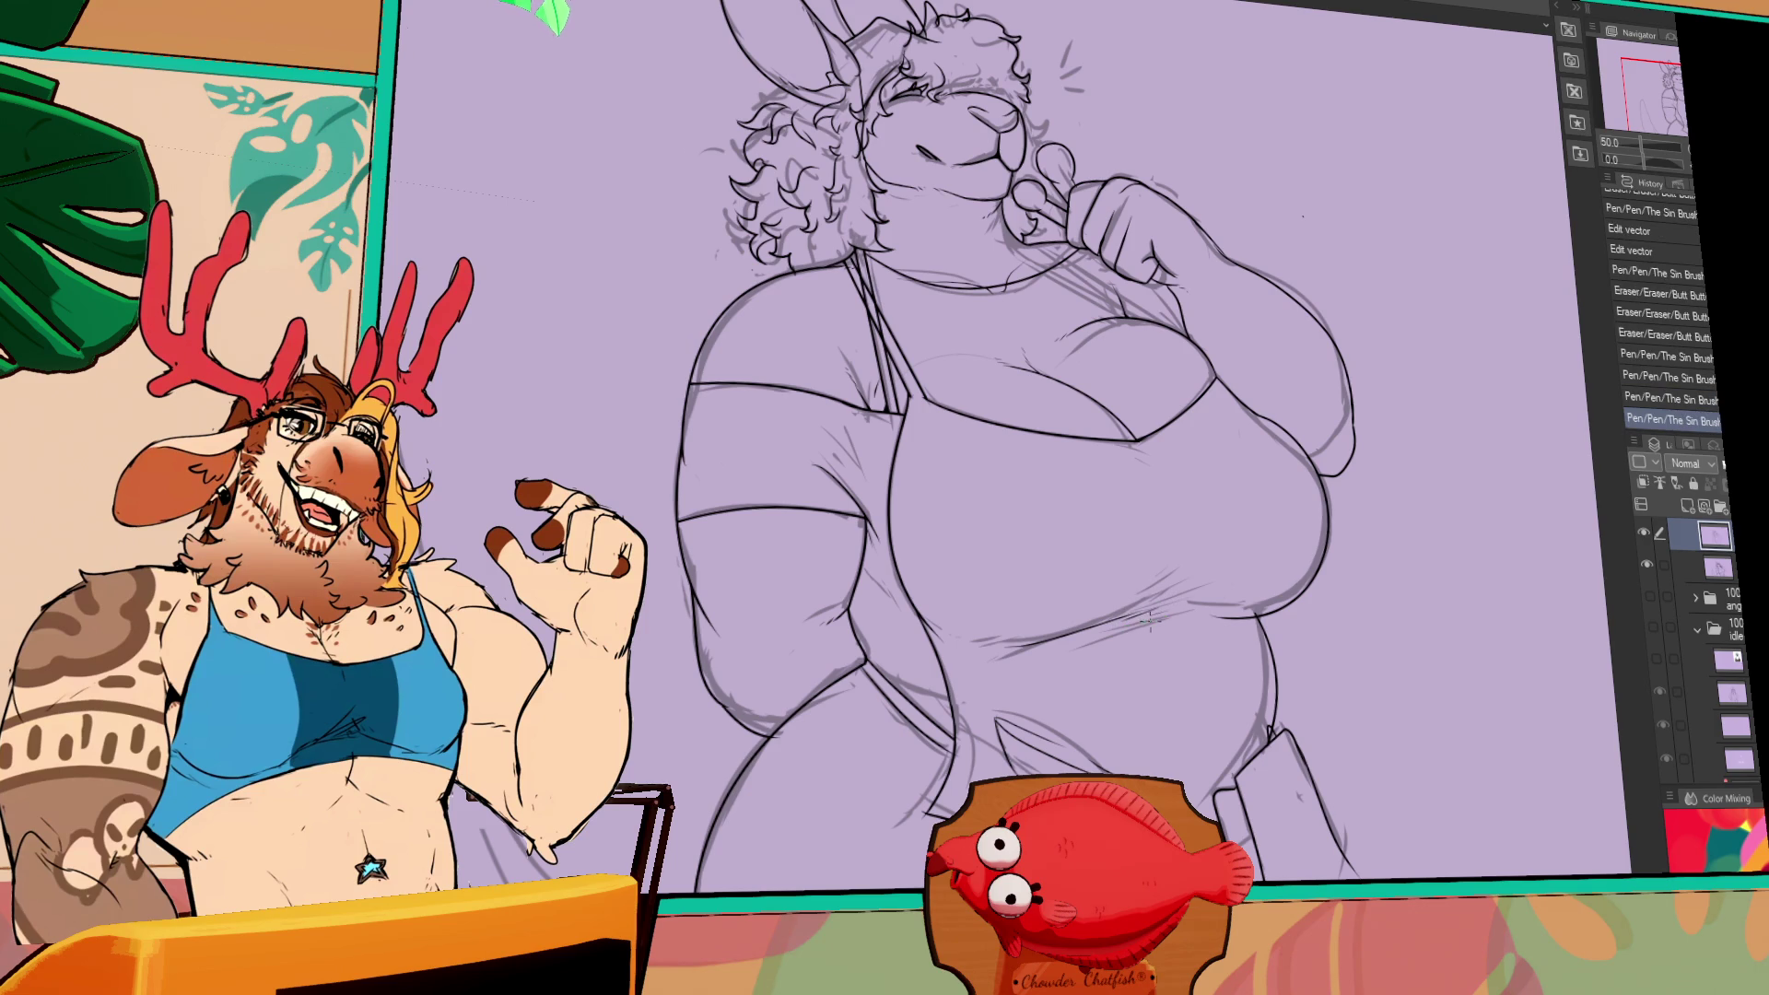
# - Redraw a stroke on the sketch and erase stray linework on the torso
pyautogui.hotkey('ctrl', 'z')
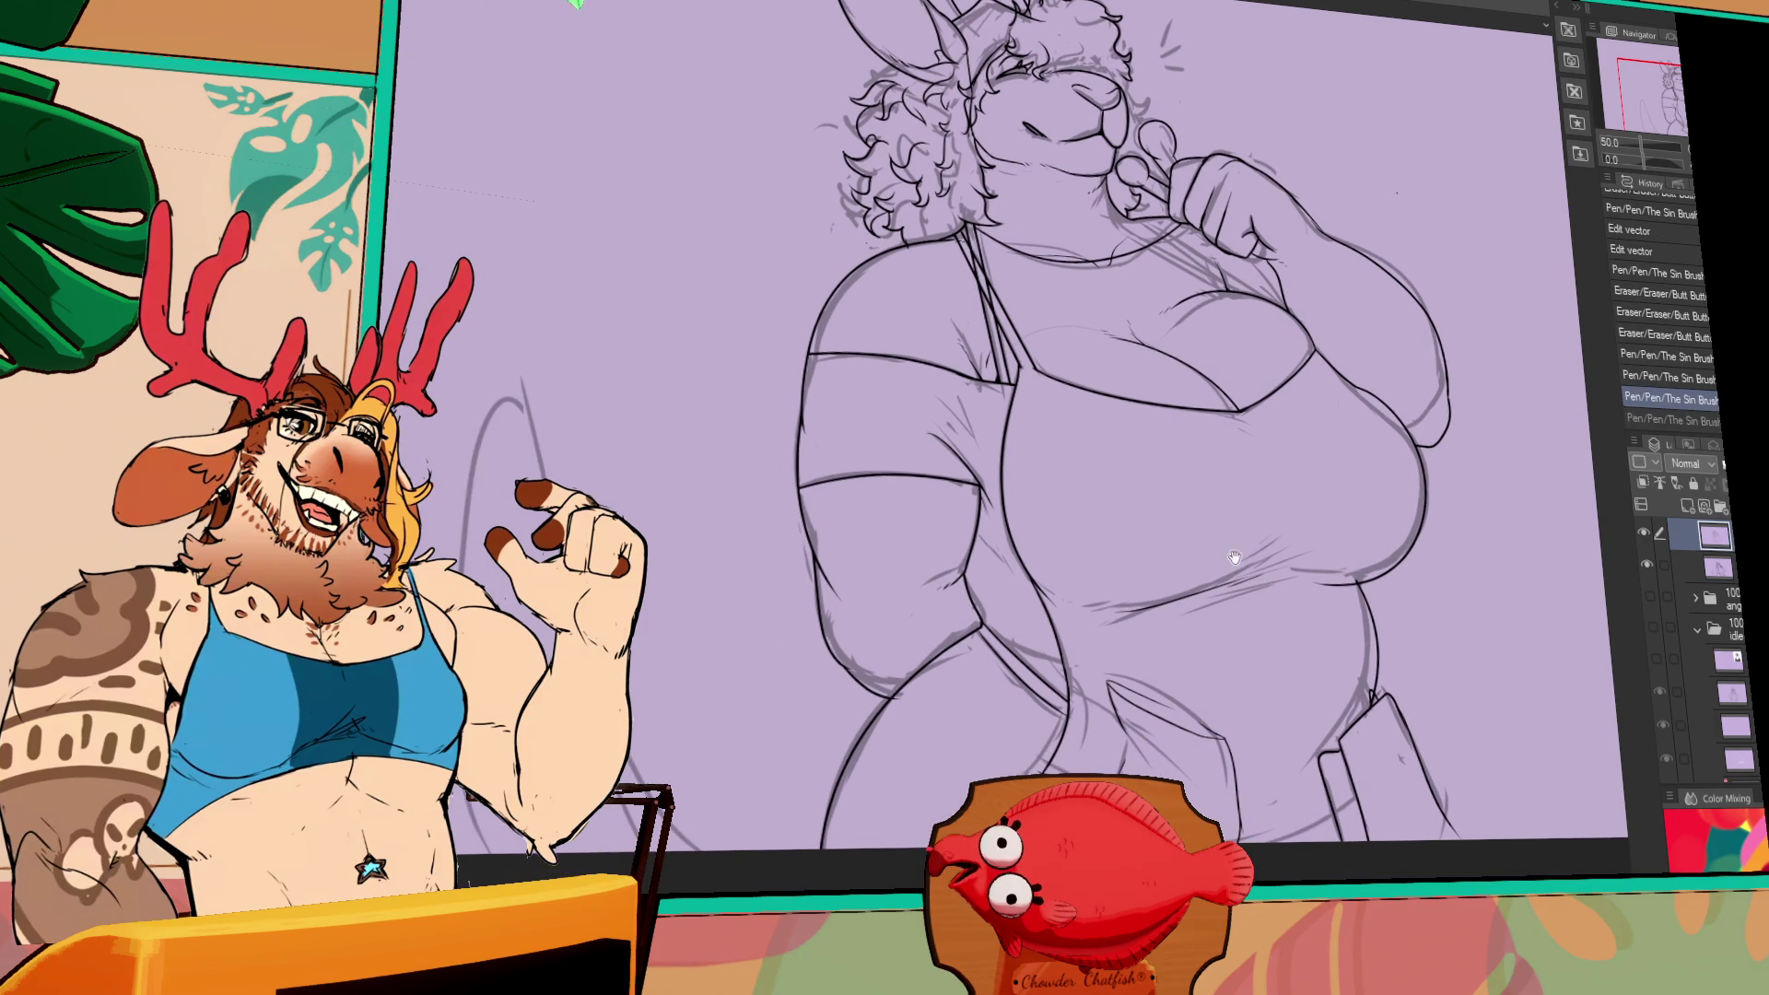
pyautogui.hotkey('ctrl', 'y')
pyautogui.moveTo(1094, 604); pyautogui.dragTo(1117, 599)
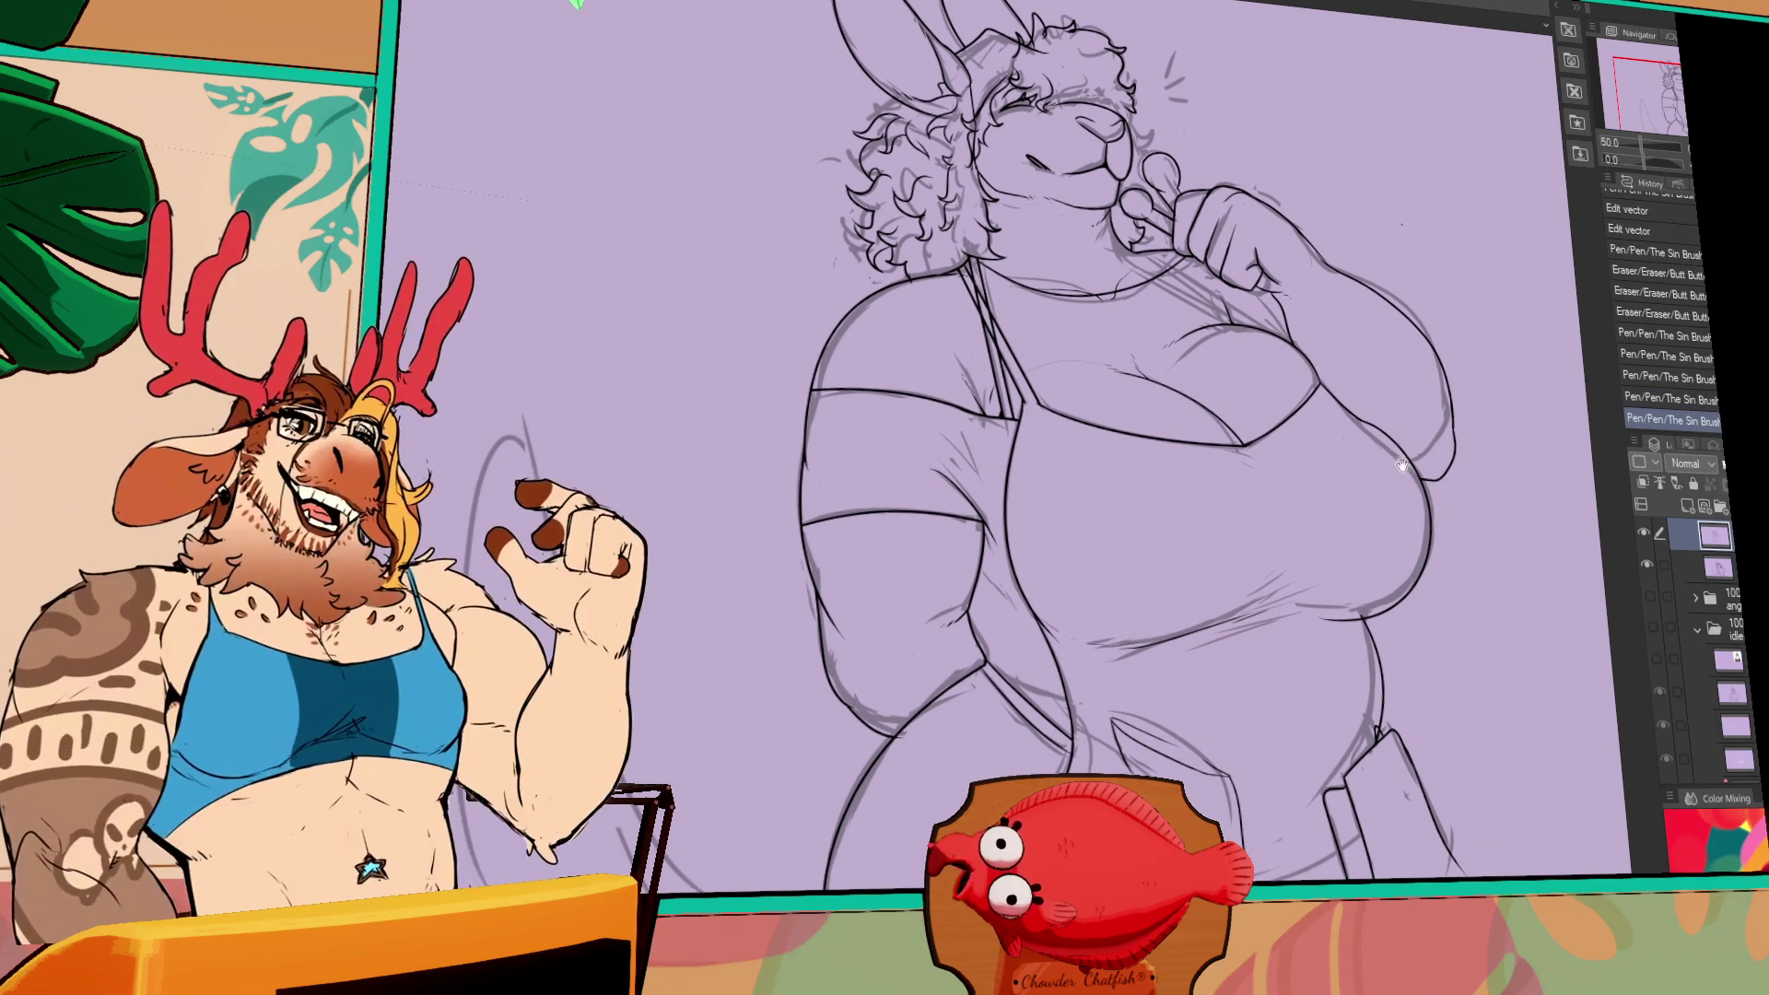
pyautogui.moveTo(1399, 474)
pyautogui.mouseDown()
pyautogui.moveTo(1422, 463)
pyautogui.moveTo(1404, 407)
pyautogui.moveTo(1353, 389)
pyautogui.moveTo(1340, 425)
pyautogui.moveTo(1393, 475)
pyautogui.mouseUp()
pyautogui.hotkey('ctrl', 'z')
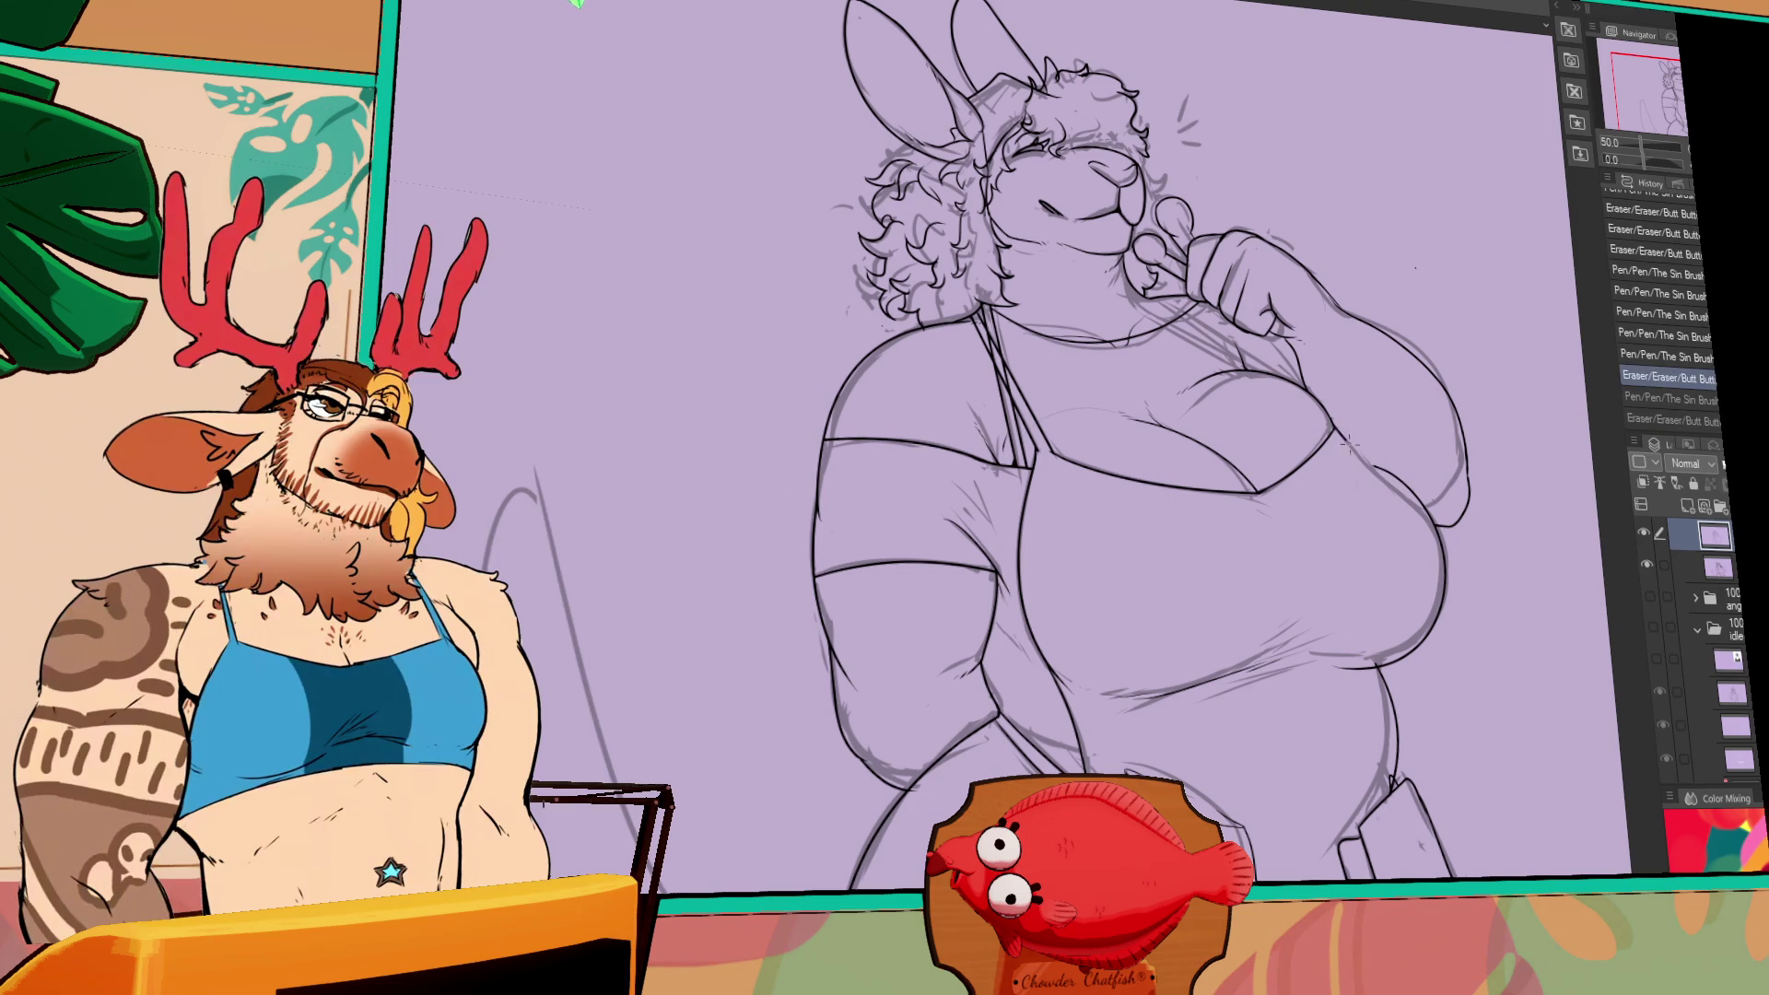
pyautogui.hotkey('ctrl', 'z')
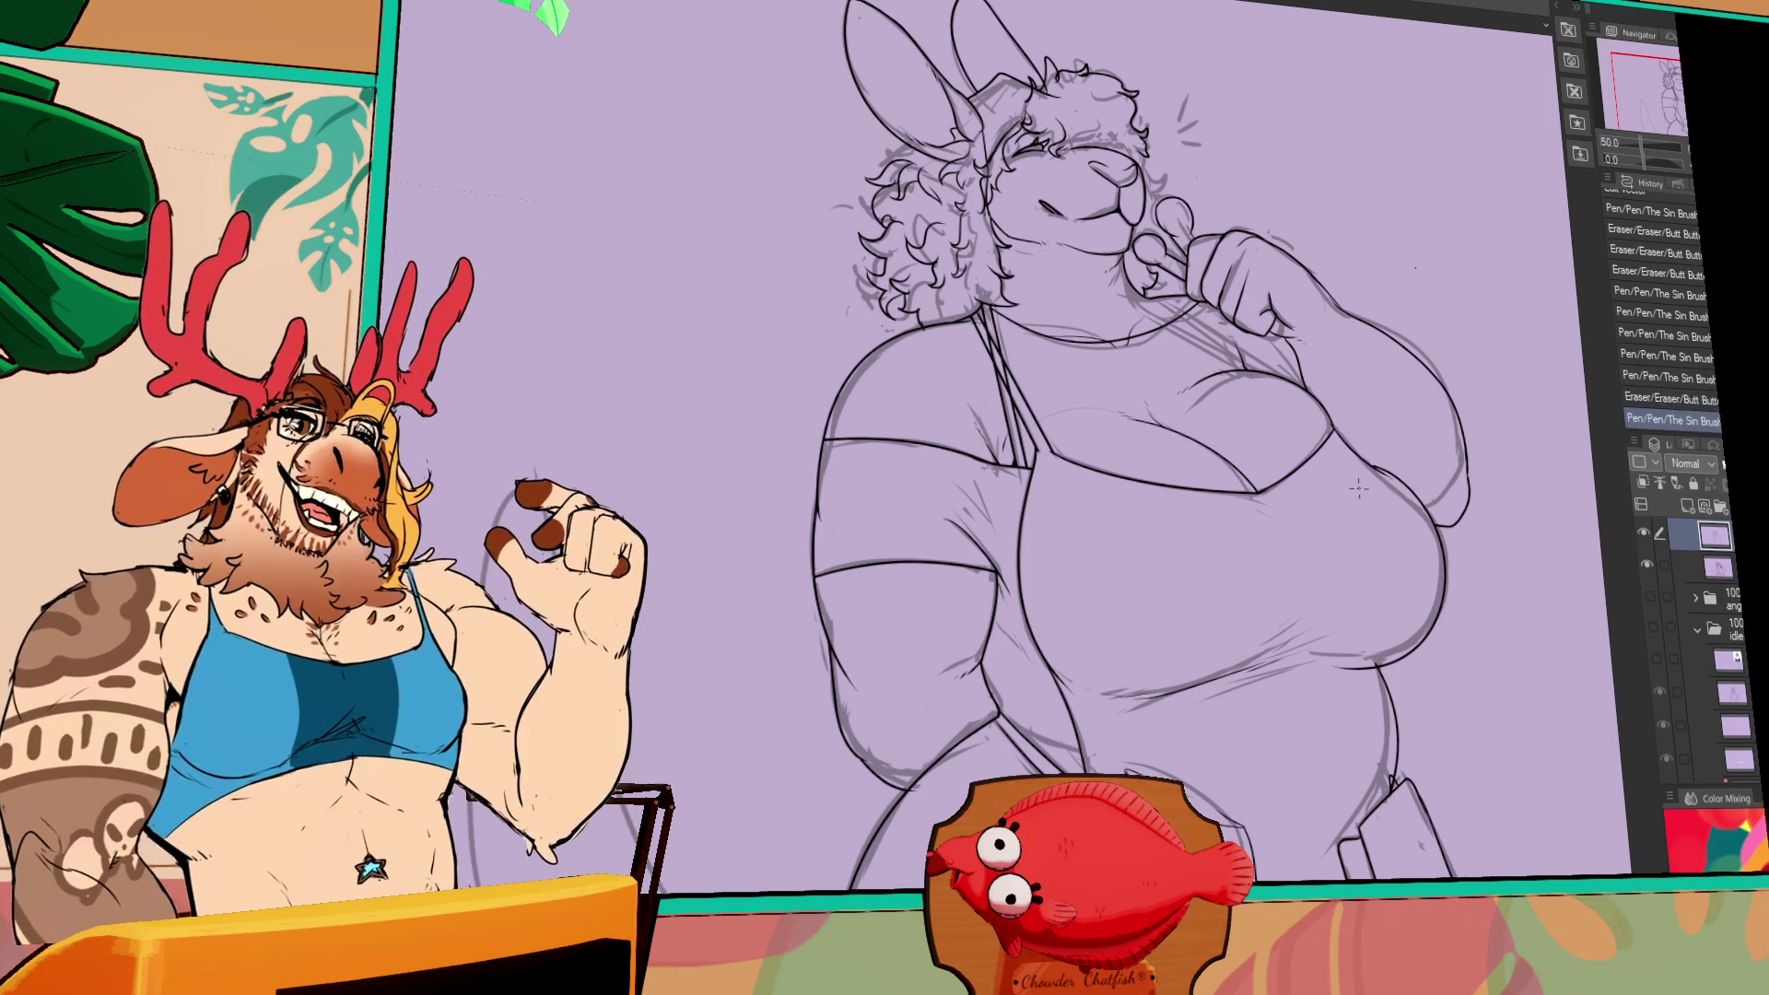
pyautogui.hotkey('ctrl', 'y')
pyautogui.moveTo(1371, 460); pyautogui.dragTo(1380, 476)
# - Add small hatching strokes on the belly and erase a stray line on the torso
pyautogui.moveTo(1533, 448); pyautogui.dragTo(1504, 387)
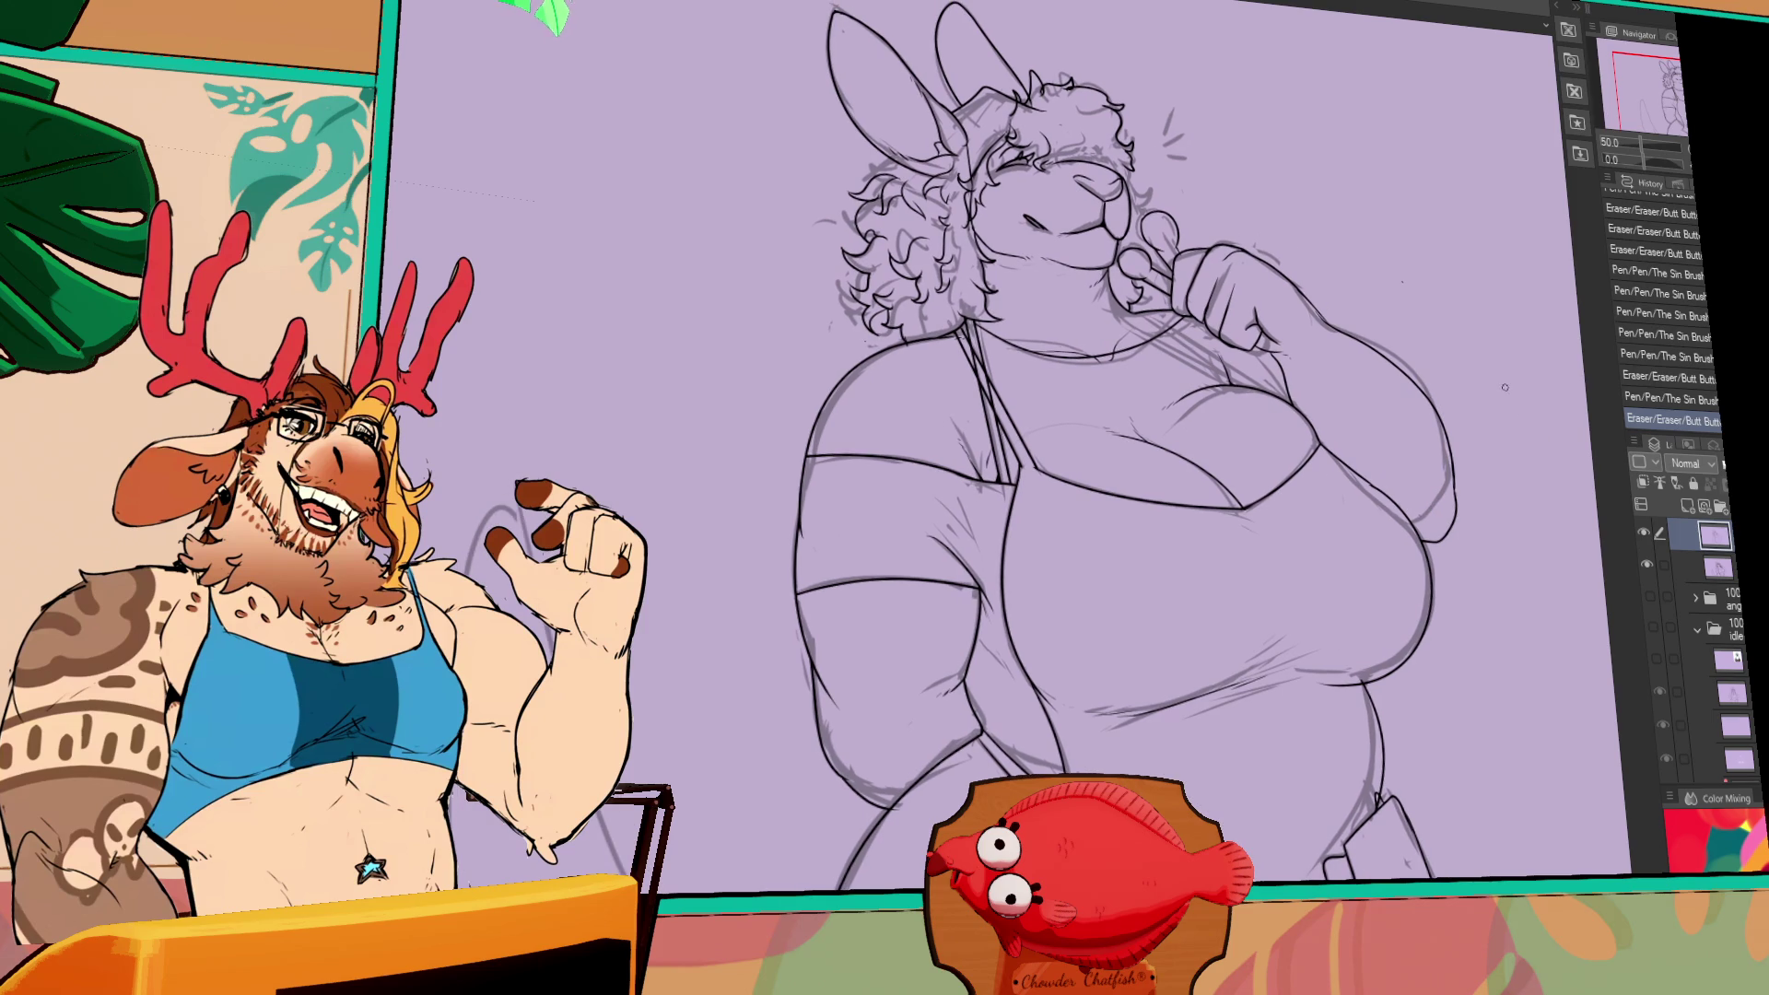
pyautogui.click(1360, 472)
pyautogui.hotkey('ctrl', 'z')
pyautogui.click(993, 643)
pyautogui.hotkey('ctrl', 'z')
pyautogui.moveTo(976, 627); pyautogui.dragTo(1030, 674)
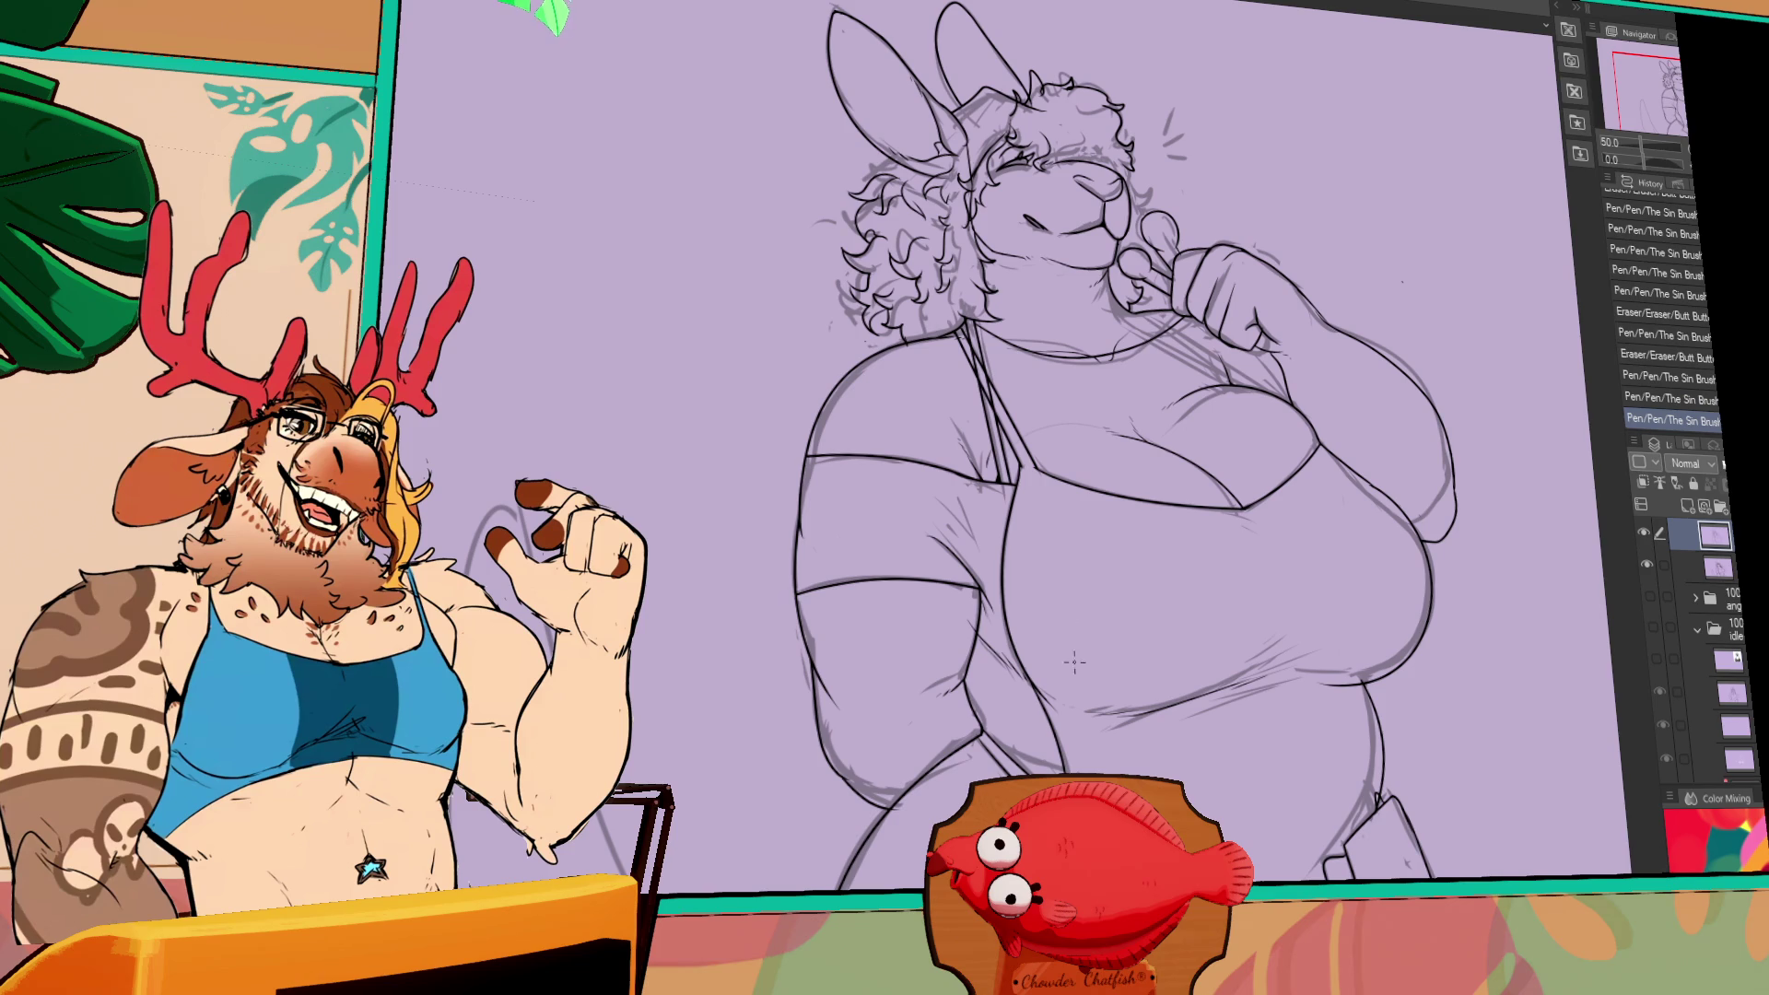
pyautogui.moveTo(970, 619); pyautogui.dragTo(1175, 589)
# - Review the head, ears and lower body, discarding a trial stroke on the body
pyautogui.scroll(-3, 1480, 465)
pyautogui.moveTo(1364, 553); pyautogui.dragTo(1391, 543)
pyautogui.scroll(2, 1380, 532)
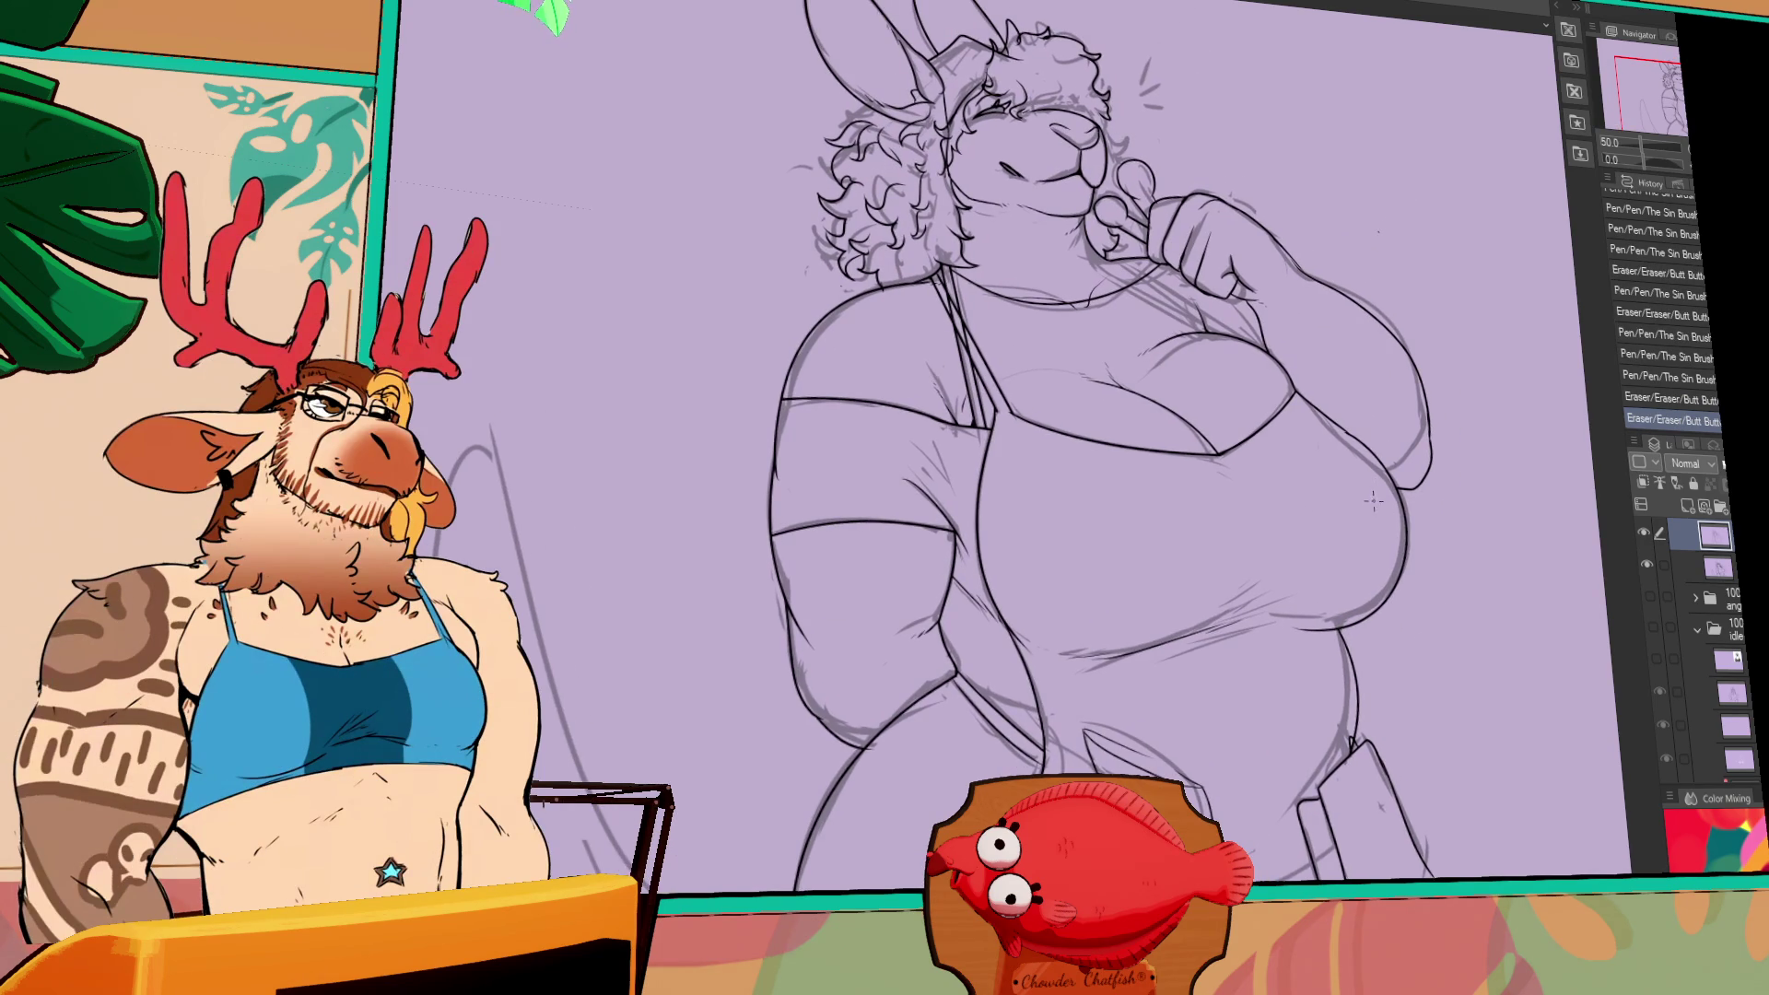
pyautogui.scroll(2, 1390, 485)
pyautogui.scroll(1, 1398, 548)
pyautogui.scroll(1, 1386, 485)
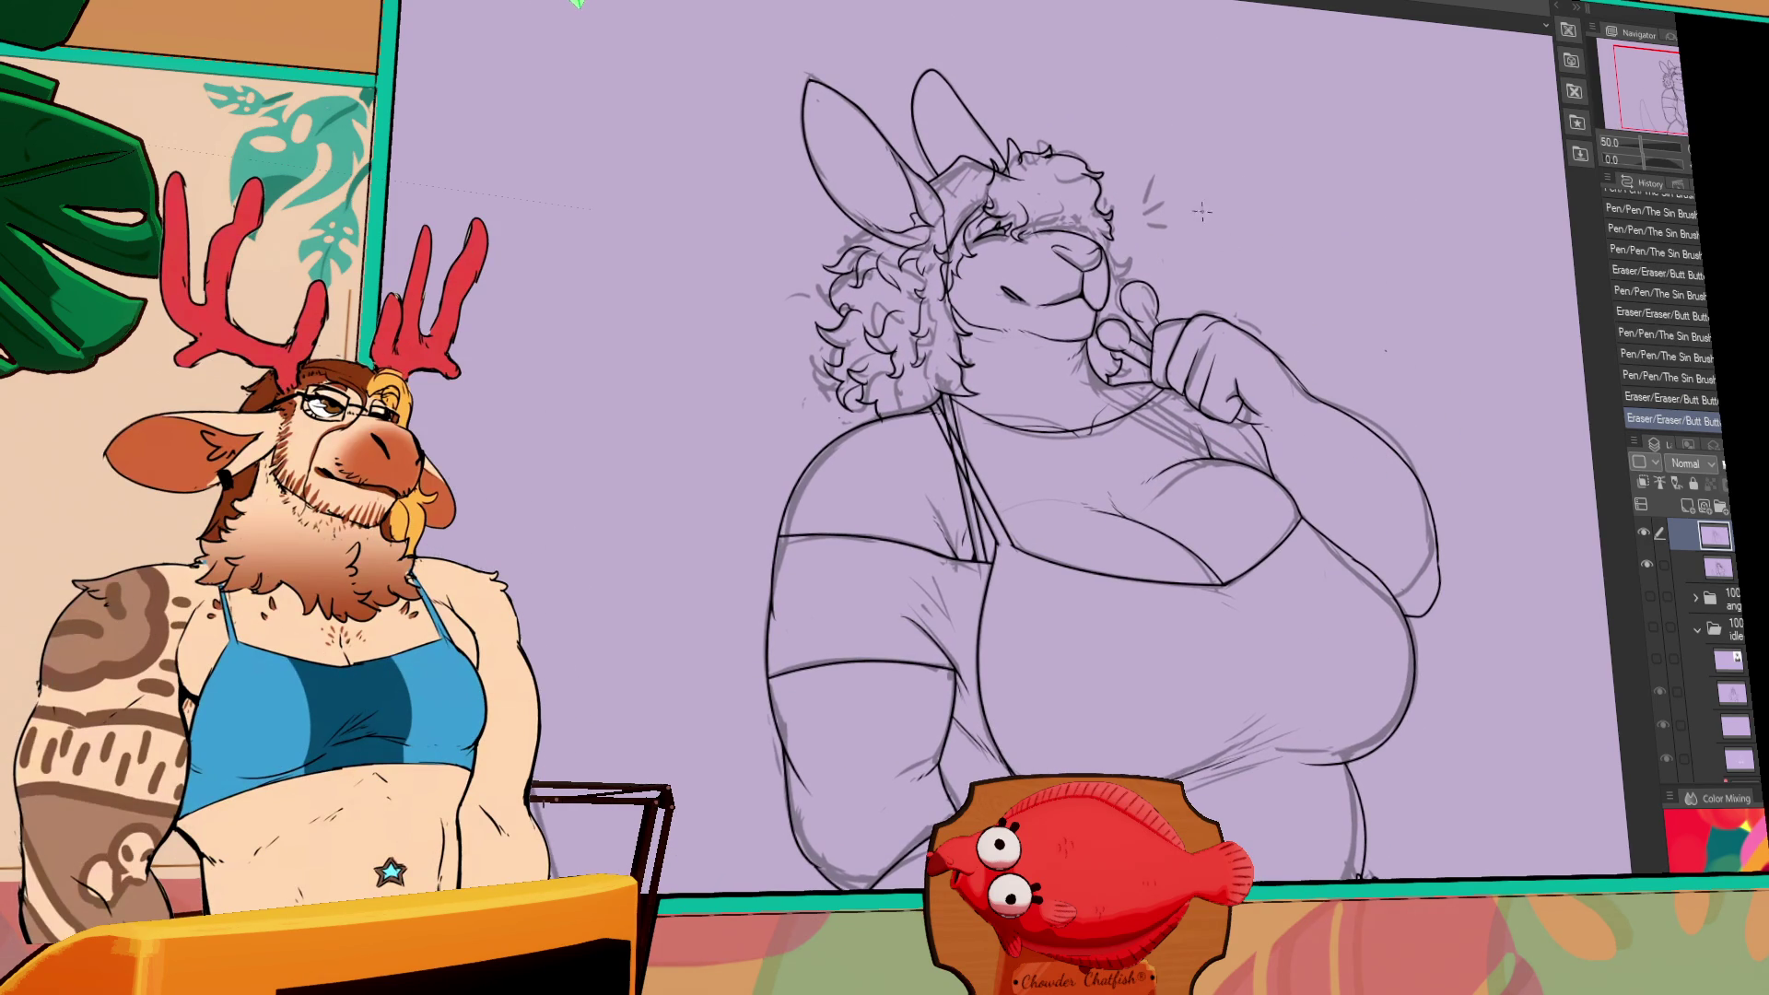
pyautogui.moveTo(1117, 363); pyautogui.dragTo(1167, 440)
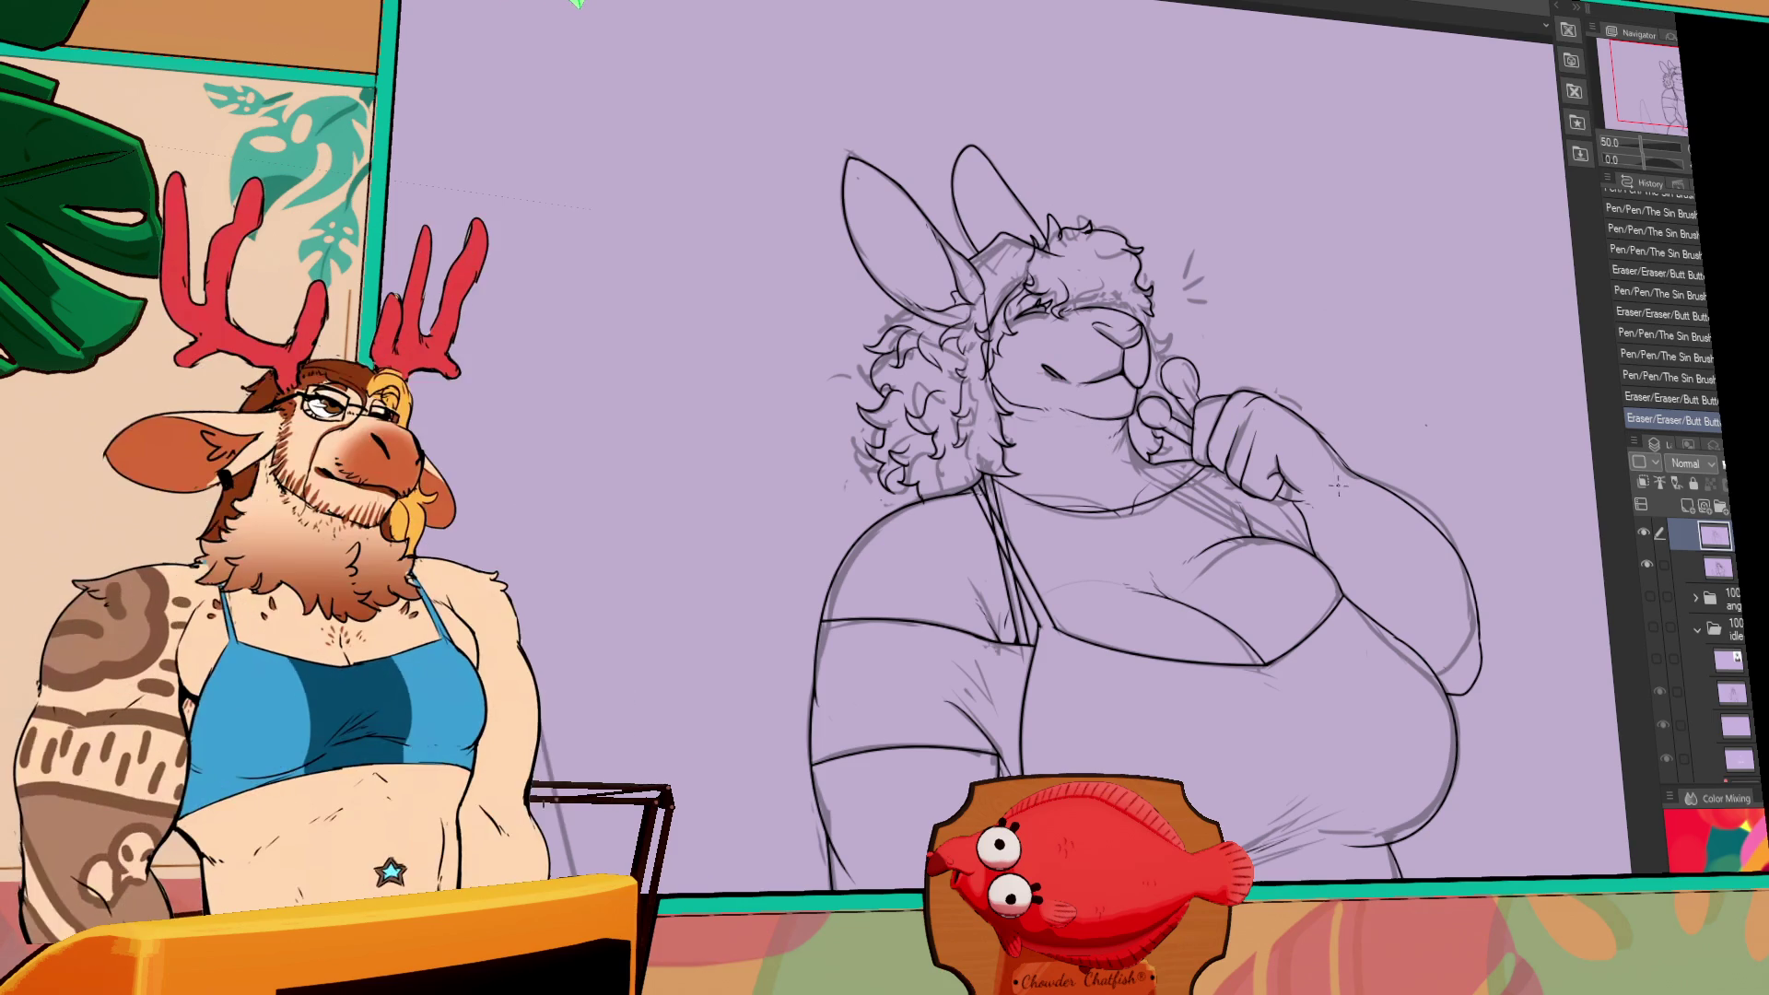
pyautogui.moveTo(1432, 509); pyautogui.dragTo(1443, 473)
pyautogui.moveTo(1483, 584)
pyautogui.mouseDown()
pyautogui.moveTo(1464, 656)
pyautogui.moveTo(1457, 627)
pyautogui.mouseUp()
pyautogui.hotkey('ctrl', 'z')
pyautogui.moveTo(994, 740); pyautogui.dragTo(1082, 630)
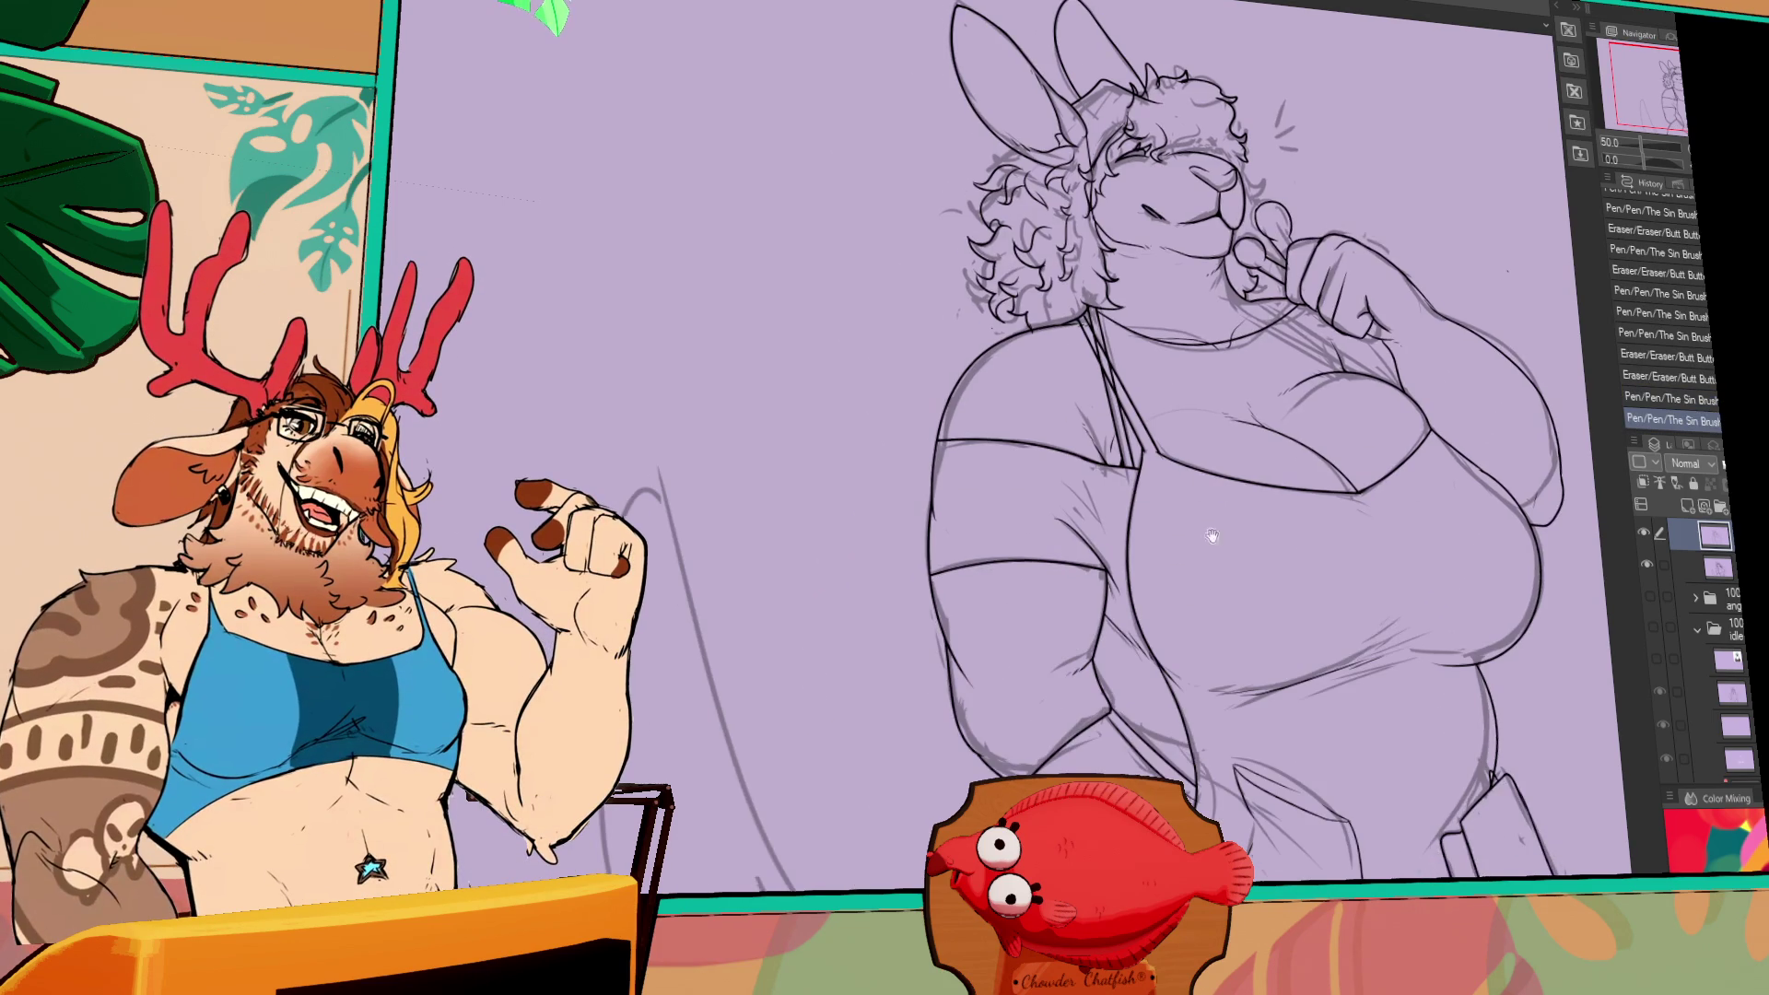
# - Nudge the arm's vector line right and down, then erase small bits near the arm
pyautogui.click(1097, 638)
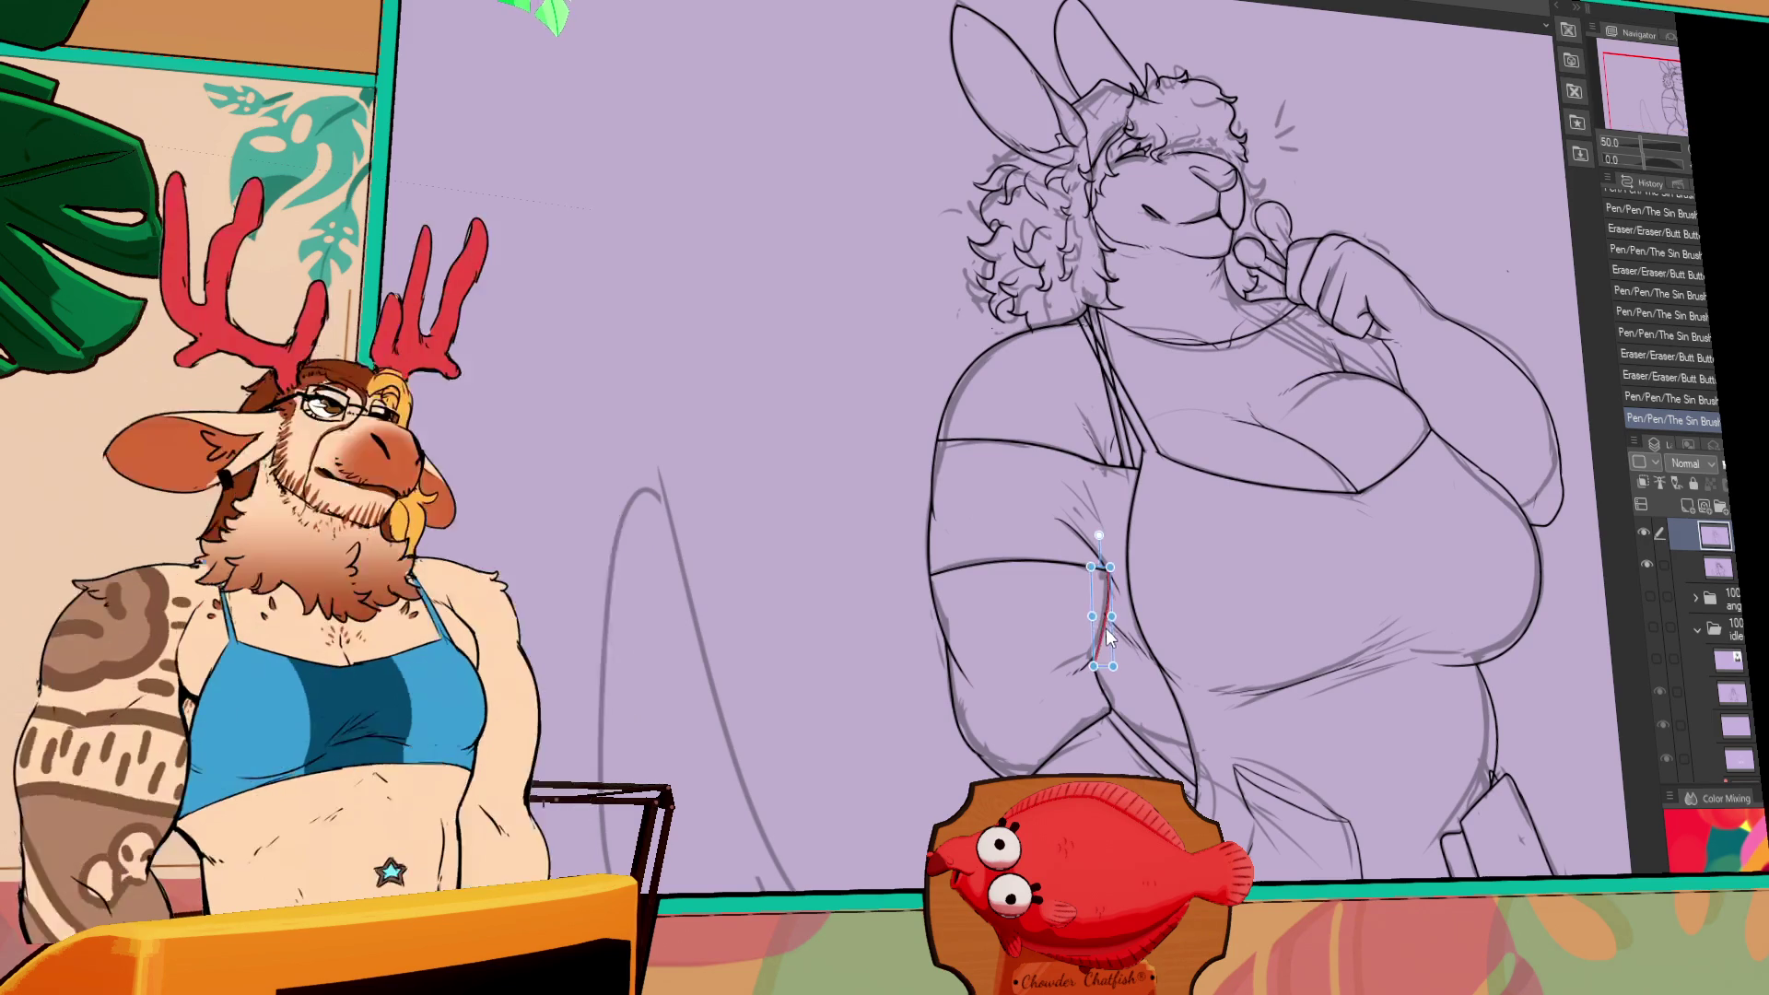
pyautogui.moveTo(1103, 630)
pyautogui.mouseDown()
pyautogui.moveTo(1107, 651)
pyautogui.moveTo(1078, 671)
pyautogui.moveTo(1103, 685)
pyautogui.moveTo(1074, 709)
pyautogui.mouseUp()
pyautogui.click(1105, 680)
pyautogui.hotkey('ctrl', 'z')
pyautogui.hotkey('ctrl', 'z')
pyautogui.scroll(2, 1326, 440)
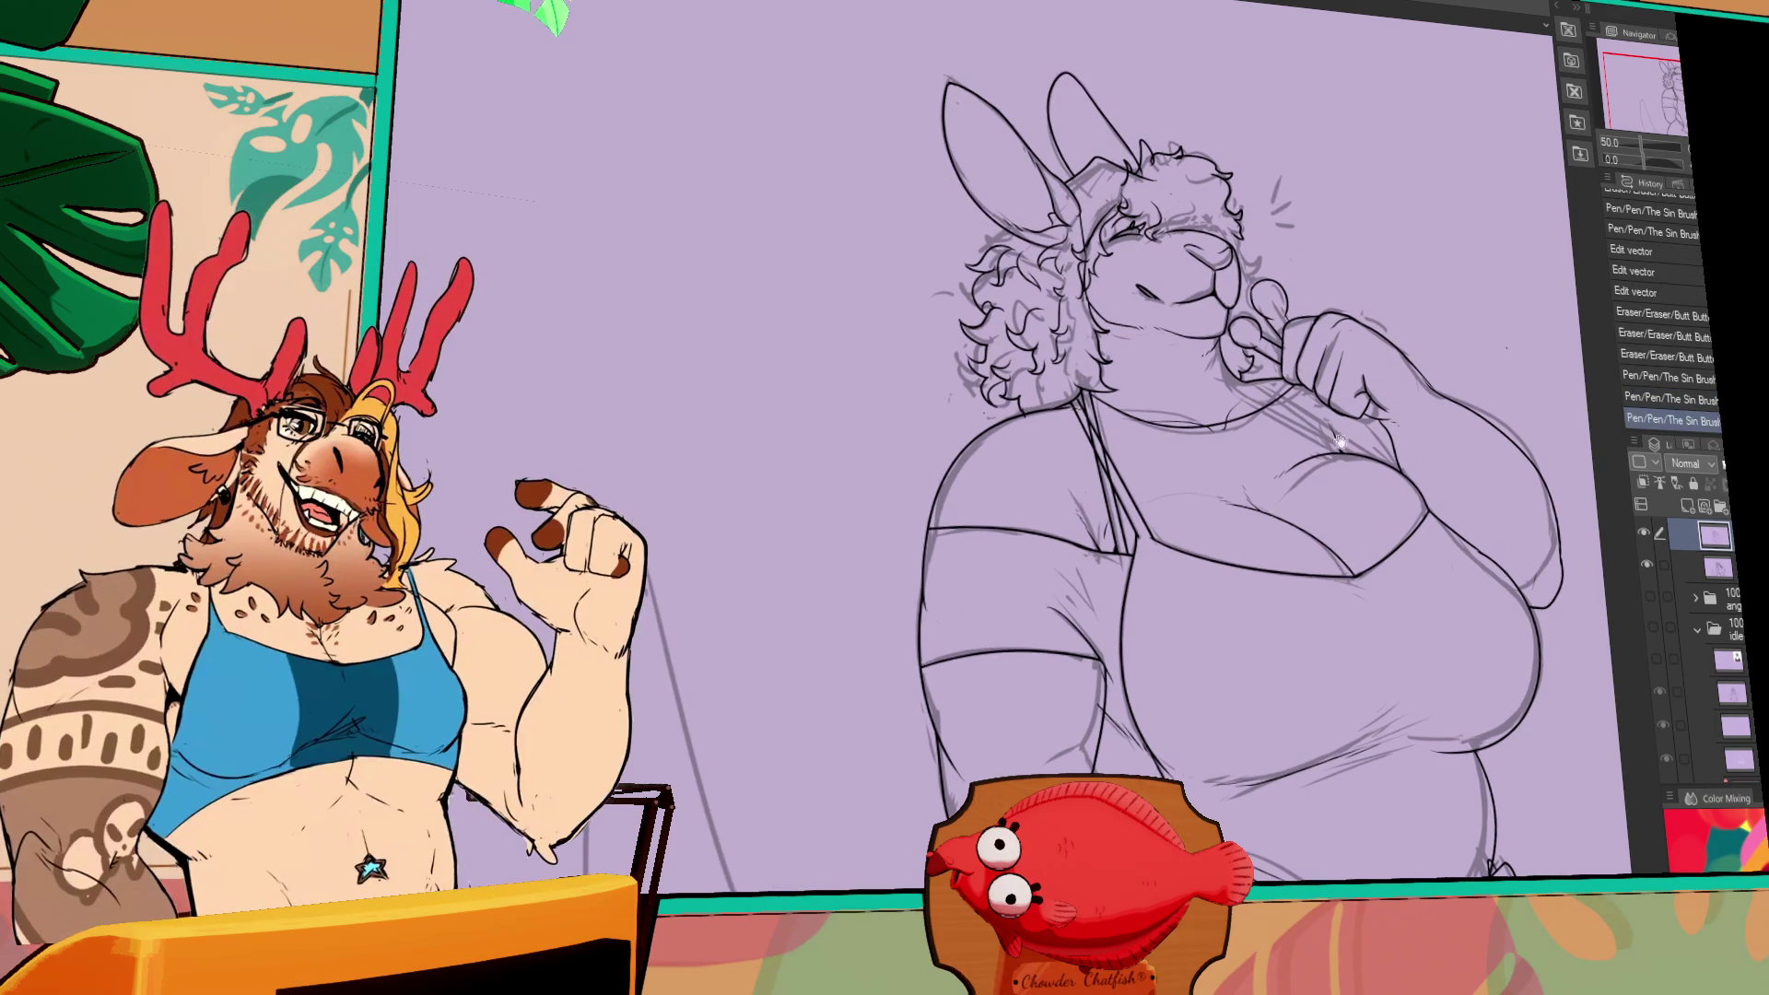
pyautogui.moveTo(1109, 661)
pyautogui.mouseDown()
pyautogui.moveTo(1108, 682)
pyautogui.moveTo(1096, 657)
pyautogui.mouseUp()
# - Add a pen stroke to the sketch and briefly show then hide the coloured idle reference
pyautogui.hotkey('ctrl', 'z')
pyautogui.hotkey('ctrl', 'y')
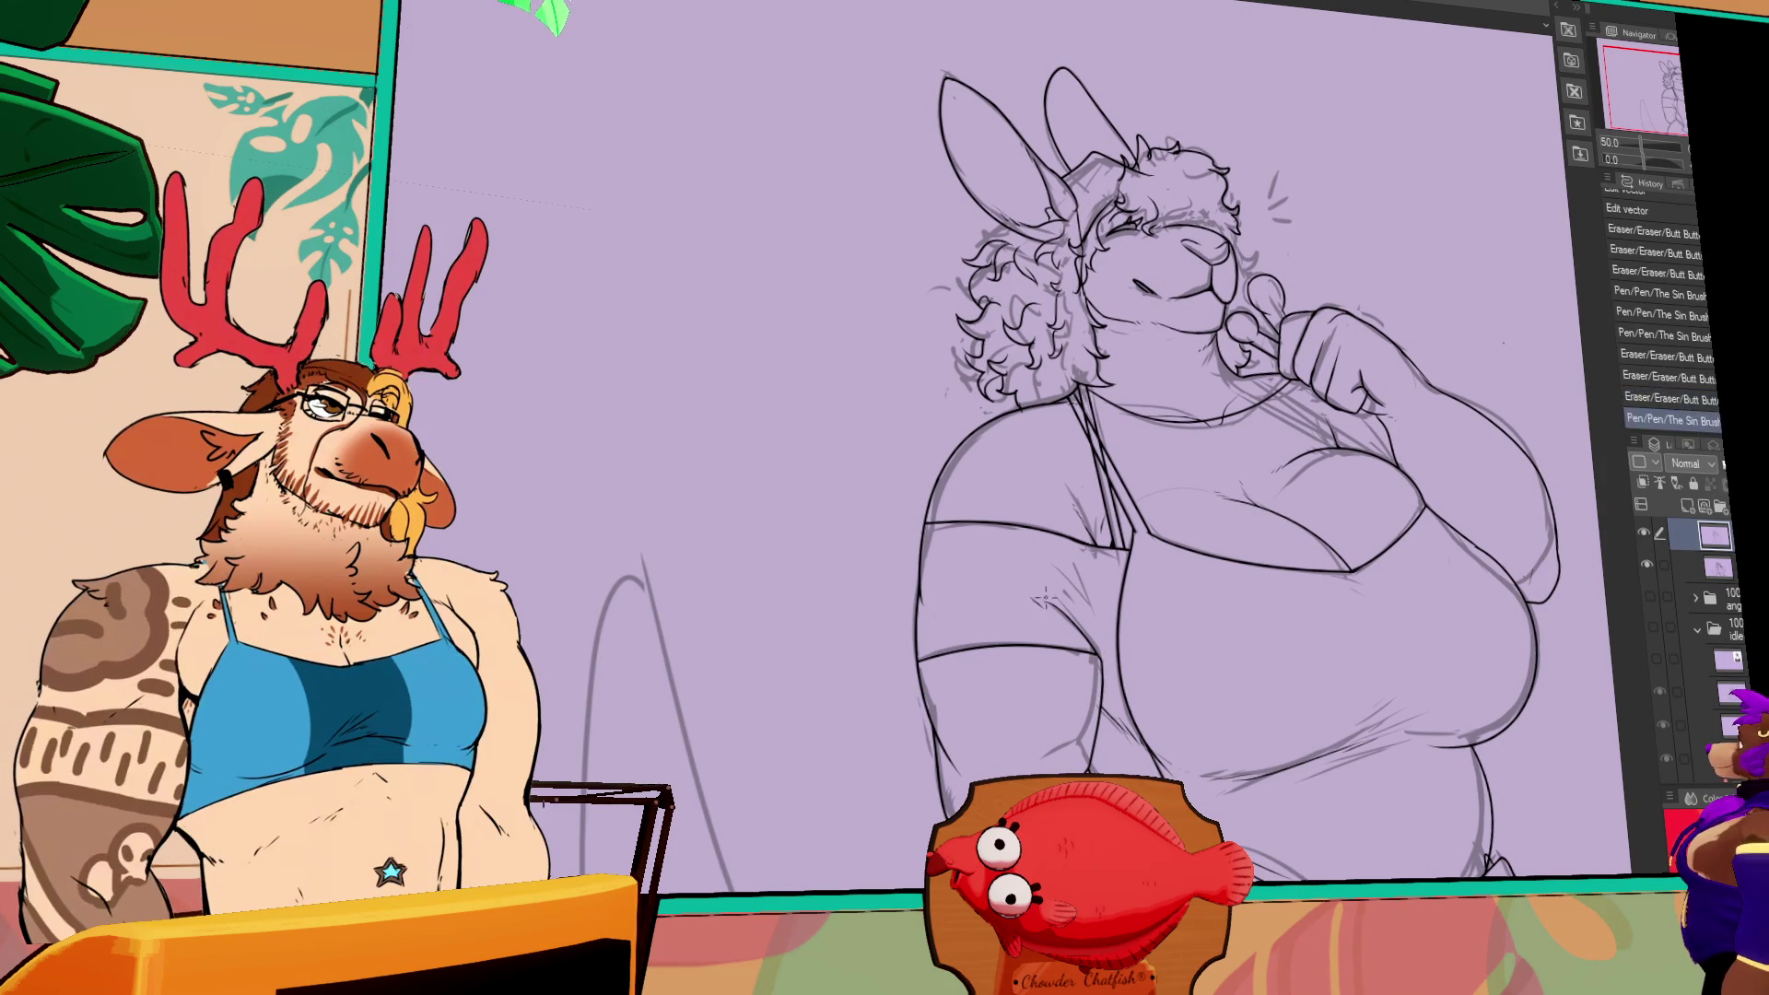
pyautogui.scroll(1, 1198, 461)
pyautogui.moveTo(1400, 413); pyautogui.dragTo(1431, 425)
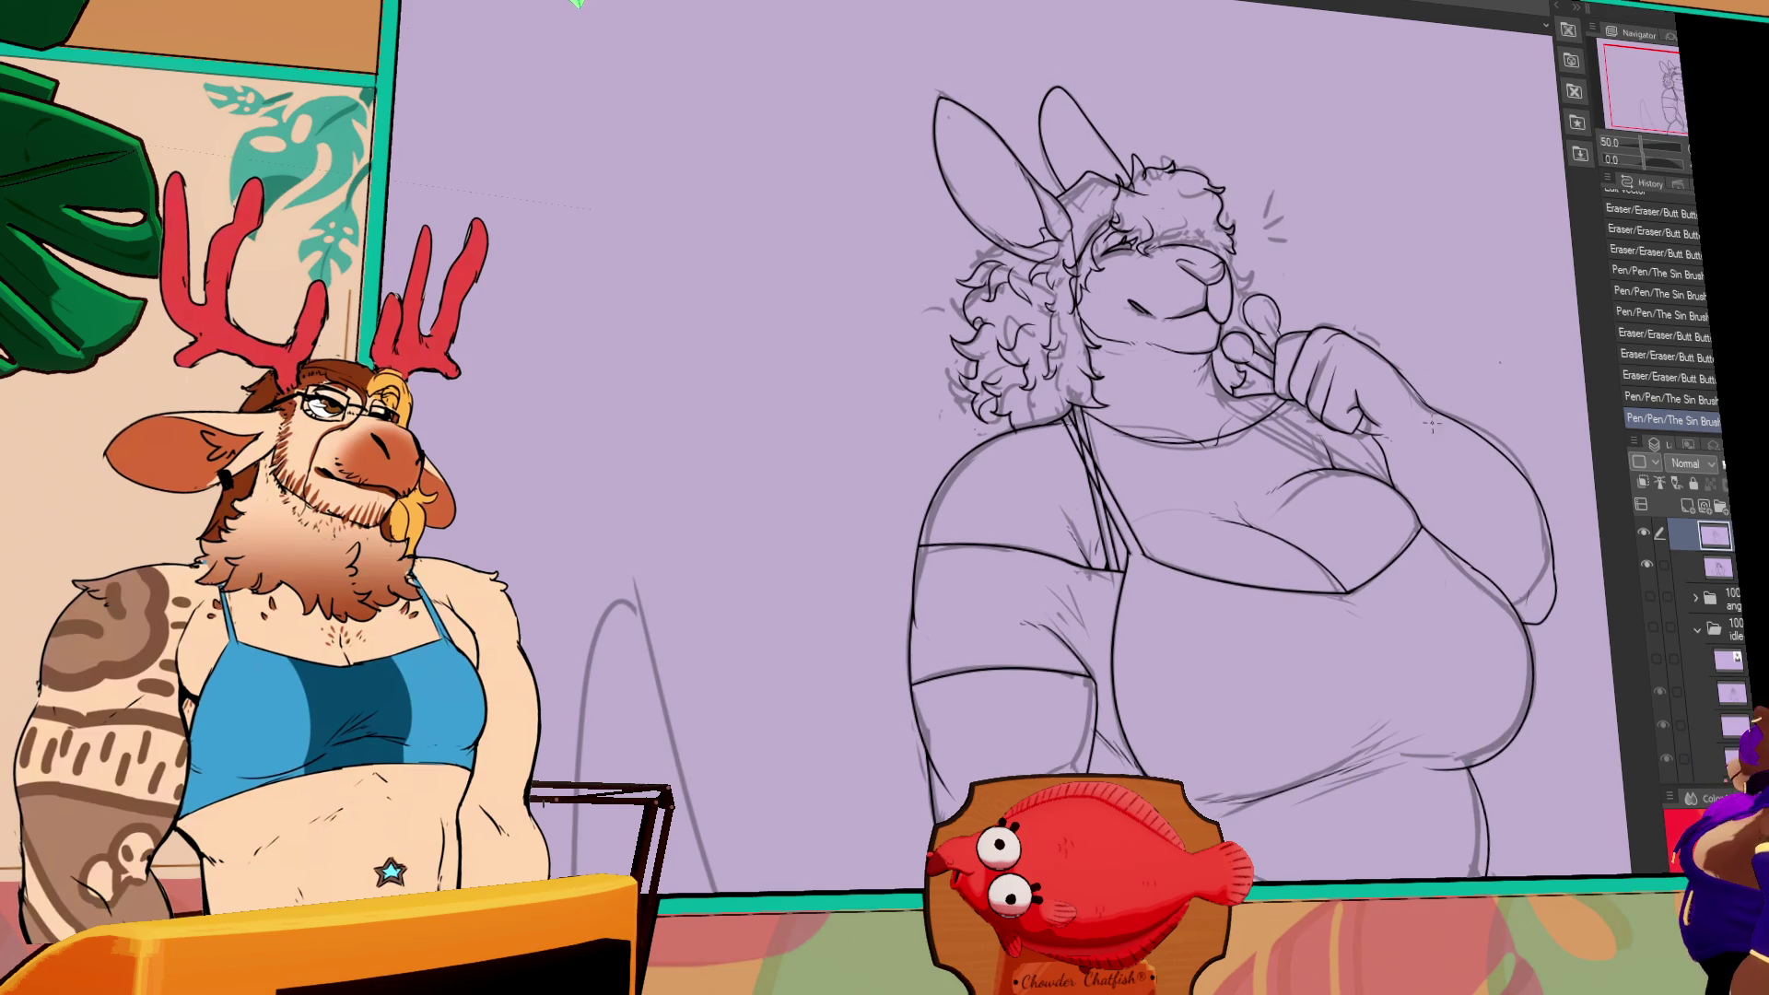
pyautogui.click(1654, 630)
pyautogui.click(1656, 632)
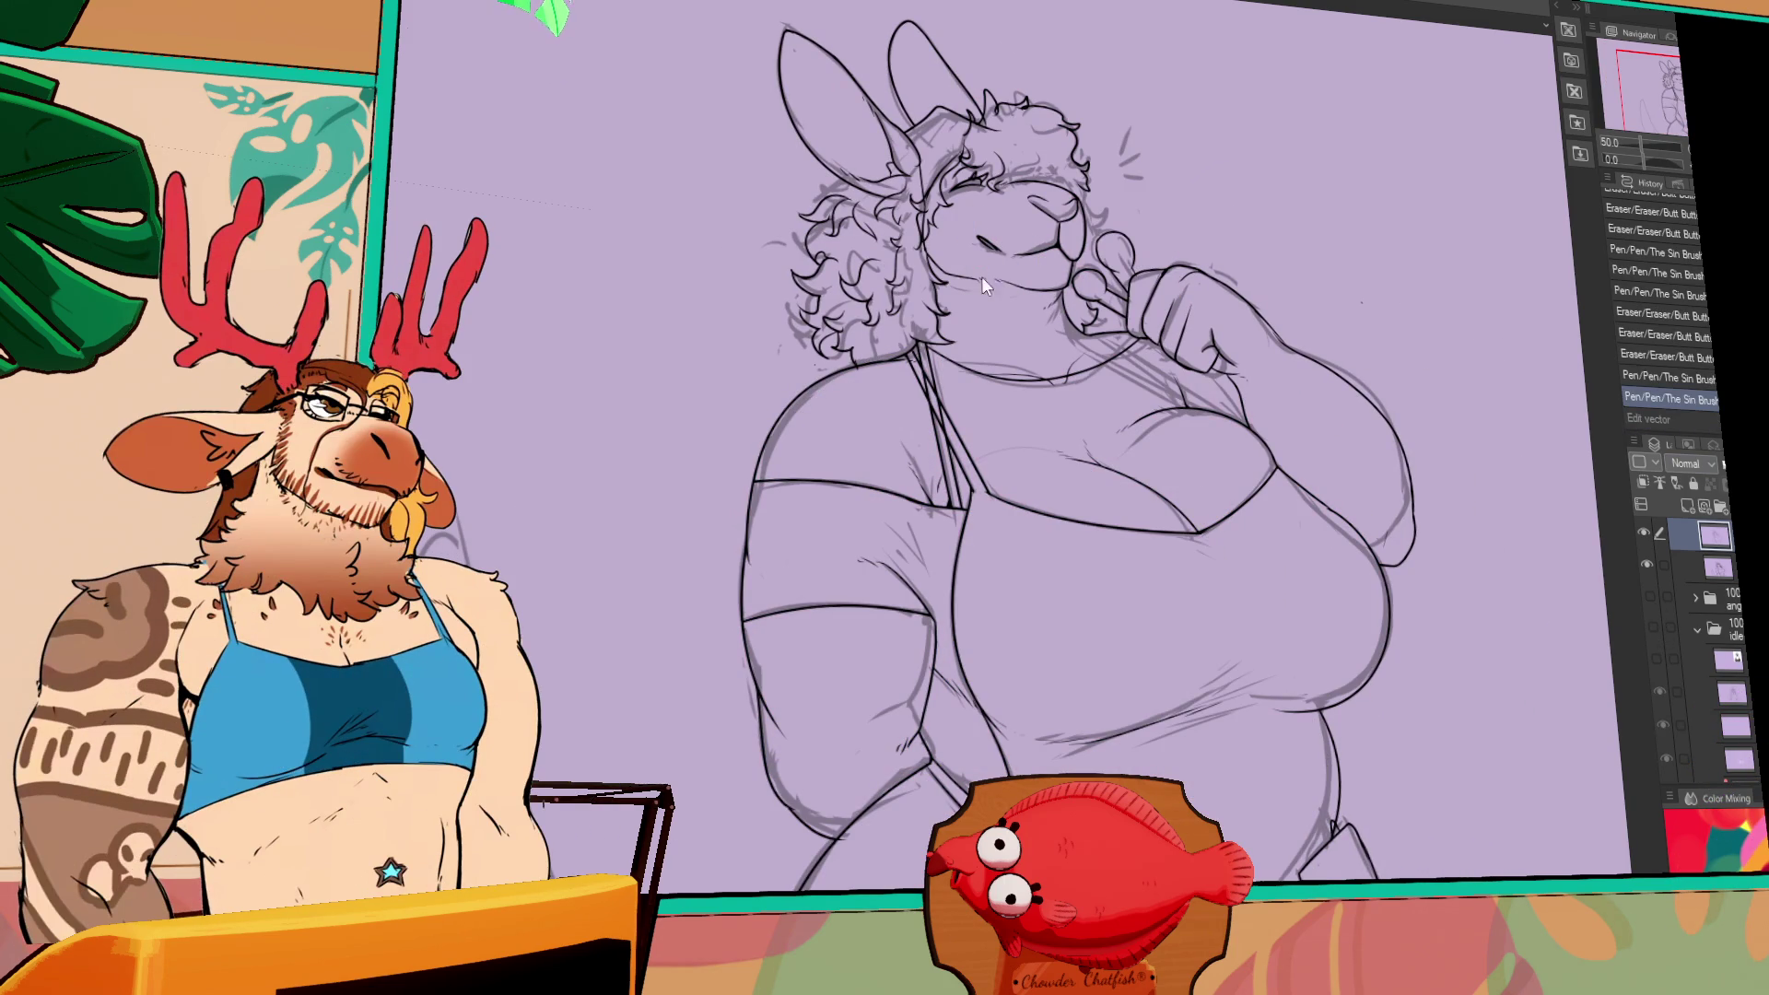
# - Select the head linework and tilt and reposition it slightly, committing the transform
pyautogui.moveTo(1082, 73); pyautogui.dragTo(1122, 295)
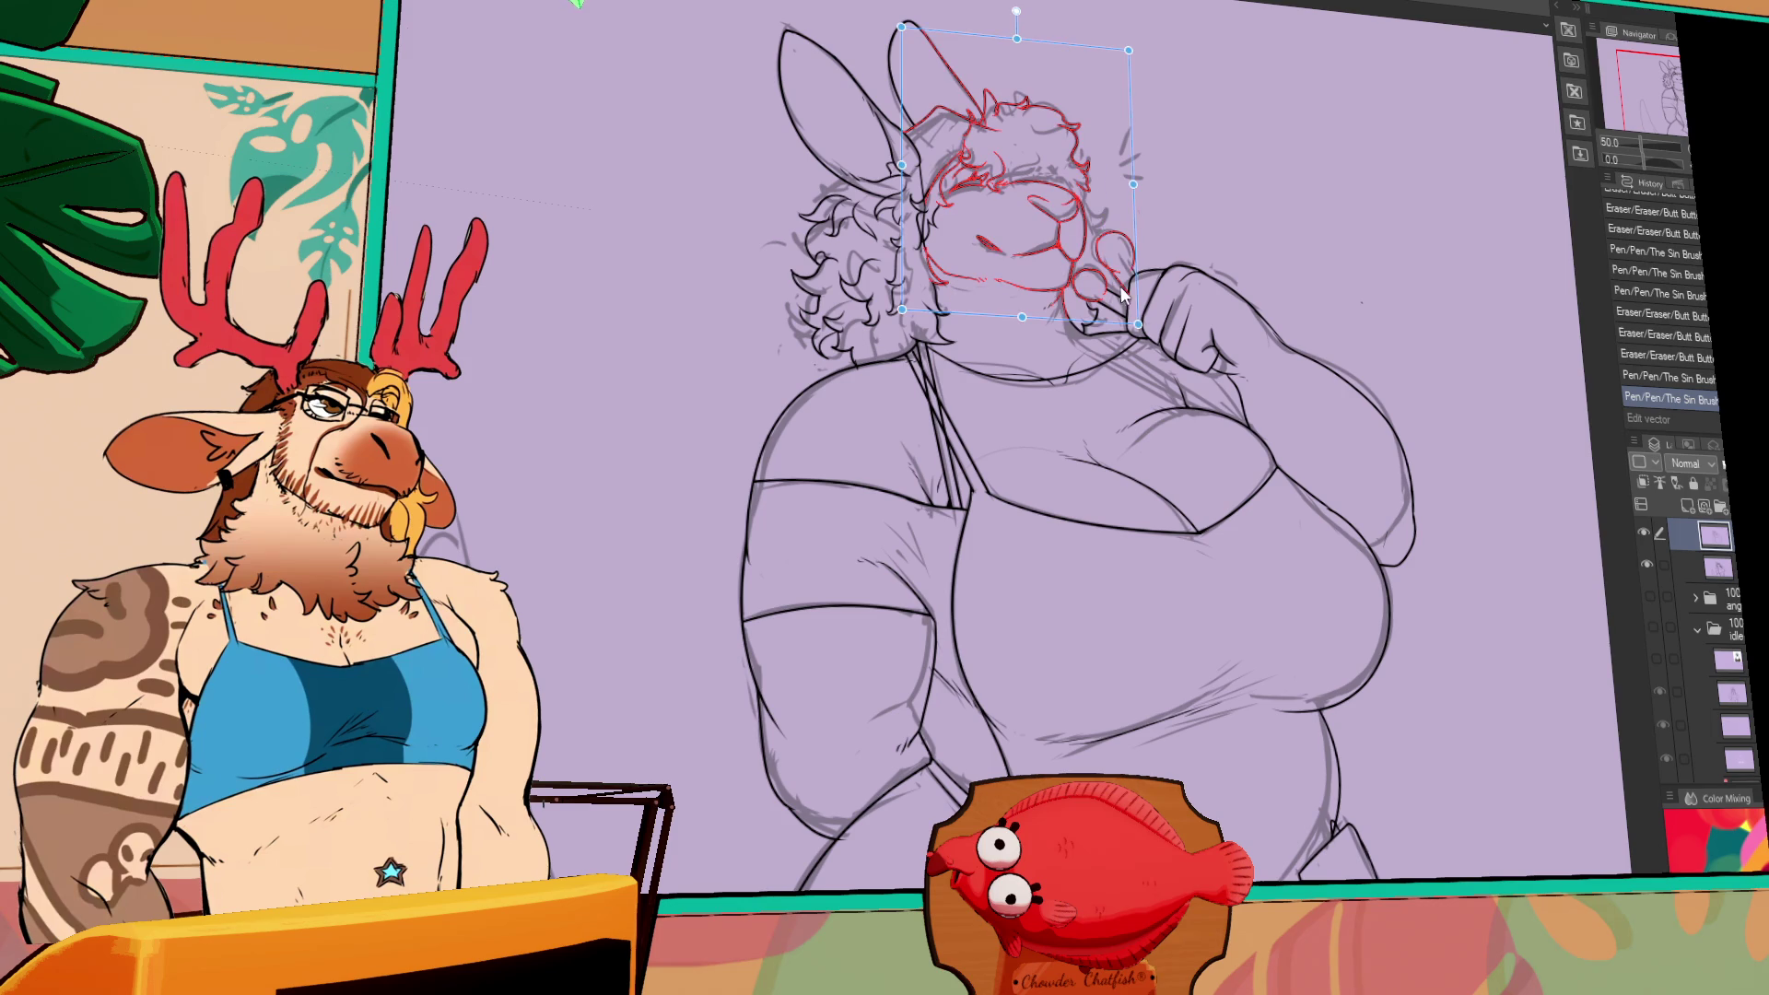
pyautogui.press('Return')
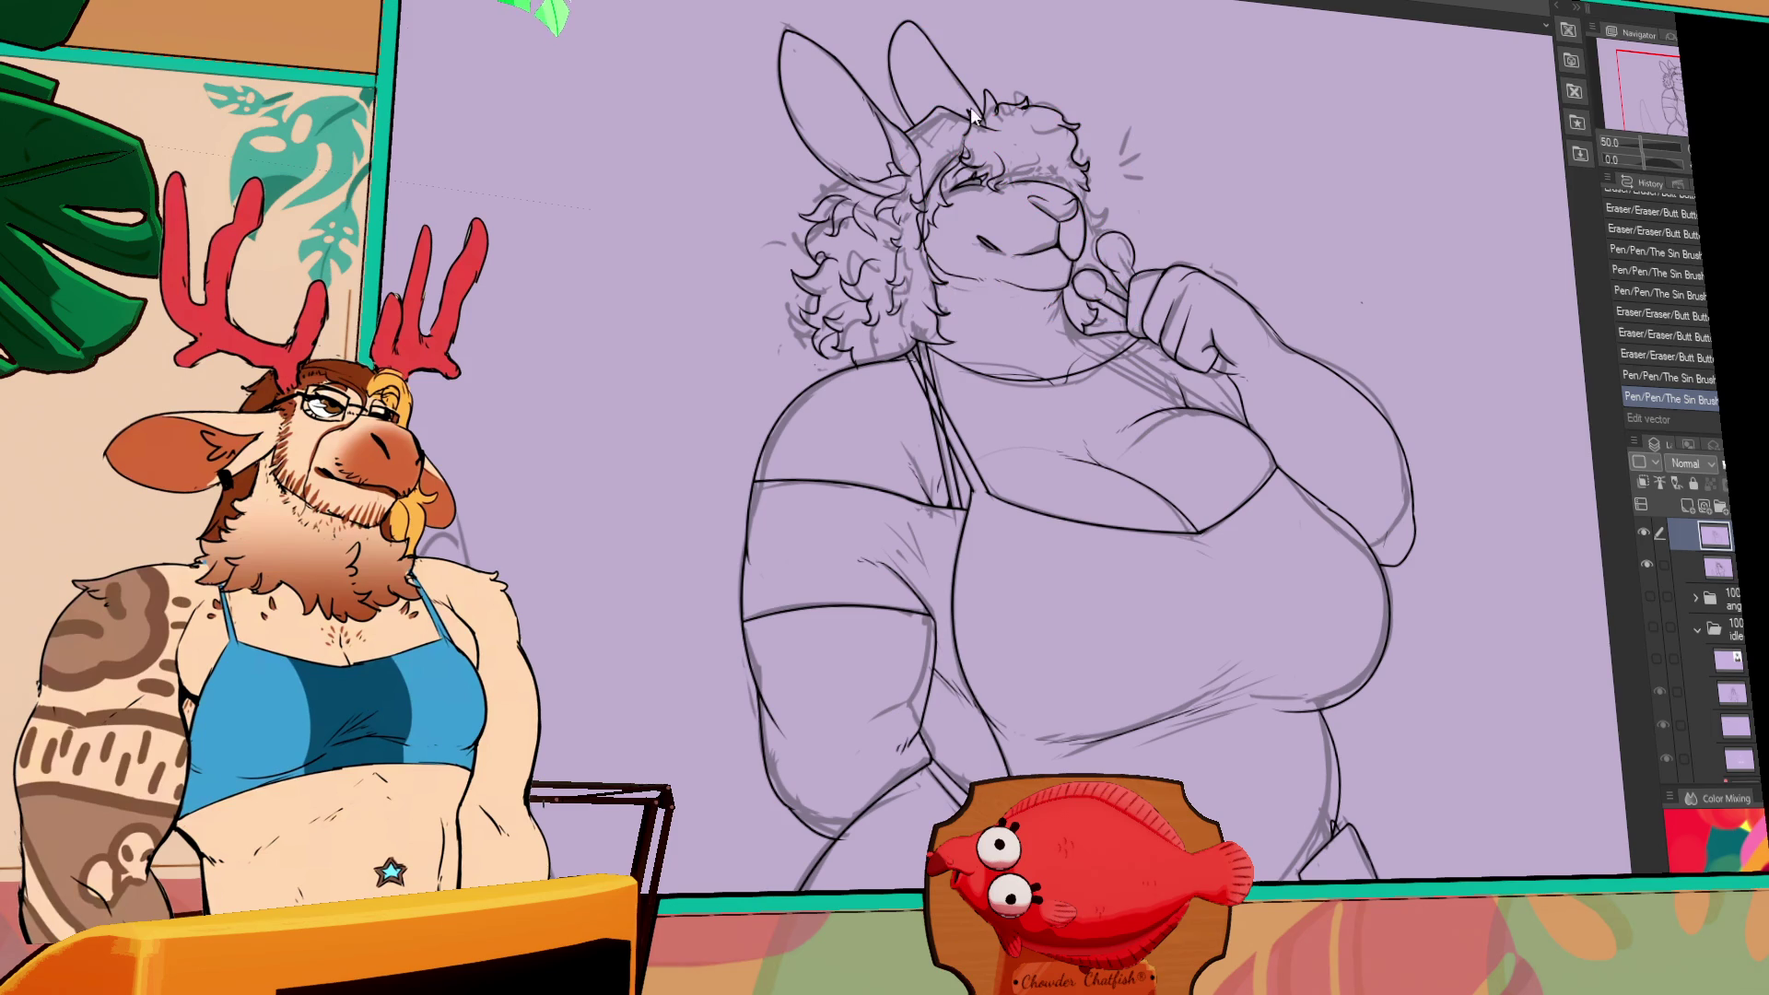
pyautogui.moveTo(932, 6)
pyautogui.mouseDown()
pyautogui.moveTo(1074, 282)
pyautogui.moveTo(1091, 282)
pyautogui.moveTo(1096, 218)
pyautogui.mouseUp()
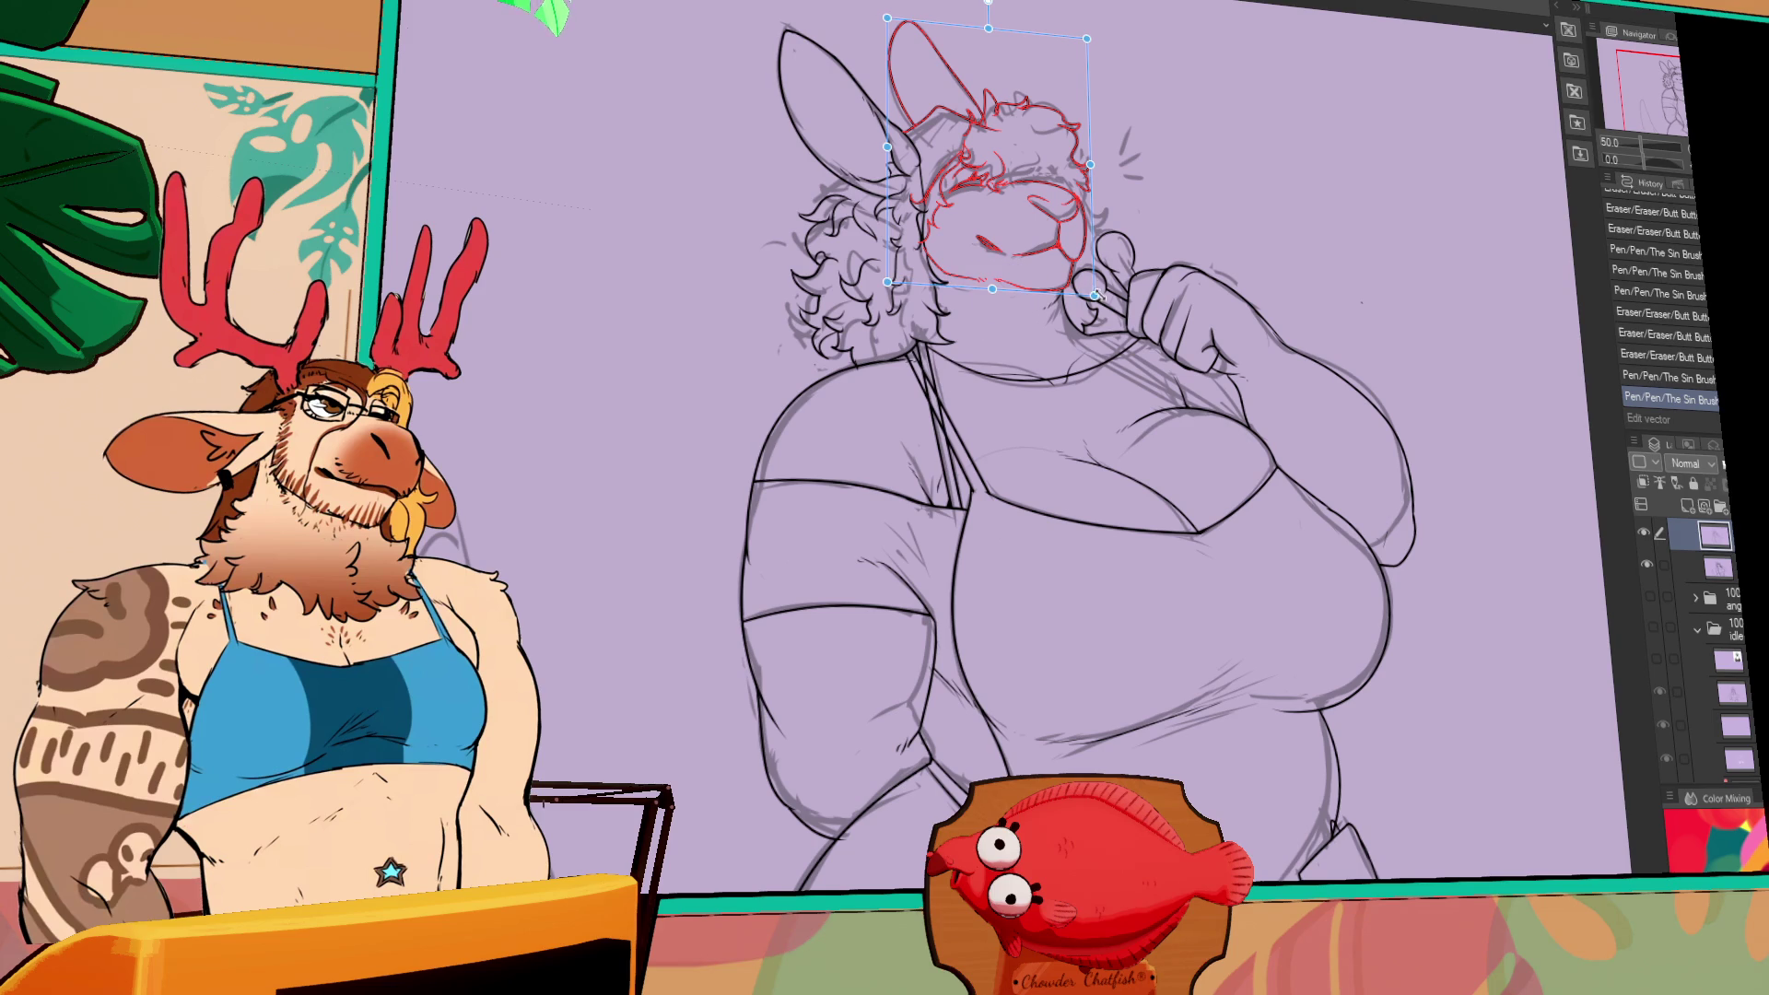
pyautogui.moveTo(1092, 293); pyautogui.dragTo(1085, 283)
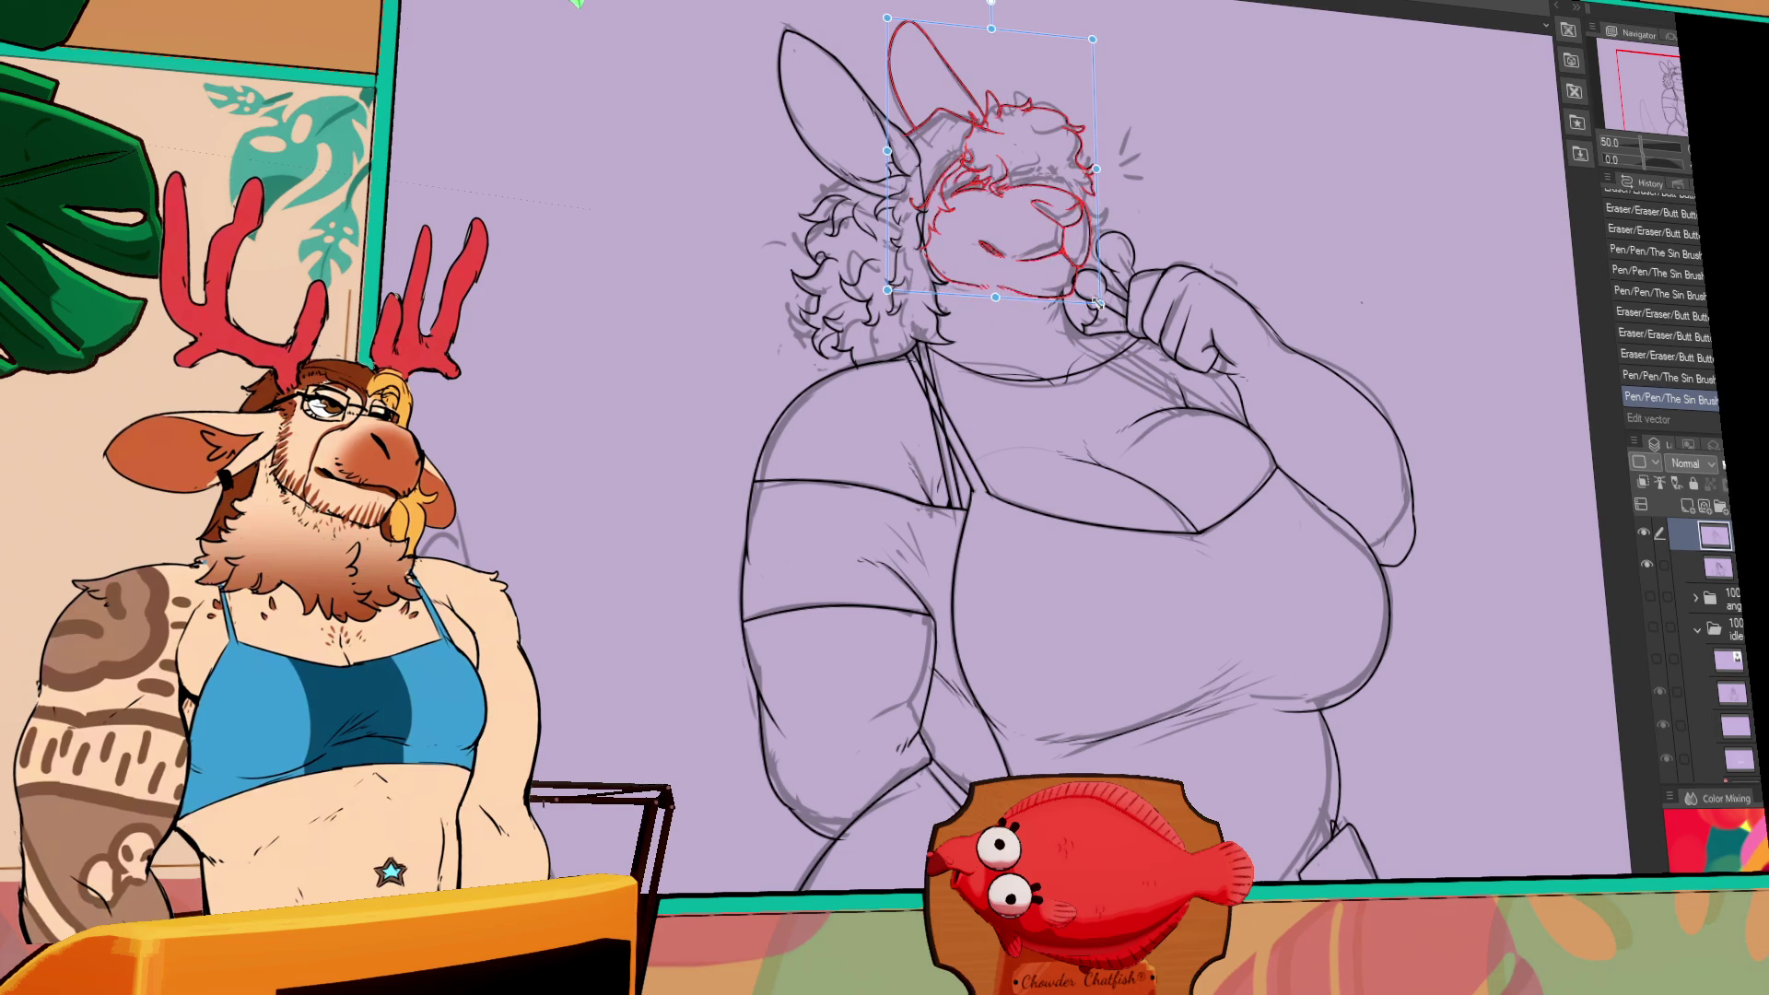
pyautogui.press('Return')
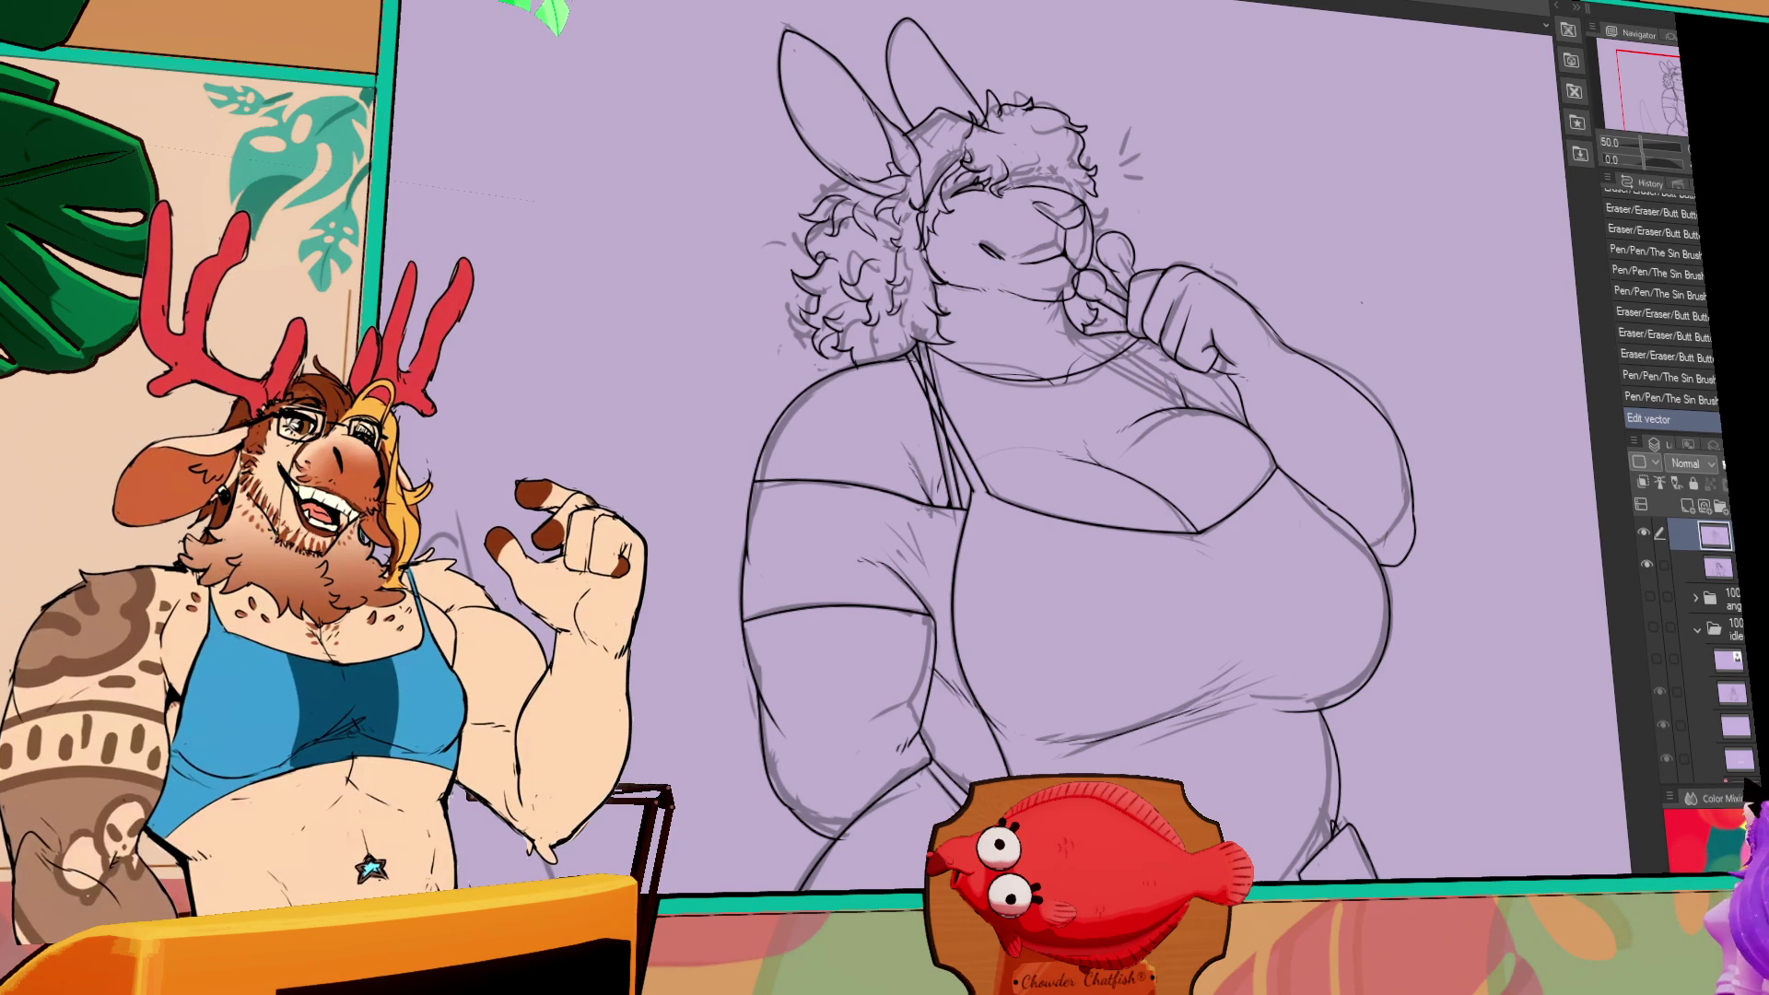
pyautogui.moveTo(1168, 231)
pyautogui.mouseDown()
pyautogui.moveTo(1316, 285)
pyautogui.moveTo(1323, 316)
pyautogui.moveTo(1343, 318)
pyautogui.mouseUp()
# - Erase small stray marks and add a small pen mark near the neck
pyautogui.click(1200, 343)
pyautogui.click(1199, 343)
pyautogui.click(1327, 304)
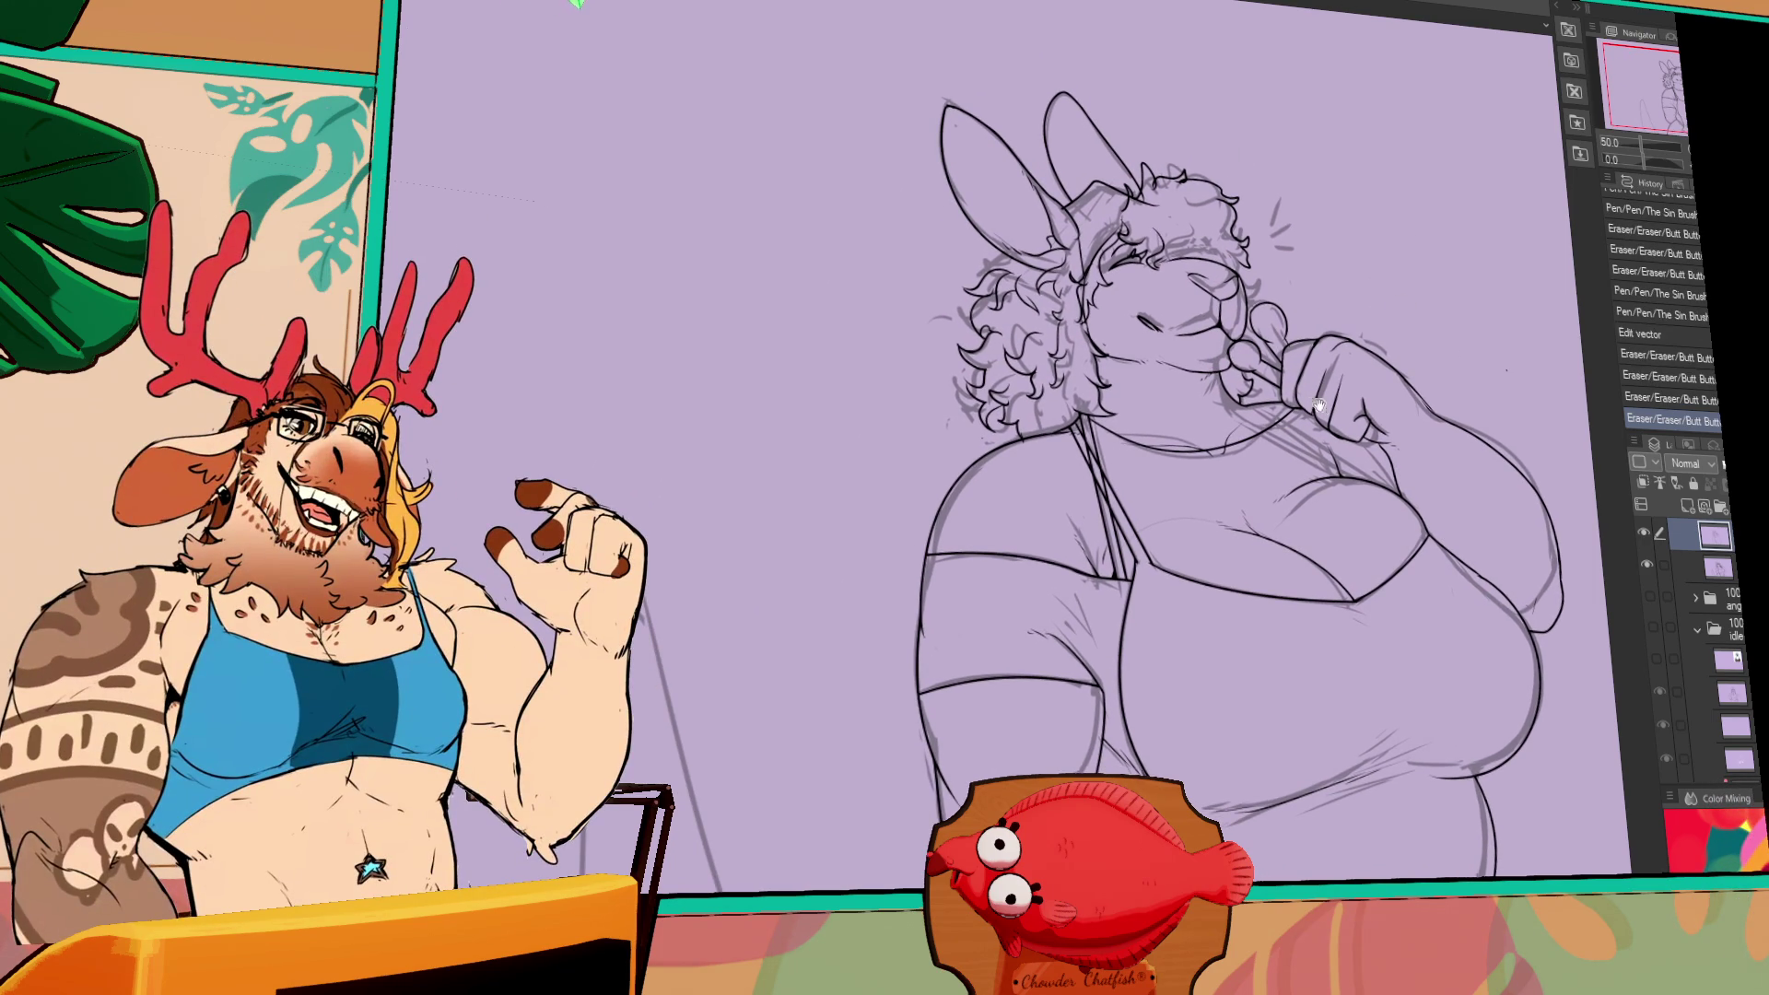
pyautogui.click(1244, 413)
pyautogui.hotkey('ctrl', 'z')
pyautogui.hotkey('ctrl', 'y')
pyautogui.hotkey('ctrl', 'z')
pyautogui.hotkey('ctrl', 'y')
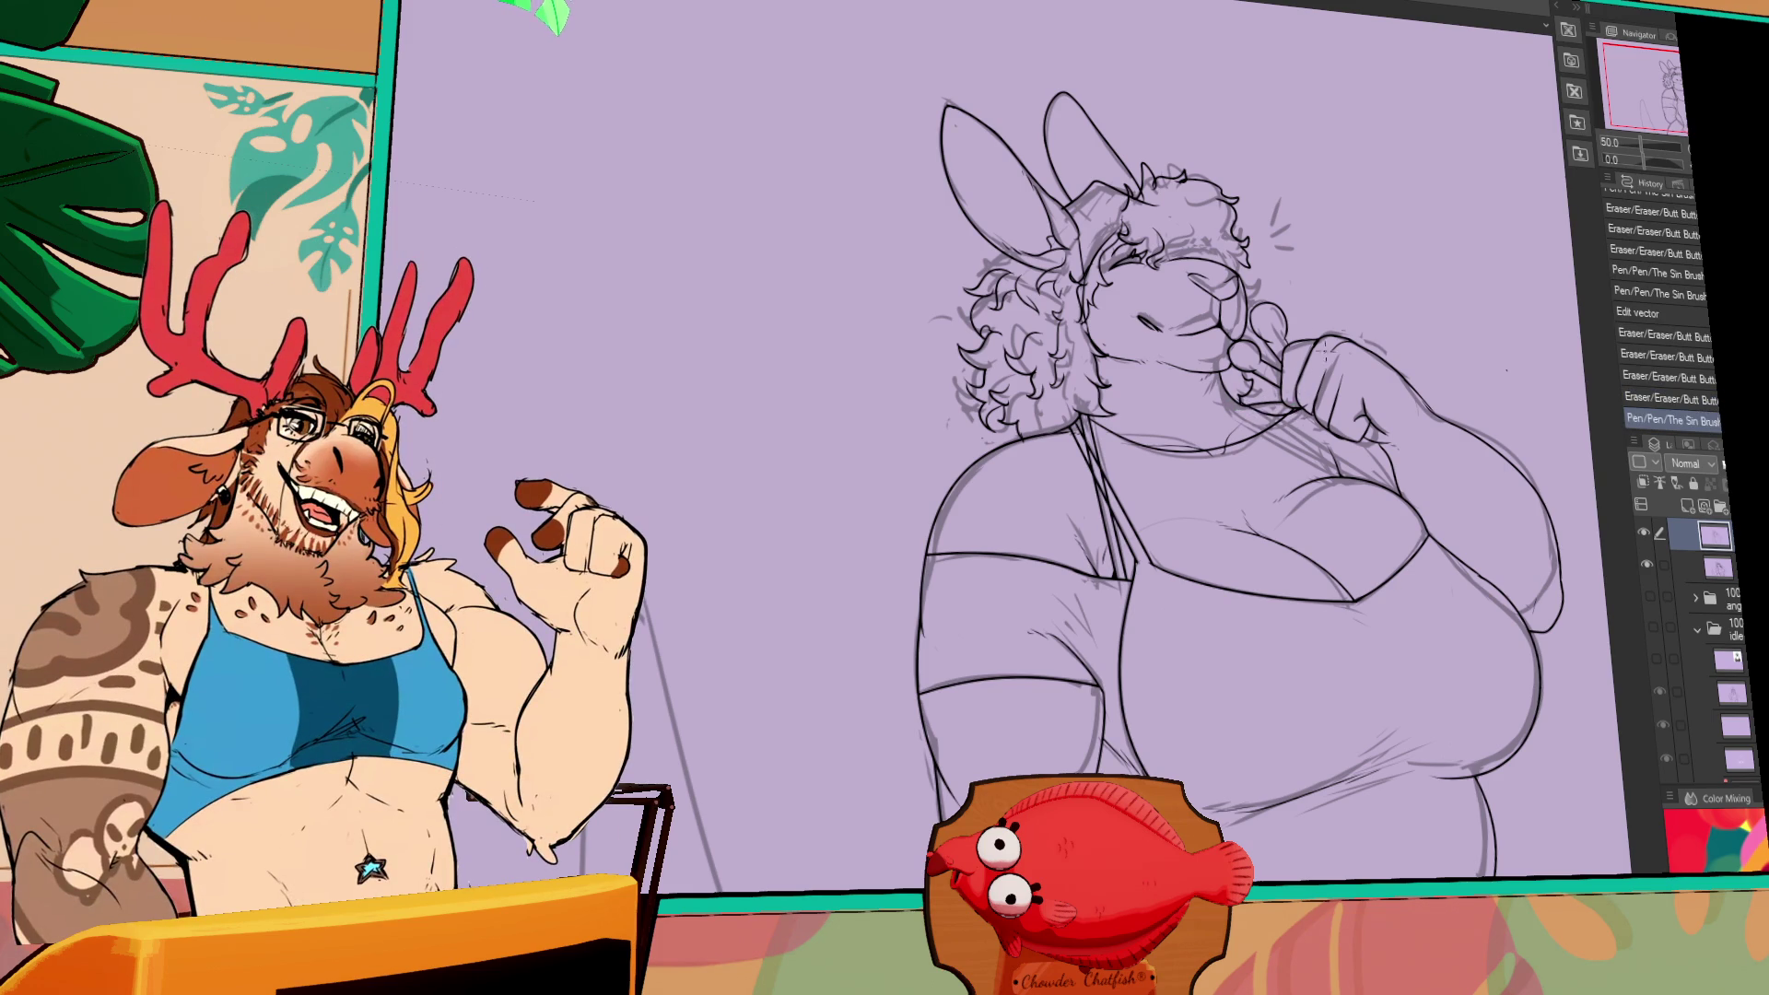
pyautogui.hotkey('ctrl', 'z')
pyautogui.hotkey('ctrl', 'y')
# - Reshape the line near the lollipop hand and draw a new line on the torso
pyautogui.moveTo(1344, 405); pyautogui.dragTo(1347, 381)
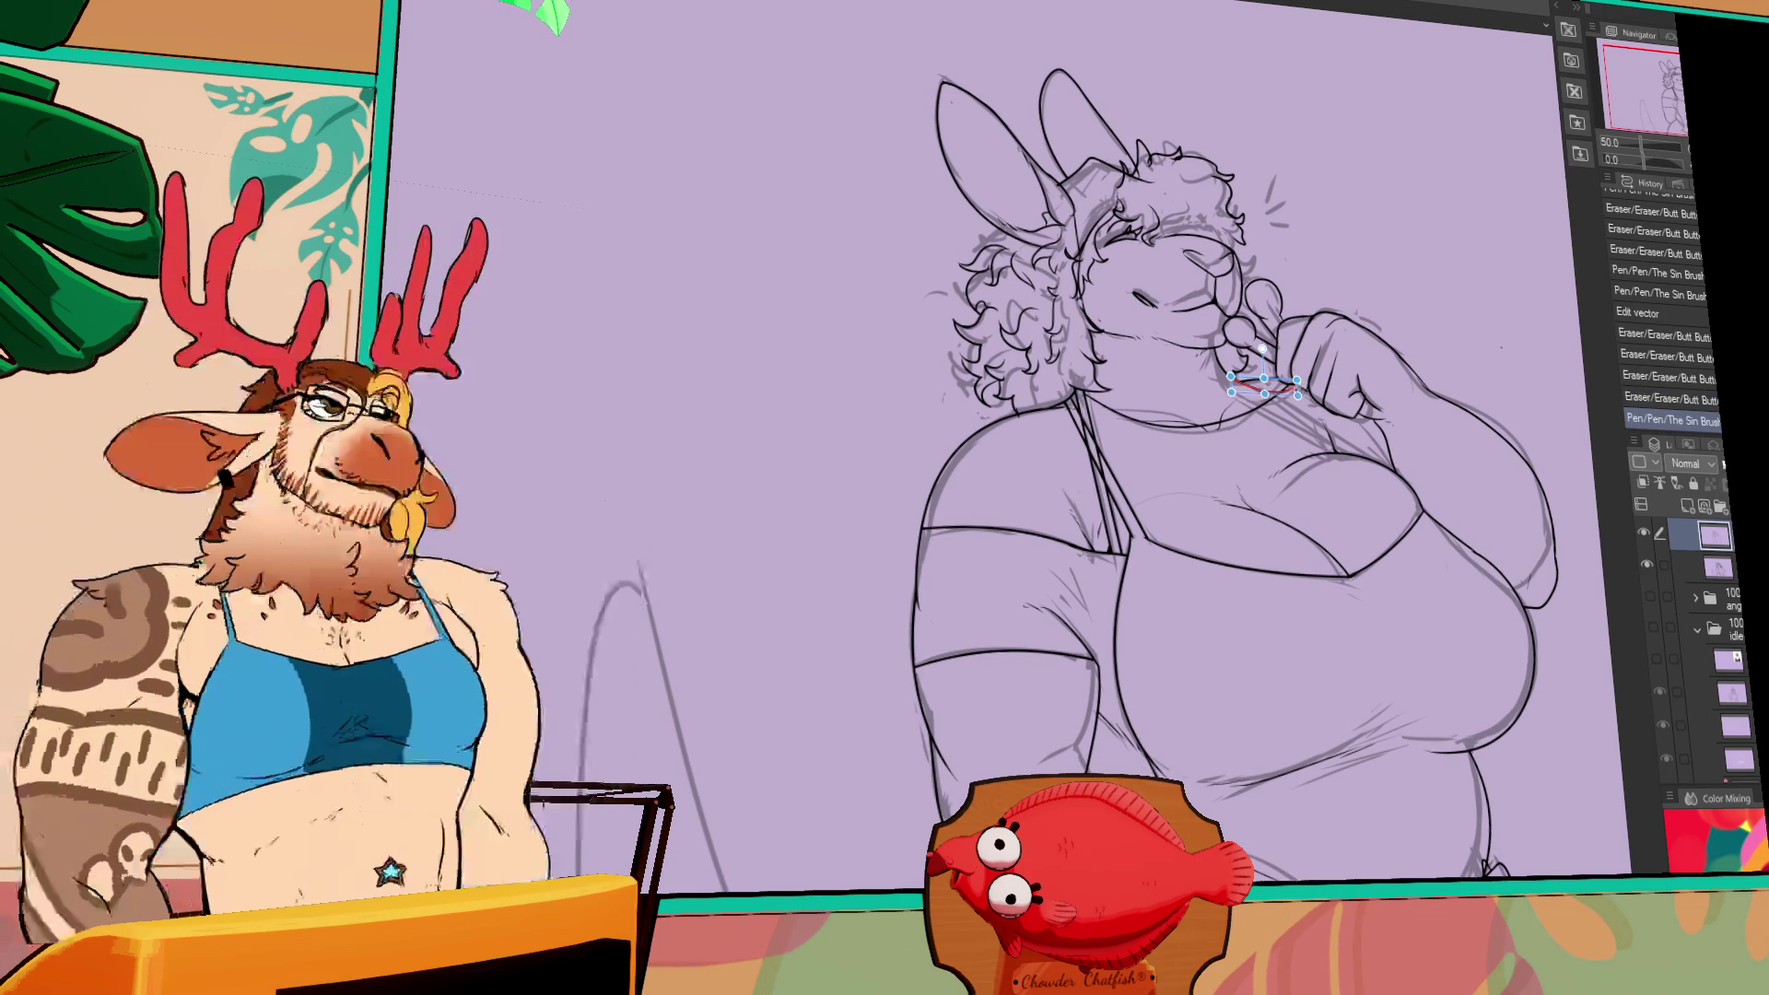
pyautogui.moveTo(1231, 382); pyautogui.dragTo(1308, 393)
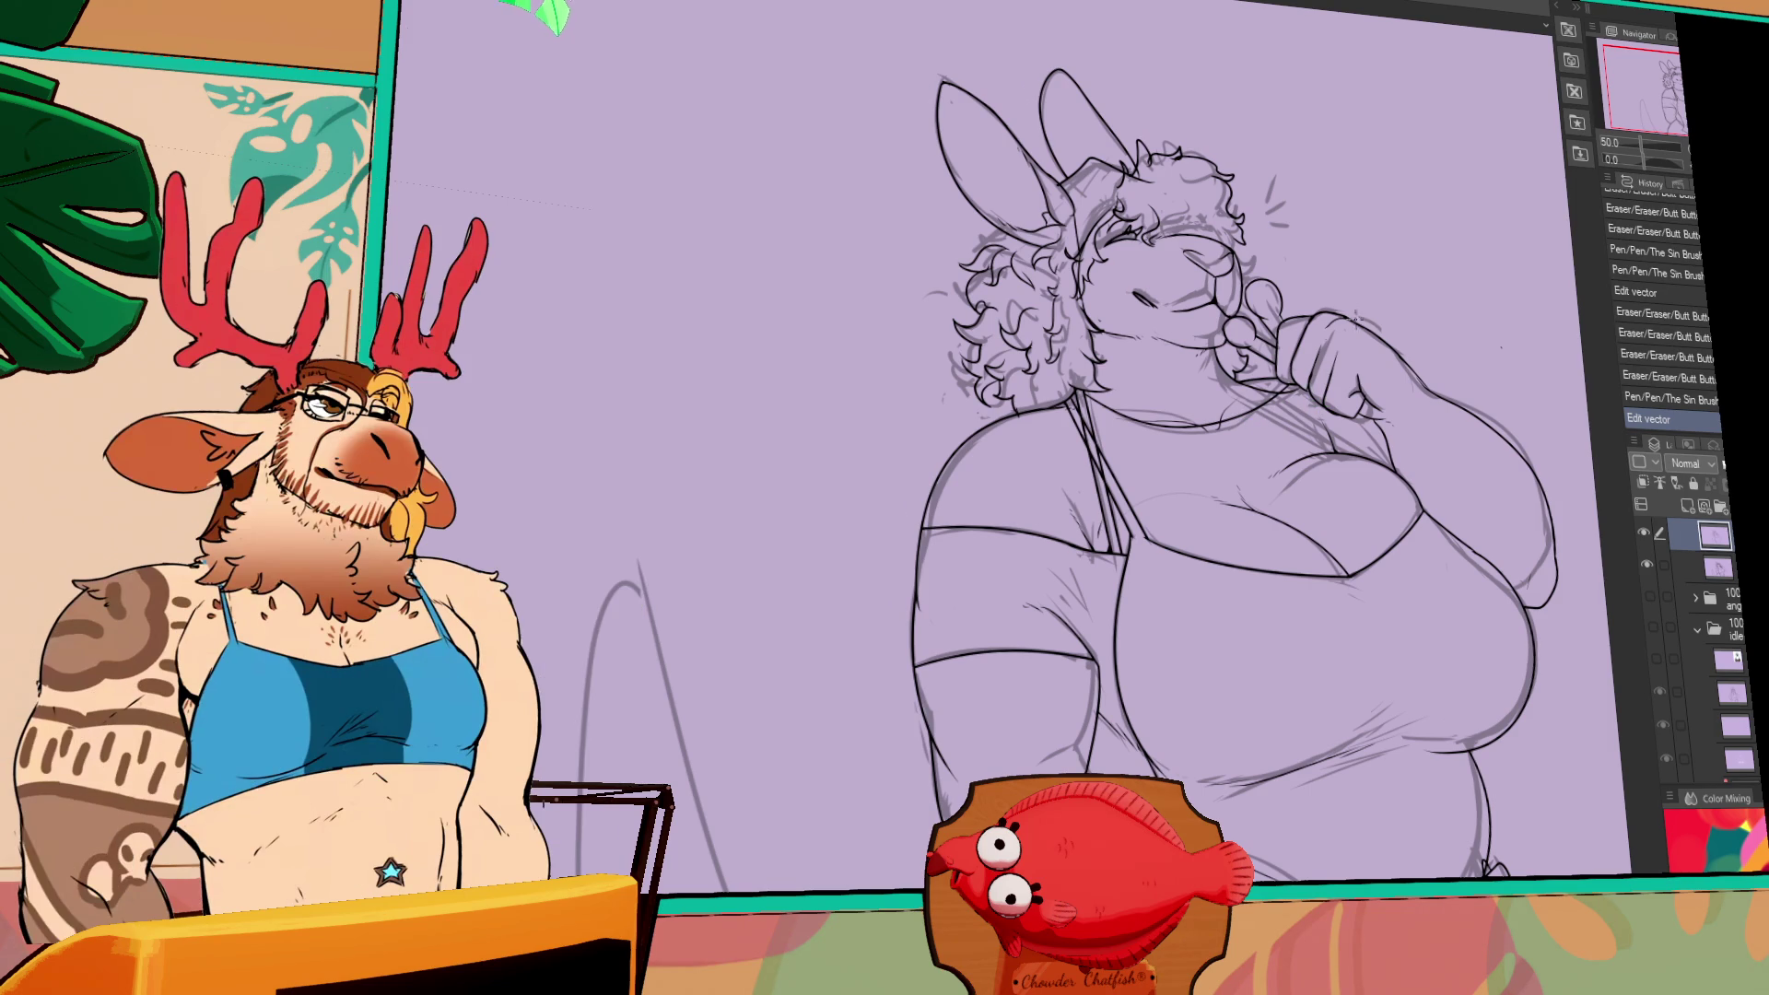
pyautogui.moveTo(1367, 334); pyautogui.dragTo(1365, 312)
pyautogui.moveTo(1509, 191); pyautogui.dragTo(1445, 132)
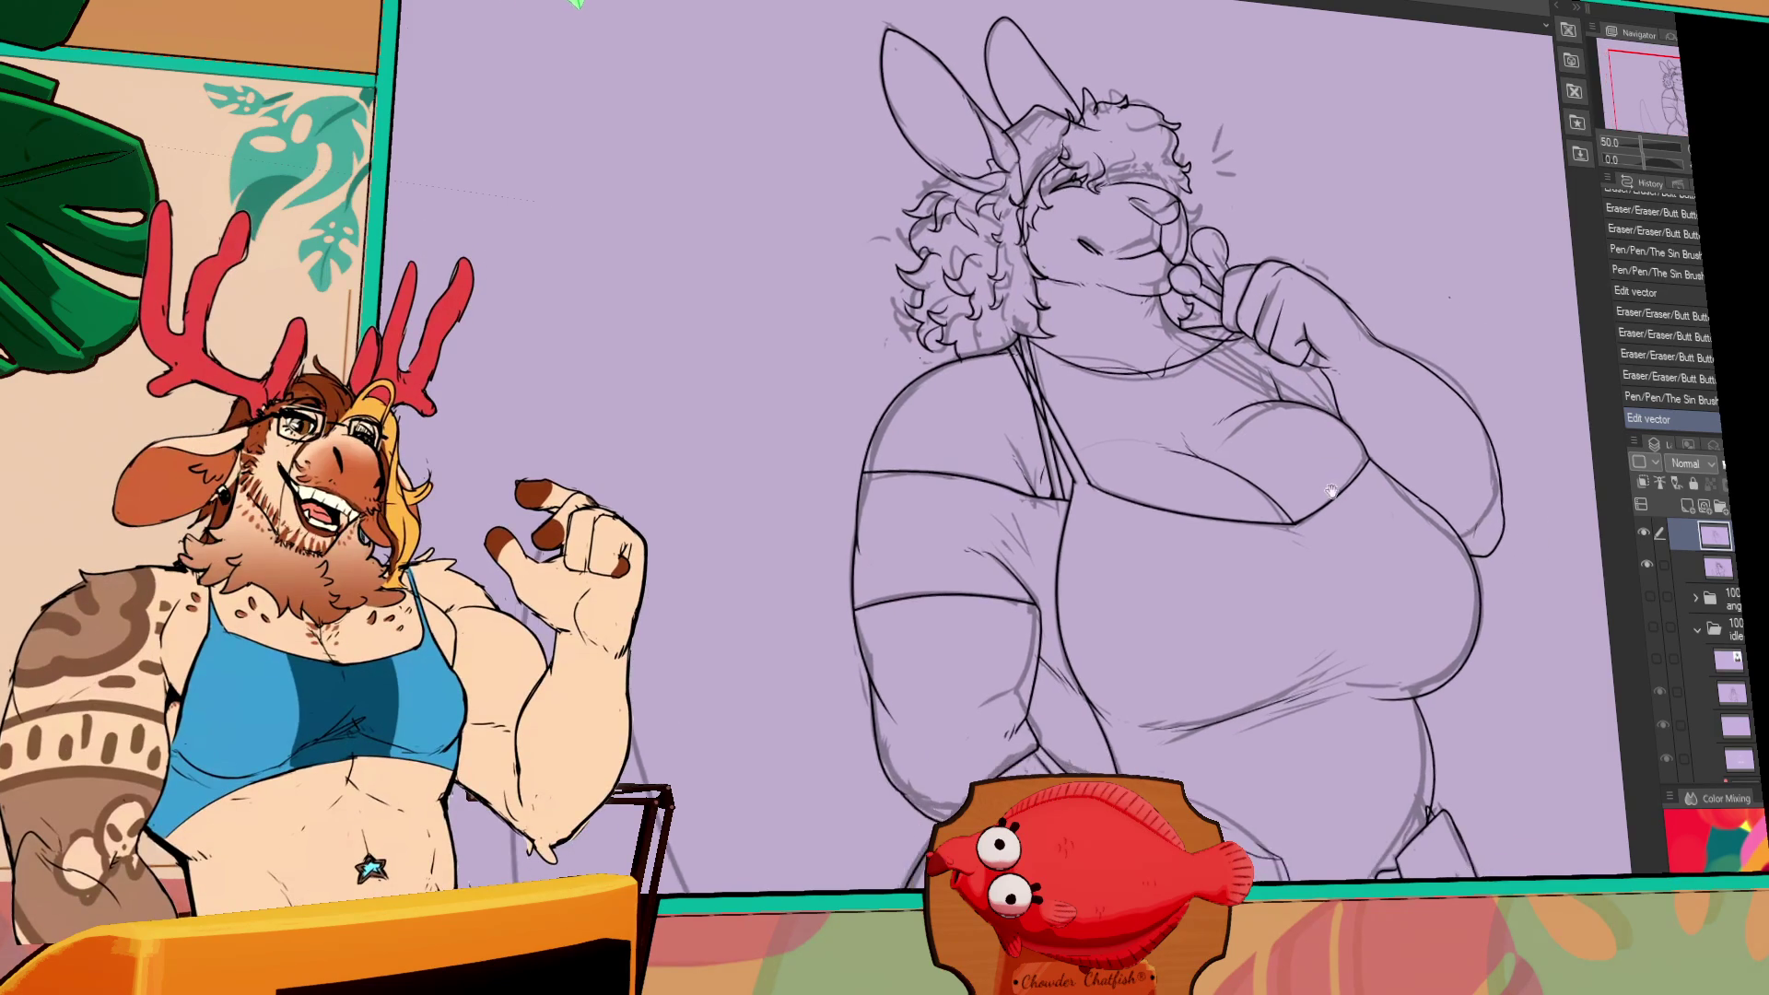
pyautogui.moveTo(945, 518)
pyautogui.mouseDown()
pyautogui.moveTo(996, 544)
pyautogui.moveTo(1037, 498)
pyautogui.mouseUp()
pyautogui.moveTo(1483, 354)
pyautogui.mouseDown()
pyautogui.moveTo(1299, 403)
pyautogui.moveTo(1324, 430)
pyautogui.mouseUp()
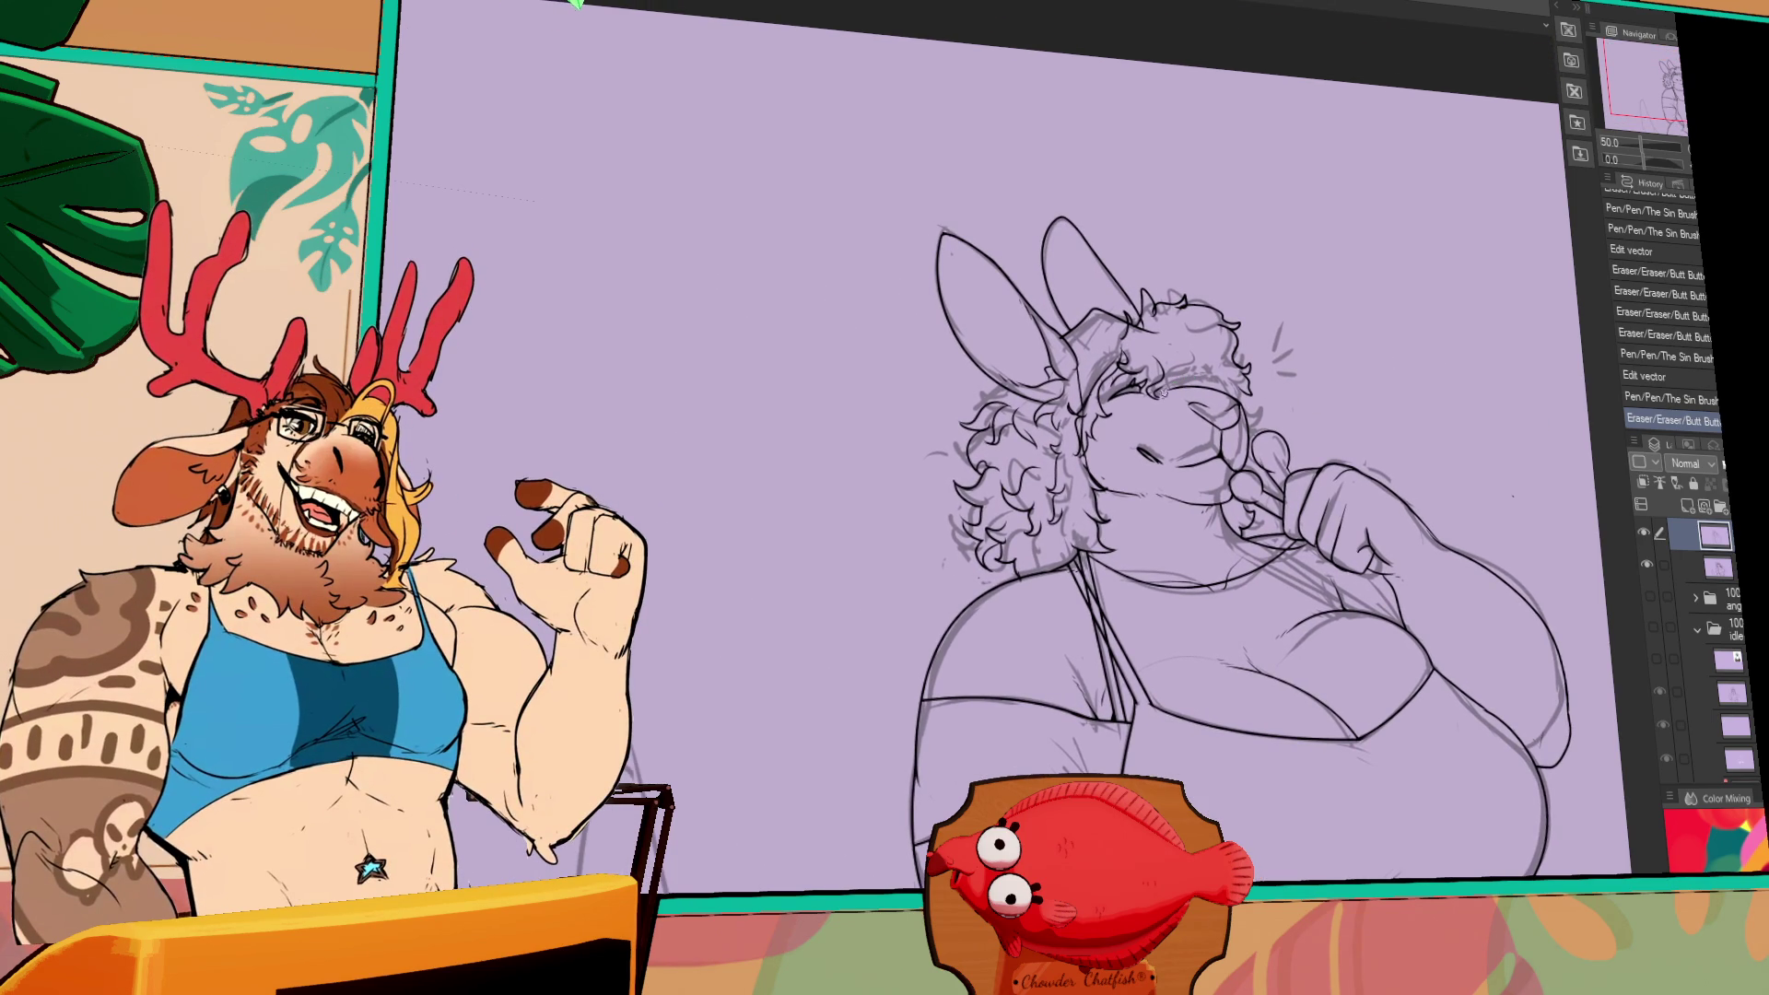
# - Add small strokes around the hair and face, discarding the stroke across the chest
pyautogui.click(1166, 373)
pyautogui.hotkey('ctrl', 'z')
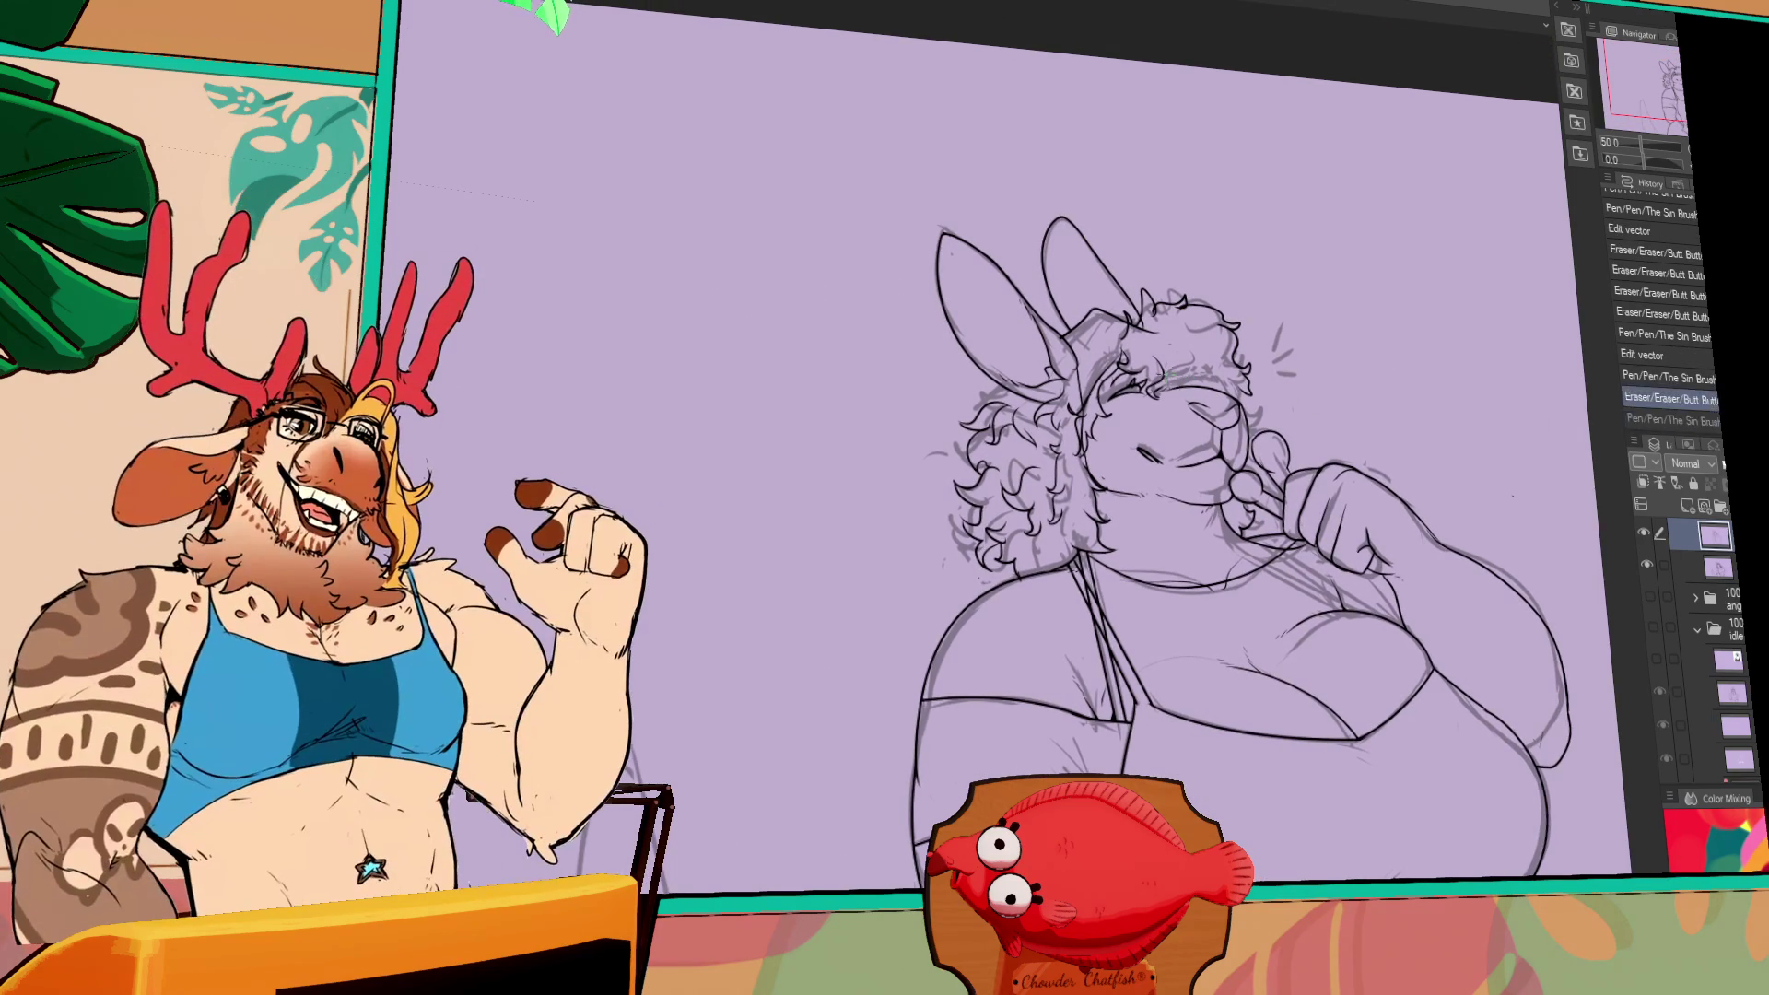
pyautogui.hotkey('ctrl', 'y')
pyautogui.moveTo(1171, 339)
pyautogui.mouseDown()
pyautogui.moveTo(1228, 393)
pyautogui.moveTo(1129, 322)
pyautogui.mouseUp()
pyautogui.hotkey('ctrl', 'z')
pyautogui.moveTo(1397, 307); pyautogui.dragTo(1371, 304)
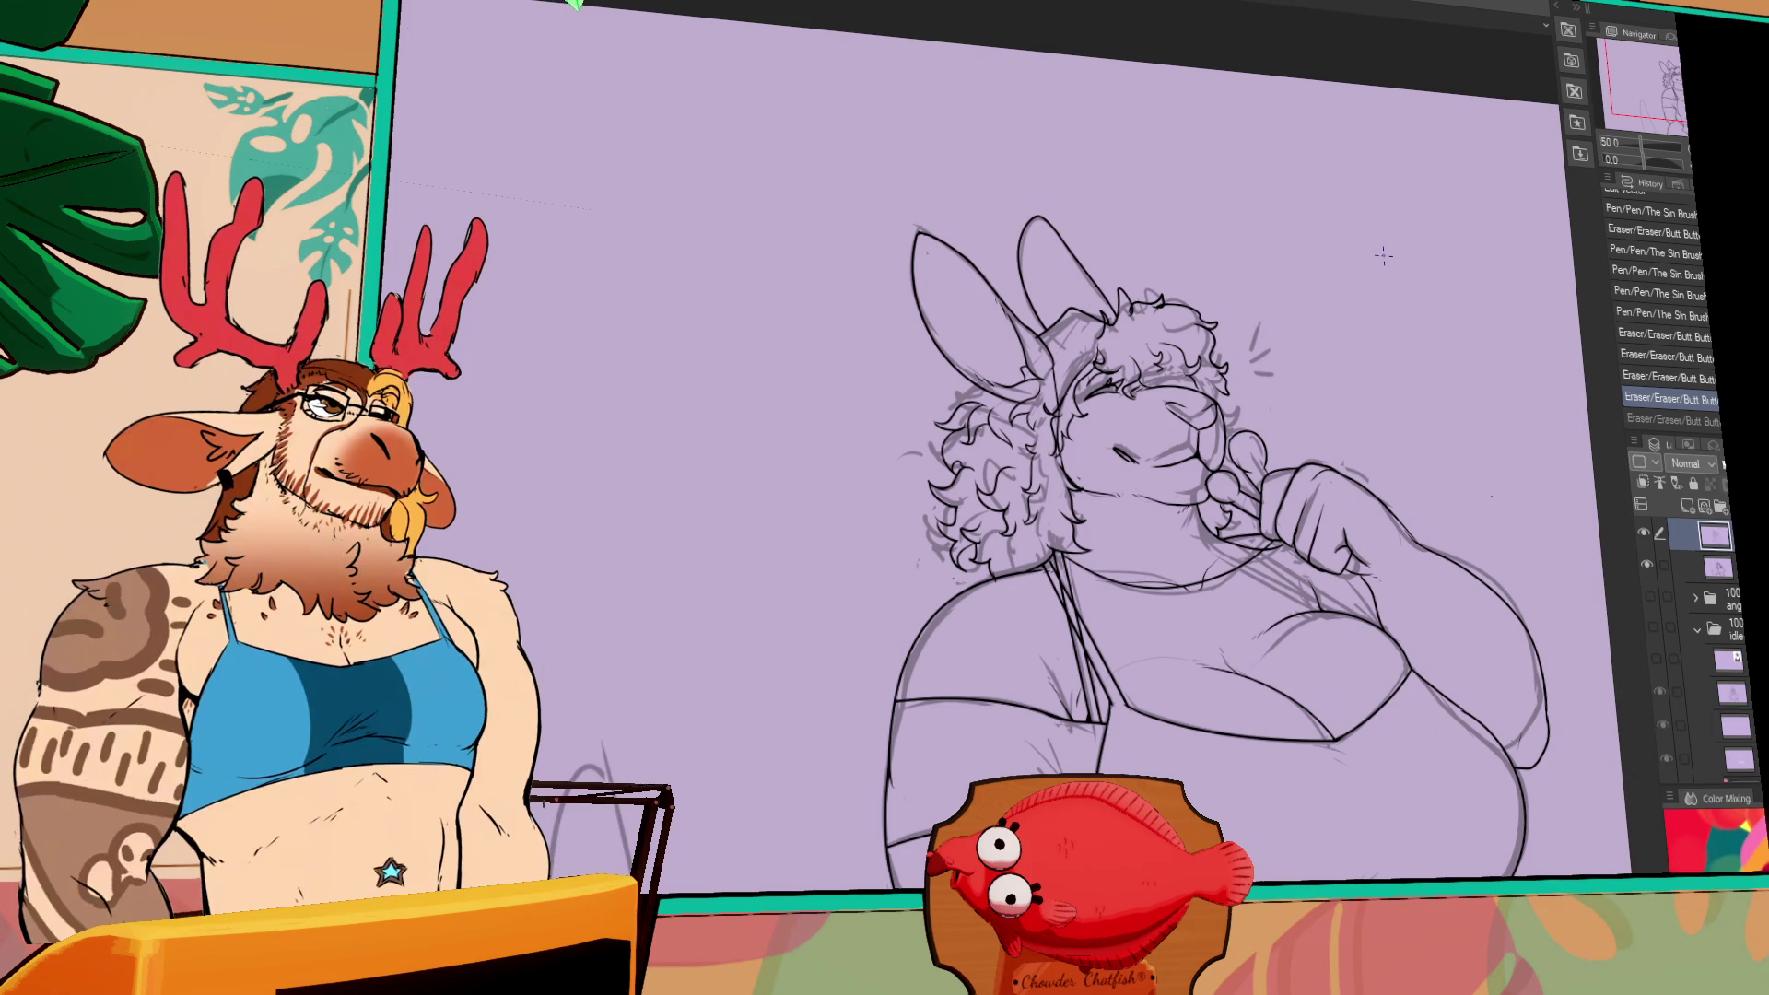
pyautogui.moveTo(1262, 626)
pyautogui.mouseDown()
pyautogui.moveTo(1318, 565)
pyautogui.moveTo(1156, 592)
pyautogui.moveTo(1356, 569)
pyautogui.mouseUp()
pyautogui.hotkey('ctrl', 'z')
pyautogui.moveTo(1217, 607)
pyautogui.mouseDown()
pyautogui.moveTo(1157, 599)
pyautogui.moveTo(1117, 550)
pyautogui.mouseUp()
pyautogui.hotkey('ctrl', 'z')
pyautogui.hotkey('ctrl', 'z')
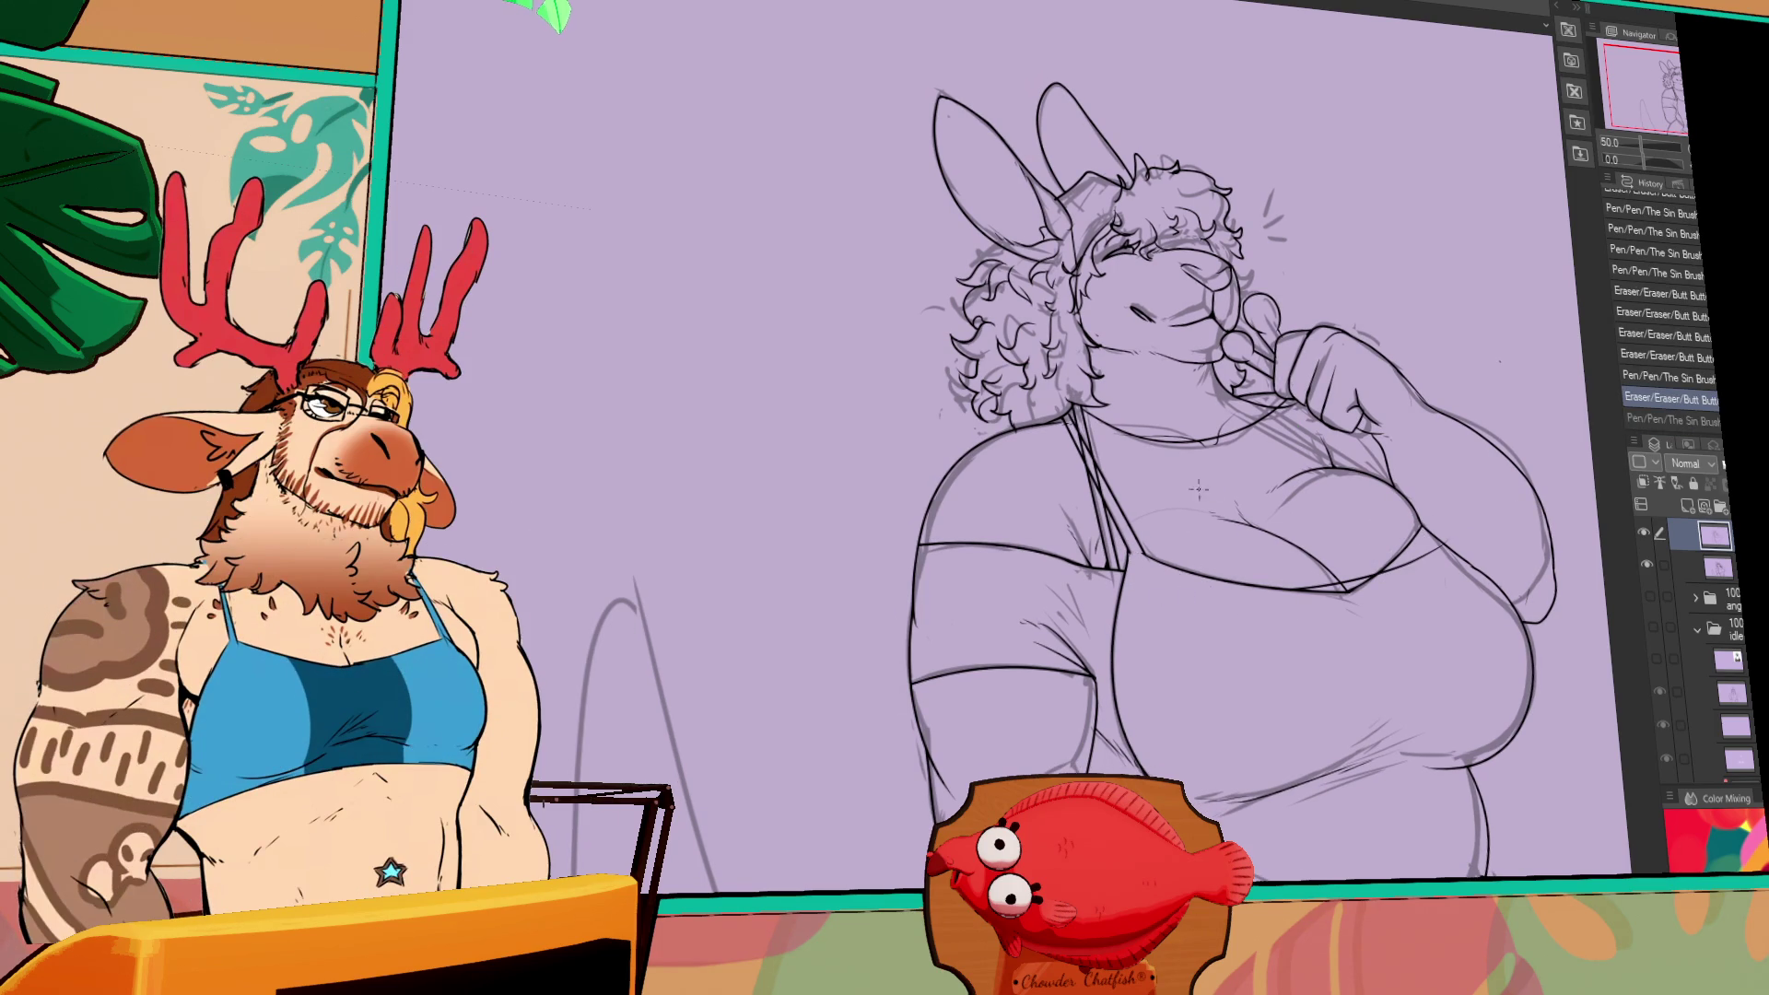
# - Erase small stray marks on the chest and add a tiny mark on the belly outline
pyautogui.moveTo(1115, 551); pyautogui.dragTo(1151, 563)
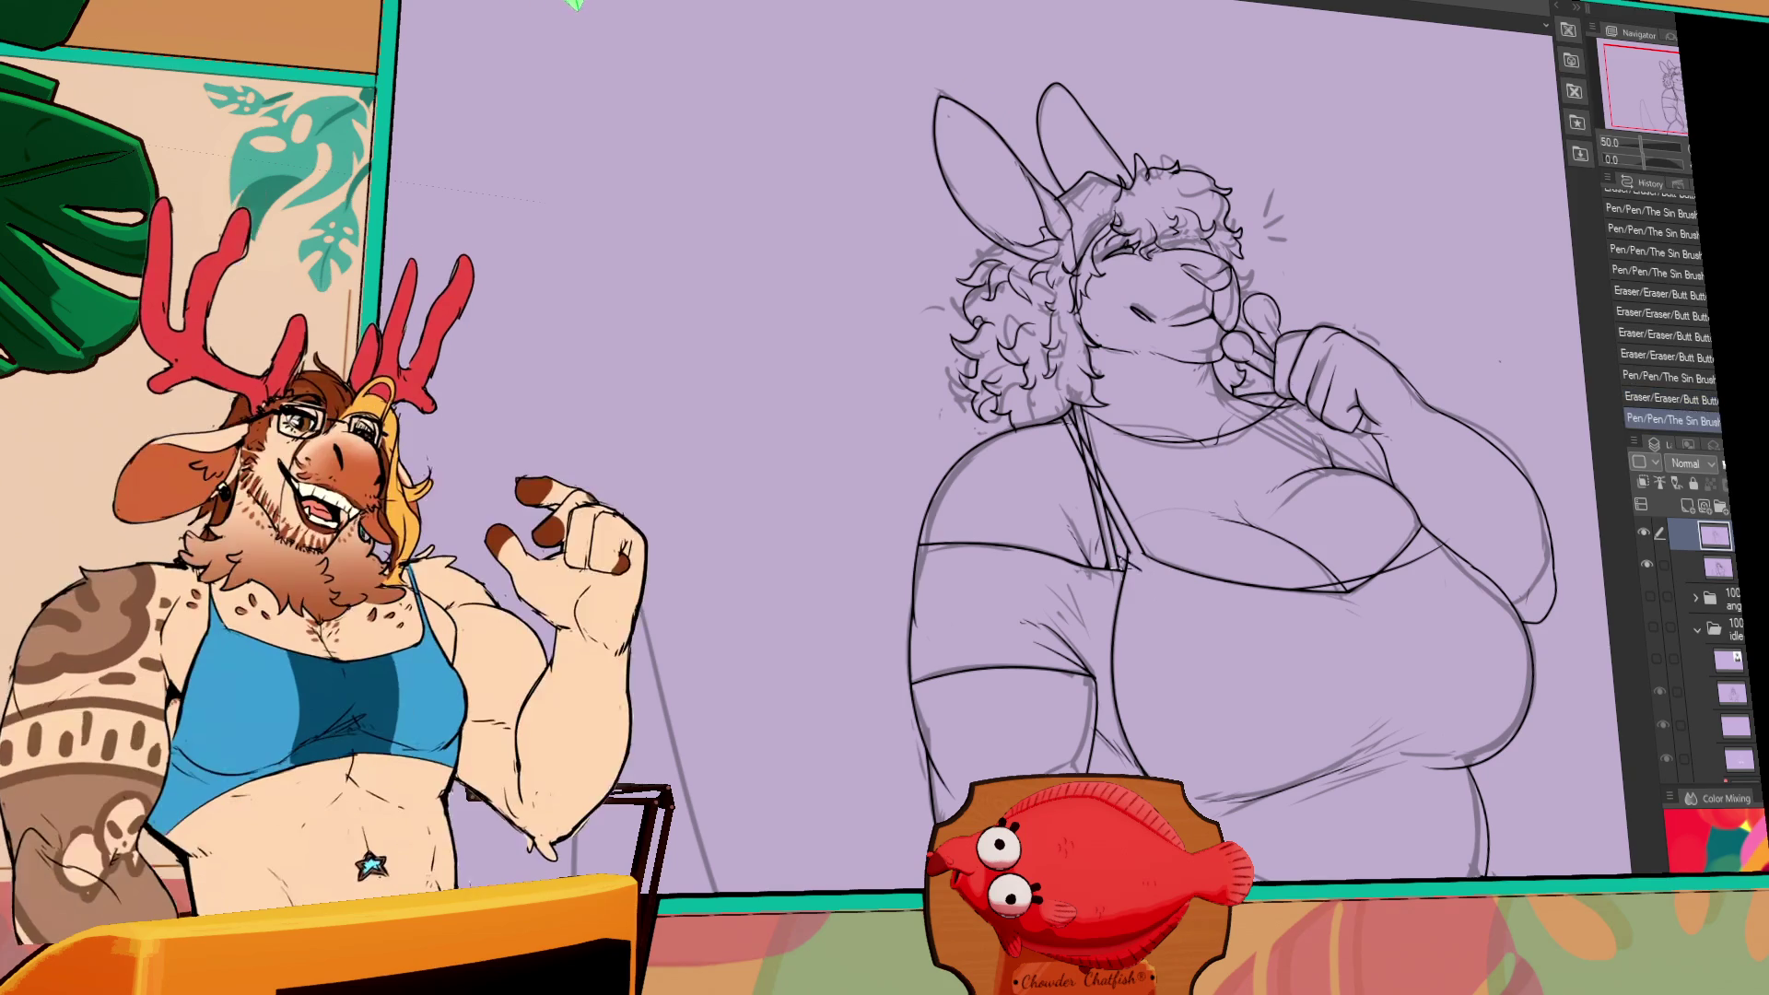
pyautogui.moveTo(1442, 419); pyautogui.dragTo(1453, 425)
pyautogui.moveTo(1399, 553); pyautogui.dragTo(1423, 566)
pyautogui.moveTo(1519, 510)
pyautogui.mouseDown()
pyautogui.moveTo(1496, 510)
pyautogui.moveTo(1501, 532)
pyautogui.mouseUp()
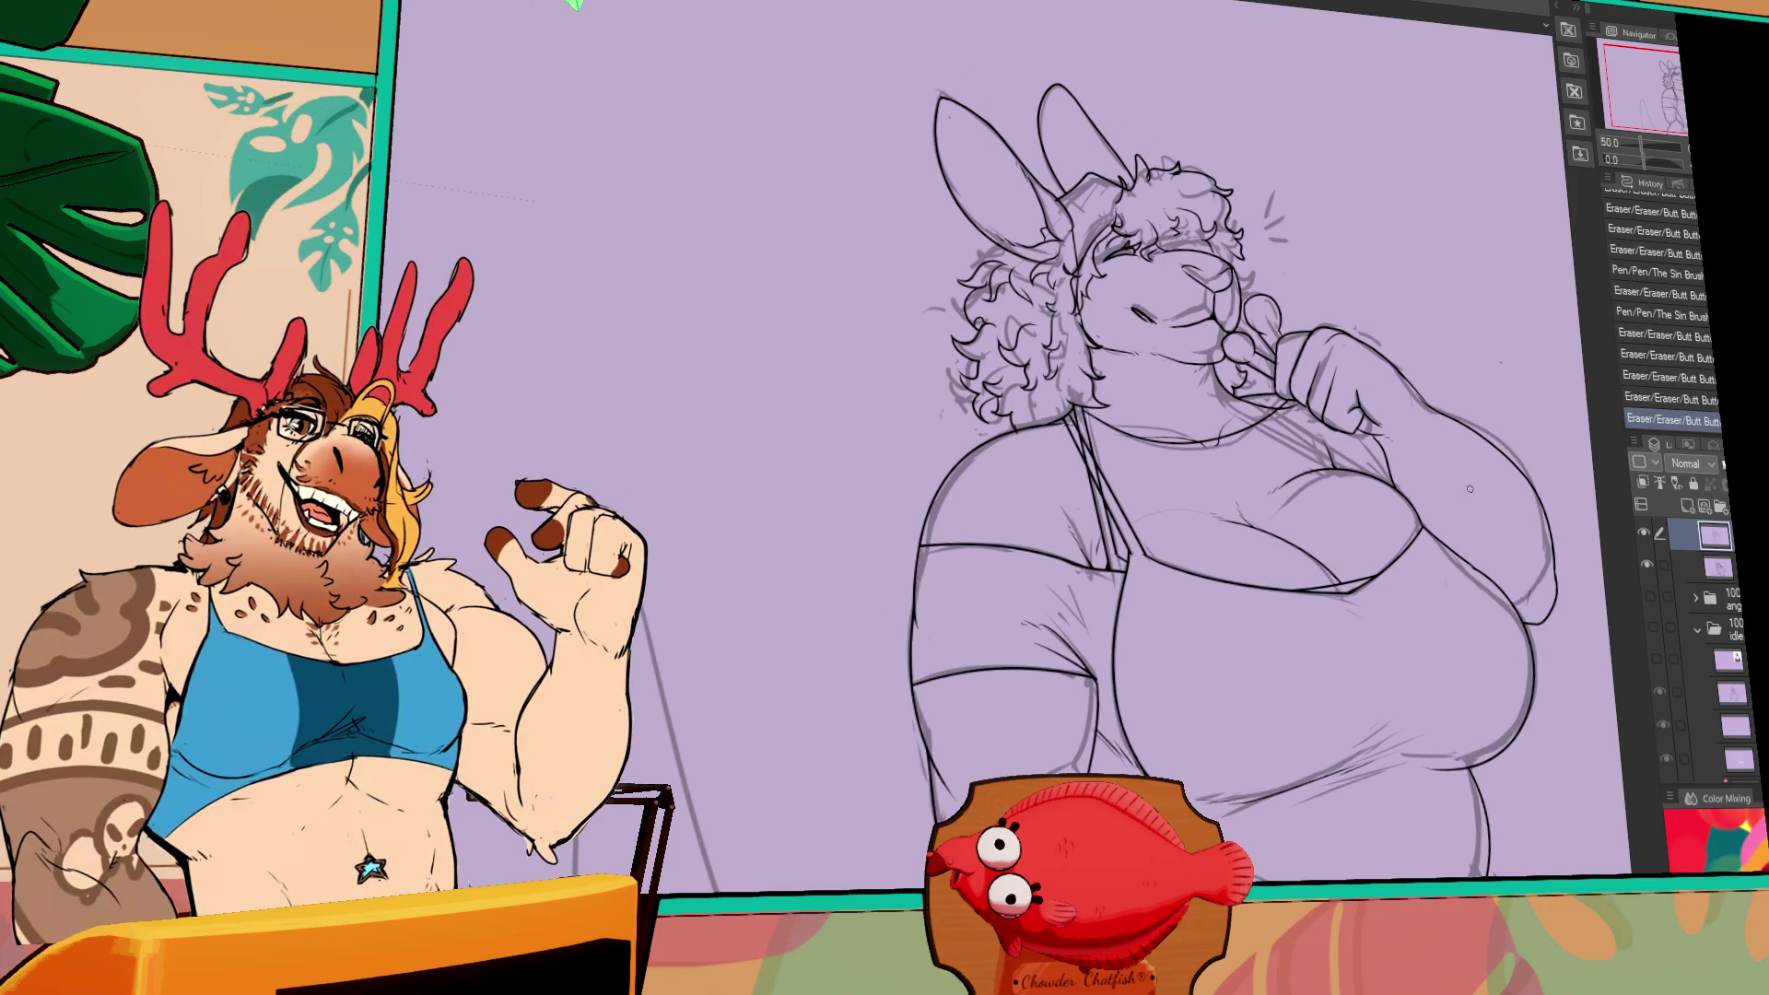
pyautogui.moveTo(1464, 467); pyautogui.dragTo(1441, 528)
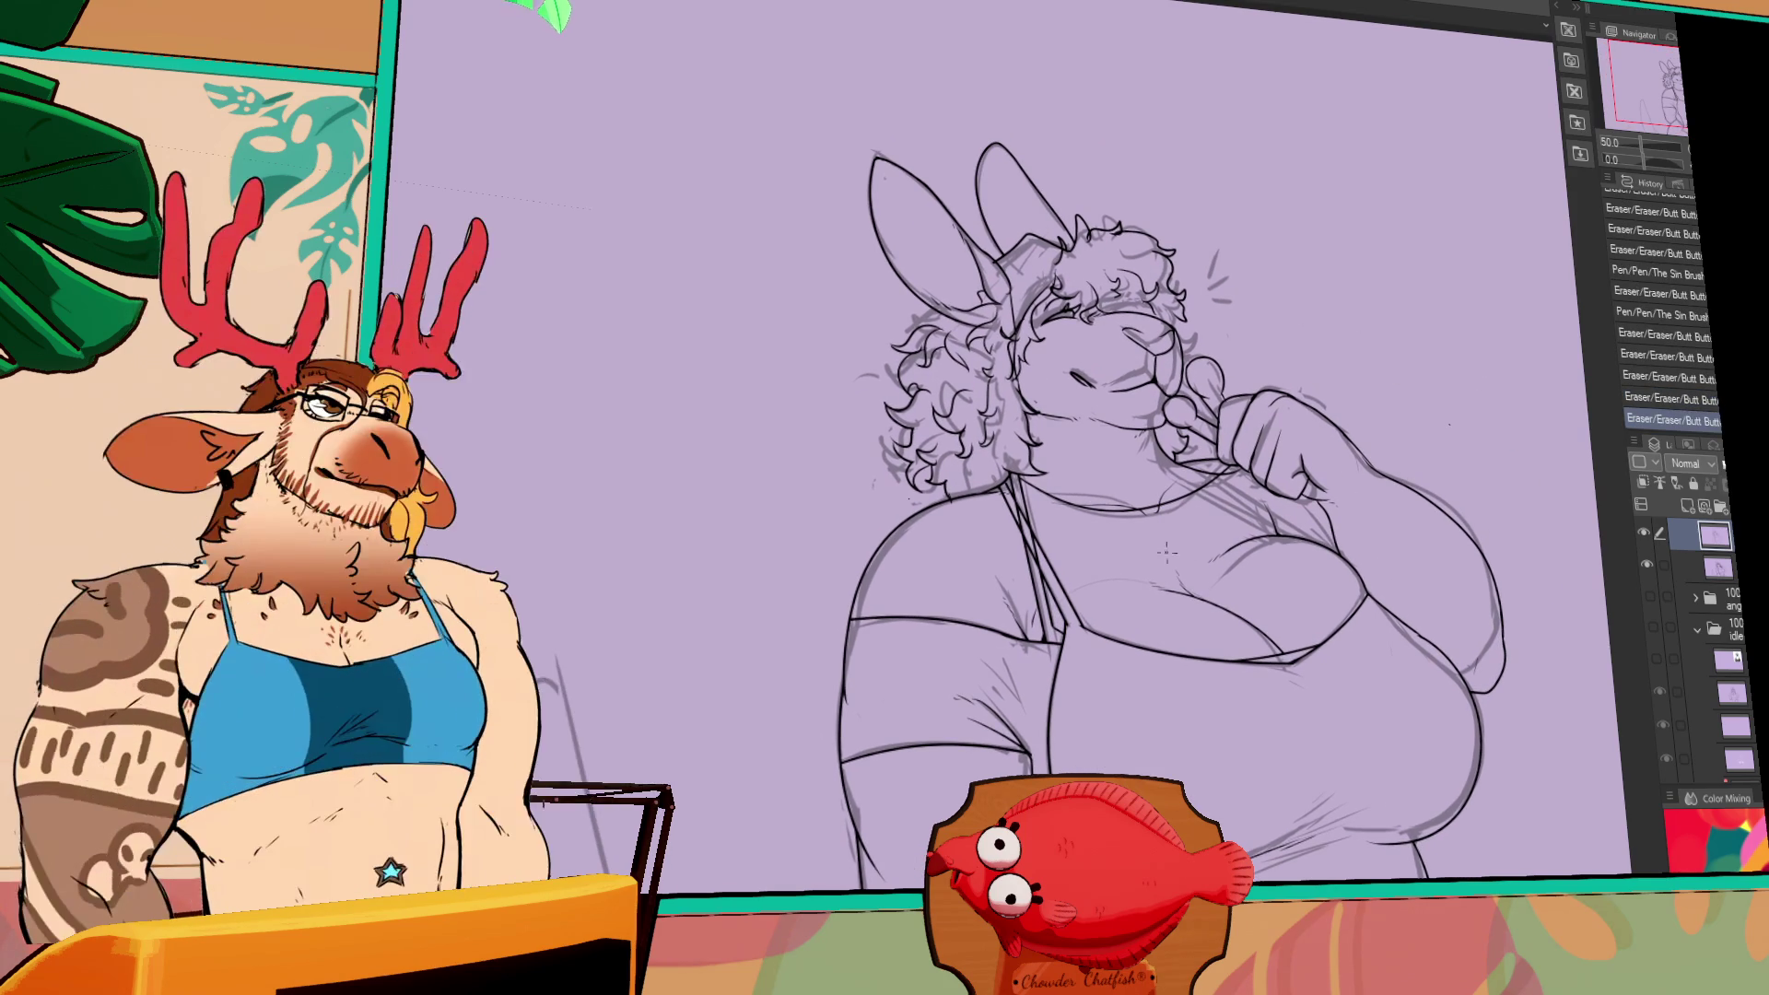
pyautogui.moveTo(1299, 523); pyautogui.dragTo(1267, 603)
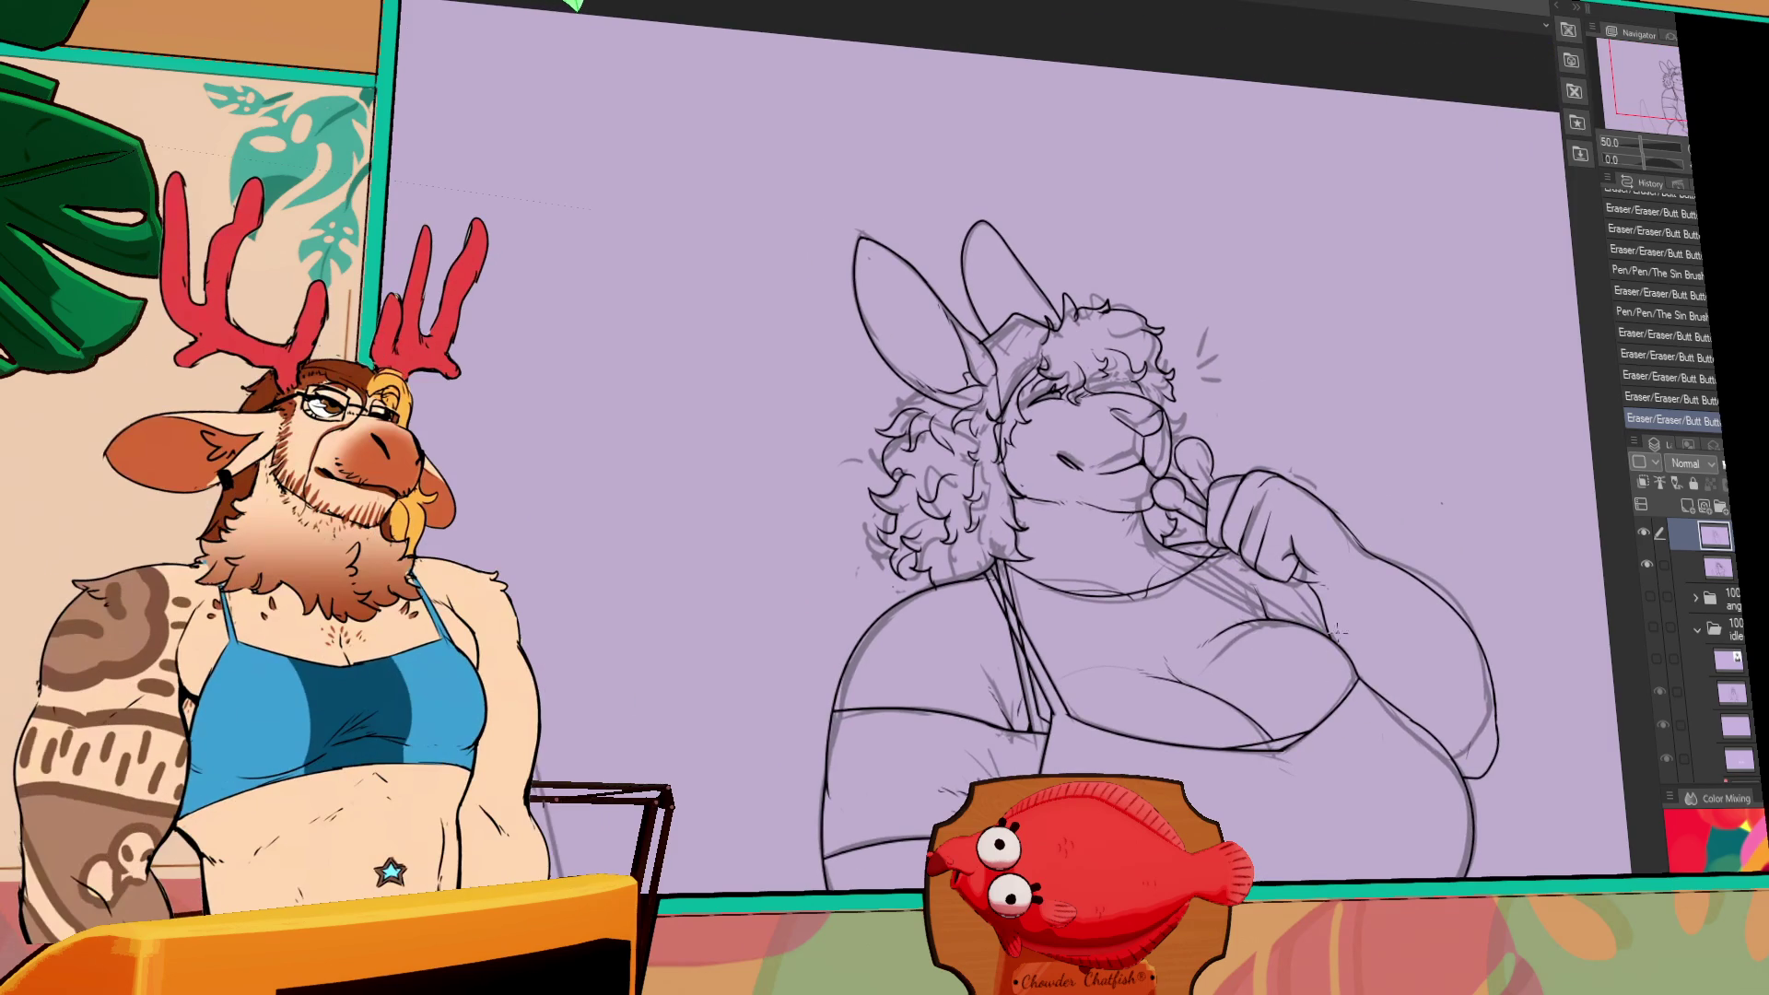
pyautogui.moveTo(1375, 637); pyautogui.dragTo(1367, 505)
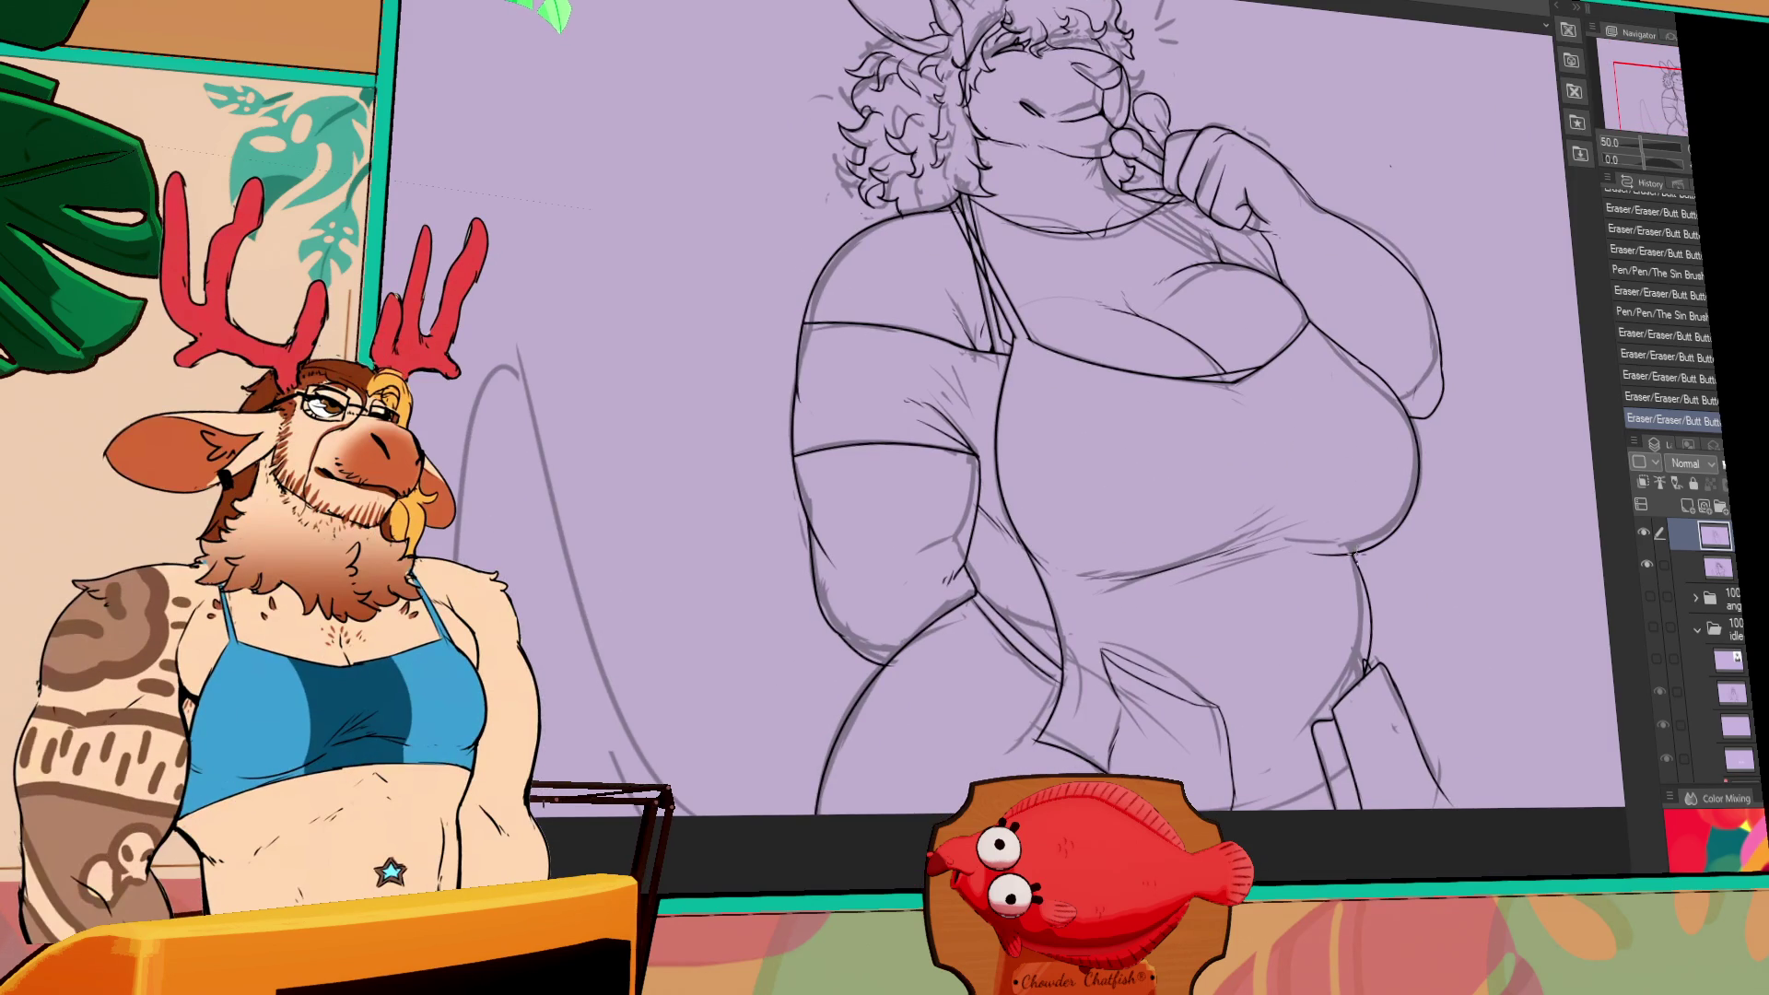
pyautogui.click(1356, 553)
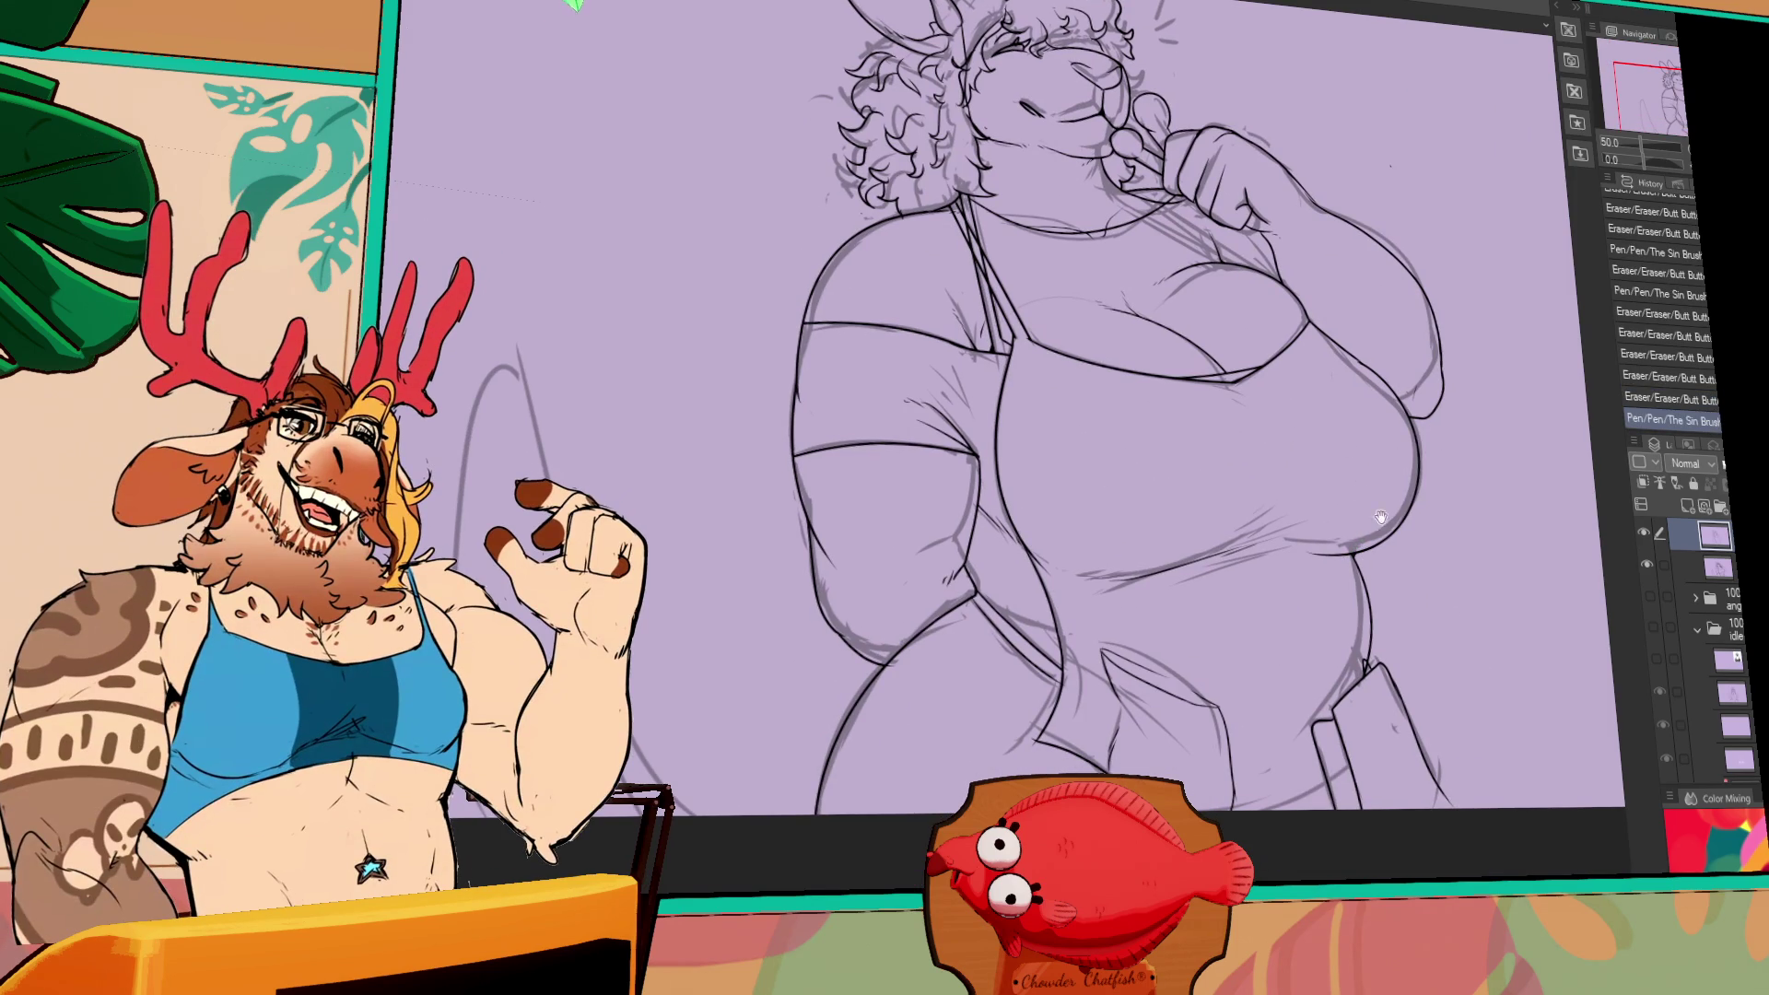
pyautogui.moveTo(1380, 517); pyautogui.dragTo(1294, 494)
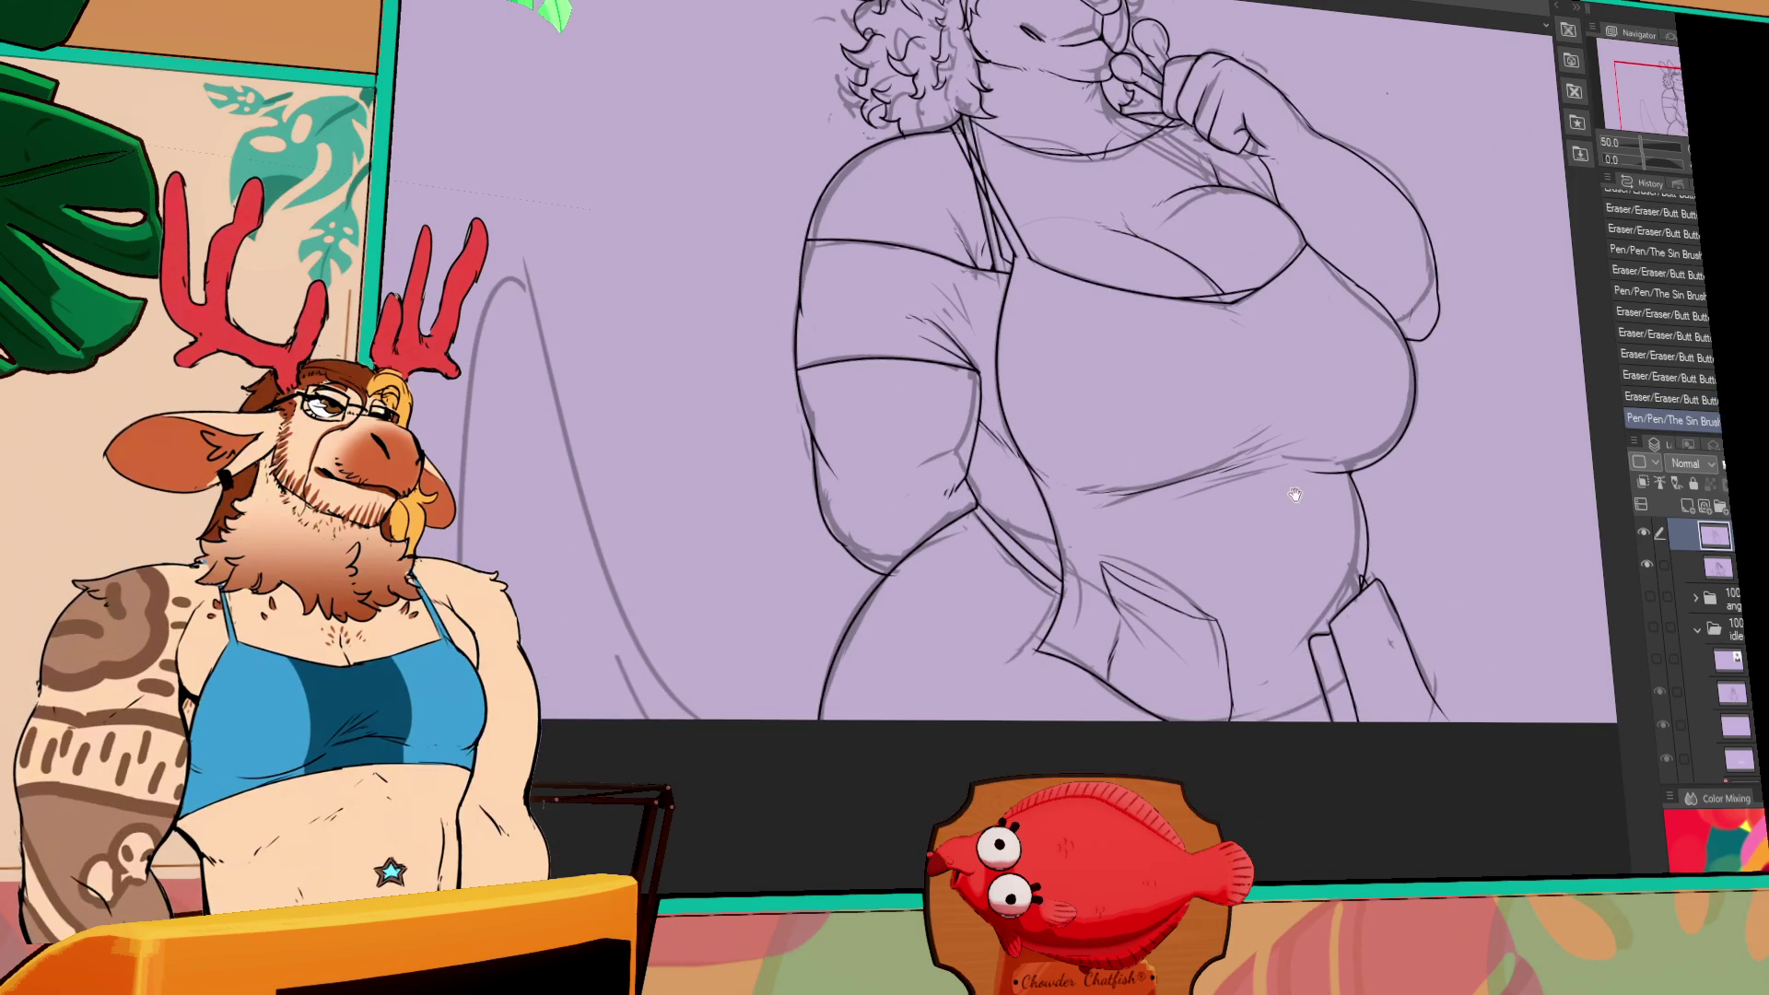
# - Erase part of the curve beside the hips and redraw it, then pan to the blank canvas
pyautogui.click(1031, 663)
pyautogui.moveTo(974, 653); pyautogui.dragTo(1100, 725)
pyautogui.moveTo(830, 792)
pyautogui.mouseDown()
pyautogui.moveTo(656, 347)
pyautogui.moveTo(570, 783)
pyautogui.mouseUp()
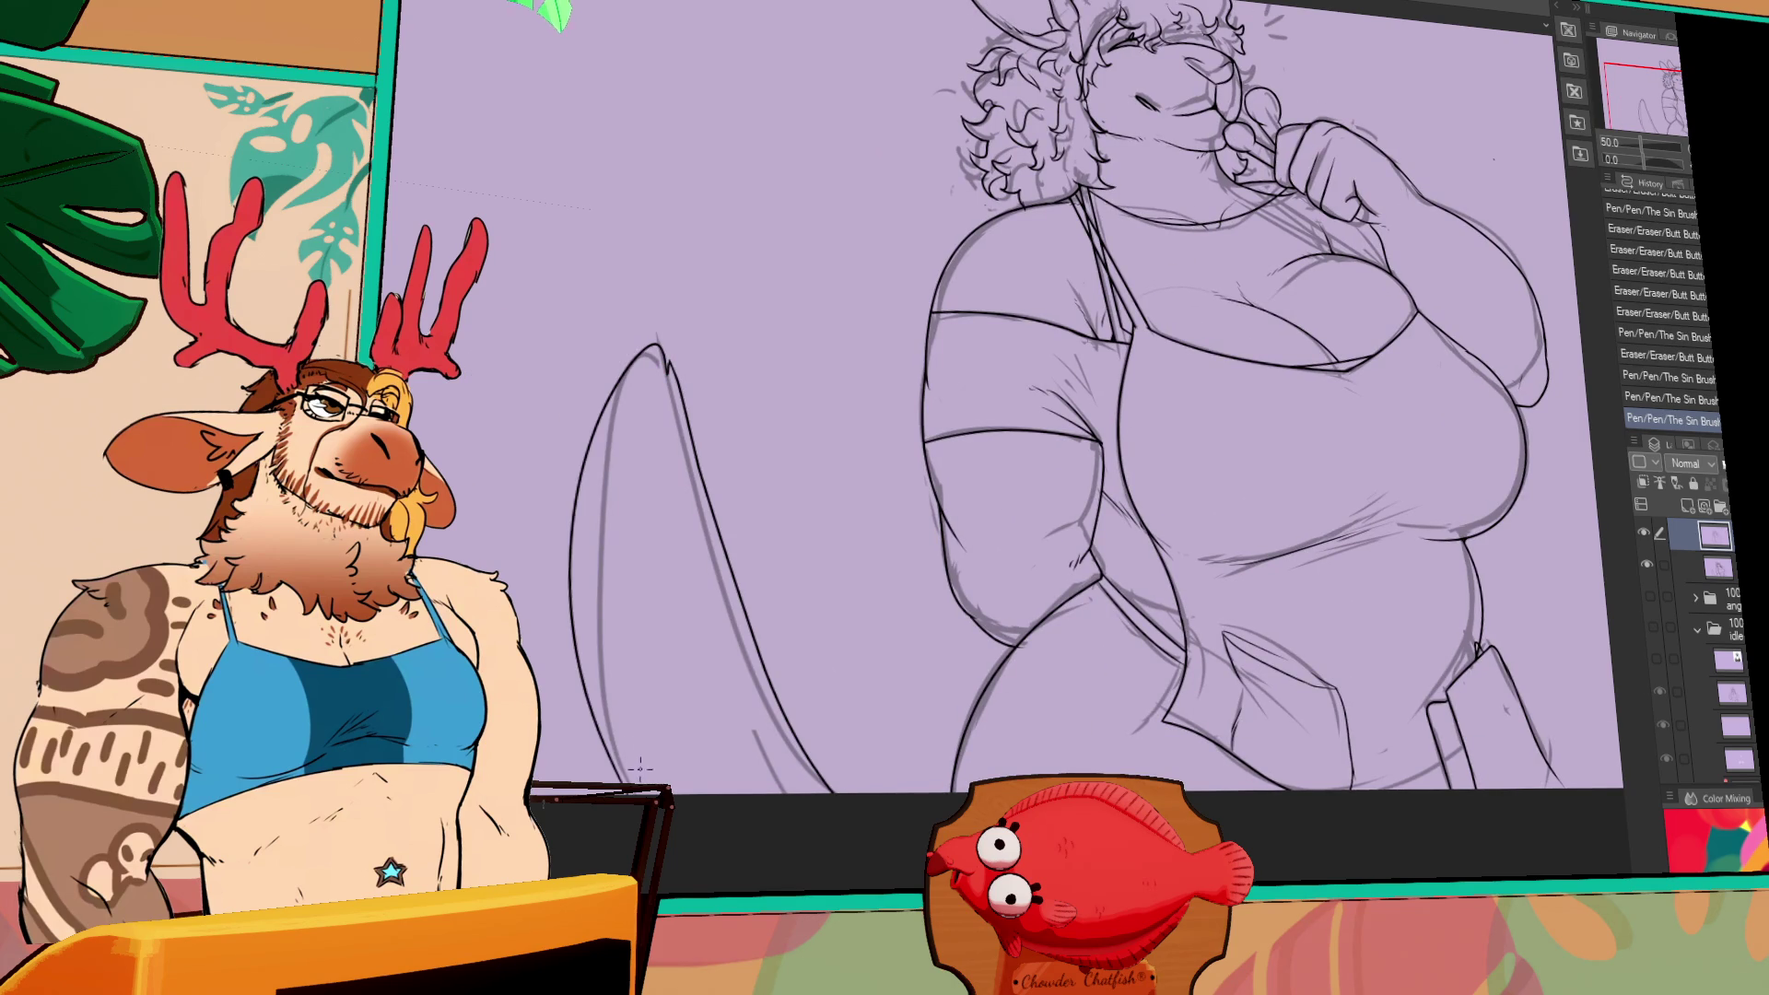
pyautogui.hotkey('ctrl', 'z')
pyautogui.hotkey('ctrl', 'y')
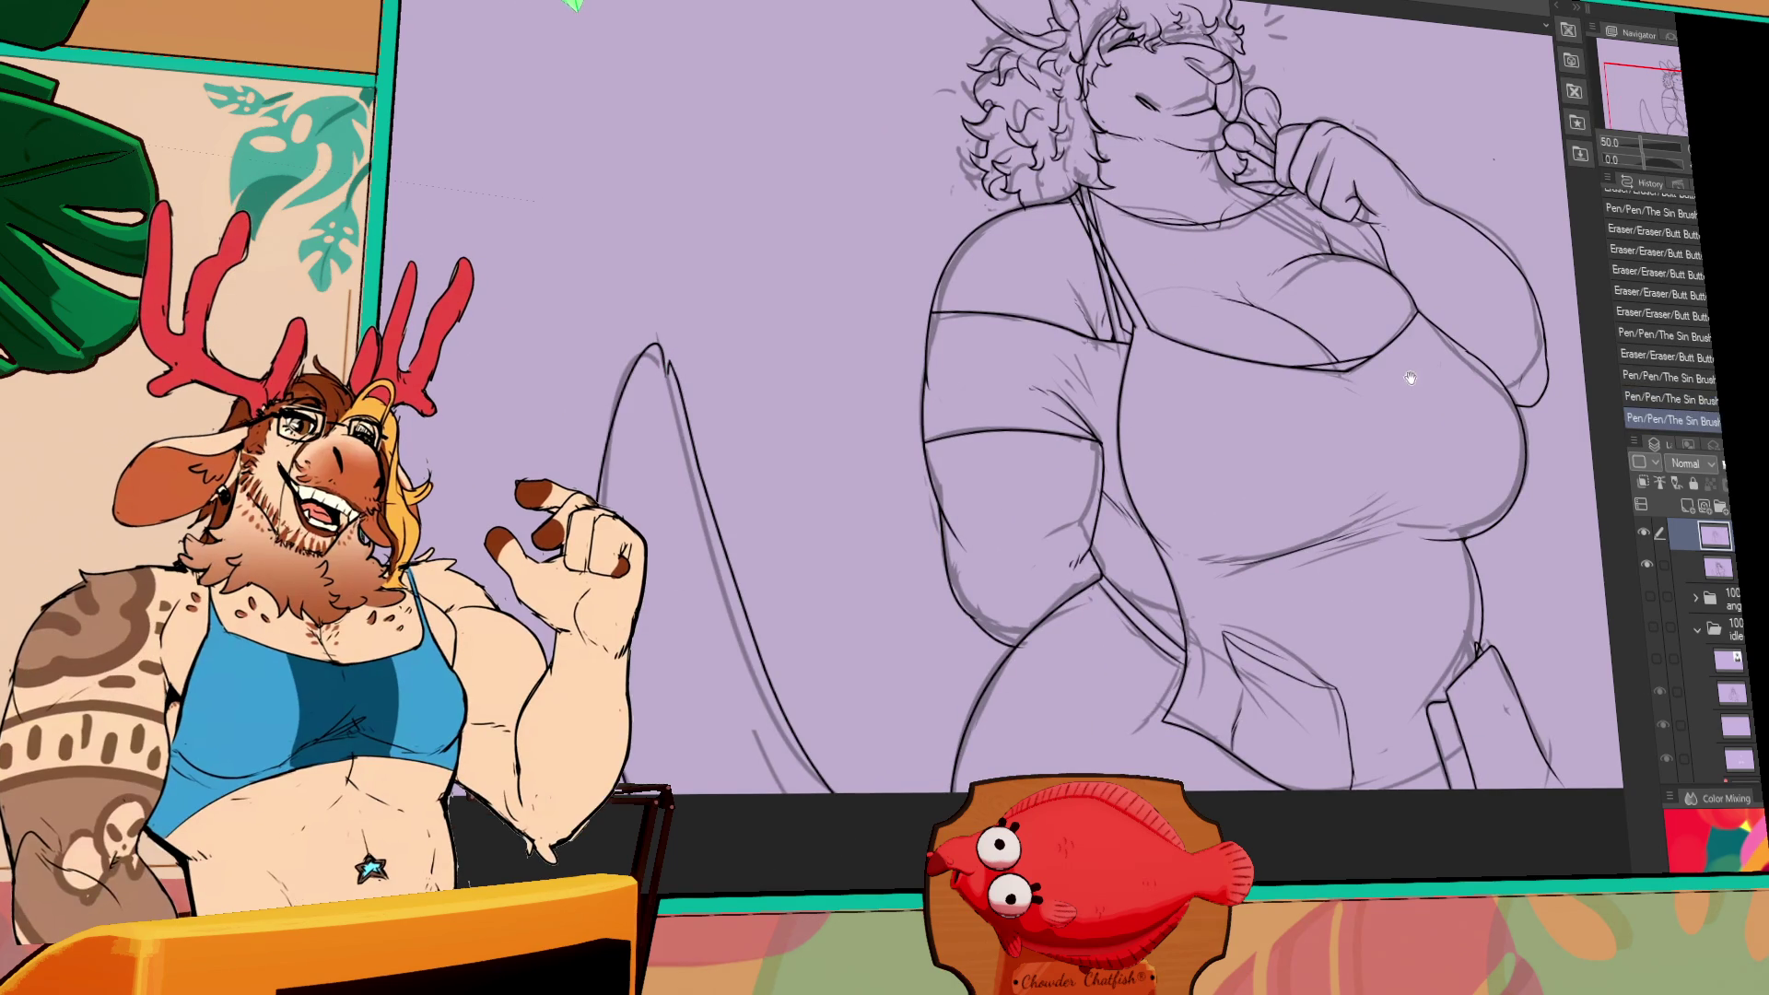
pyautogui.moveTo(1409, 378); pyautogui.dragTo(1284, 501)
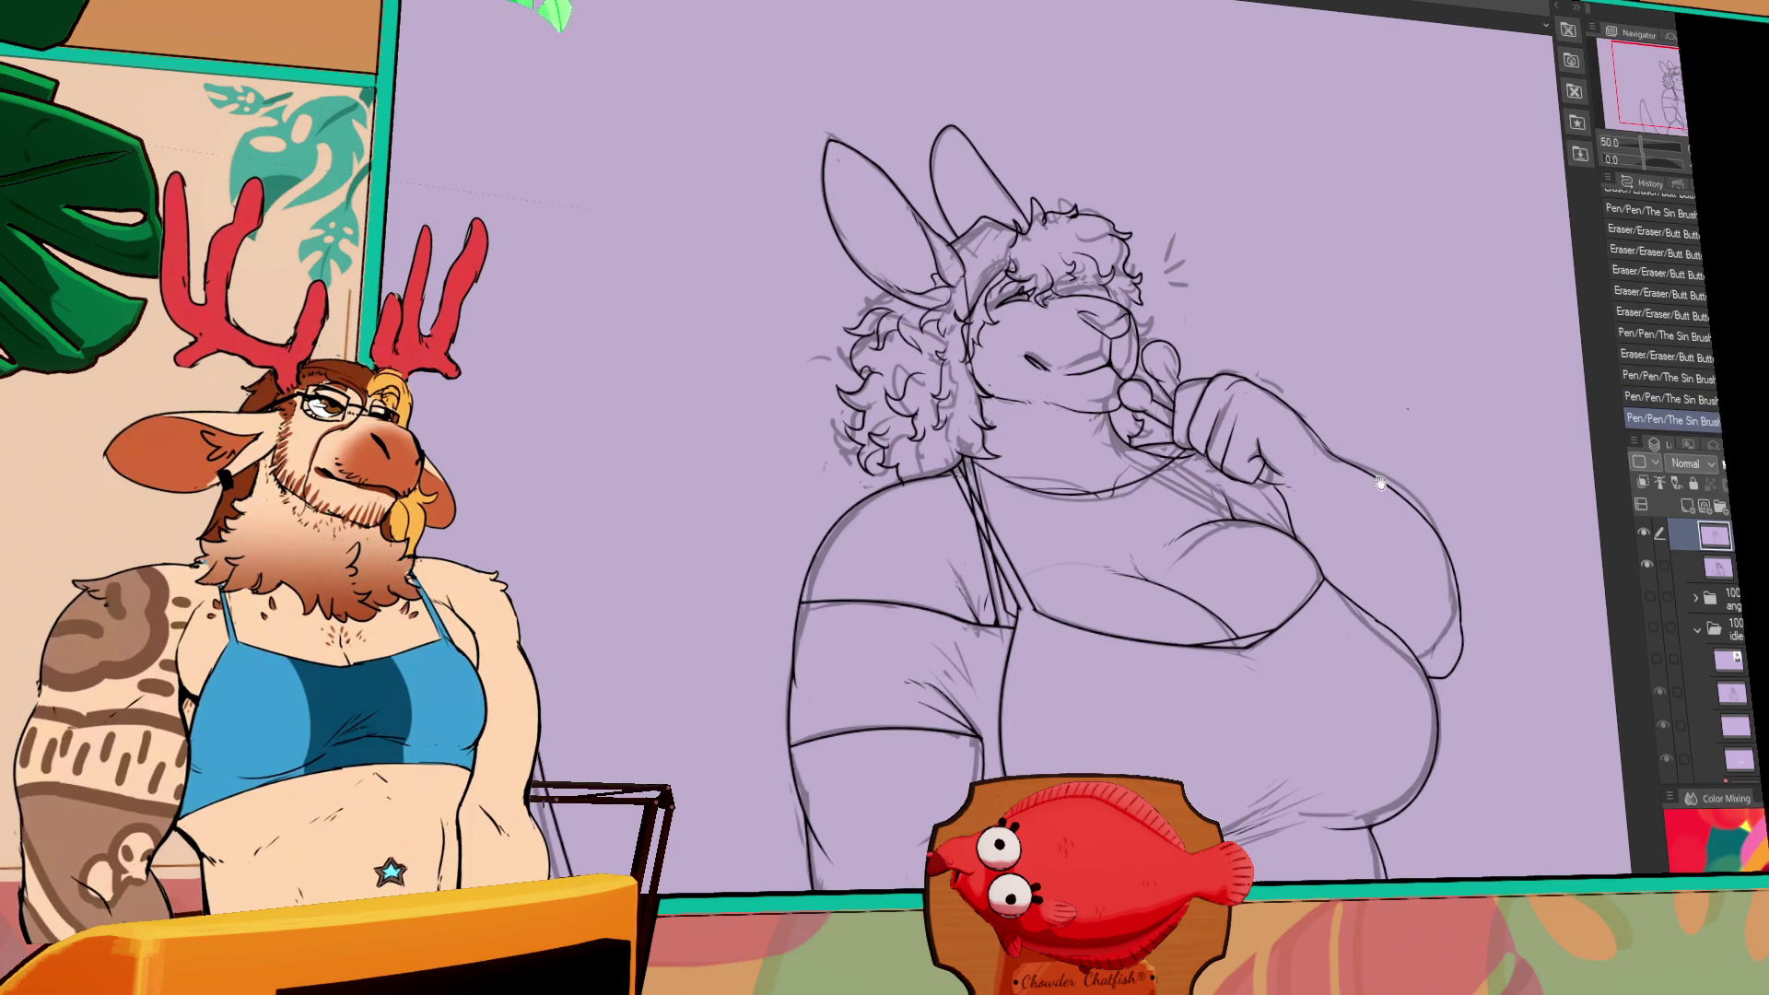
pyautogui.moveTo(460, 244); pyautogui.dragTo(958, 391)
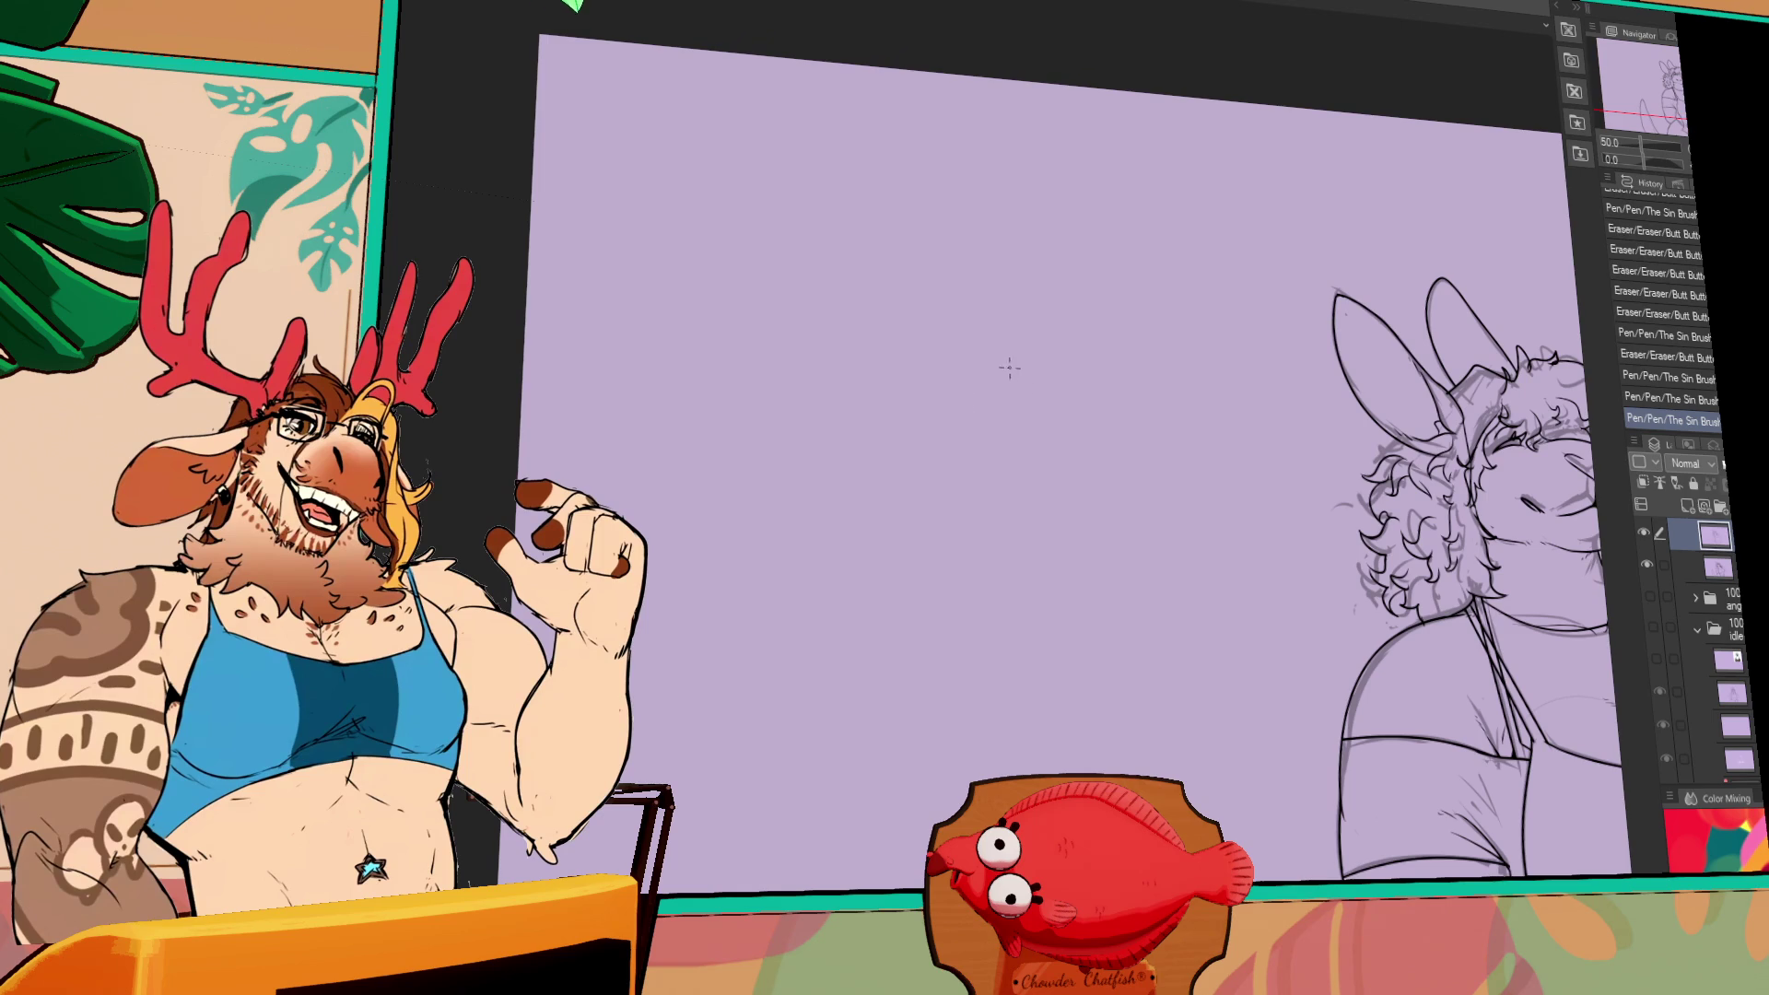
pyautogui.moveTo(912, 331)
pyautogui.mouseDown()
pyautogui.moveTo(1087, 318)
pyautogui.moveTo(1007, 327)
pyautogui.moveTo(1074, 308)
pyautogui.mouseUp()
pyautogui.moveTo(953, 322); pyautogui.dragTo(896, 351)
pyautogui.moveTo(1068, 332); pyautogui.dragTo(1104, 318)
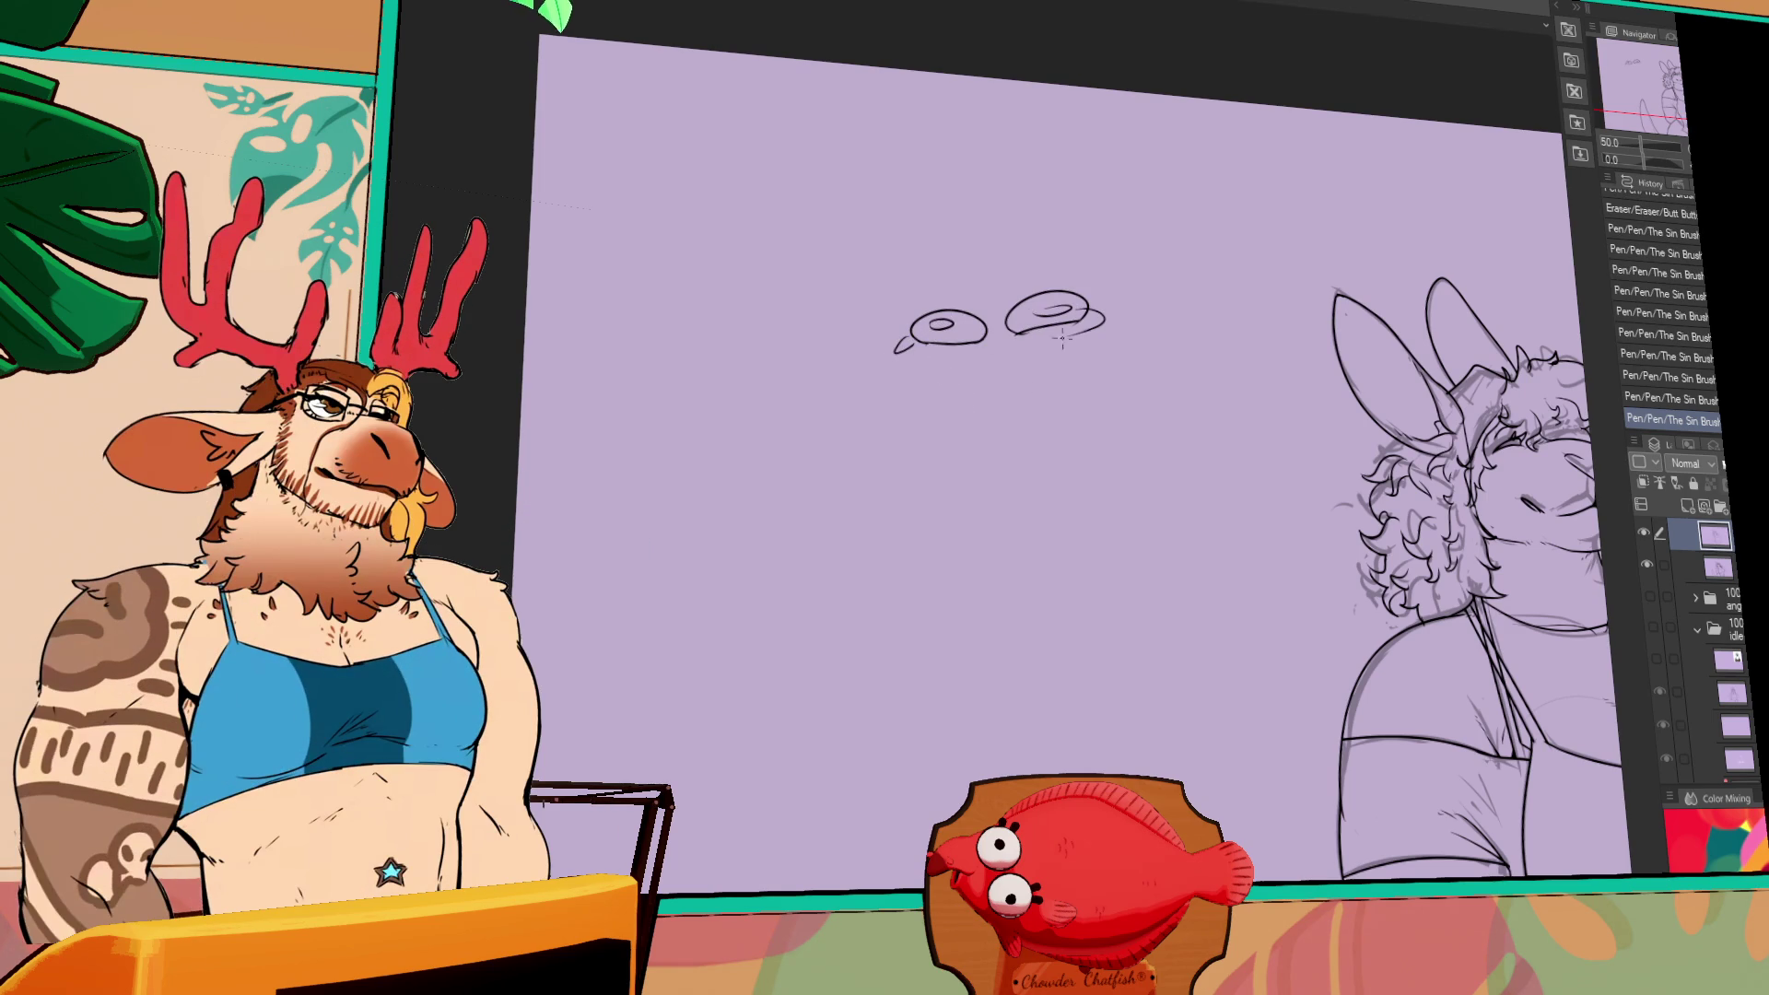
pyautogui.moveTo(995, 281)
pyautogui.mouseDown()
pyautogui.moveTo(706, 372)
pyautogui.moveTo(898, 385)
pyautogui.moveTo(1124, 327)
pyautogui.moveTo(949, 396)
pyautogui.moveTo(1092, 348)
pyautogui.mouseUp()
pyautogui.hotkey('ctrl', 'z')
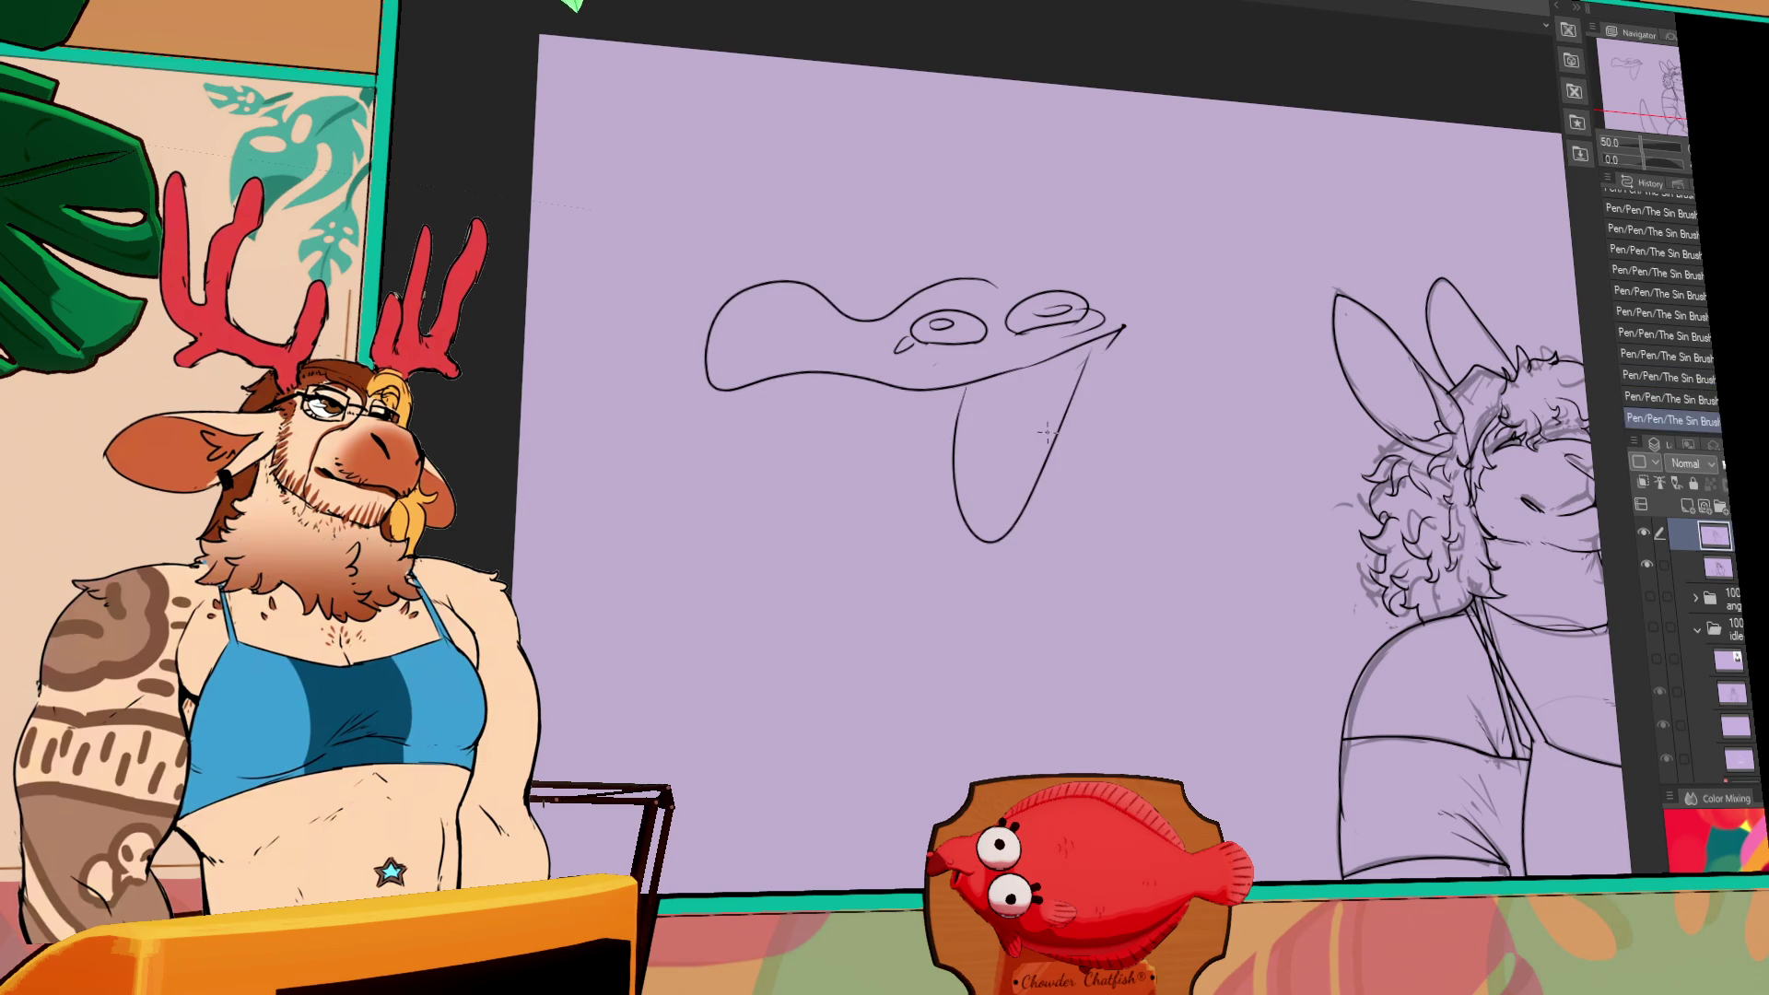
pyautogui.moveTo(990, 587); pyautogui.dragTo(1018, 580)
pyautogui.moveTo(956, 626); pyautogui.dragTo(948, 765)
pyautogui.hotkey('ctrl', 'z')
pyautogui.moveTo(924, 634)
pyautogui.mouseDown()
pyautogui.moveTo(917, 801)
pyautogui.moveTo(941, 672)
pyautogui.moveTo(972, 670)
pyautogui.moveTo(1235, 396)
pyautogui.mouseUp()
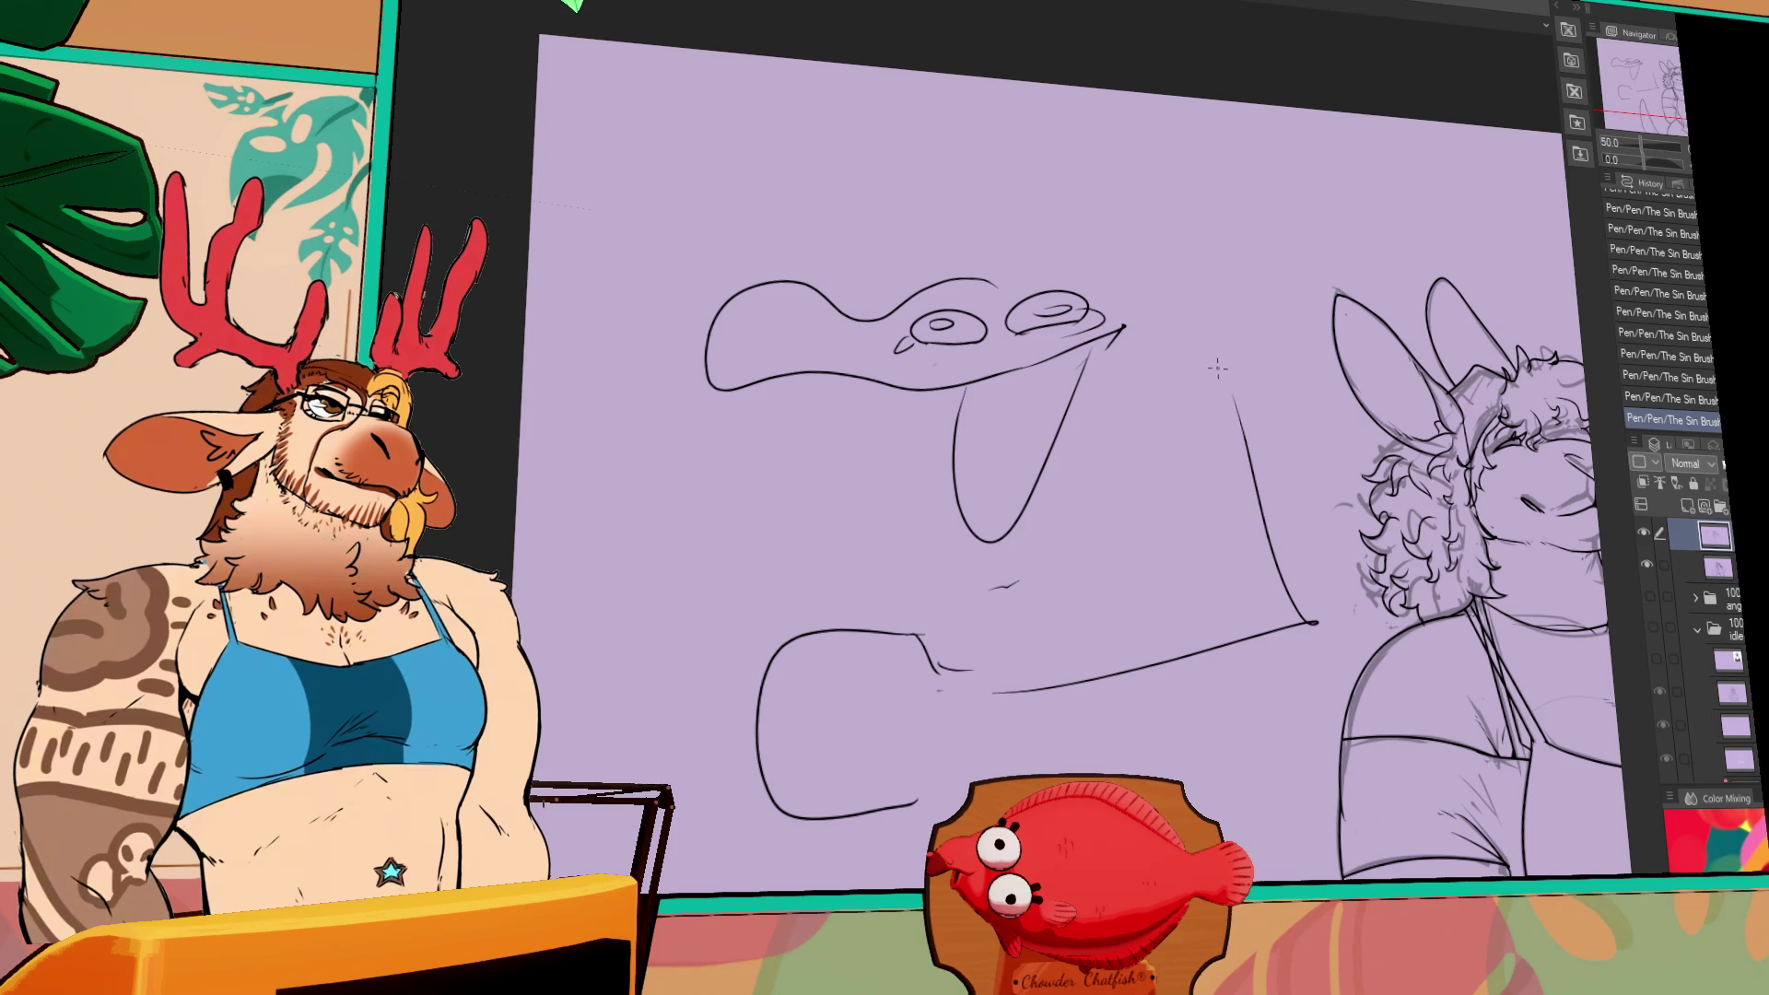
pyautogui.moveTo(783, 507); pyautogui.dragTo(779, 640)
pyautogui.moveTo(776, 548); pyautogui.dragTo(781, 640)
pyautogui.moveTo(817, 594); pyautogui.dragTo(843, 601)
pyautogui.moveTo(693, 729); pyautogui.dragTo(627, 759)
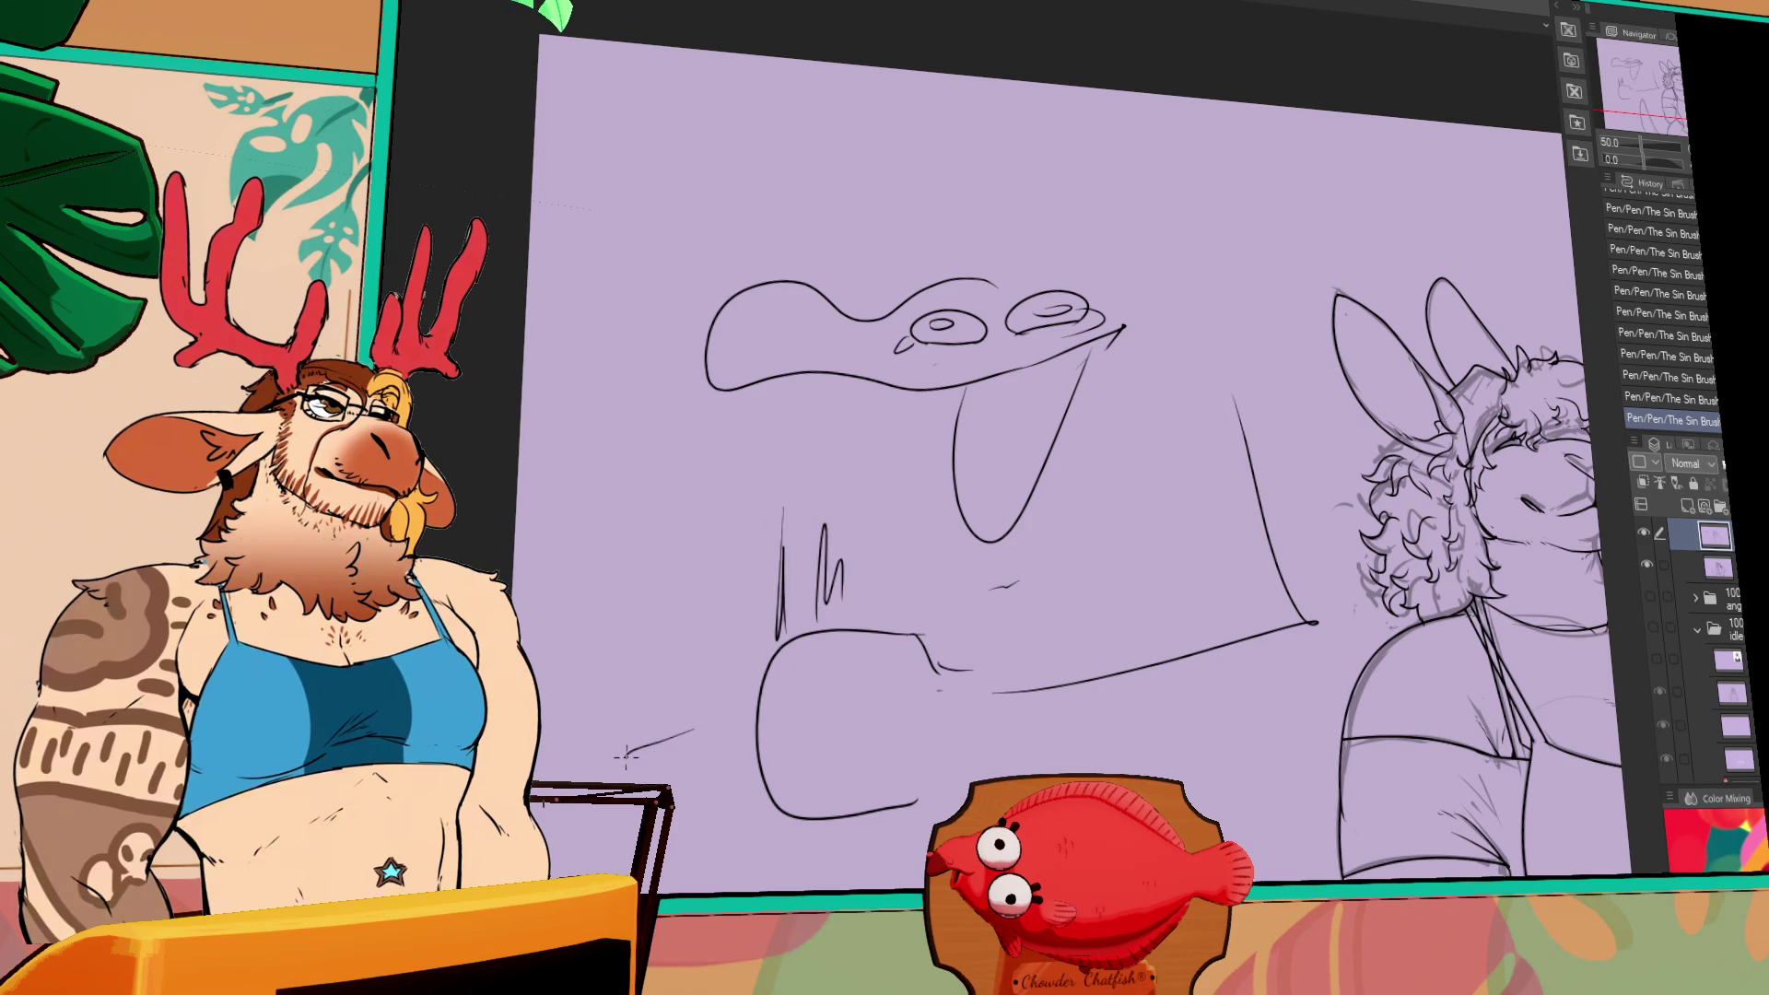
pyautogui.hotkey('ctrl', 'z')
pyautogui.moveTo(967, 787)
pyautogui.mouseDown()
pyautogui.moveTo(934, 796)
pyautogui.moveTo(958, 775)
pyautogui.mouseUp()
pyautogui.moveTo(937, 673)
pyautogui.mouseDown()
pyautogui.moveTo(1139, 643)
pyautogui.moveTo(1190, 733)
pyautogui.moveTo(1239, 691)
pyautogui.mouseUp()
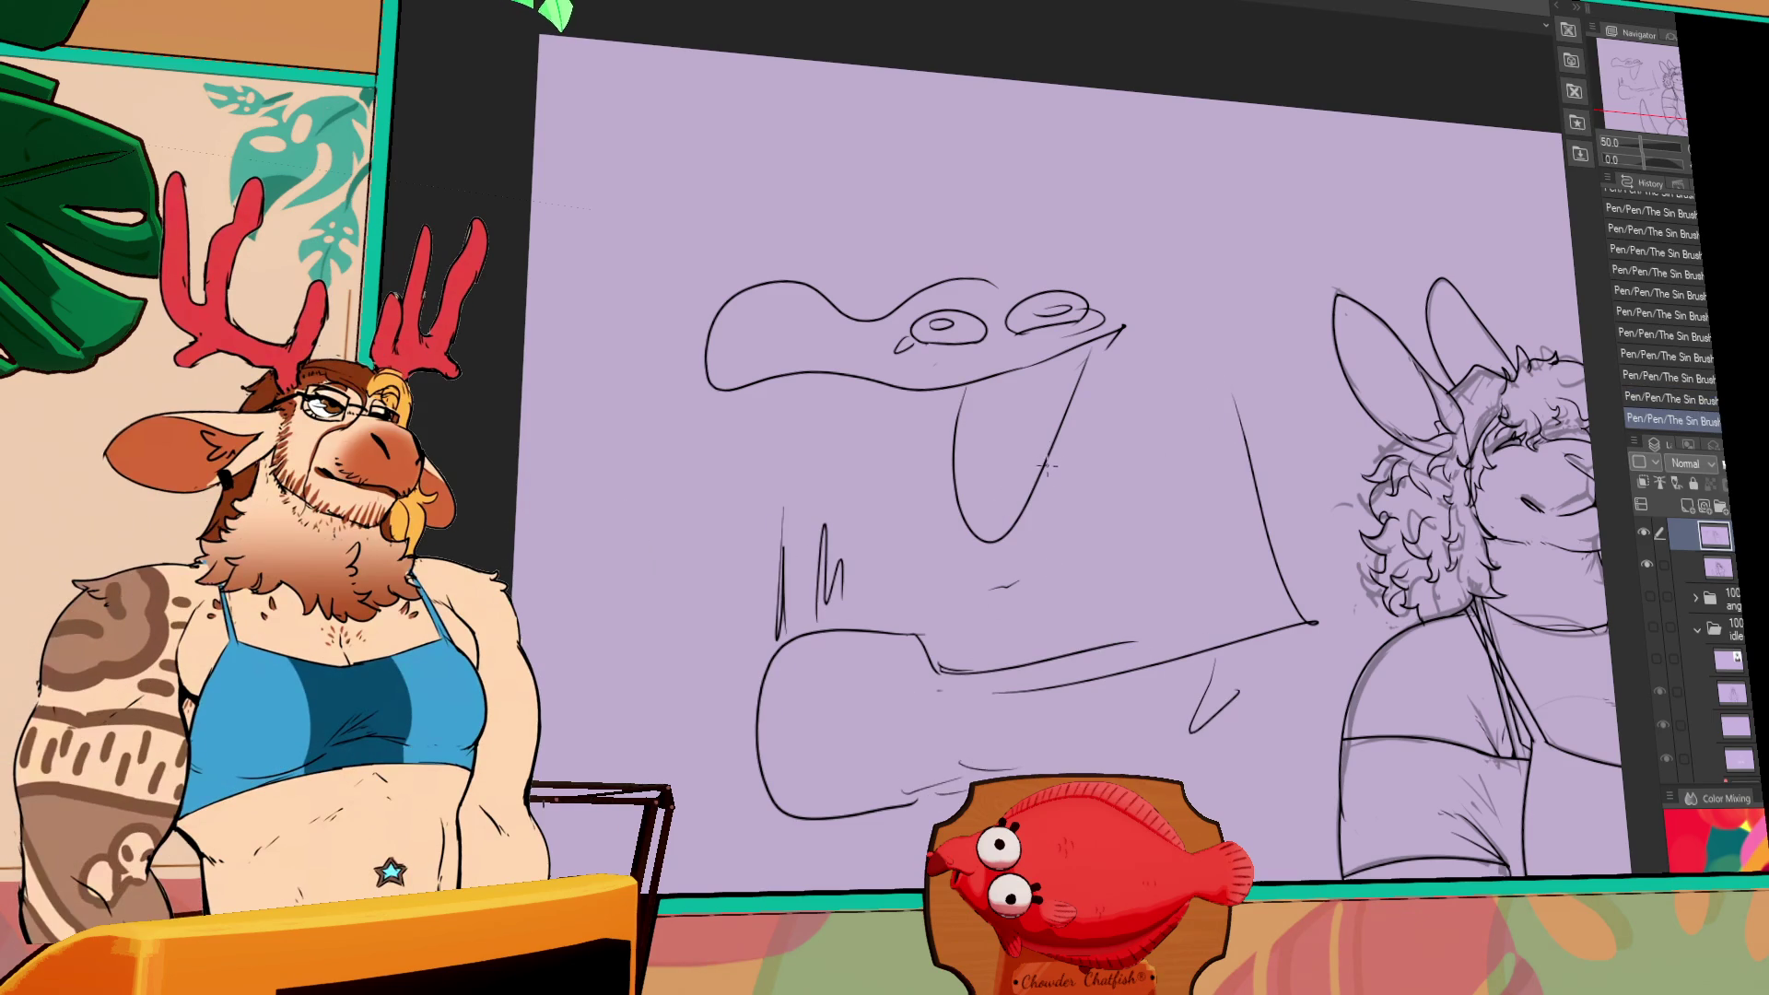
pyautogui.moveTo(1055, 431)
pyautogui.mouseDown()
pyautogui.moveTo(1068, 449)
pyautogui.moveTo(1052, 466)
pyautogui.mouseUp()
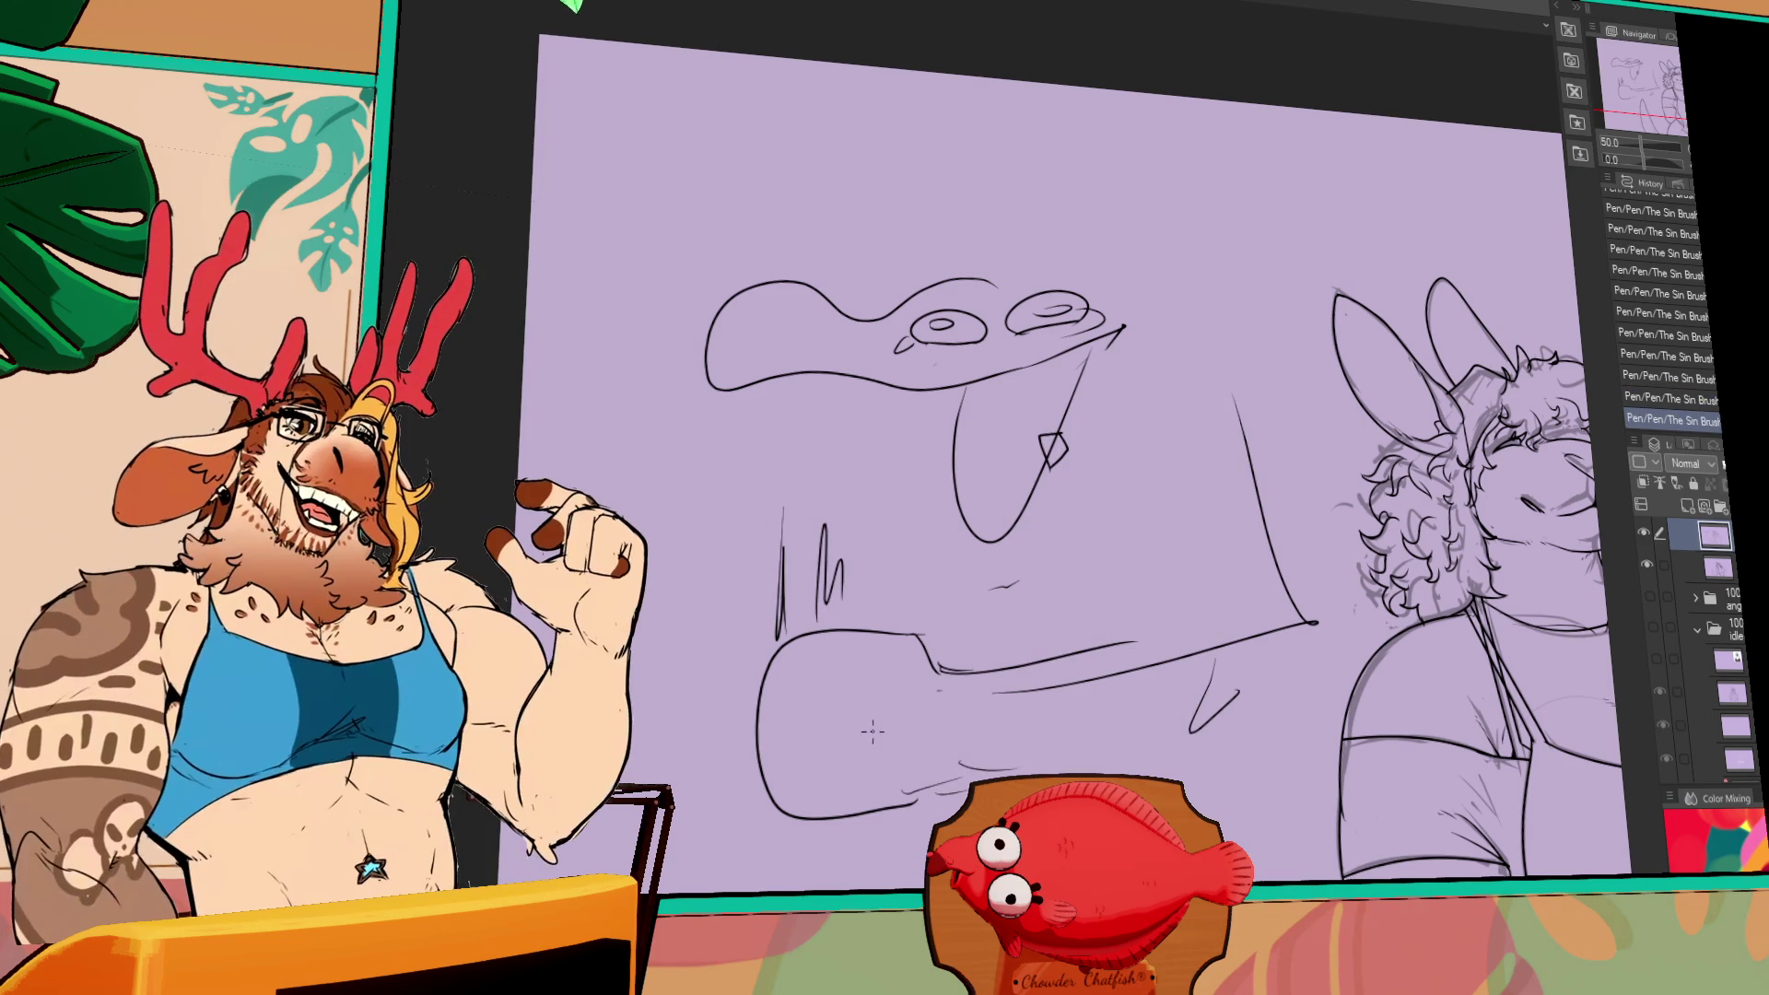
pyautogui.moveTo(885, 852)
pyautogui.mouseDown()
pyautogui.moveTo(1091, 753)
pyautogui.moveTo(903, 852)
pyautogui.mouseUp()
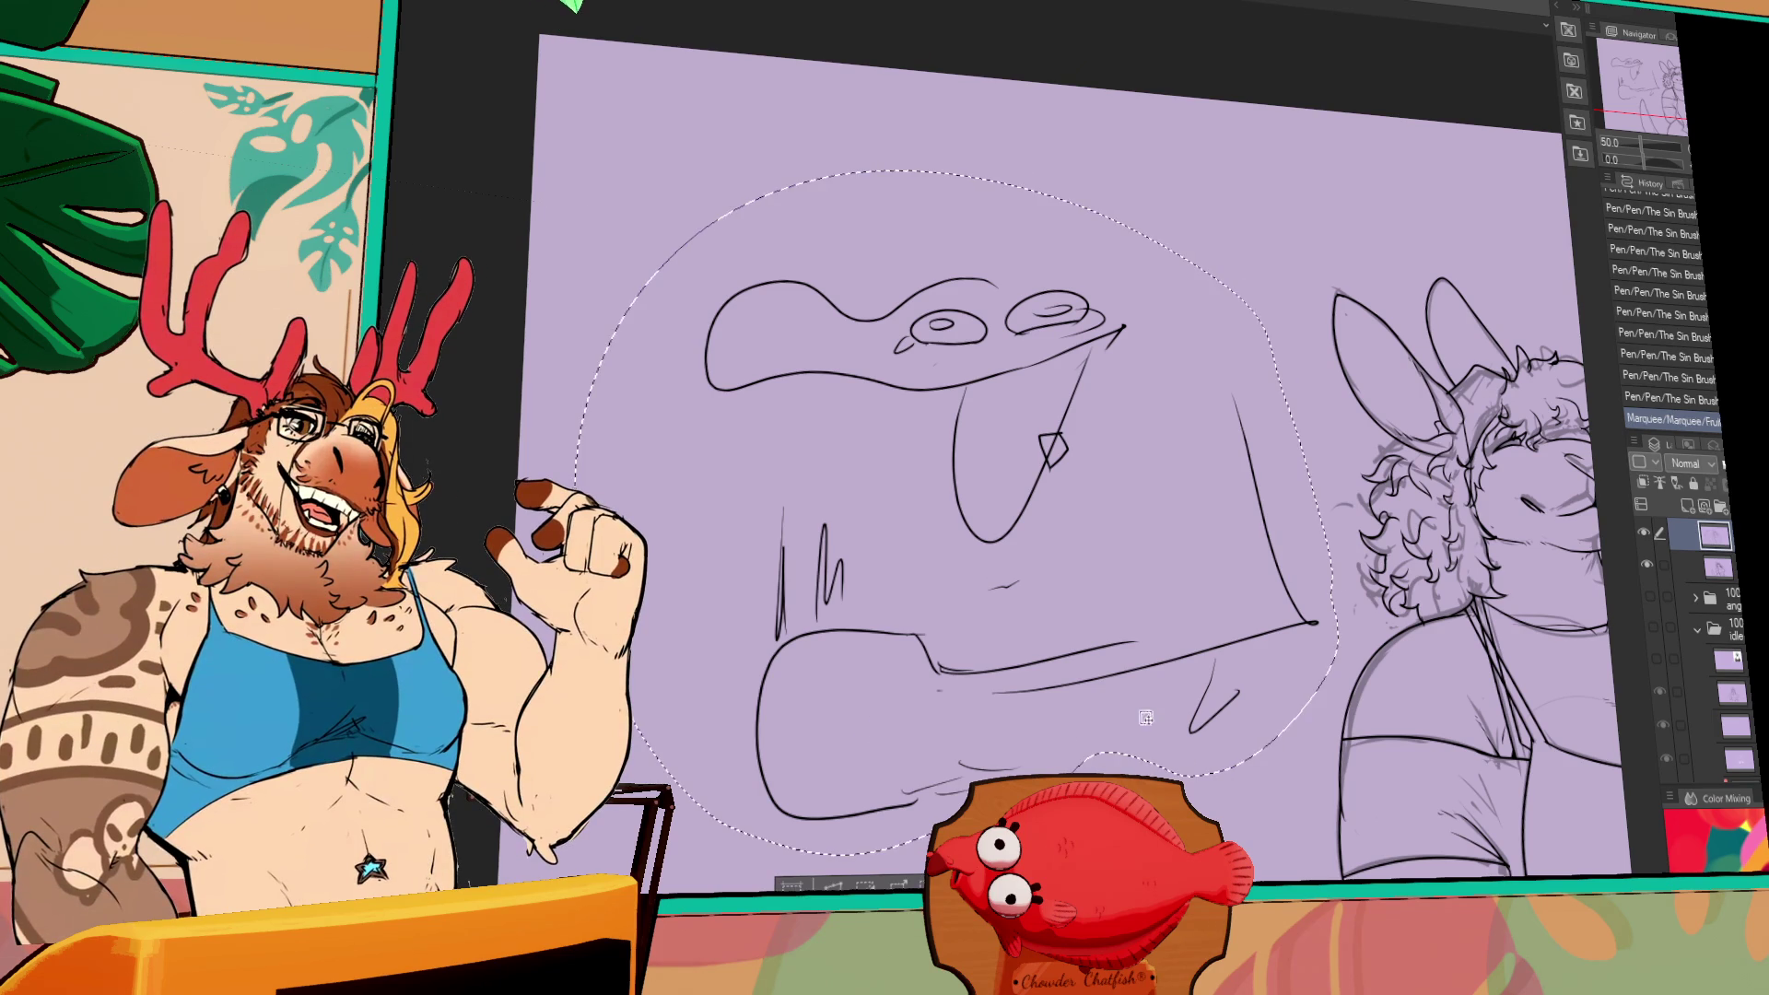
pyautogui.press('Delete')
pyautogui.hotkey('ctrl', 'd')
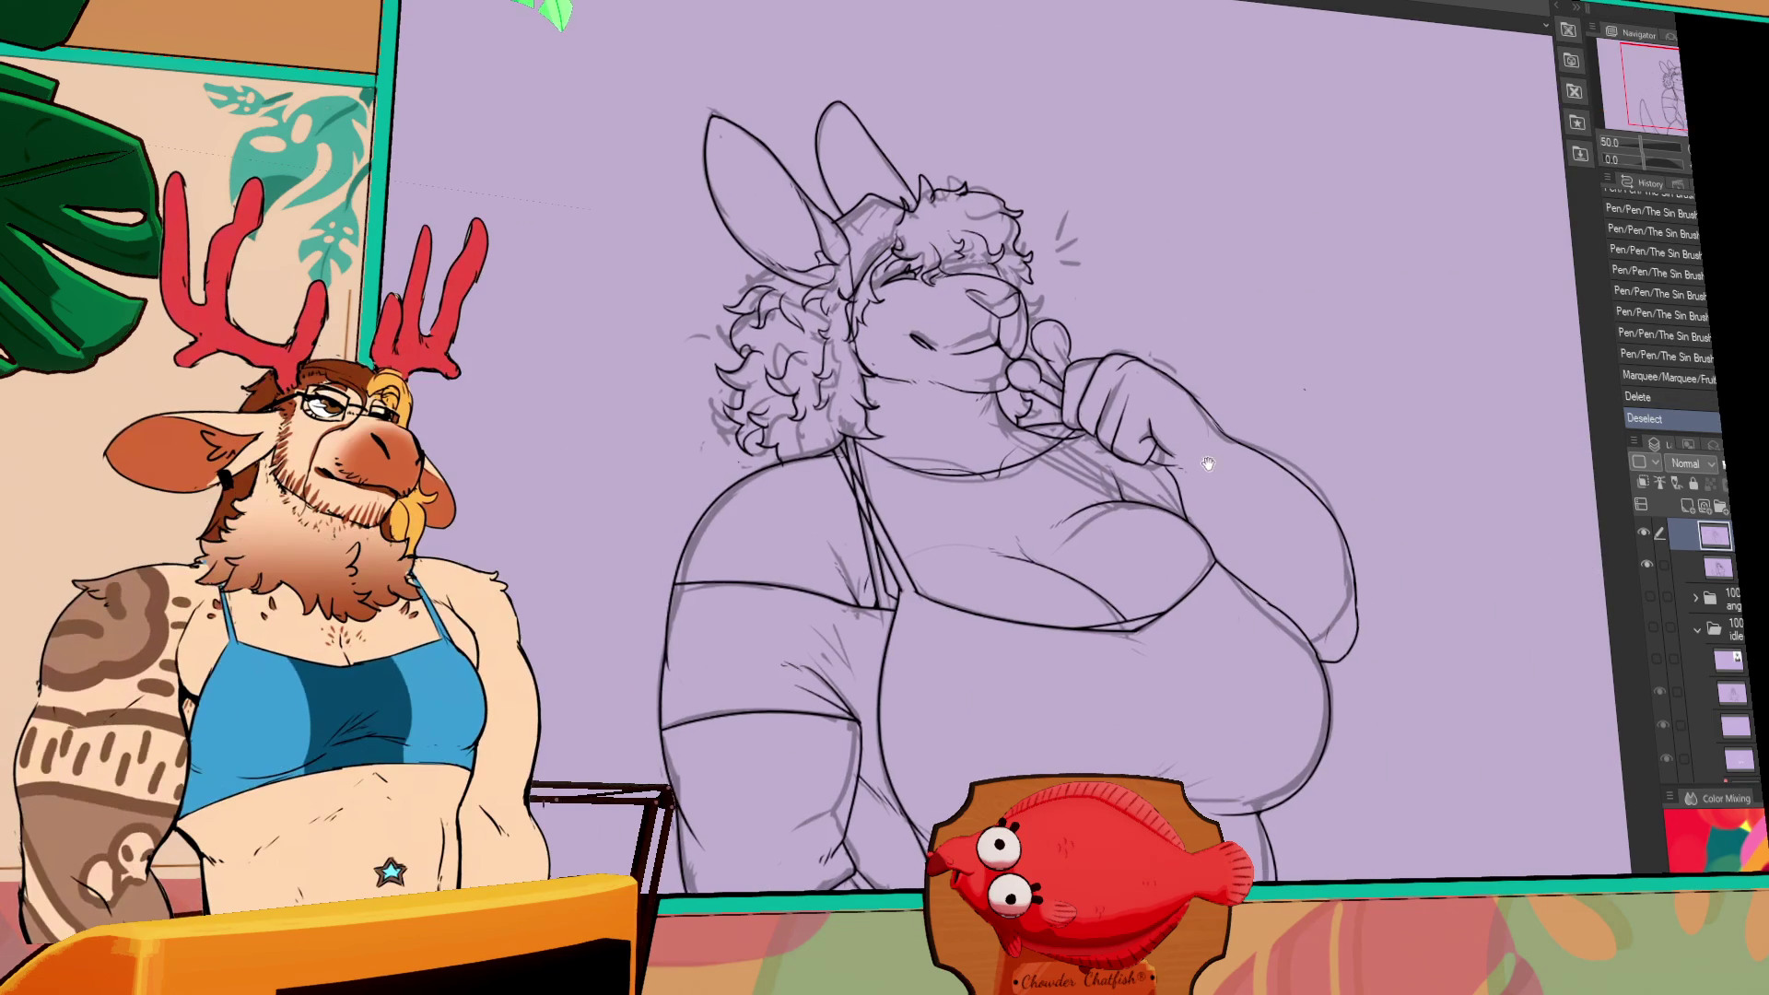
# - Reshape the apron lines between the legs and the right-hip pocket, adding two short strokes
pyautogui.moveTo(1271, 820); pyautogui.dragTo(1339, 580)
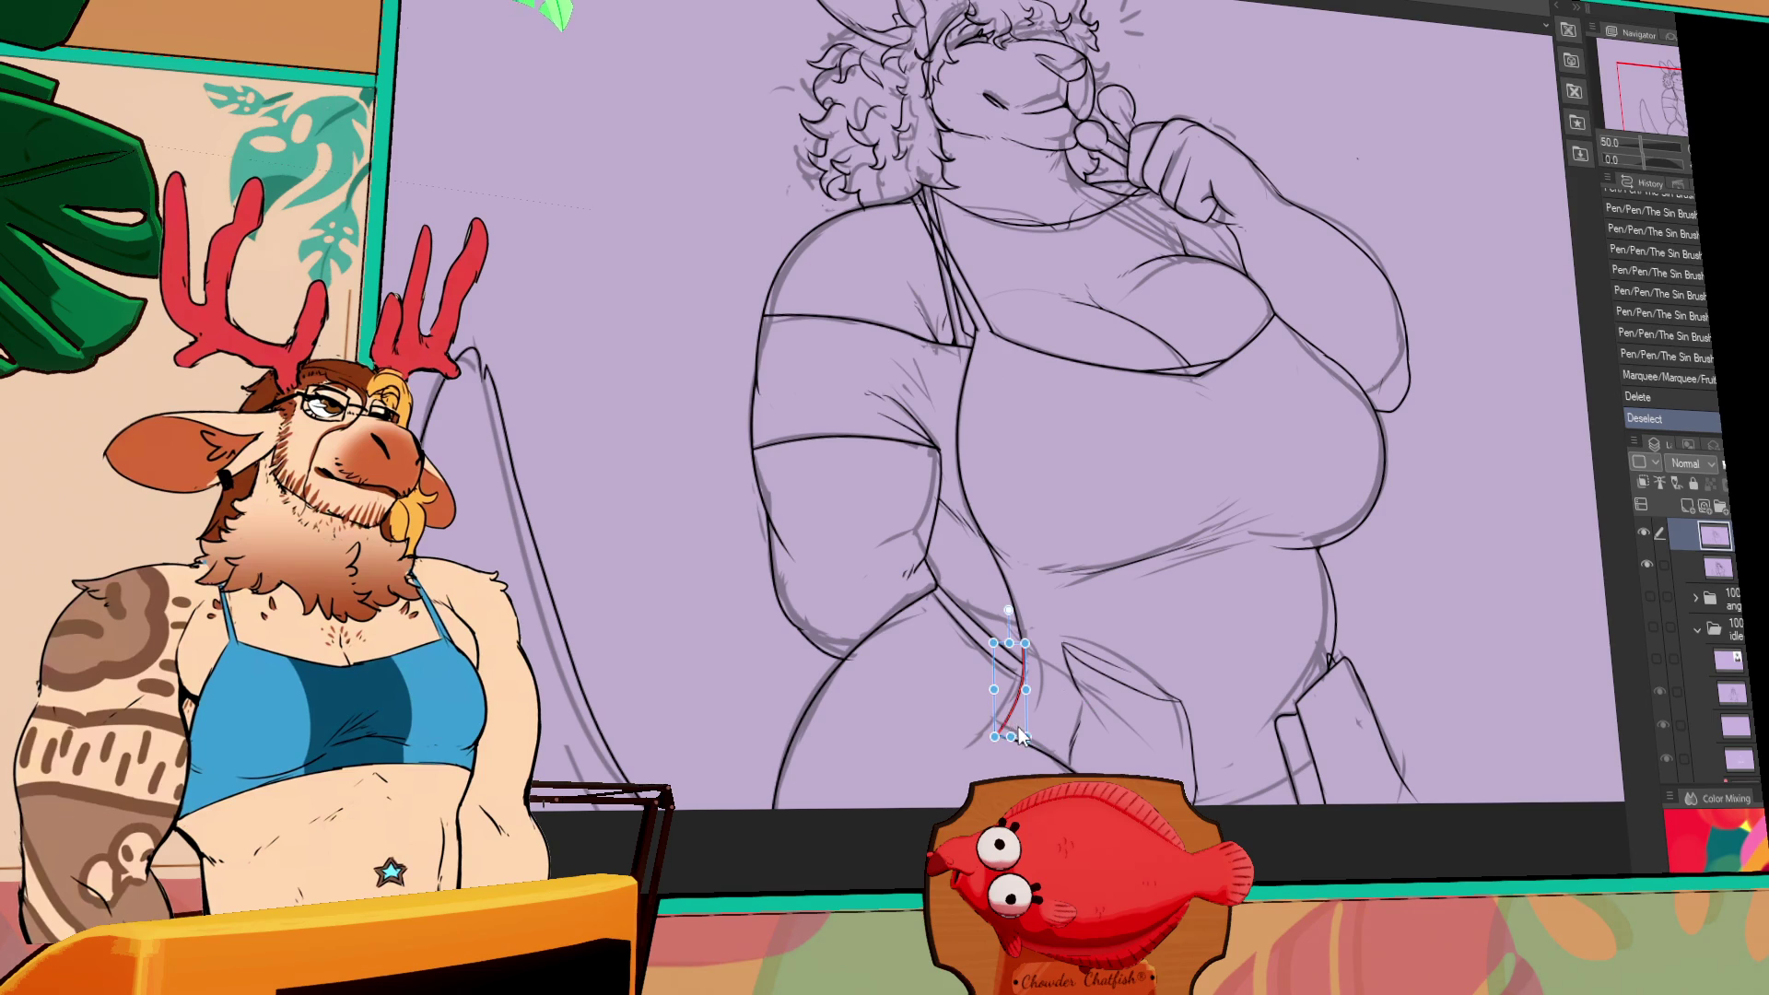
pyautogui.moveTo(1019, 730)
pyautogui.mouseDown()
pyautogui.moveTo(1035, 754)
pyautogui.moveTo(1183, 729)
pyautogui.moveTo(1188, 745)
pyautogui.mouseUp()
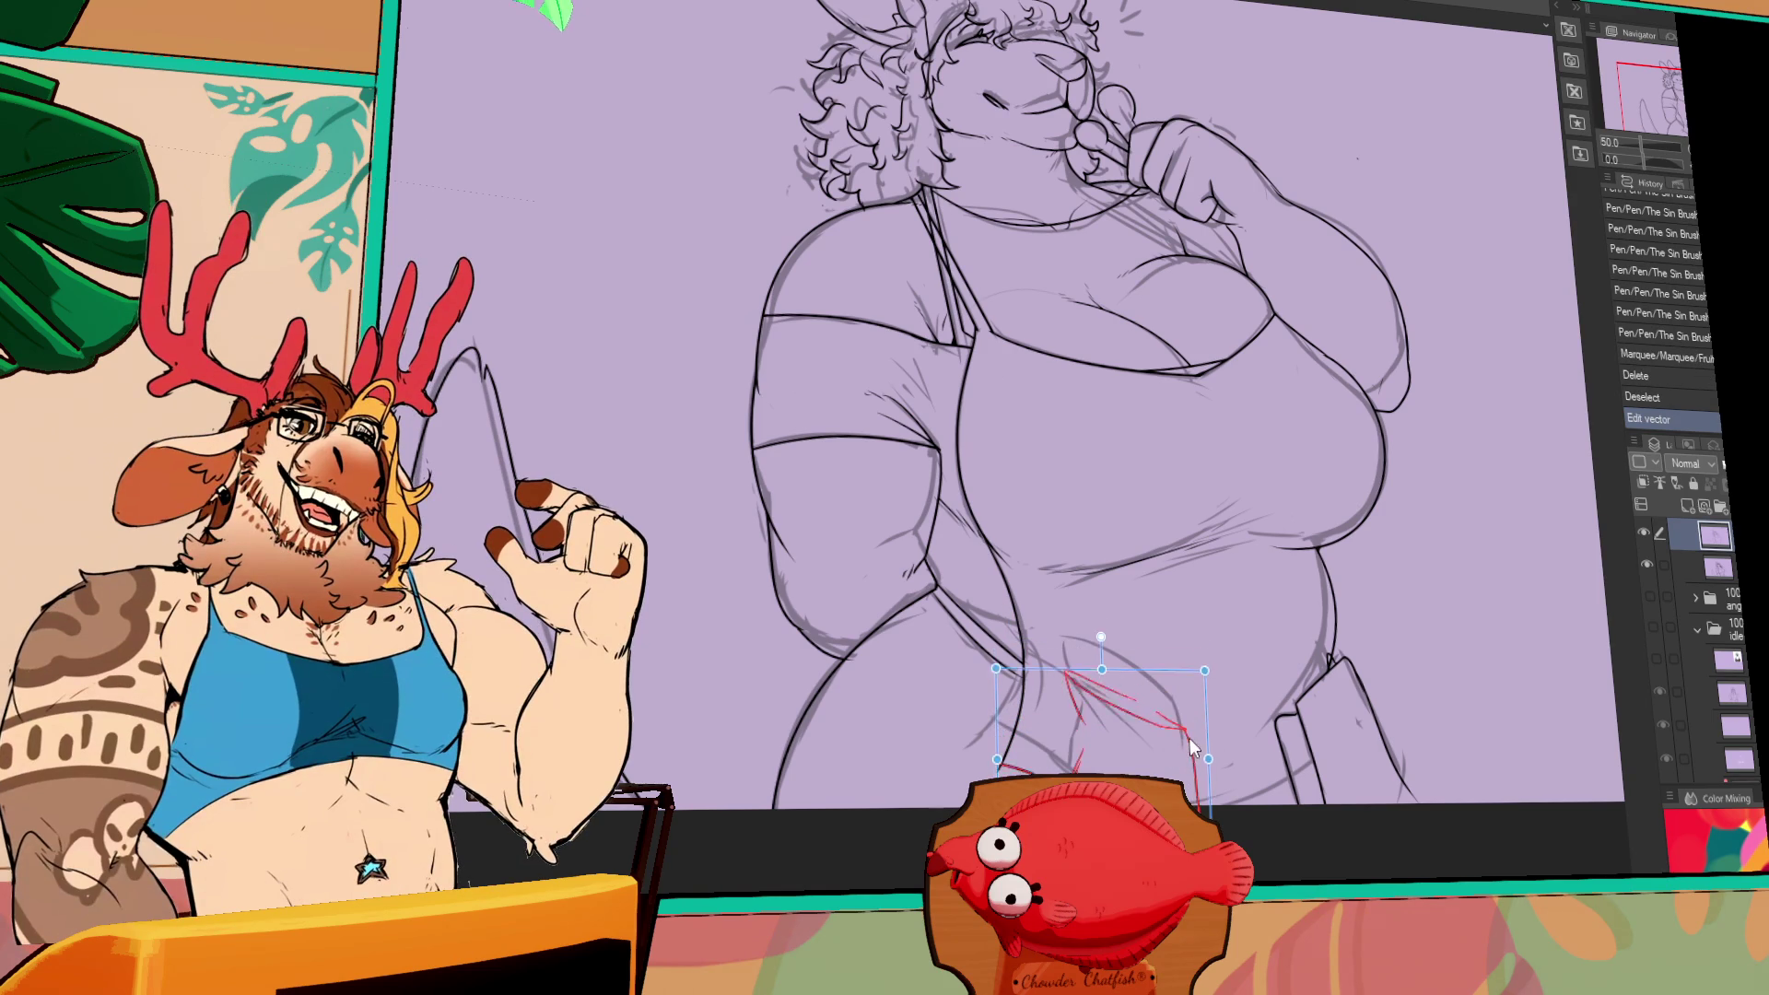
pyautogui.moveTo(1260, 614); pyautogui.dragTo(1313, 536)
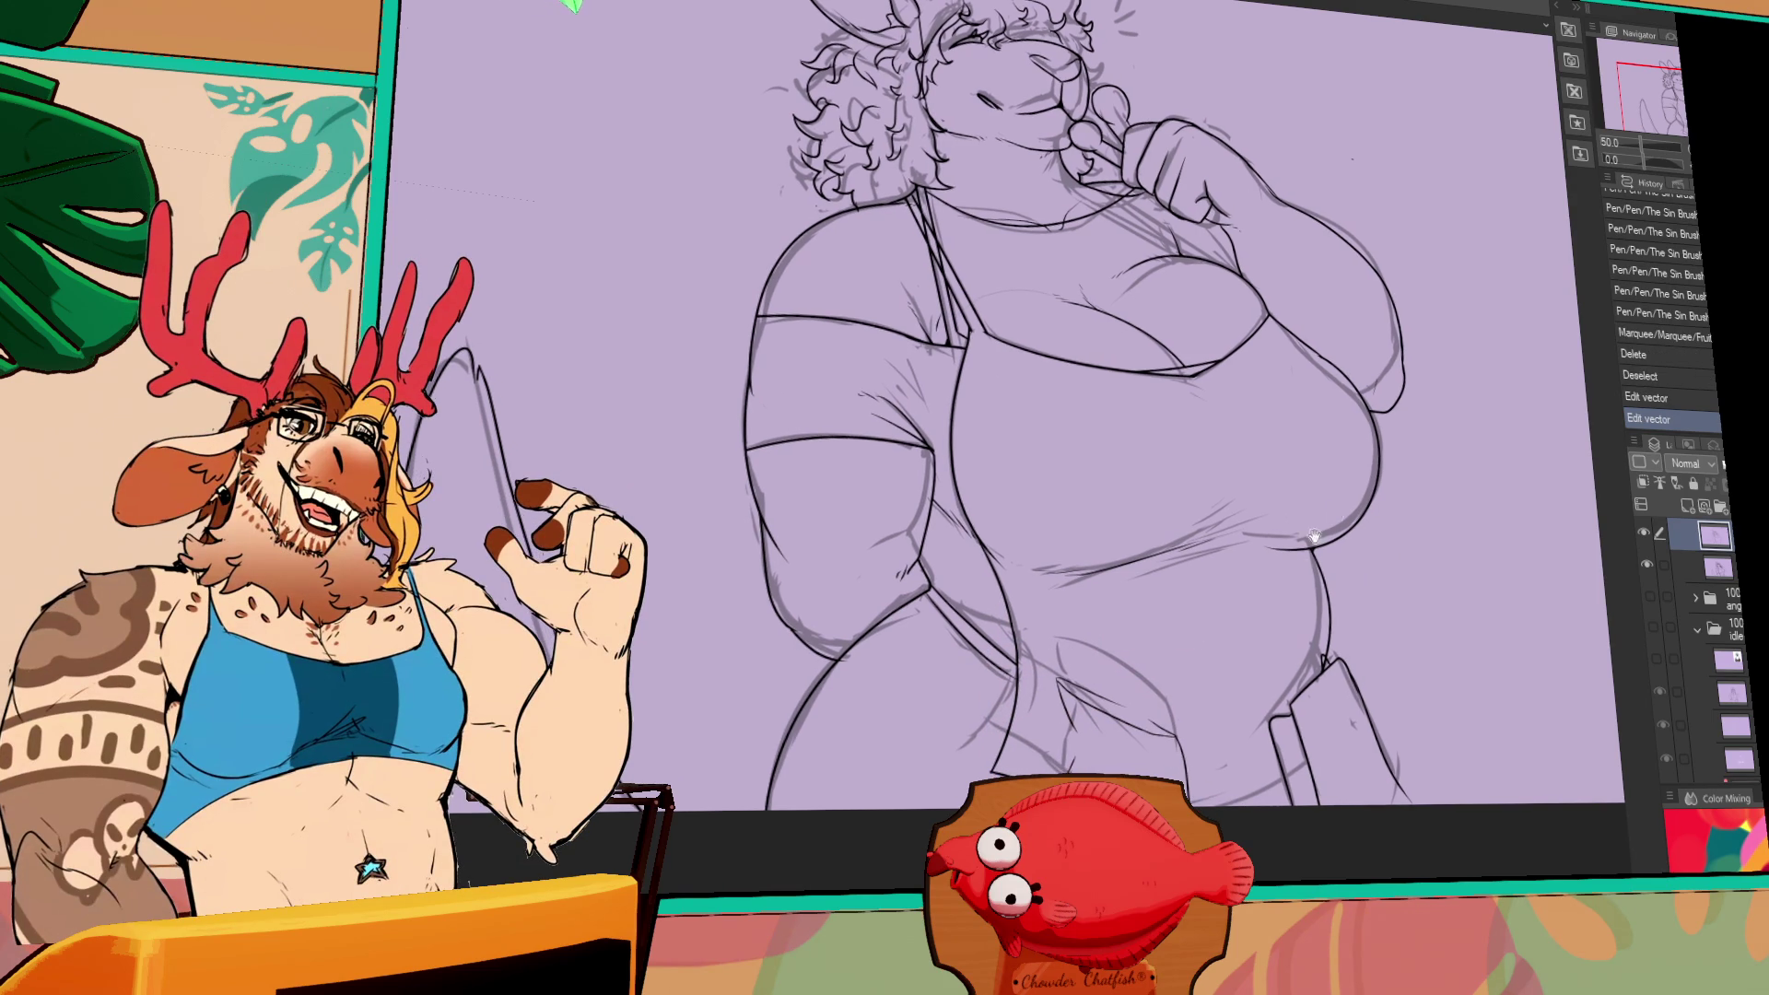
pyautogui.moveTo(1274, 731)
pyautogui.mouseDown()
pyautogui.moveTo(1280, 717)
pyautogui.moveTo(1269, 764)
pyautogui.mouseUp()
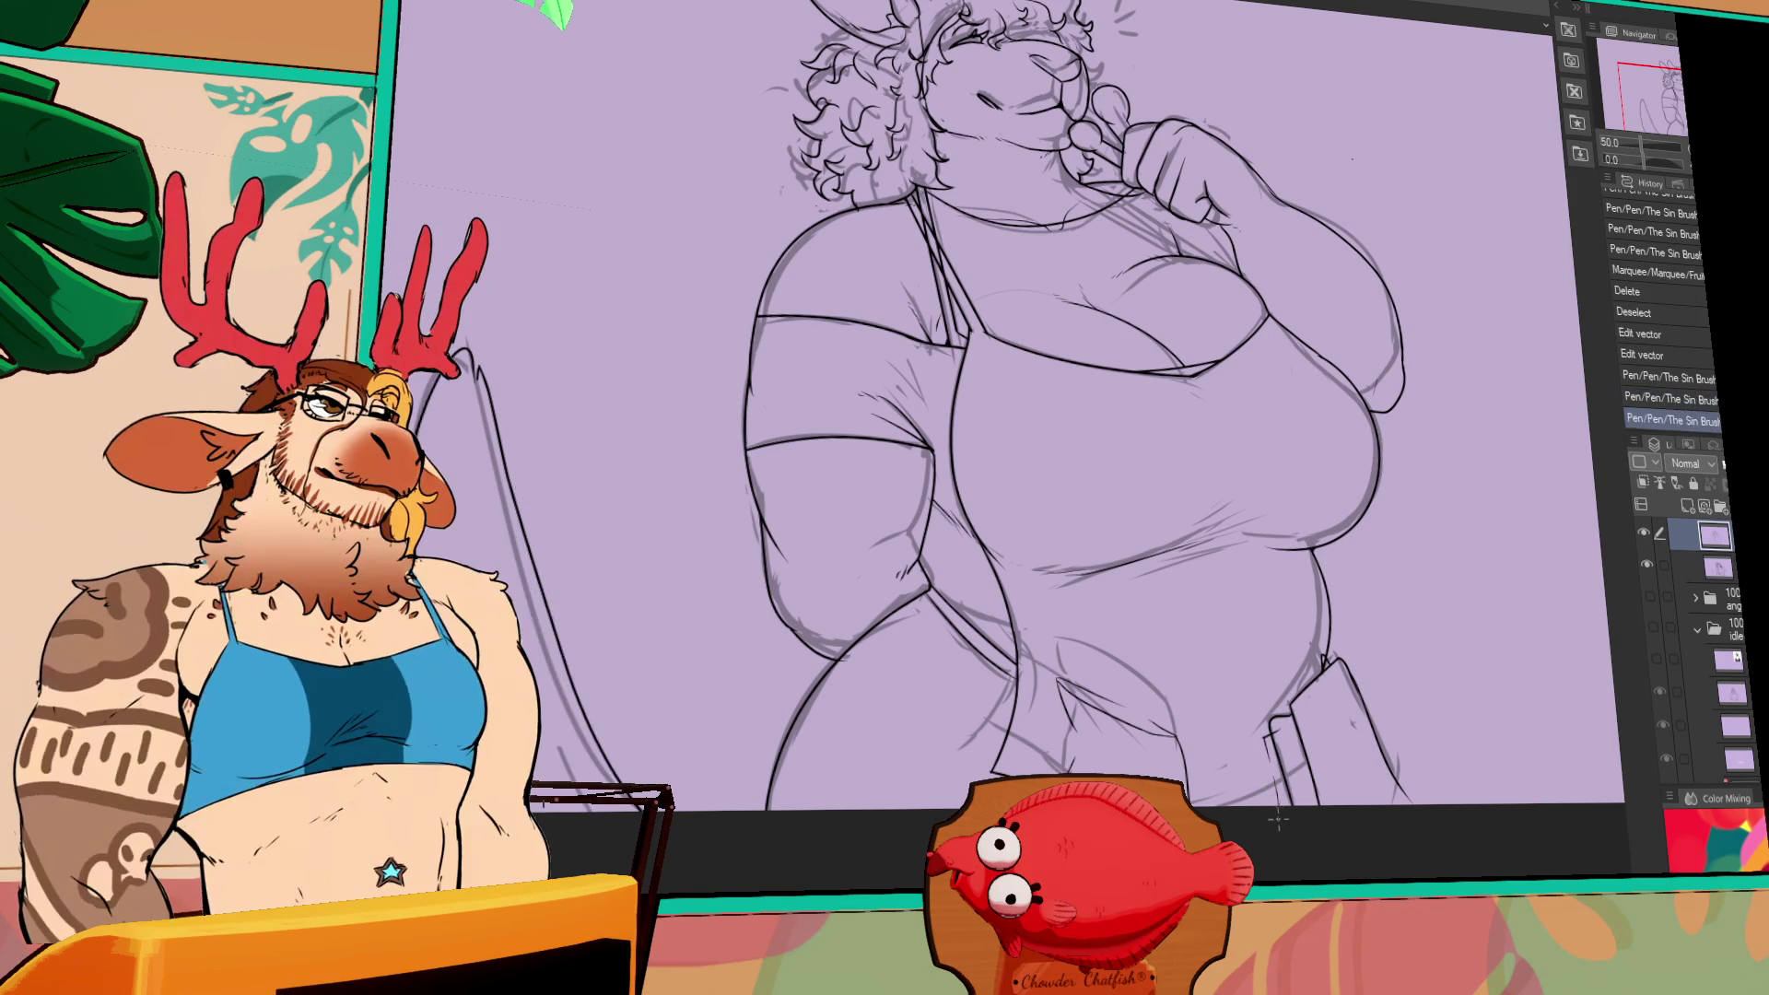
pyautogui.moveTo(1454, 522); pyautogui.dragTo(1436, 565)
pyautogui.moveTo(1345, 693); pyautogui.dragTo(1331, 711)
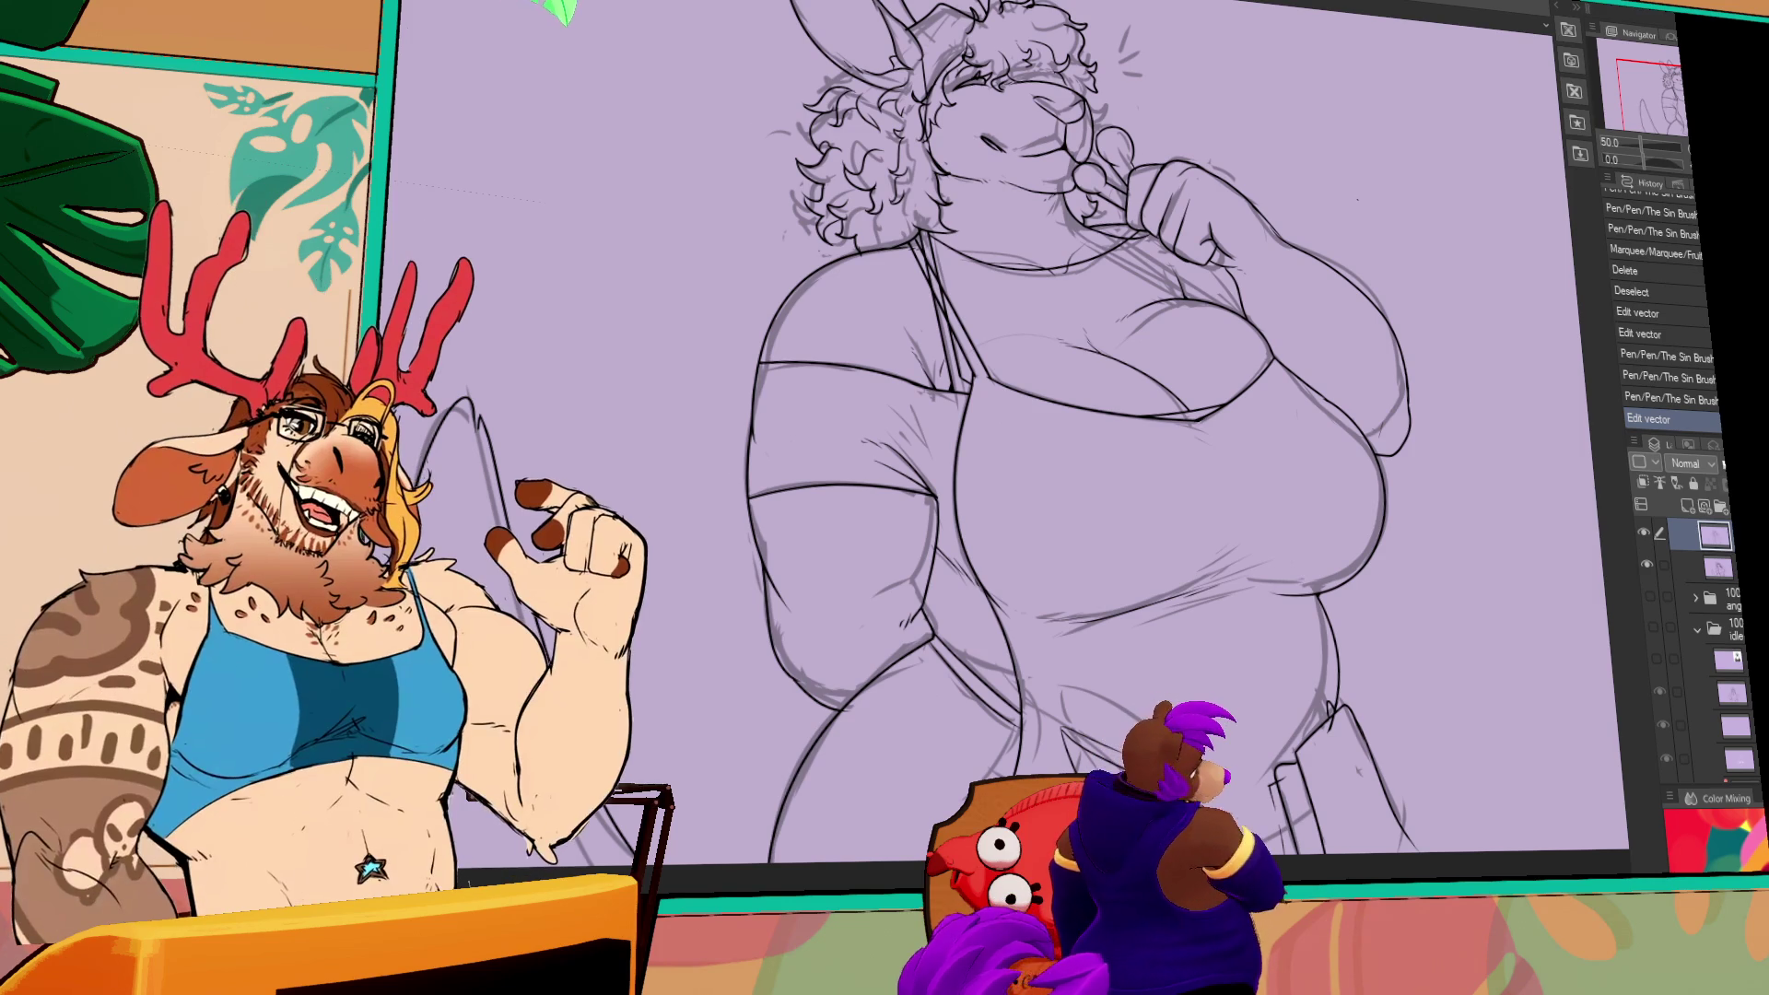
pyautogui.moveTo(1522, 454); pyautogui.dragTo(1522, 509)
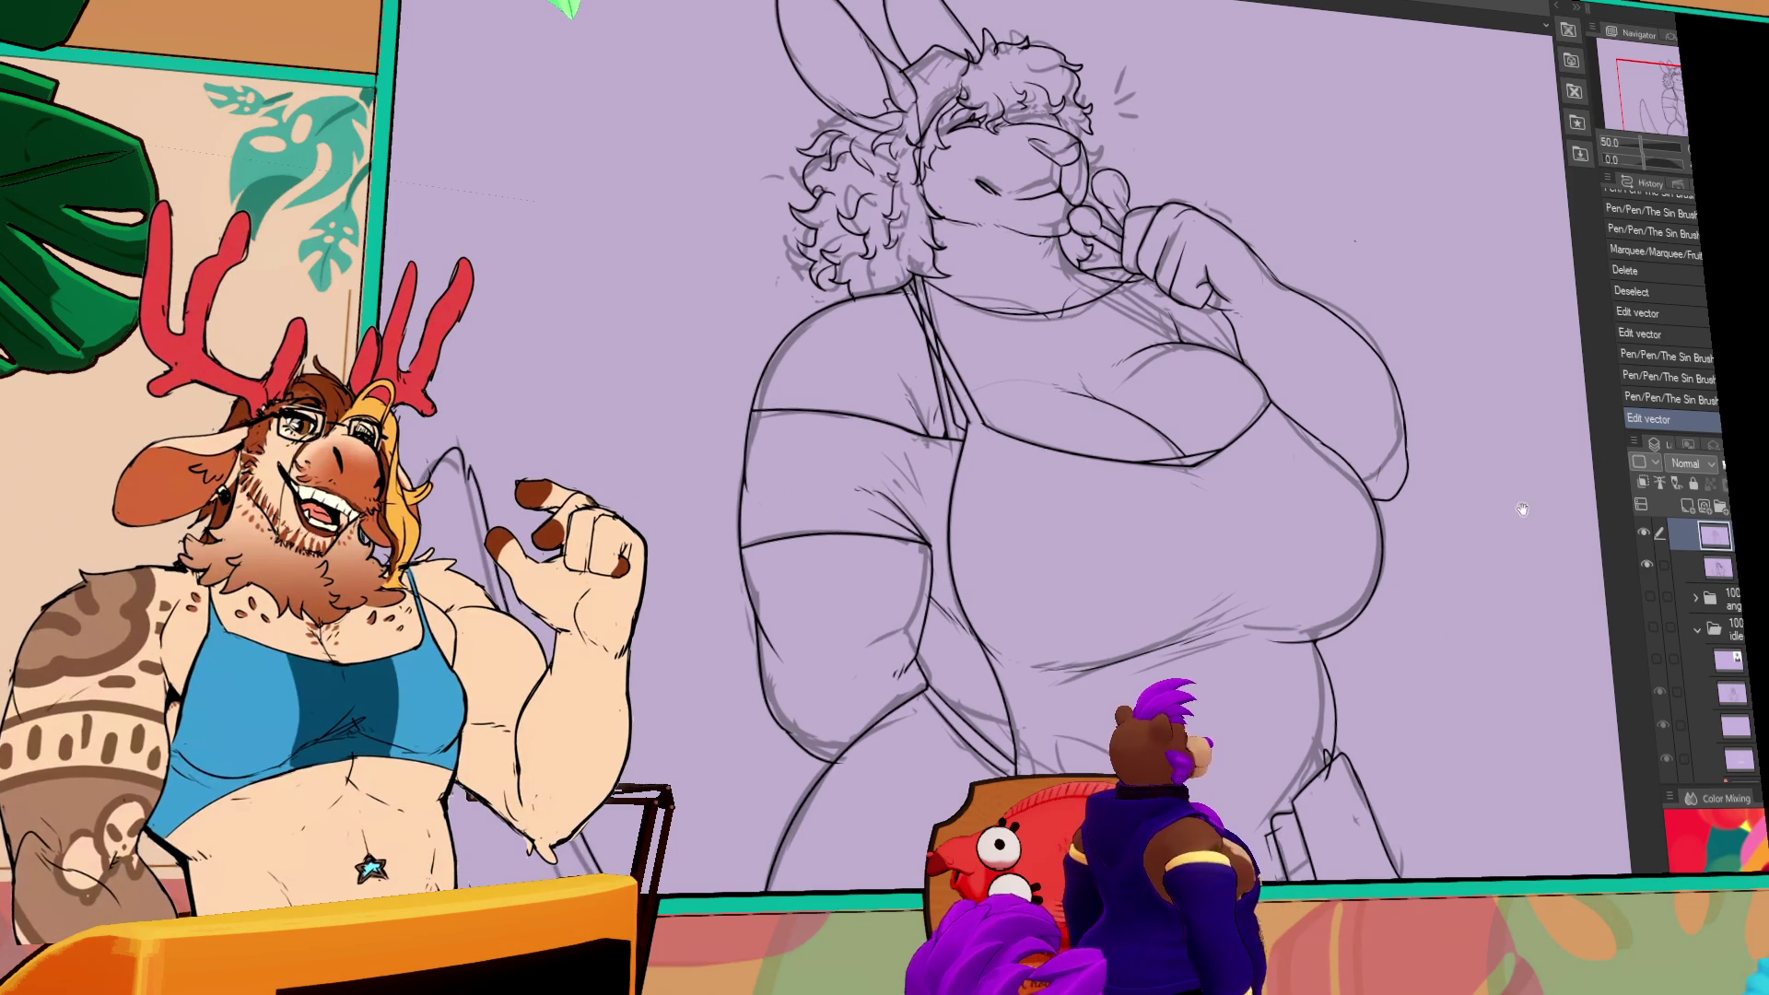
# - Erase stray marks on the belly and near the chest, zooming out to see the whole figure
pyautogui.scroll(5, 1155, 382)
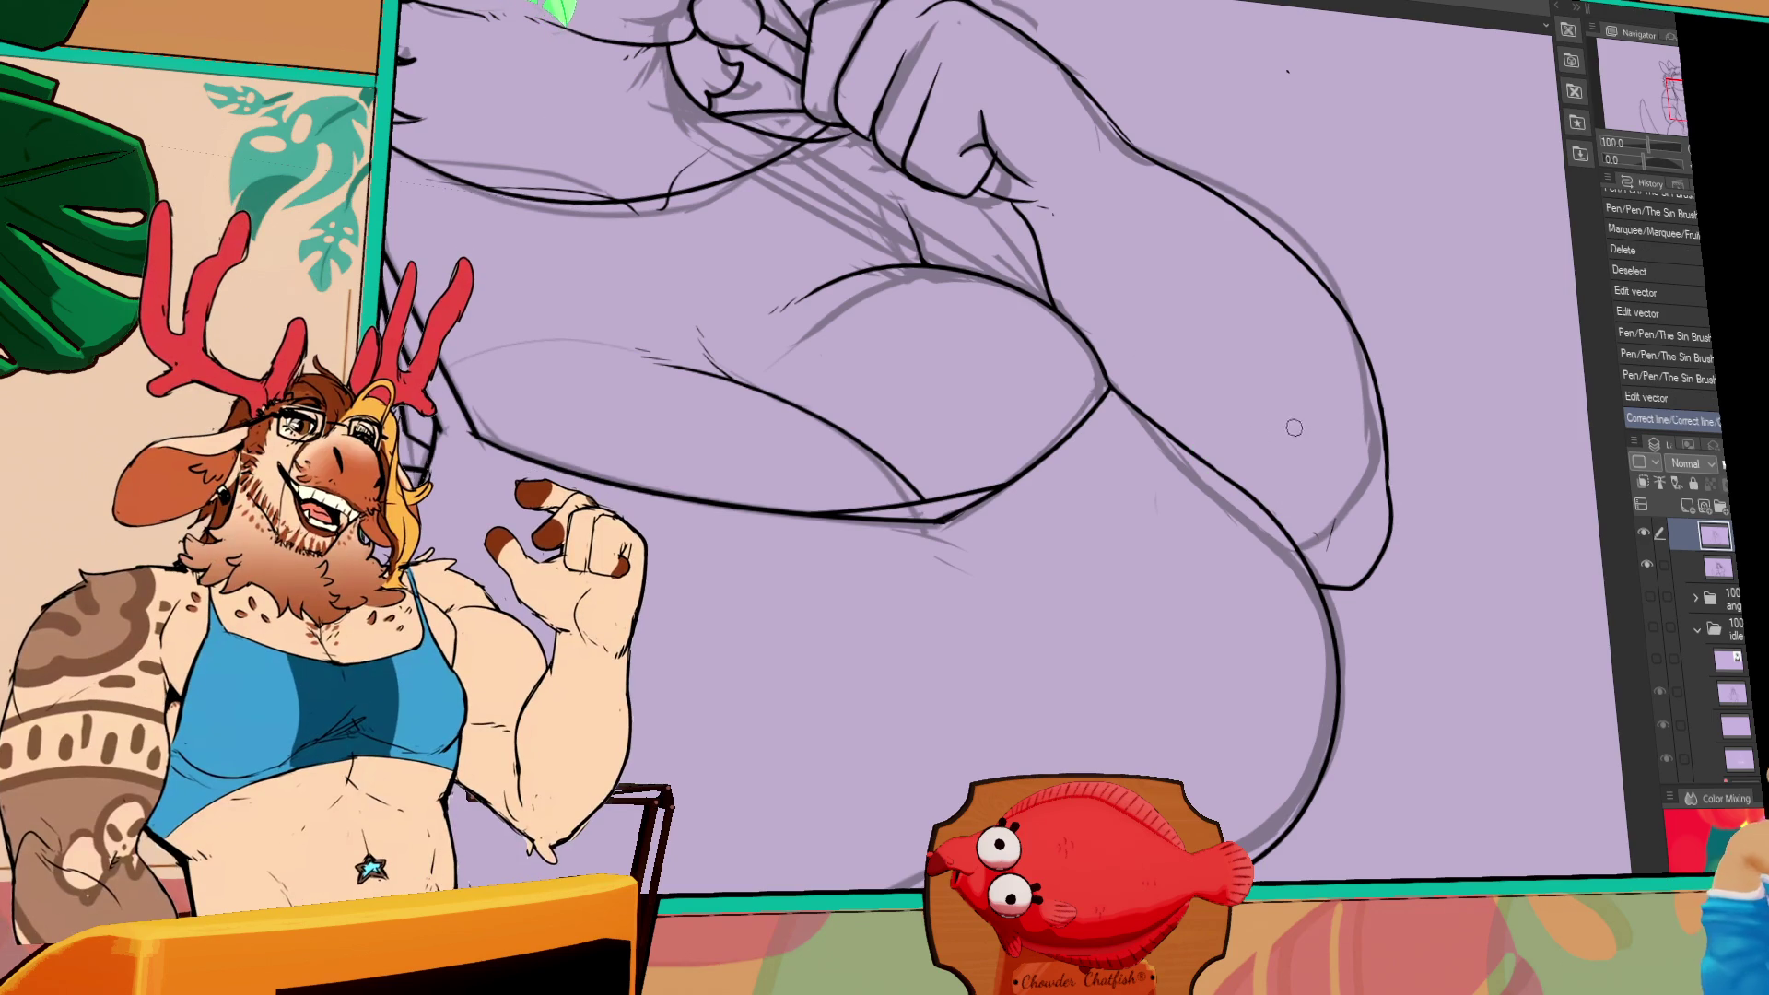
pyautogui.moveTo(1331, 514); pyautogui.dragTo(1298, 477)
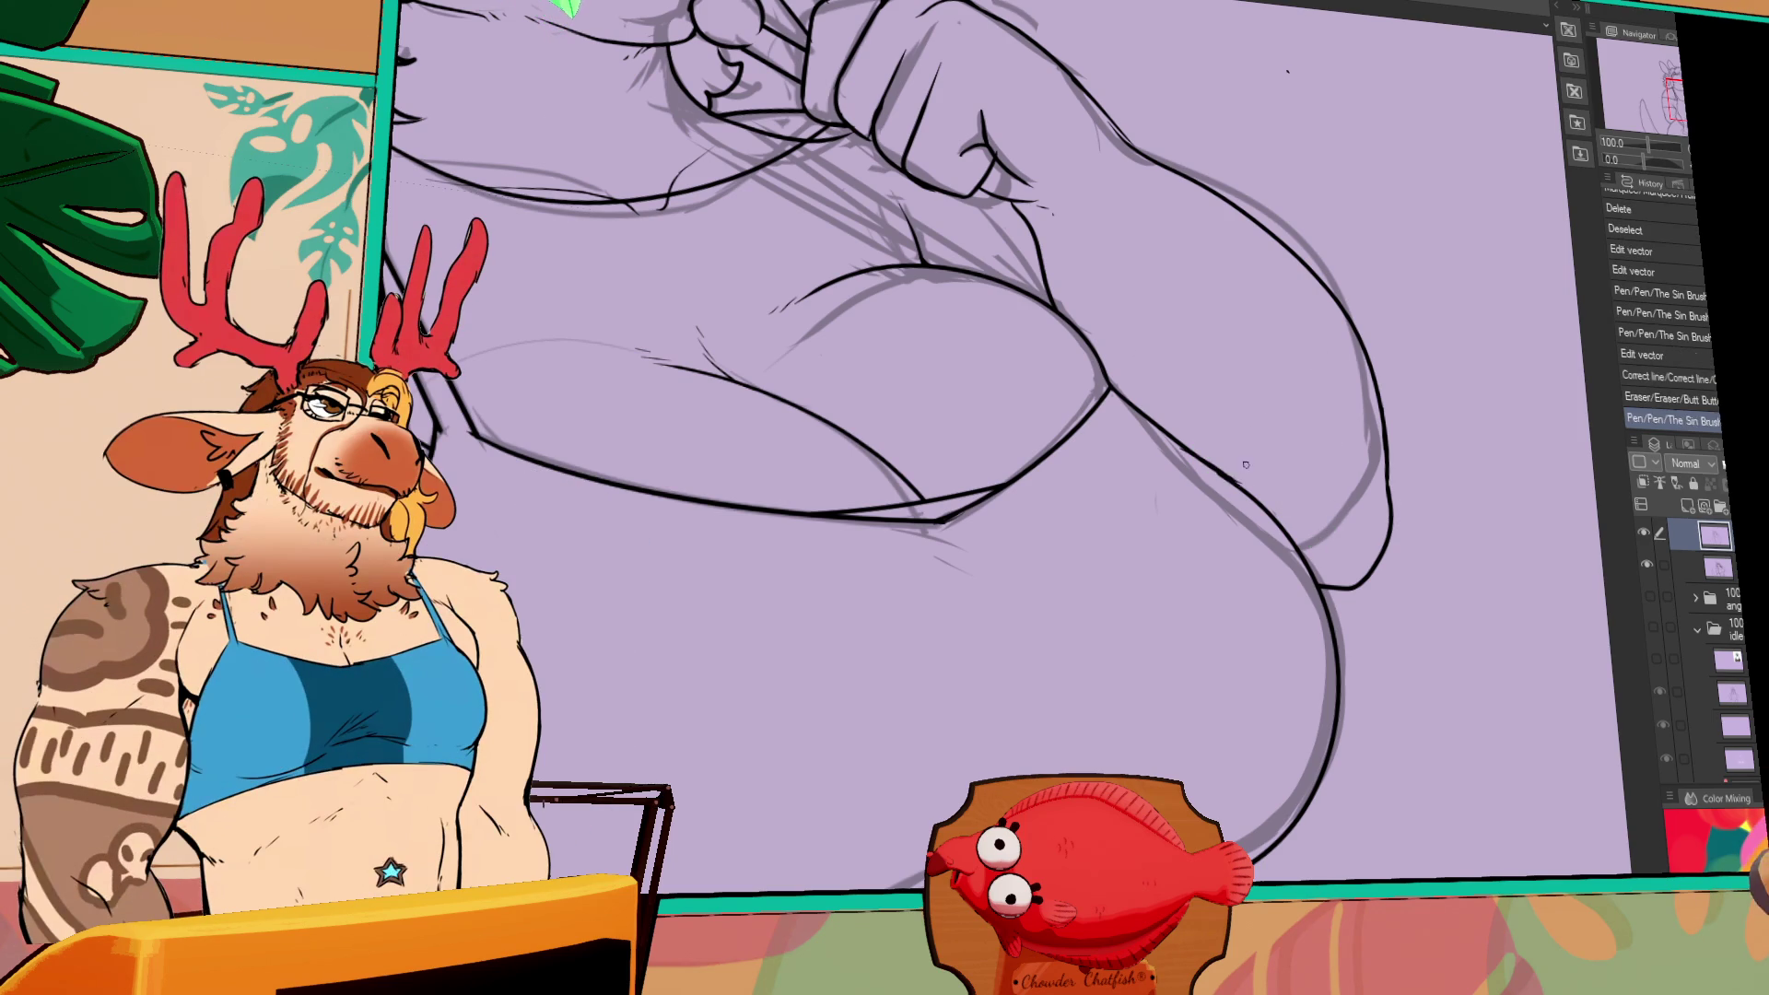
pyautogui.moveTo(1220, 482)
pyautogui.mouseDown()
pyautogui.moveTo(1308, 556)
pyautogui.moveTo(1455, 763)
pyautogui.mouseUp()
pyautogui.moveTo(1324, 627); pyautogui.dragTo(1366, 765)
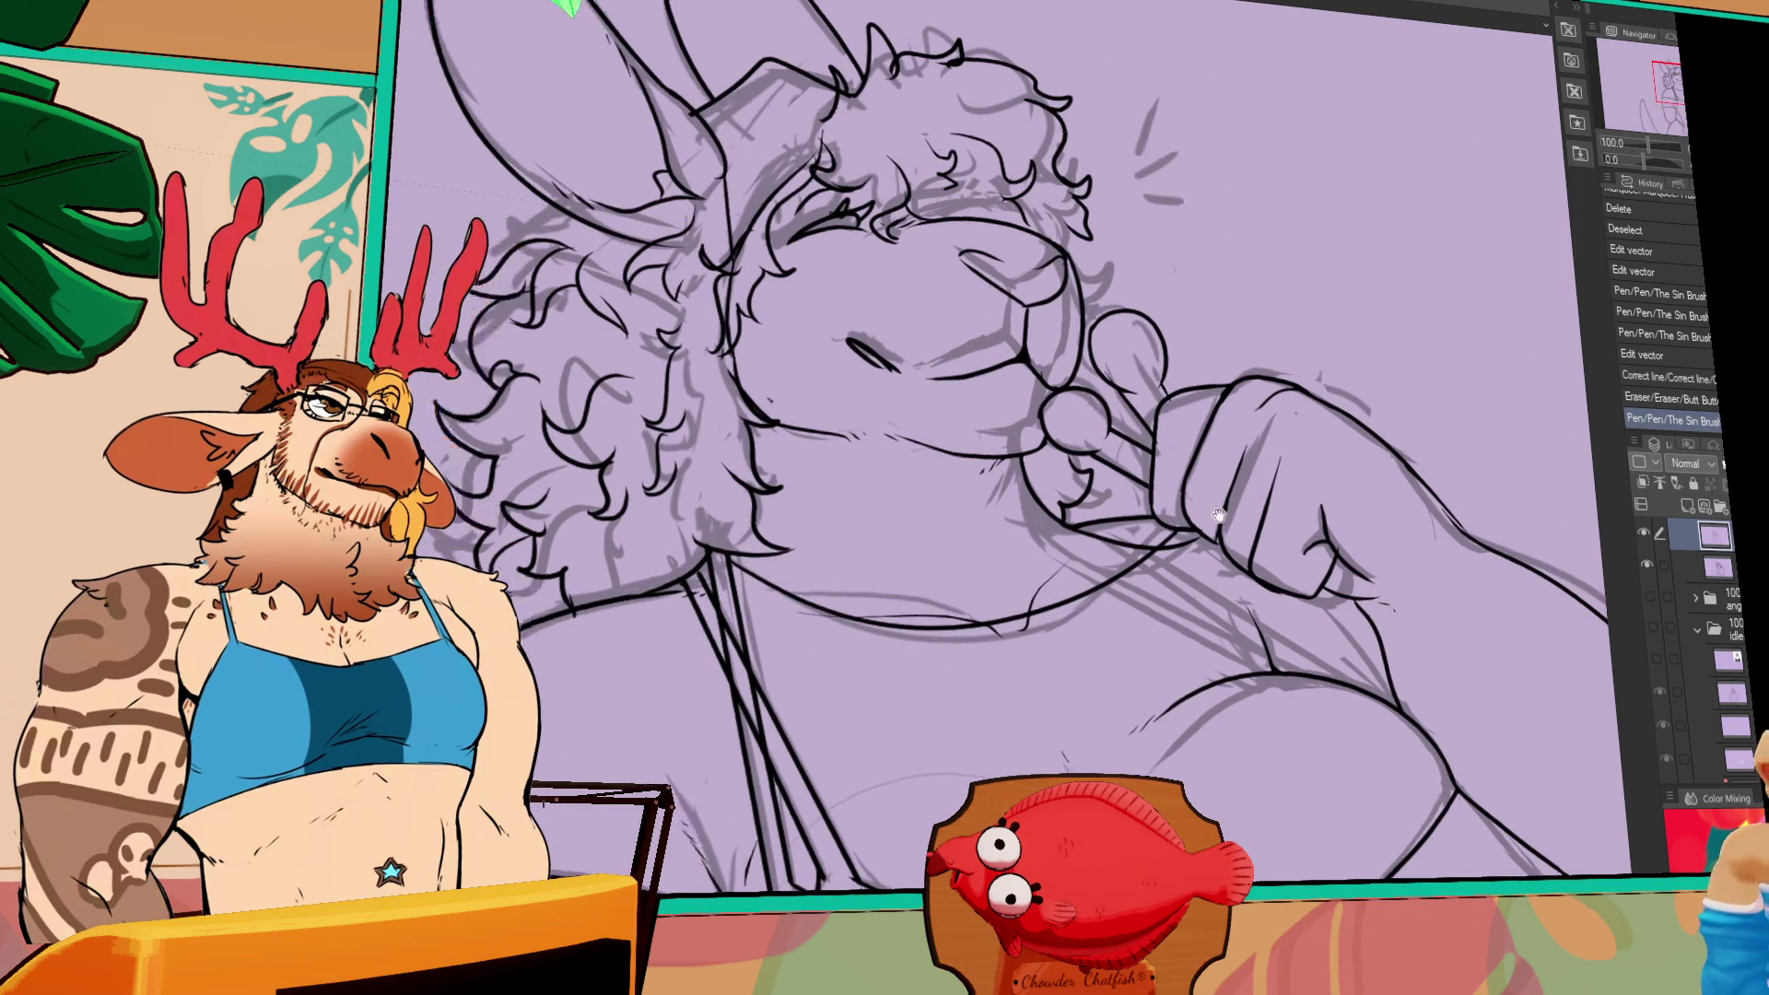
pyautogui.moveTo(1144, 597); pyautogui.dragTo(1198, 700)
pyautogui.hotkey('ctrl', '-')
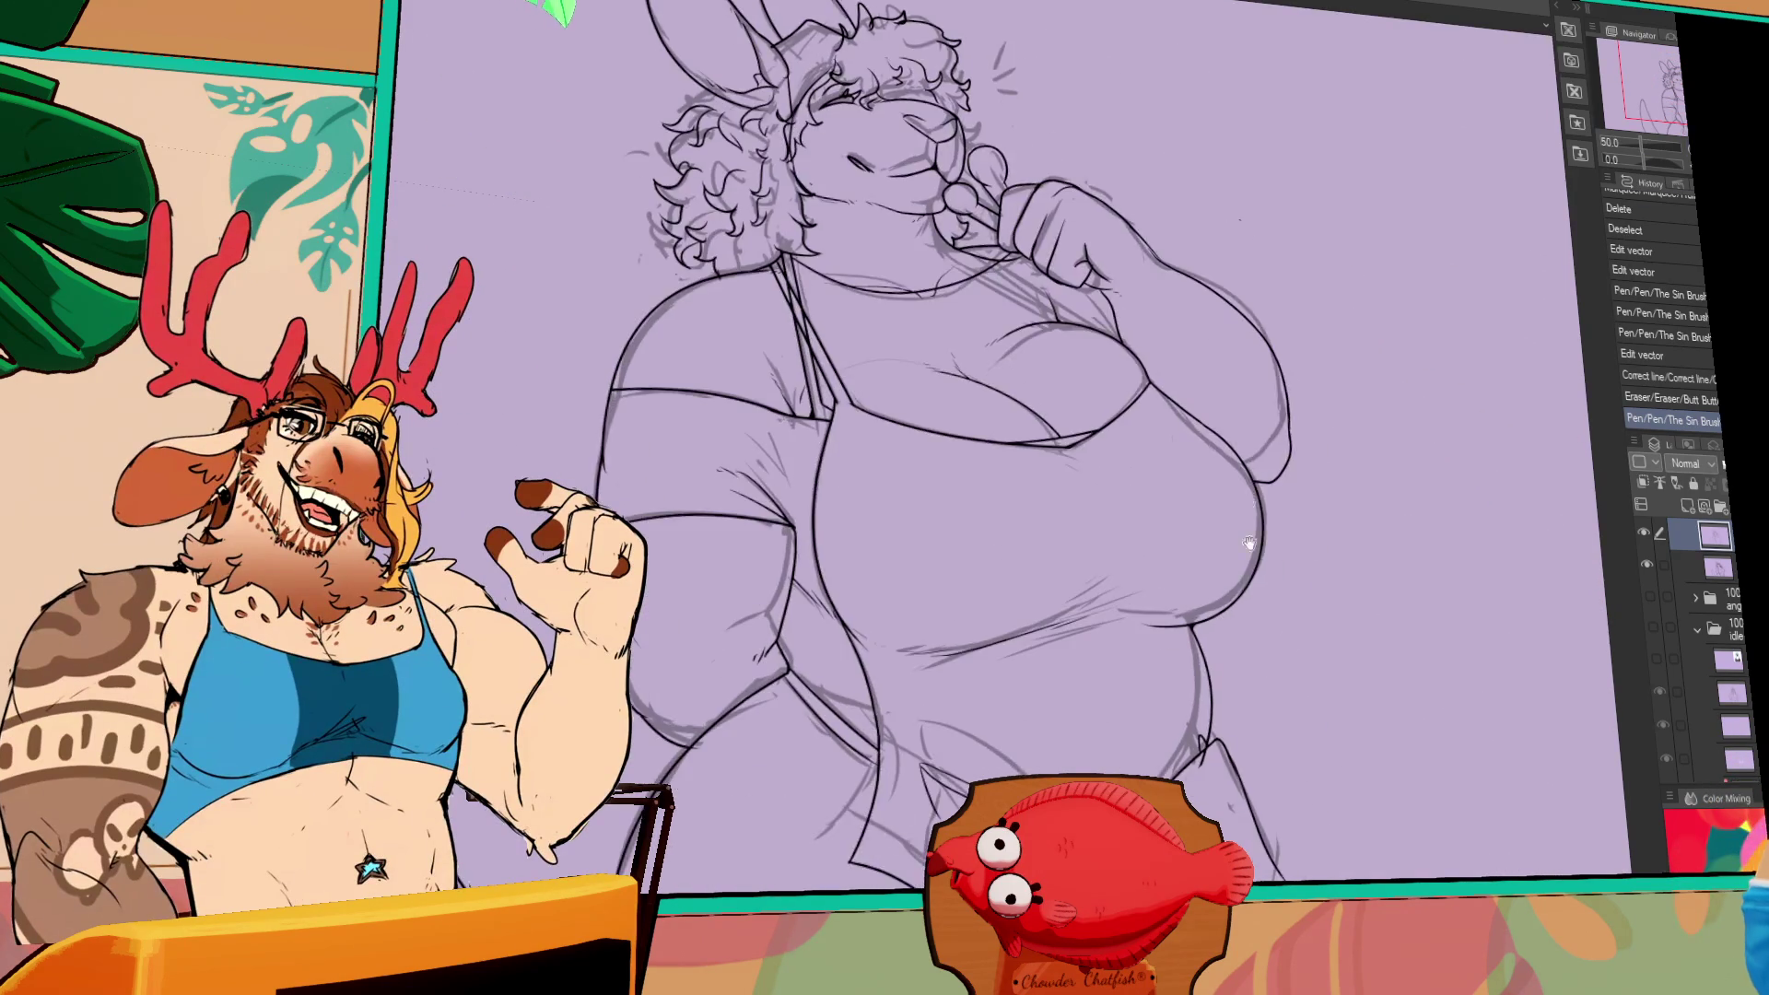
pyautogui.moveTo(1359, 739); pyautogui.dragTo(1258, 734)
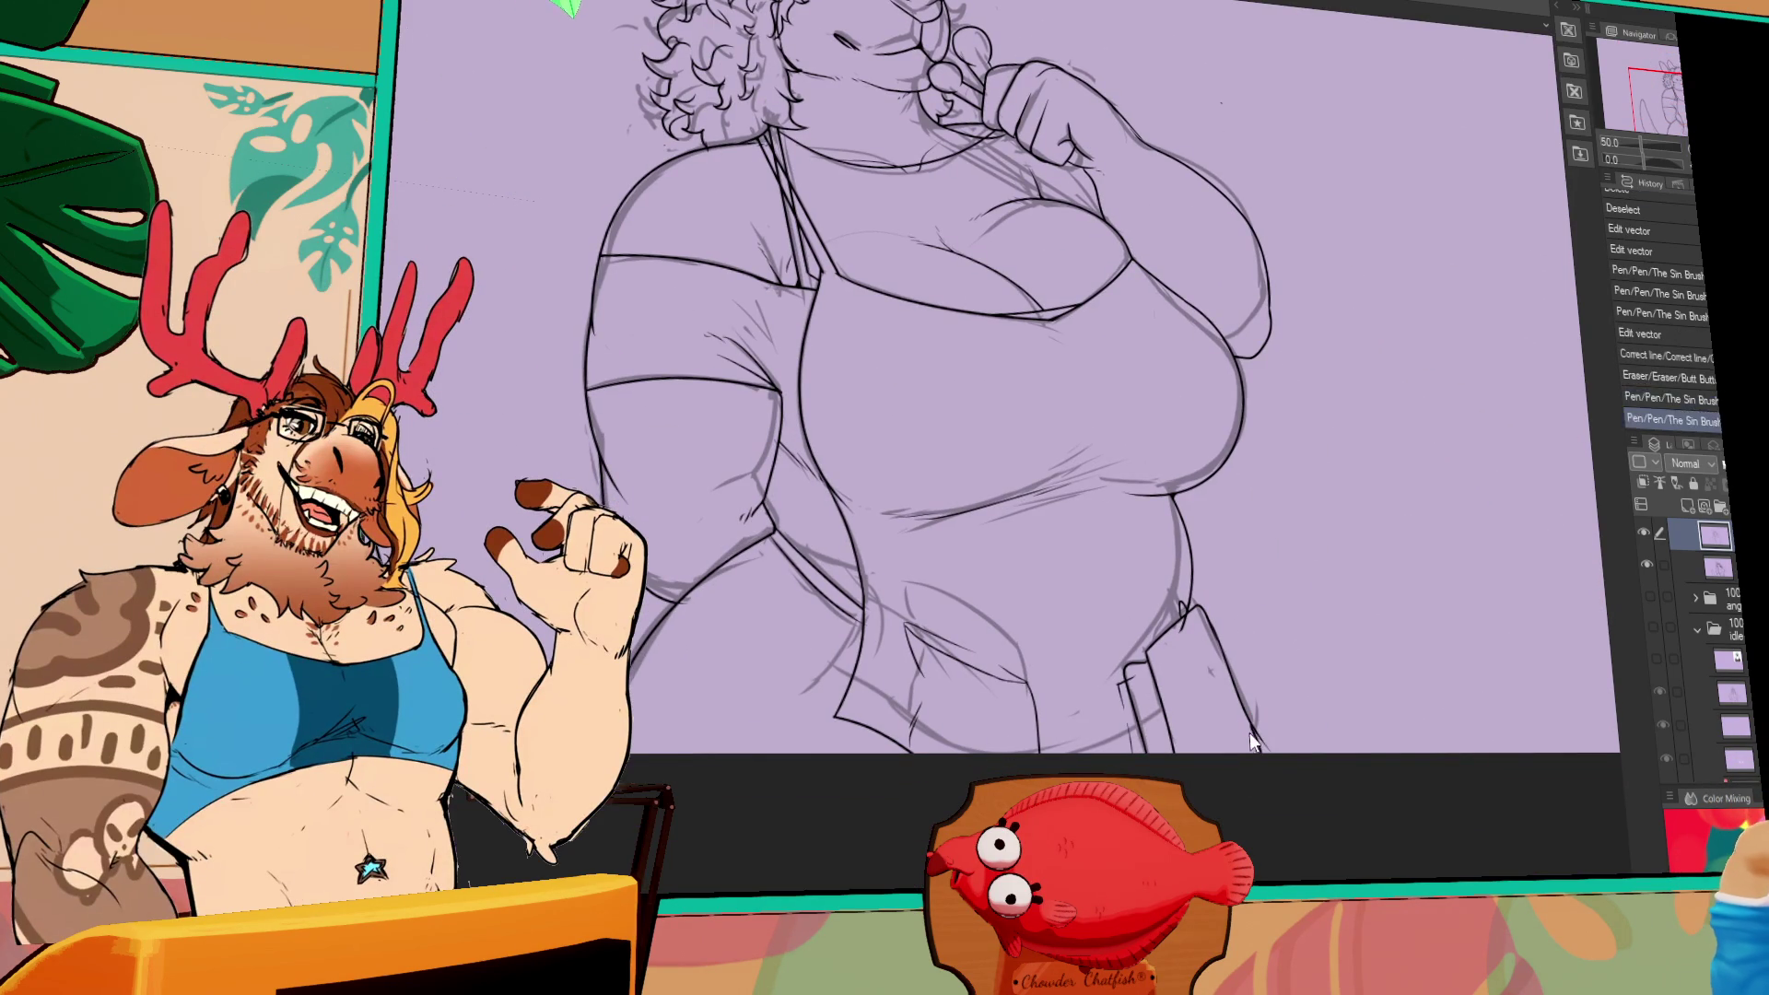
pyautogui.click(1257, 783)
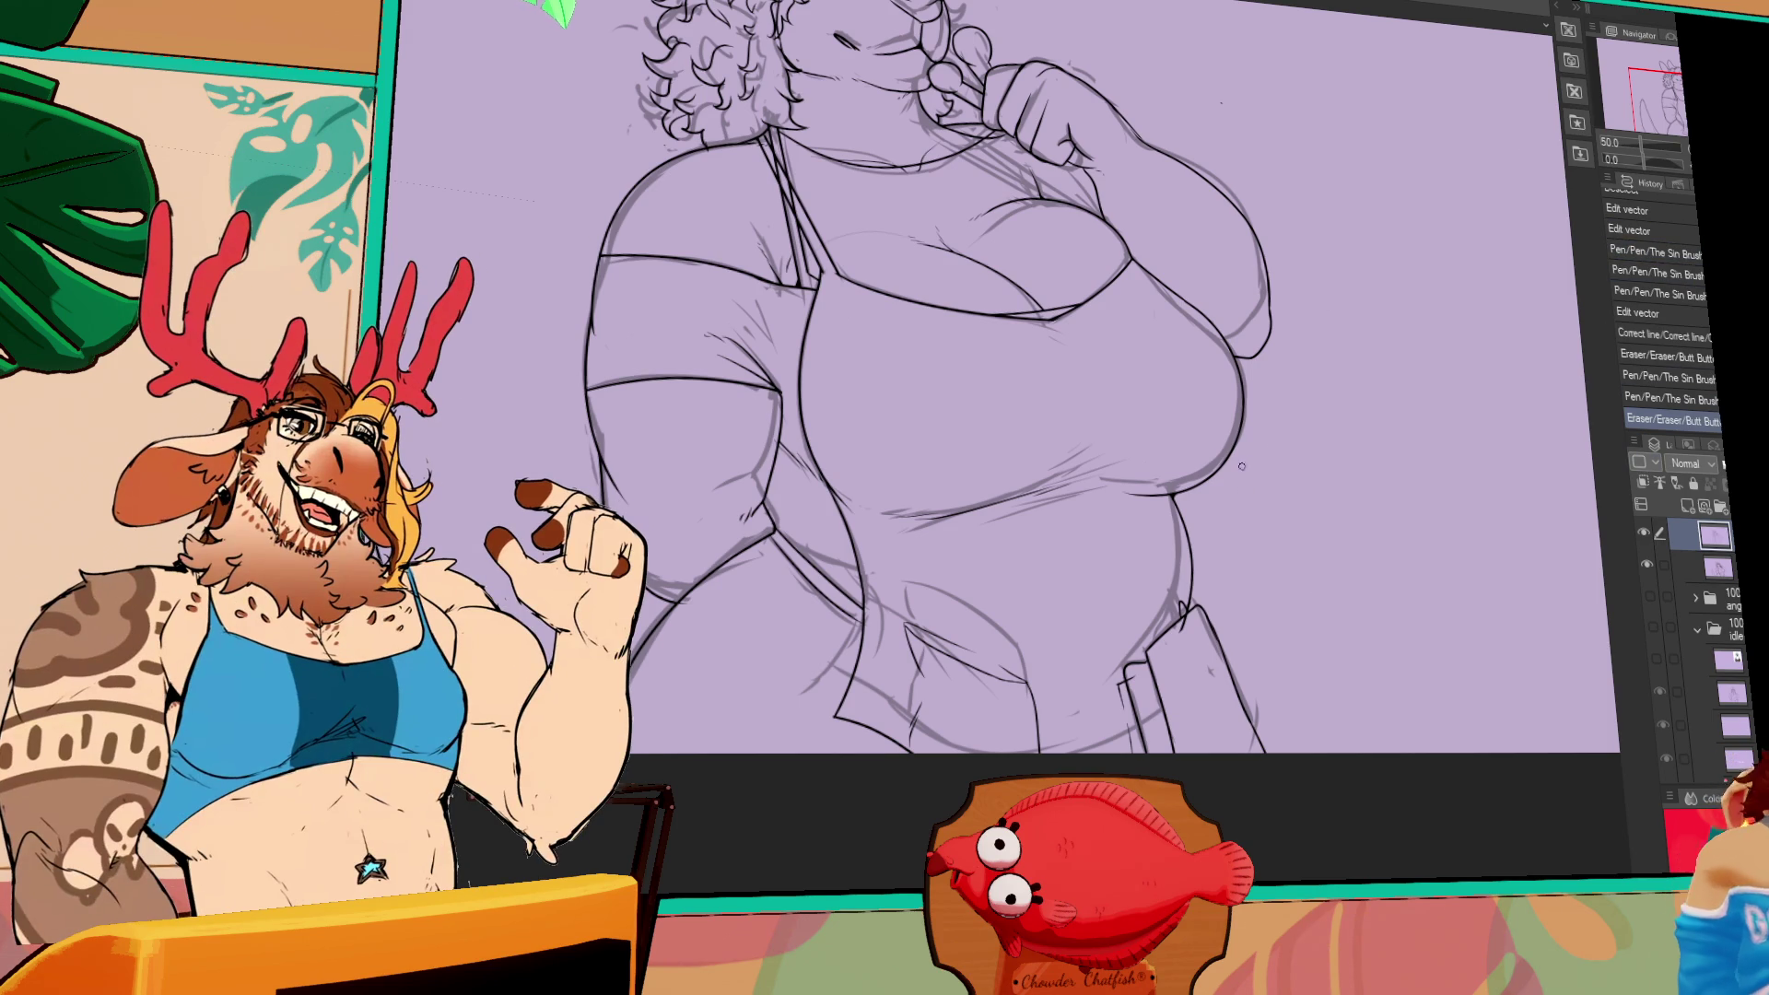
pyautogui.moveTo(1260, 577)
pyautogui.mouseDown()
pyautogui.moveTo(1255, 541)
pyautogui.moveTo(1237, 562)
pyautogui.mouseUp()
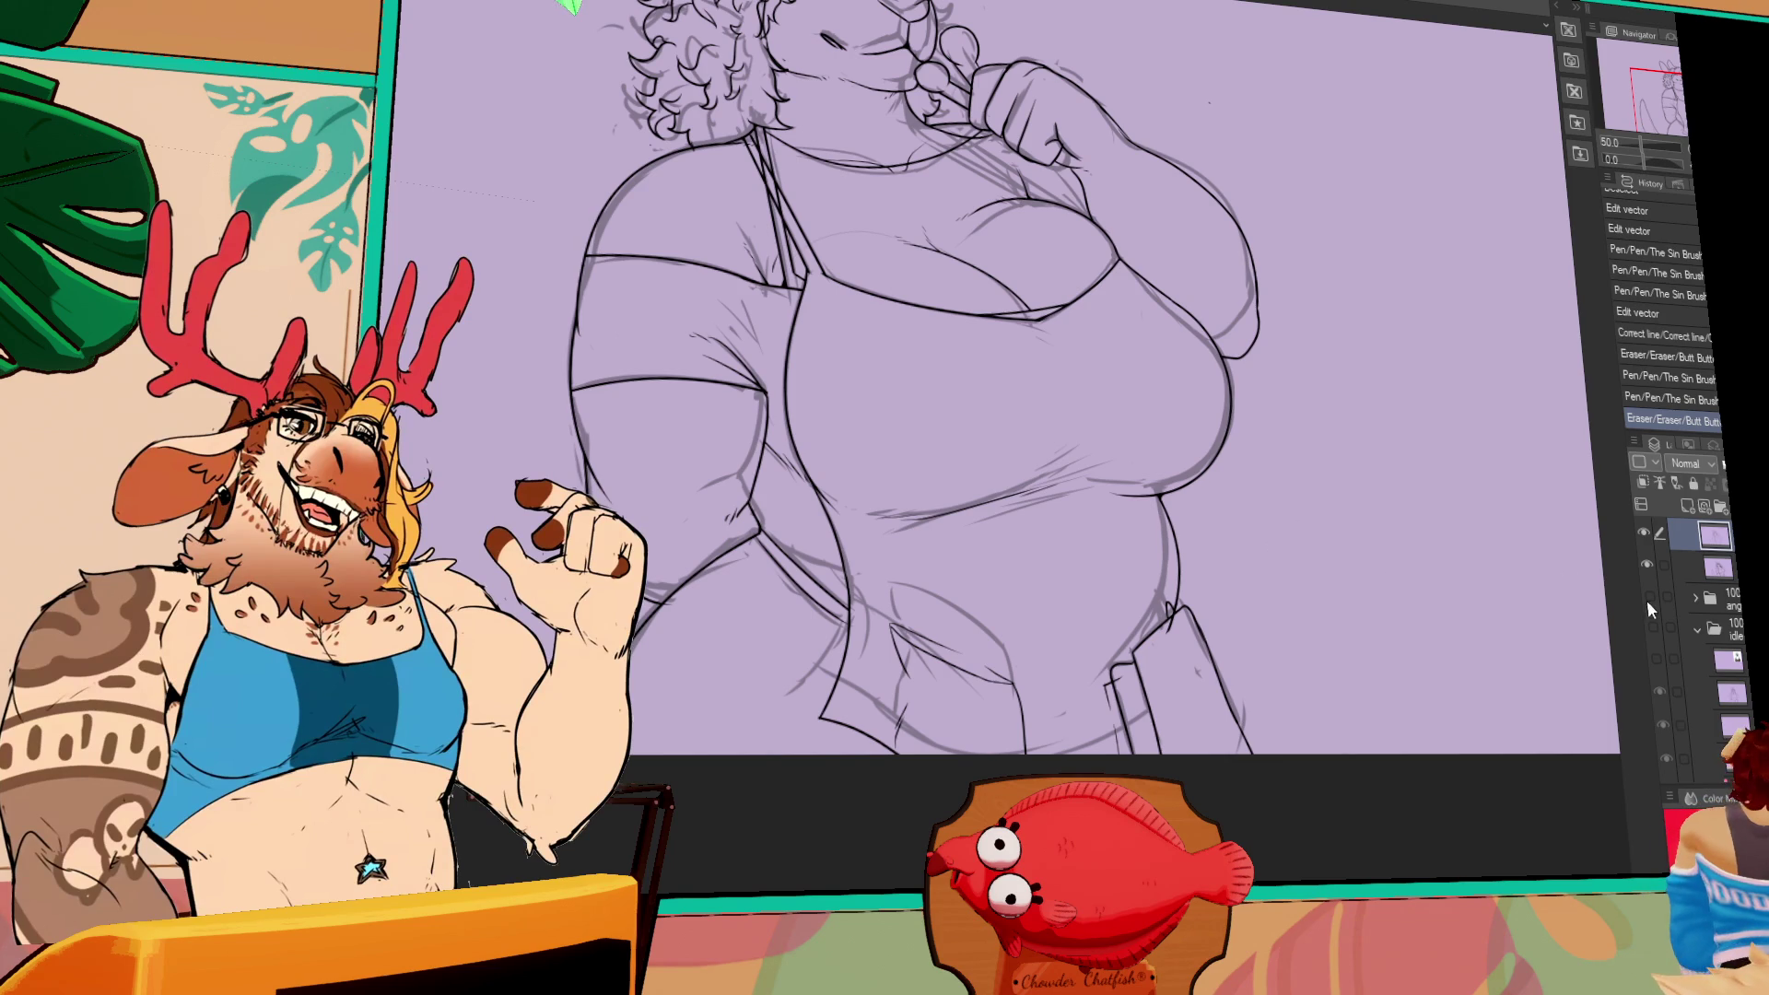
# - Hide the sketch layer and show the idle folder's coloured rabbit, centred in view
pyautogui.scroll(2, 1658, 605)
pyautogui.click(1647, 577)
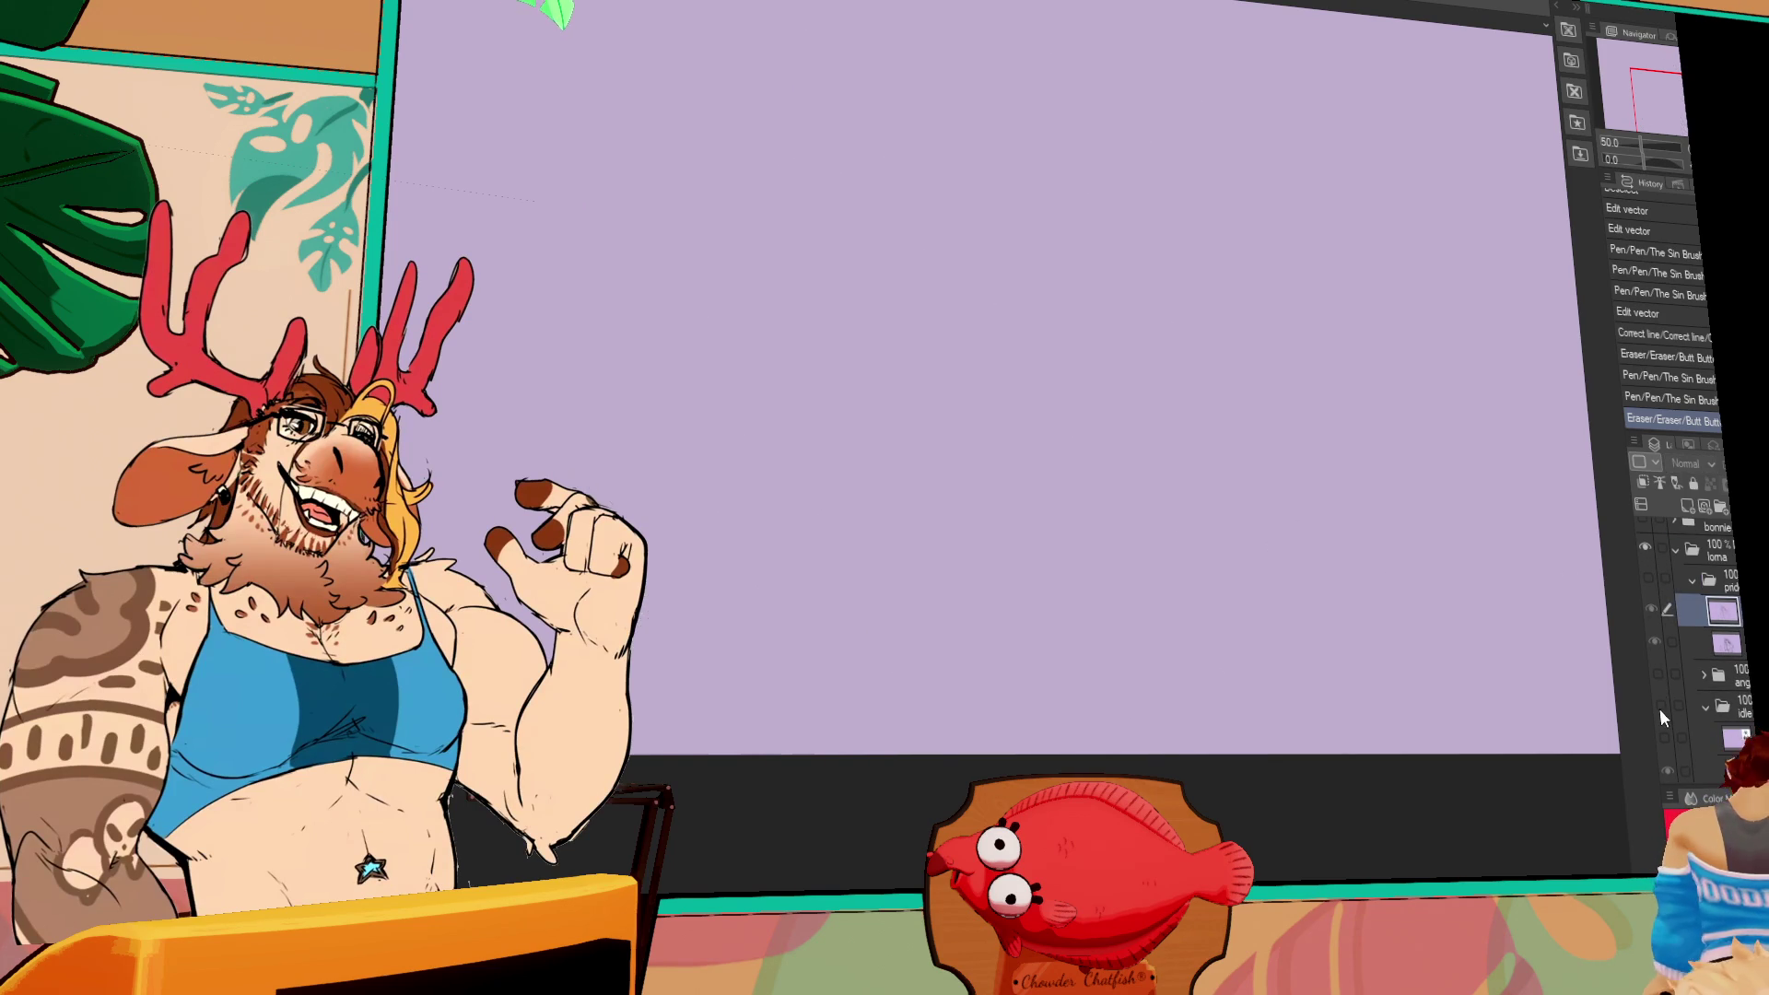
pyautogui.click(1660, 706)
pyautogui.moveTo(1266, 343)
pyautogui.mouseDown()
pyautogui.moveTo(1375, 550)
pyautogui.moveTo(1429, 574)
pyautogui.mouseUp()
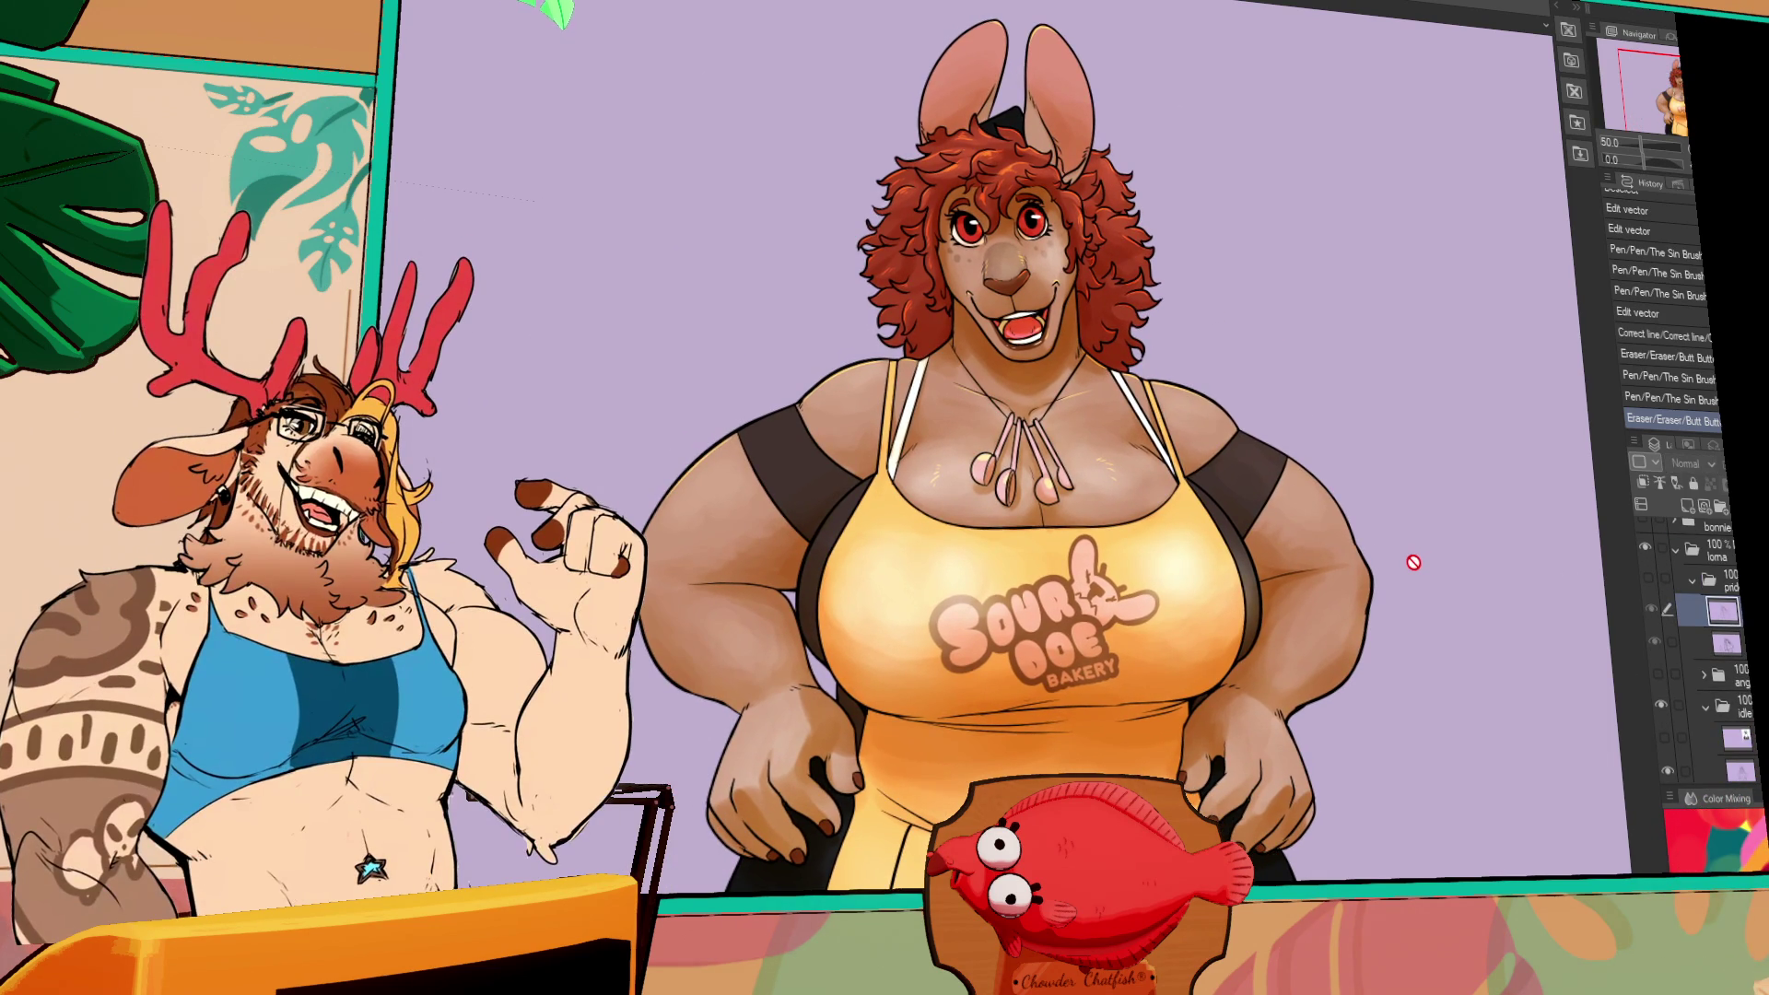